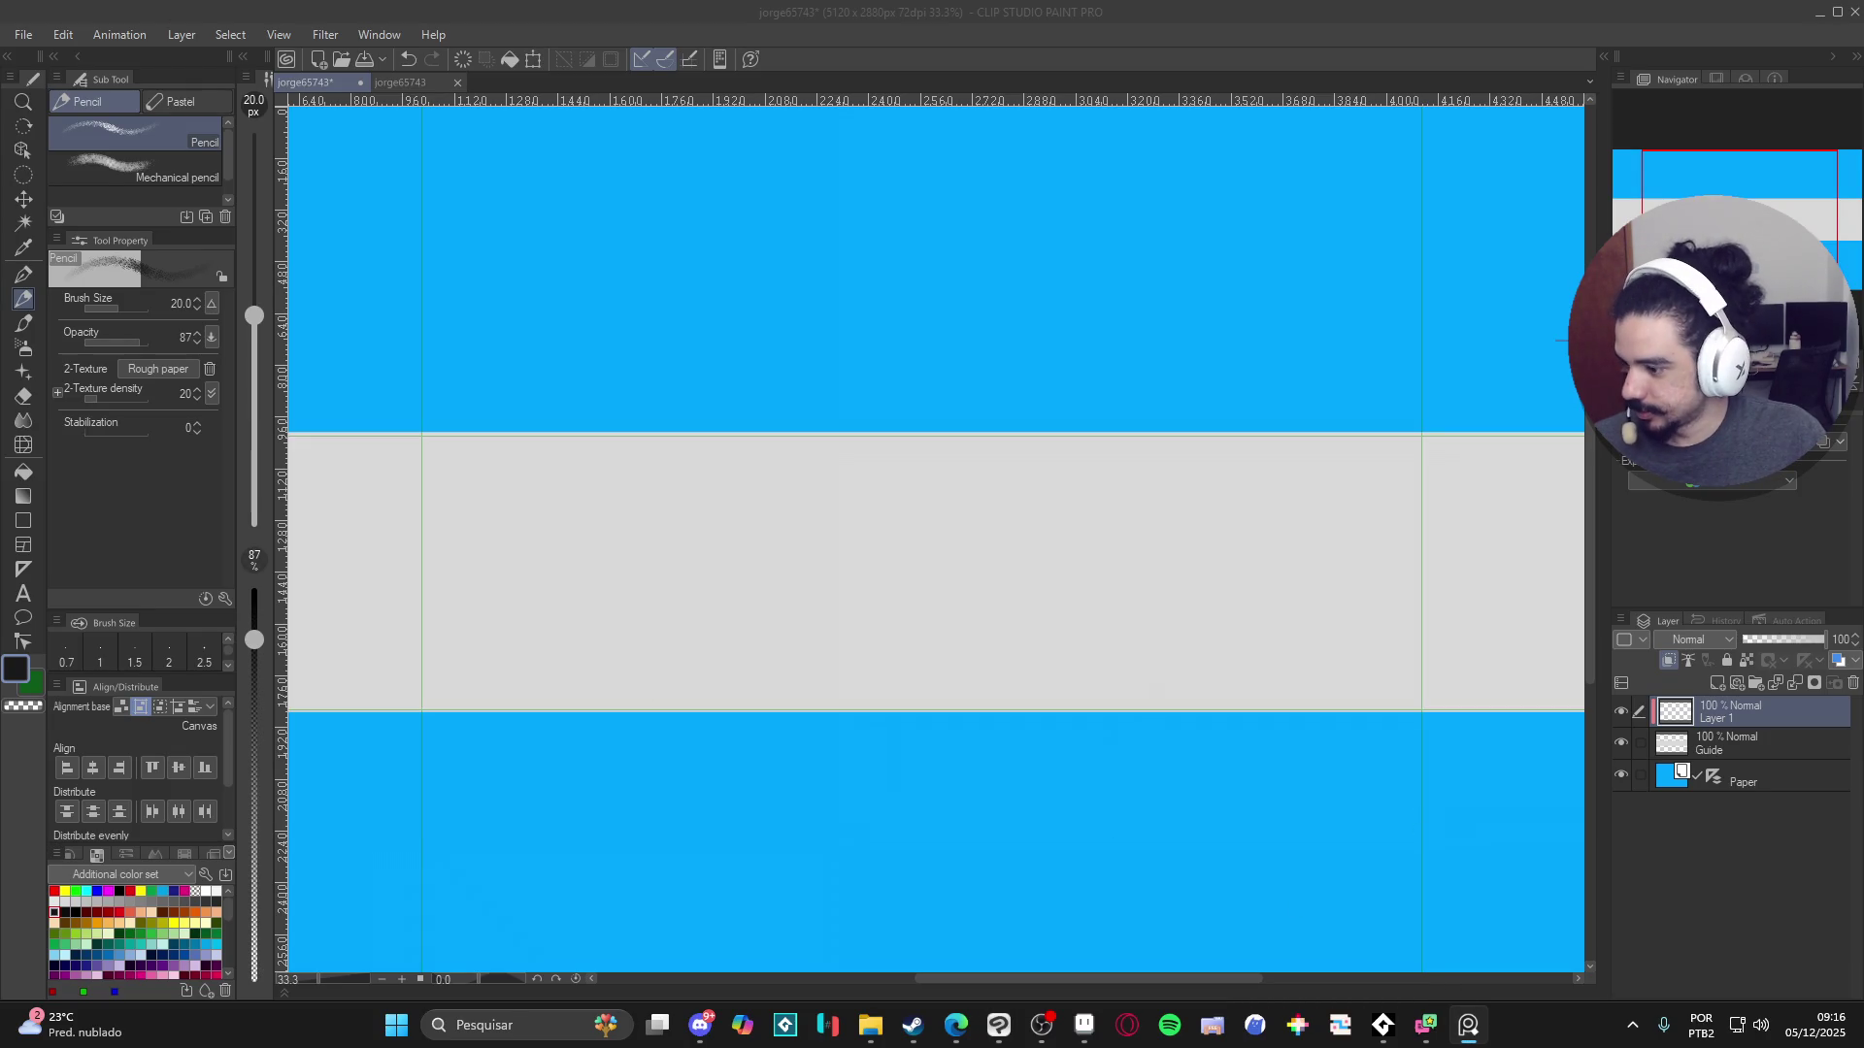
- Switch from Clip Studio Paint's flag canvas to Discord using the taskbar icon
{"action": "left_click", "coordinate": [698, 1029]}
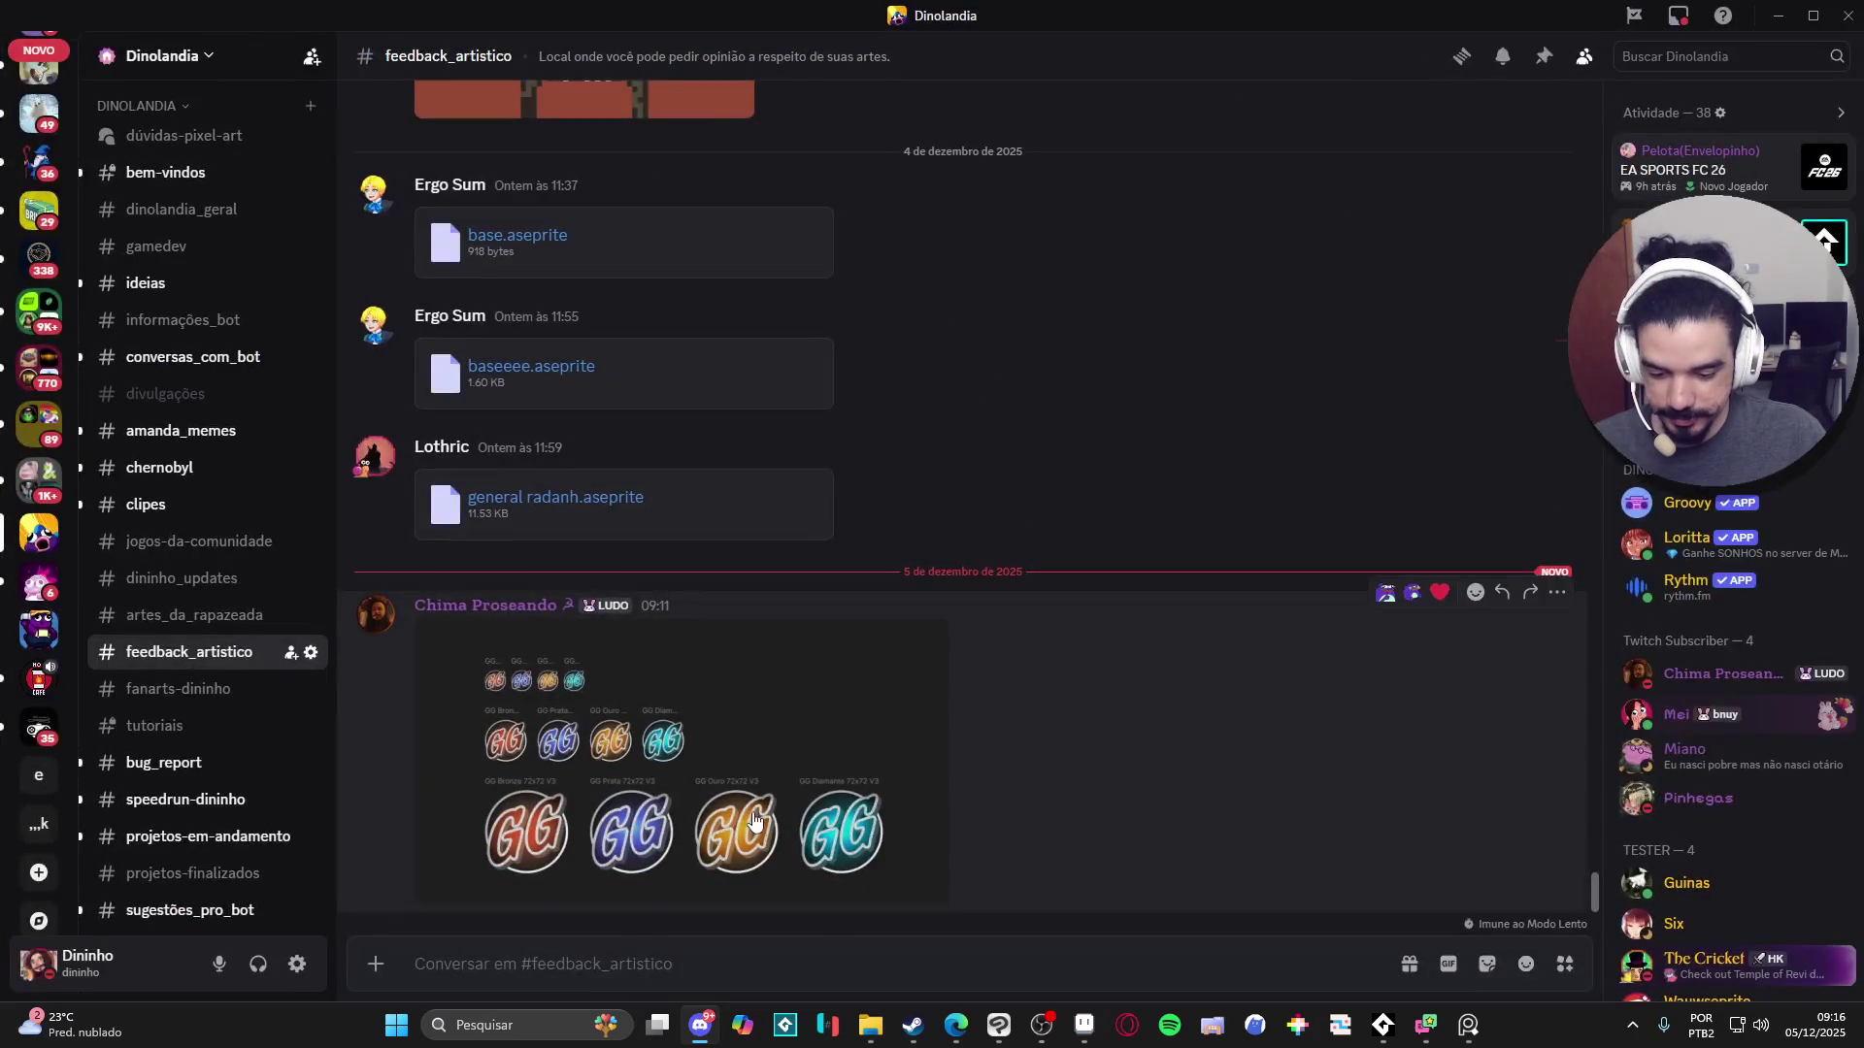
- View the GG badge attachment with its bronze, silver, gold and diamond emblems at full size
{"action": "left_click", "coordinate": [682, 864]}
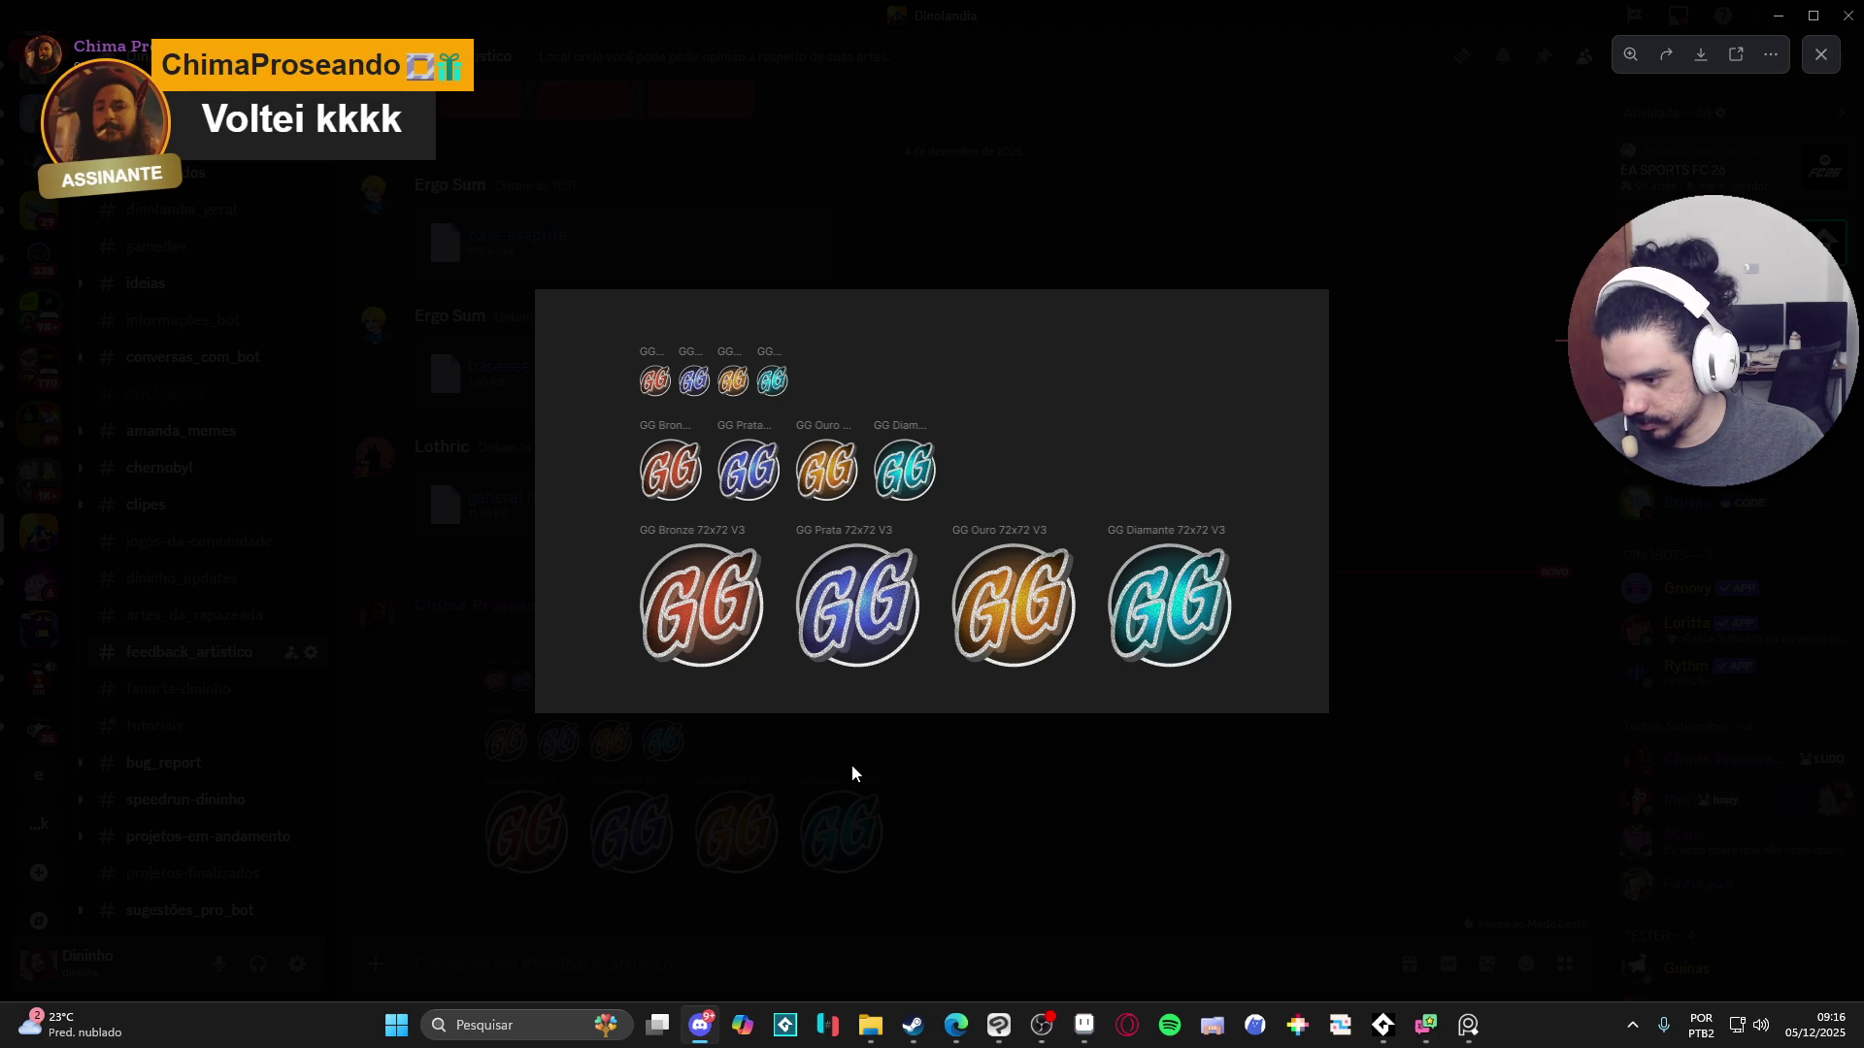
- Close the badge viewer, download pato.aseprite, and open it in Aseprite
{"action": "left_click", "coordinate": [909, 757]}
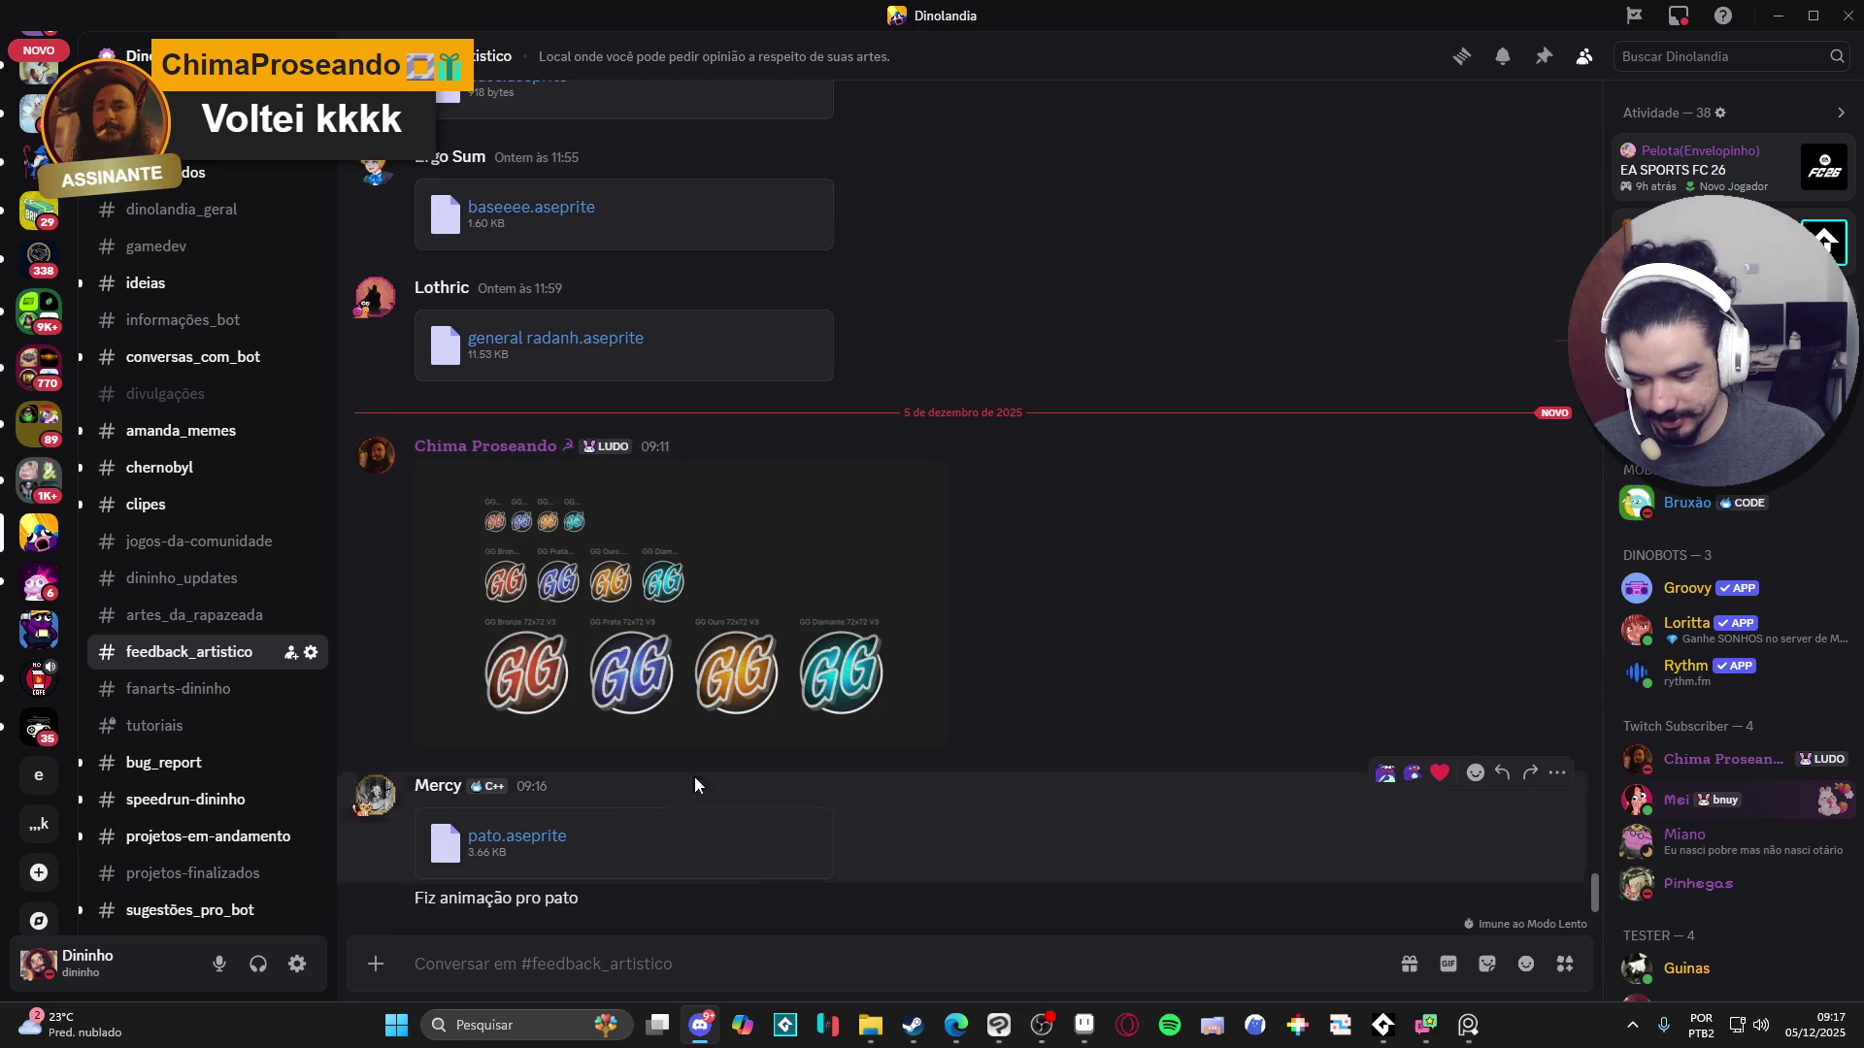
{"action": "left_click", "coordinate": [549, 842]}
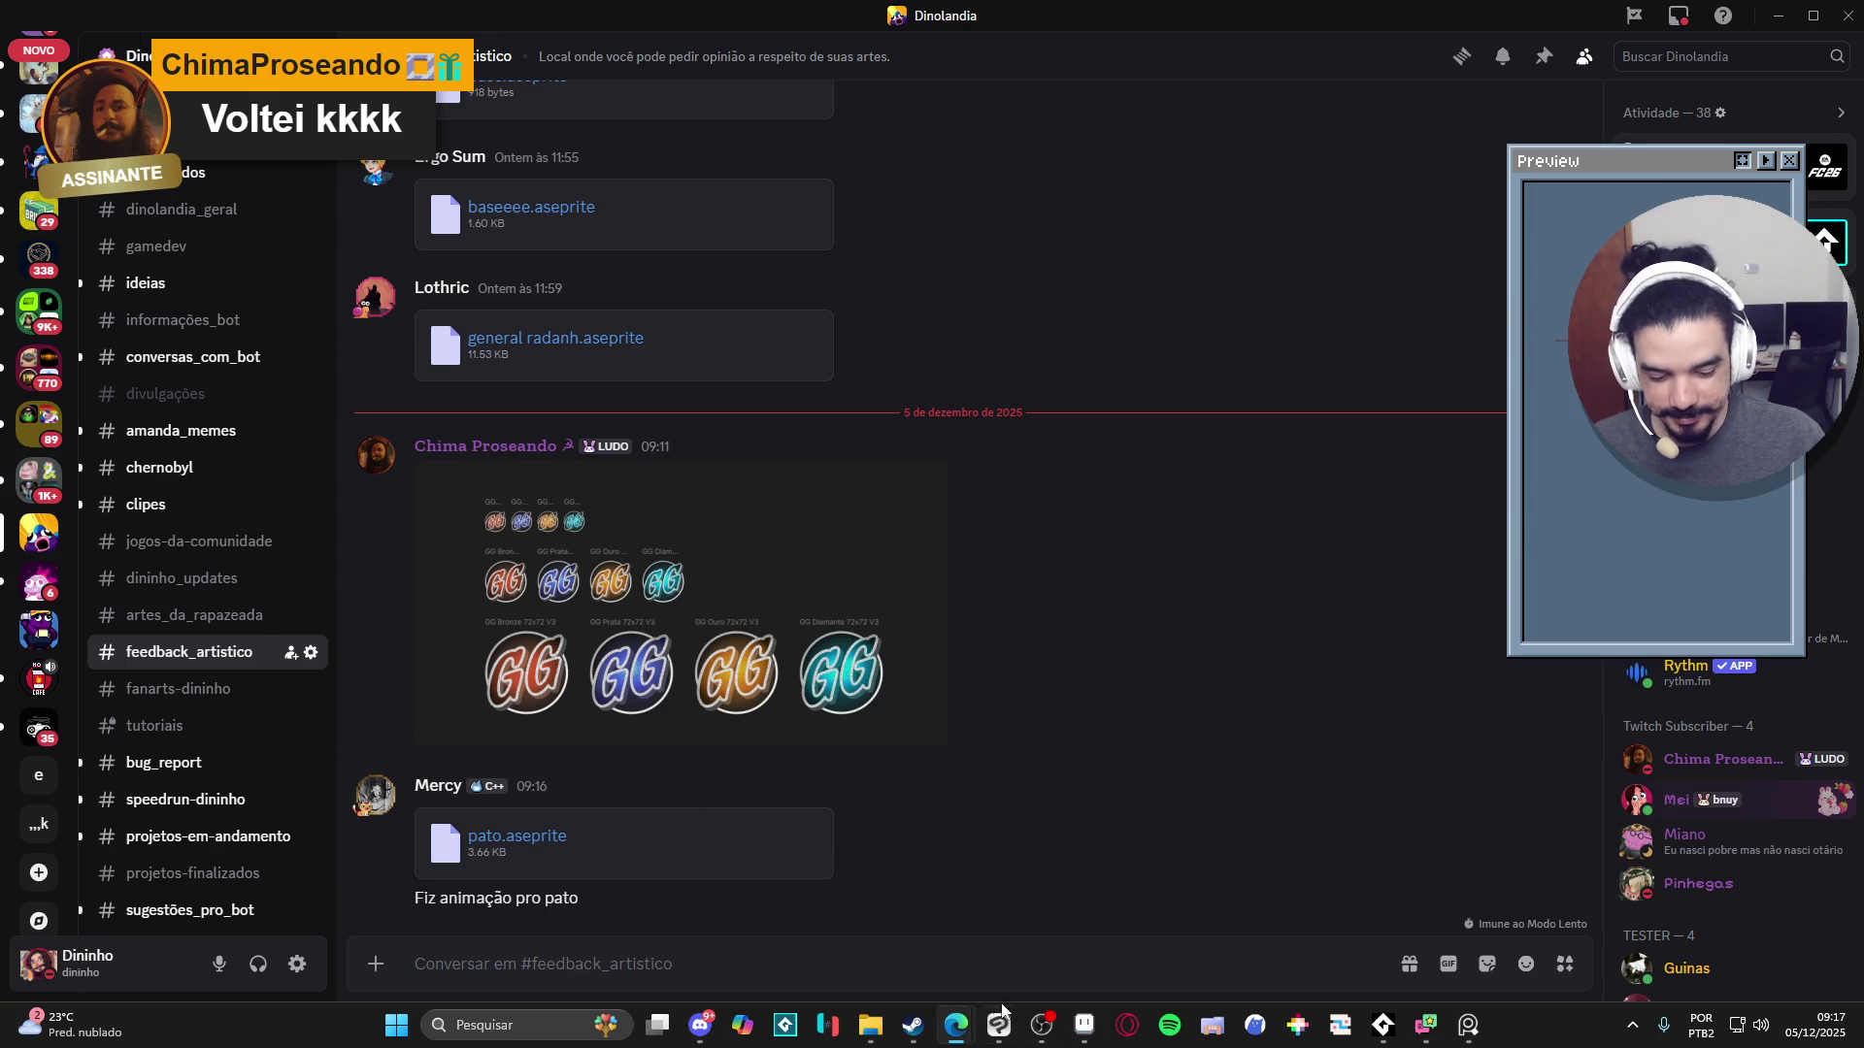
{"action": "left_click", "coordinate": [1096, 1040]}
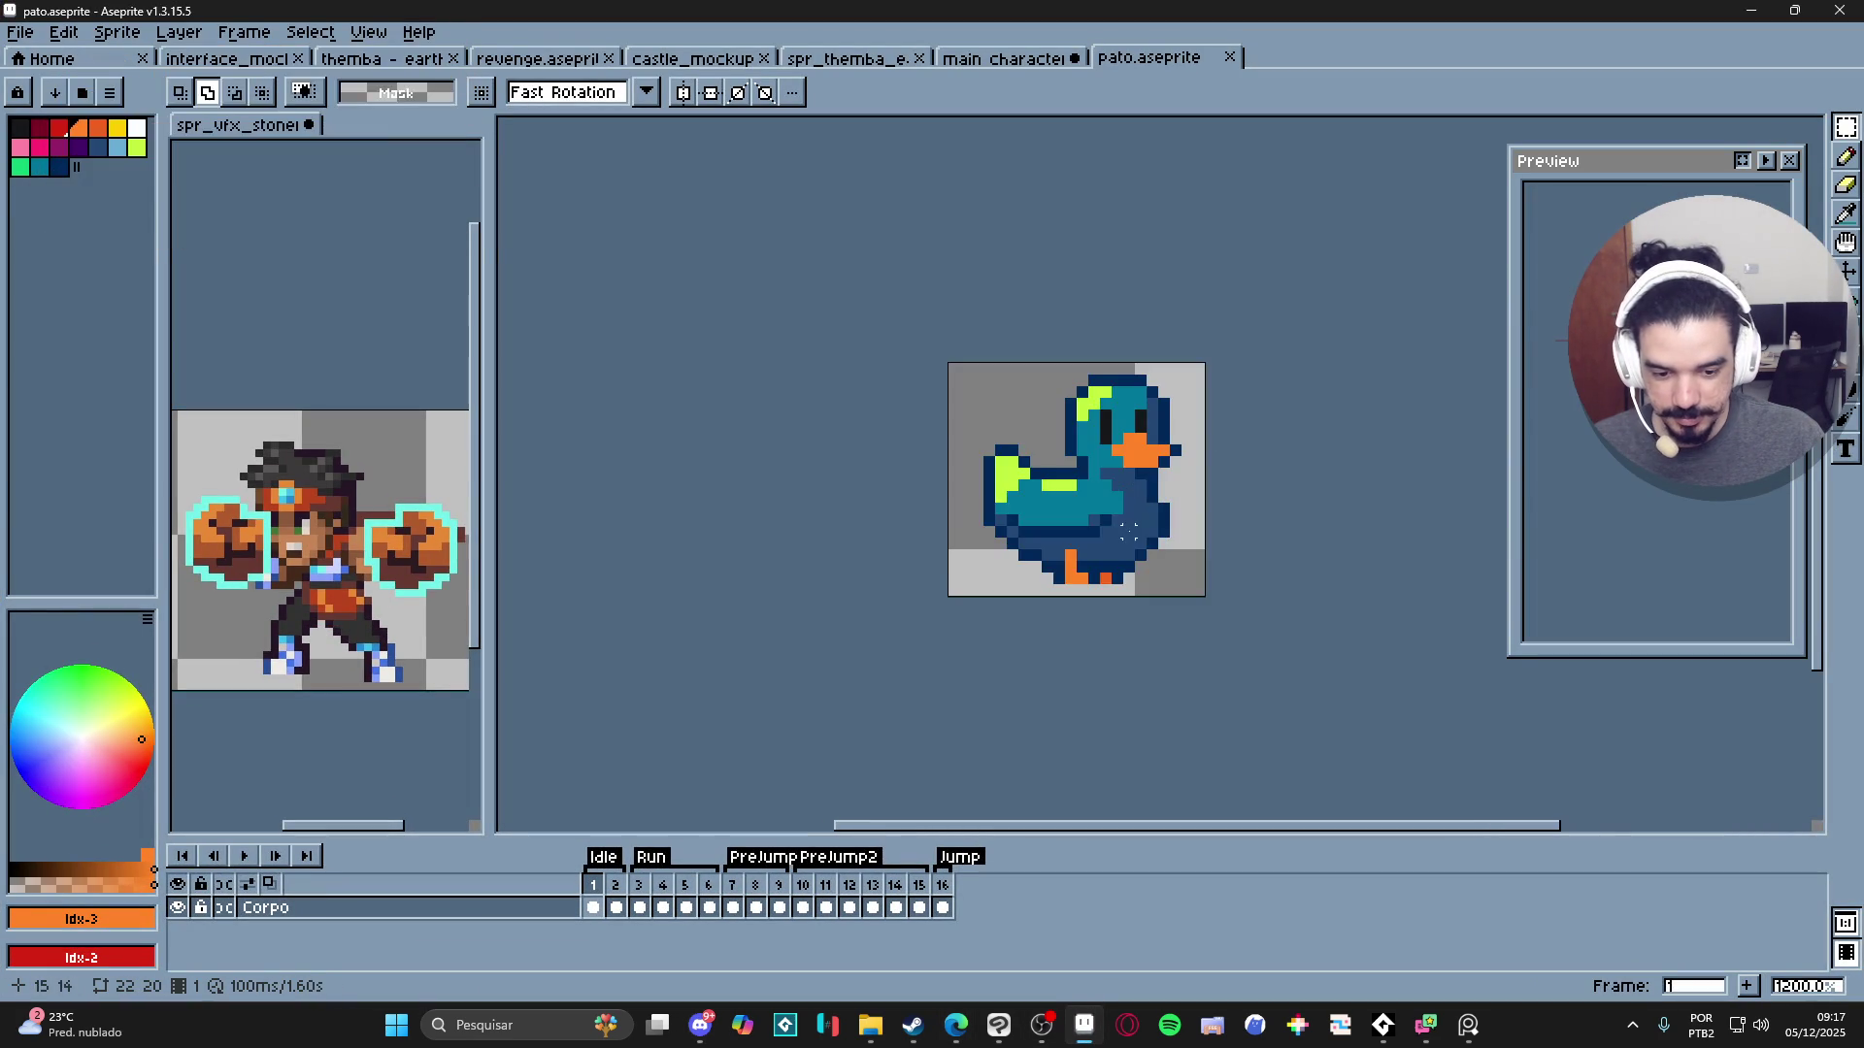
- Pan the duck sprite into view and test animation playback and its options
{"action": "left_click_drag", "start_coordinate": [985, 573], "coordinate": [958, 596]}
{"action": "left_click", "coordinate": [243, 855]}
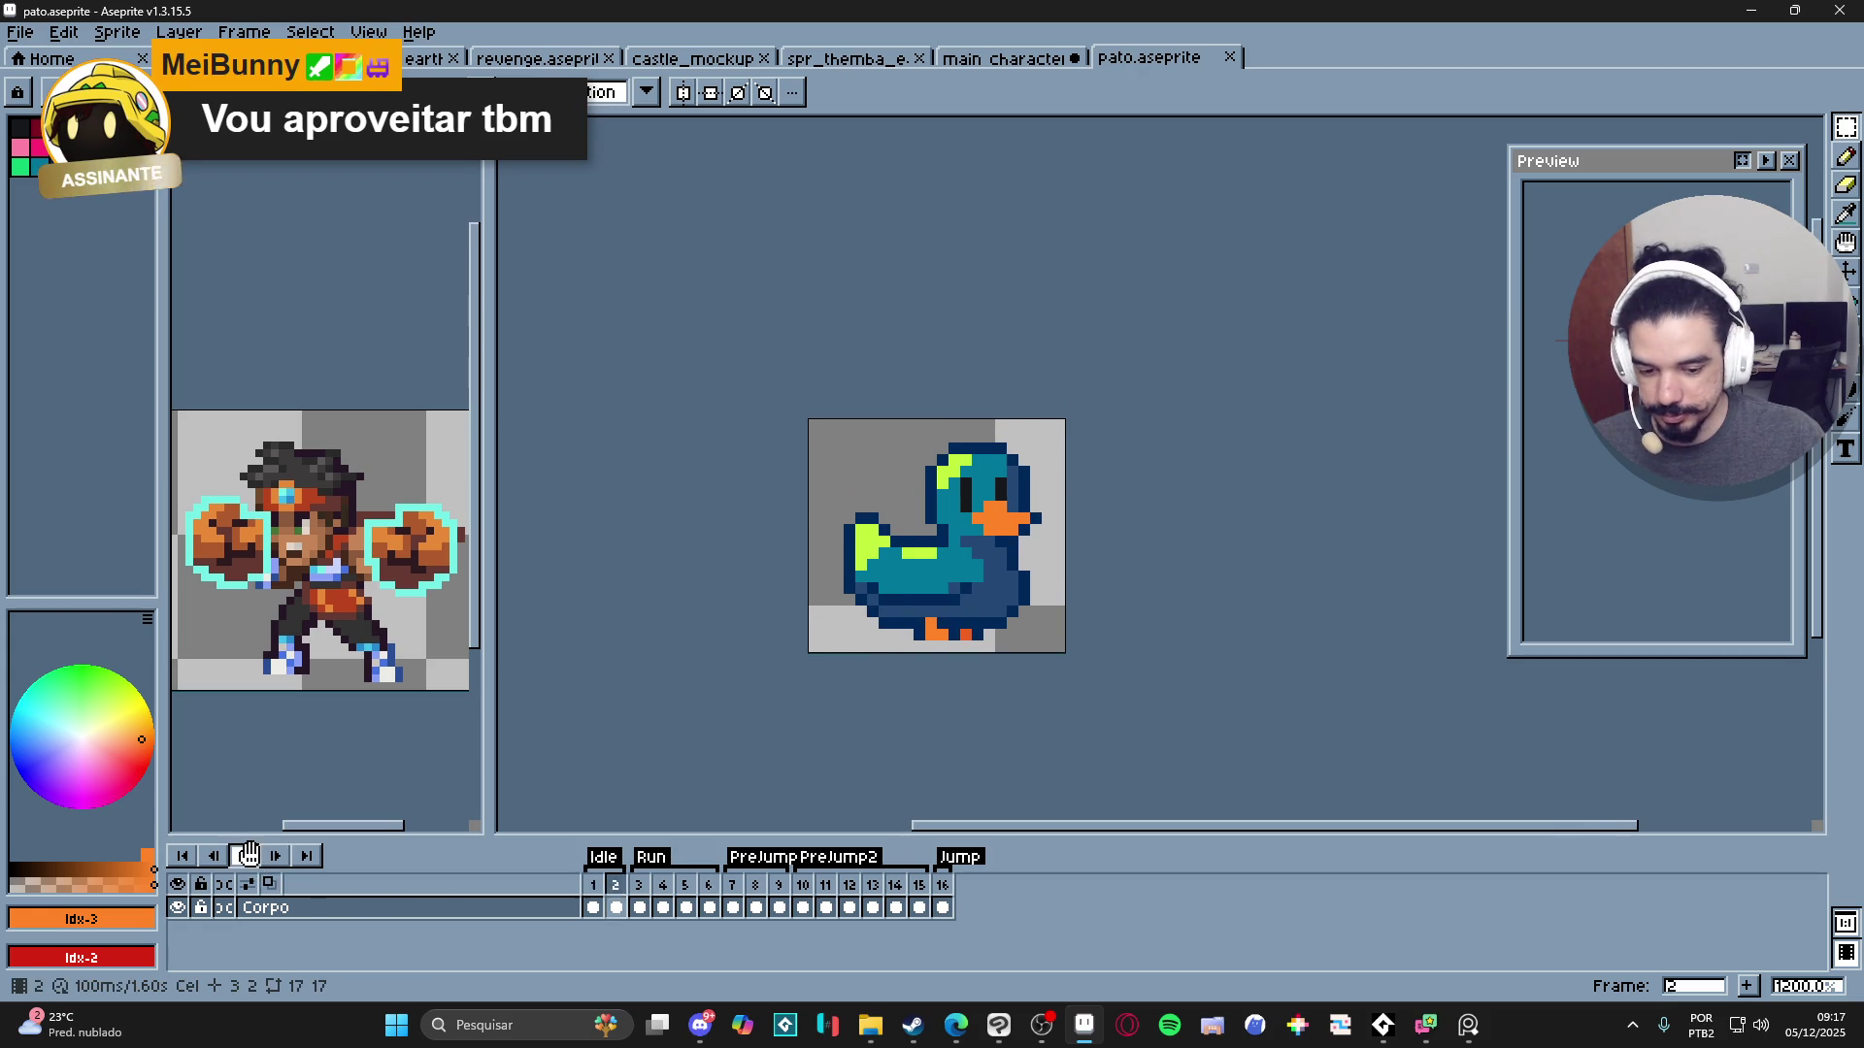
{"action": "left_click", "coordinate": [244, 855]}
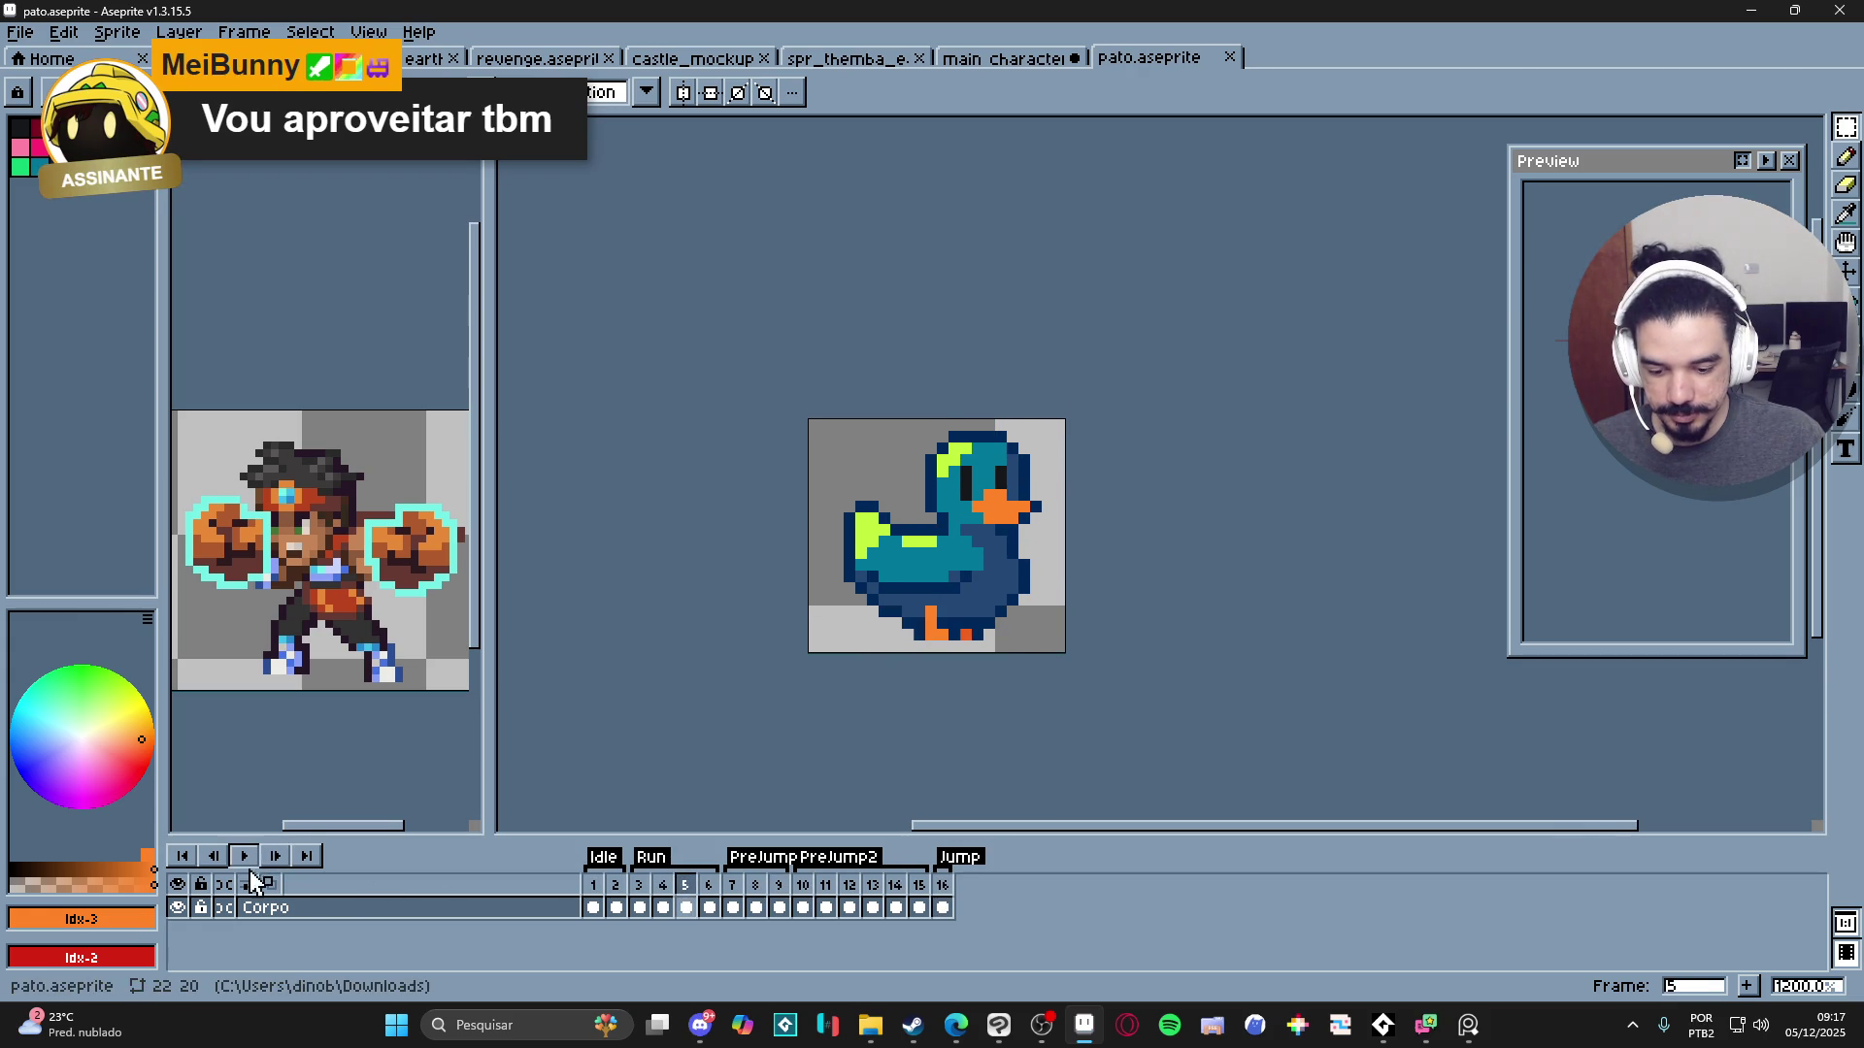
{"action": "right_click", "coordinate": [244, 855]}
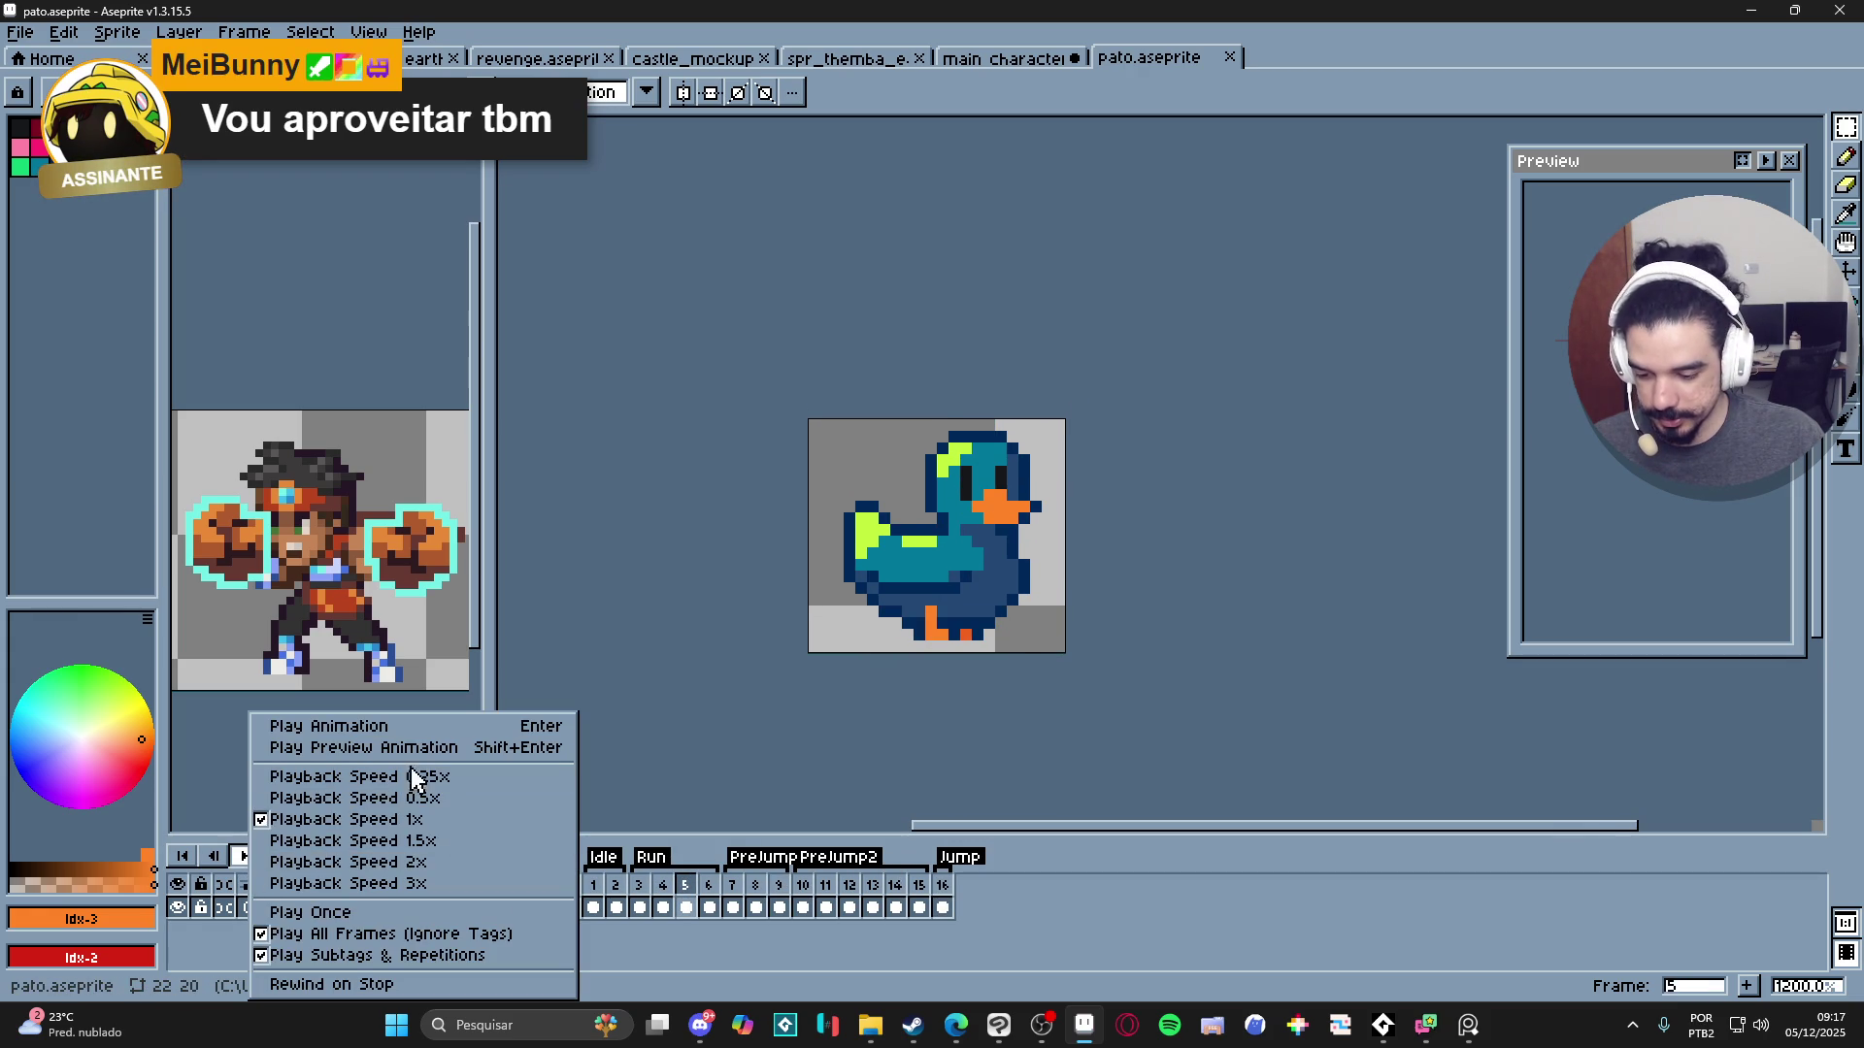
{"action": "left_click", "coordinate": [393, 936]}
{"action": "scroll", "coordinate": [951, 680], "scroll_direction": "up", "scroll_amount": 1}
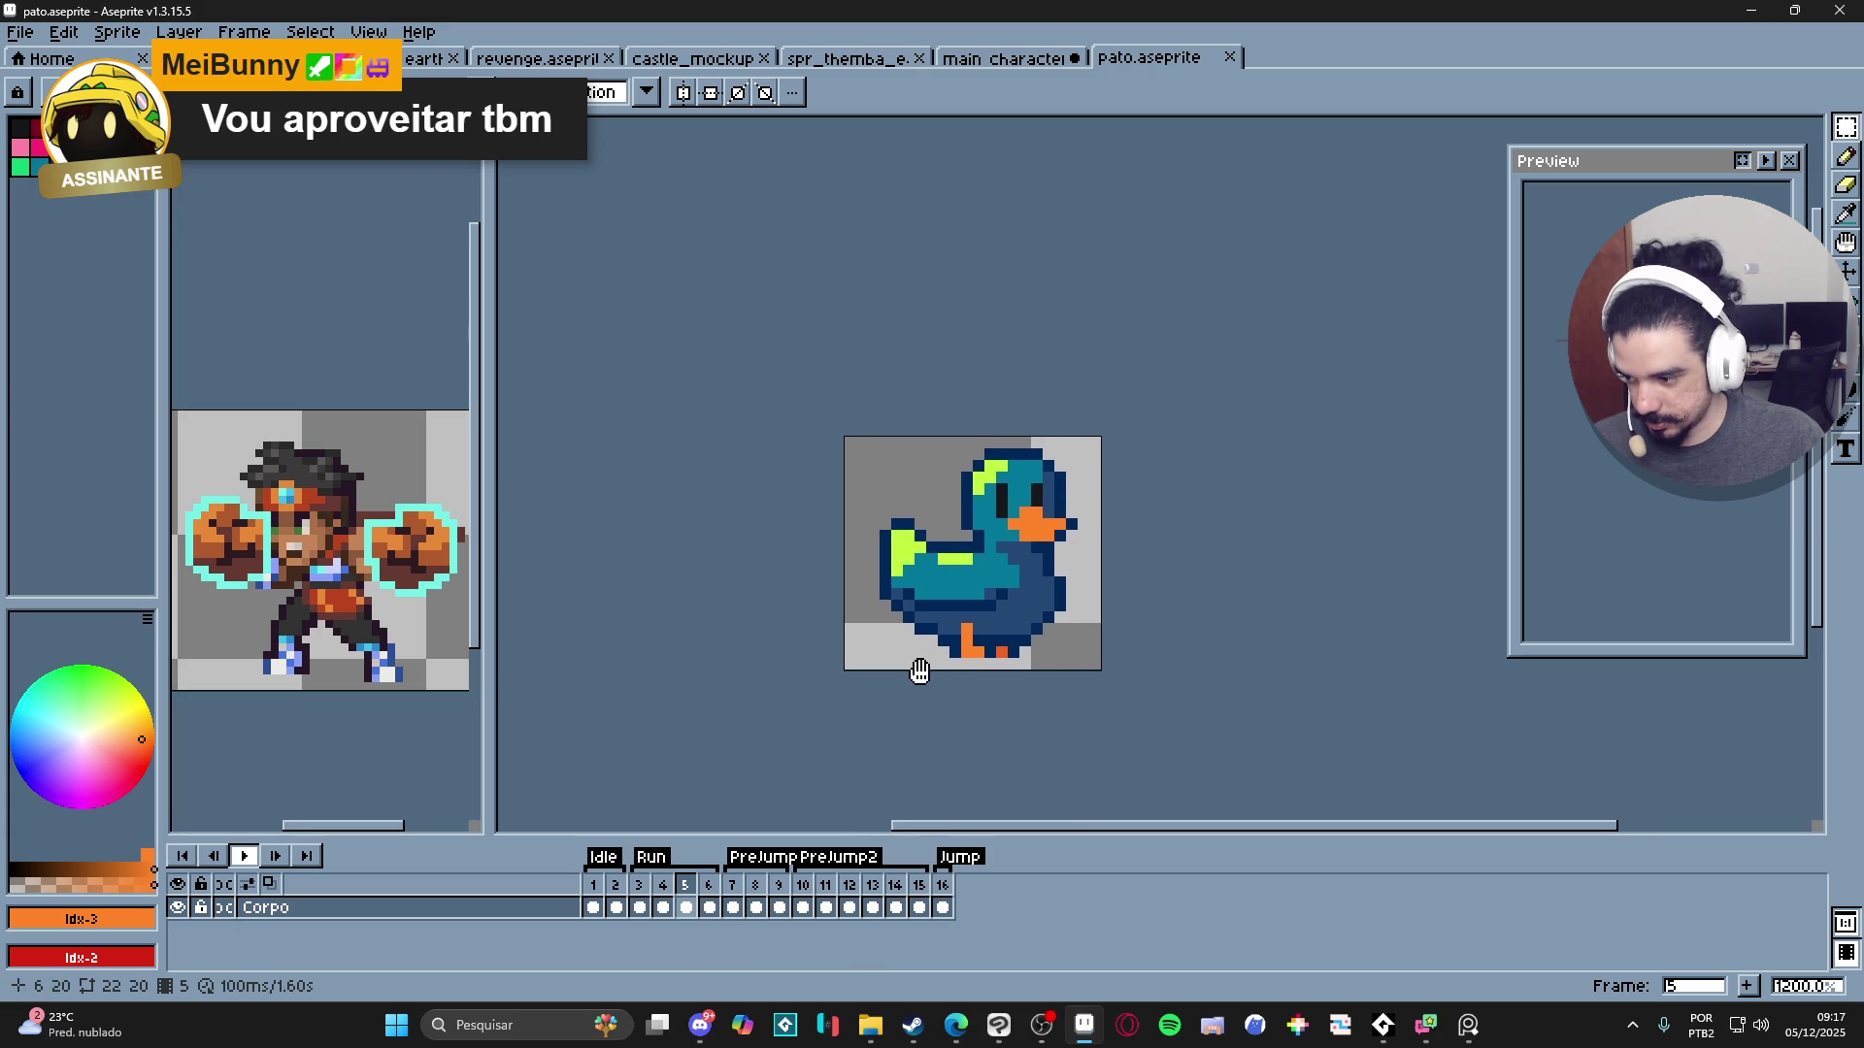
- Step through frames 1–3, then play and stop the animation from frame 3
{"action": "left_click", "coordinate": [593, 886]}
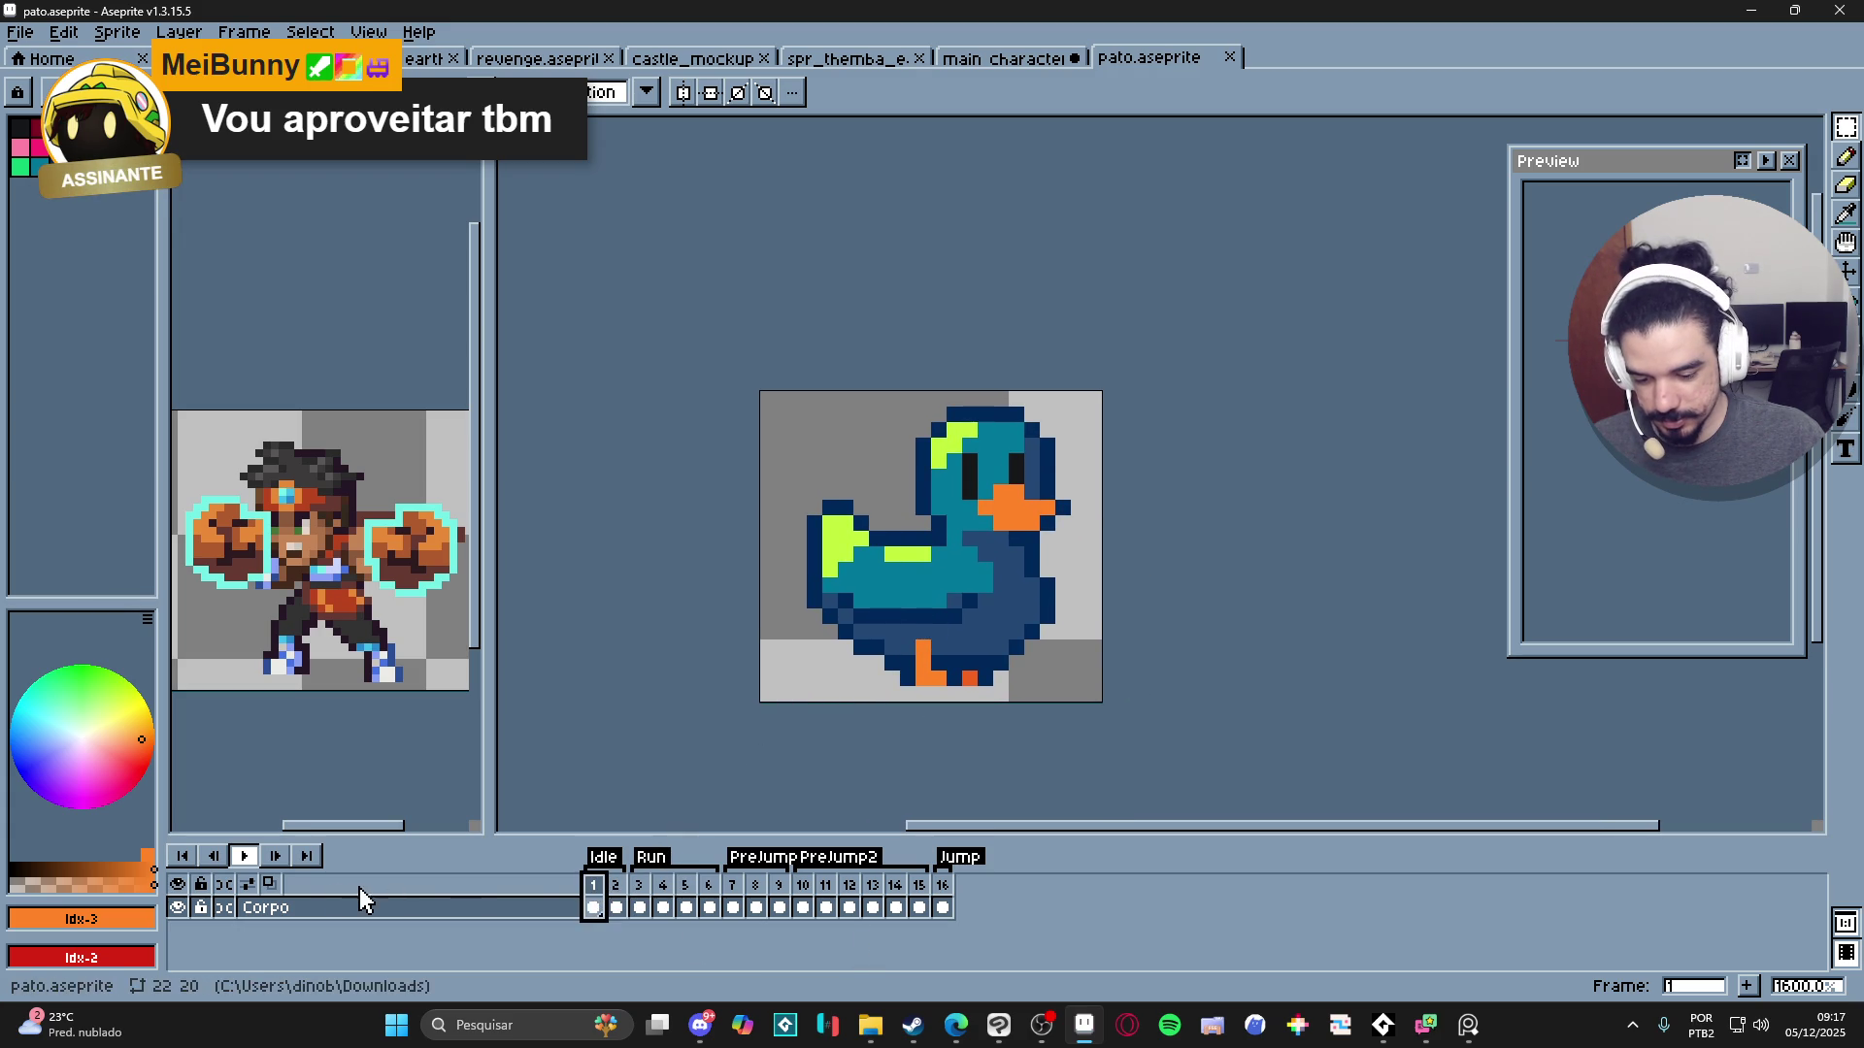
{"action": "left_click", "coordinate": [616, 885]}
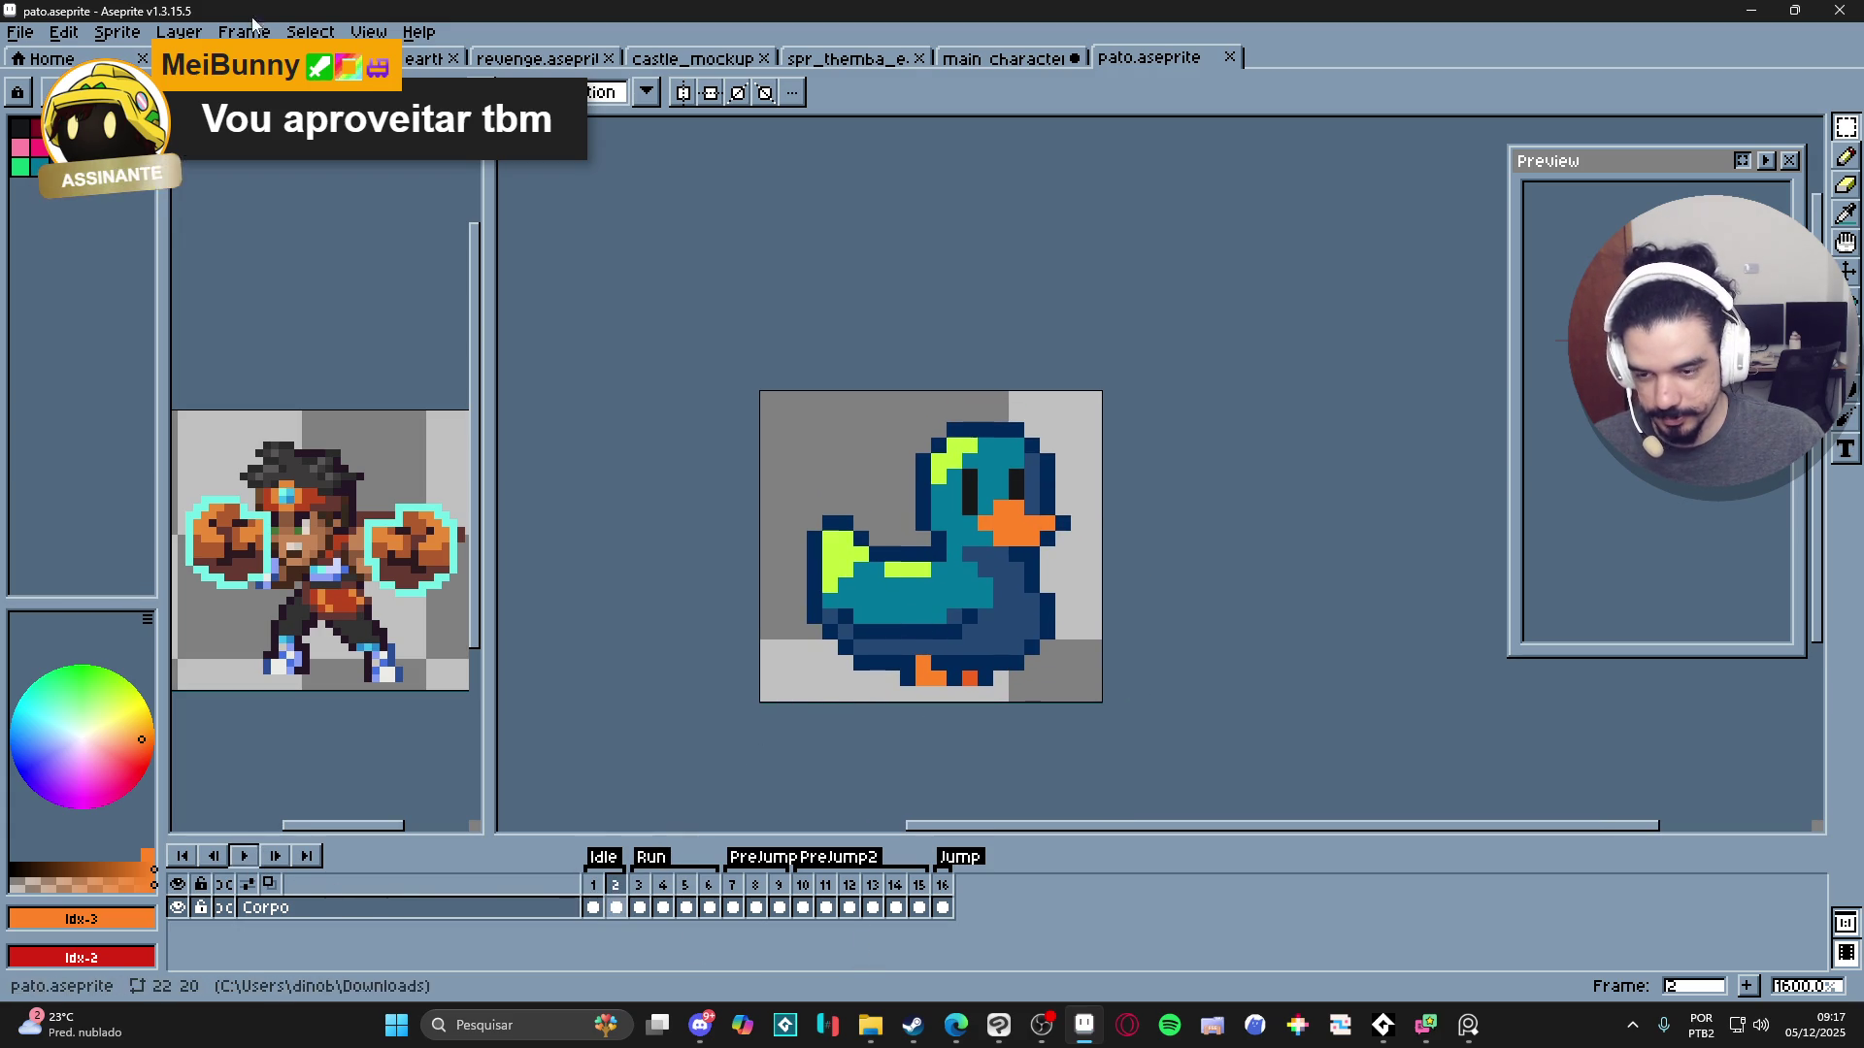
{"action": "left_click", "coordinate": [639, 885]}
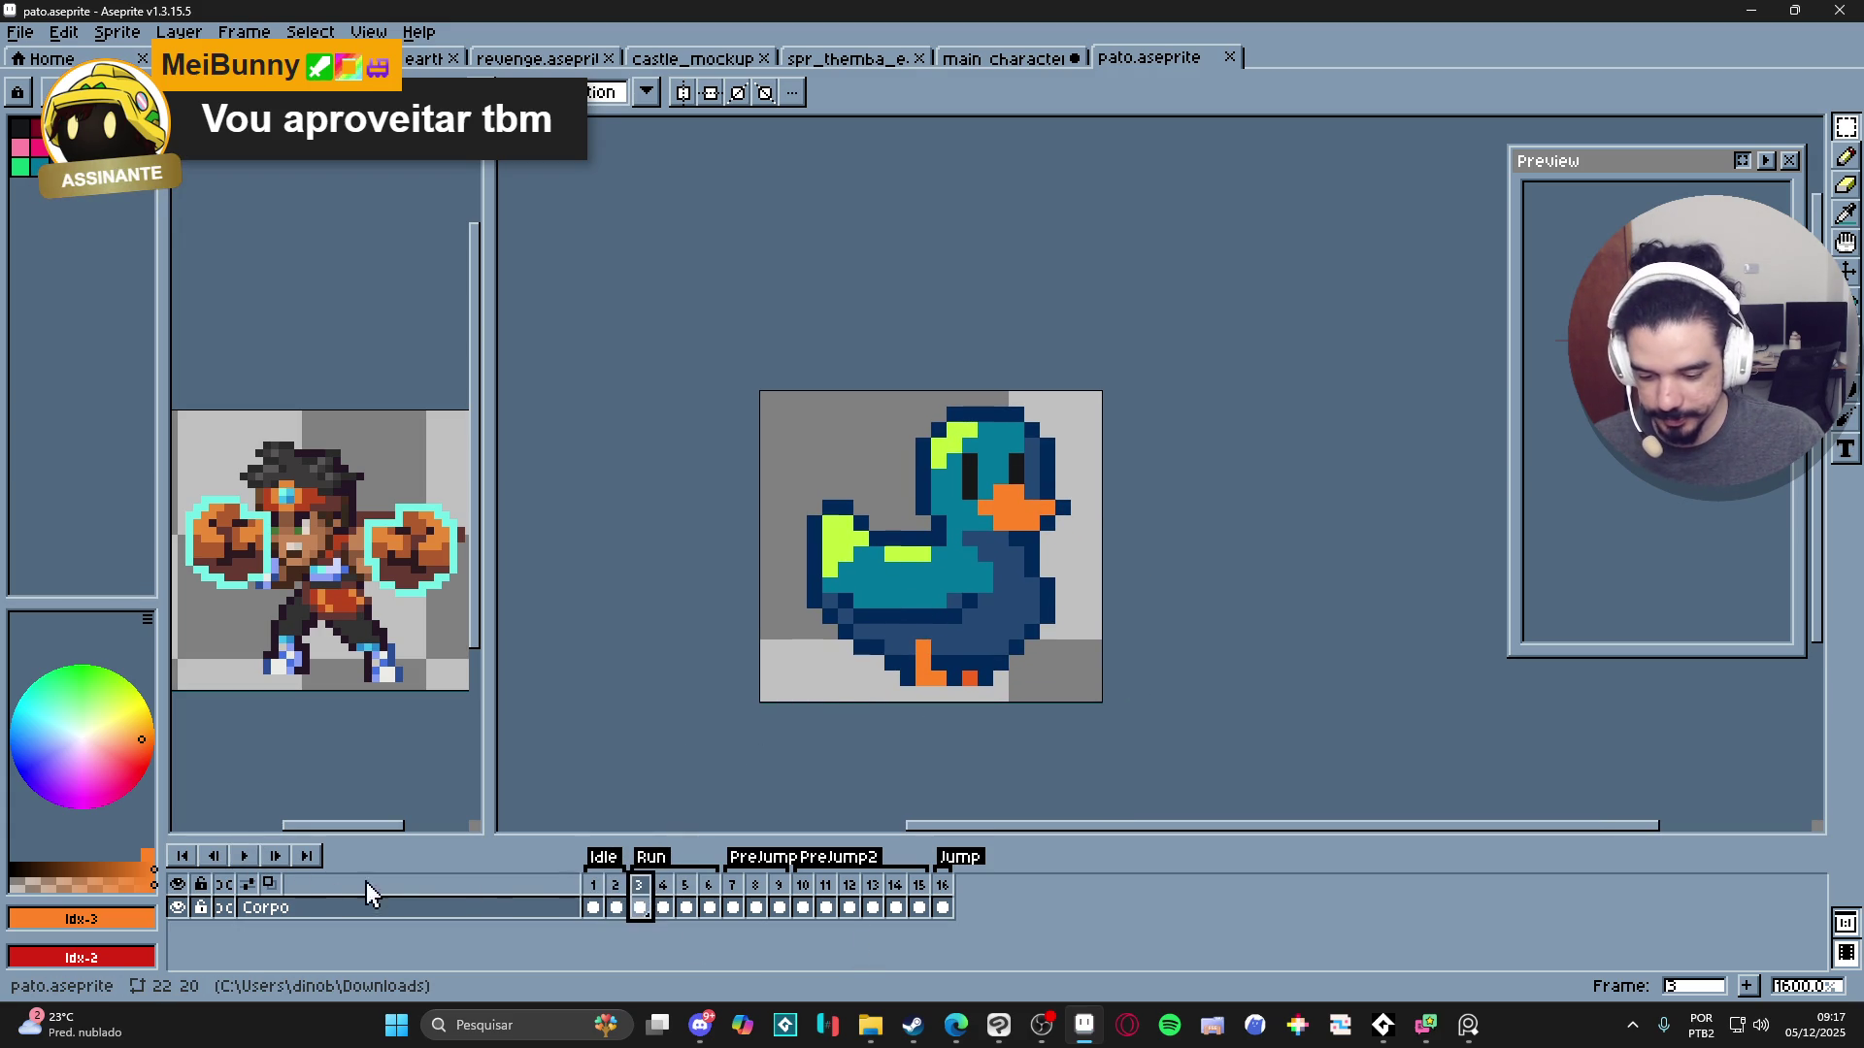
{"action": "left_click", "coordinate": [243, 863]}
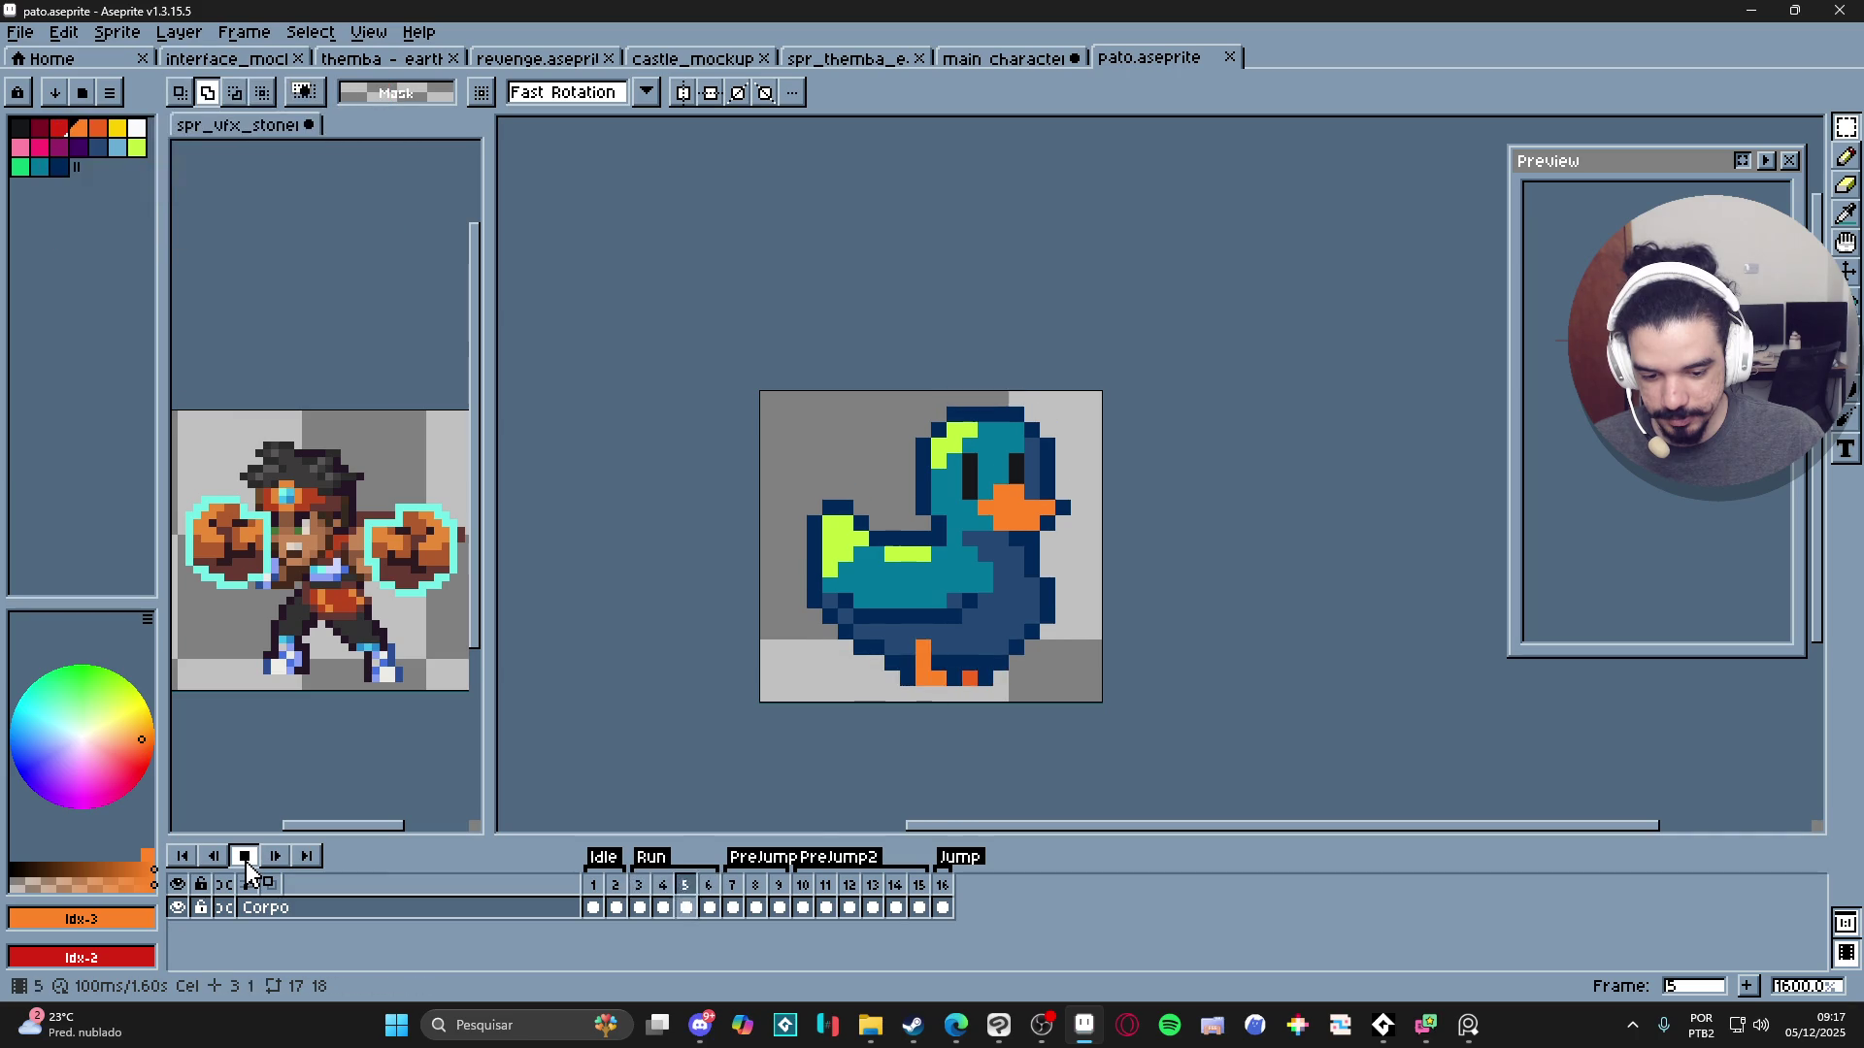
{"action": "left_click", "coordinate": [242, 855]}
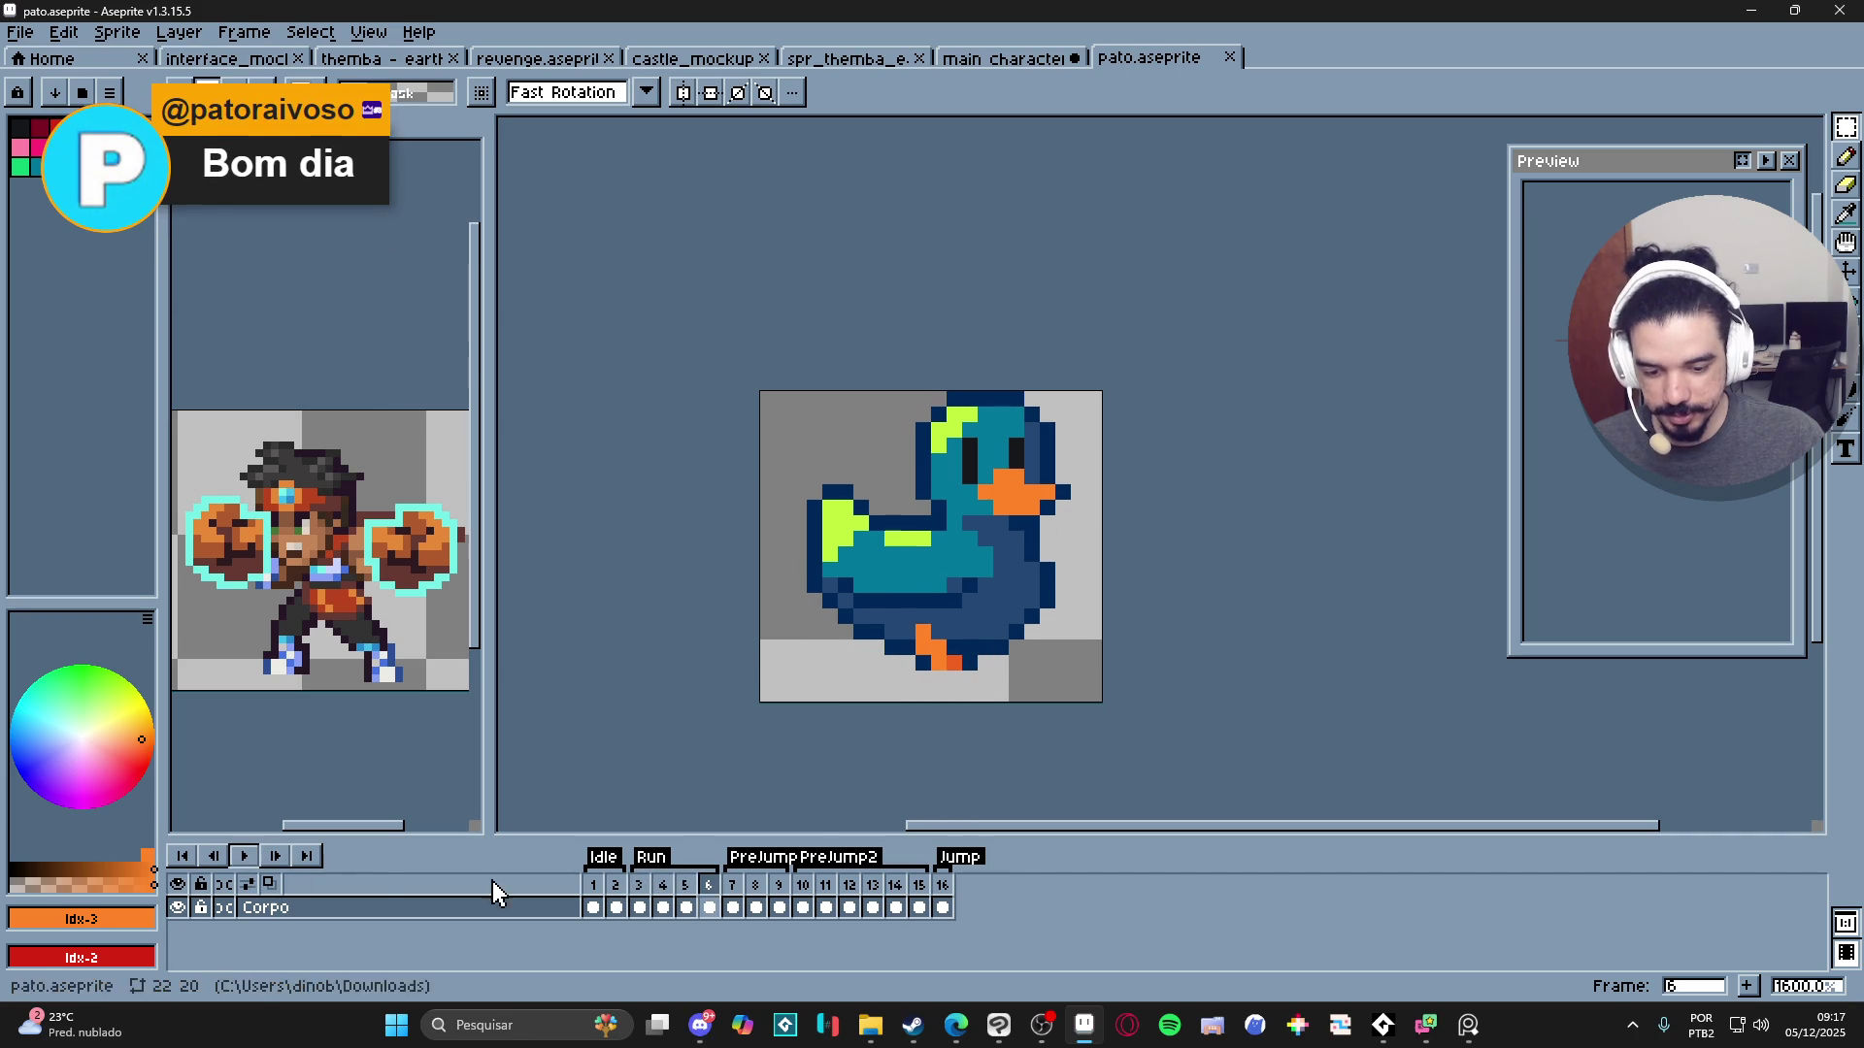
- Inspect frames 7 through 10, playing briefly and stopping back on frame 10
{"action": "left_click", "coordinate": [735, 885]}
{"action": "left_click", "coordinate": [755, 885]}
{"action": "left_click", "coordinate": [732, 886]}
{"action": "left_click", "coordinate": [755, 885]}
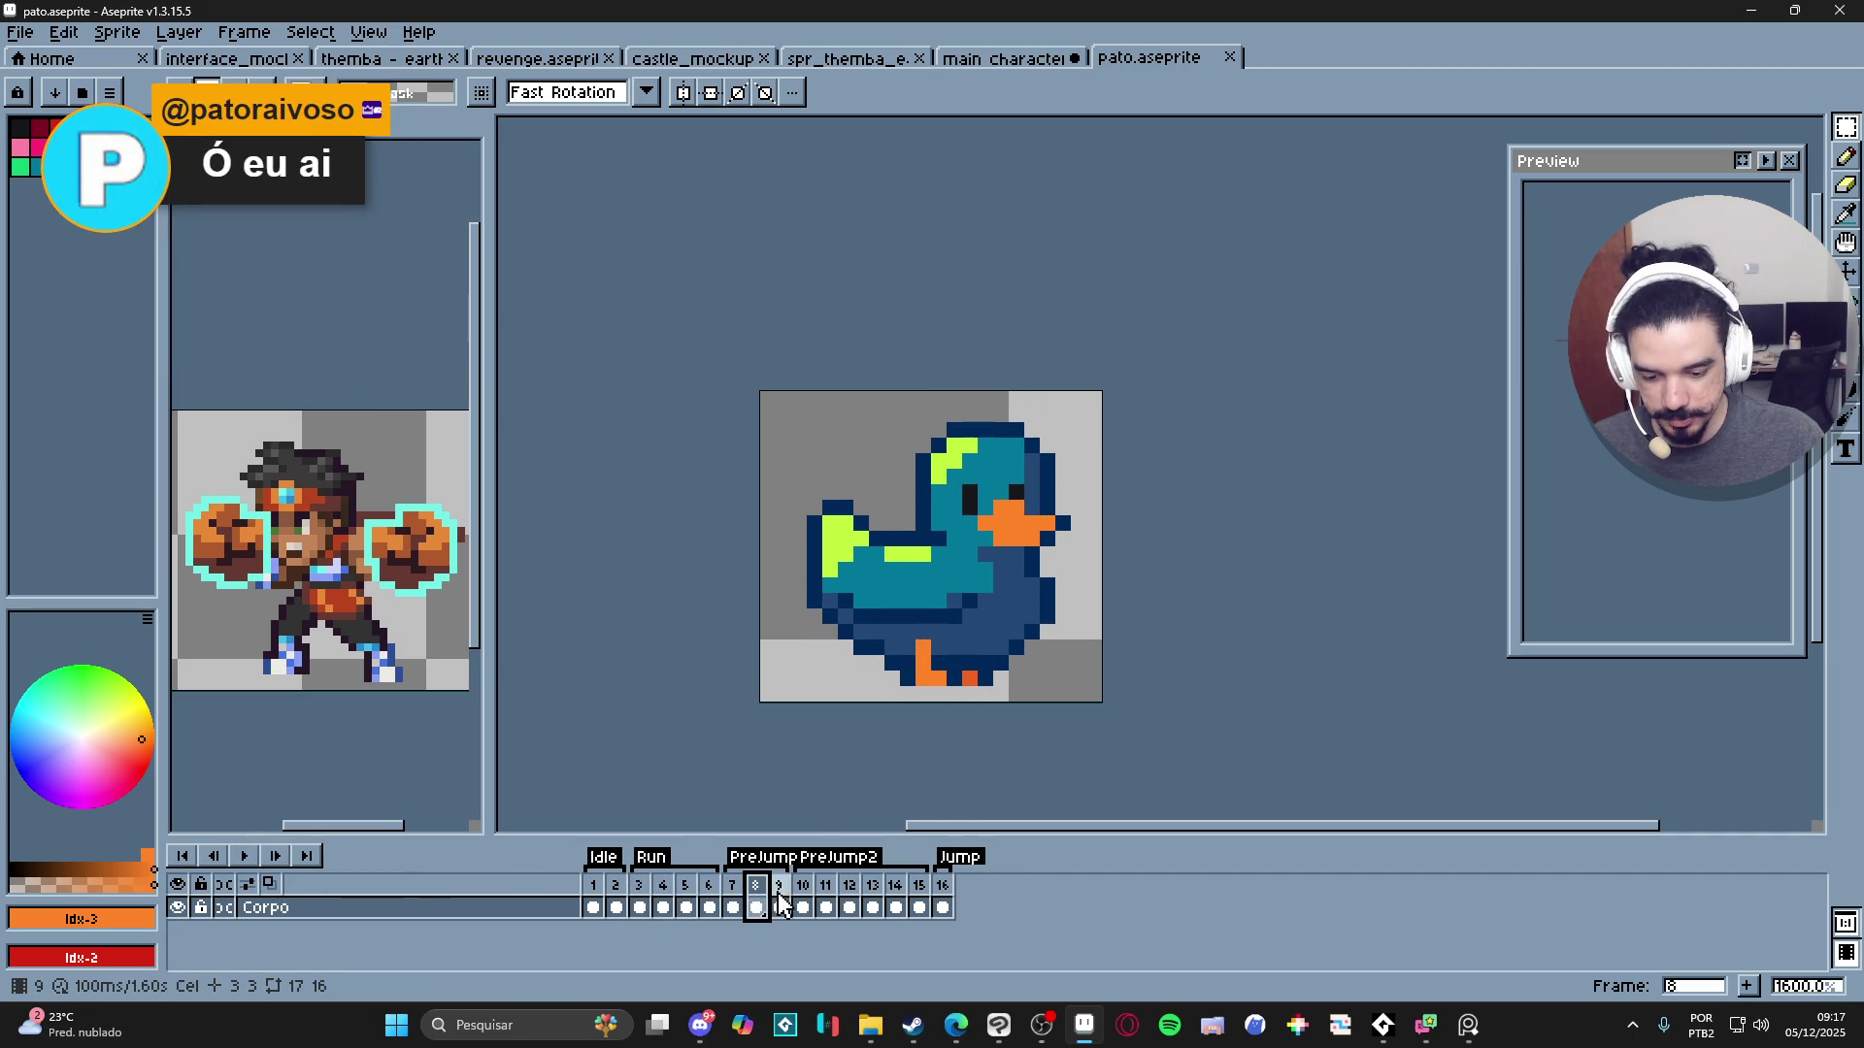
{"action": "left_click", "coordinate": [781, 888]}
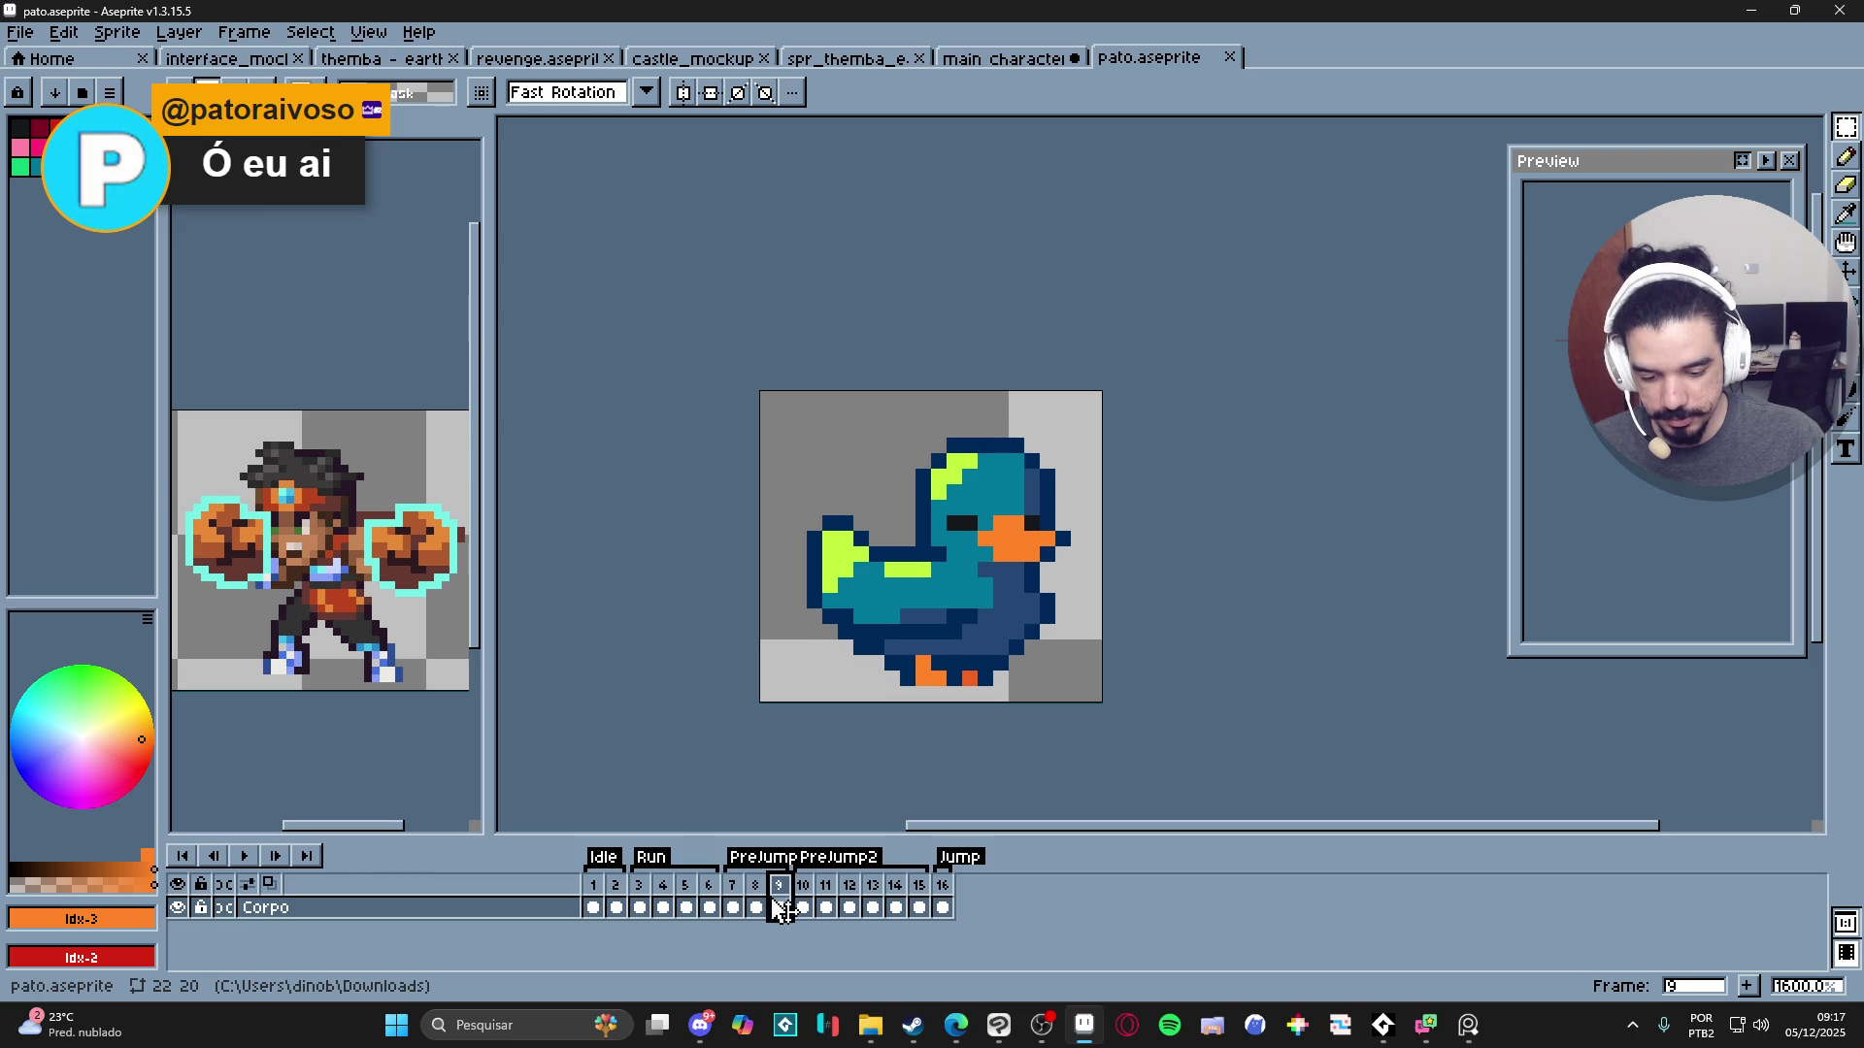
{"action": "left_click", "coordinate": [804, 907]}
{"action": "left_click", "coordinate": [245, 856]}
{"action": "left_click", "coordinate": [813, 907]}
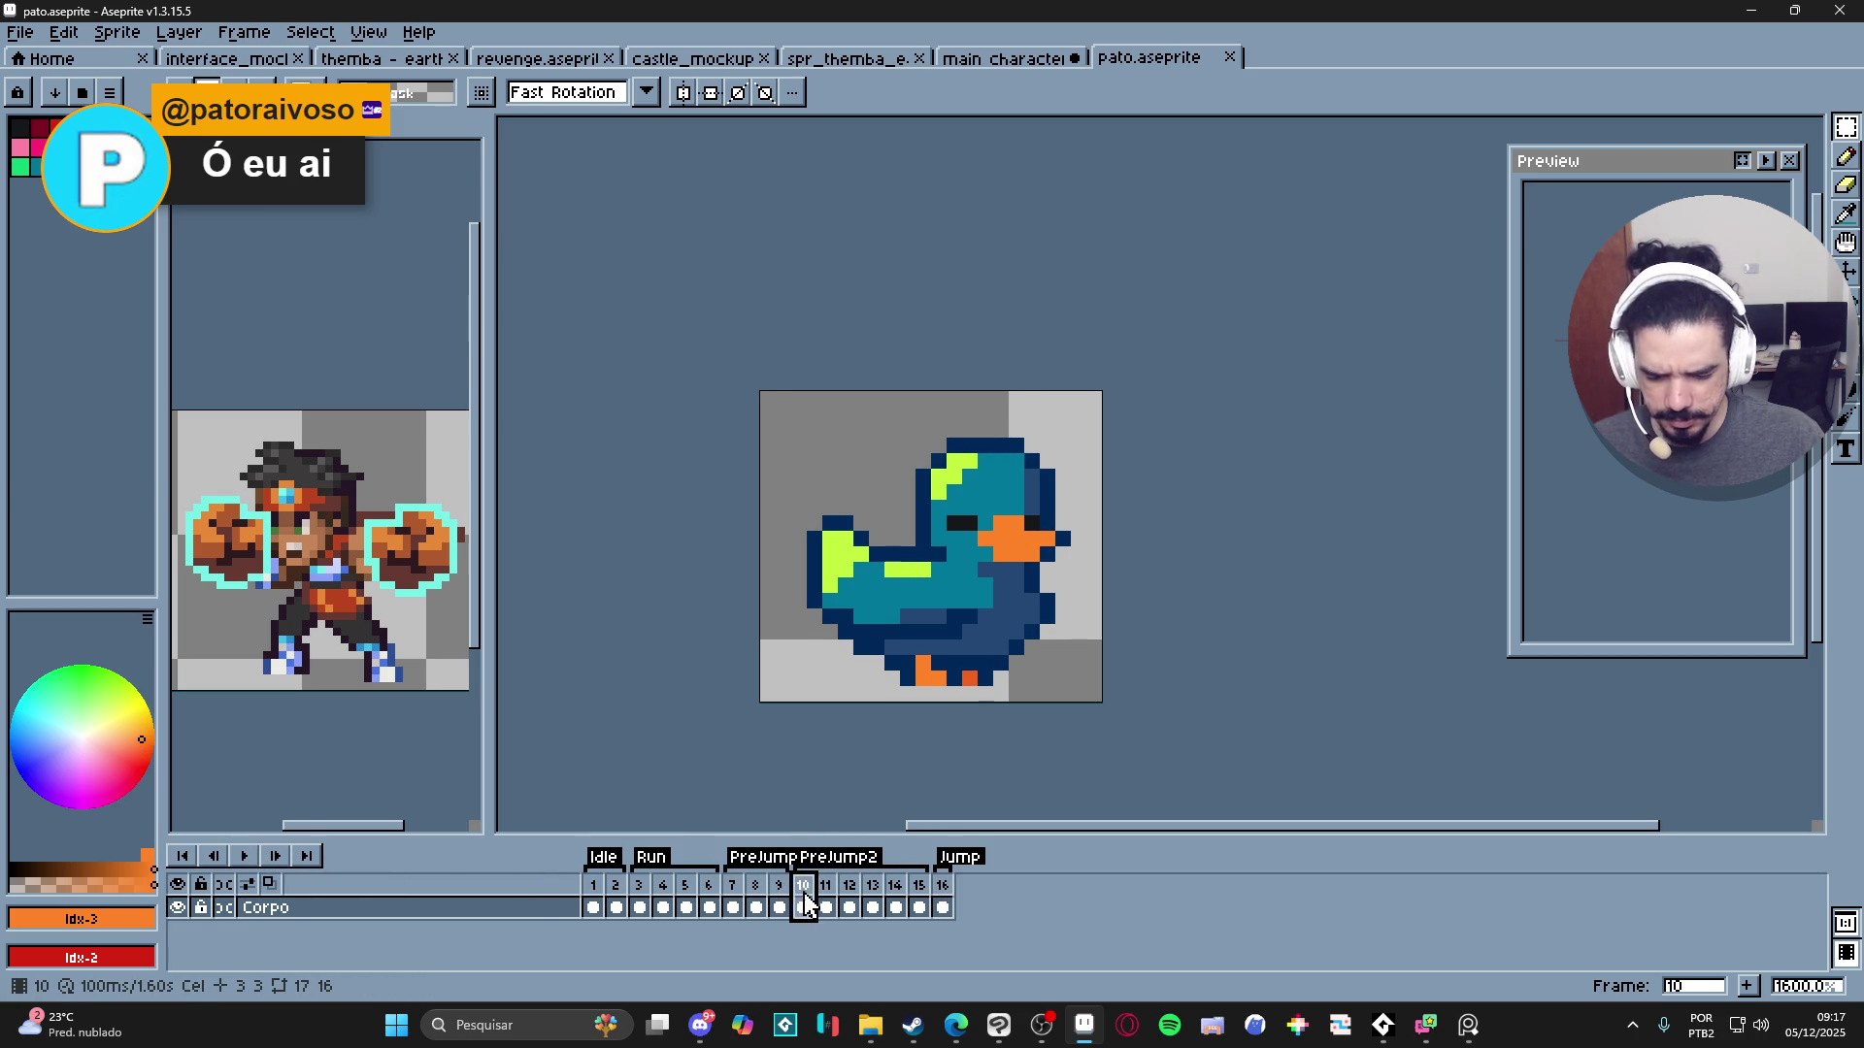
- Step through frames 11 to 16 and stop playback
{"action": "left_click", "coordinate": [823, 885]}
{"action": "left_click", "coordinate": [850, 908]}
{"action": "left_click", "coordinate": [872, 907]}
{"action": "left_click", "coordinate": [895, 908]}
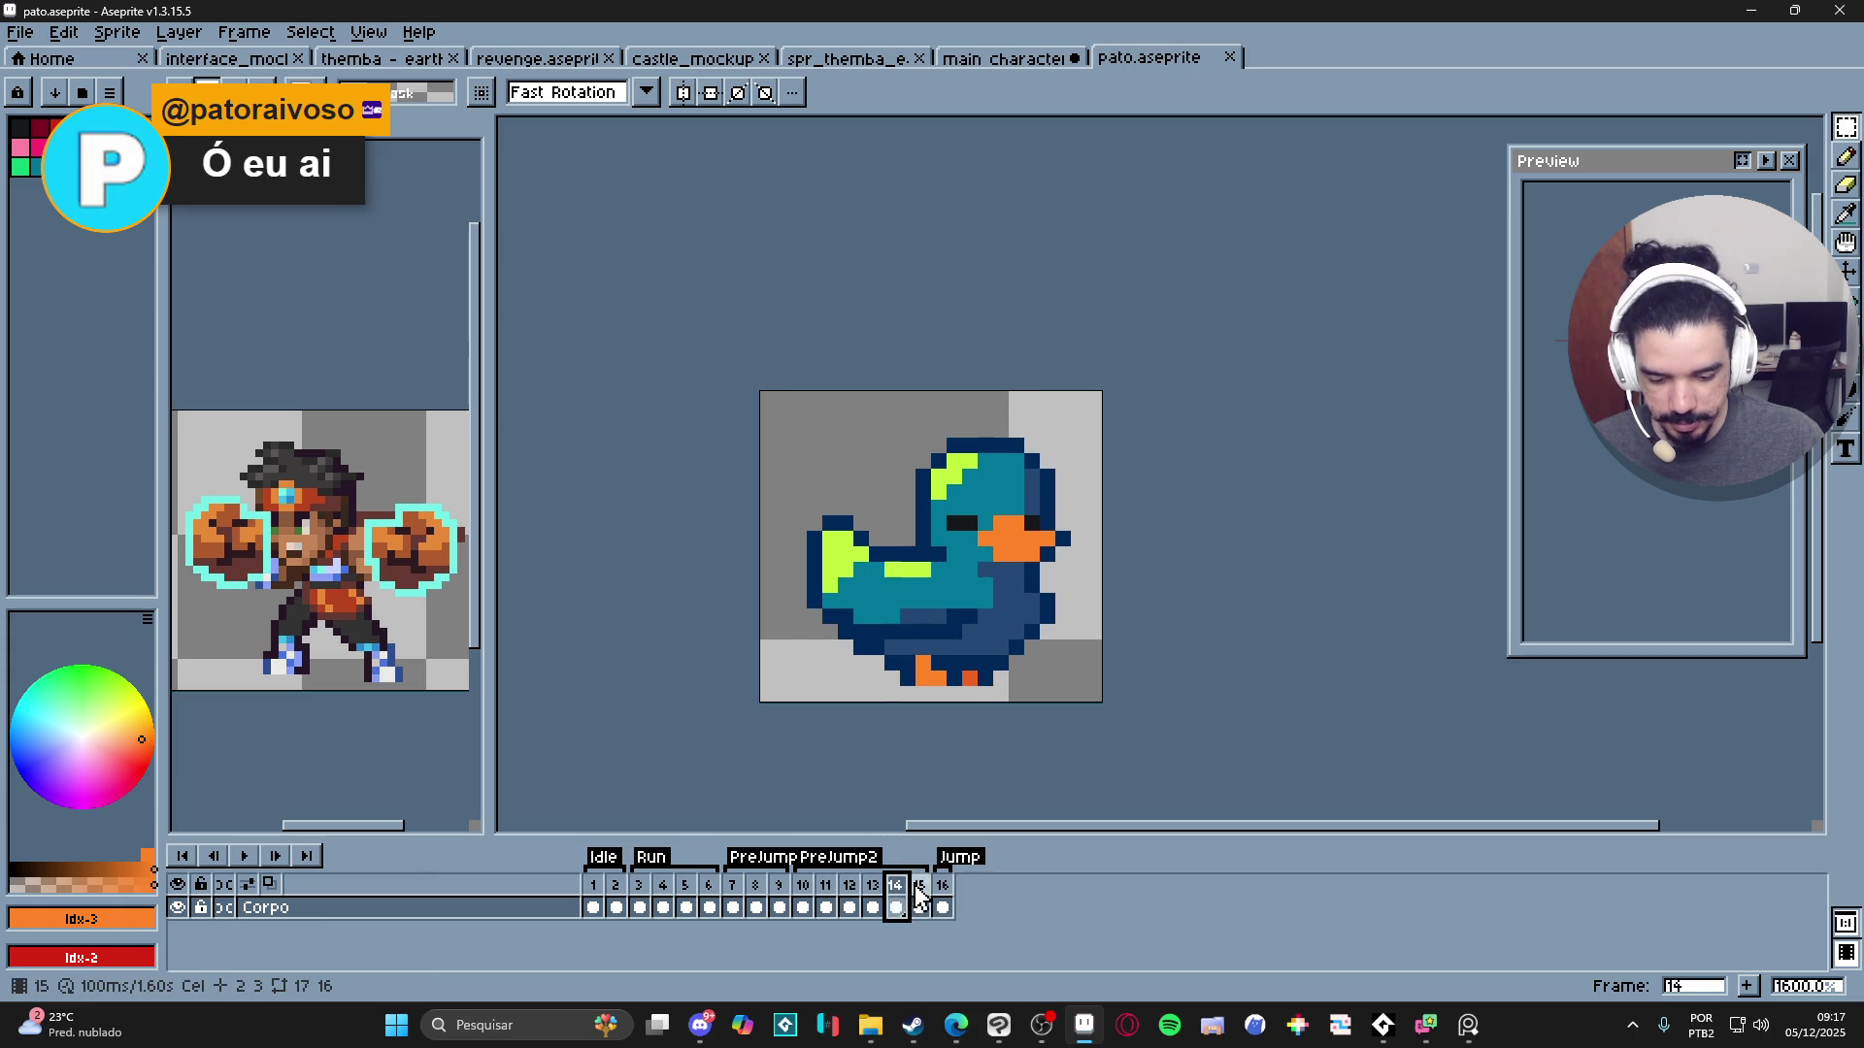
{"action": "left_click", "coordinate": [920, 908]}
{"action": "left_click", "coordinate": [942, 907]}
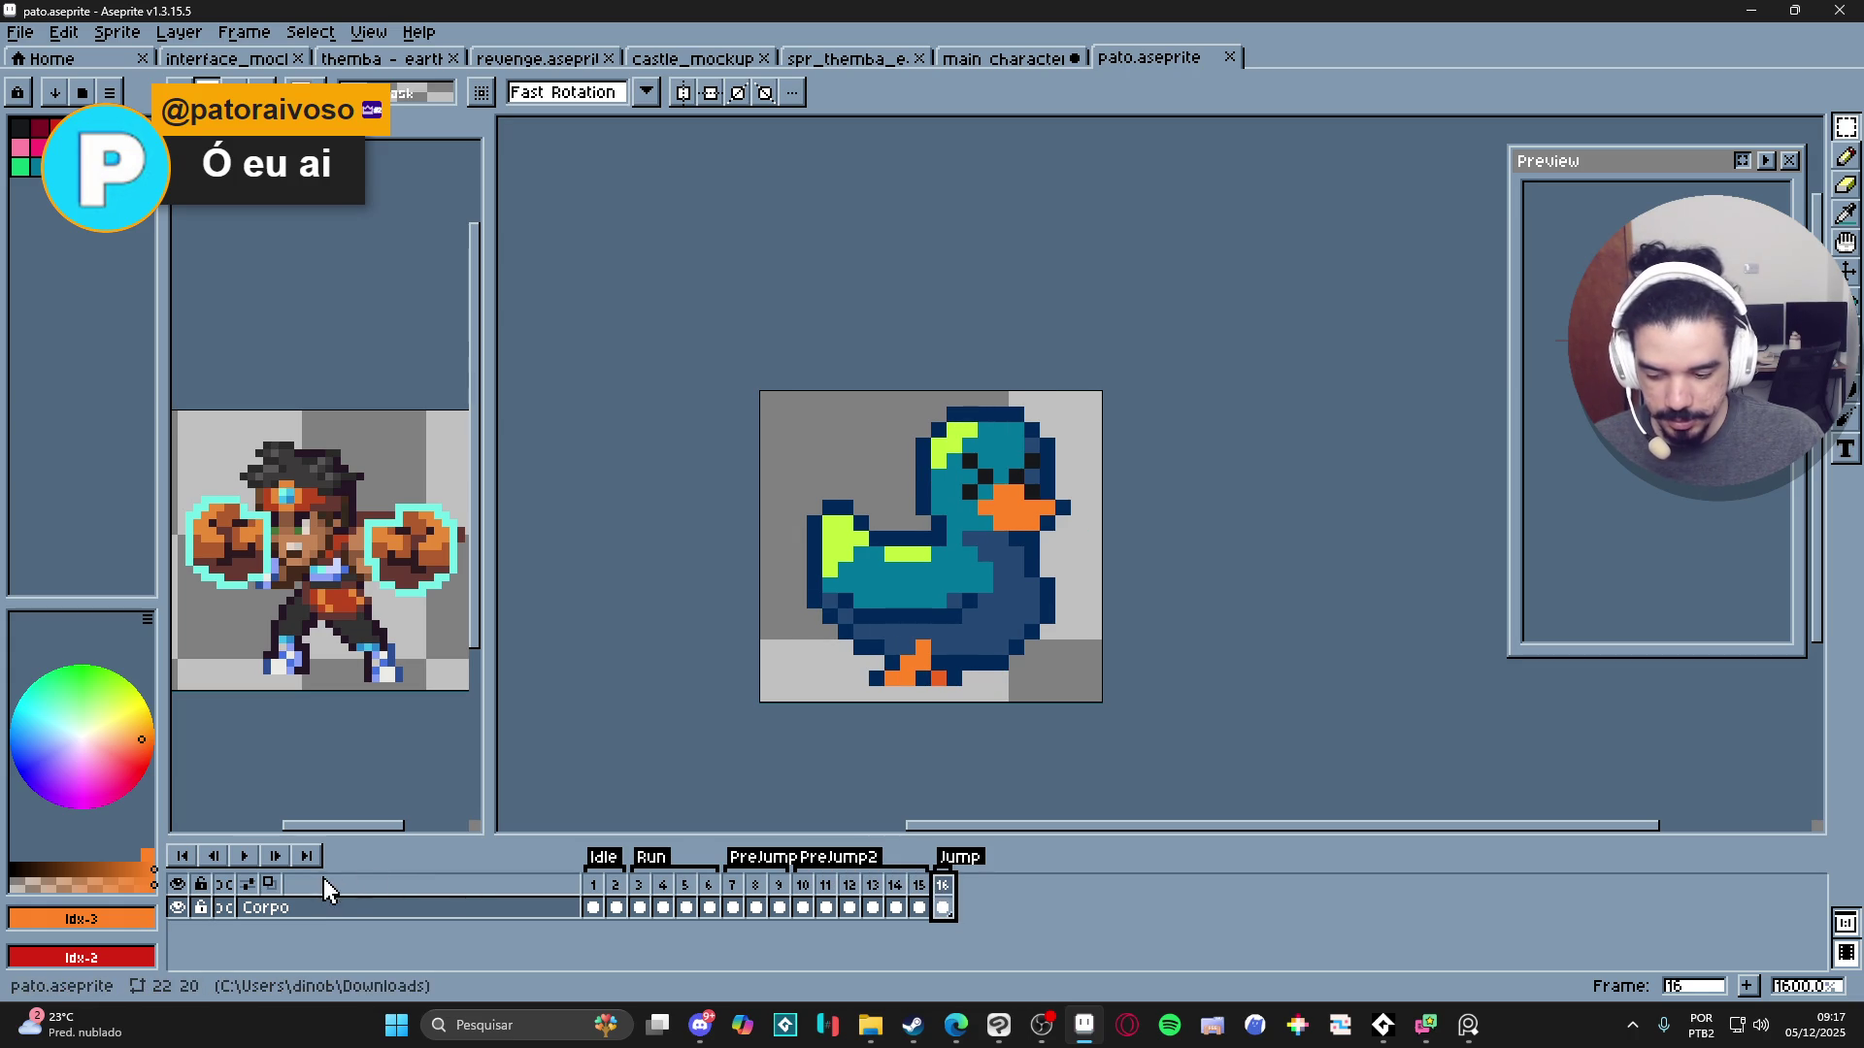
{"action": "left_click", "coordinate": [248, 856]}
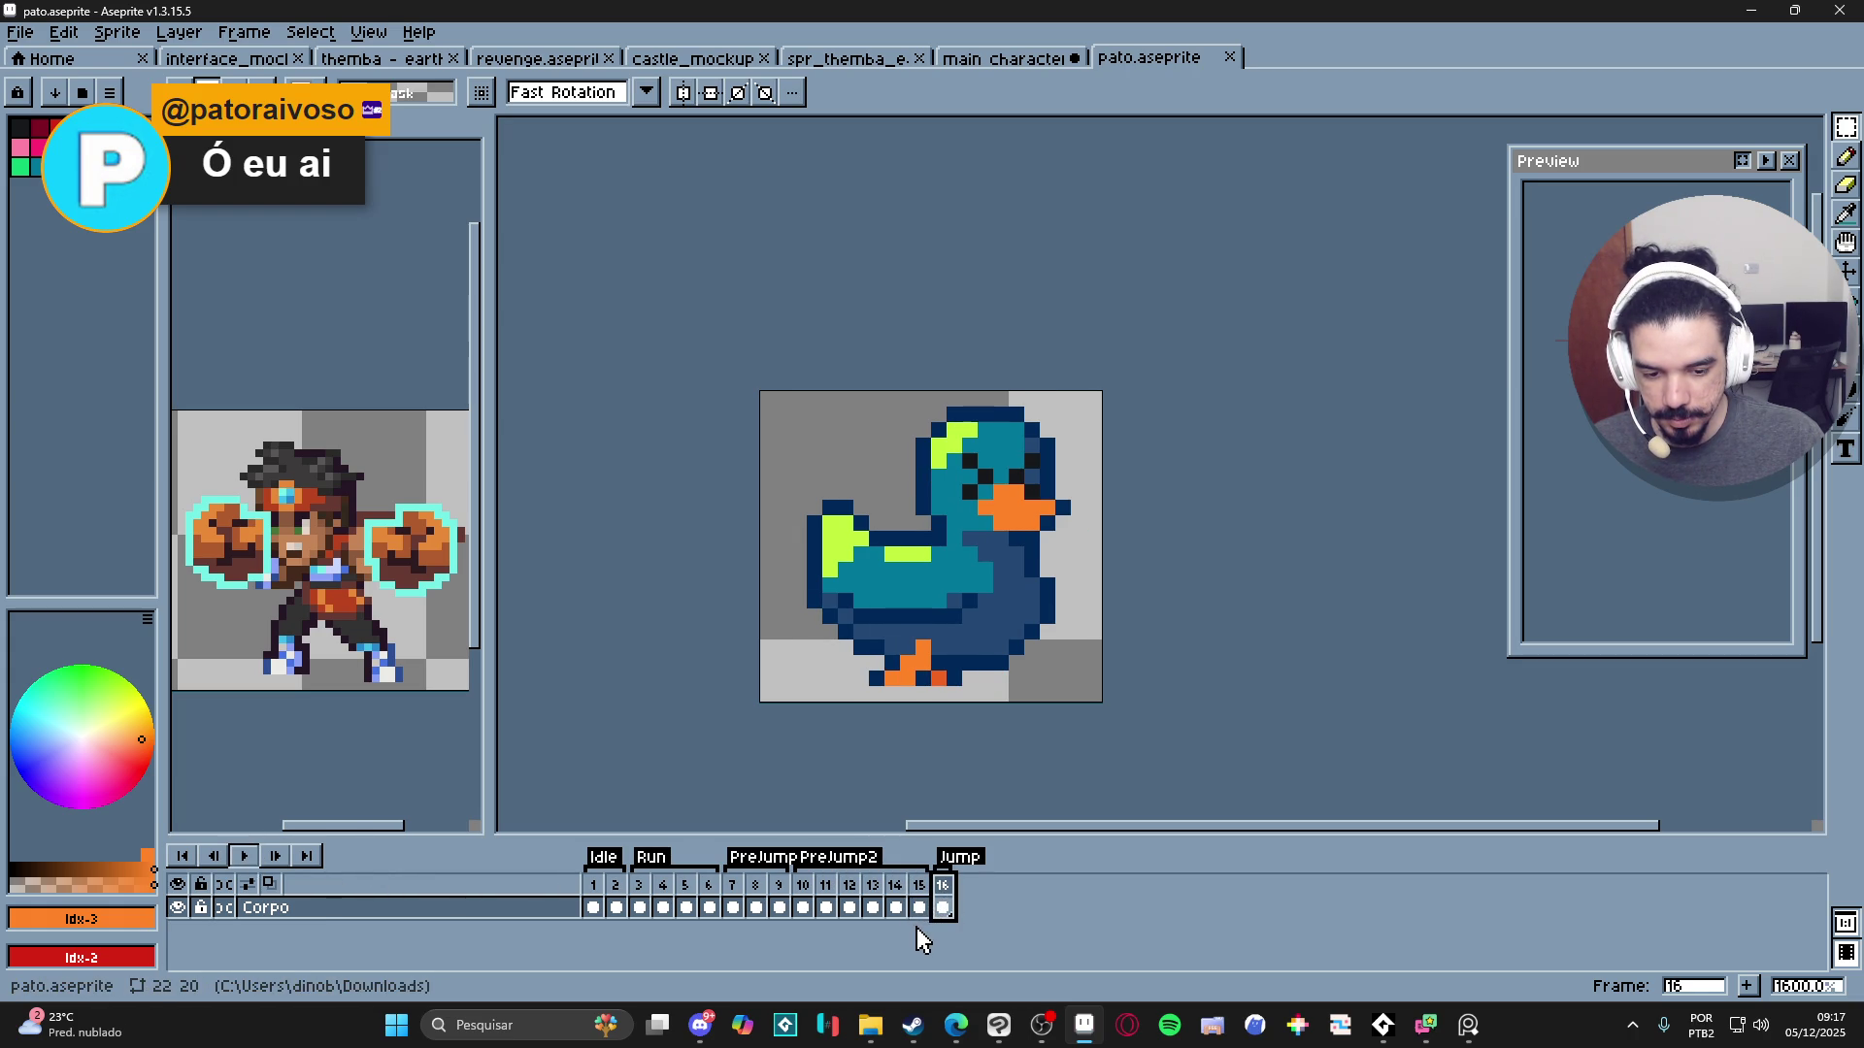
- Compare frames 15 and 16, then play from frame 3 and stop on frame 5
{"action": "left_click", "coordinate": [926, 876]}
{"action": "left_click", "coordinate": [947, 876]}
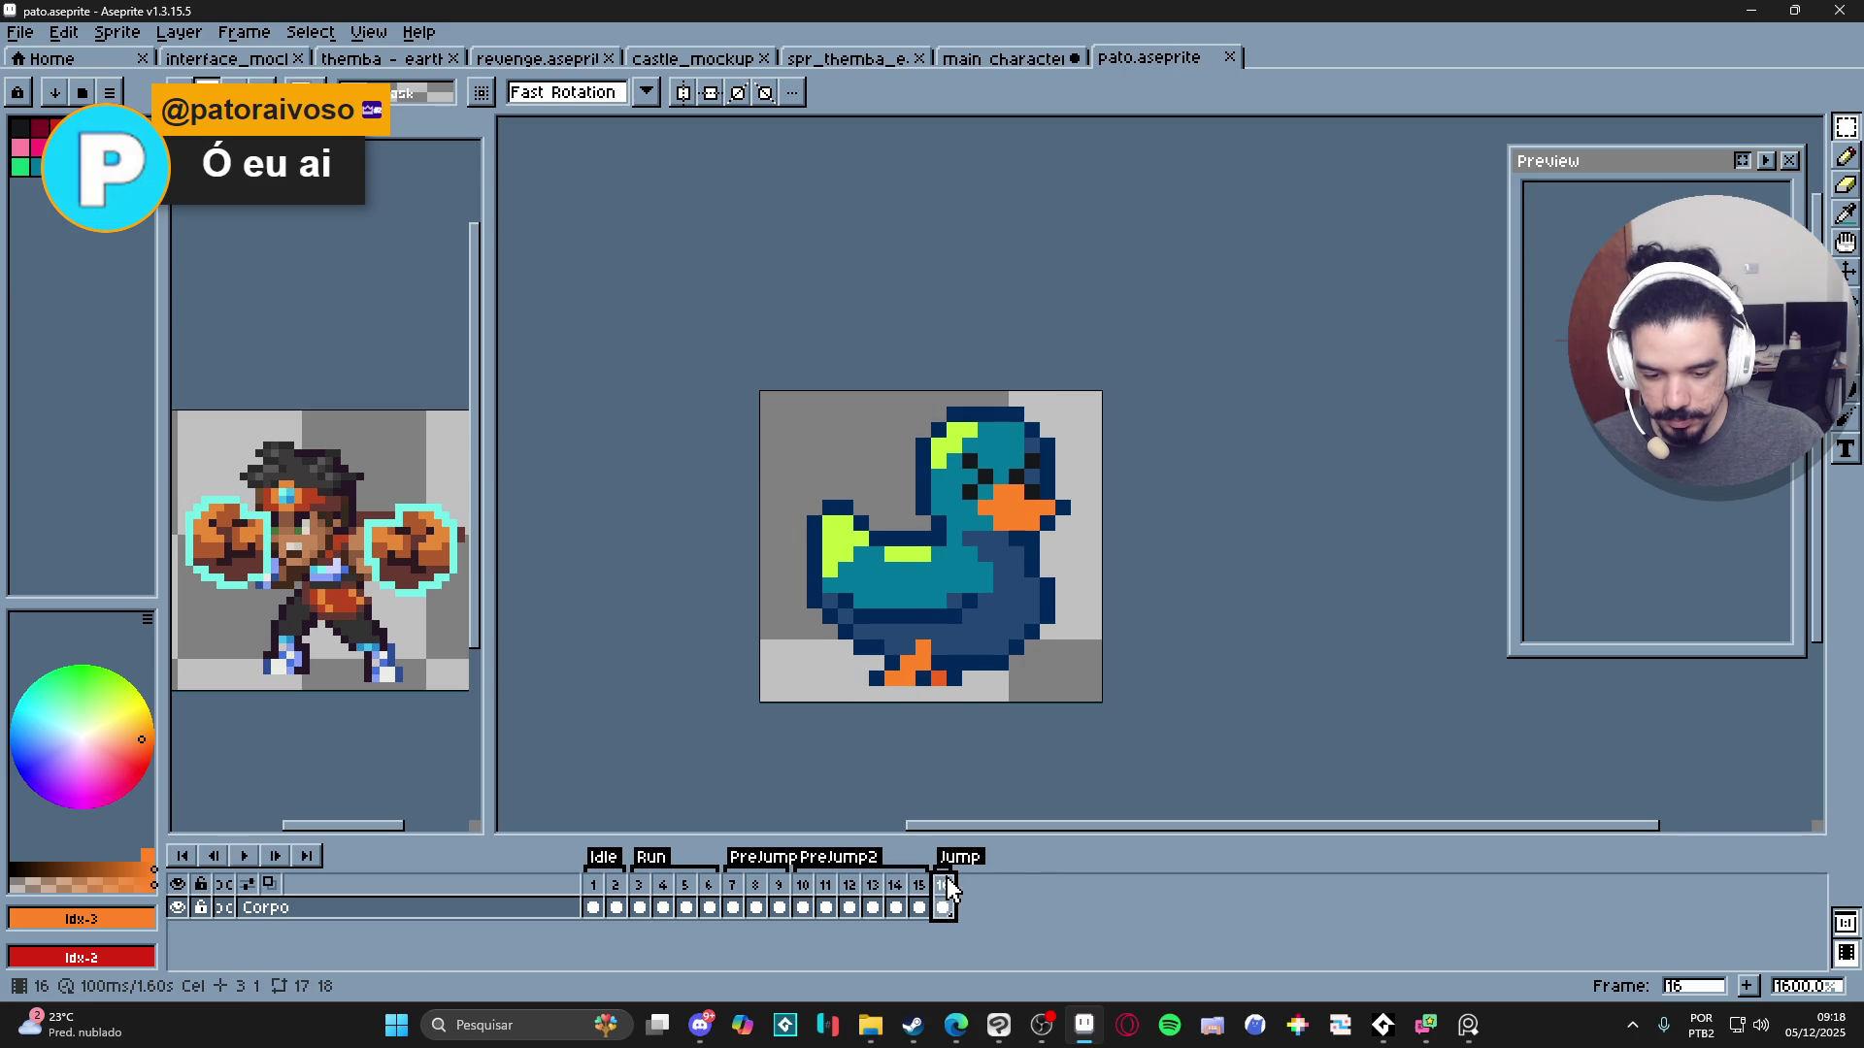
{"action": "left_click", "coordinate": [920, 883]}
{"action": "left_click", "coordinate": [947, 883]}
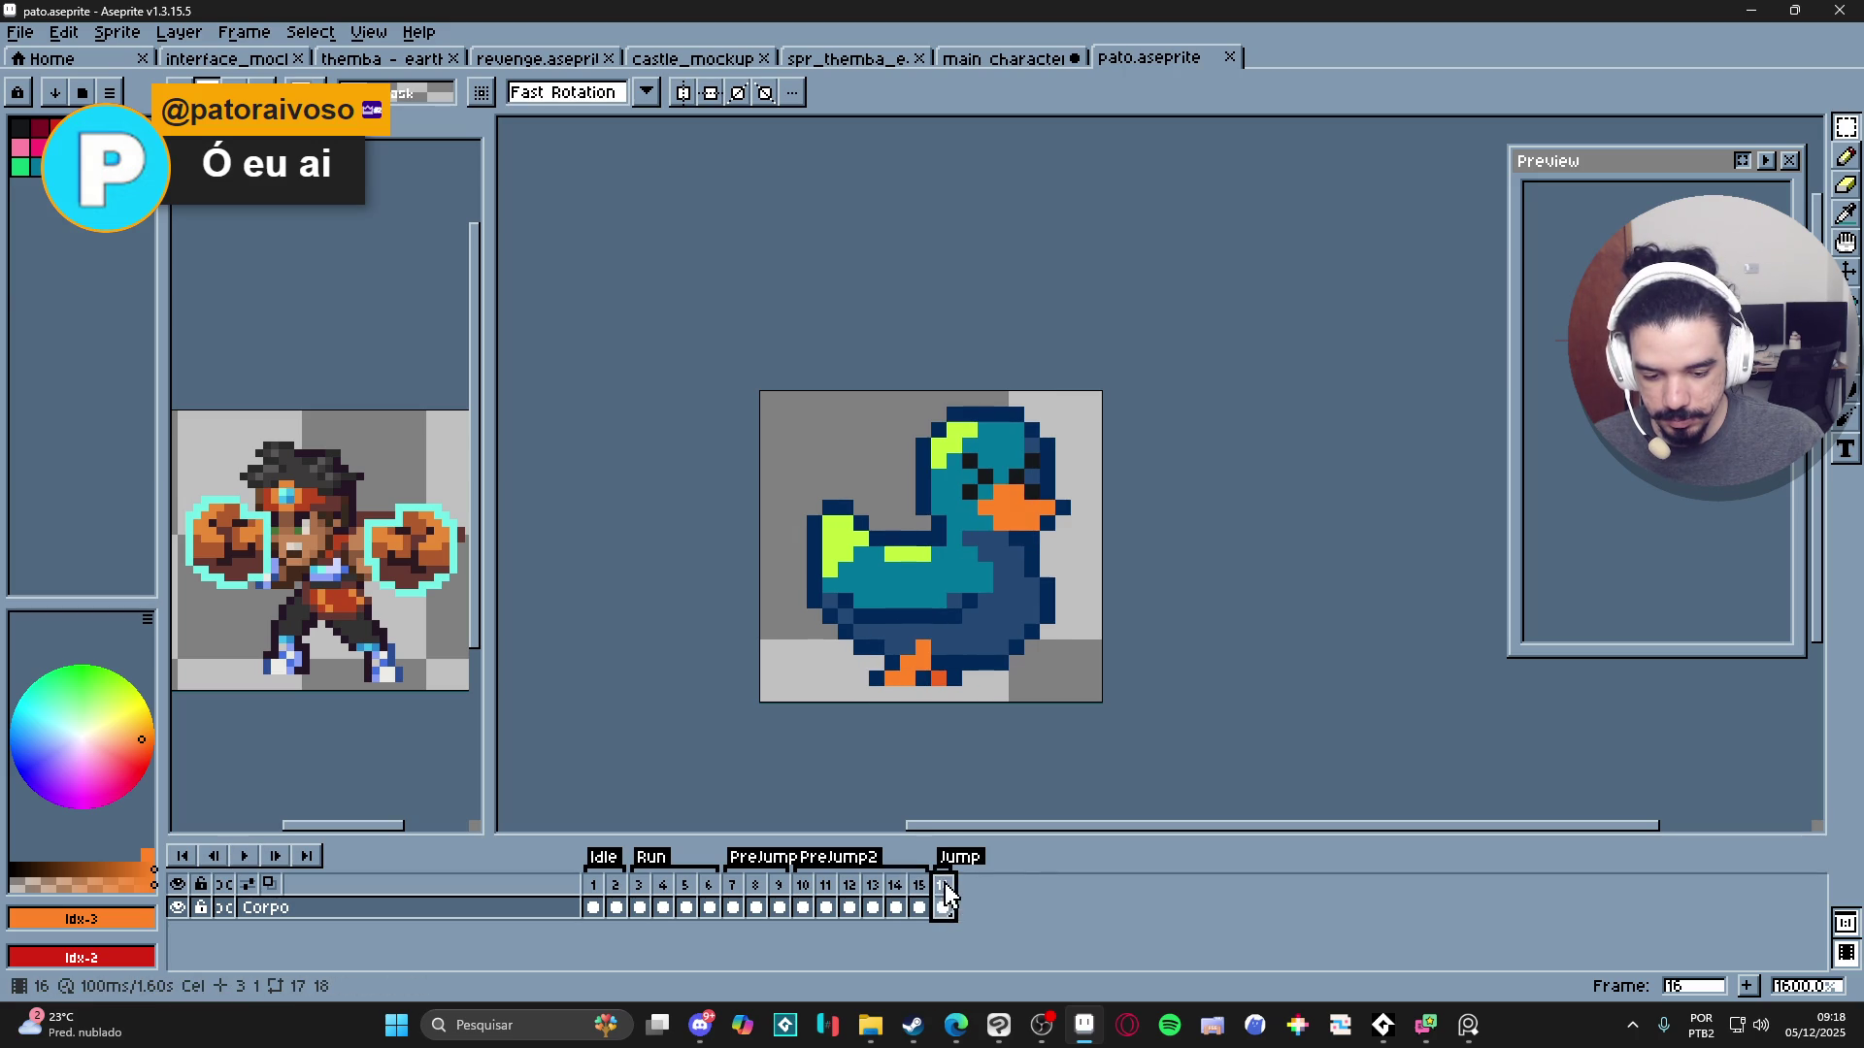
{"action": "left_click", "coordinate": [593, 906]}
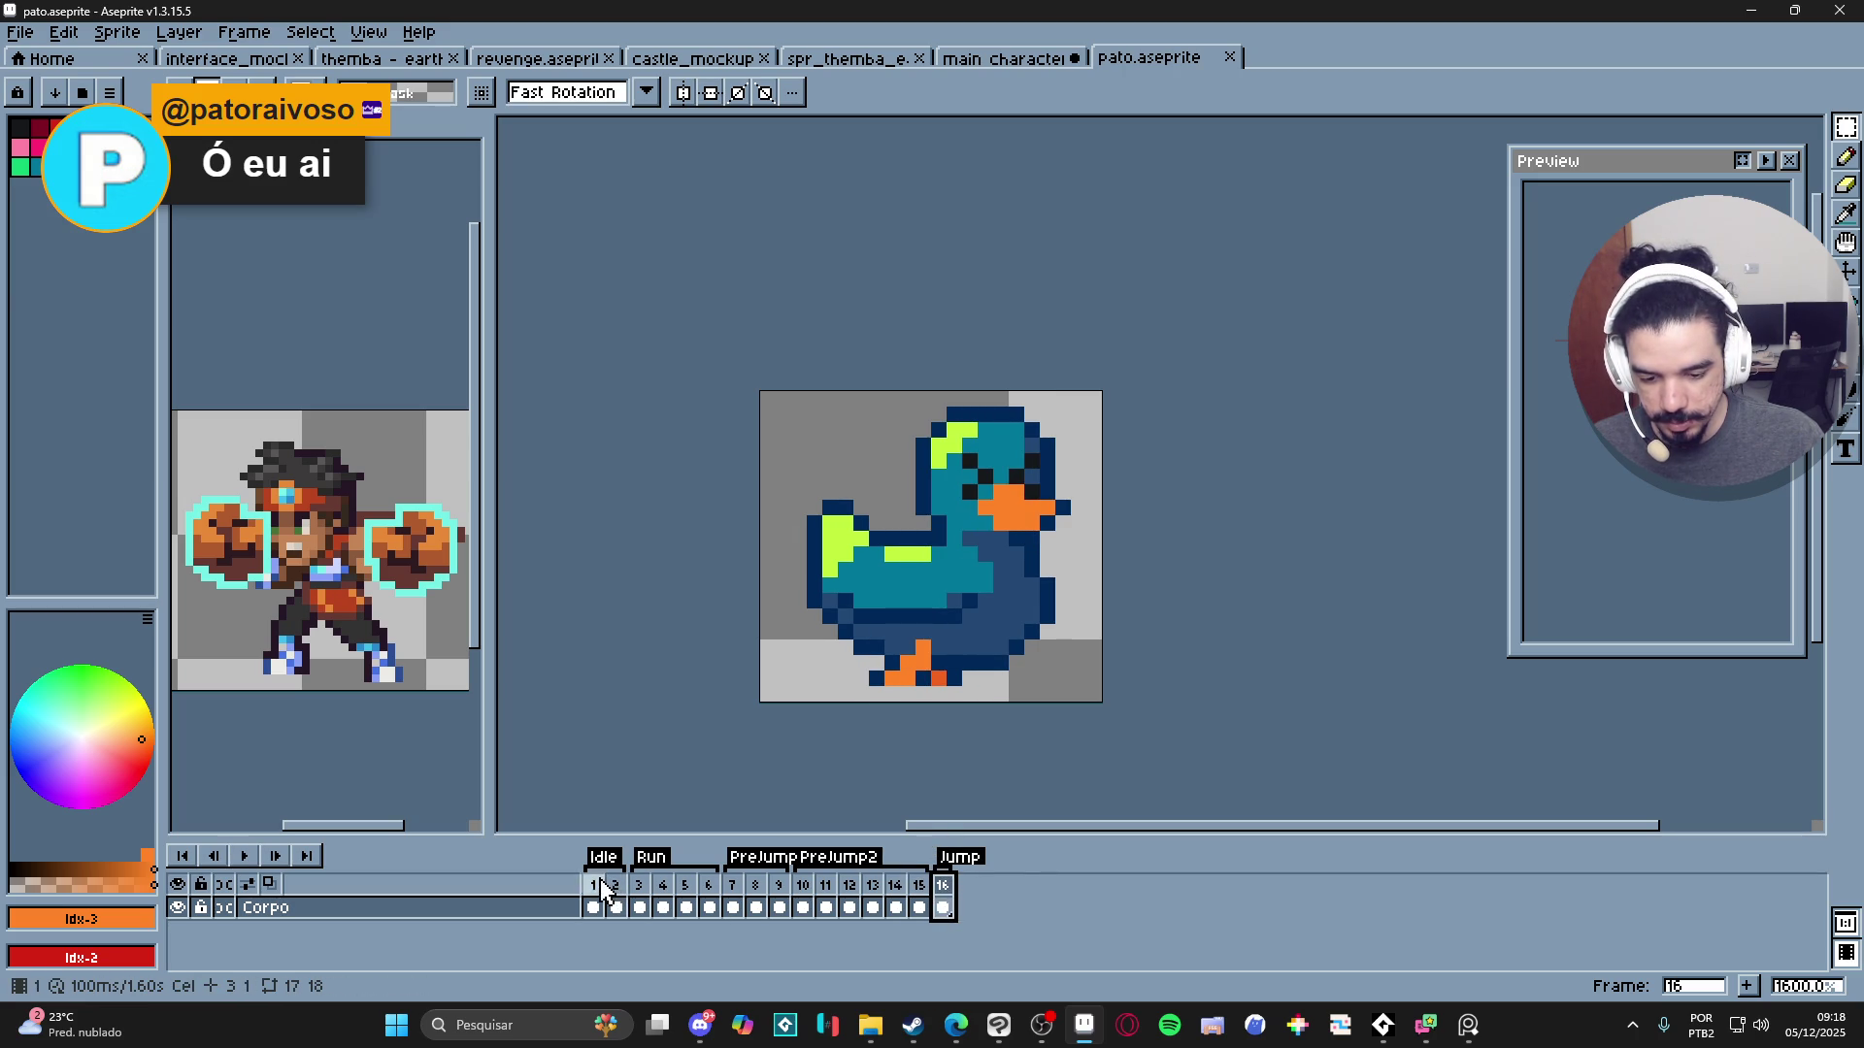
{"action": "left_click", "coordinate": [640, 906]}
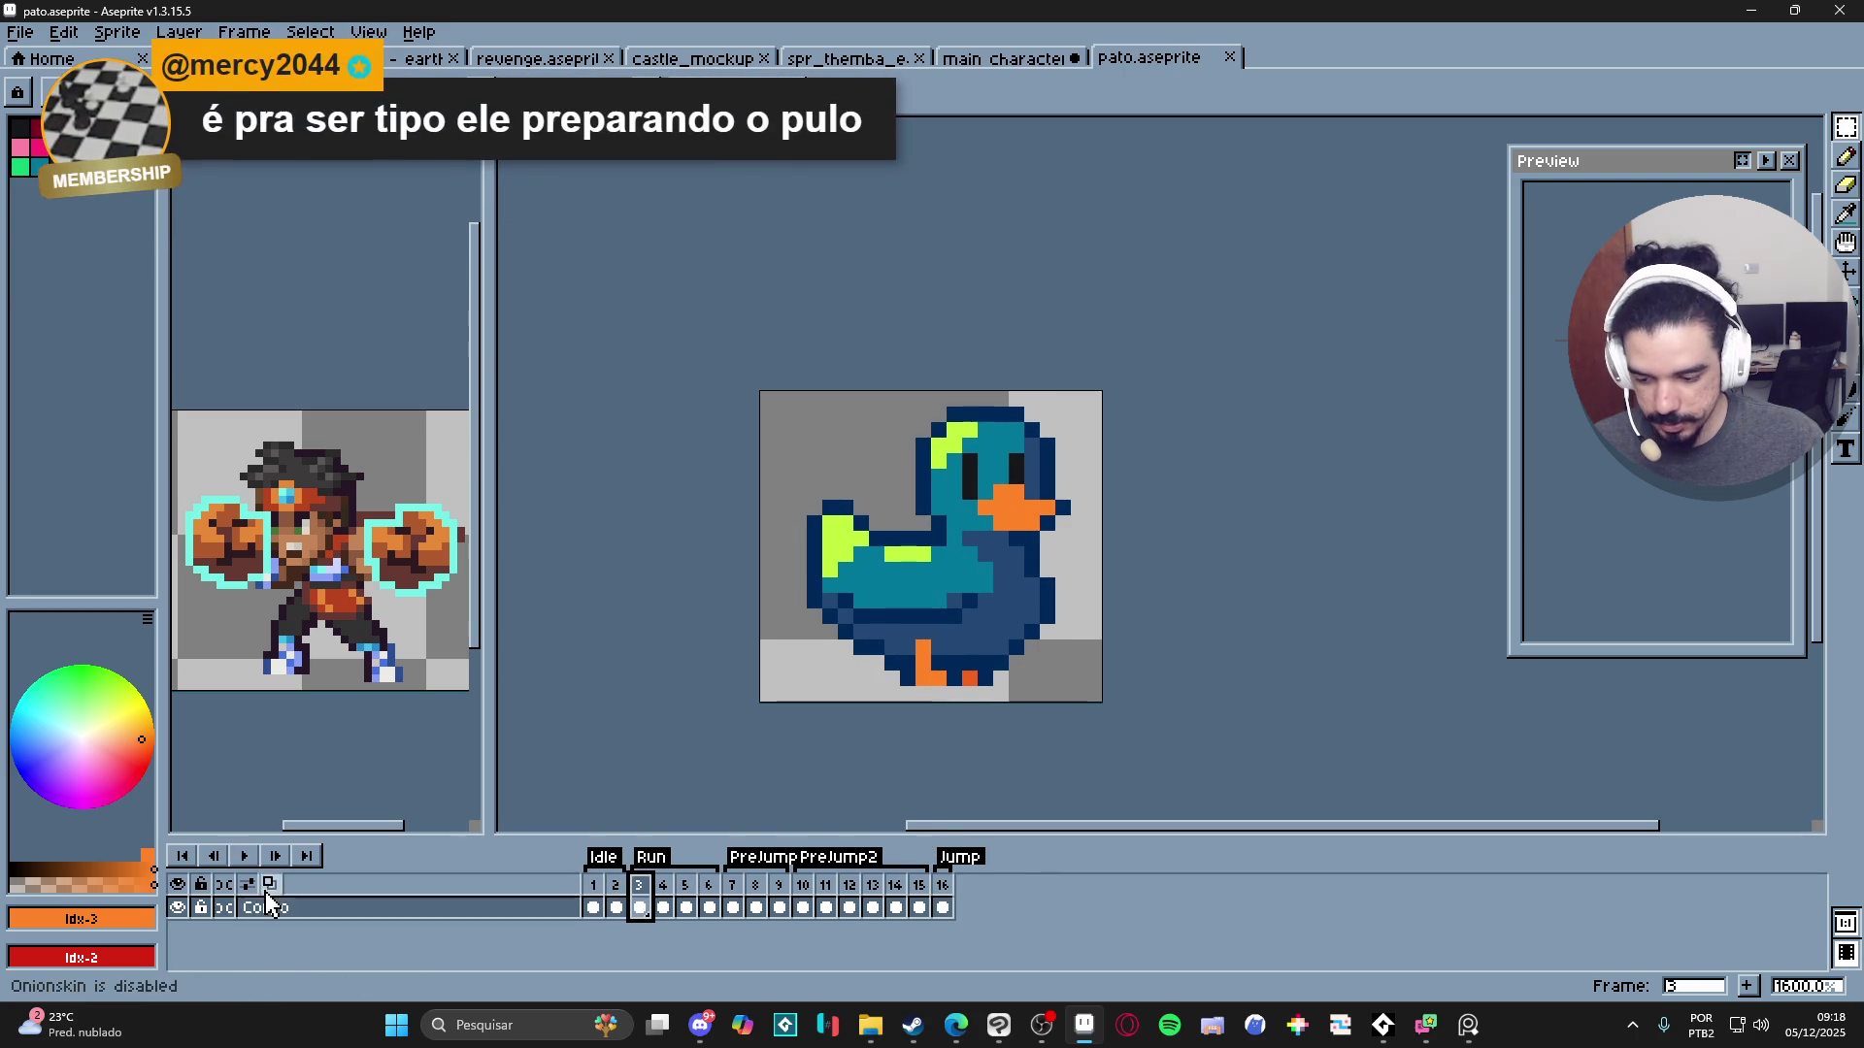
{"action": "left_click", "coordinate": [245, 855]}
{"action": "left_click", "coordinate": [246, 855]}
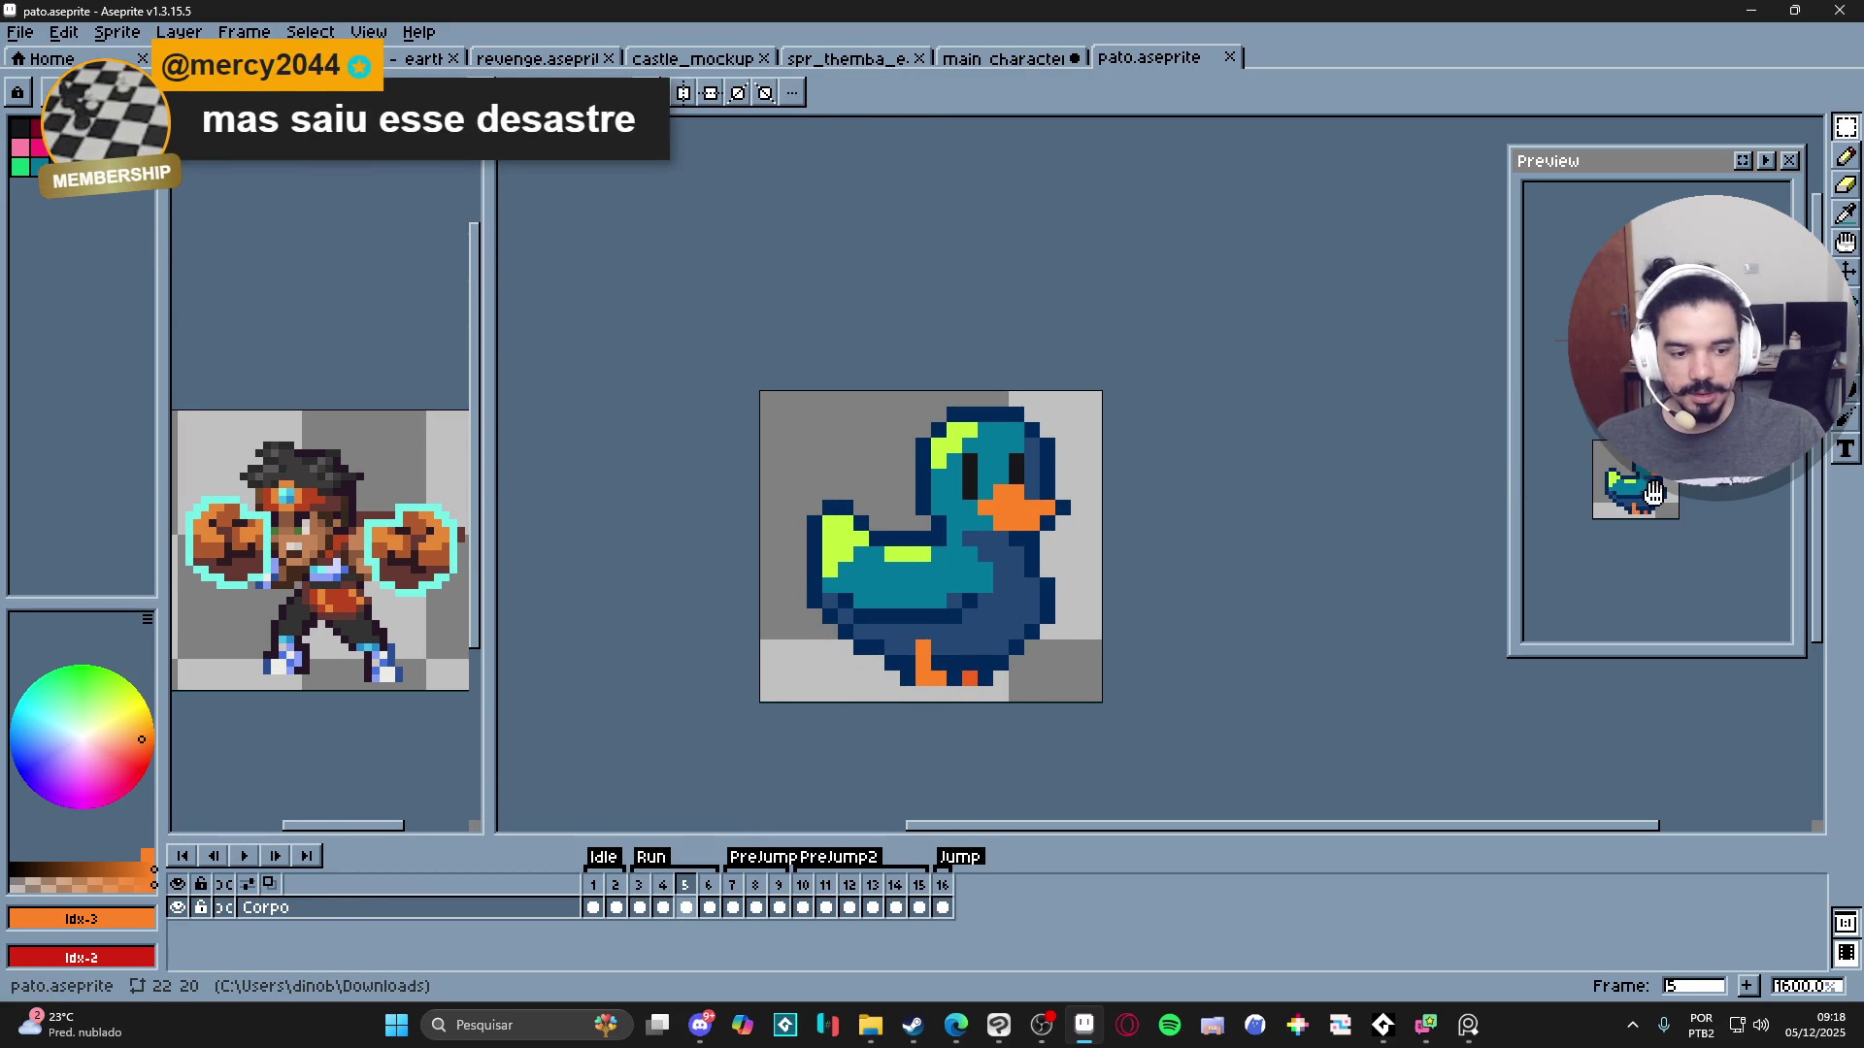
- Select the pencil, sample the lime green from the duck's head, and recentre the view
{"action": "key", "text": "v"}
{"action": "key", "text": "b"}
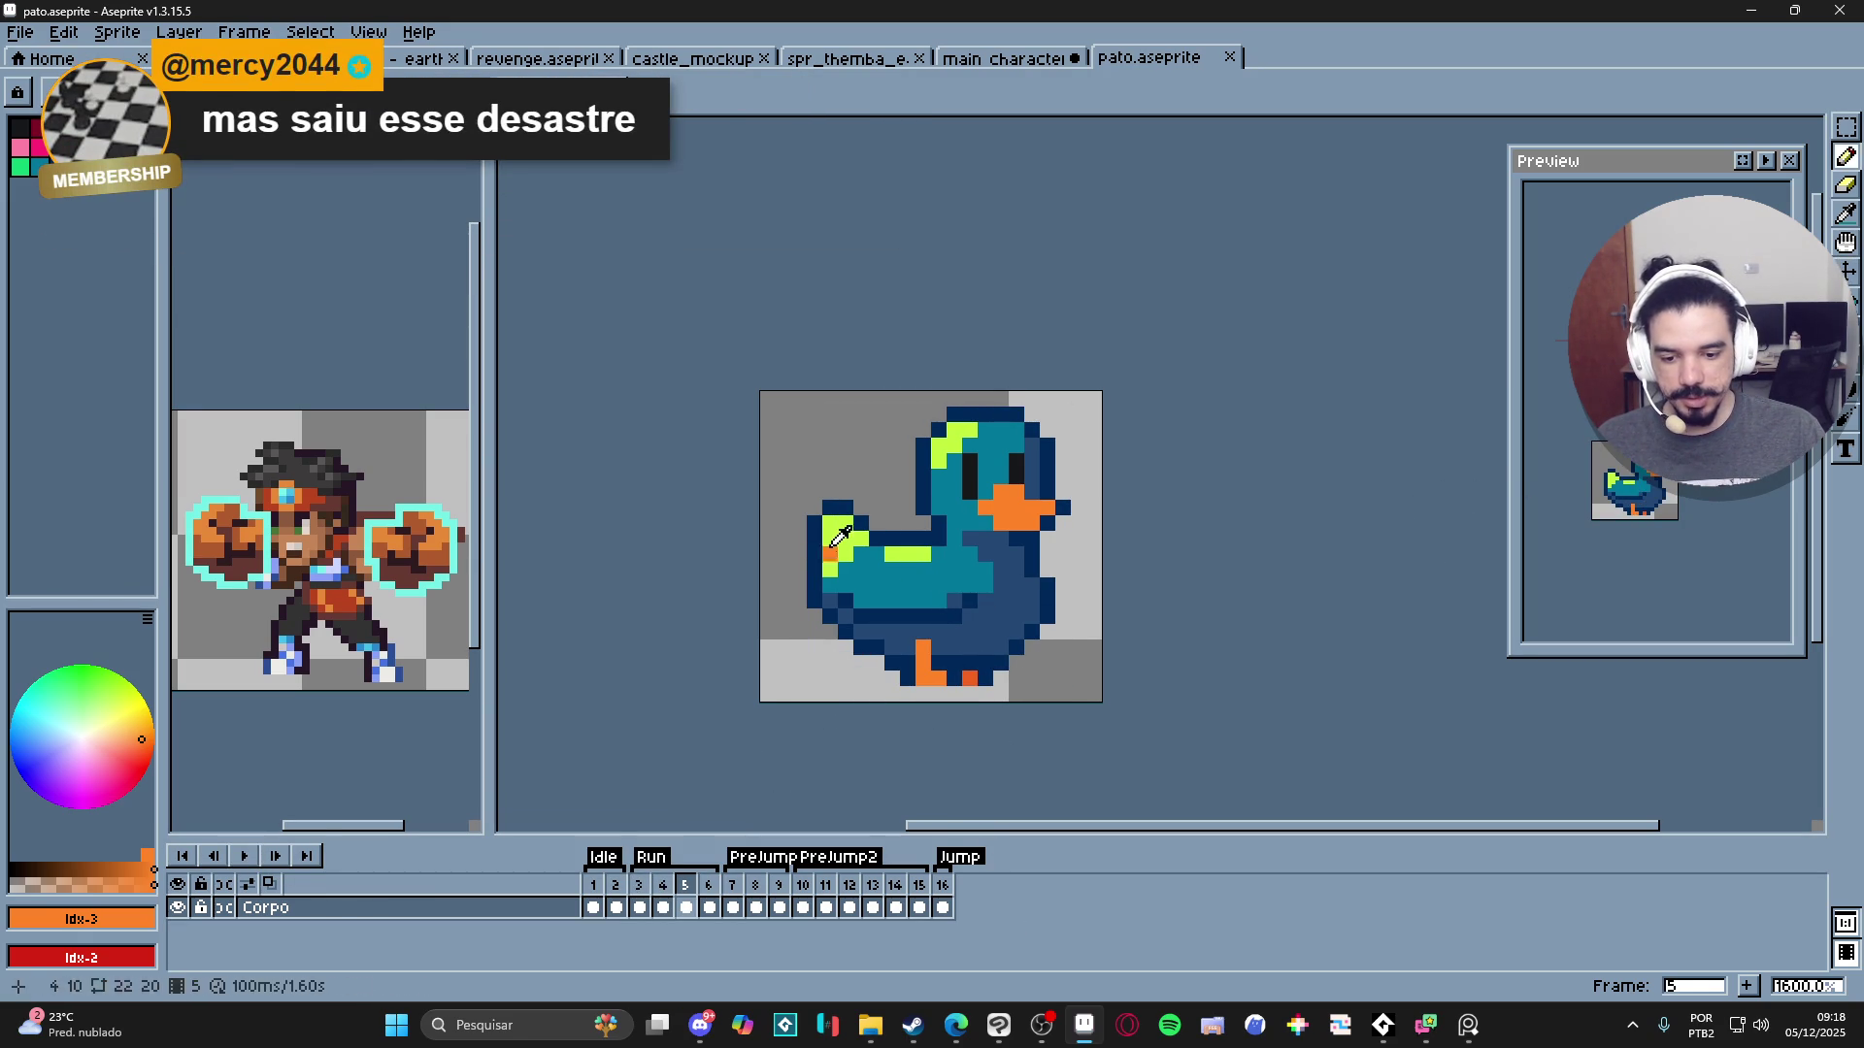
{"action": "left_click", "coordinate": [978, 423], "text": "alt"}
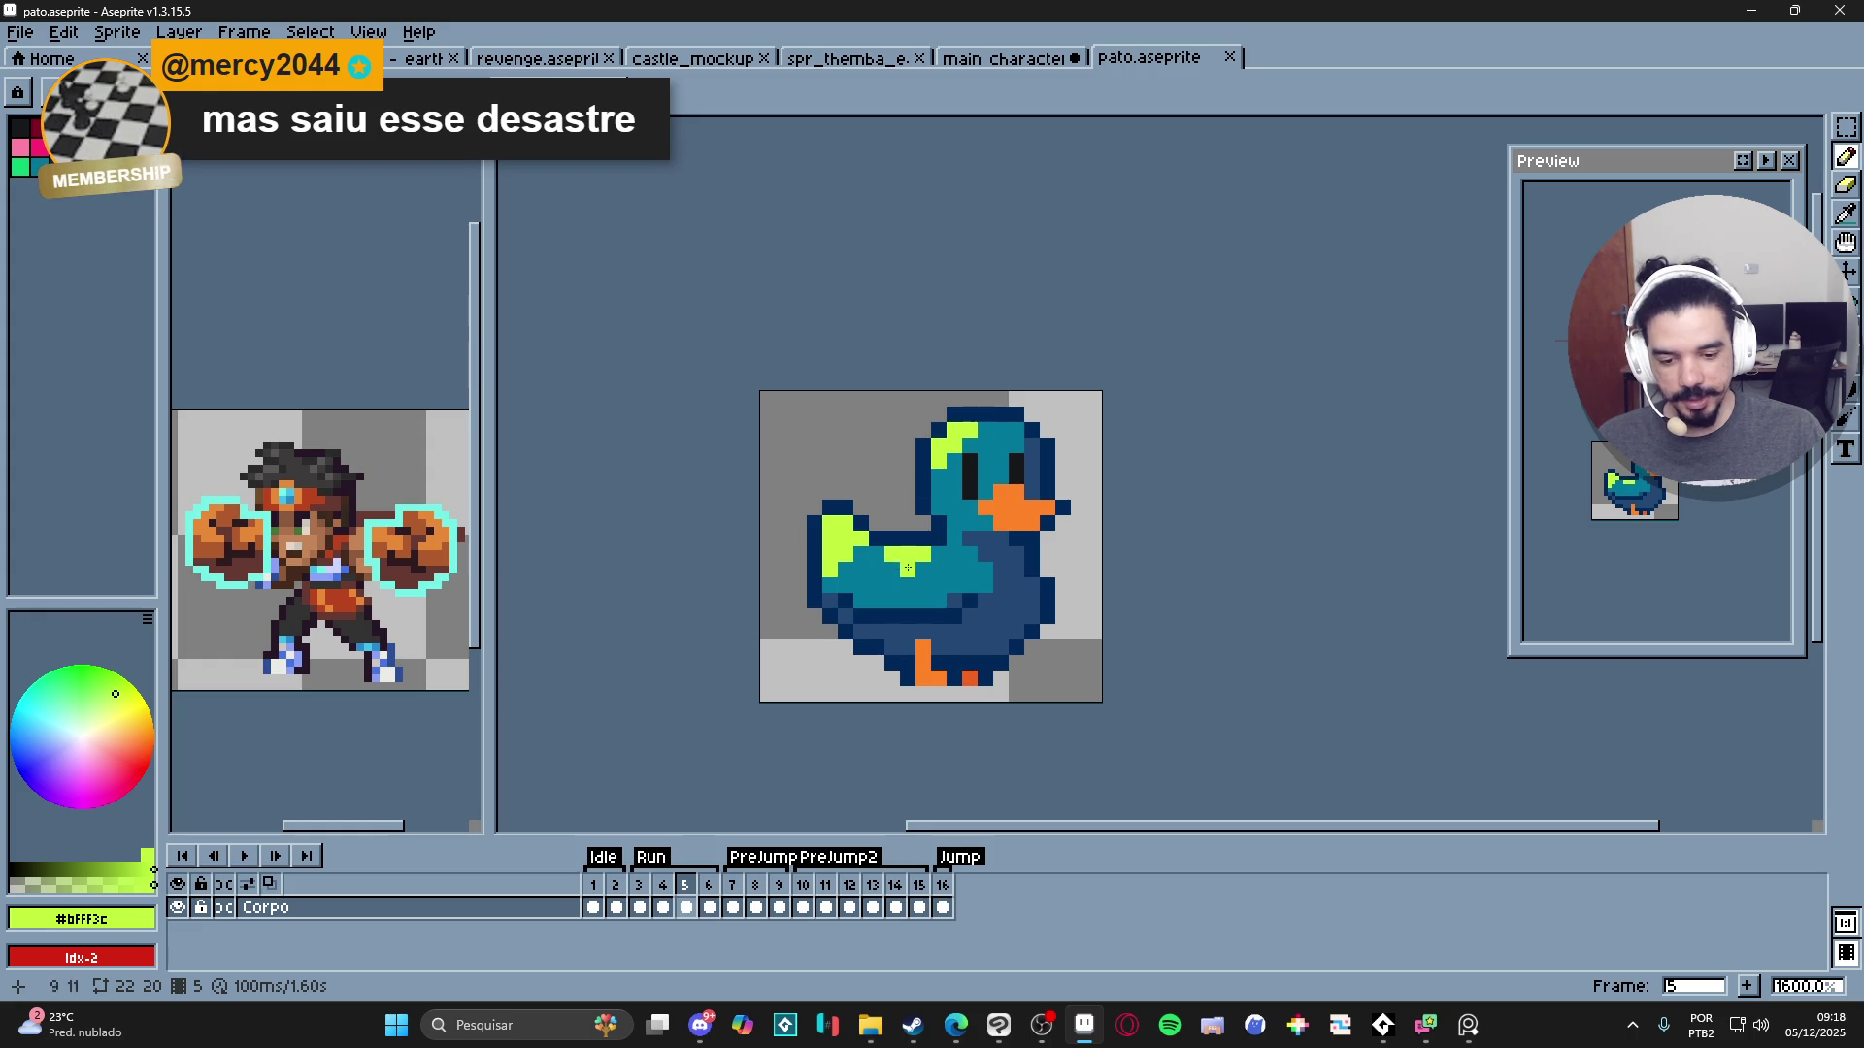
{"action": "scroll", "coordinate": [911, 569], "scroll_direction": "down", "scroll_amount": 1}
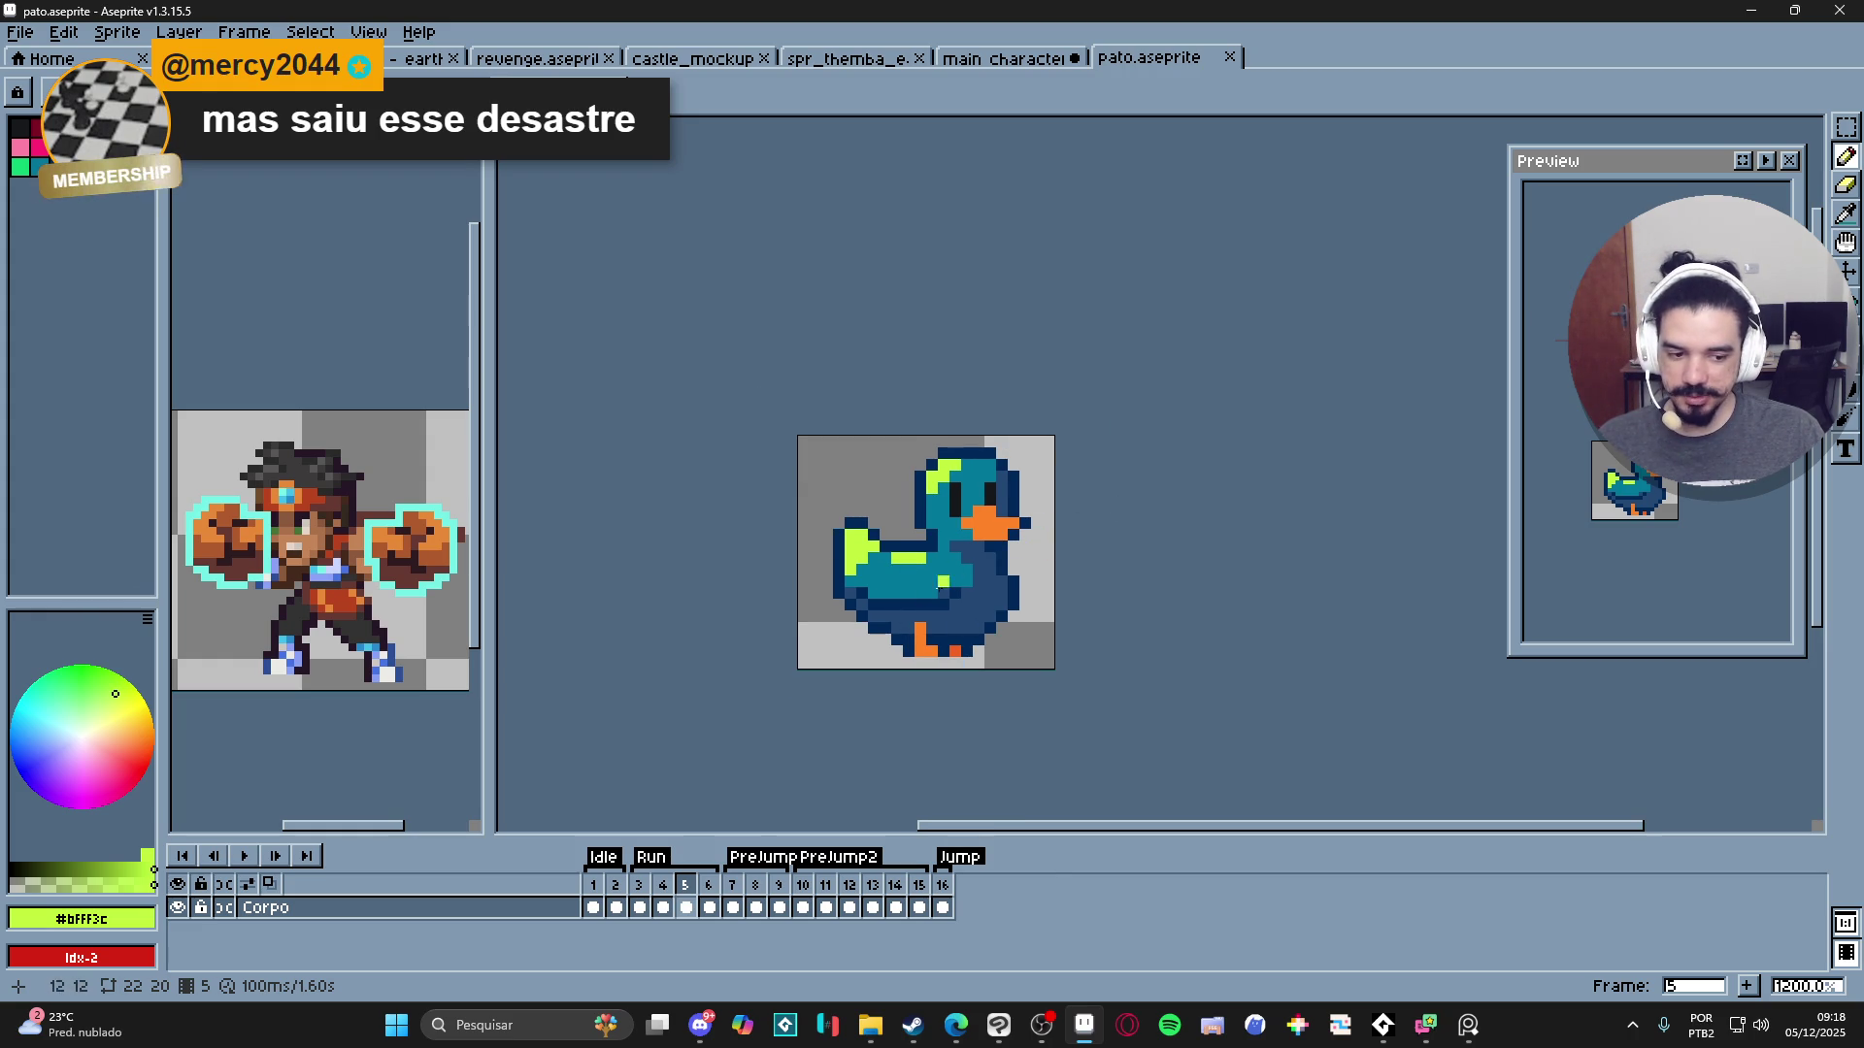
{"action": "scroll", "coordinate": [902, 566], "scroll_direction": "down", "scroll_amount": 1}
{"action": "left_click_drag", "start_coordinate": [851, 600], "coordinate": [823, 608]}
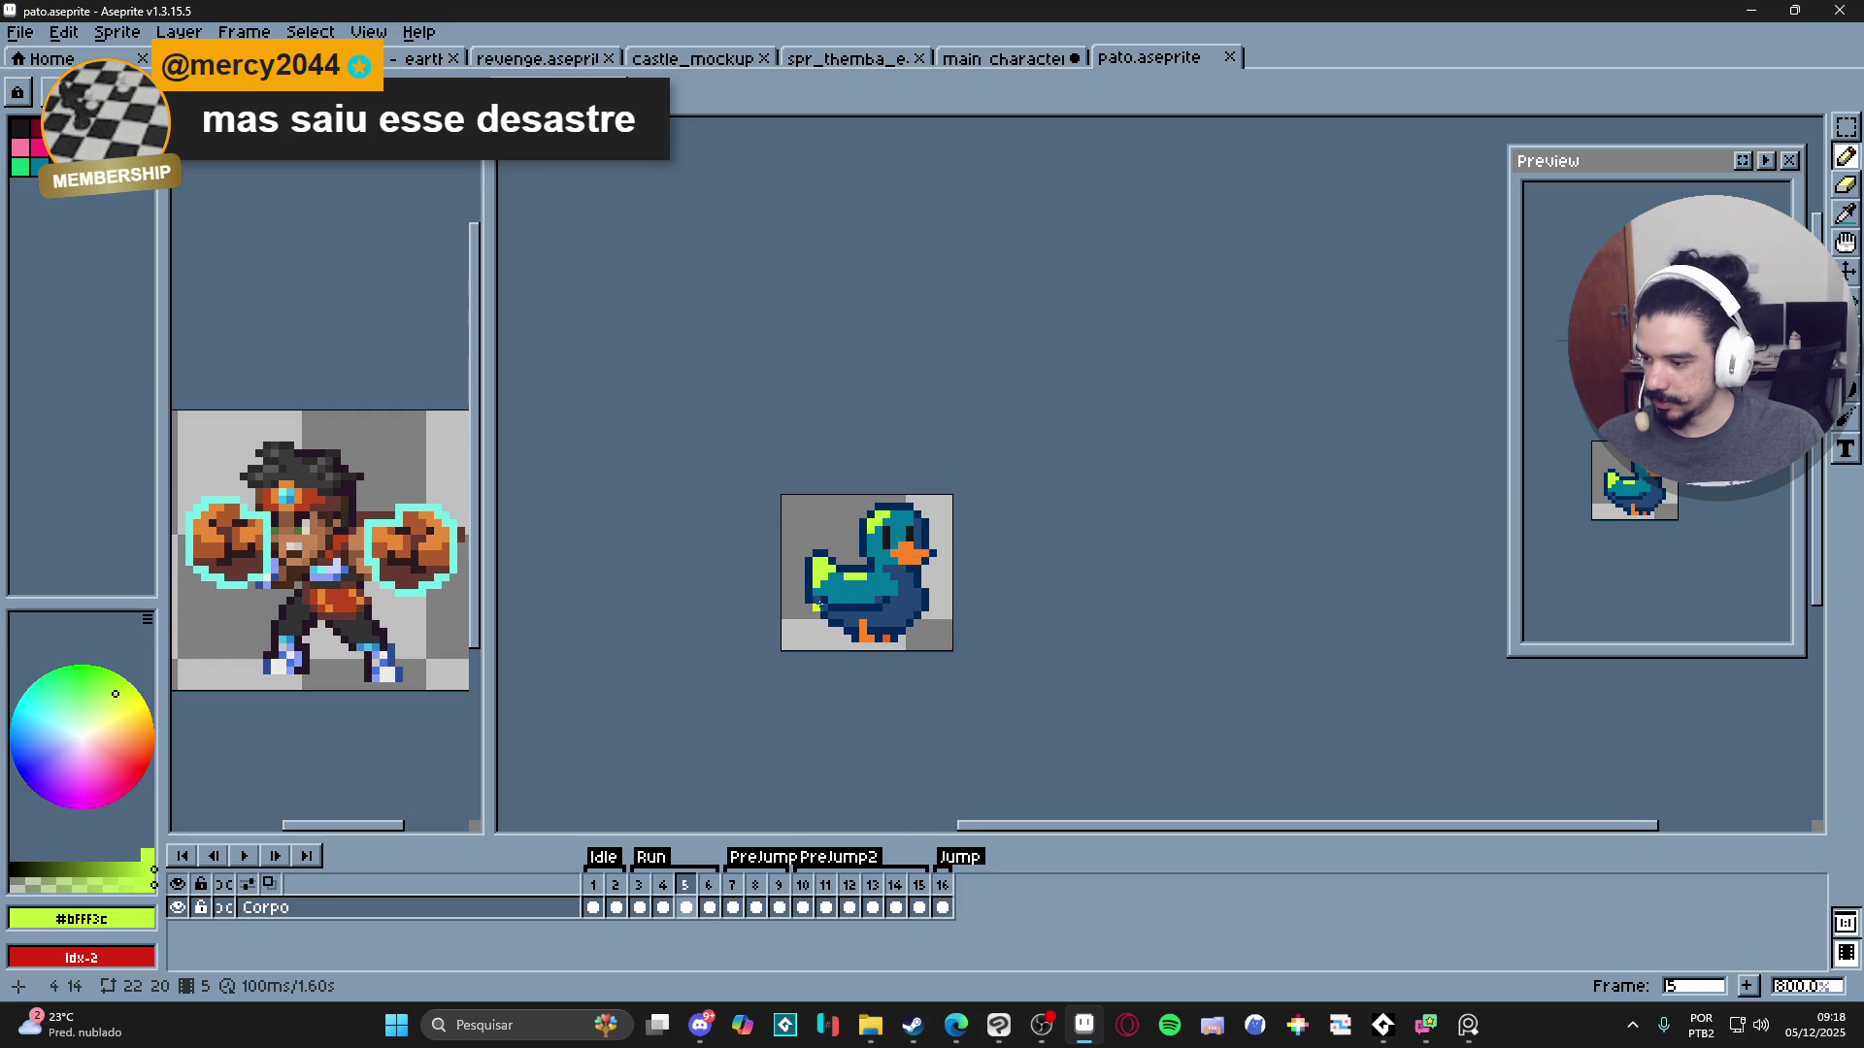
{"action": "scroll", "coordinate": [811, 614], "scroll_direction": "up", "scroll_amount": 1}
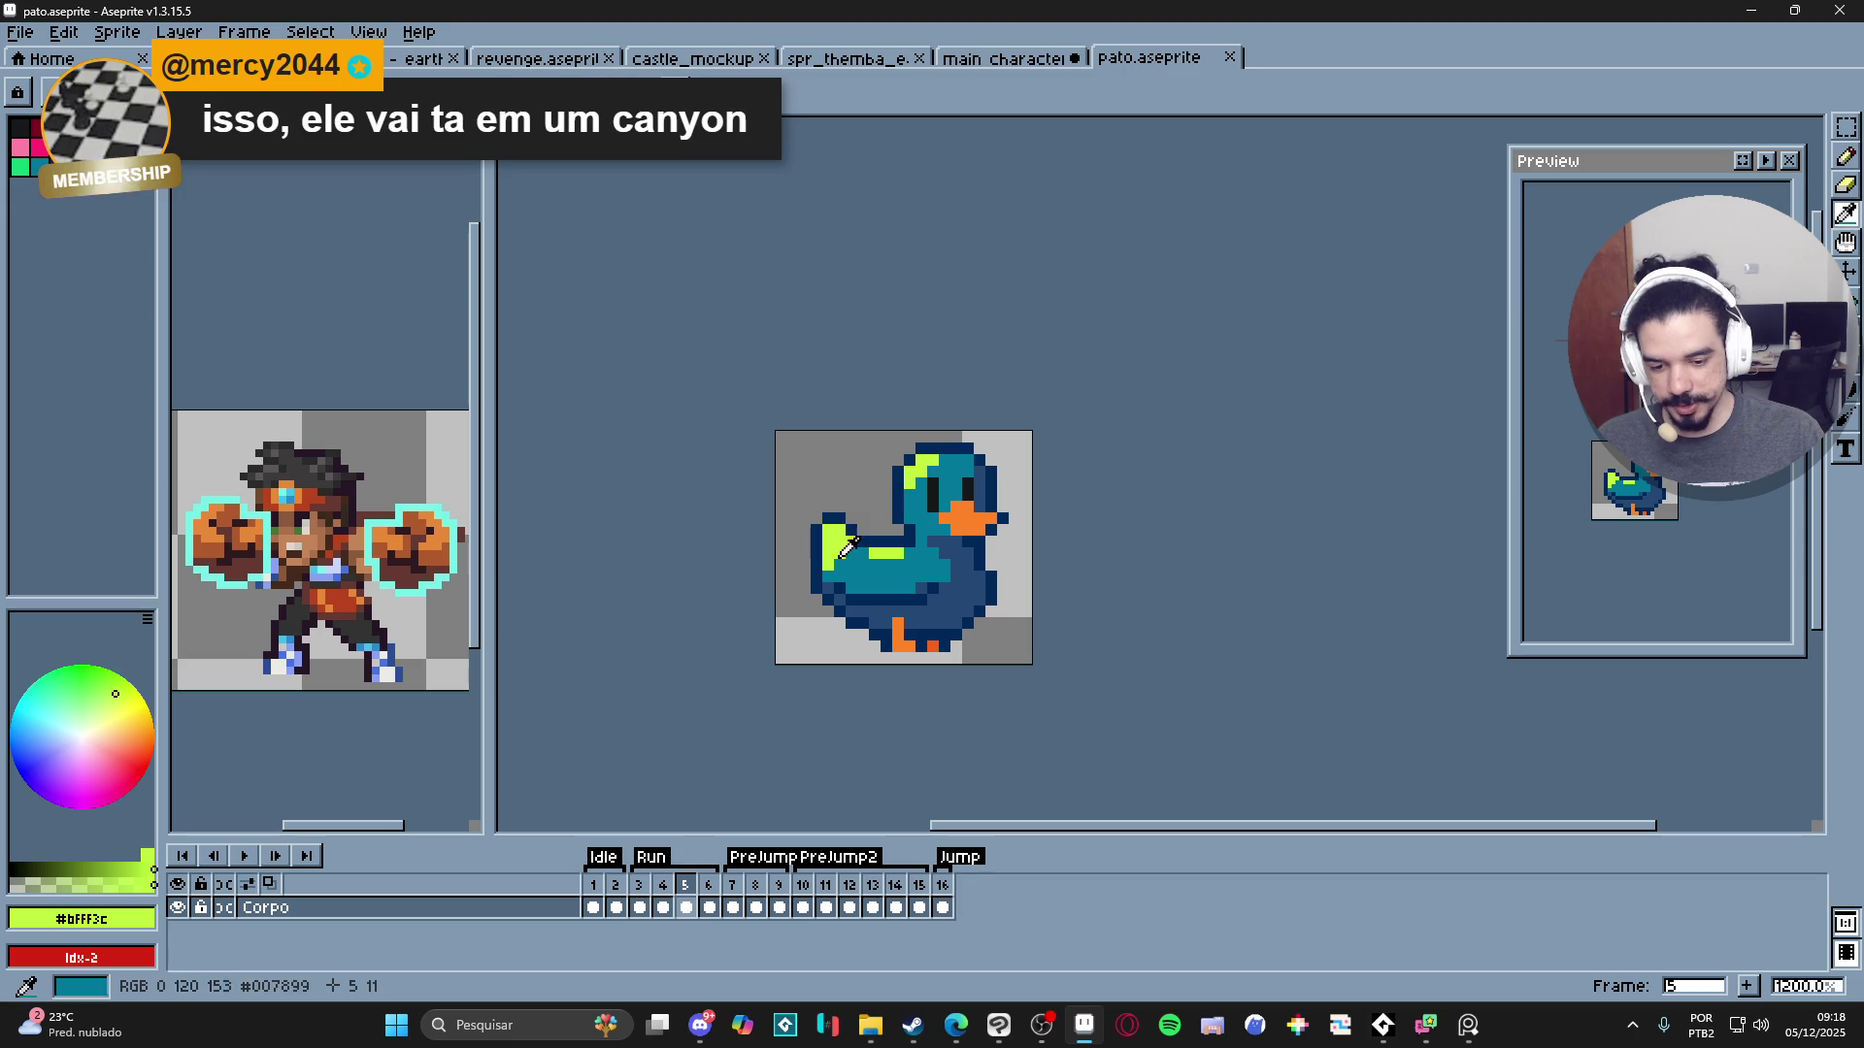
- Undo stray lime strokes at the canvas corner and repaint lime wing and head pixels teal
{"action": "mouse_move", "coordinate": [781, 449]}
{"action": "left_mouse_down"}
{"action": "mouse_move", "coordinate": [792, 510]}
{"action": "mouse_move", "coordinate": [805, 456]}
{"action": "left_mouse_up"}
{"action": "key", "text": "v"}
{"action": "key", "text": "b"}
{"action": "key", "text": "ctrl+z"}
{"action": "left_click", "coordinate": [901, 575], "text": "alt"}
{"action": "left_click_drag", "start_coordinate": [894, 558], "coordinate": [870, 550]}
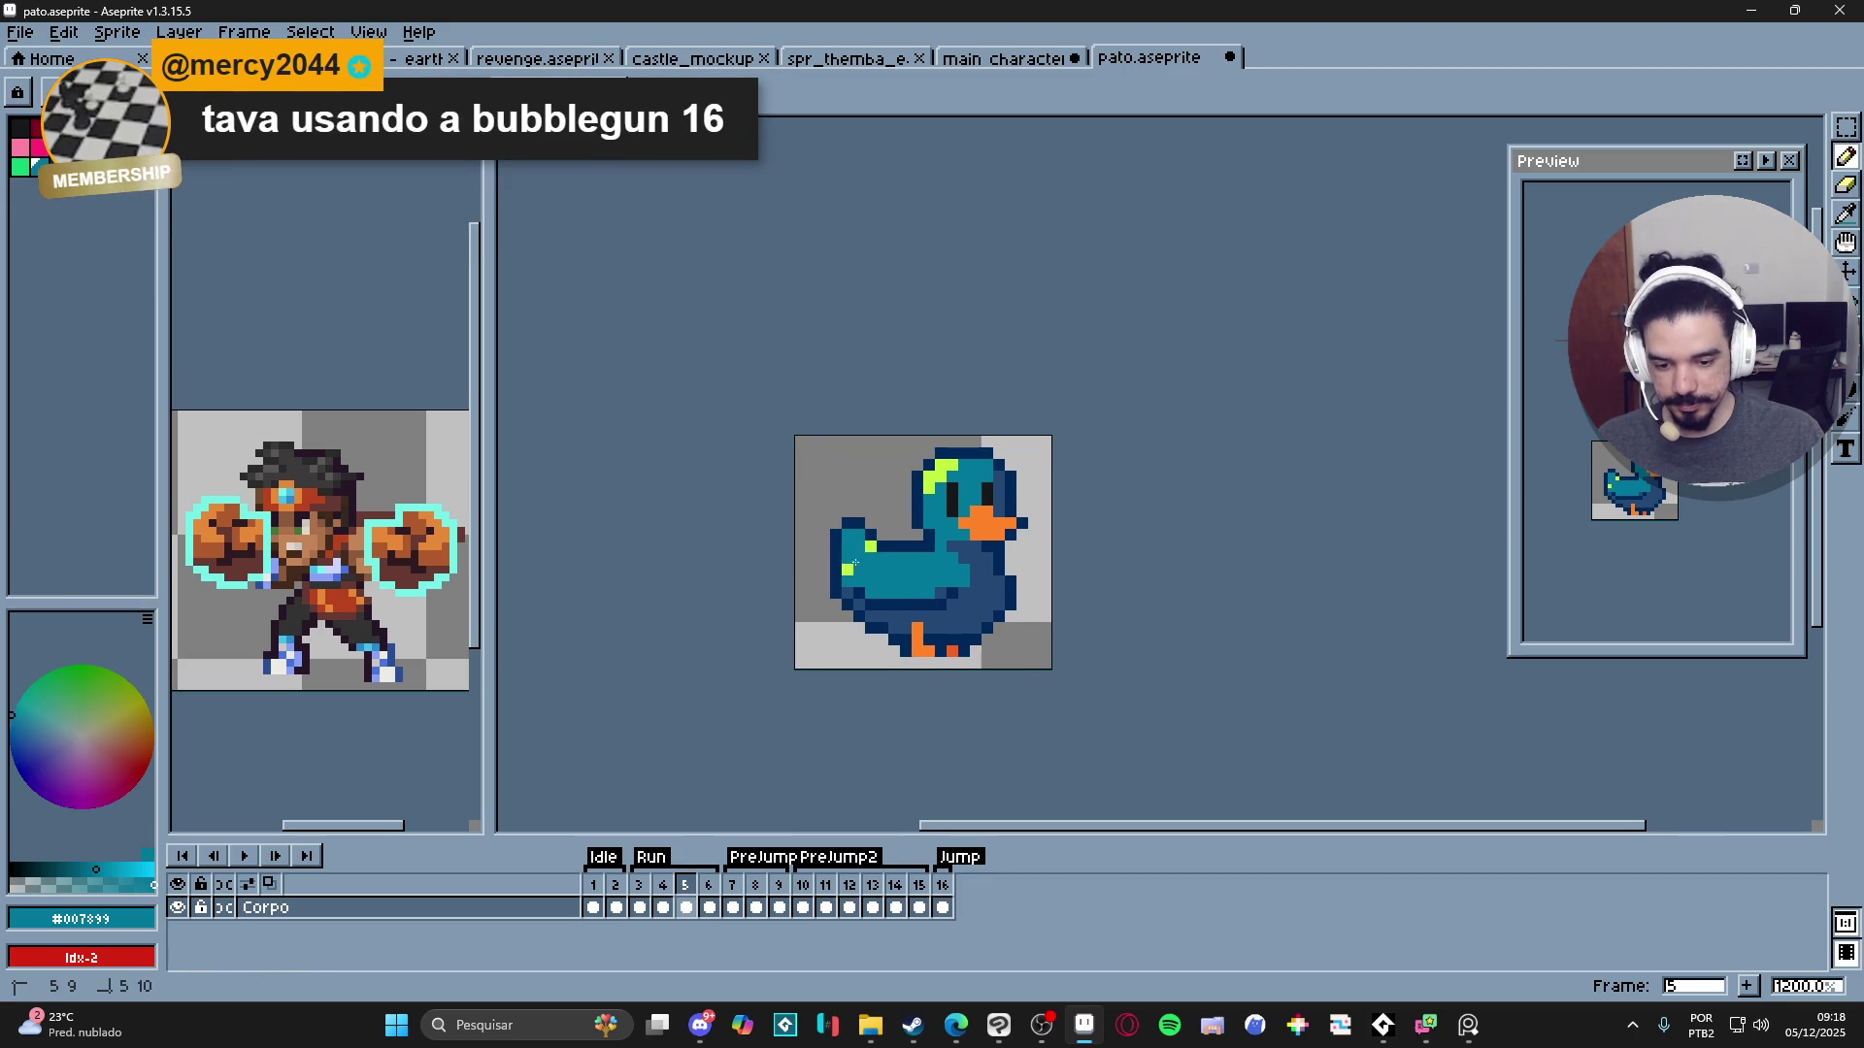
{"action": "mouse_move", "coordinate": [950, 483]}
{"action": "left_mouse_down"}
{"action": "mouse_move", "coordinate": [929, 483]}
{"action": "mouse_move", "coordinate": [946, 465]}
{"action": "left_mouse_up"}
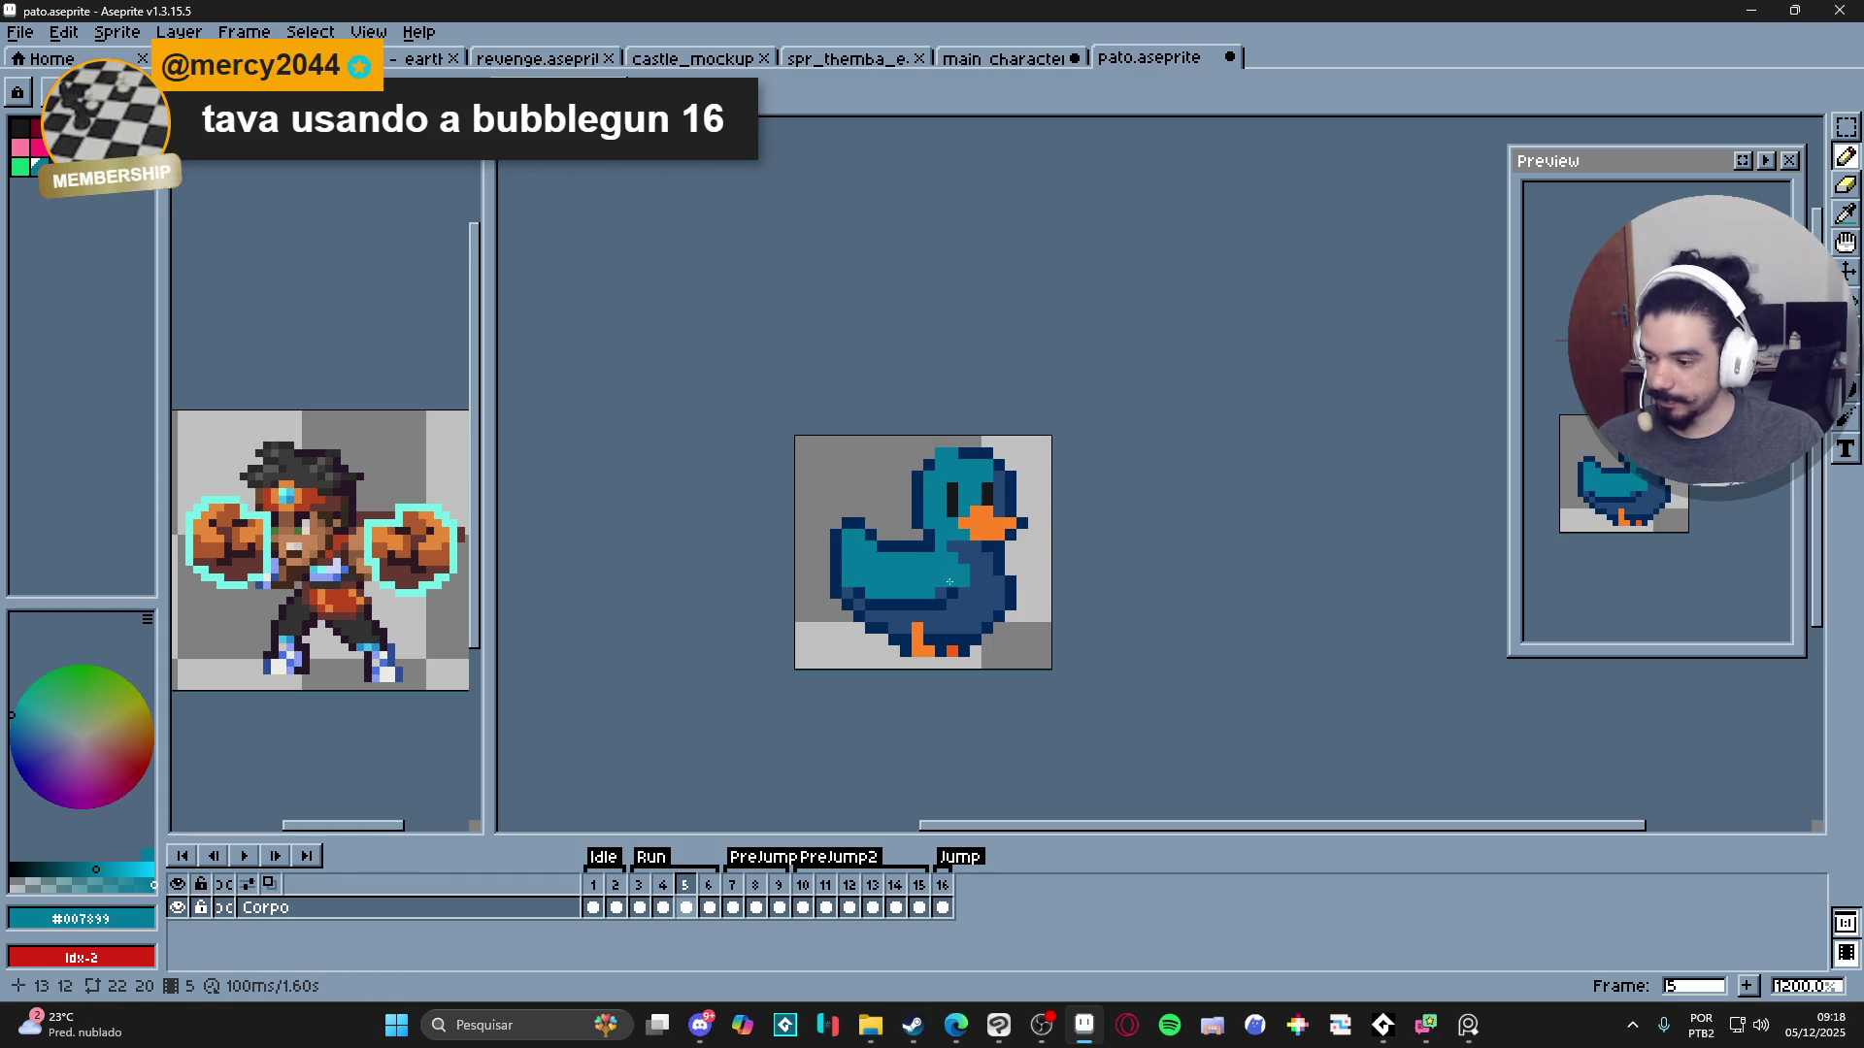
- Try a green test block on the wing, then undo it and resample the teal
{"action": "scroll", "coordinate": [928, 603], "scroll_direction": "up", "scroll_amount": 1}
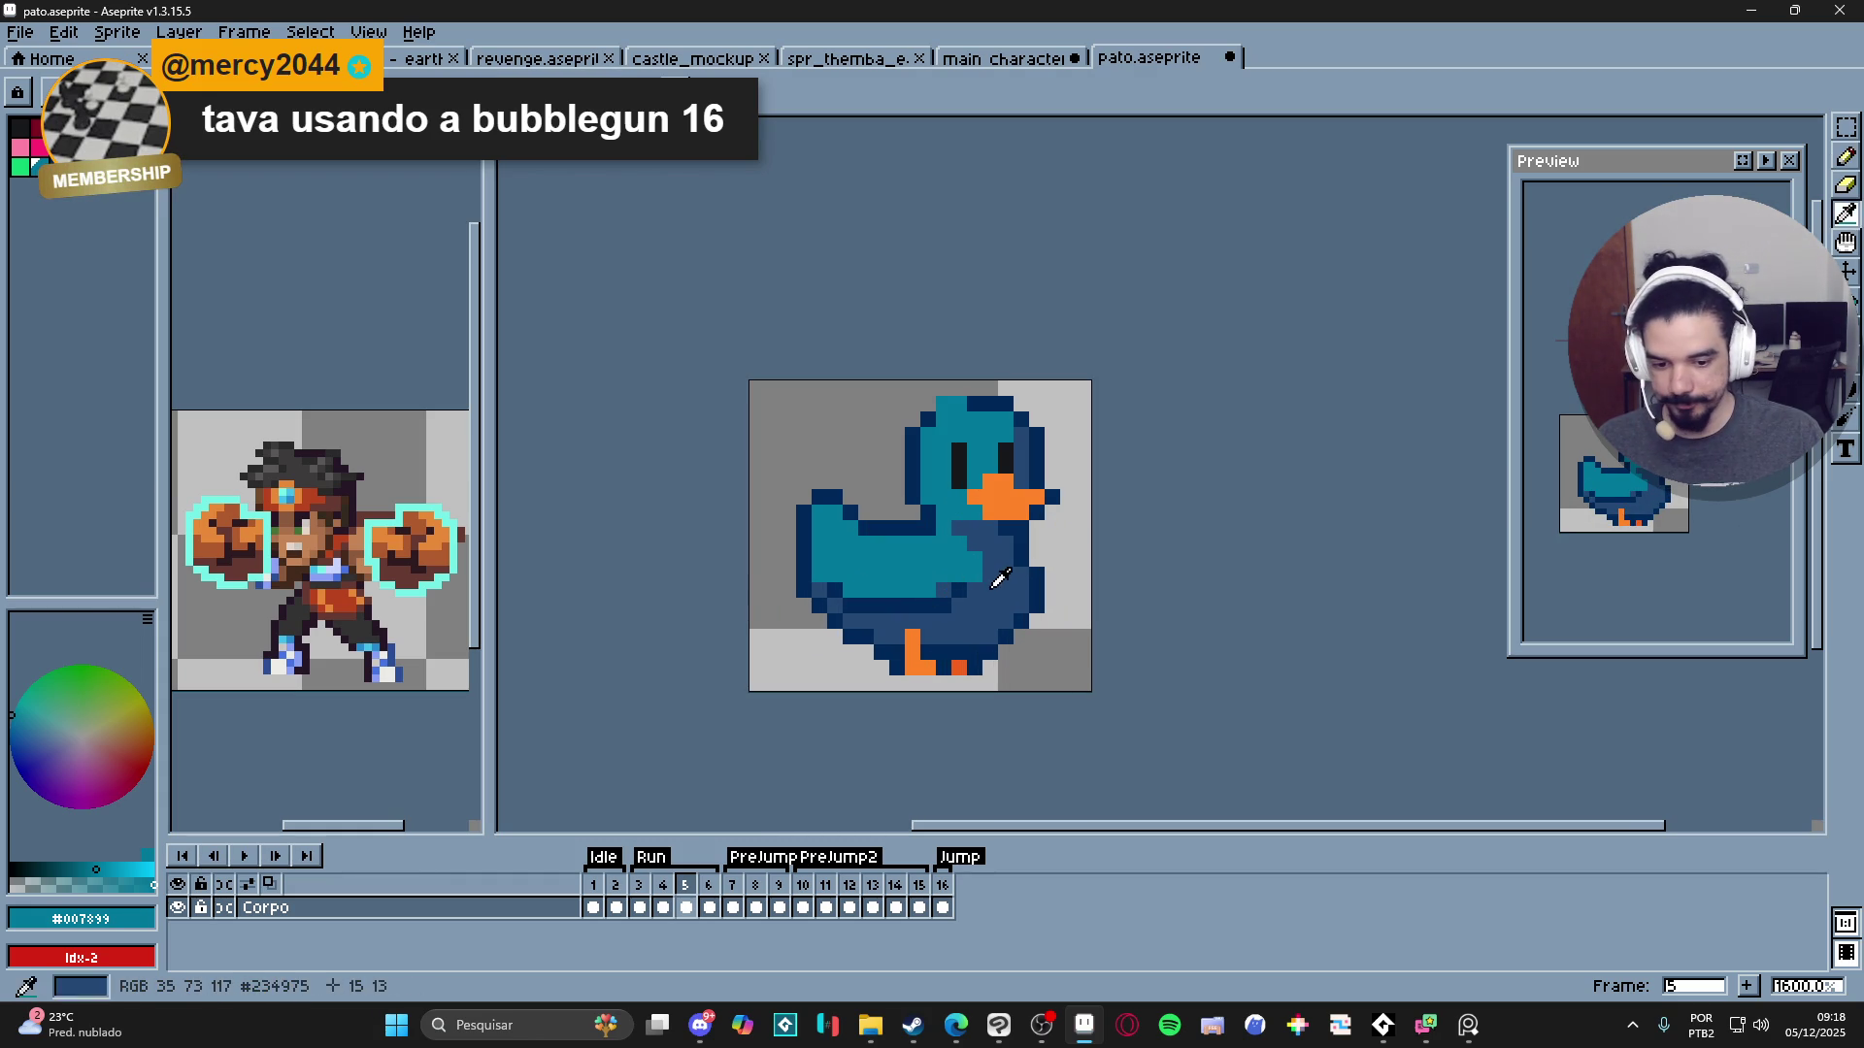
{"action": "left_click", "coordinate": [936, 594], "text": "alt"}
{"action": "scroll", "coordinate": [938, 532], "scroll_direction": "left", "scroll_amount": 2}
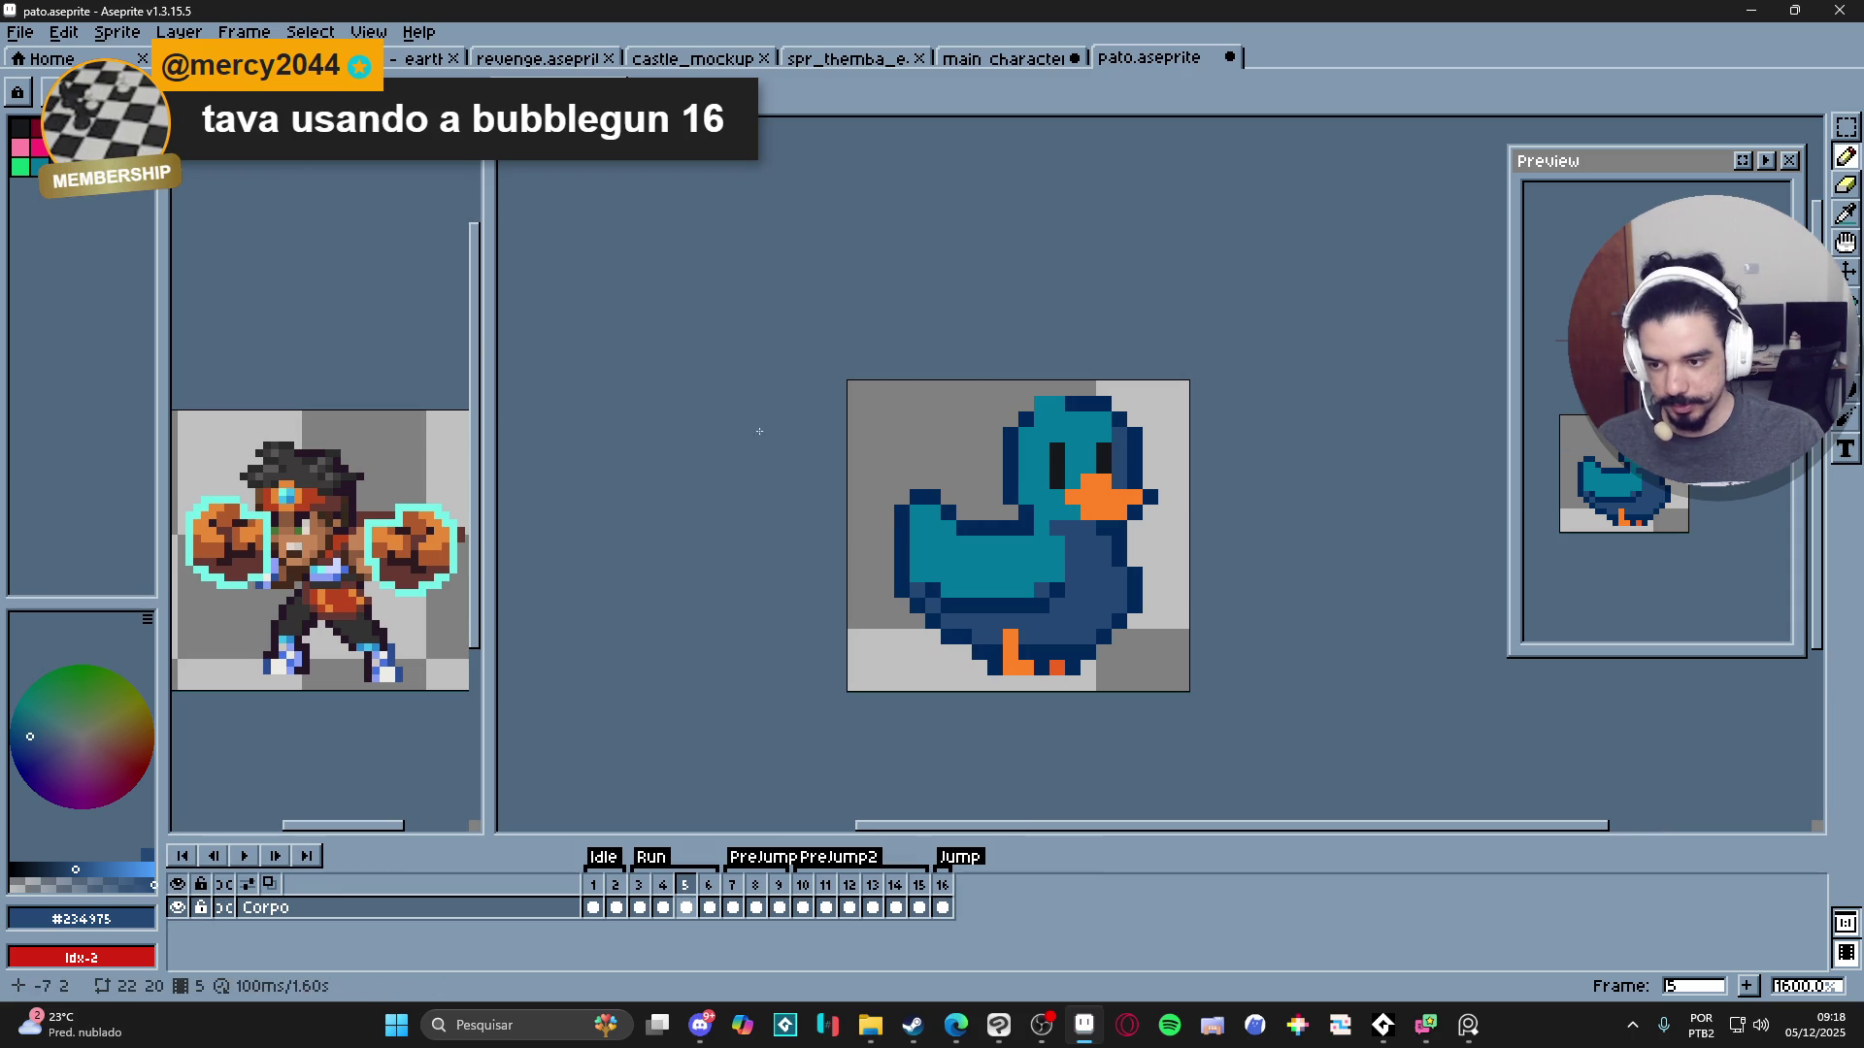
{"action": "scroll", "coordinate": [1032, 546], "scroll_direction": "up", "scroll_amount": 1}
{"action": "key", "text": "alt"}
{"action": "left_click", "coordinate": [1032, 572], "text": "alt"}
{"action": "left_click", "coordinate": [27, 169]}
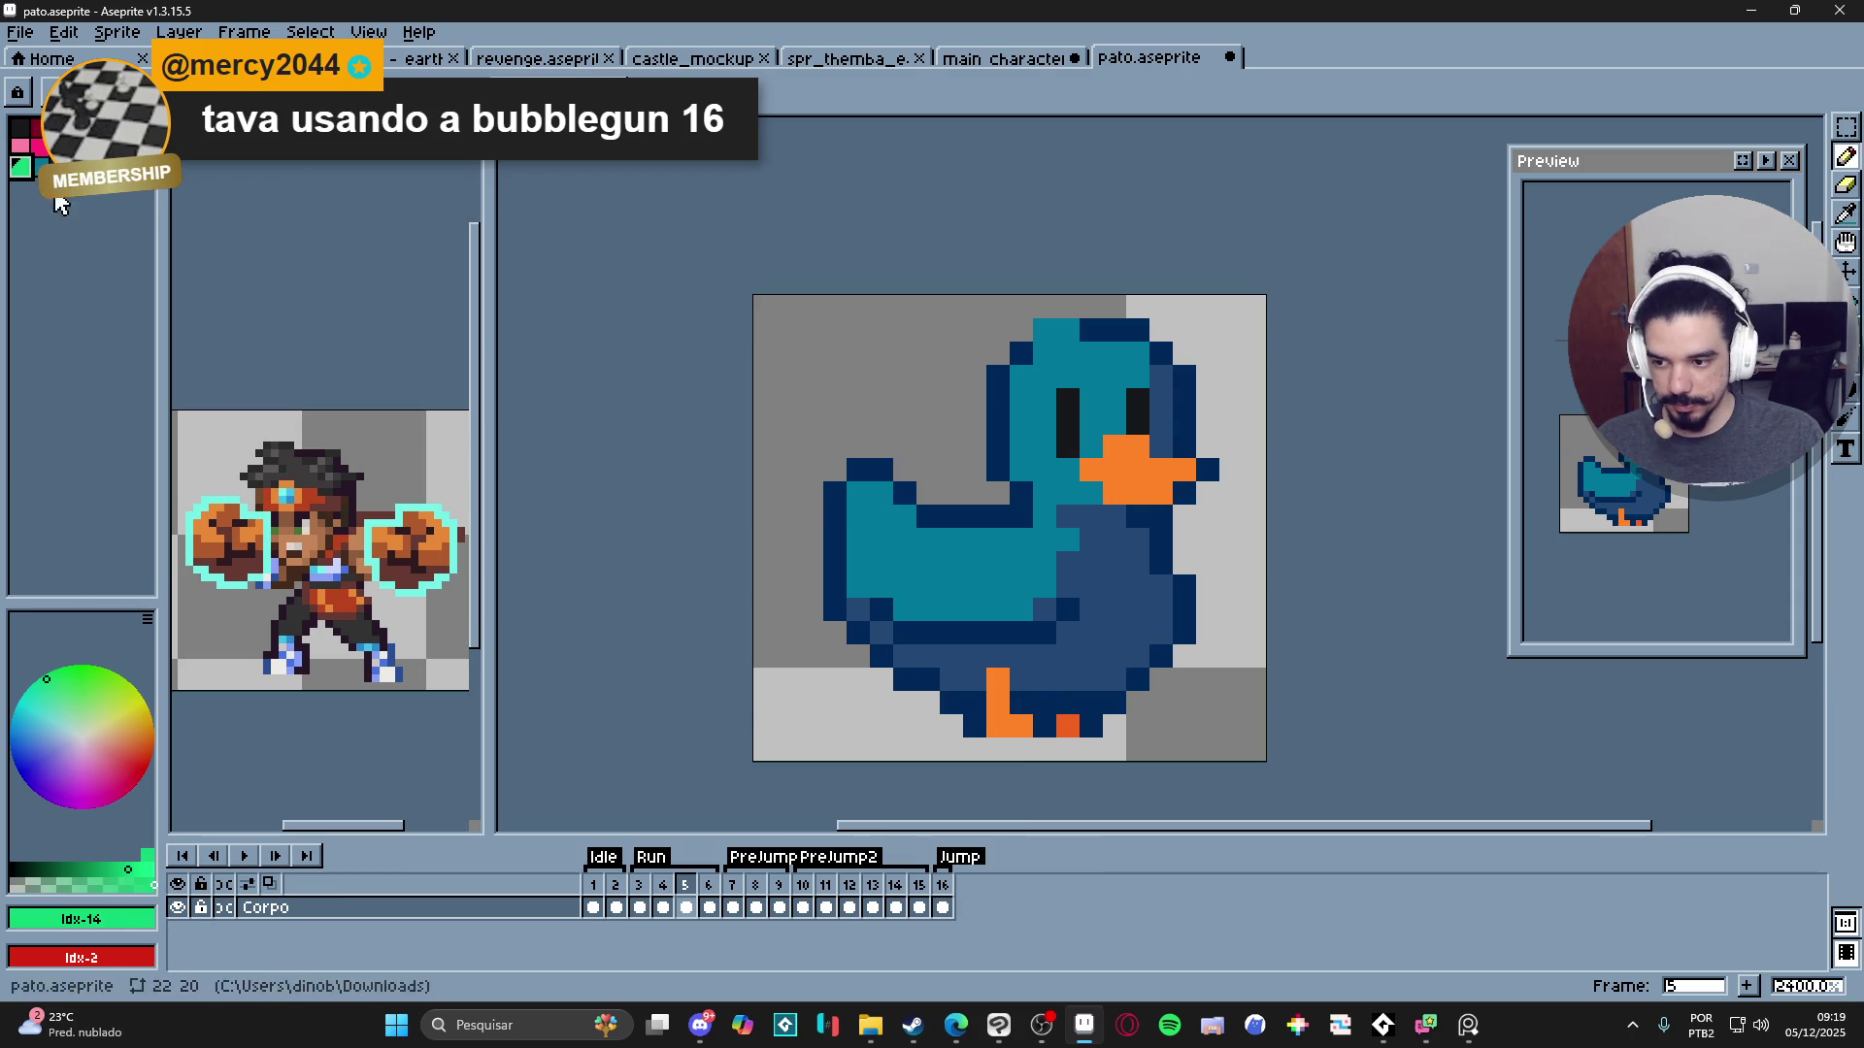
{"action": "left_click", "coordinate": [929, 552]}
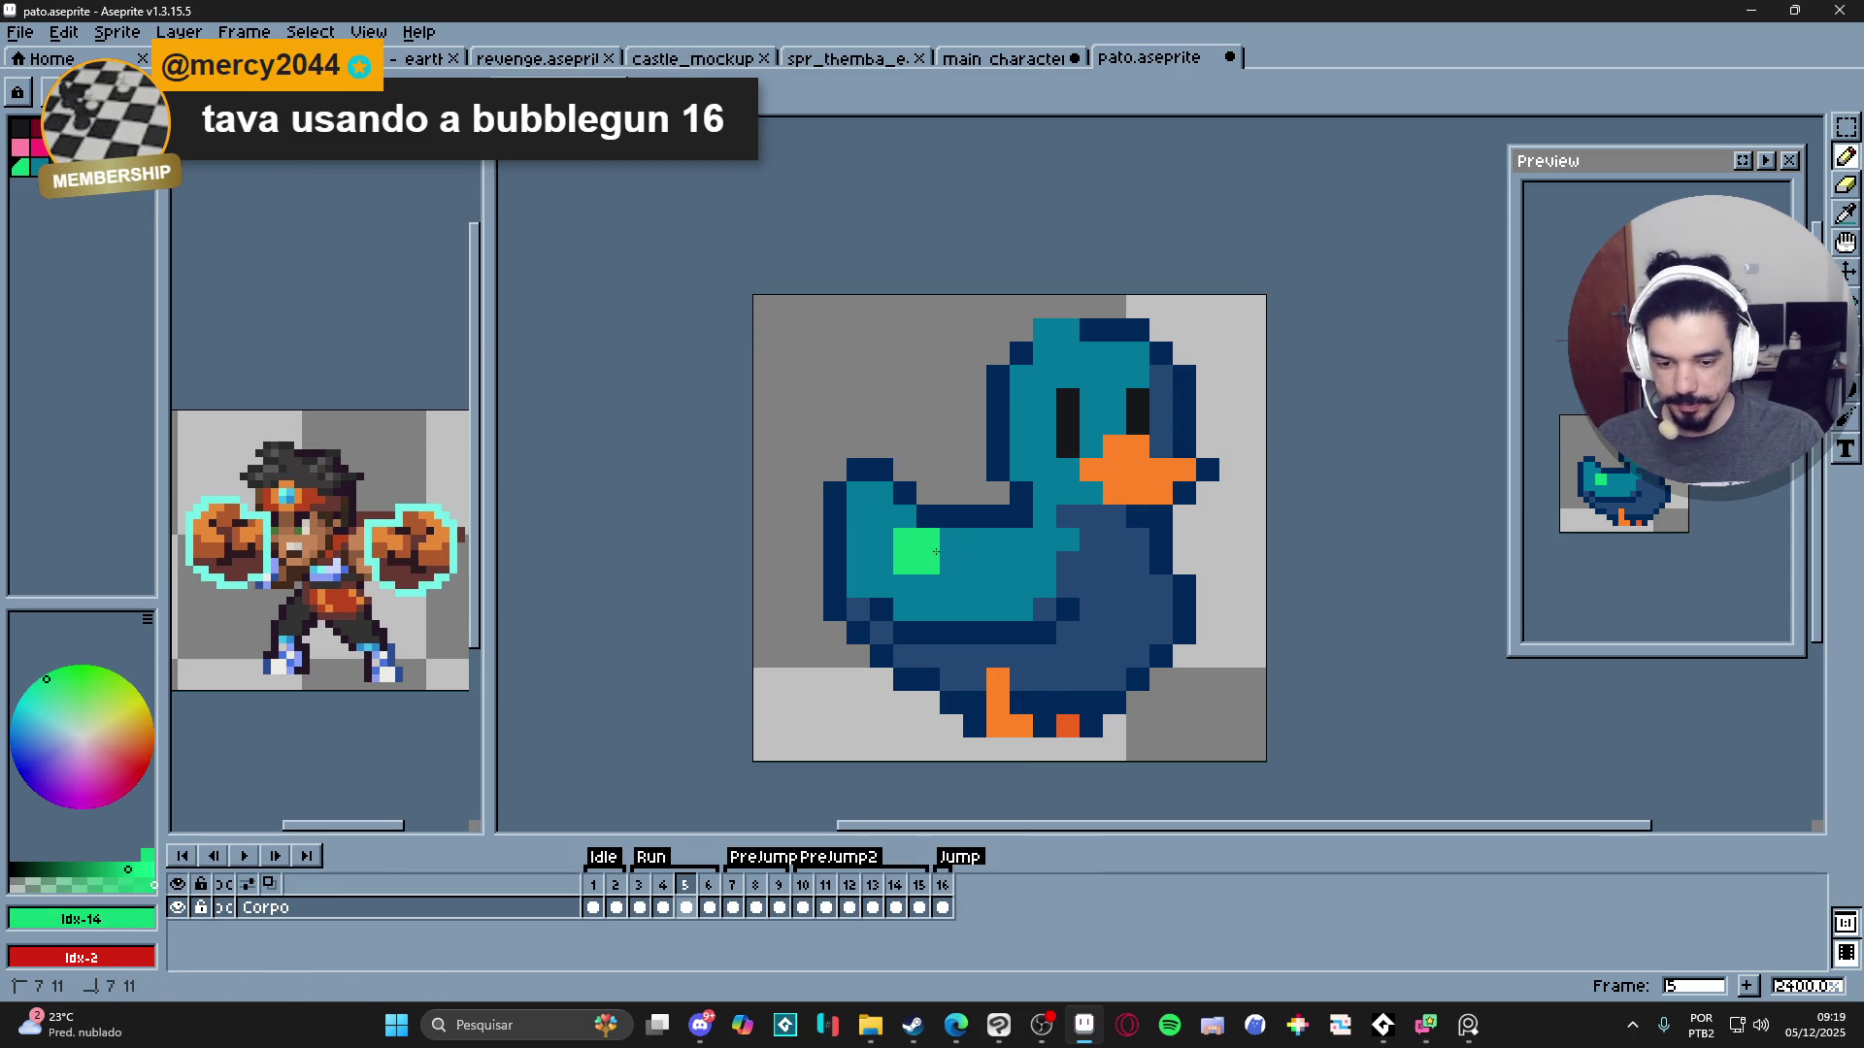
{"action": "key", "text": "ctrl+z"}
{"action": "left_click", "coordinate": [929, 551], "text": "alt"}
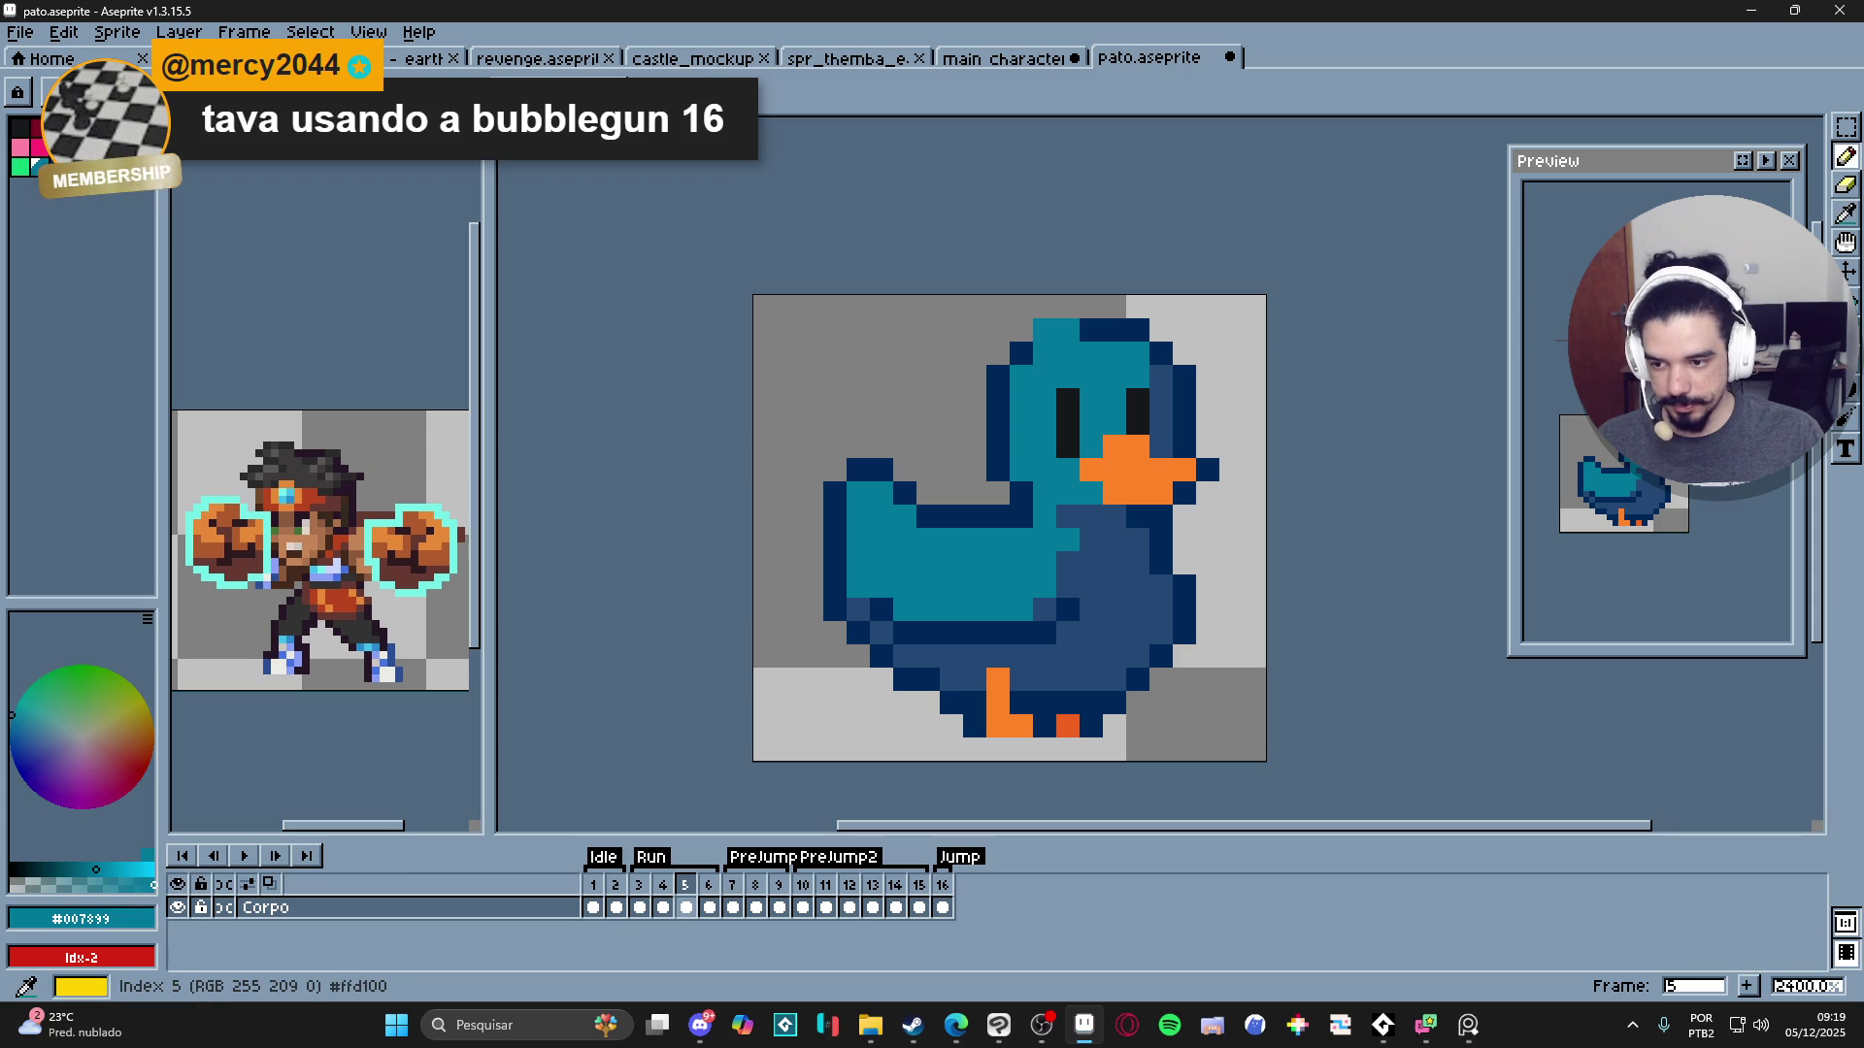
- Touch up the belly with a dark-blue pixel and a teal lower-belly pixel
{"action": "left_click", "coordinate": [121, 148]}
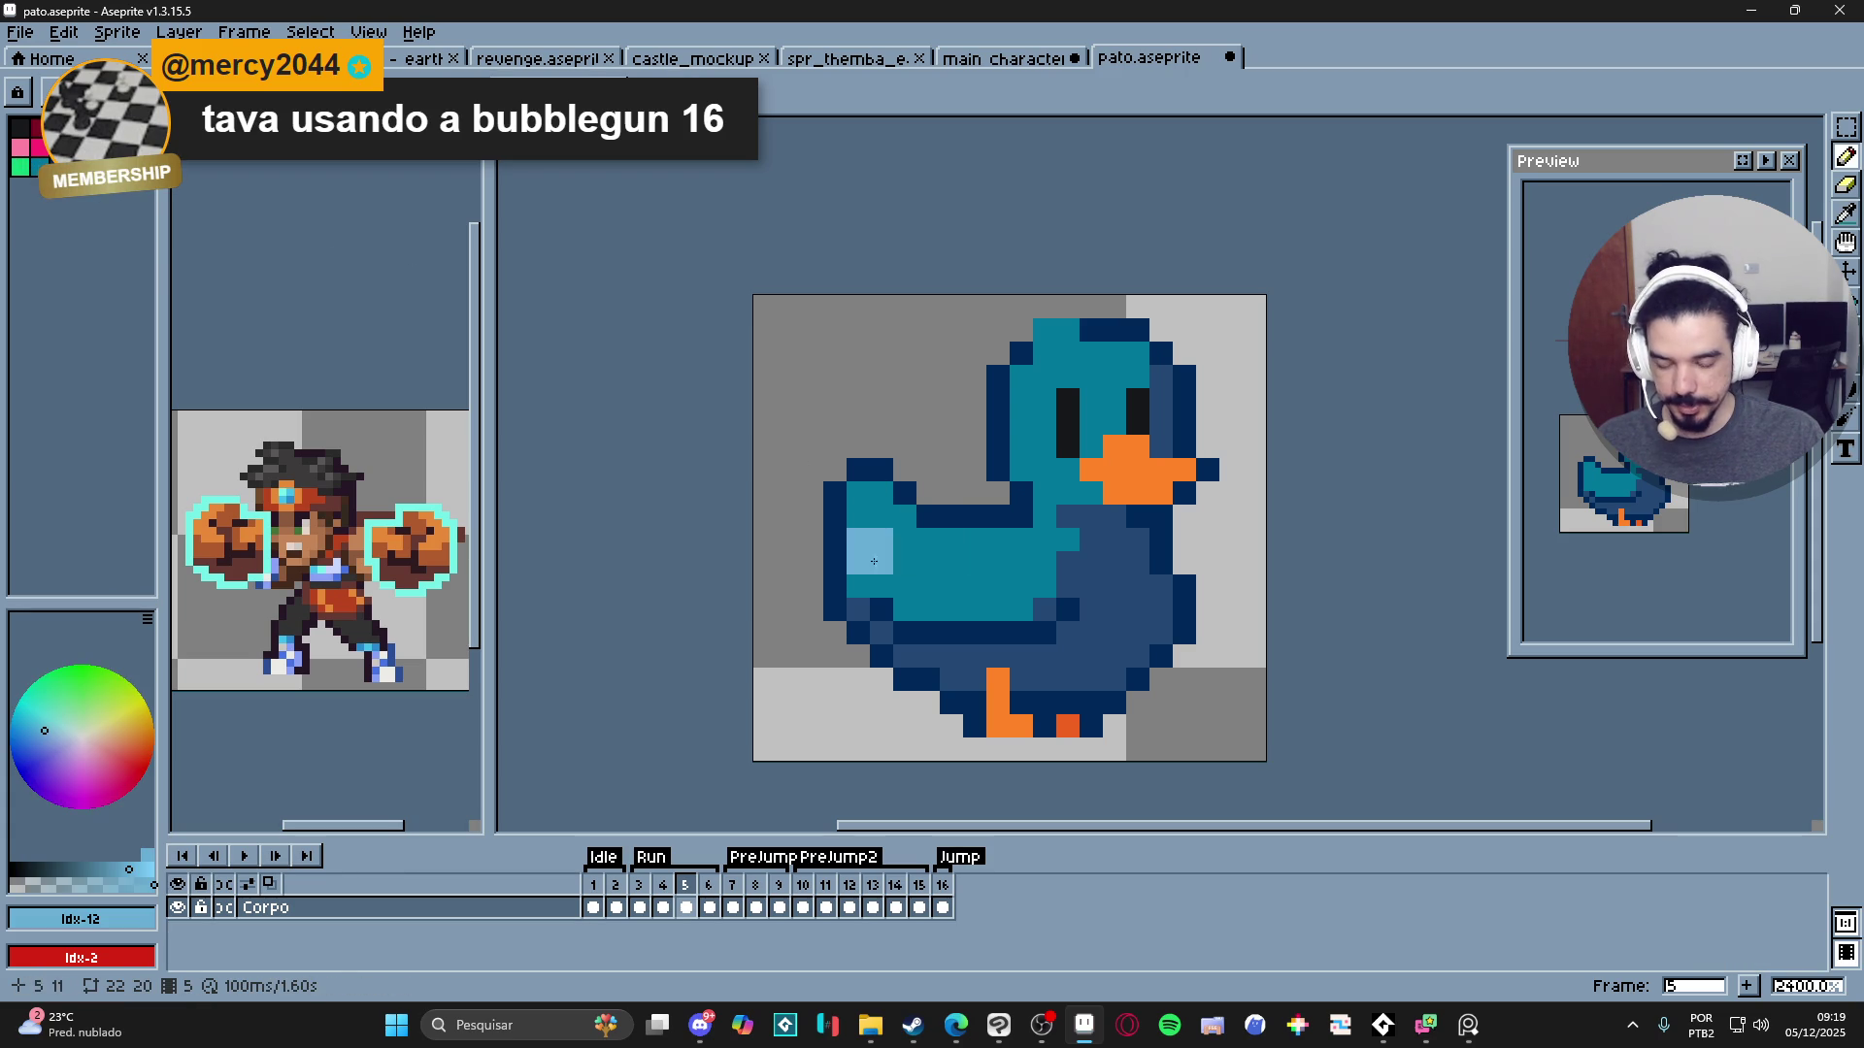
{"action": "left_click", "coordinate": [1160, 554], "text": "alt"}
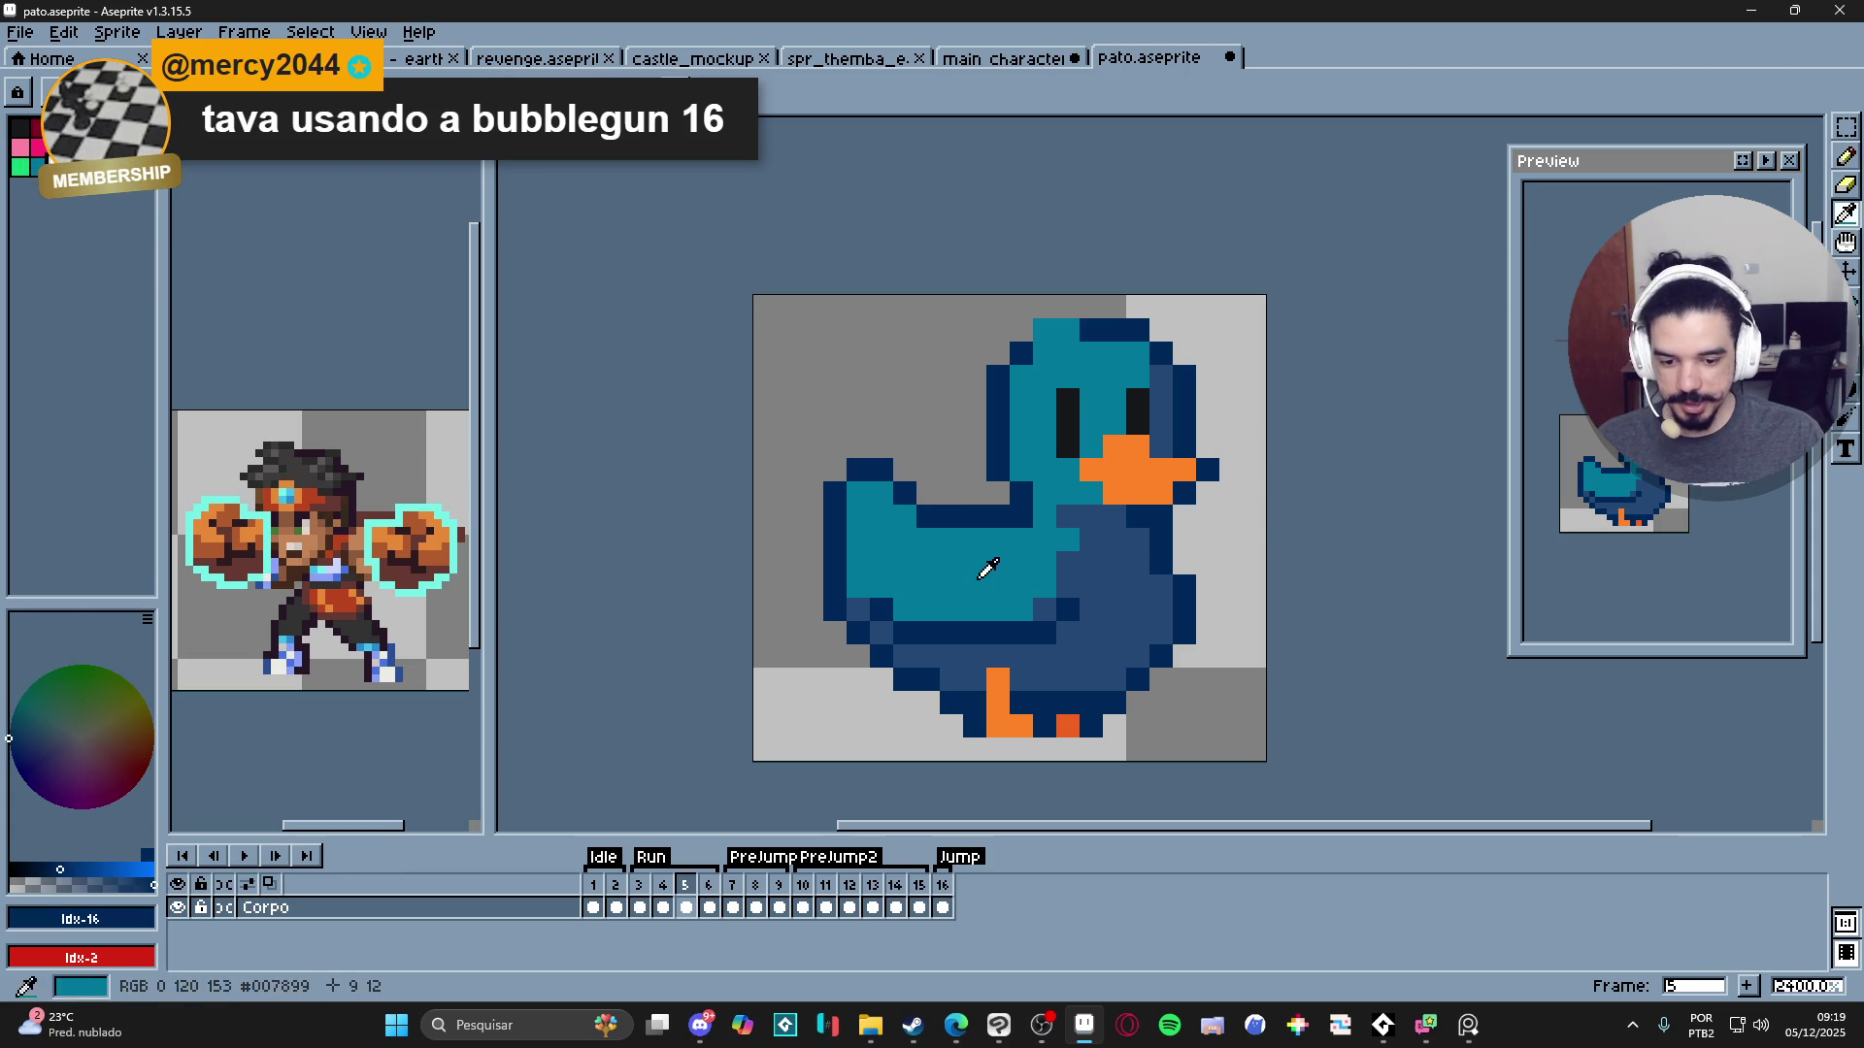
{"action": "left_click", "coordinate": [986, 573], "text": "alt"}
{"action": "scroll", "coordinate": [1049, 679], "scroll_direction": "right", "scroll_amount": 1}
{"action": "left_click", "coordinate": [1015, 609], "text": "alt"}
{"action": "left_click", "coordinate": [1002, 616]}
{"action": "scroll", "coordinate": [1072, 572], "scroll_direction": "down", "scroll_amount": 2}
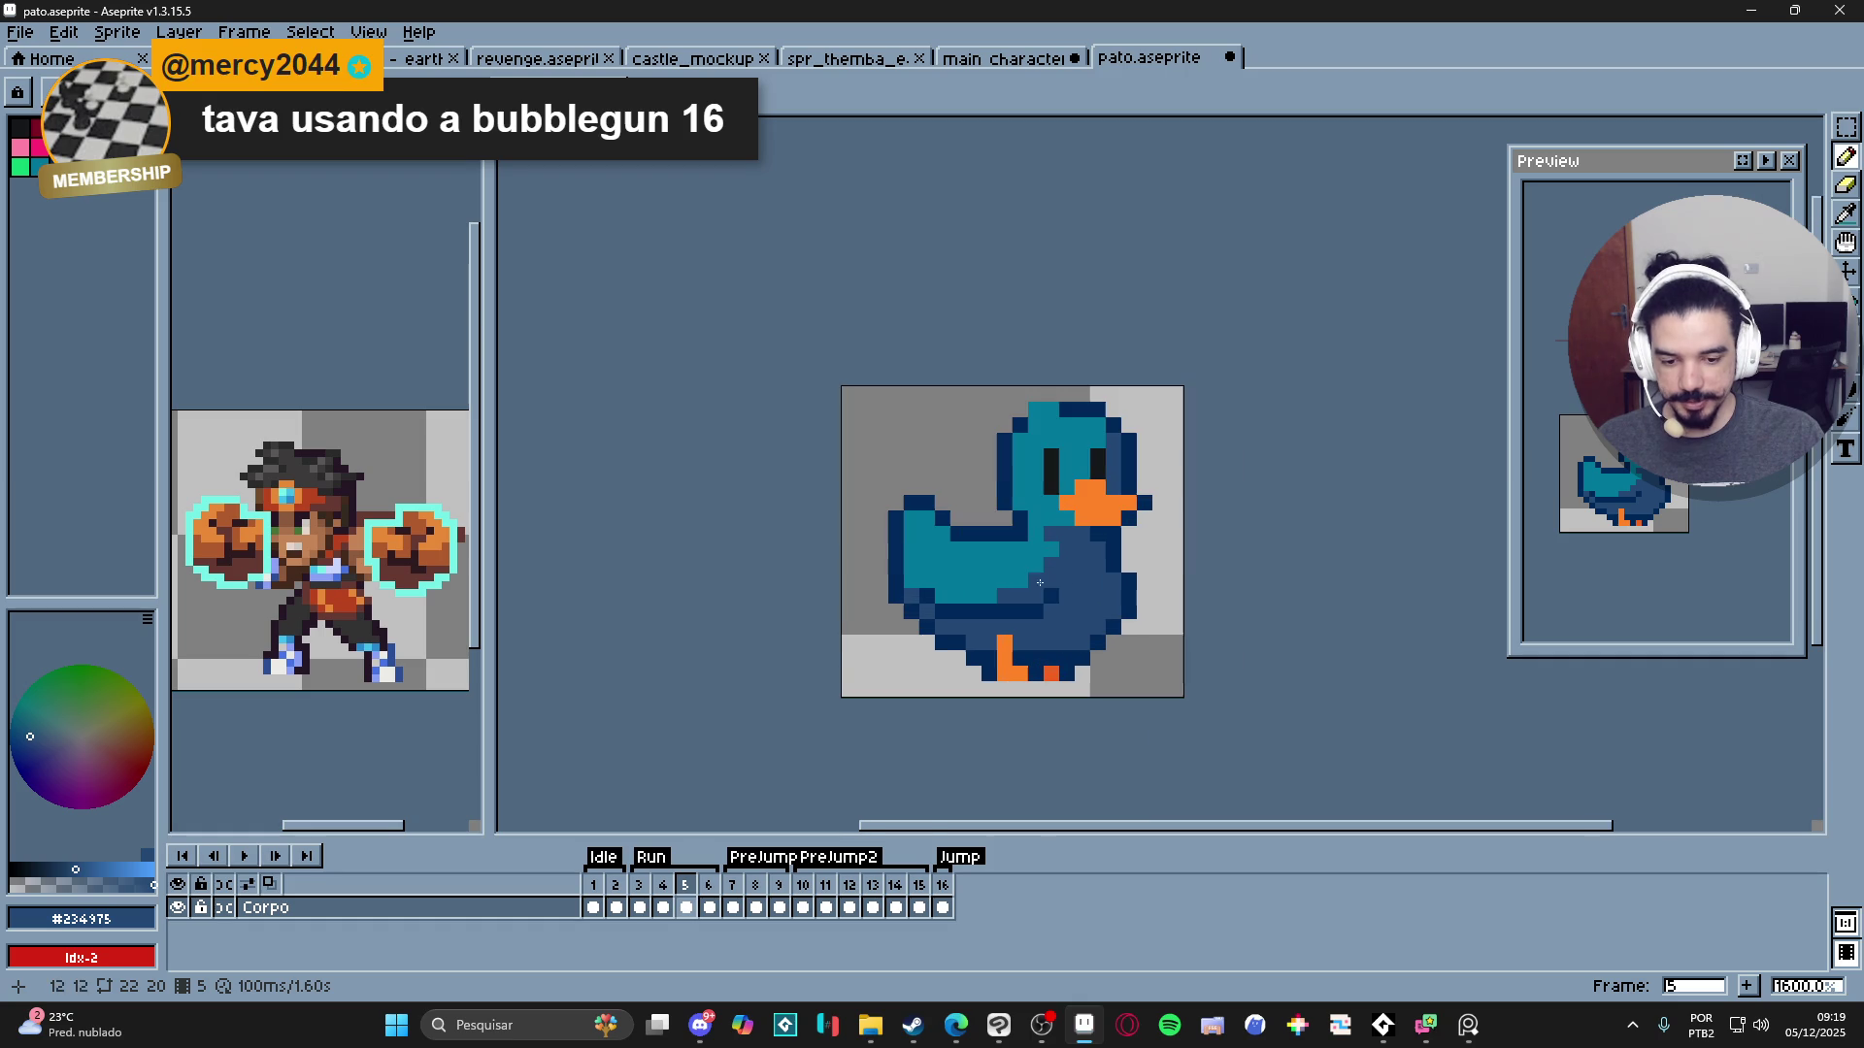
{"action": "left_click", "coordinate": [1045, 574], "text": "alt"}
{"action": "left_click", "coordinate": [1020, 597]}
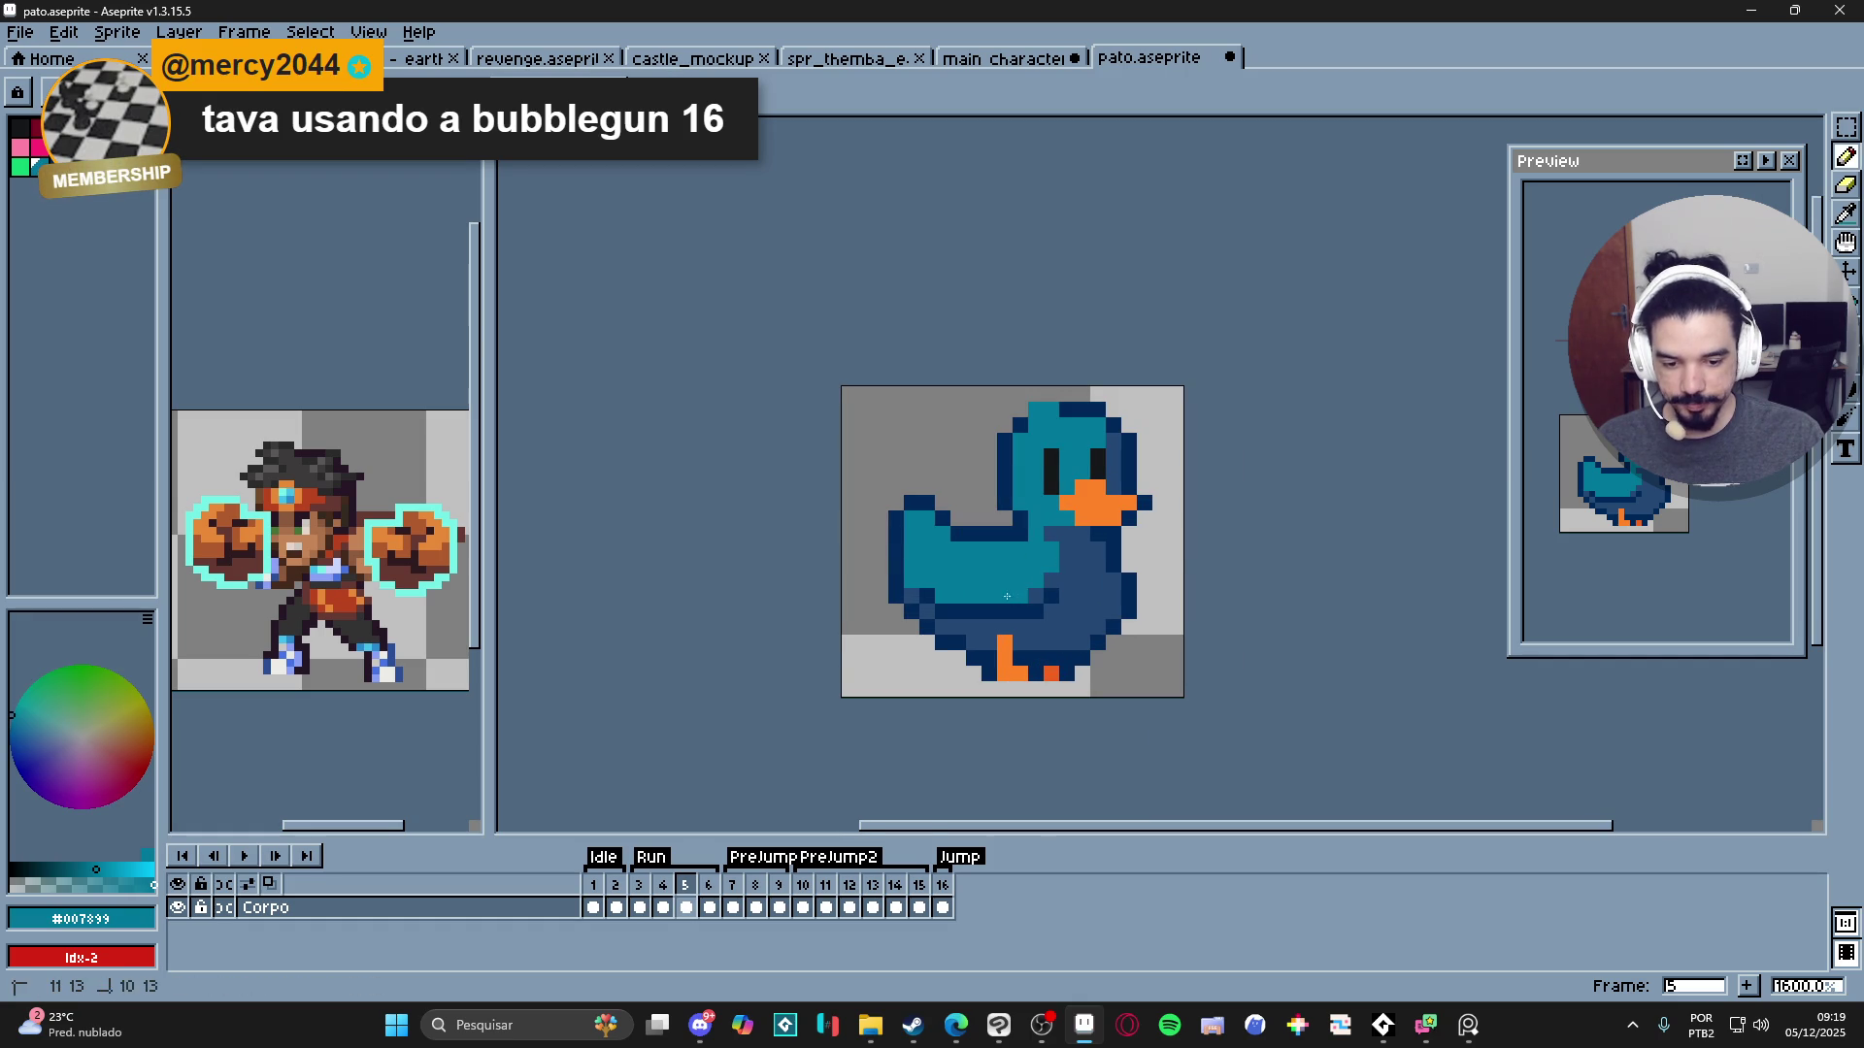
{"action": "left_click", "coordinate": [1019, 592], "text": "alt"}
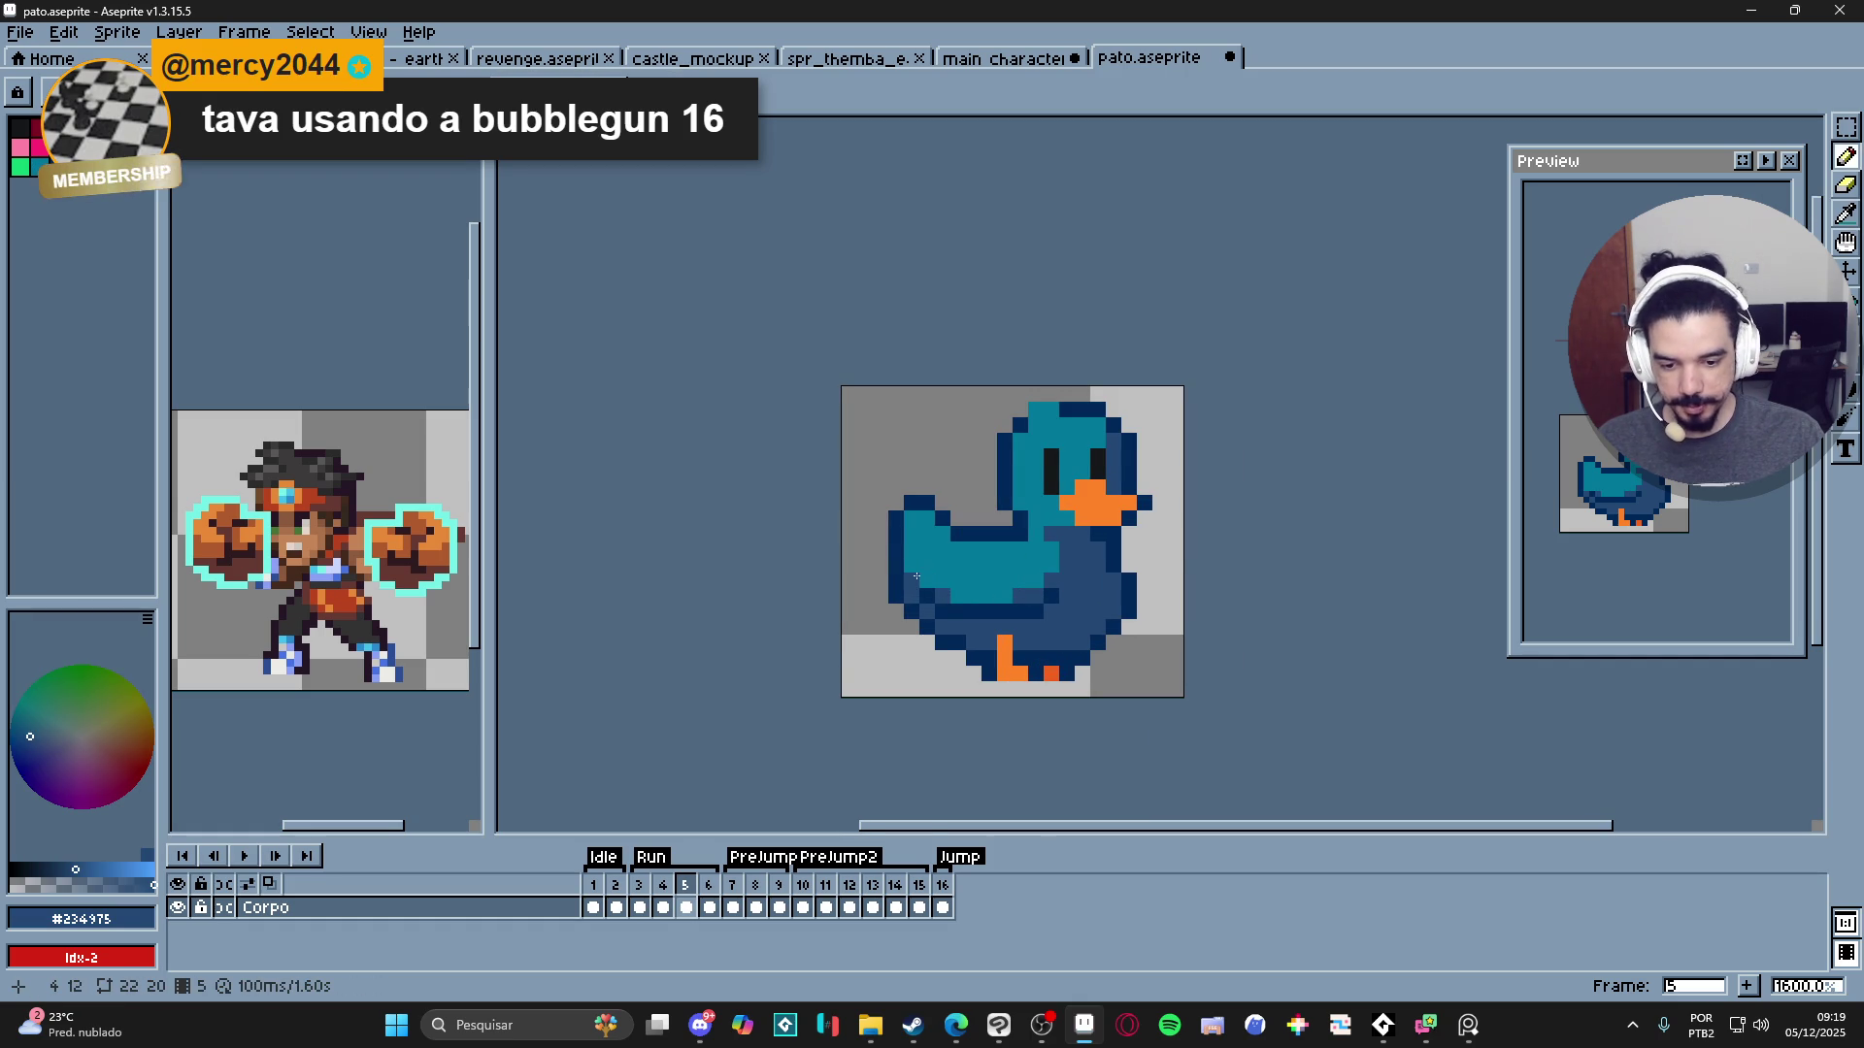
- Sample the duck's teal and dark-blue body colours with the eyedropper
{"action": "scroll", "coordinate": [913, 571], "scroll_direction": "up", "scroll_amount": 1}
{"action": "scroll", "coordinate": [993, 526], "scroll_direction": "right", "scroll_amount": 1}
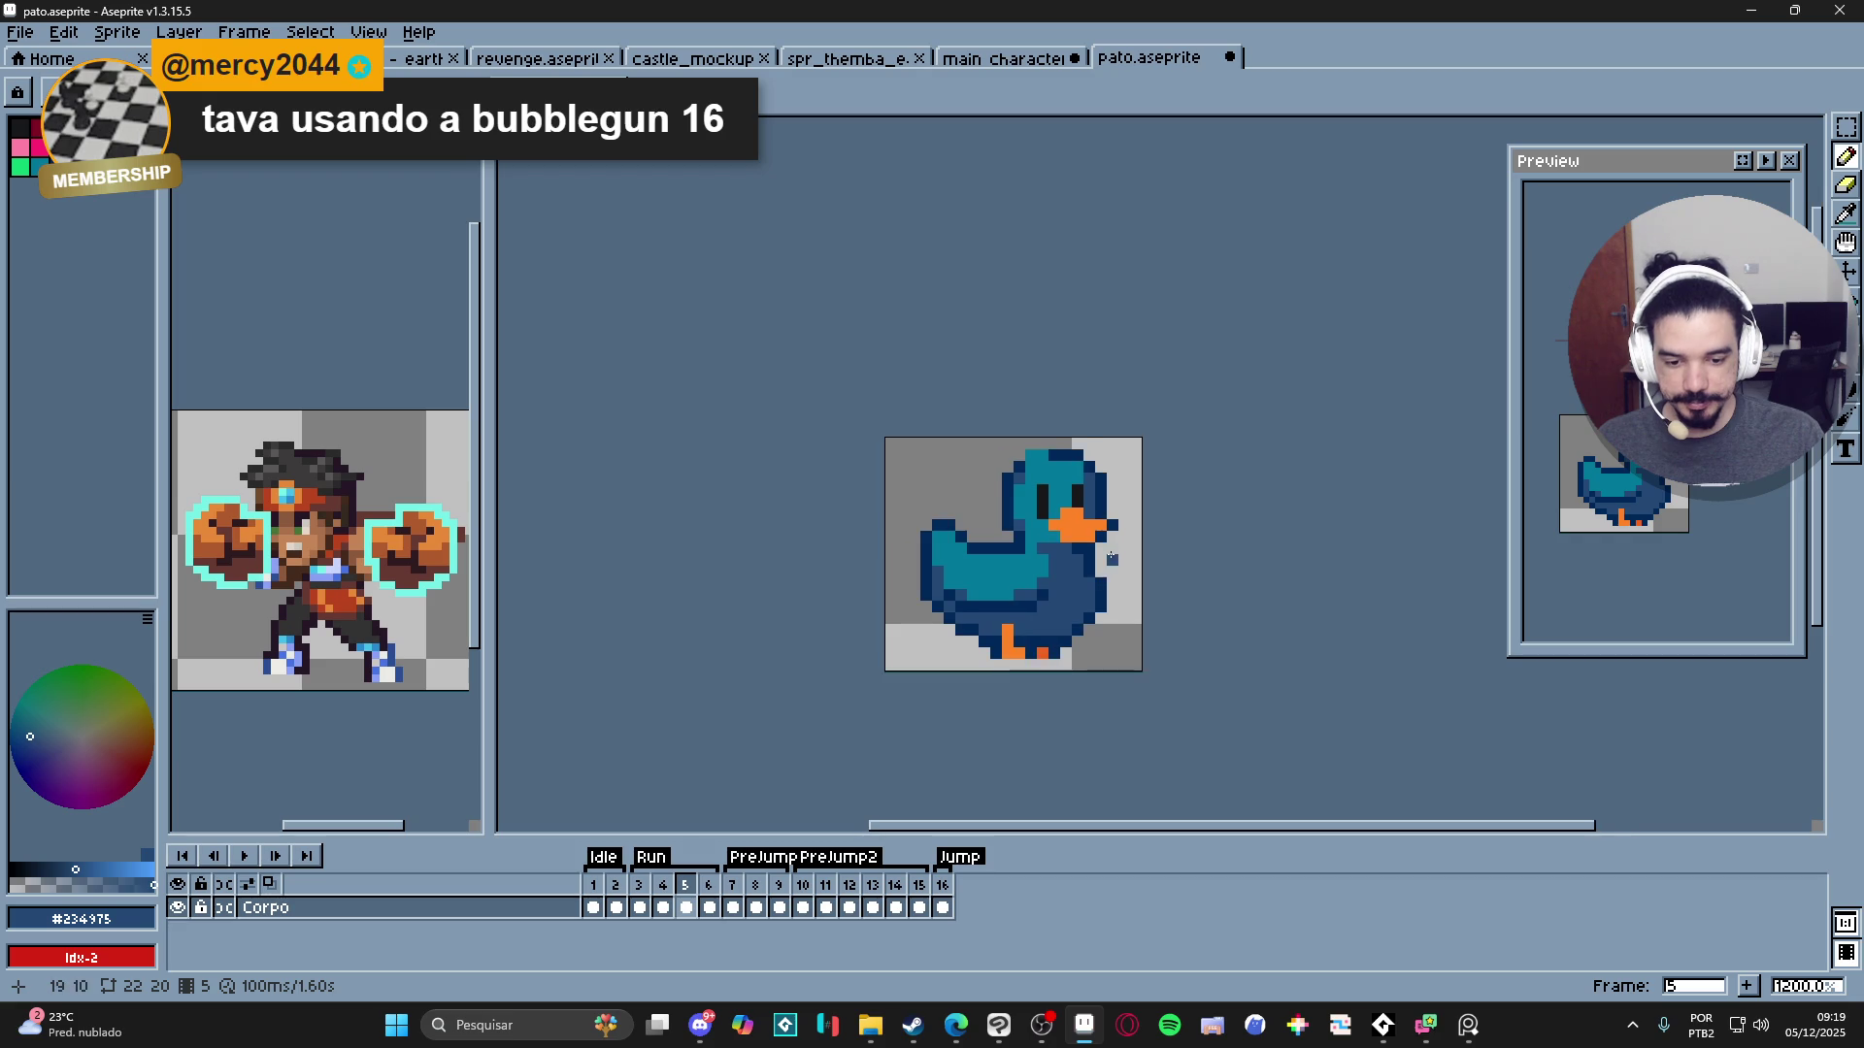
{"action": "scroll", "coordinate": [1048, 524], "scroll_direction": "down", "scroll_amount": 1}
{"action": "scroll", "coordinate": [1034, 619], "scroll_direction": "up", "scroll_amount": 2}
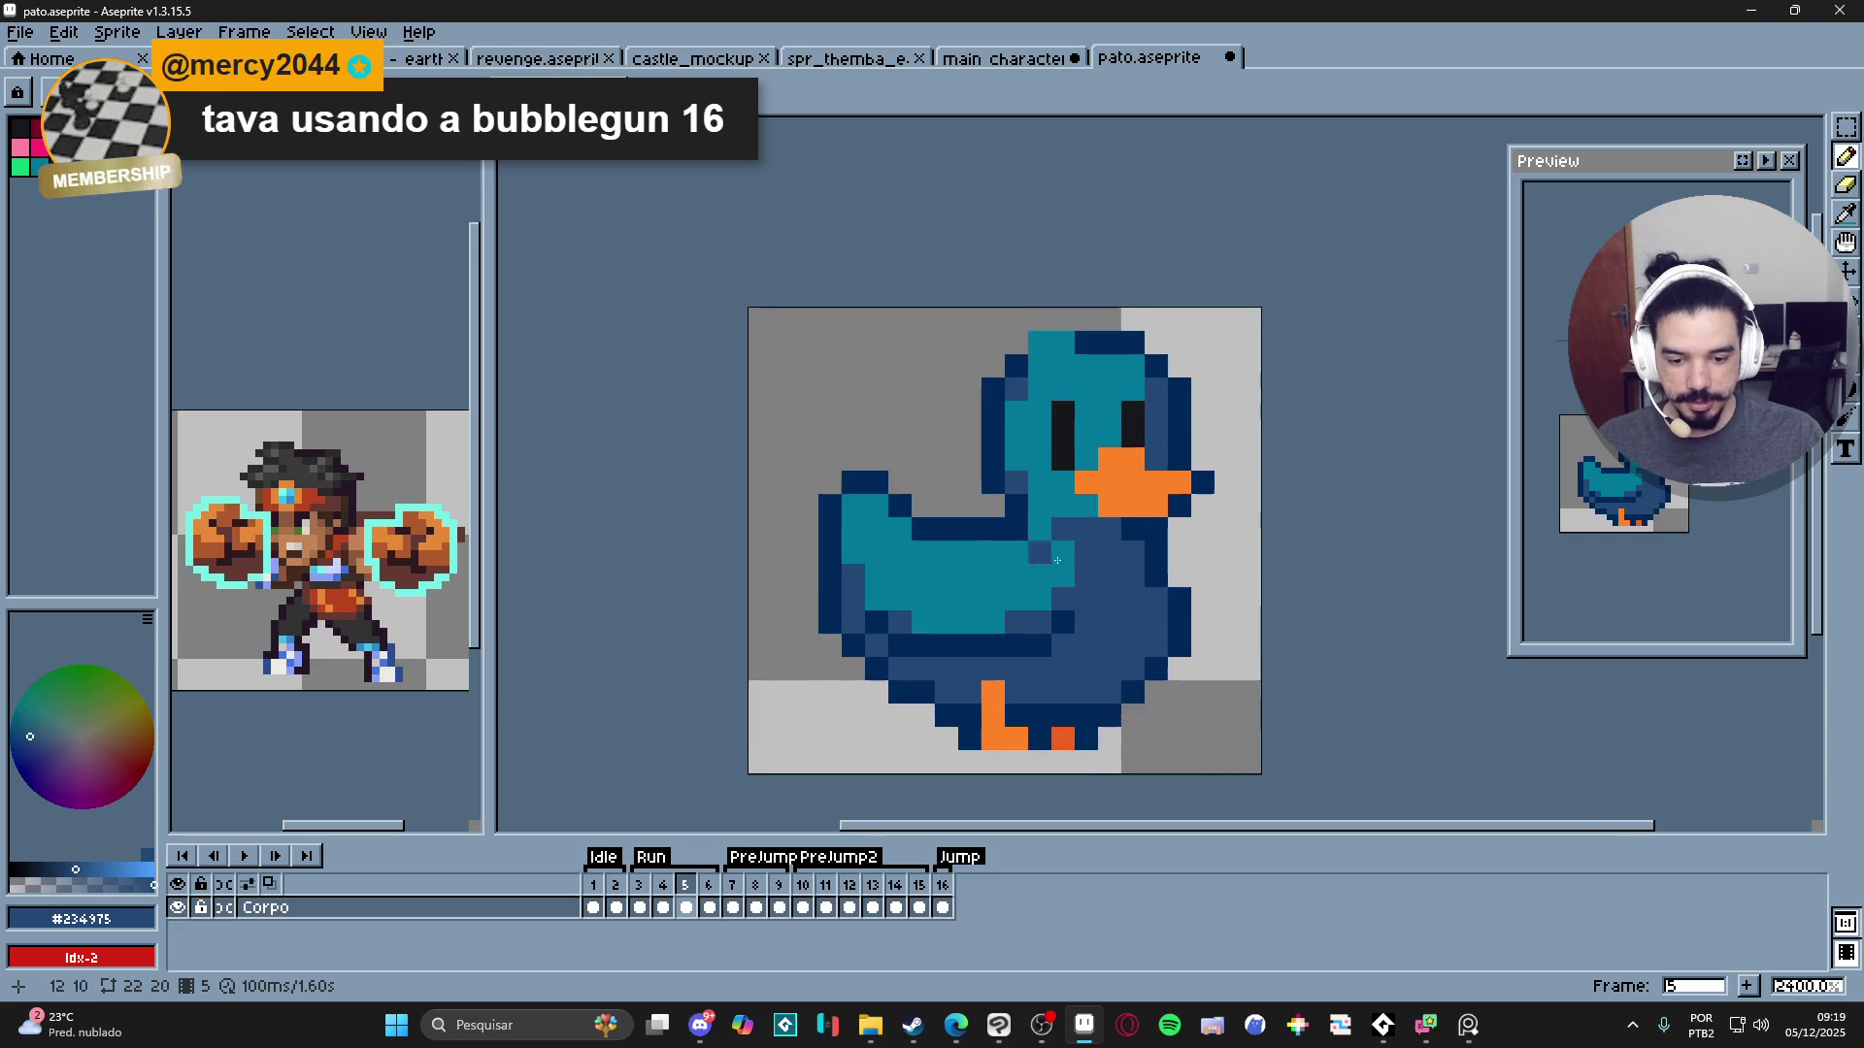
{"action": "scroll", "coordinate": [1148, 472], "scroll_direction": "up", "scroll_amount": 1}
{"action": "scroll", "coordinate": [1068, 524], "scroll_direction": "down", "scroll_amount": 1}
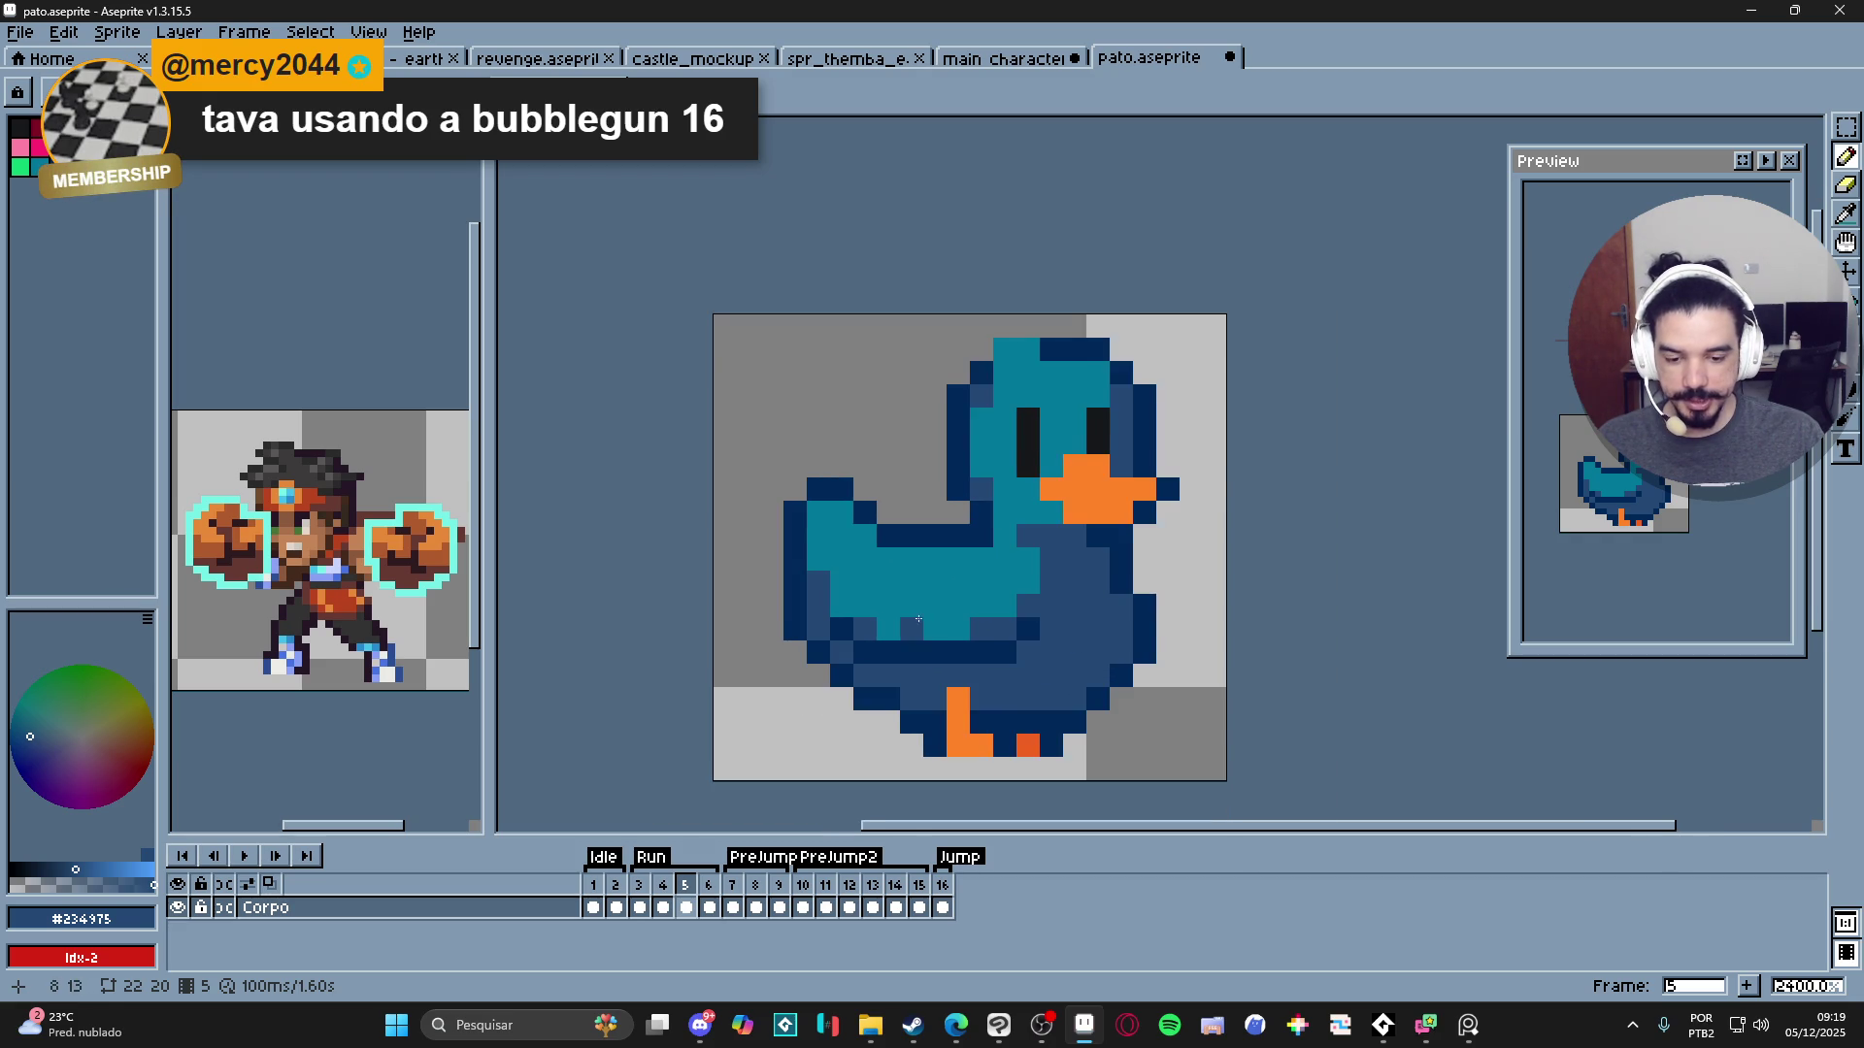
{"action": "left_click", "coordinate": [947, 596], "text": "alt"}
{"action": "left_click", "coordinate": [1052, 586], "text": "alt"}
{"action": "left_click", "coordinate": [957, 553], "text": "alt"}
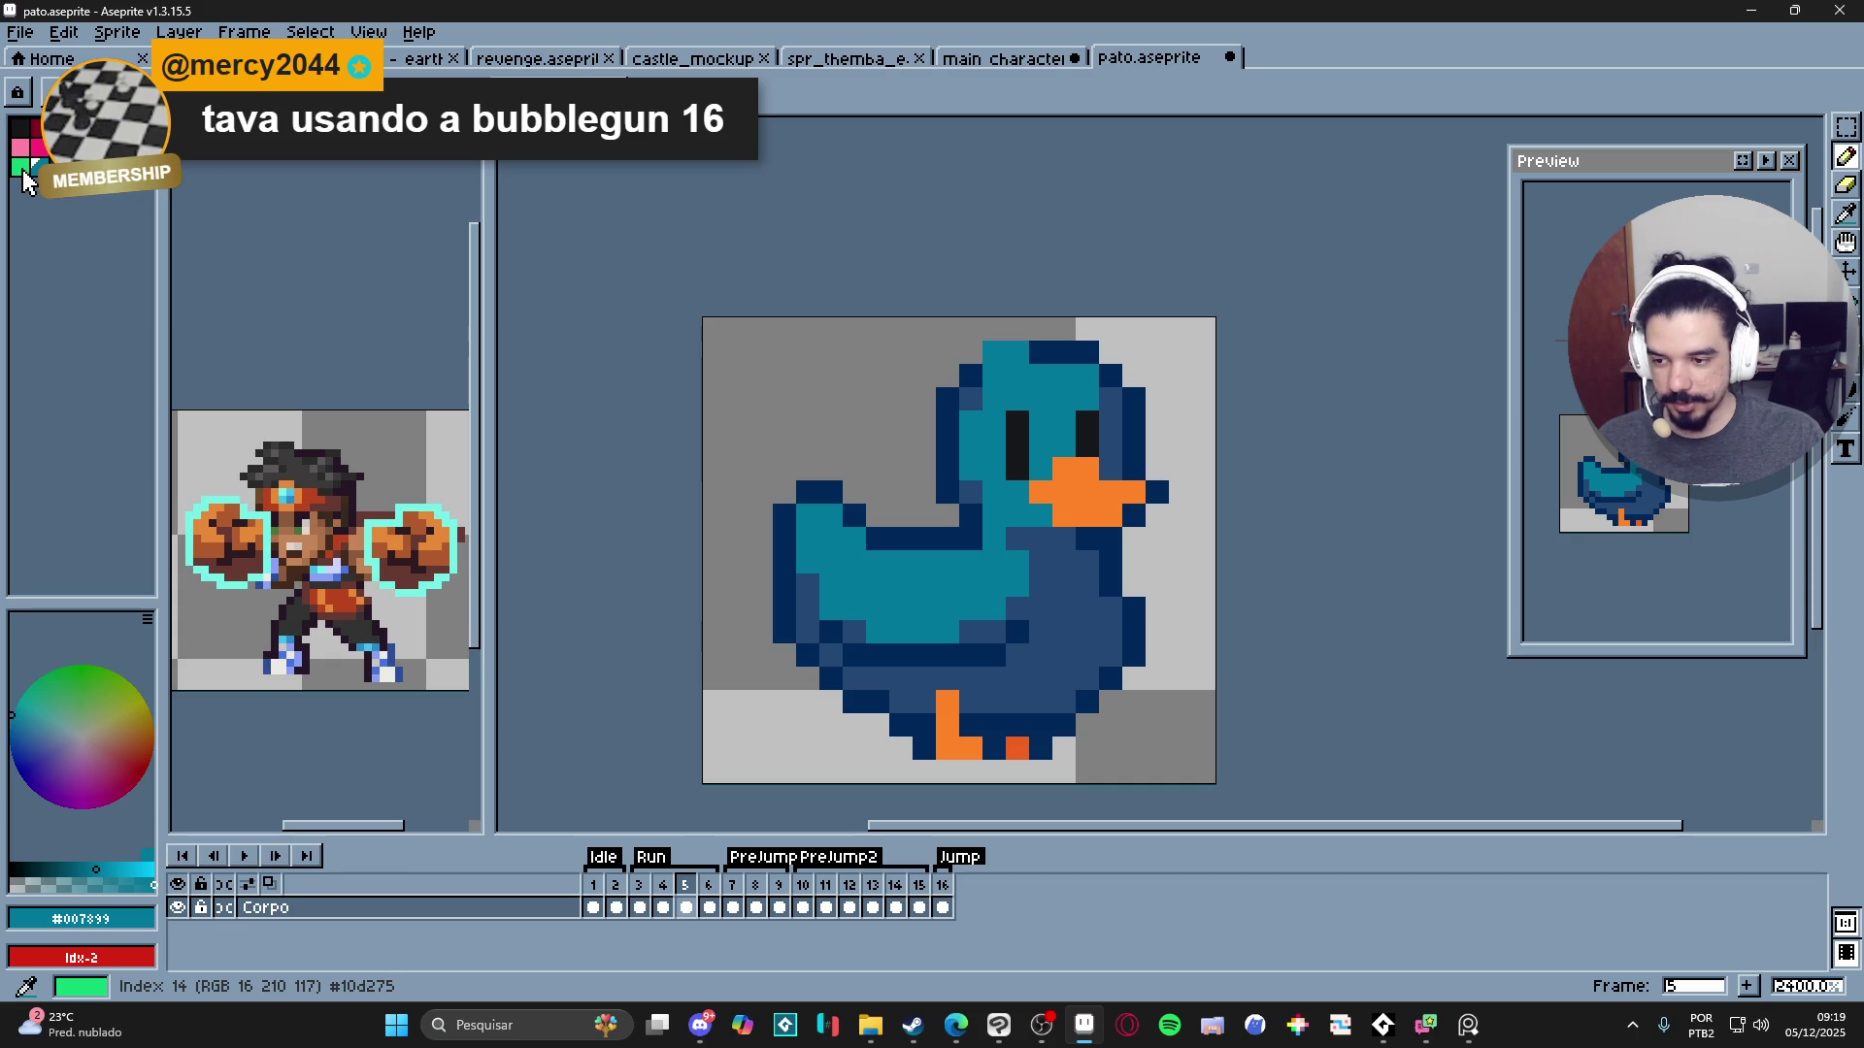
- Mark bright green trial pixels on the wing tip and mid-wing
{"action": "left_click", "coordinate": [22, 169]}
{"action": "left_click", "coordinate": [738, 492]}
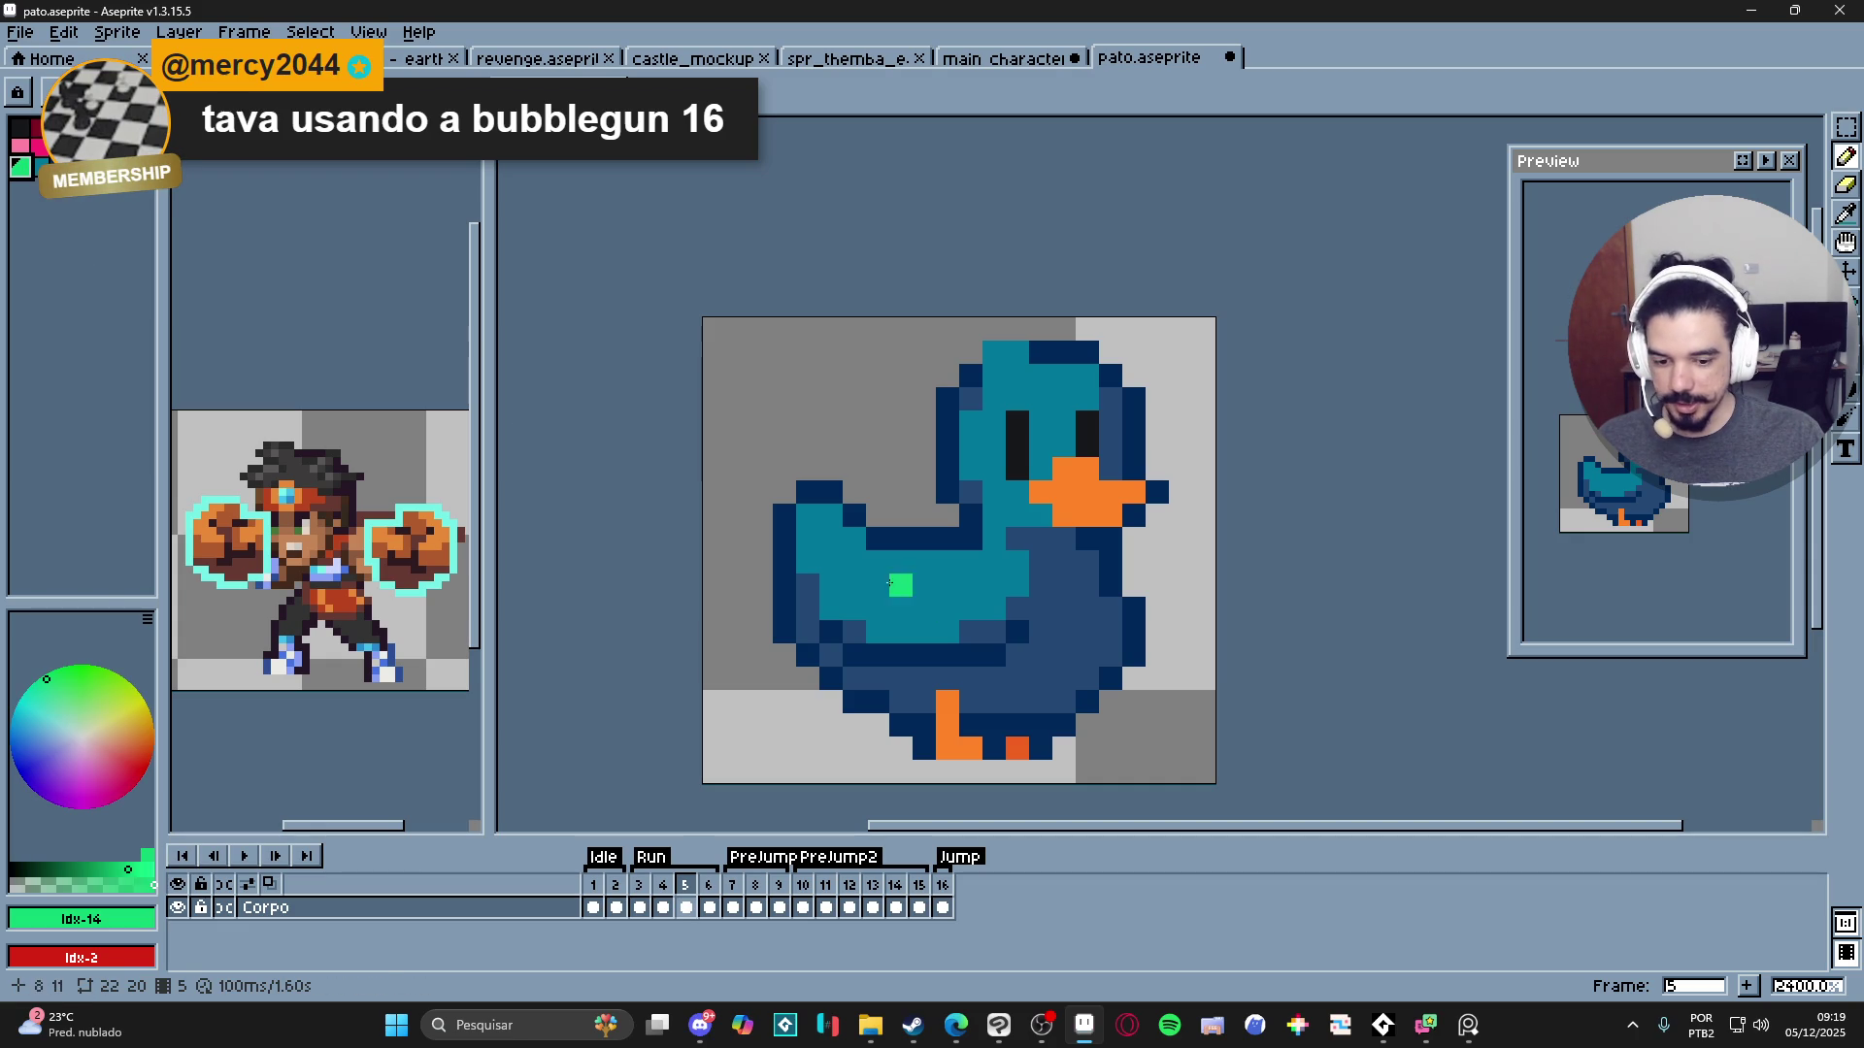
{"action": "left_click", "coordinate": [806, 515]}
{"action": "left_click", "coordinate": [853, 539]}
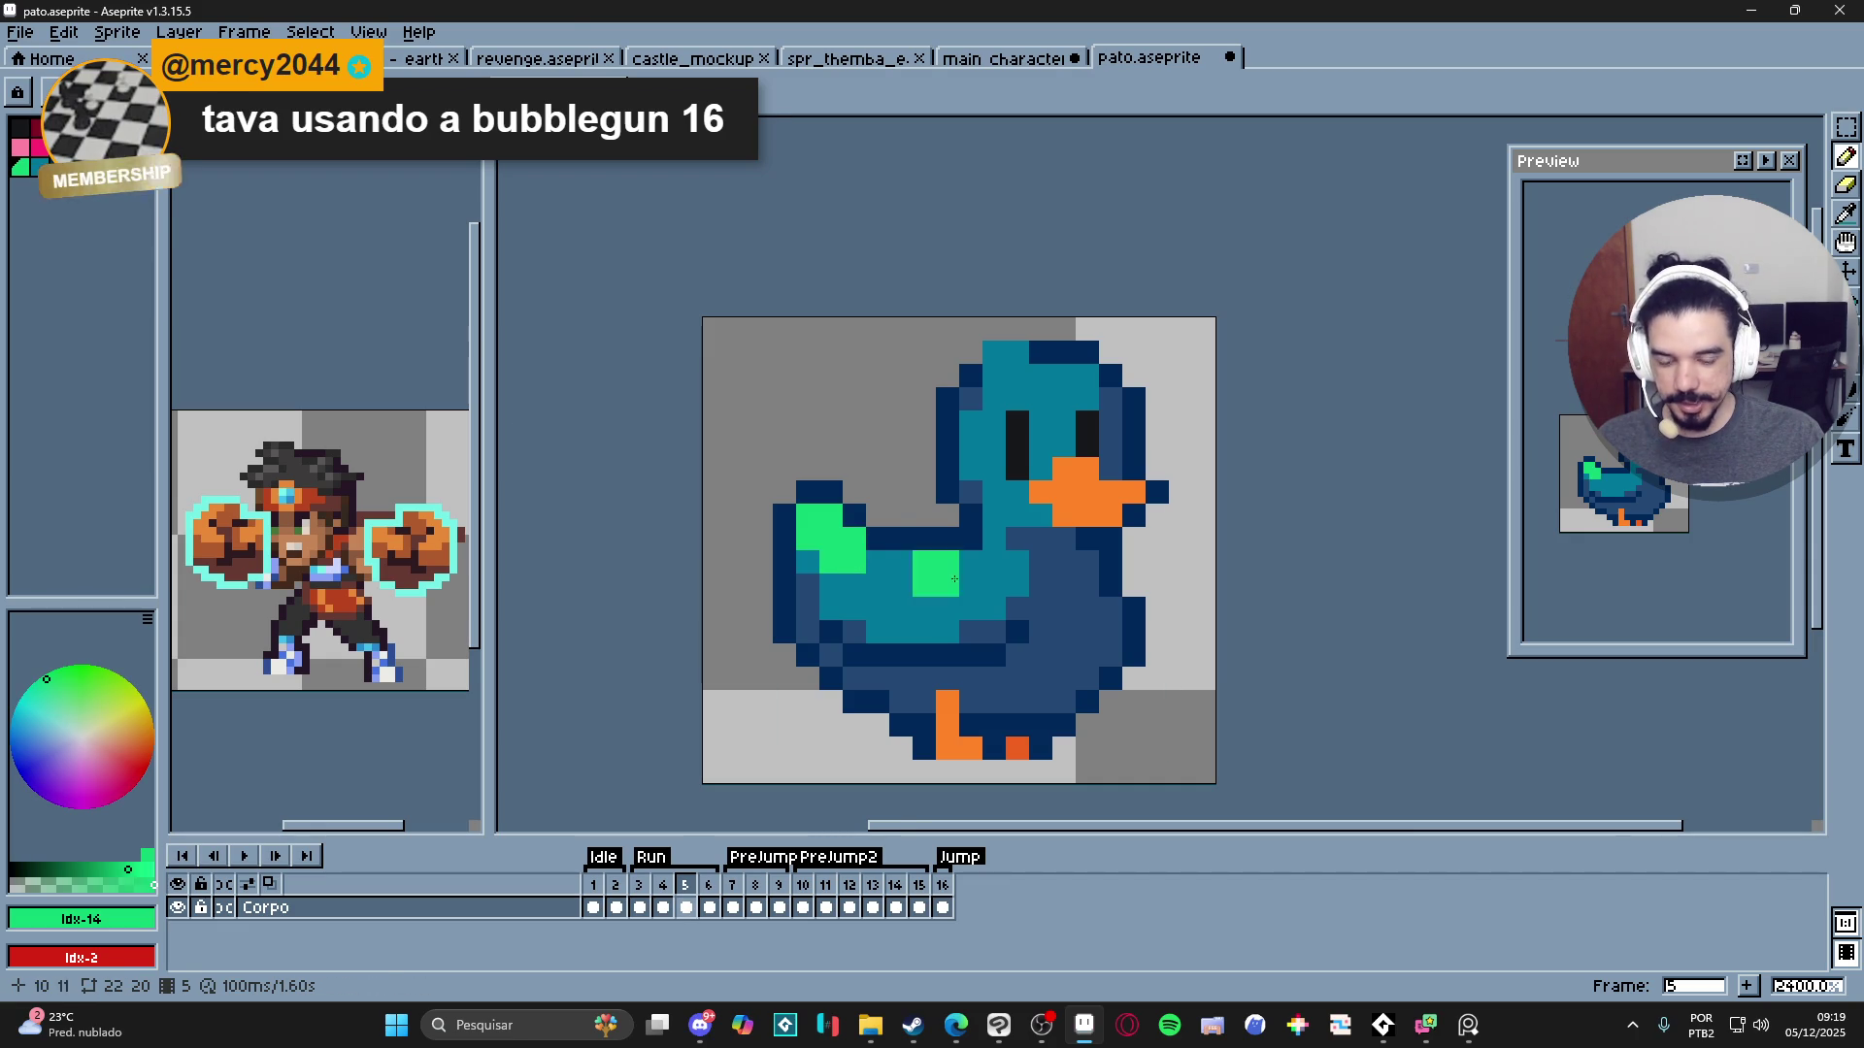
{"action": "scroll", "coordinate": [959, 599], "scroll_direction": "down", "scroll_amount": 5}
- Try a yellow-green wing highlight, then undo it
{"action": "key", "text": "b"}
{"action": "left_click", "coordinate": [137, 148]}
{"action": "scroll", "coordinate": [946, 607], "scroll_direction": "up", "scroll_amount": 3}
{"action": "left_click", "coordinate": [903, 583]}
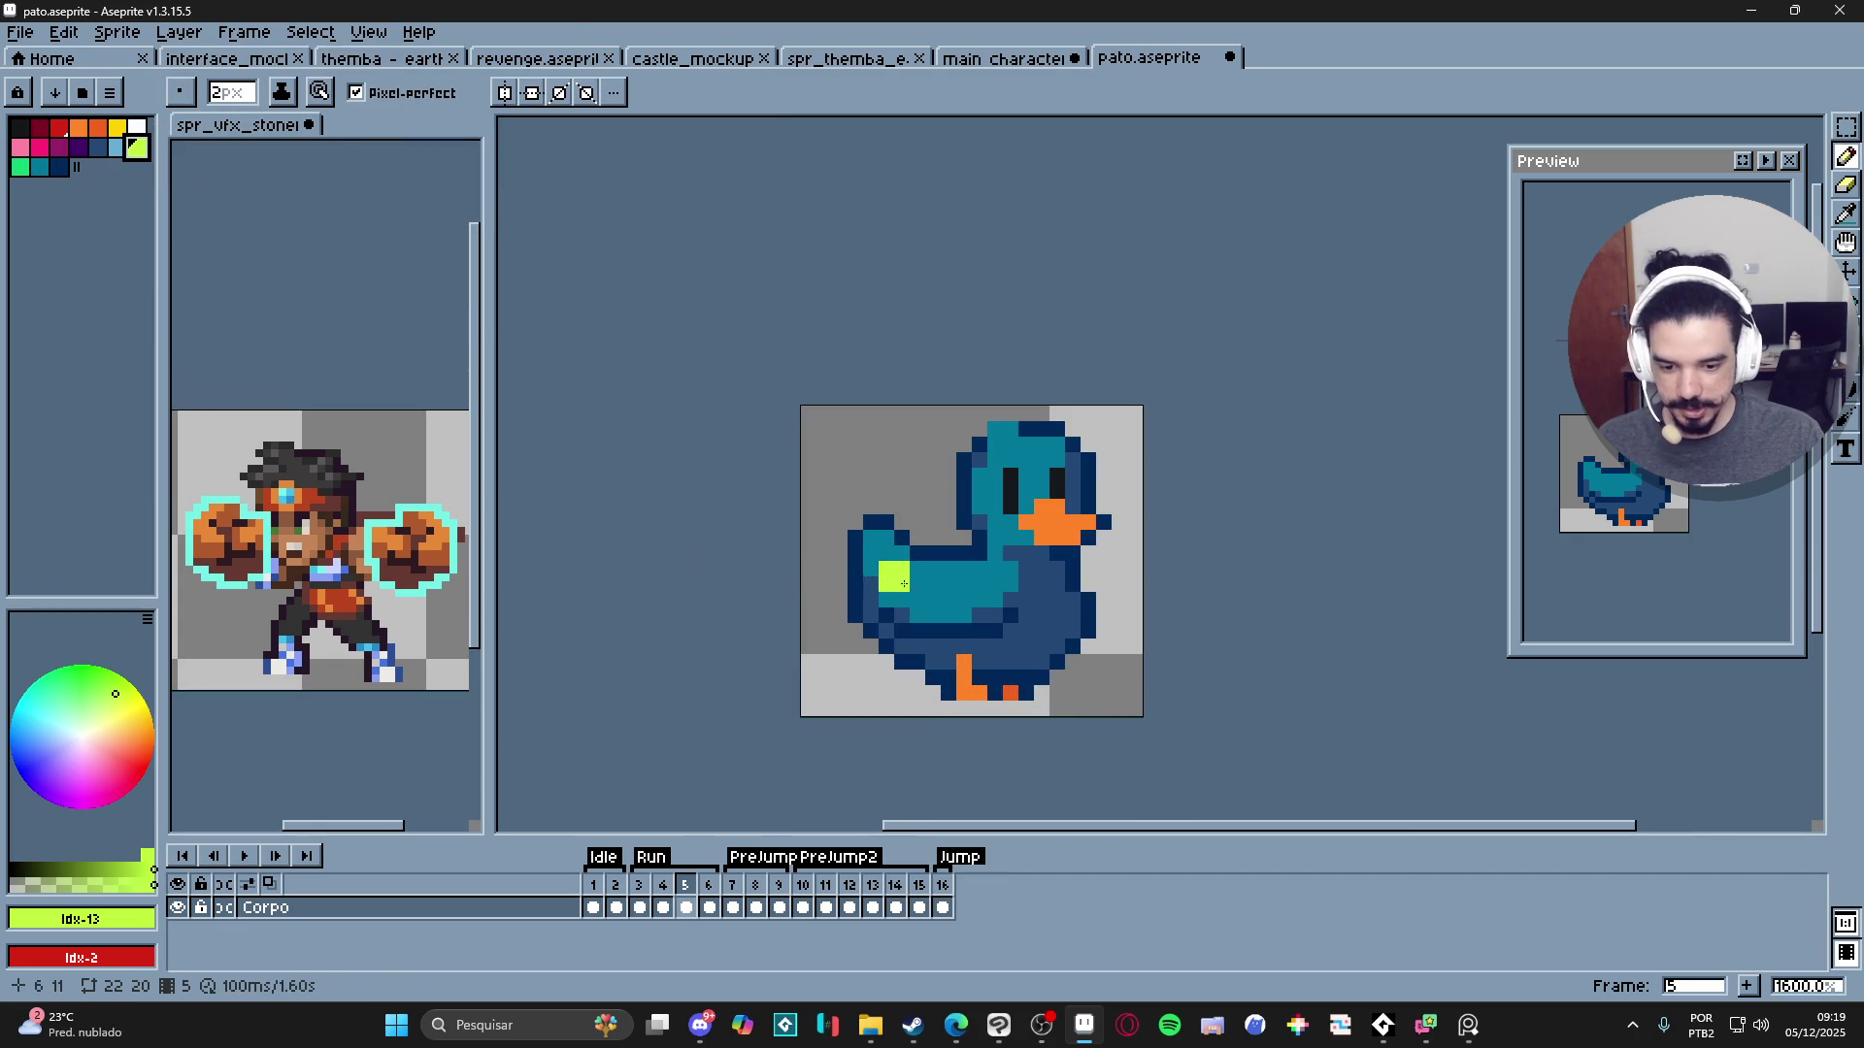
{"action": "key", "text": "ctrl+z"}
{"action": "key", "text": "i"}
- Paint a light-blue highlight patch on the wing, undo its top, and shrink the brush to 1px
{"action": "scroll", "coordinate": [932, 583], "scroll_direction": "up", "scroll_amount": 1}
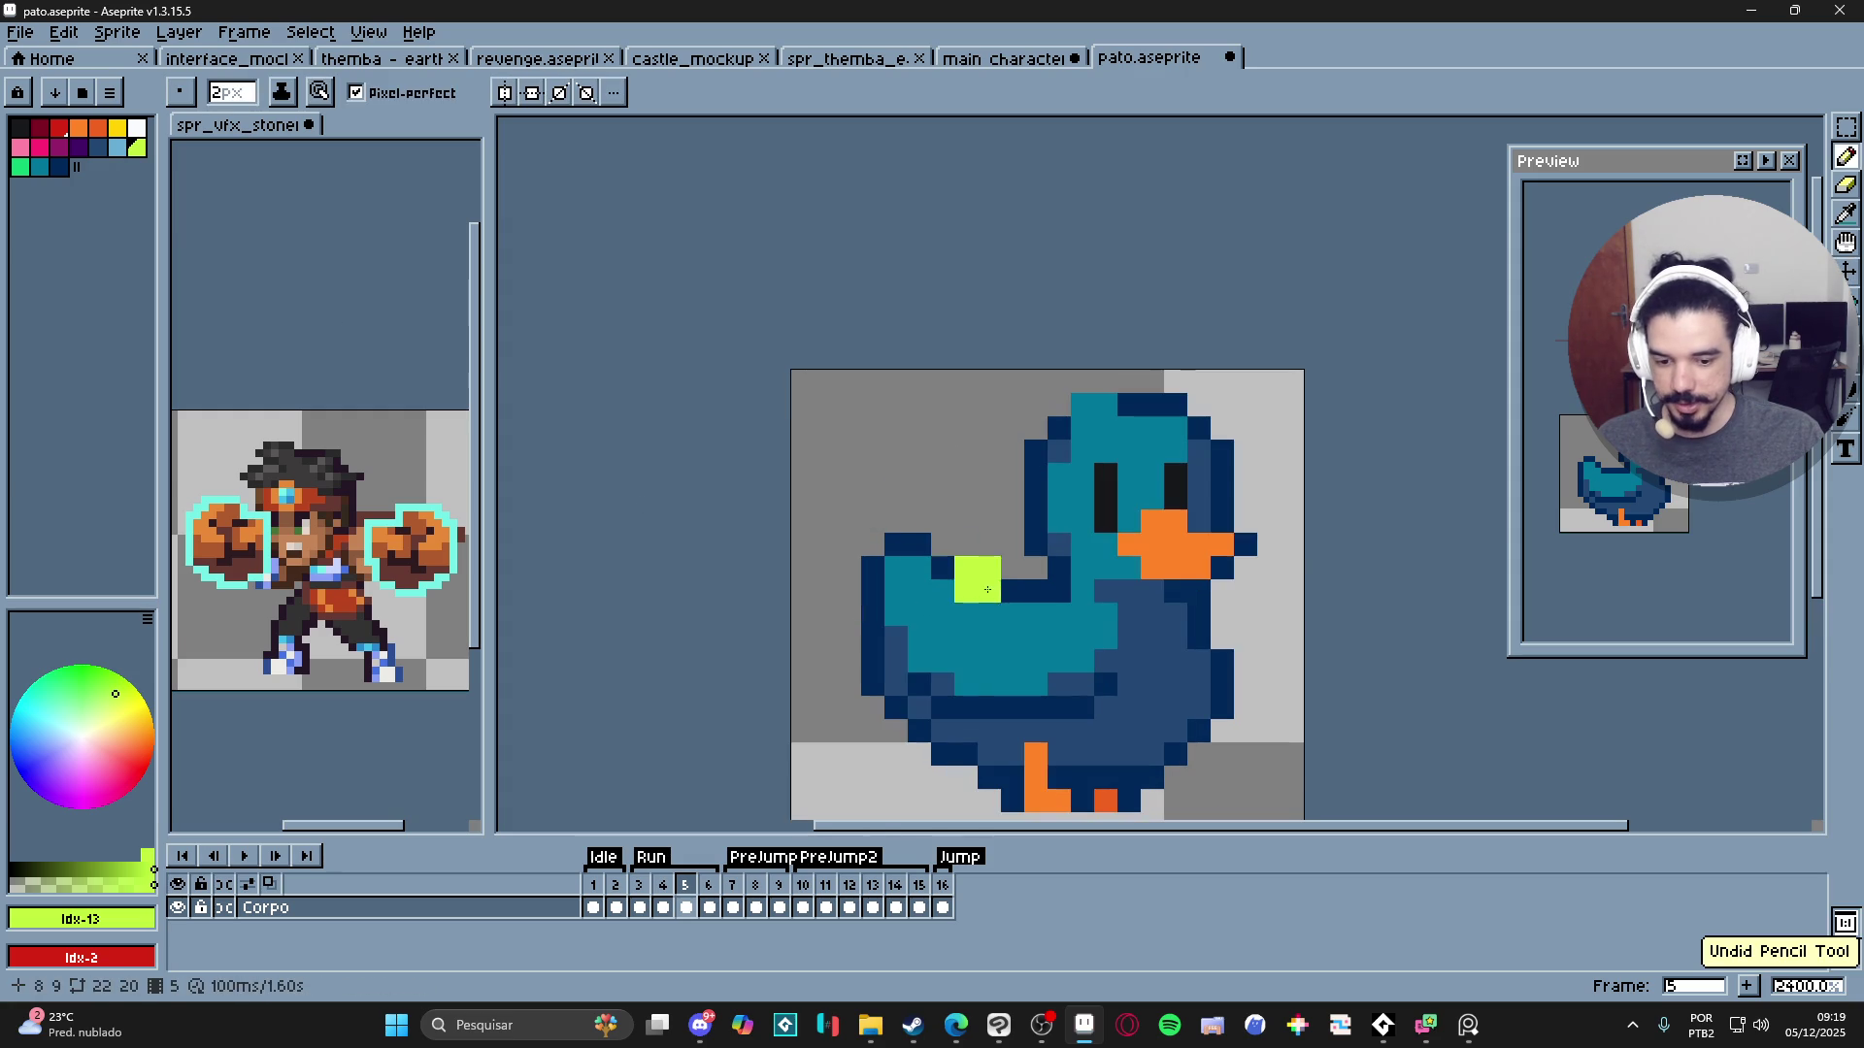
{"action": "left_click", "coordinate": [970, 622]}
{"action": "key", "text": "b"}
{"action": "left_click", "coordinate": [118, 147]}
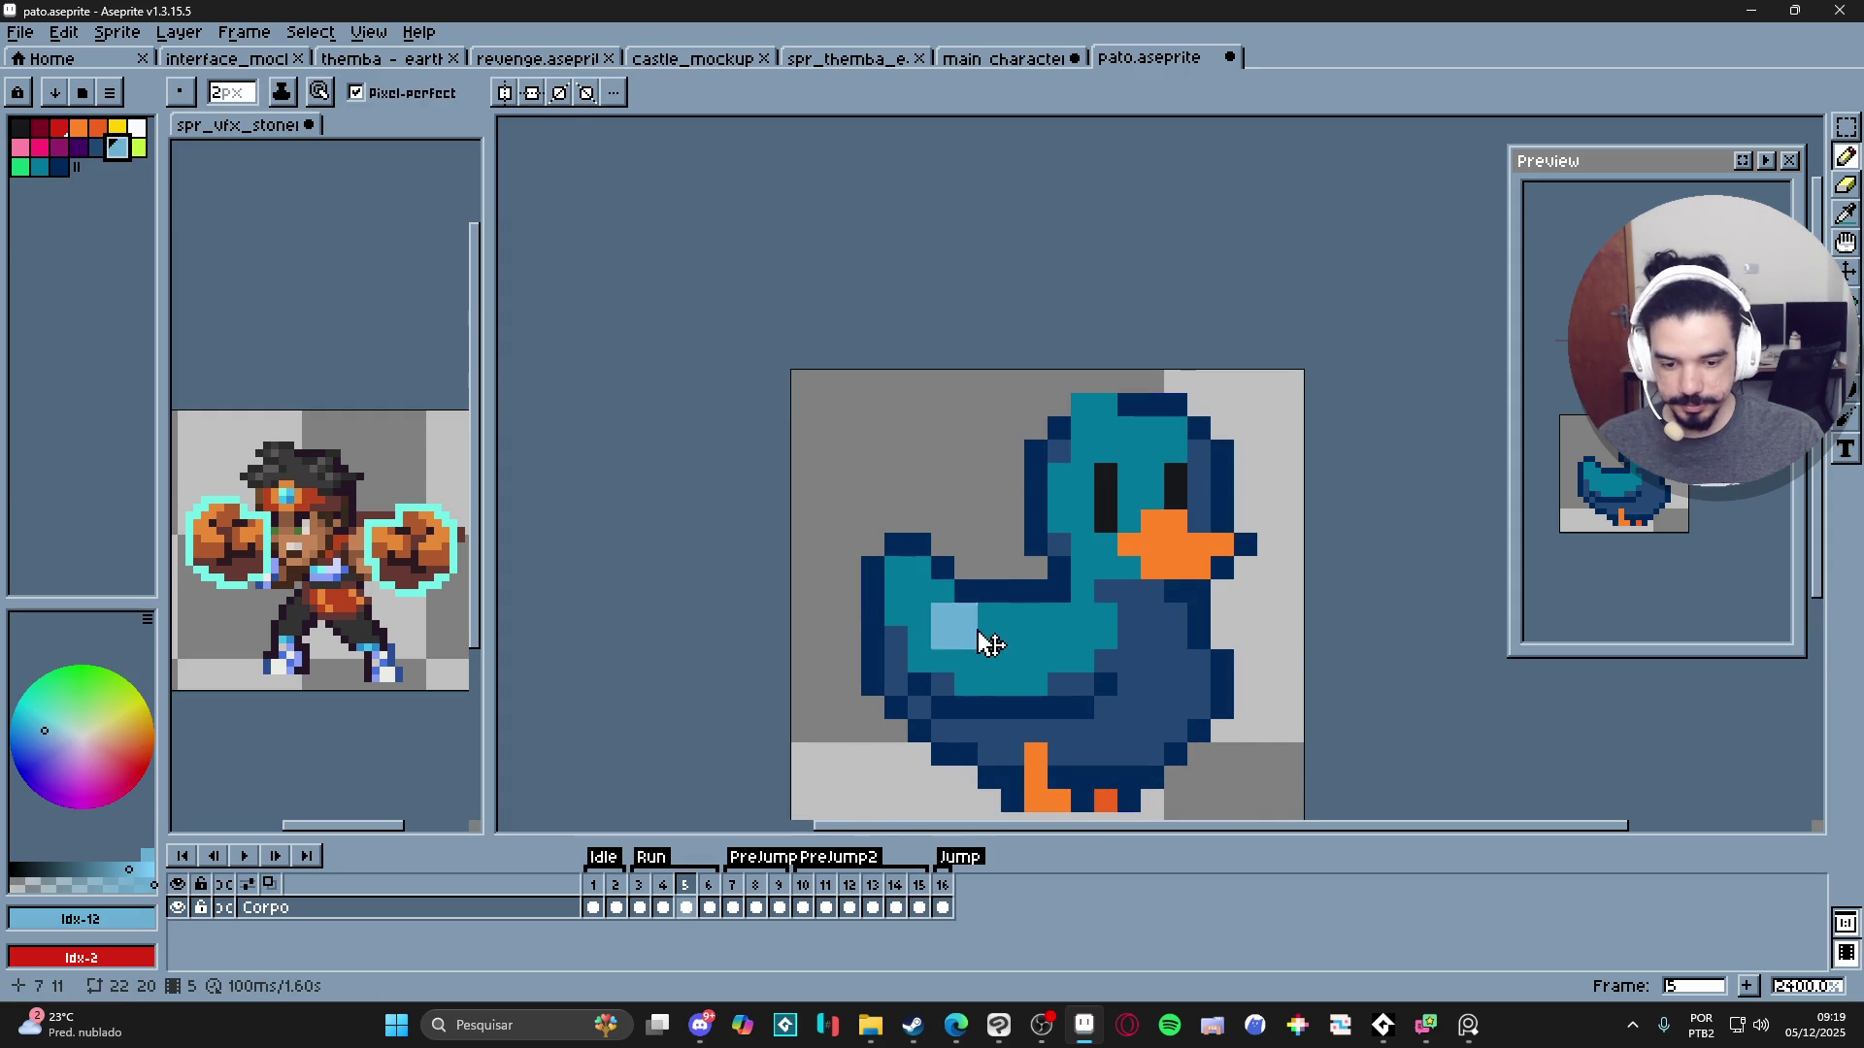
{"action": "mouse_move", "coordinate": [983, 628]}
{"action": "left_mouse_down"}
{"action": "mouse_move", "coordinate": [947, 592]}
{"action": "mouse_move", "coordinate": [969, 645]}
{"action": "mouse_move", "coordinate": [1000, 626]}
{"action": "left_mouse_up"}
{"action": "key", "text": "ctrl+z"}
{"action": "key", "text": "minus"}
- Add light-blue highlight pixels beside the eye and across the top of the head
{"action": "scroll", "coordinate": [1198, 553], "scroll_direction": "down", "scroll_amount": 2}
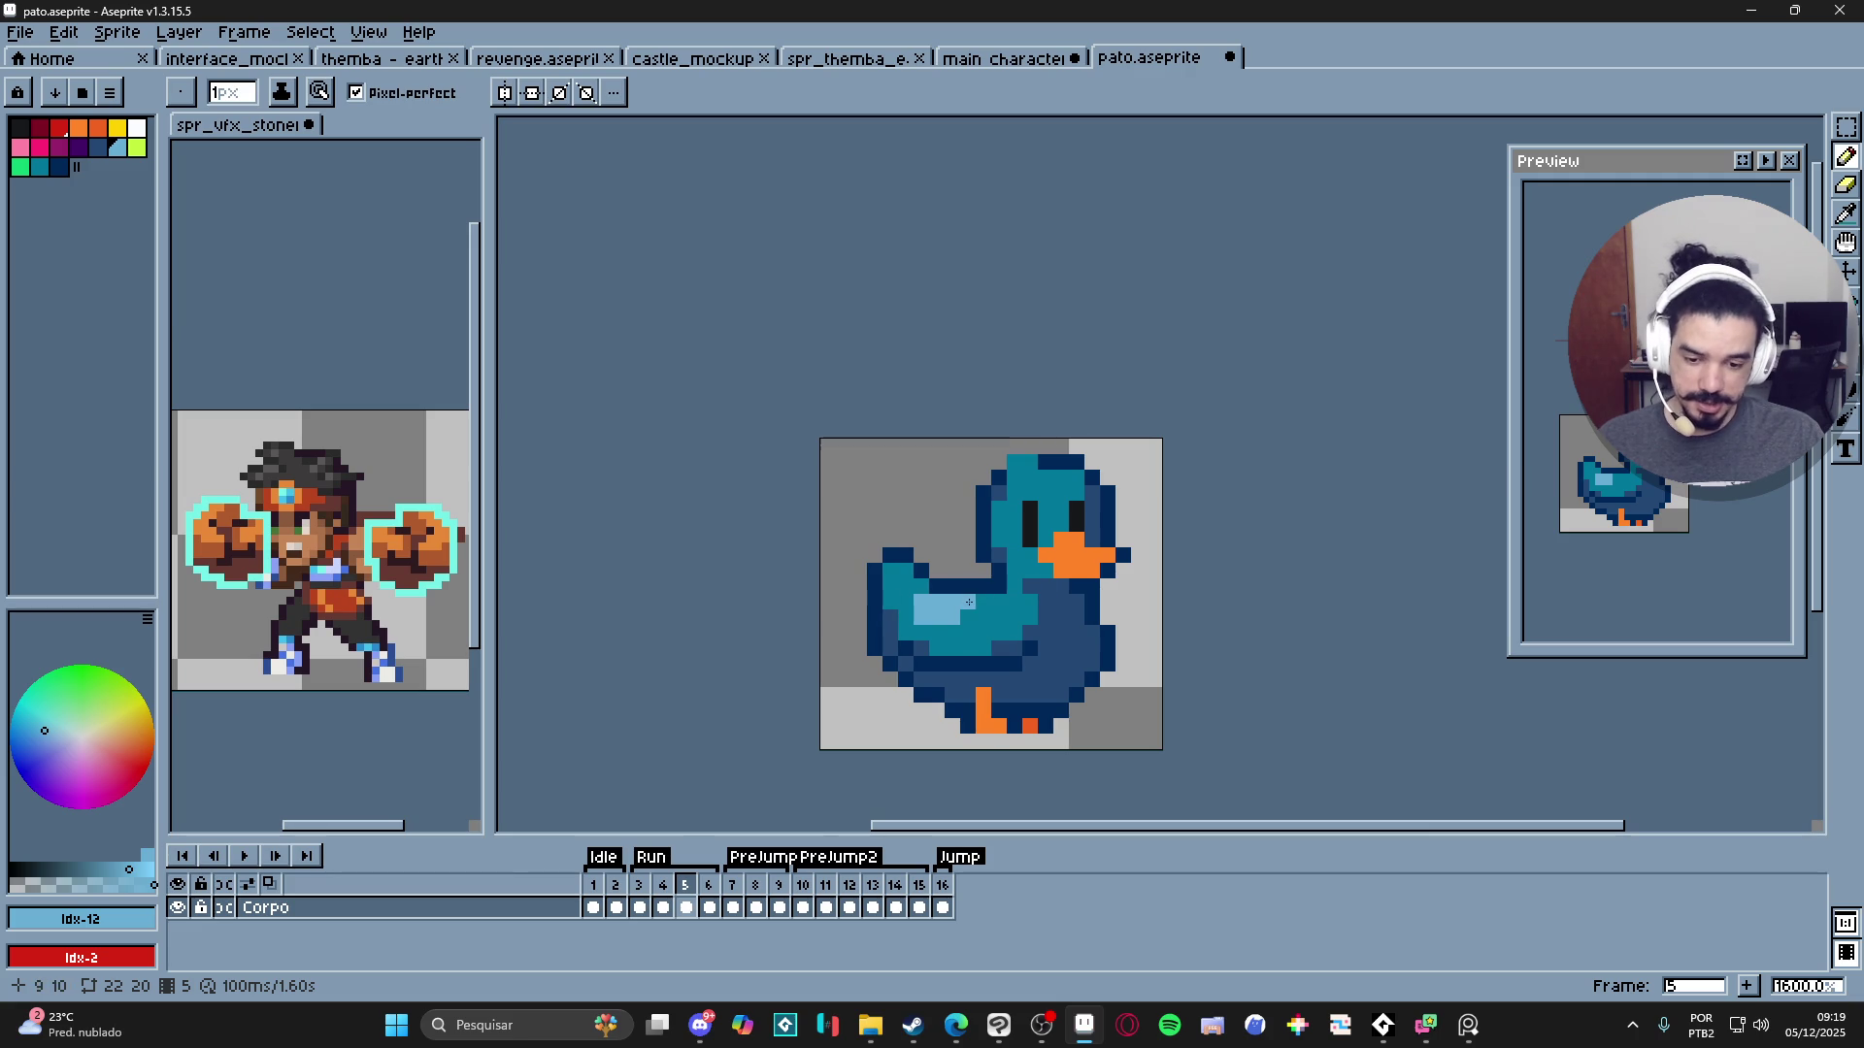
{"action": "left_click", "coordinate": [1021, 523]}
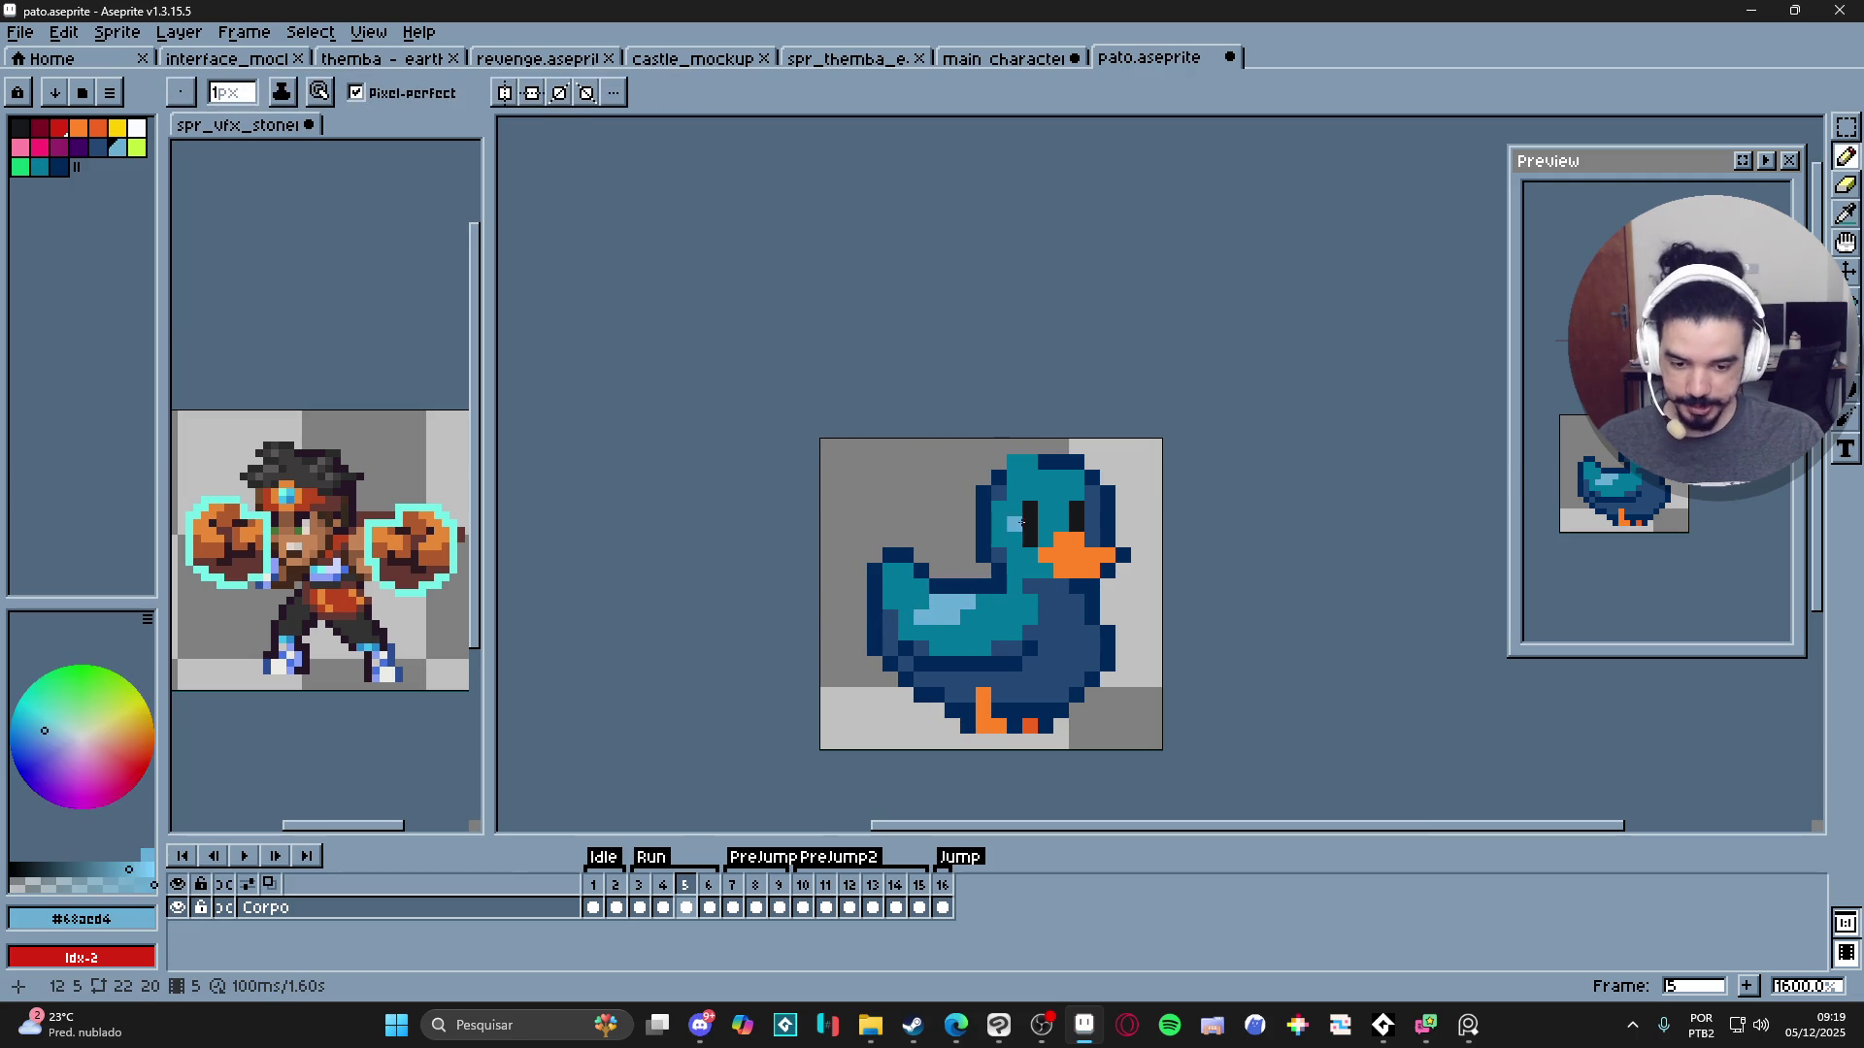
{"action": "left_click_drag", "start_coordinate": [1019, 498], "coordinate": [1065, 478]}
{"action": "scroll", "coordinate": [1011, 647], "scroll_direction": "down", "scroll_amount": 4}
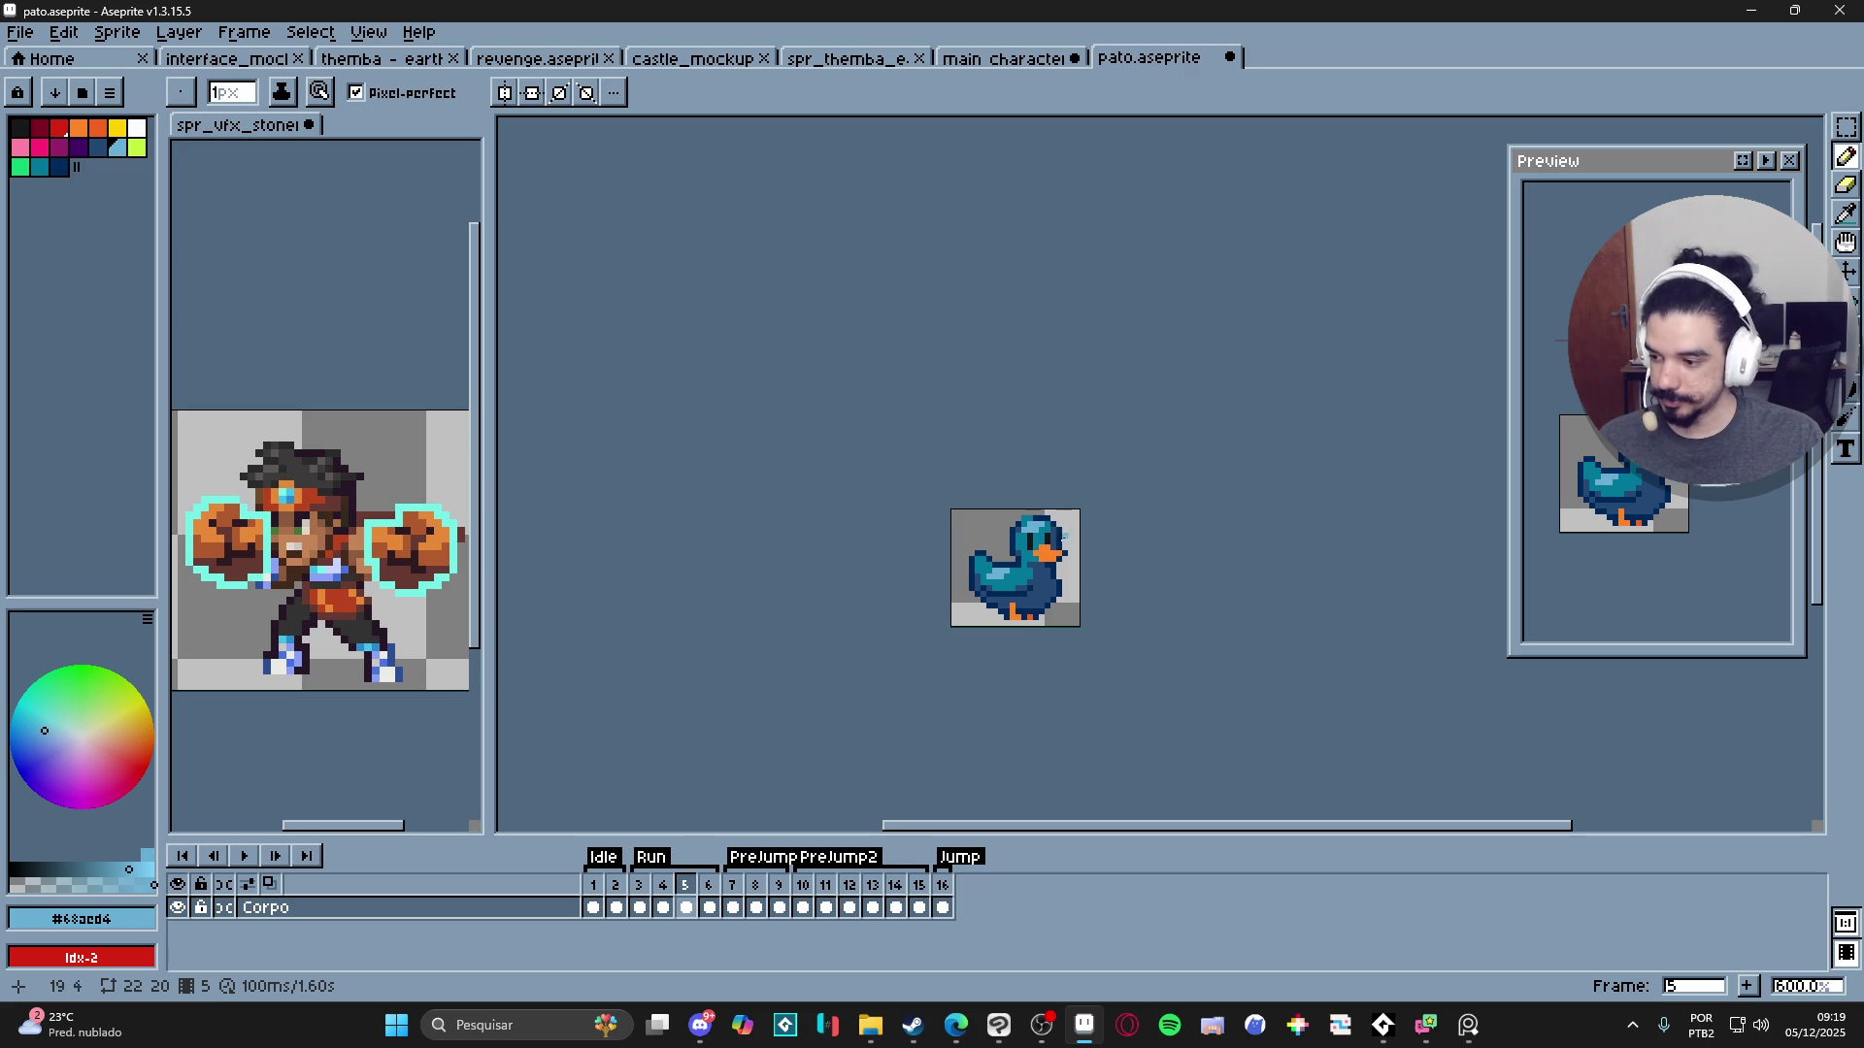
{"action": "key", "text": "ctrl"}
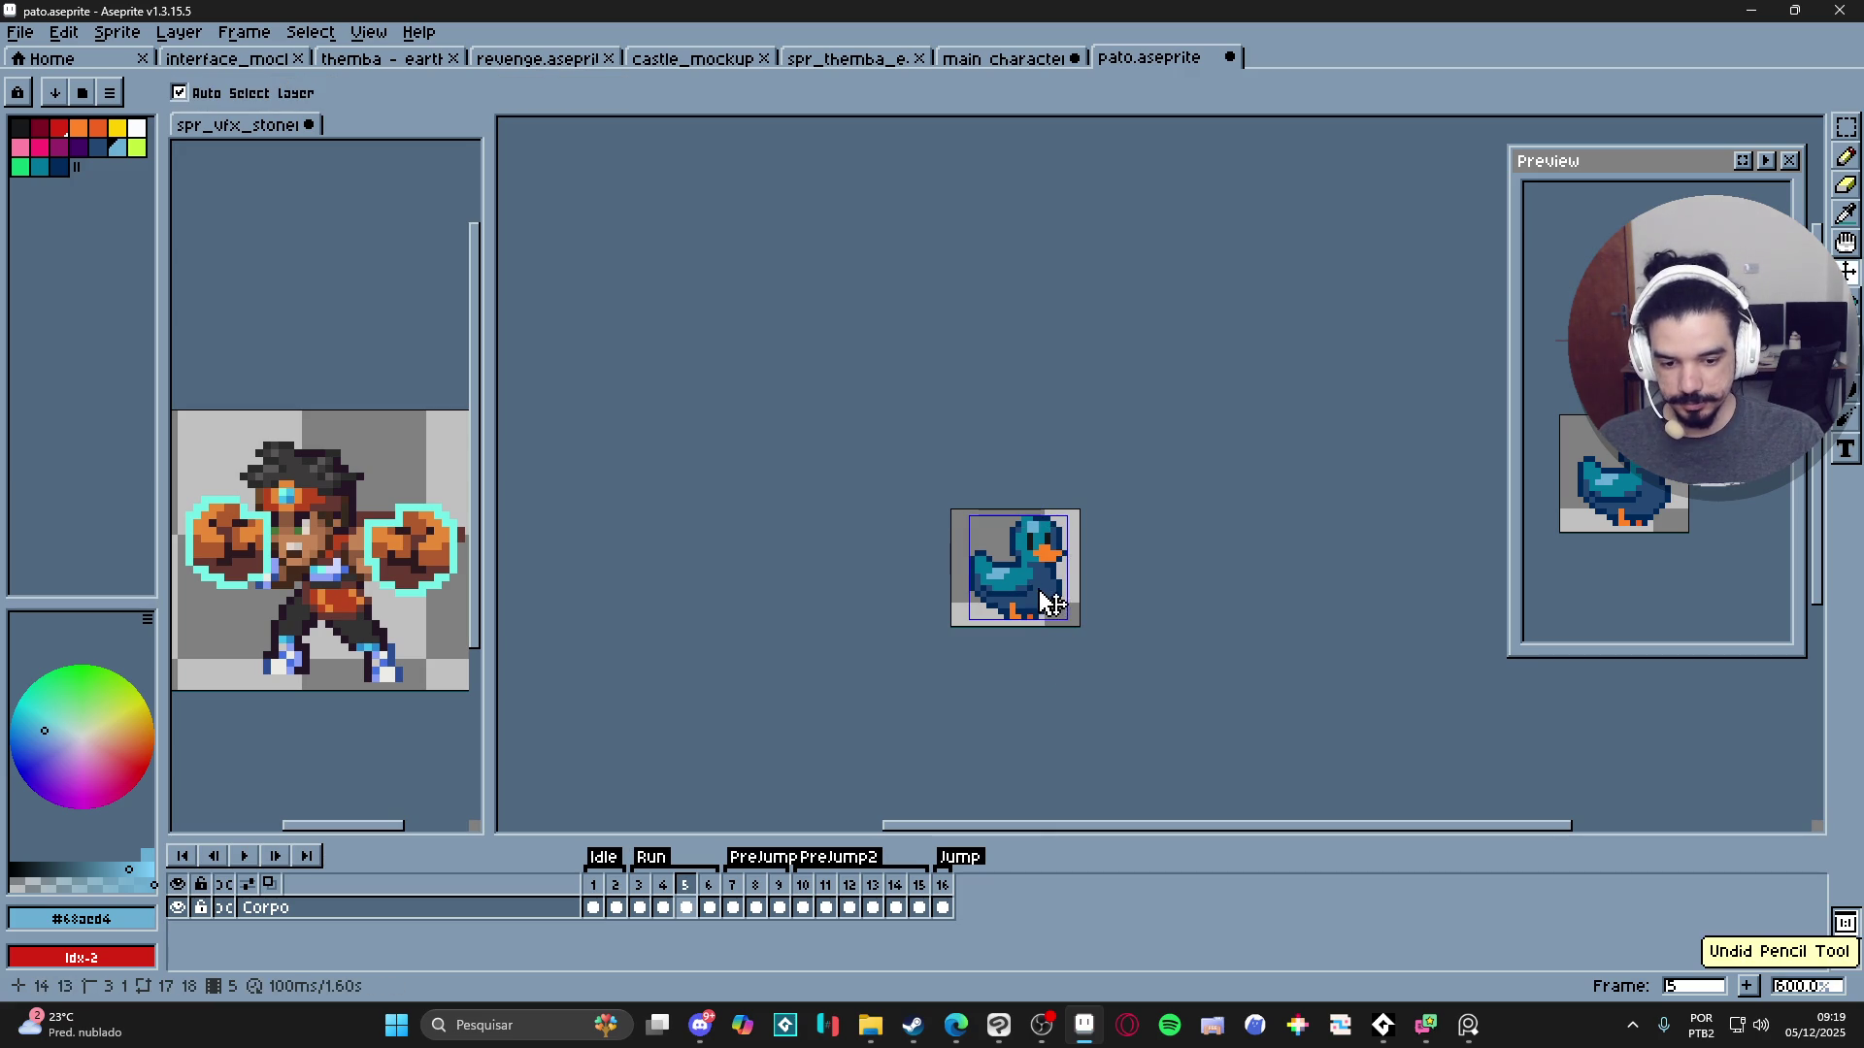
{"action": "scroll", "coordinate": [1028, 578], "scroll_direction": "up", "scroll_amount": 4}
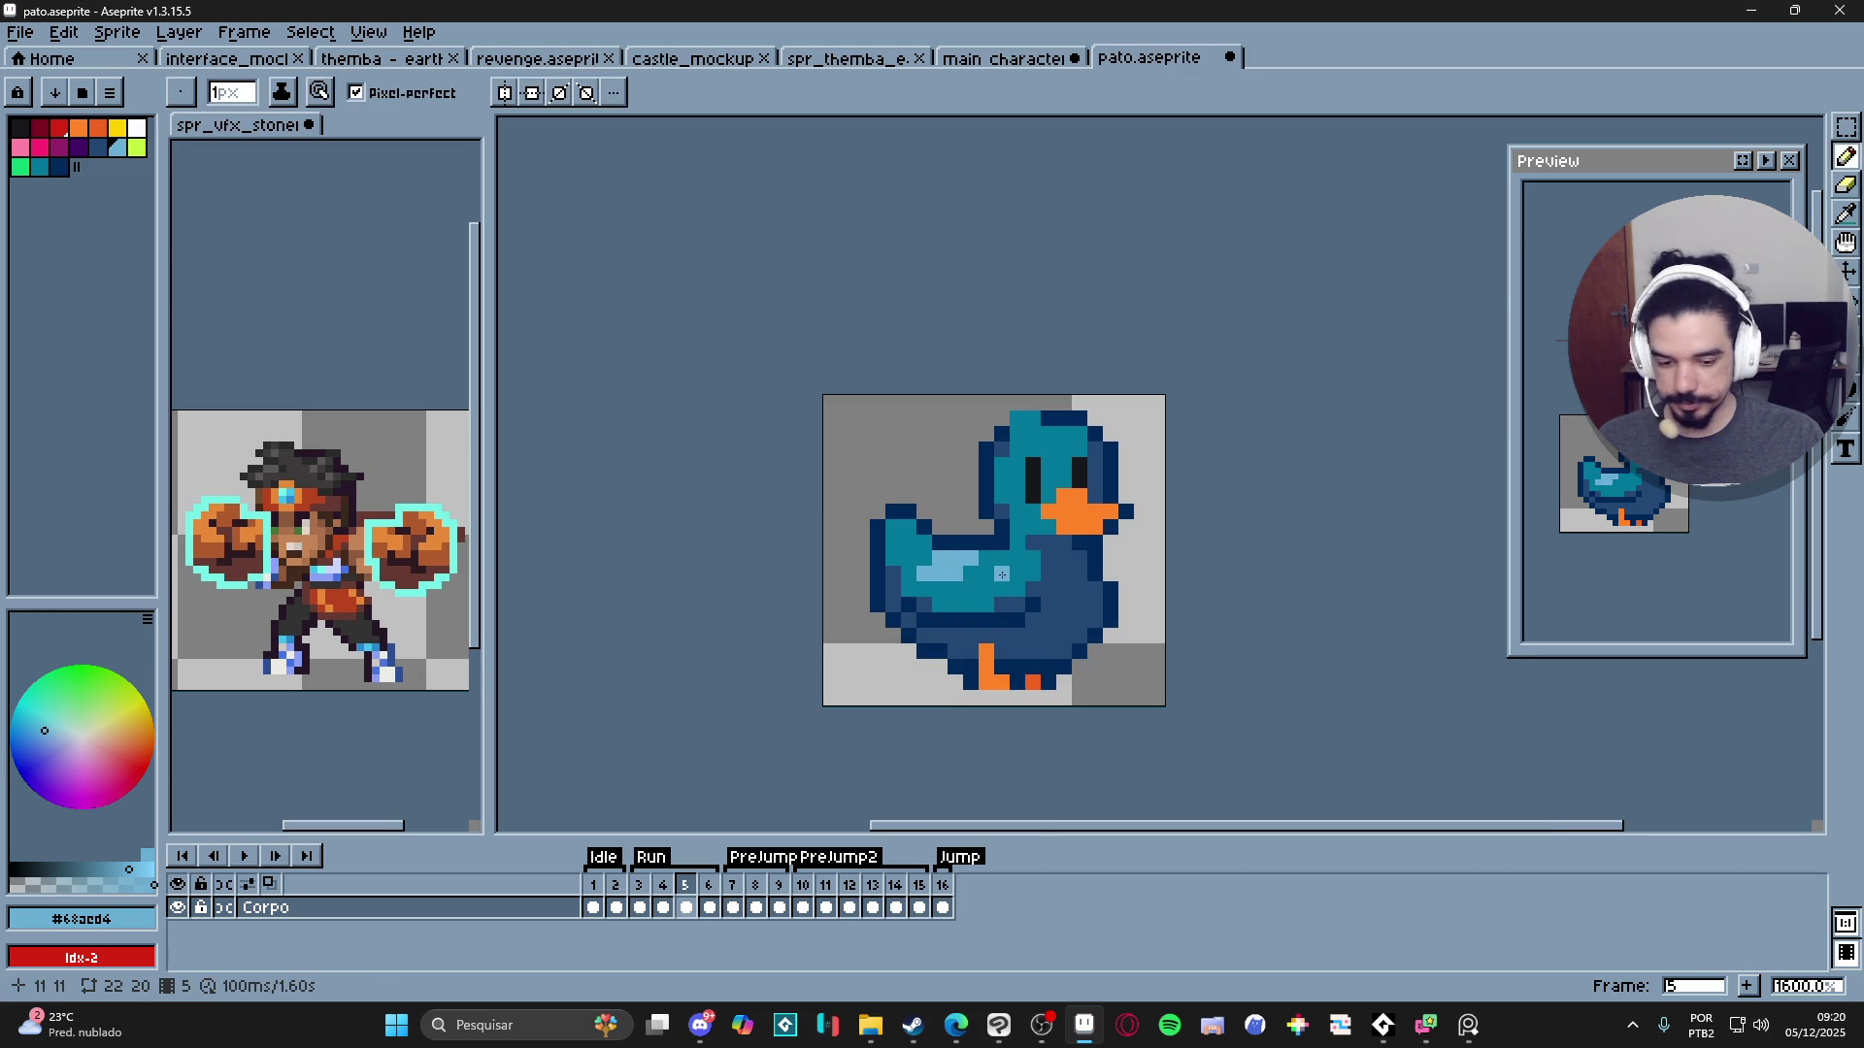
- Sample the dark outline colour, draw a line above the tail, then undo it
{"action": "left_click", "coordinate": [1001, 574], "text": "alt"}
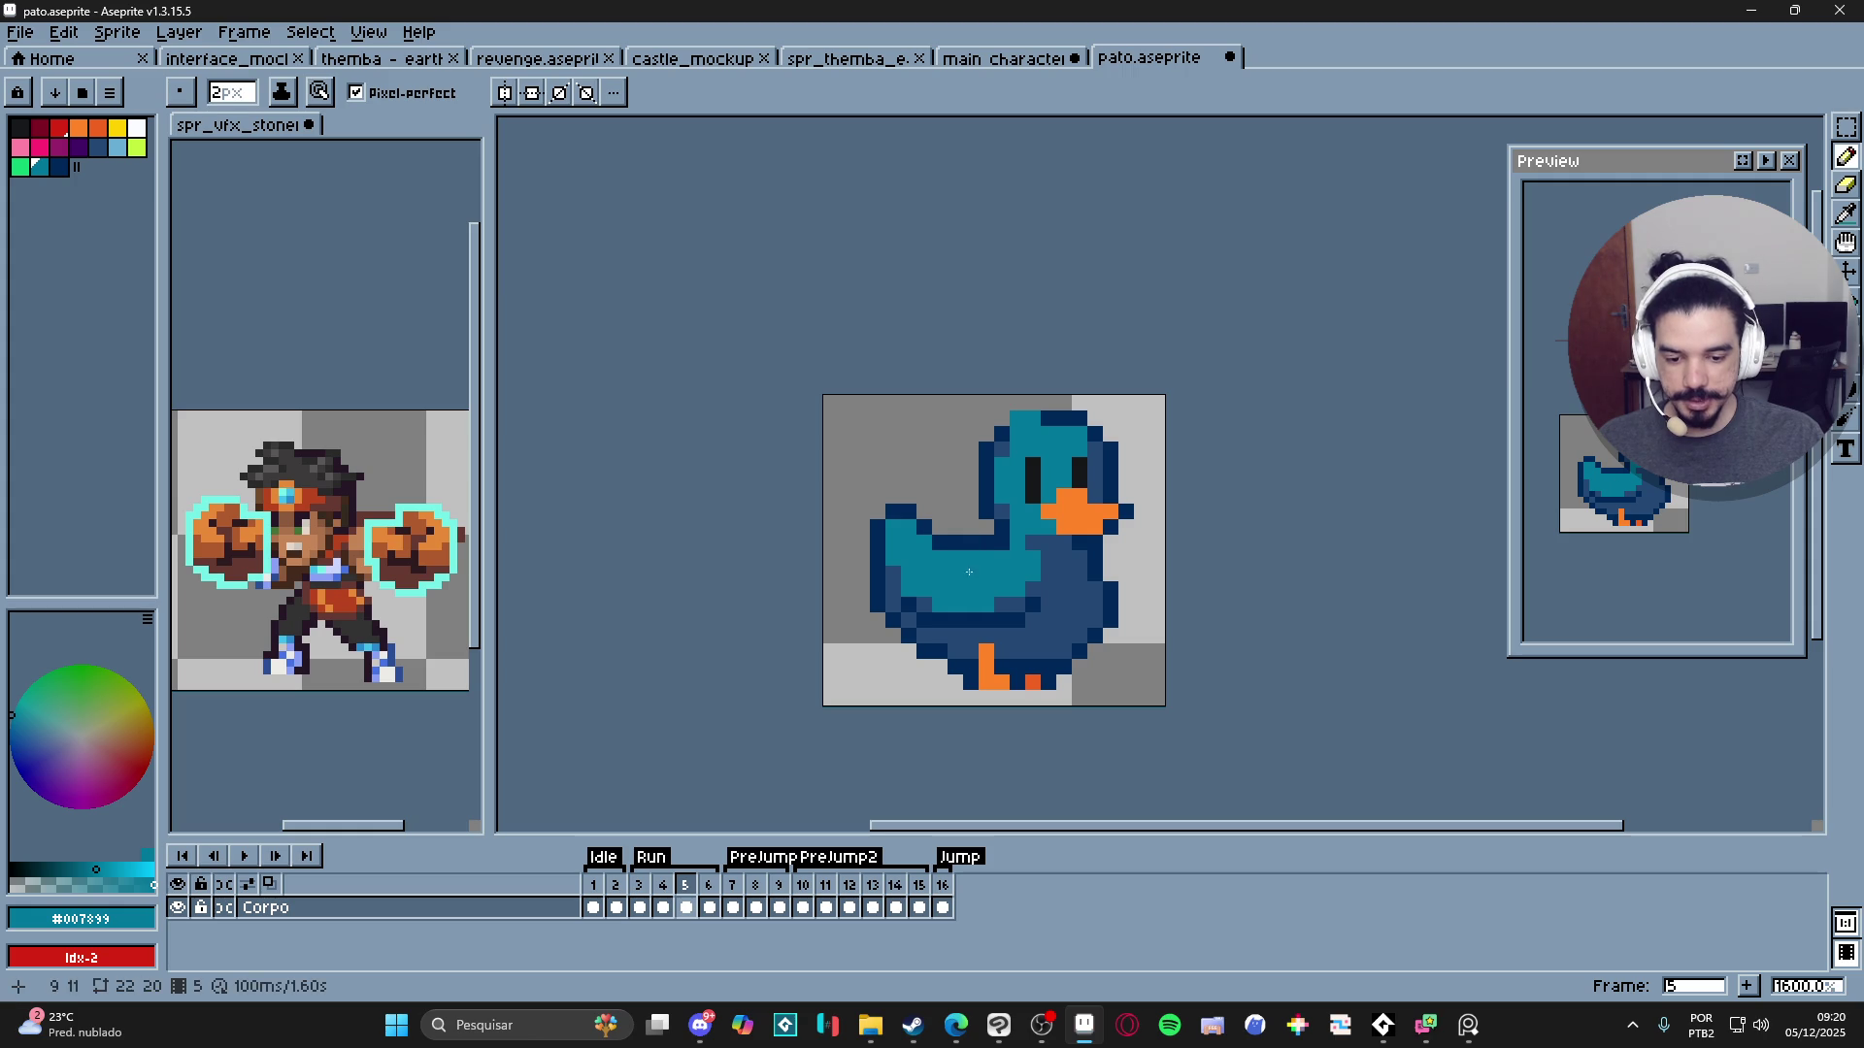
{"action": "left_click", "coordinate": [967, 535], "text": "alt"}
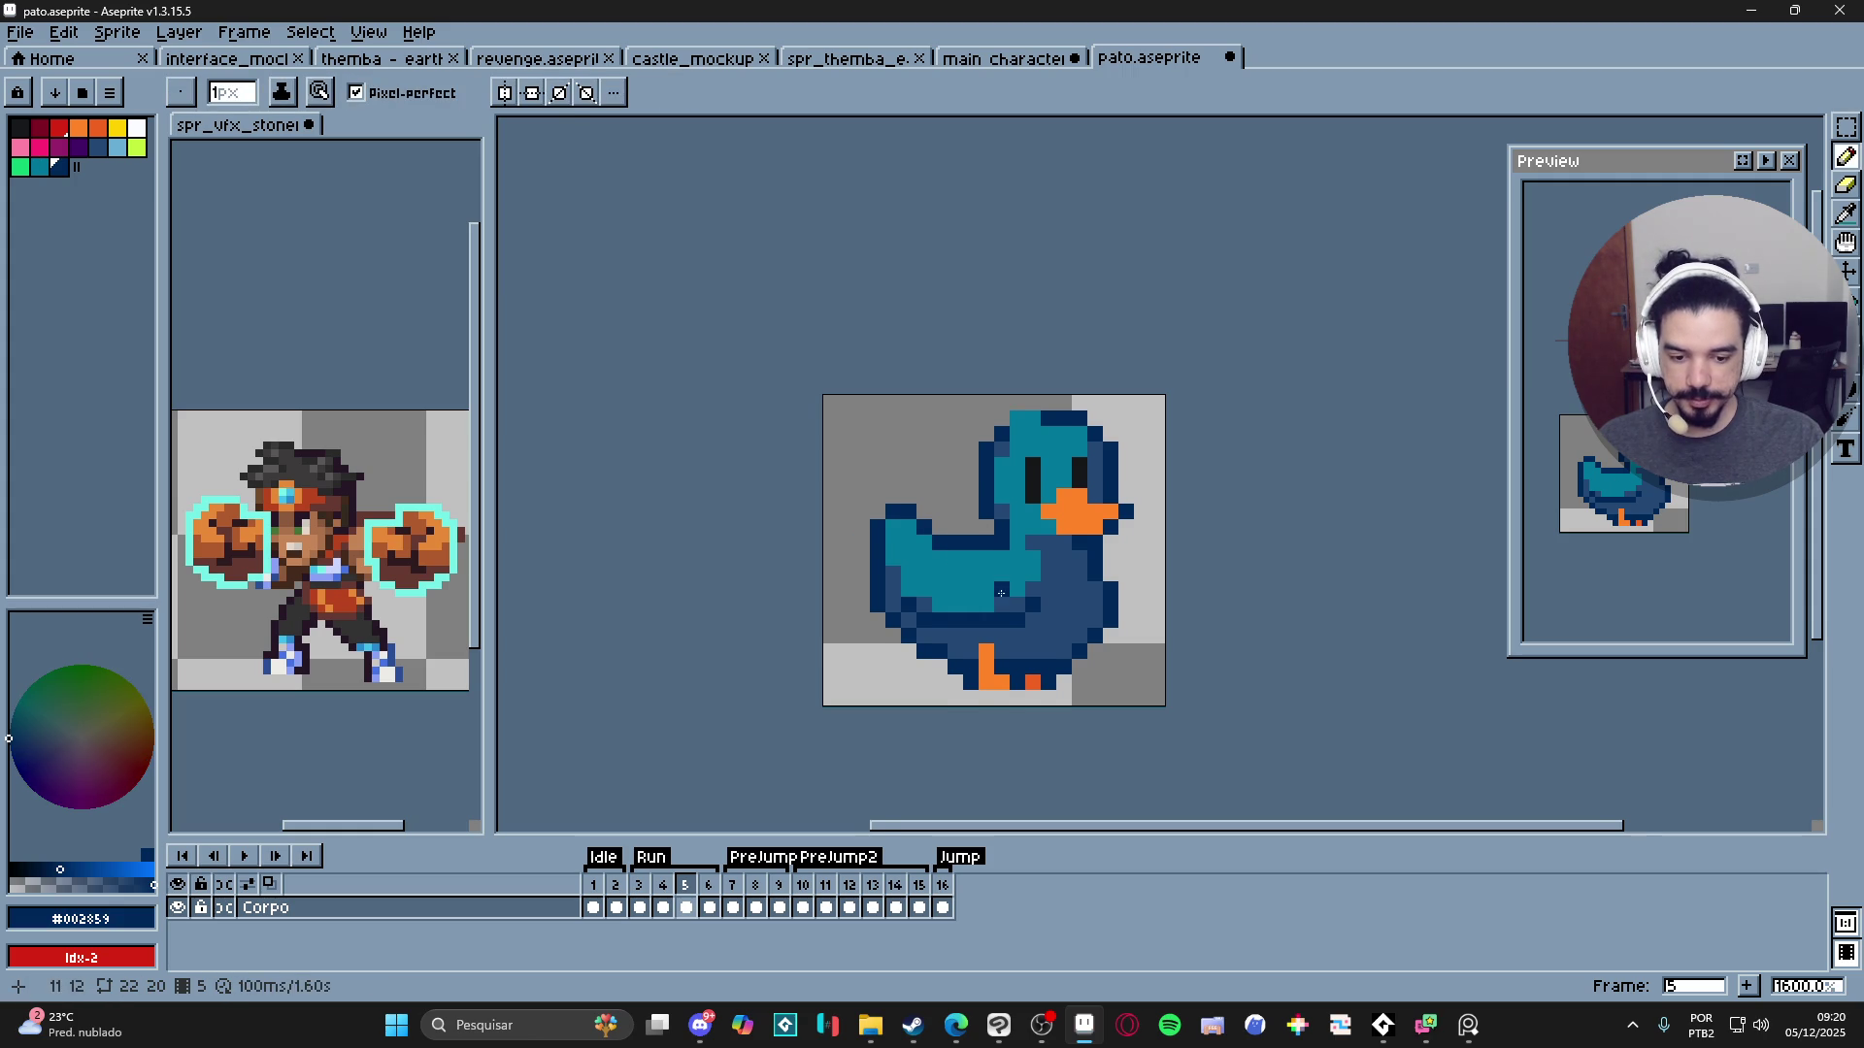
{"action": "scroll", "coordinate": [1044, 560], "scroll_direction": "right", "scroll_amount": 1}
{"action": "scroll", "coordinate": [901, 548], "scroll_direction": "left", "scroll_amount": 1}
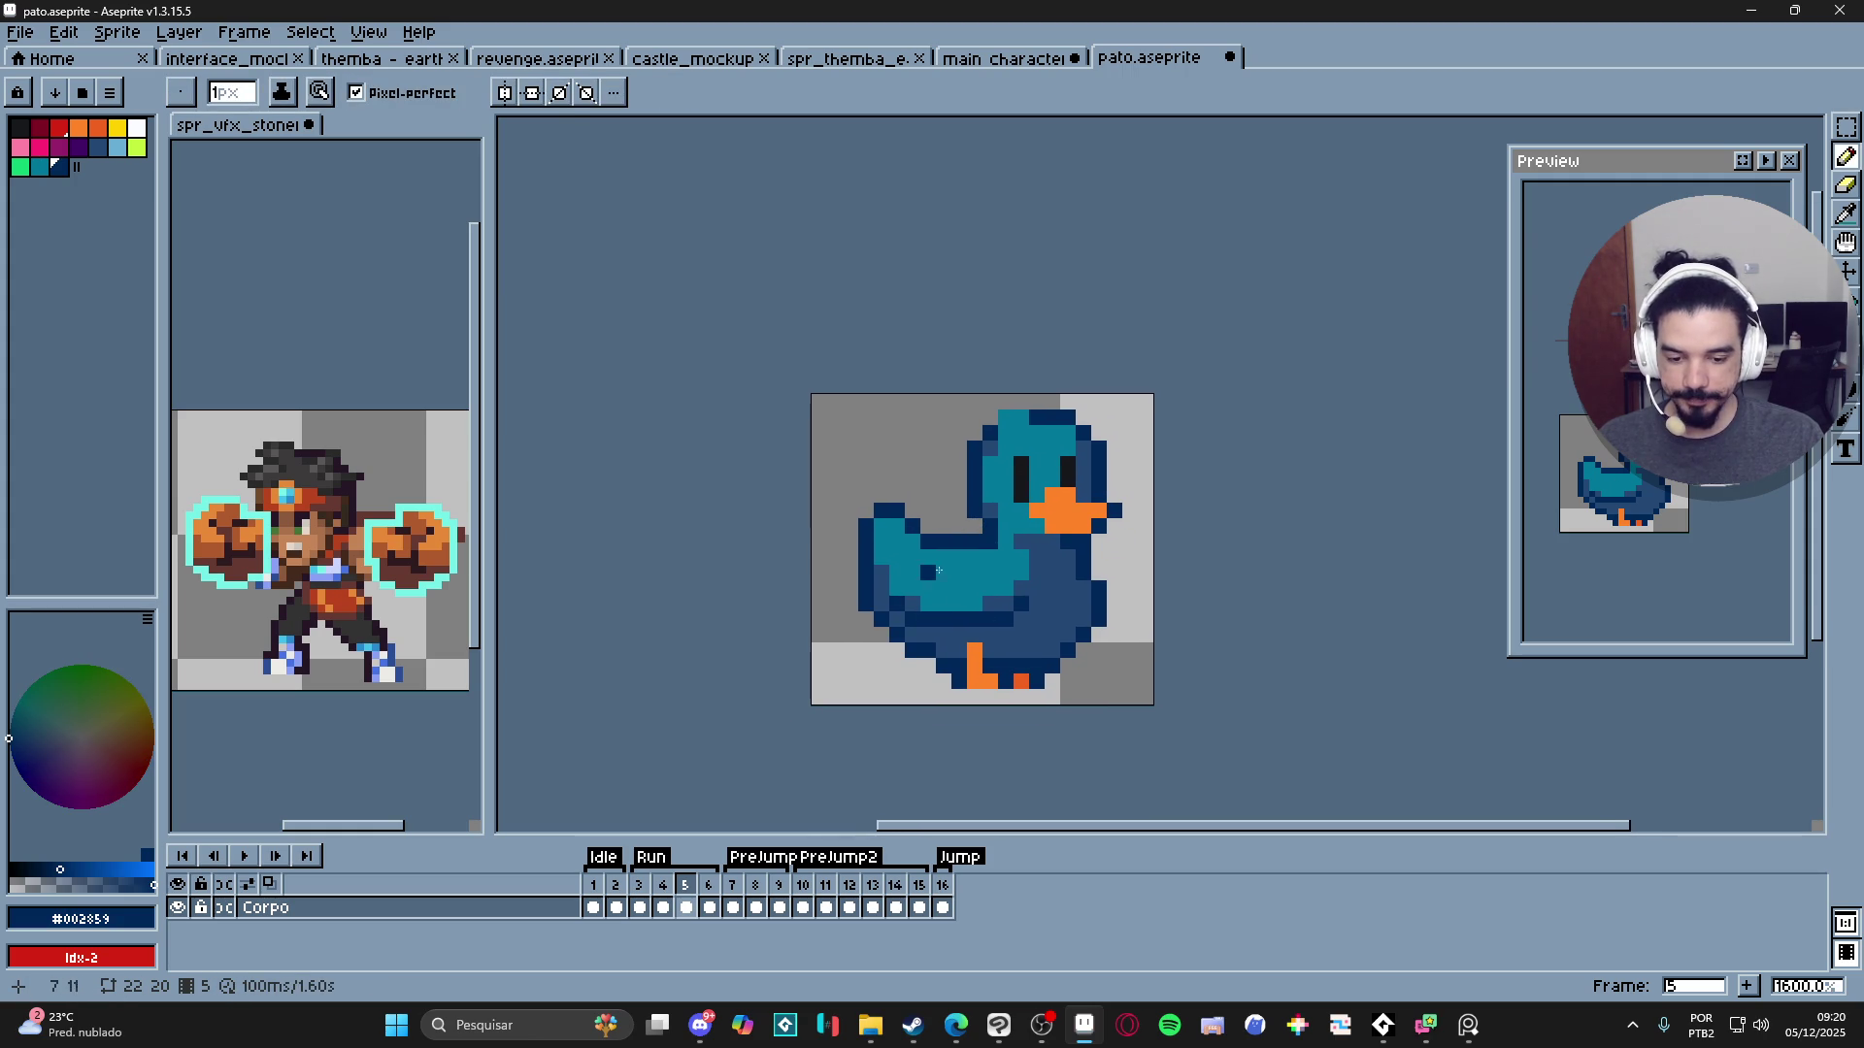
{"action": "scroll", "coordinate": [990, 621], "scroll_direction": "down", "scroll_amount": 1}
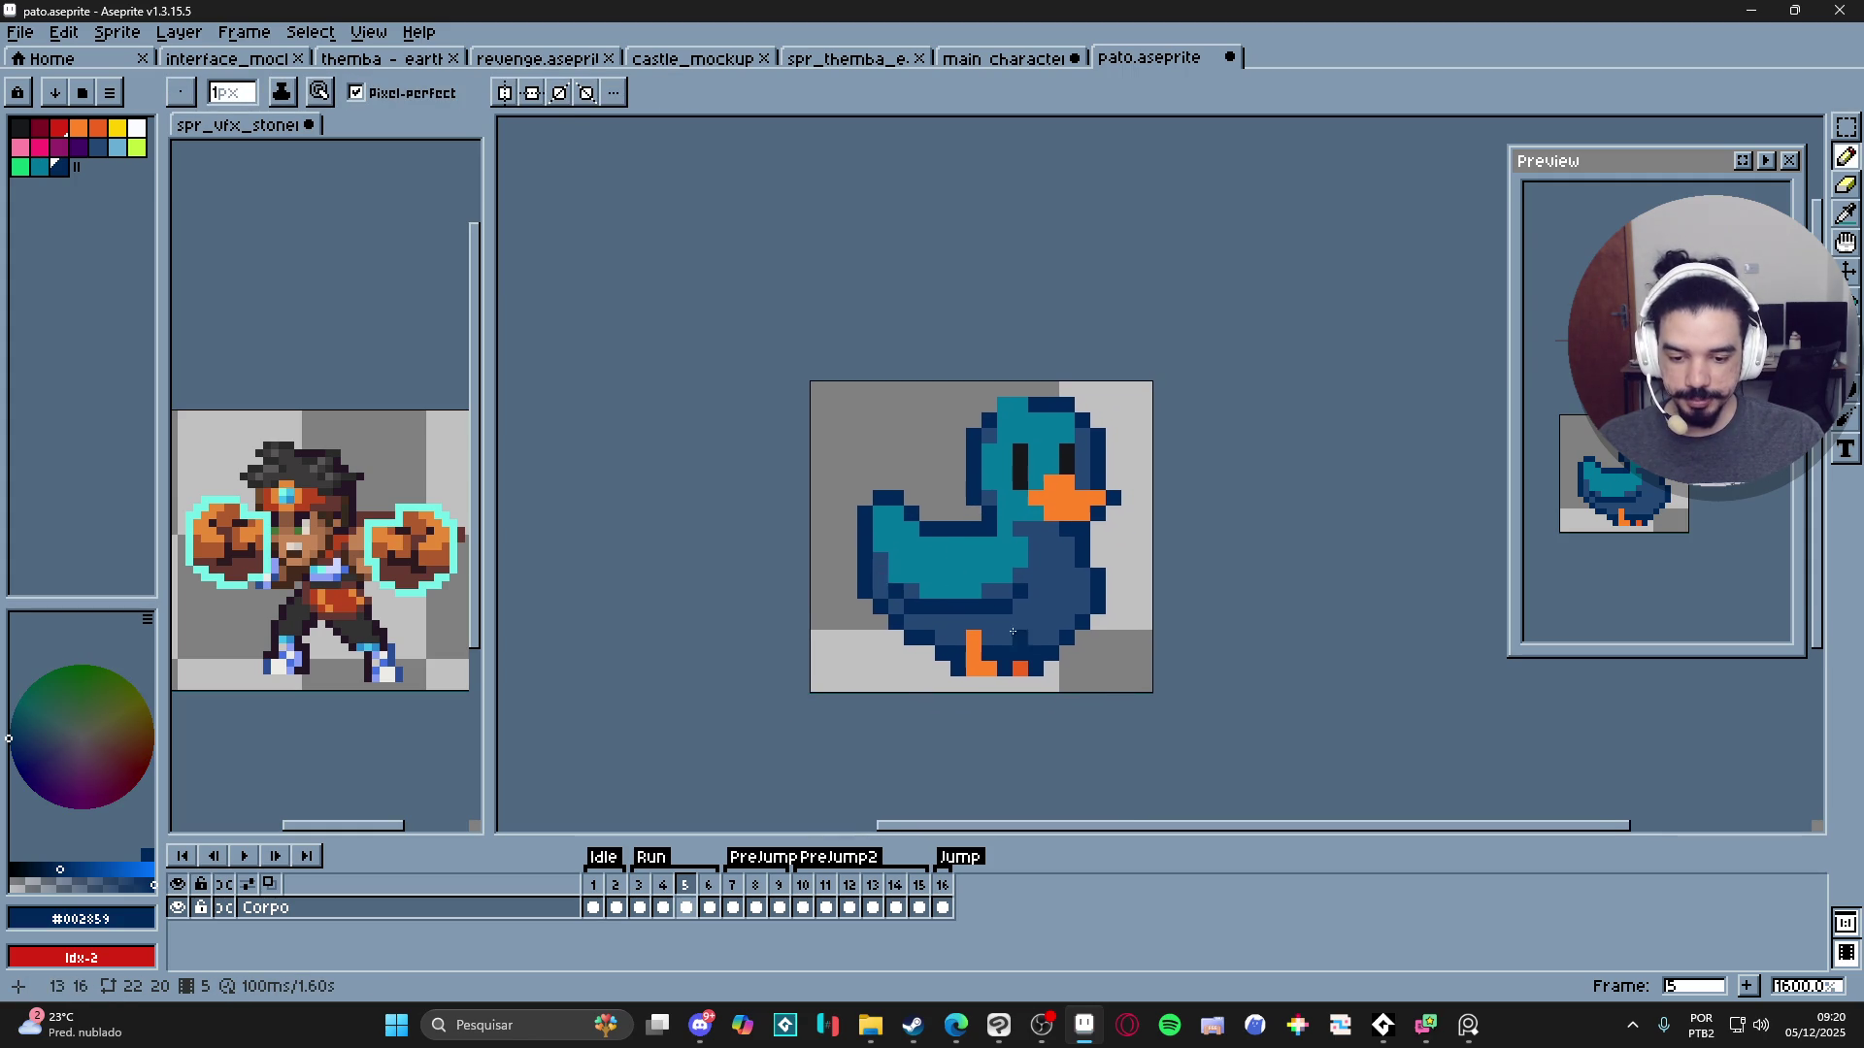
{"action": "scroll", "coordinate": [912, 493], "scroll_direction": "up", "scroll_amount": 2}
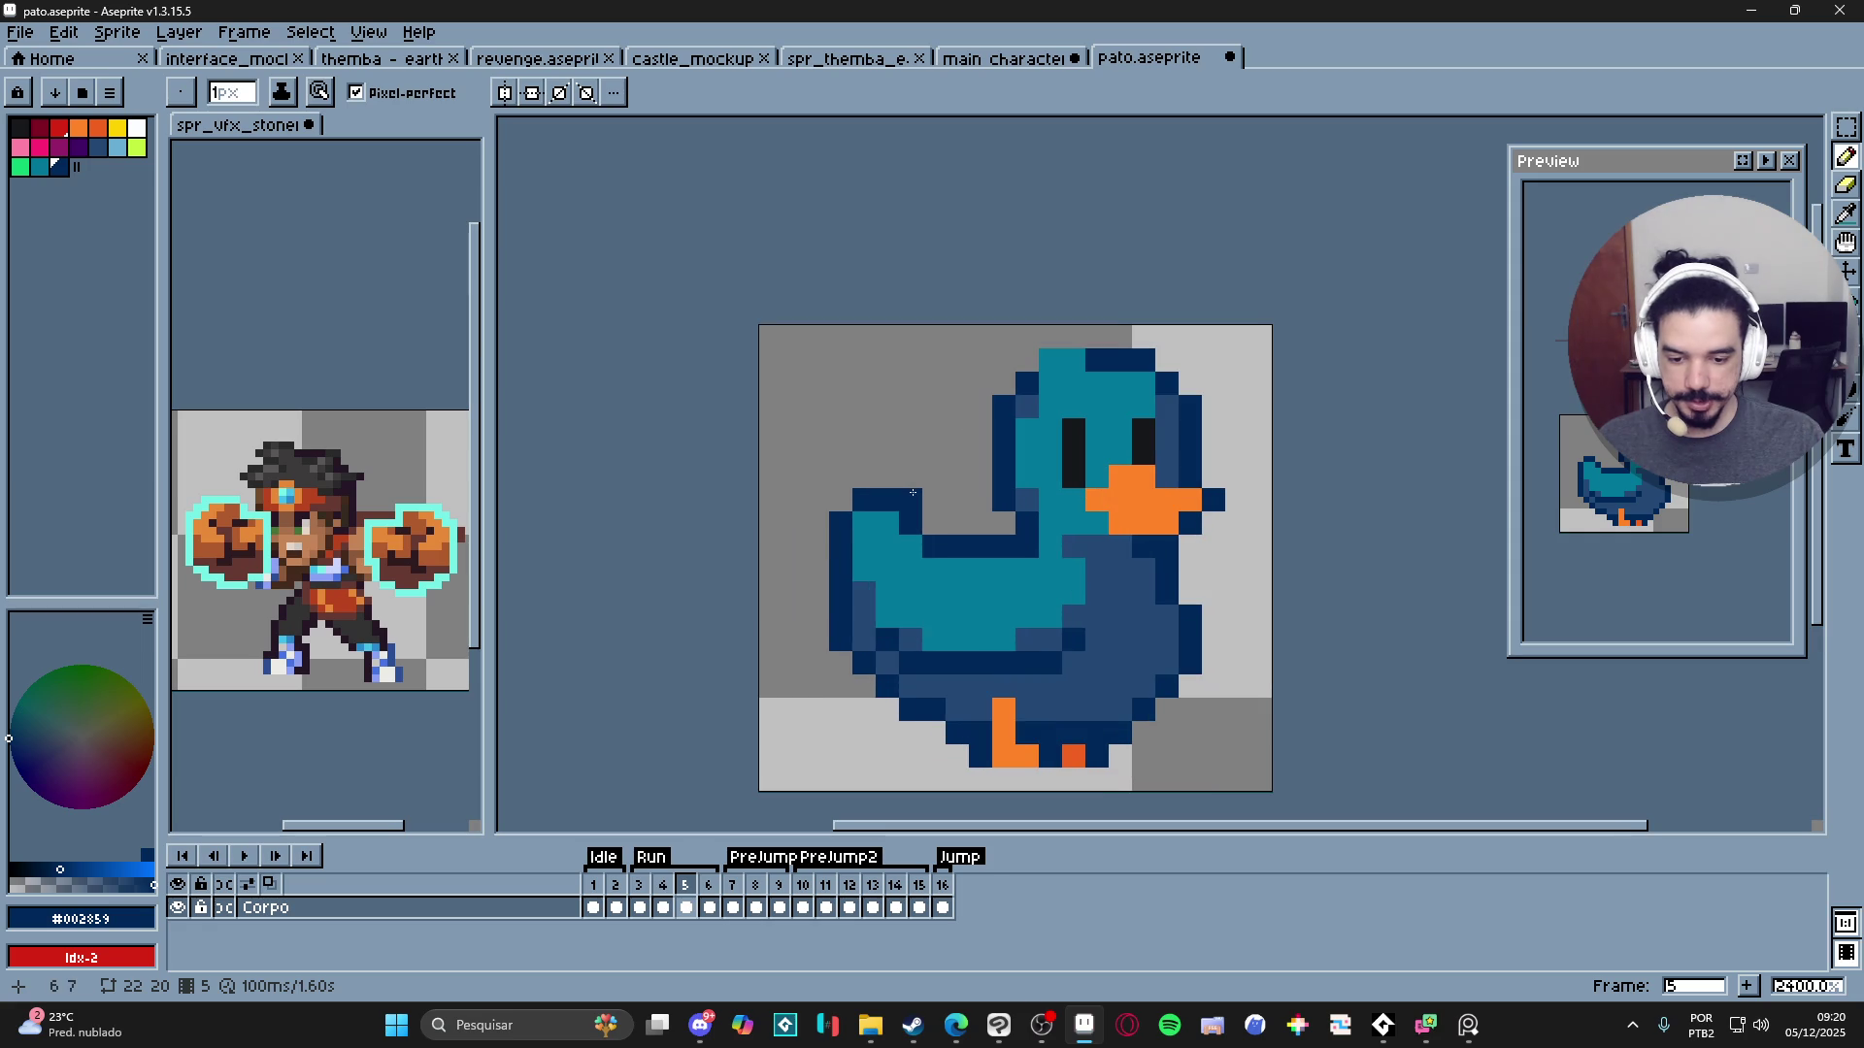
{"action": "mouse_move", "coordinate": [794, 454]}
{"action": "left_mouse_down"}
{"action": "mouse_move", "coordinate": [820, 406]}
{"action": "mouse_move", "coordinate": [863, 454]}
{"action": "left_mouse_up"}
{"action": "key", "text": "ctrl+z"}
{"action": "left_click_drag", "start_coordinate": [1099, 592], "coordinate": [862, 562]}
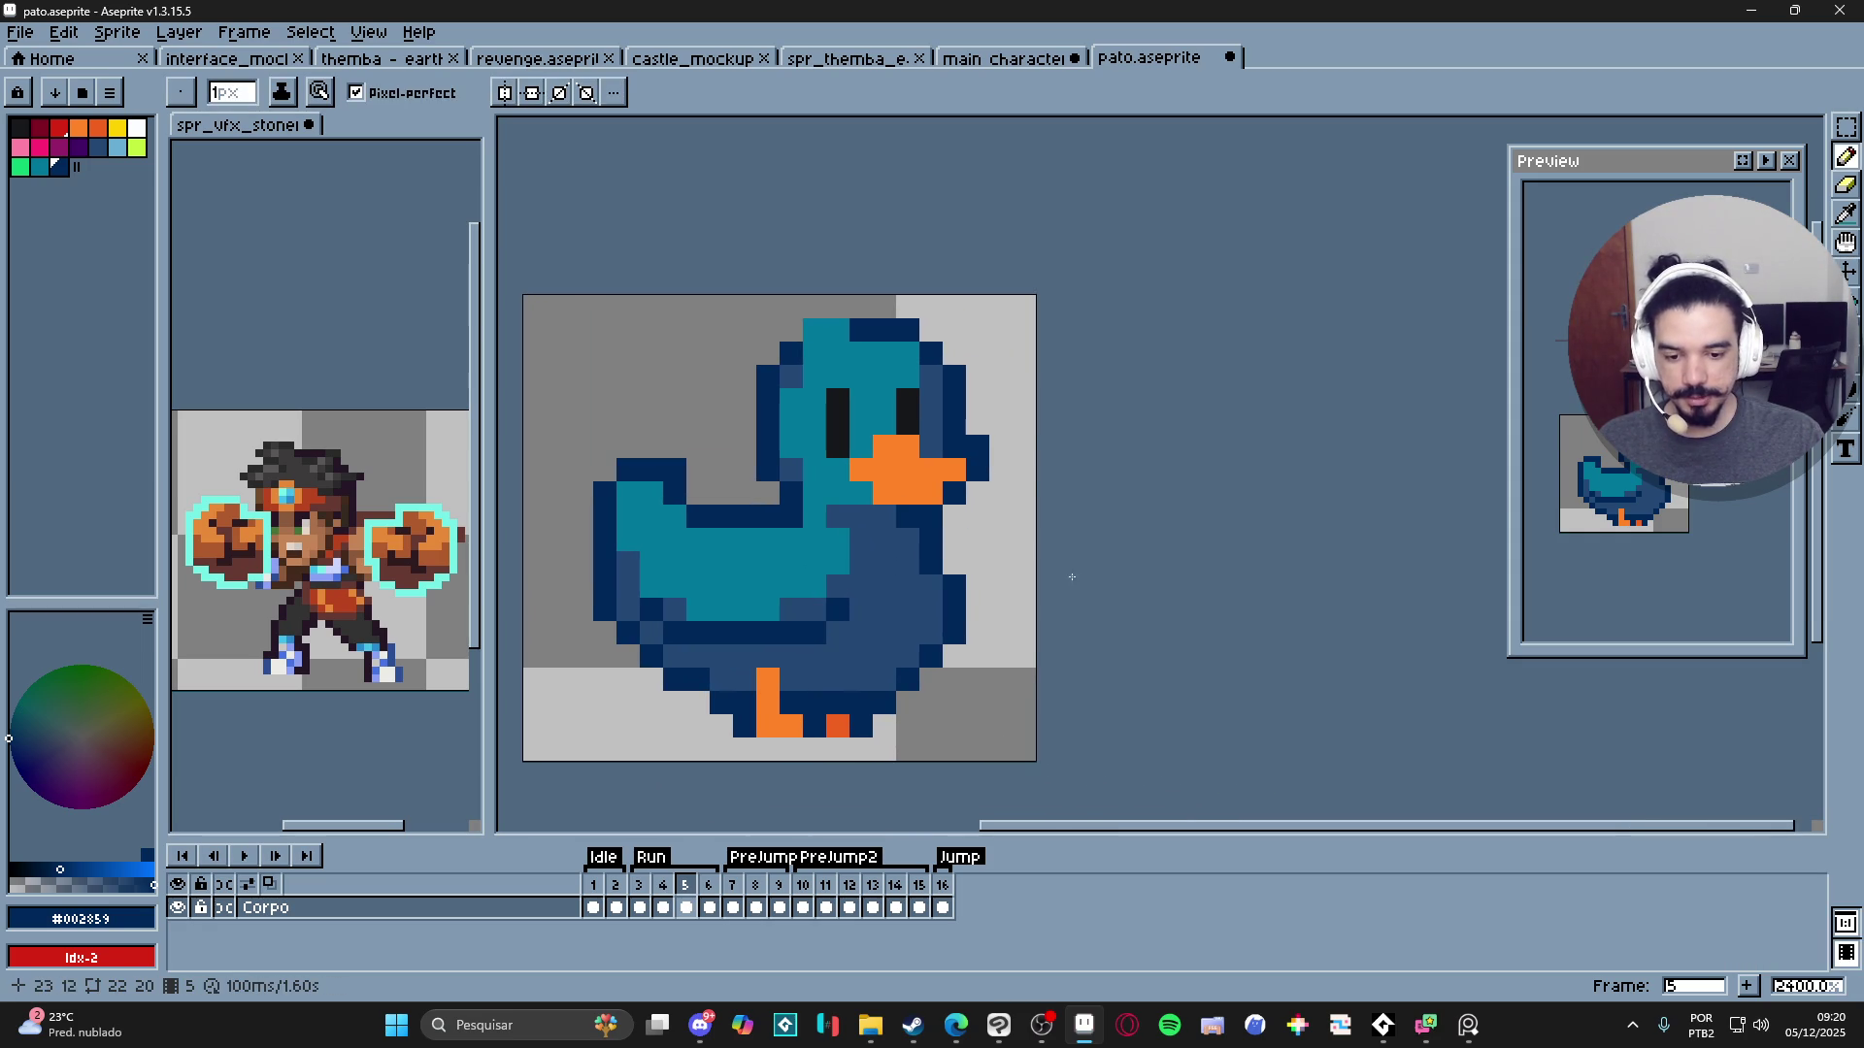
{"action": "scroll", "coordinate": [1037, 574], "scroll_direction": "down", "scroll_amount": 3}
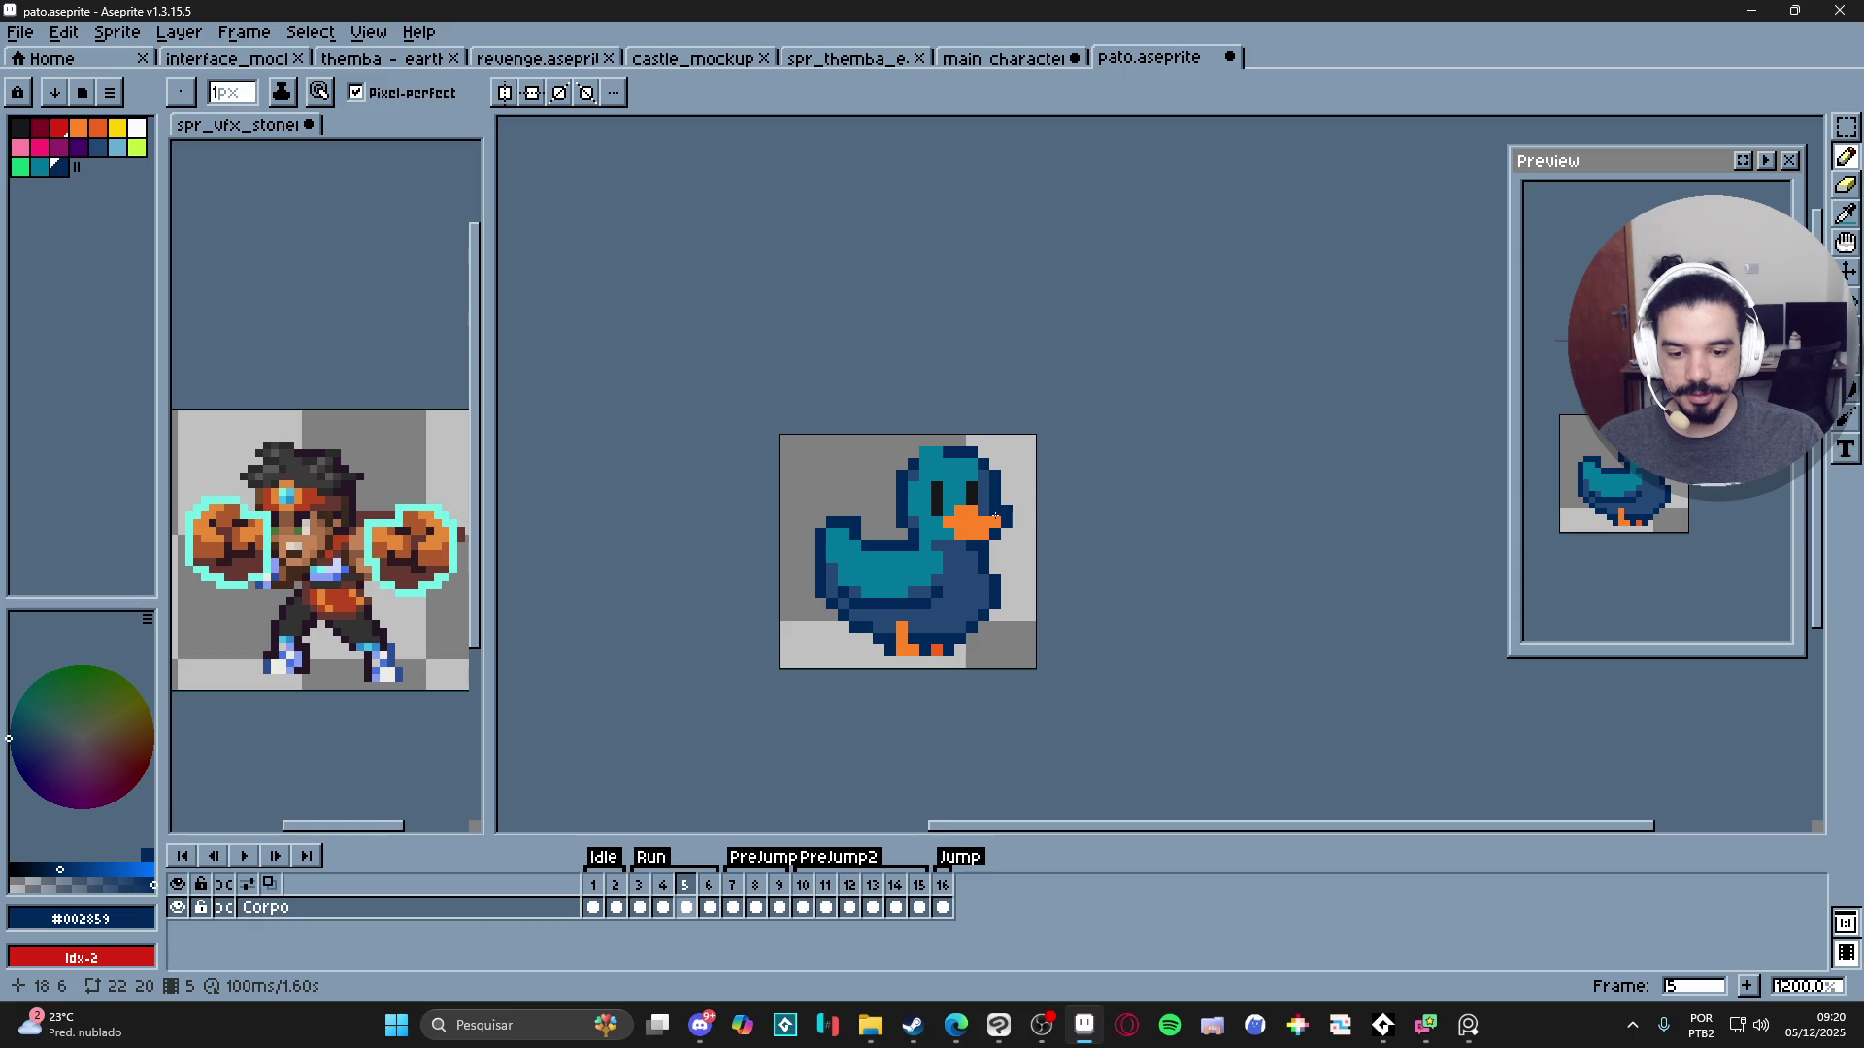
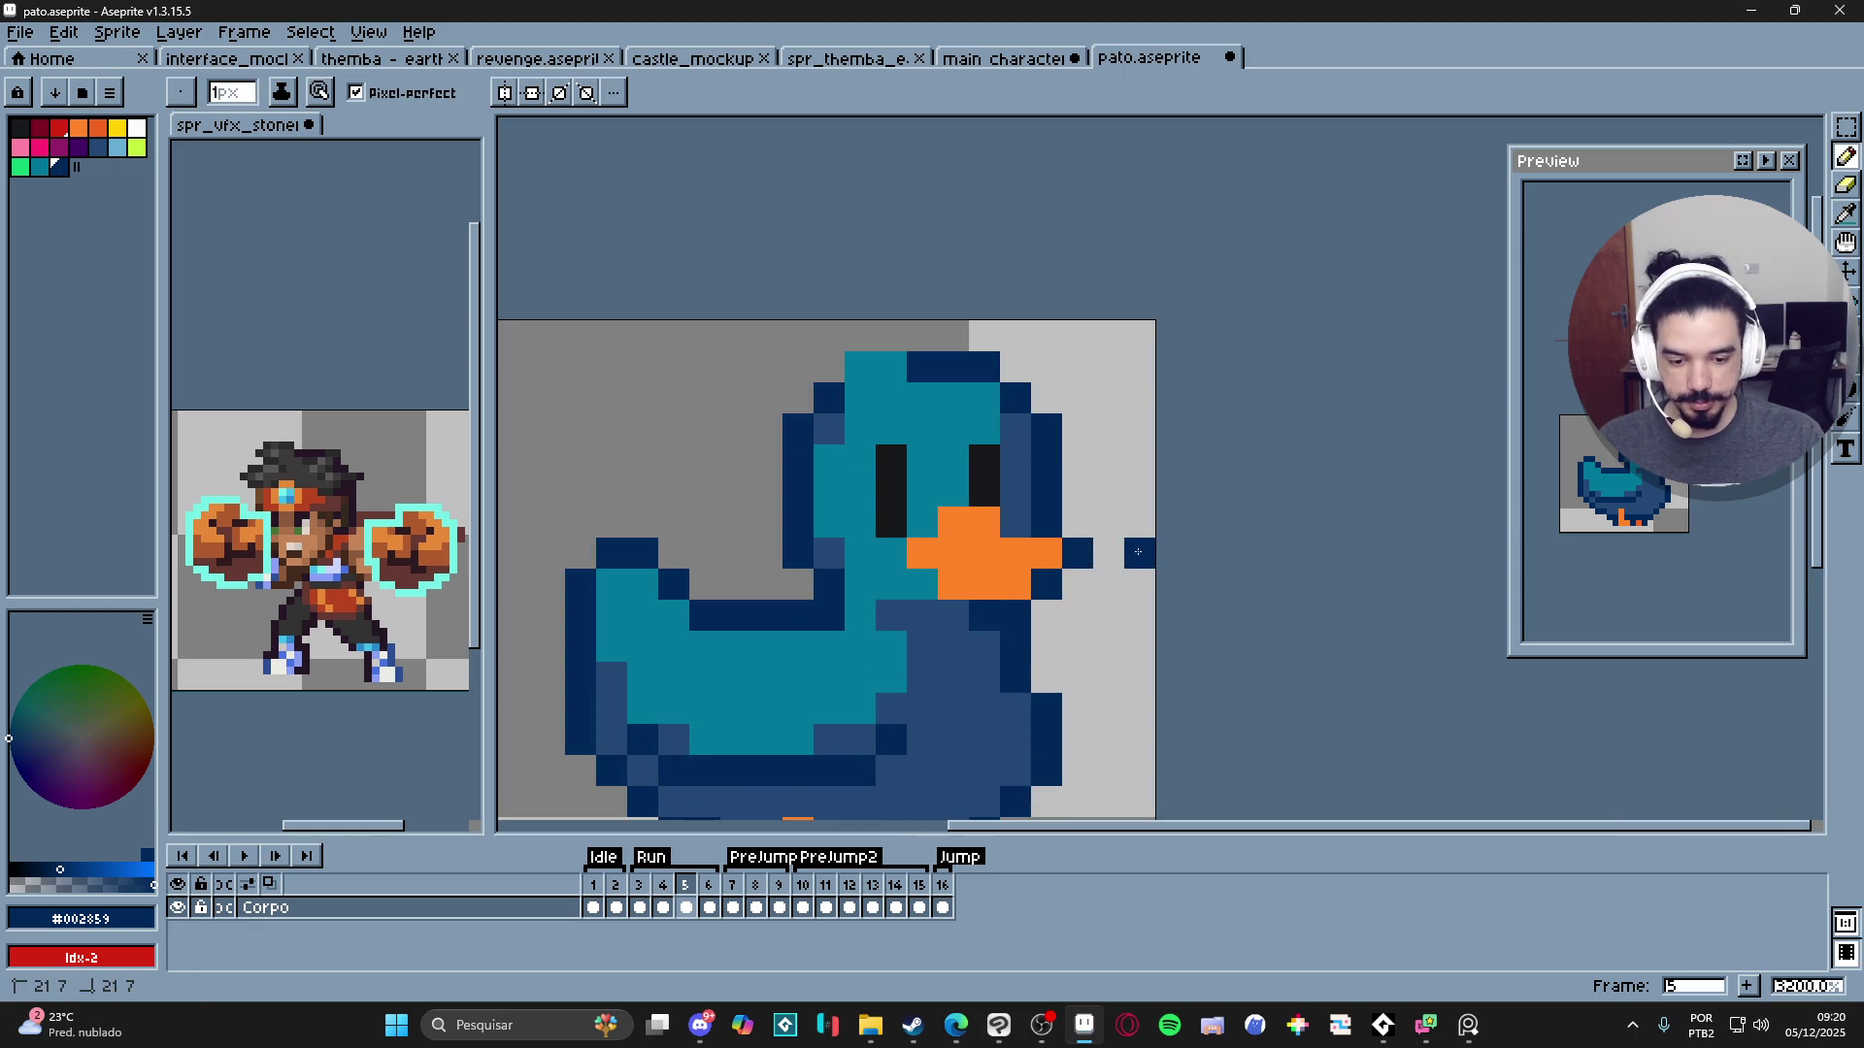
- Erase the stray dark pixel just right of the duck's beak on frame 5
{"action": "left_click", "coordinate": [1078, 527]}
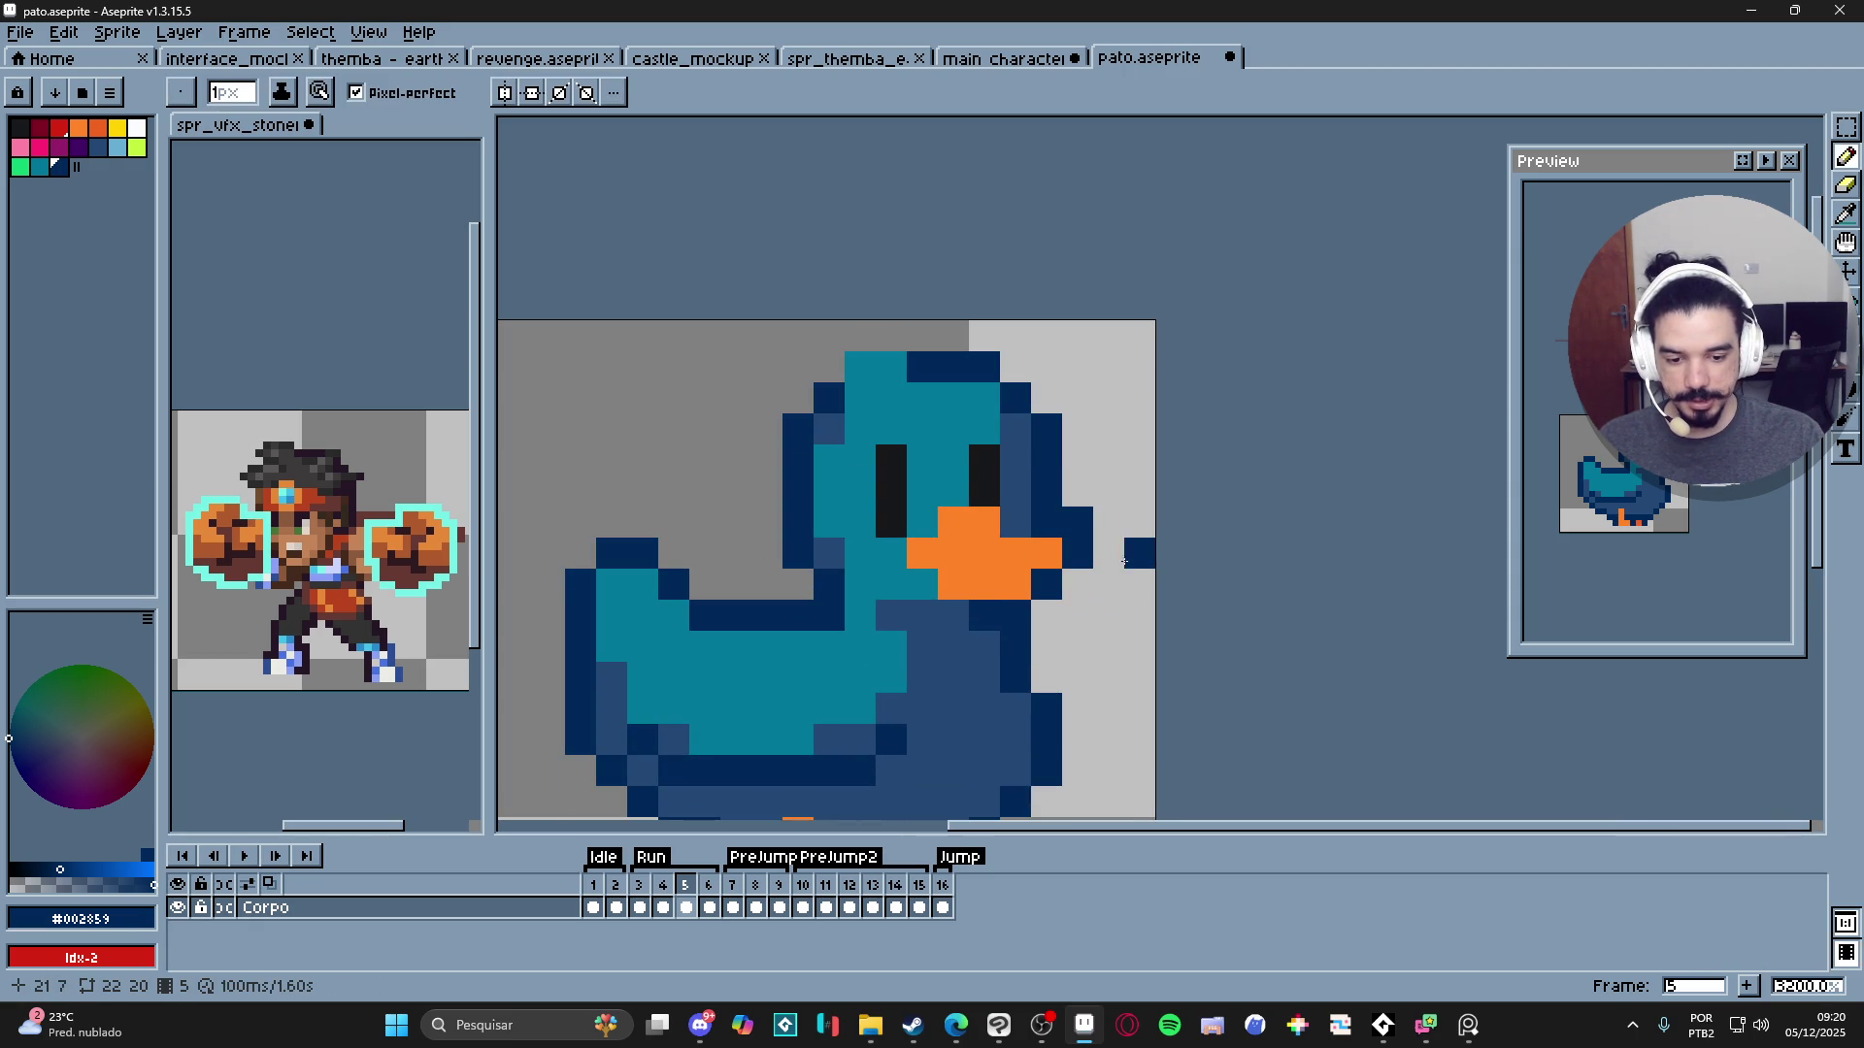
{"action": "key", "text": "e"}
{"action": "left_click", "coordinate": [1140, 553]}
{"action": "key", "text": "b"}
- Compare frames 4 and 5, then sample the eye colour and choose light blue
{"action": "scroll", "coordinate": [738, 602], "scroll_direction": "down", "scroll_amount": 2}
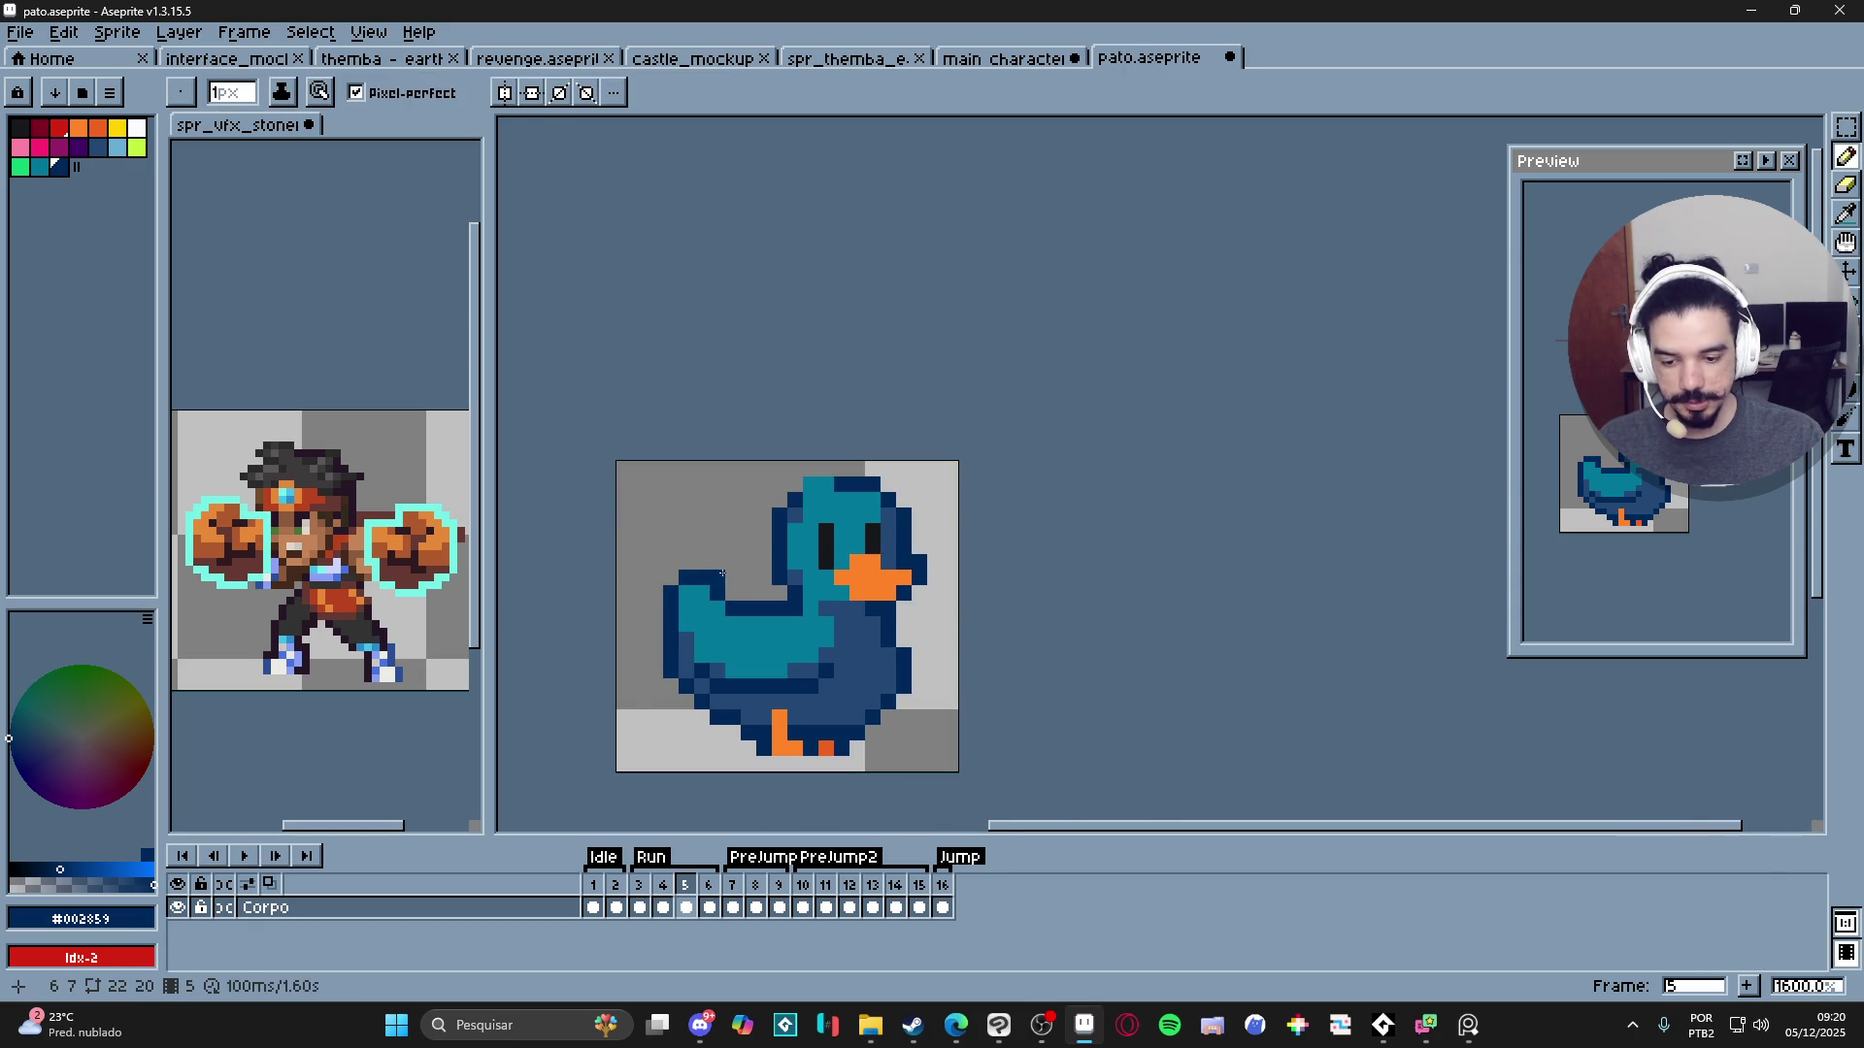
{"action": "scroll", "coordinate": [825, 582], "scroll_direction": "down", "scroll_amount": 1}
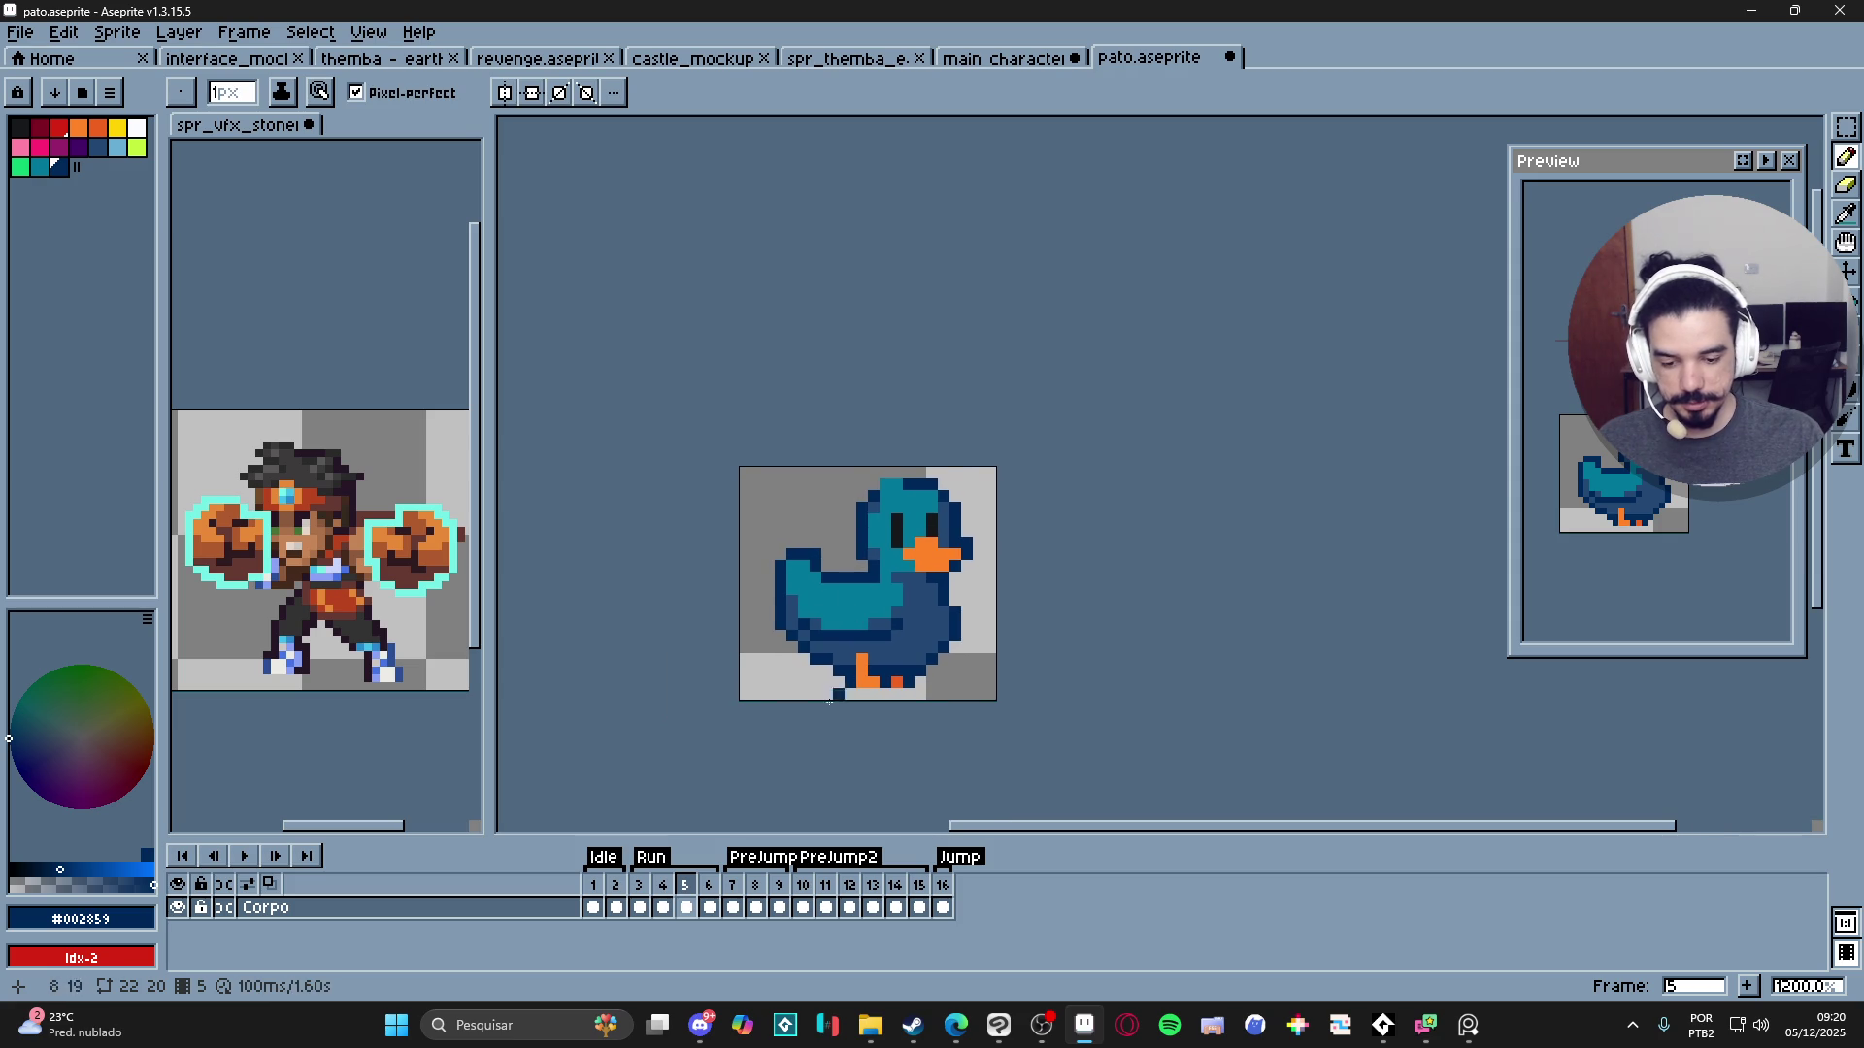
{"action": "left_click", "coordinate": [673, 898]}
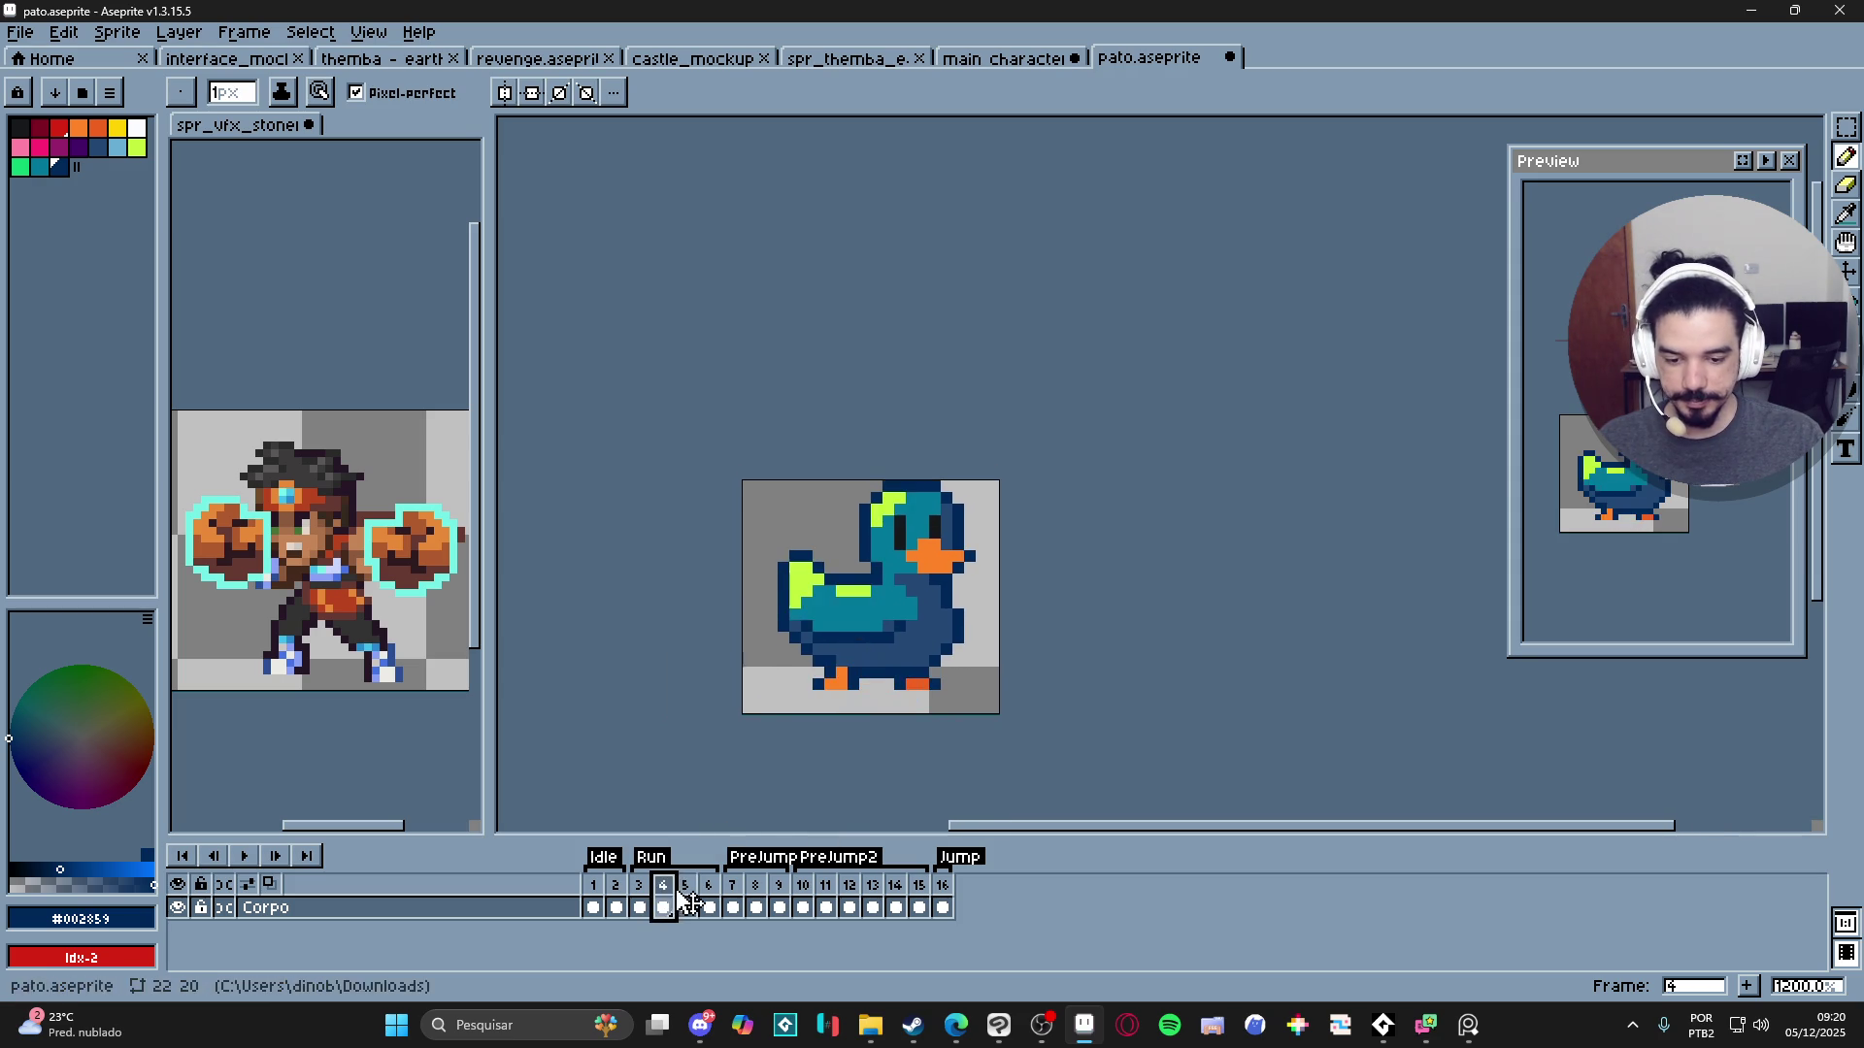
{"action": "left_click", "coordinate": [685, 904]}
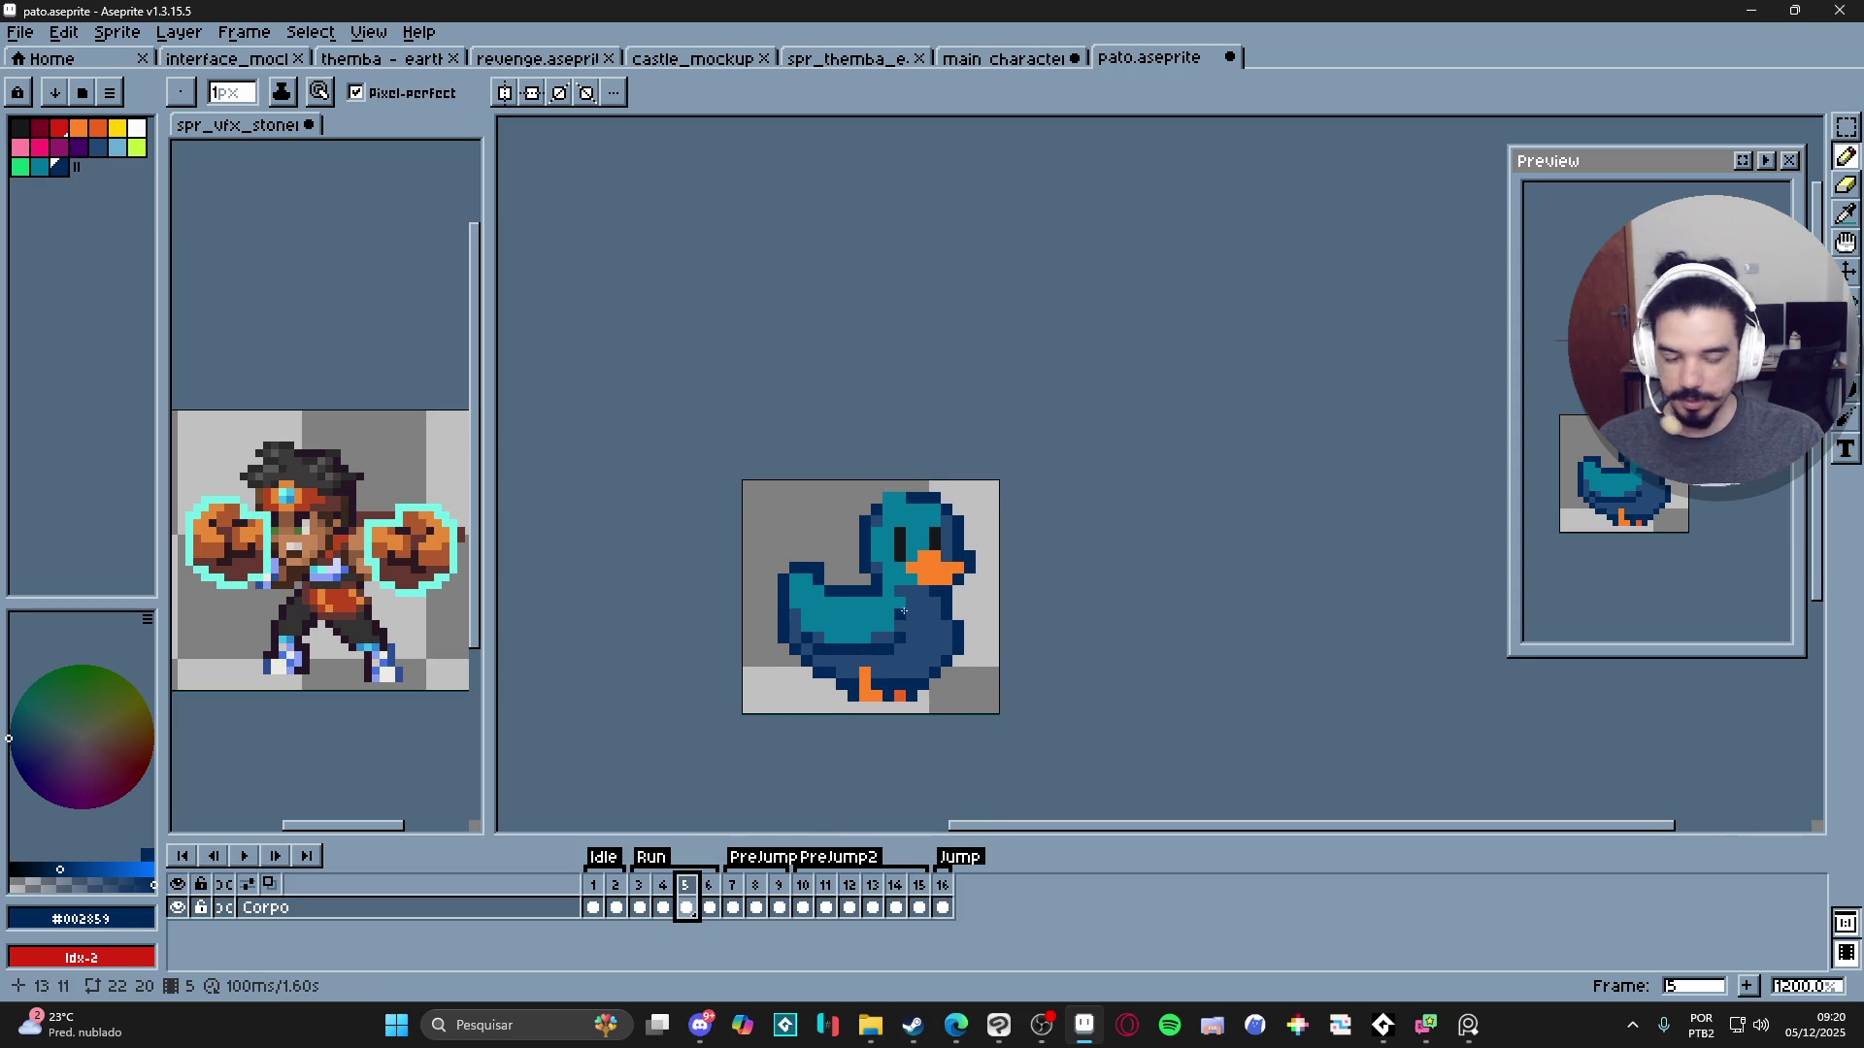
{"action": "scroll", "coordinate": [935, 567], "scroll_direction": "up", "scroll_amount": 3}
{"action": "left_click", "coordinate": [891, 544], "text": "alt"}
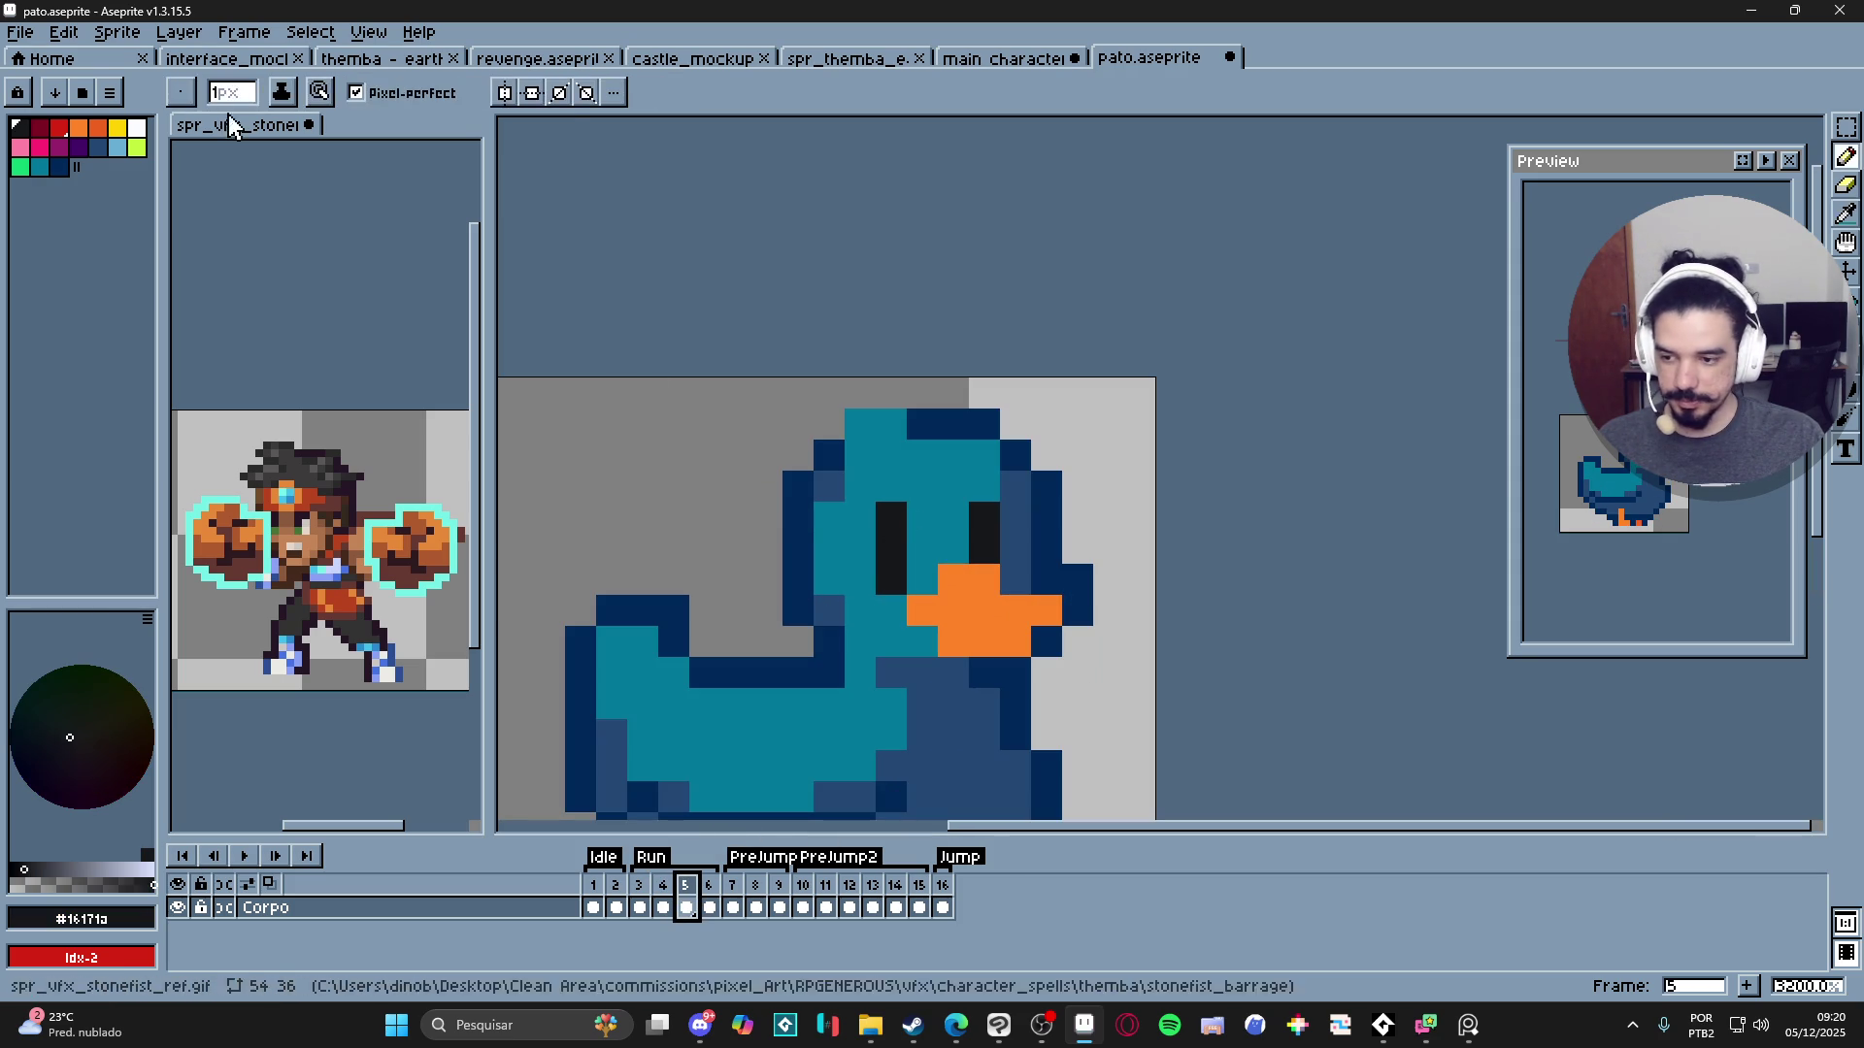
{"action": "left_click", "coordinate": [116, 147]}
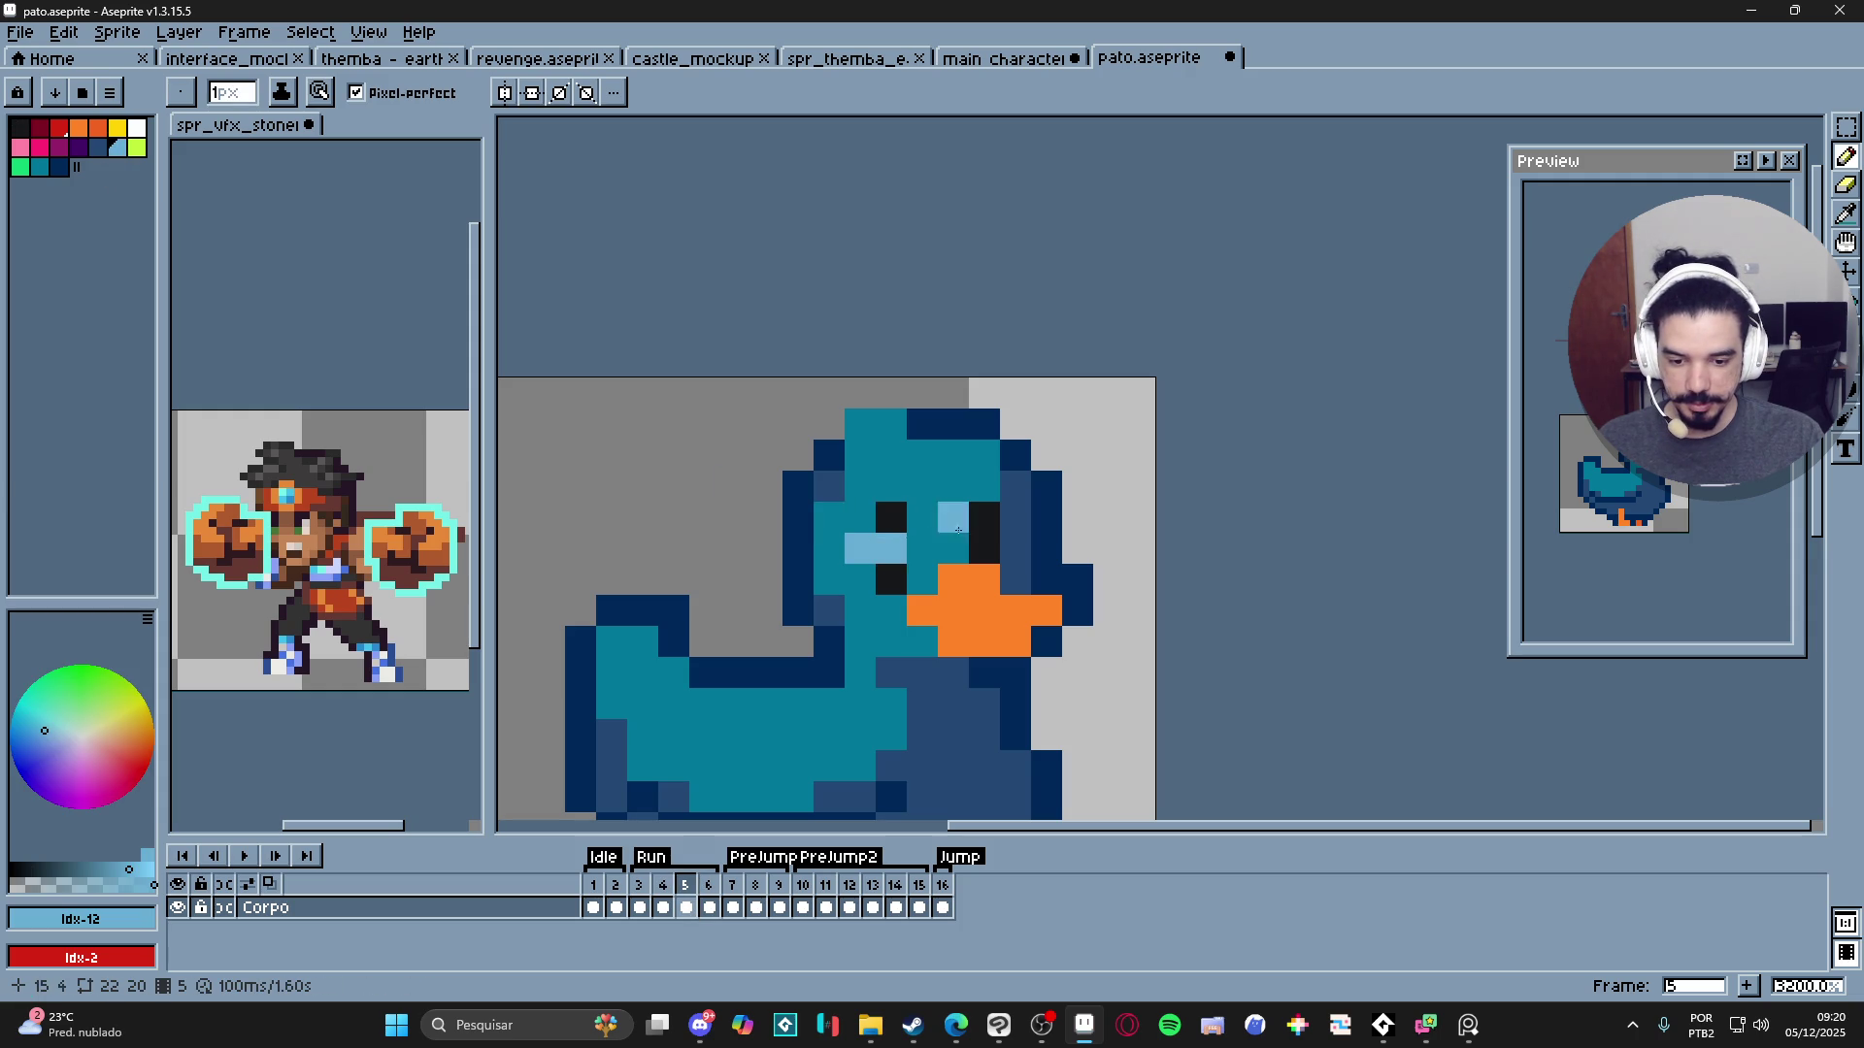
- Paint light-blue highlight pixels into the duck's eyes, undoing the misplaced ones
{"action": "key", "text": "ctrl+z"}
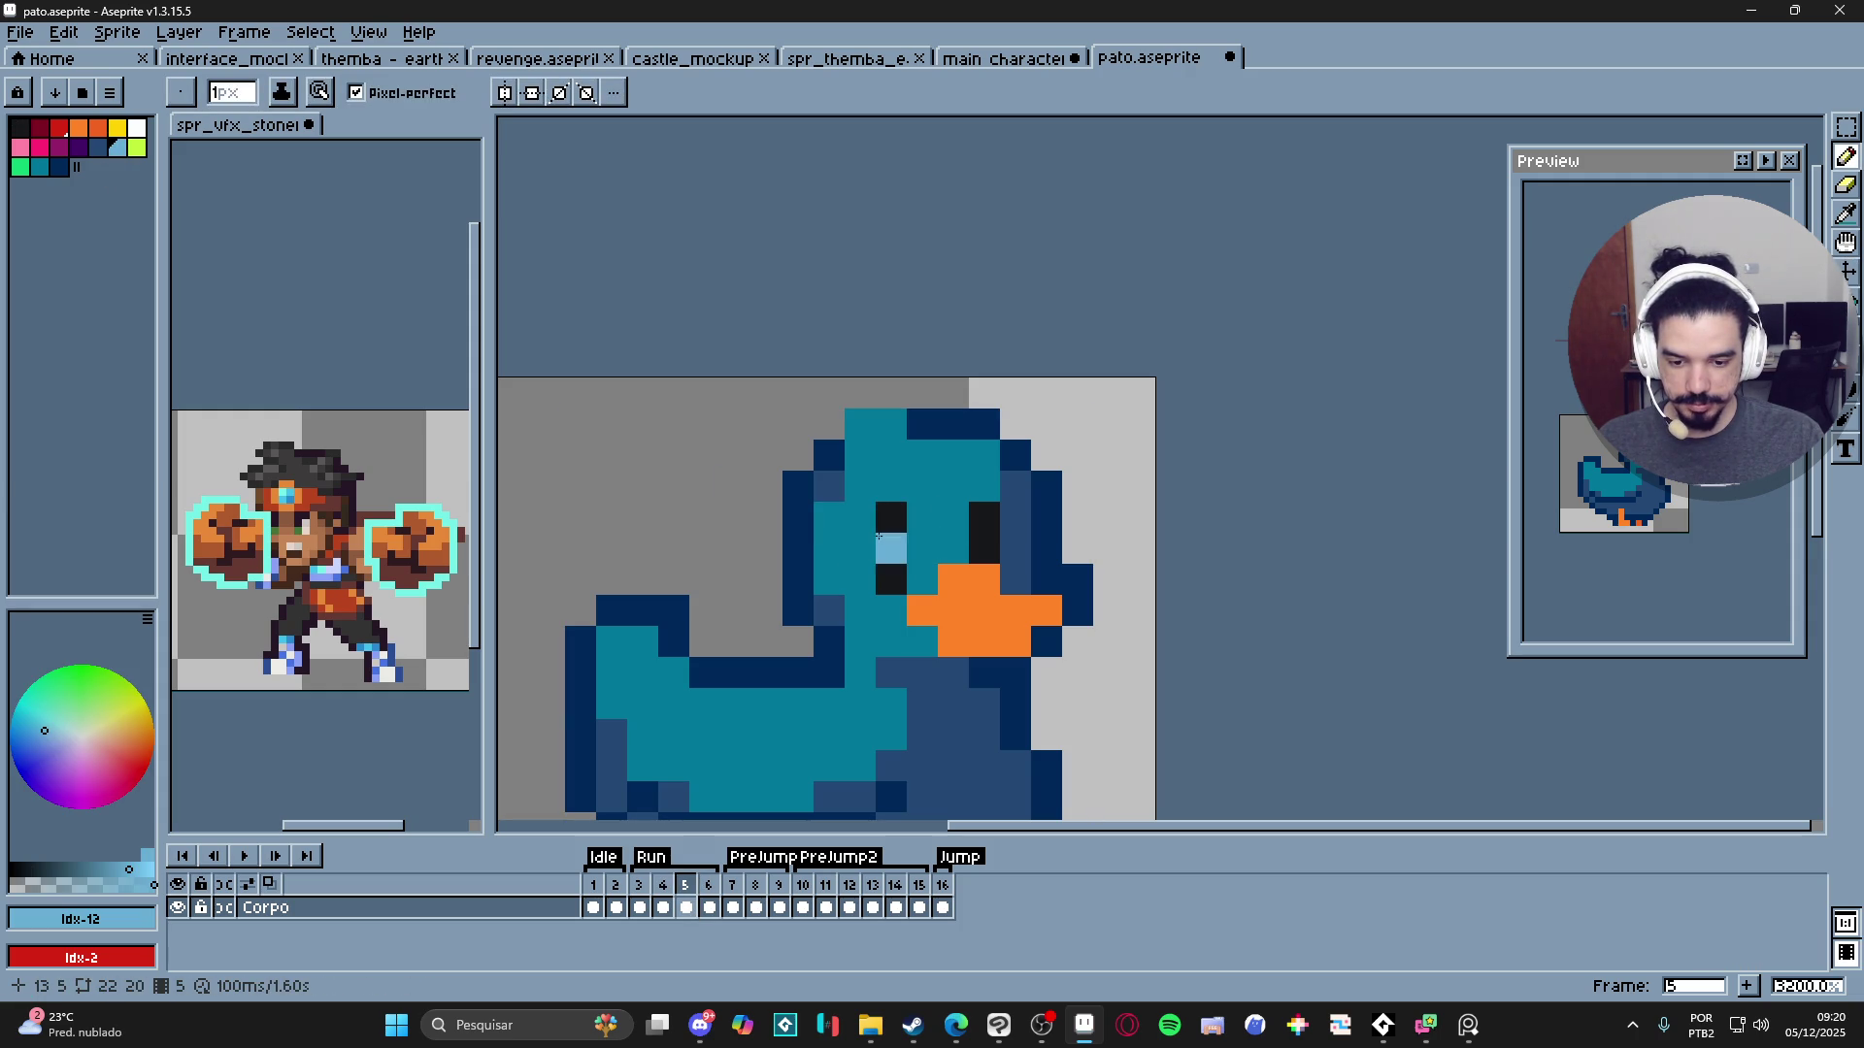
{"action": "left_click_drag", "start_coordinate": [873, 536], "coordinate": [891, 548]}
{"action": "left_click", "coordinate": [953, 549]}
{"action": "left_click", "coordinate": [971, 546]}
{"action": "scroll", "coordinate": [970, 546], "scroll_direction": "down", "scroll_amount": 1}
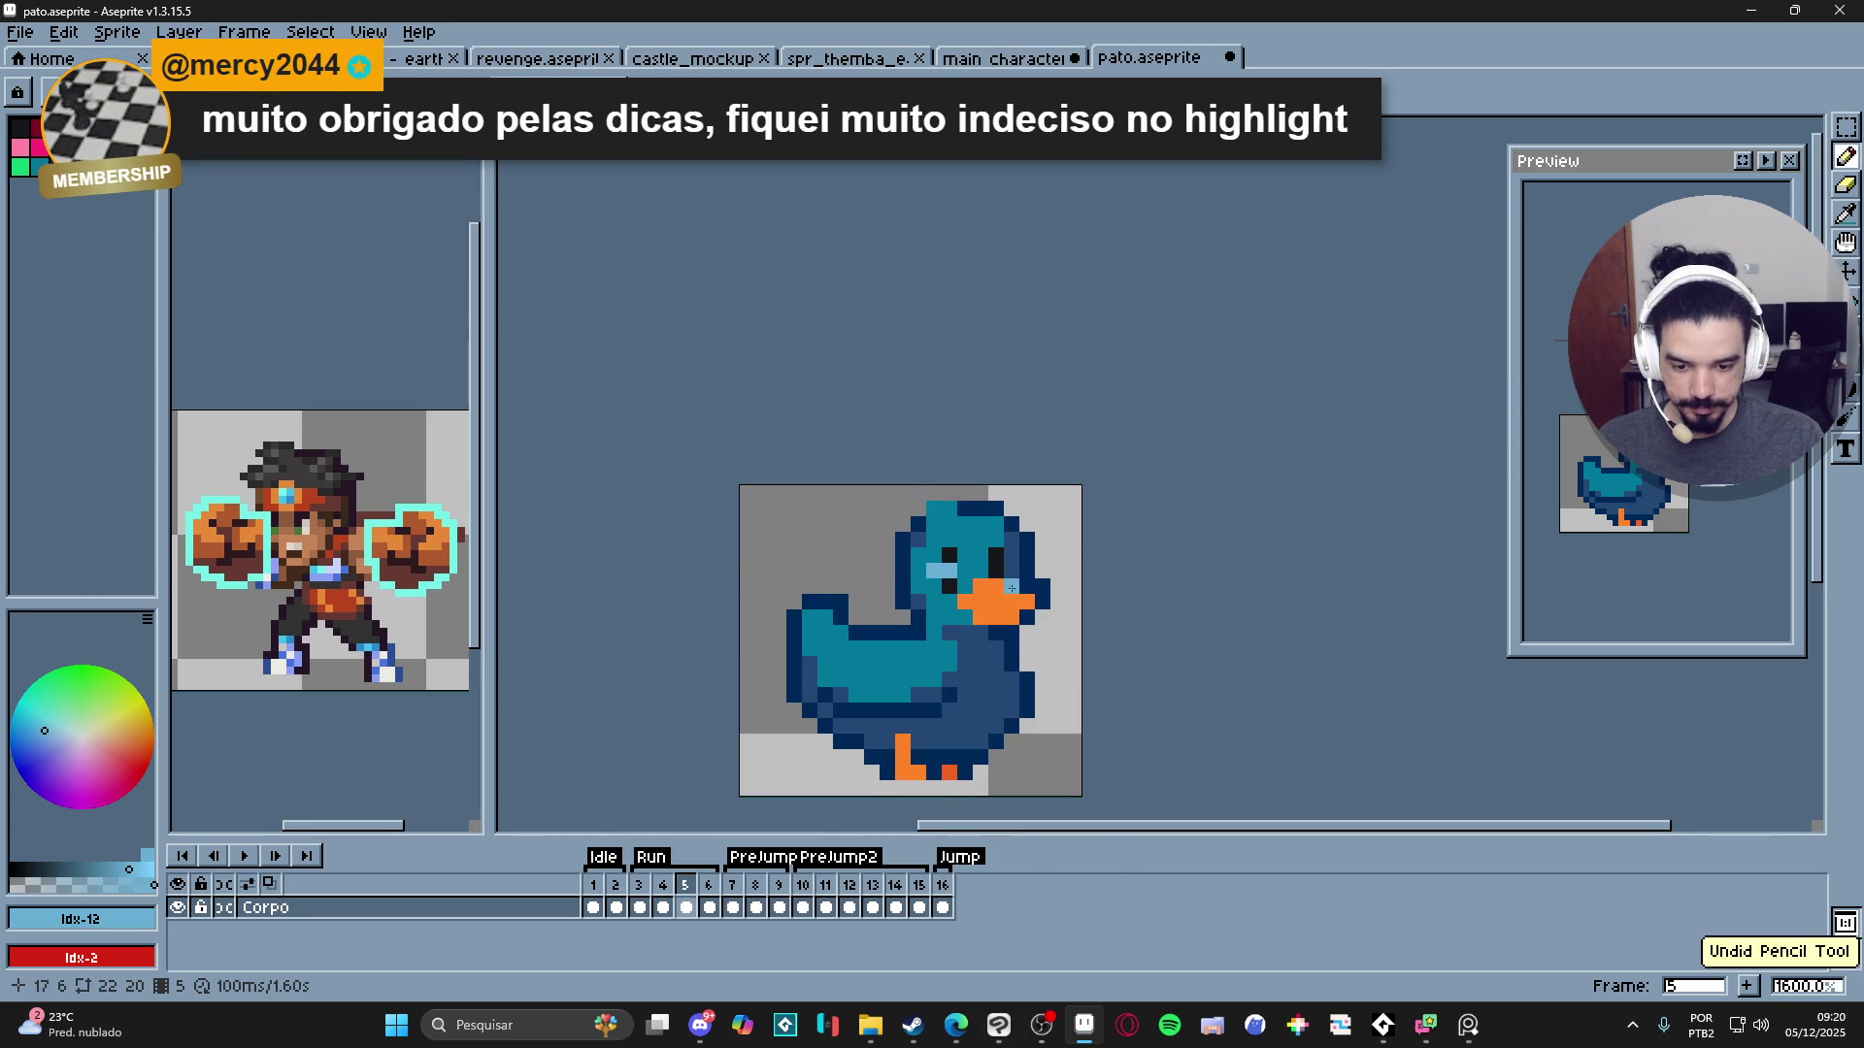
{"action": "scroll", "coordinate": [991, 648], "scroll_direction": "down", "scroll_amount": 1}
{"action": "scroll", "coordinate": [991, 649], "scroll_direction": "up", "scroll_amount": 2}
{"action": "key", "text": "ctrl+z"}
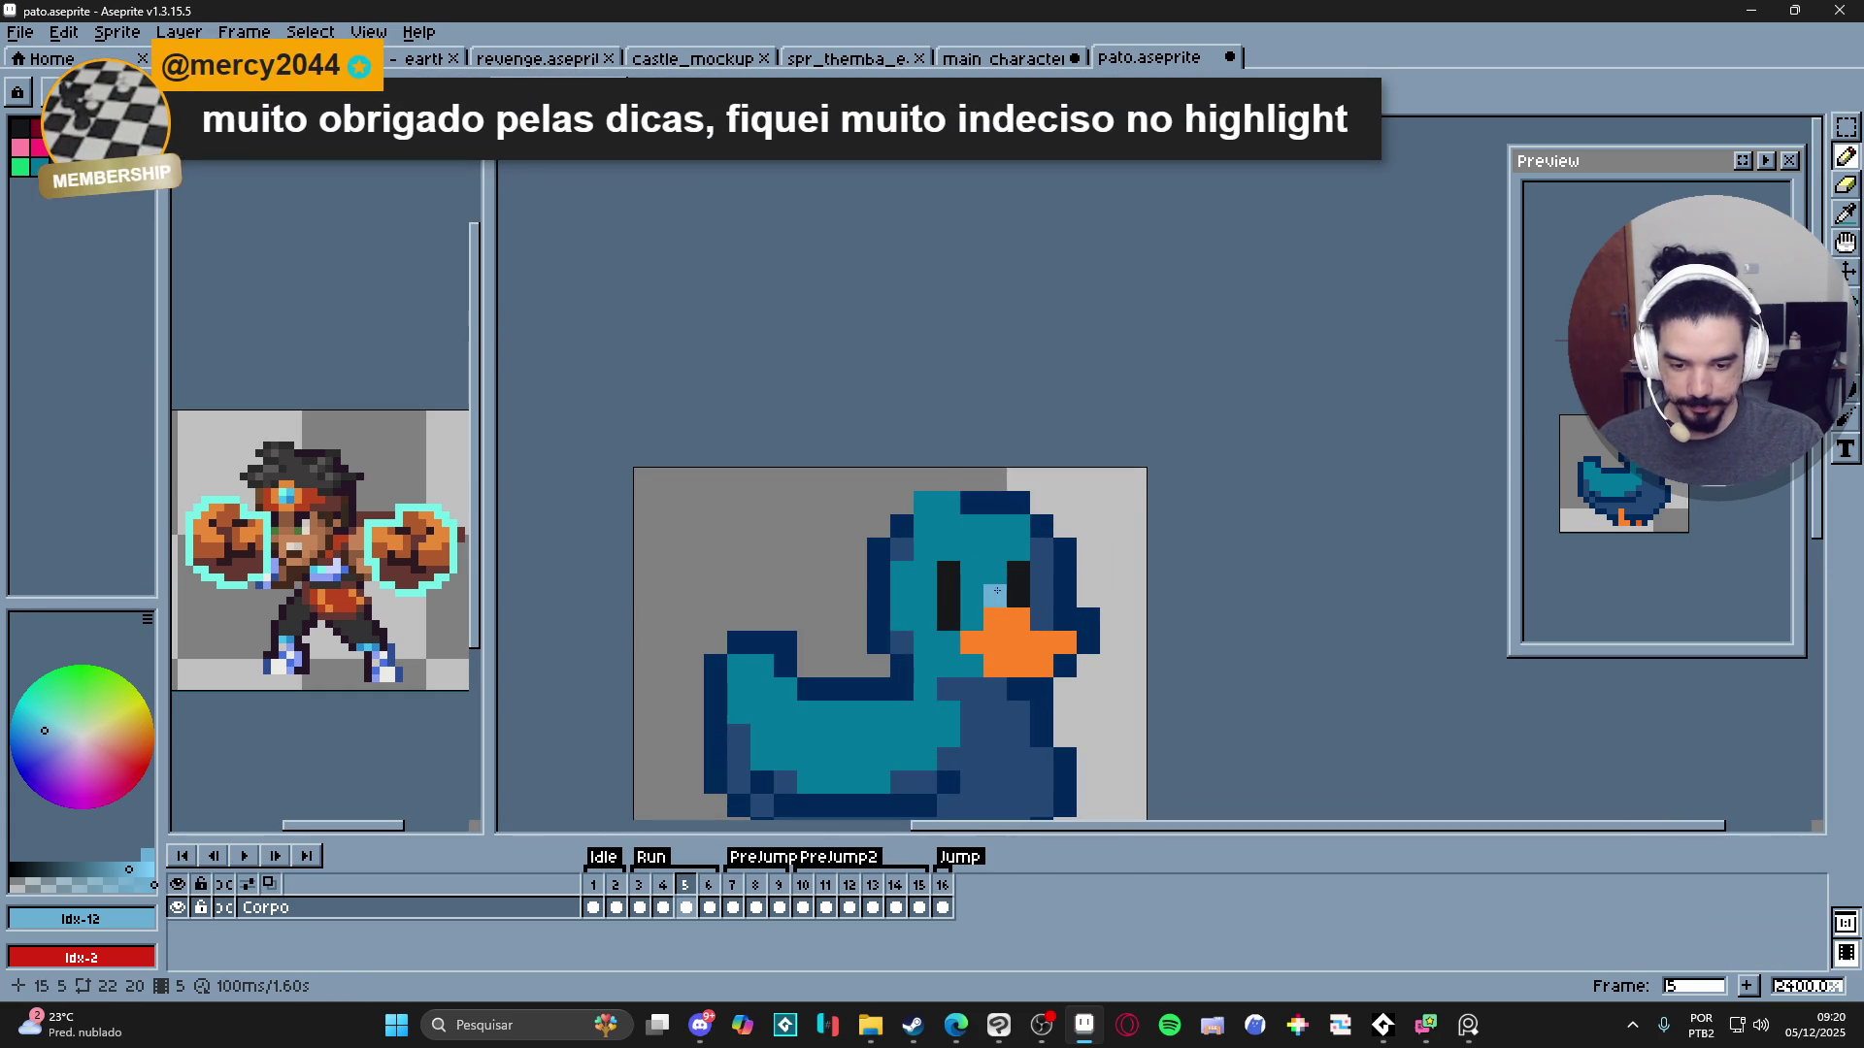
{"action": "key", "text": "ctrl+z"}
- Re-place highlight pixels in the left and right eyes, then undo the right-eye highlight
{"action": "left_click", "coordinate": [1005, 577]}
{"action": "left_click", "coordinate": [968, 566]}
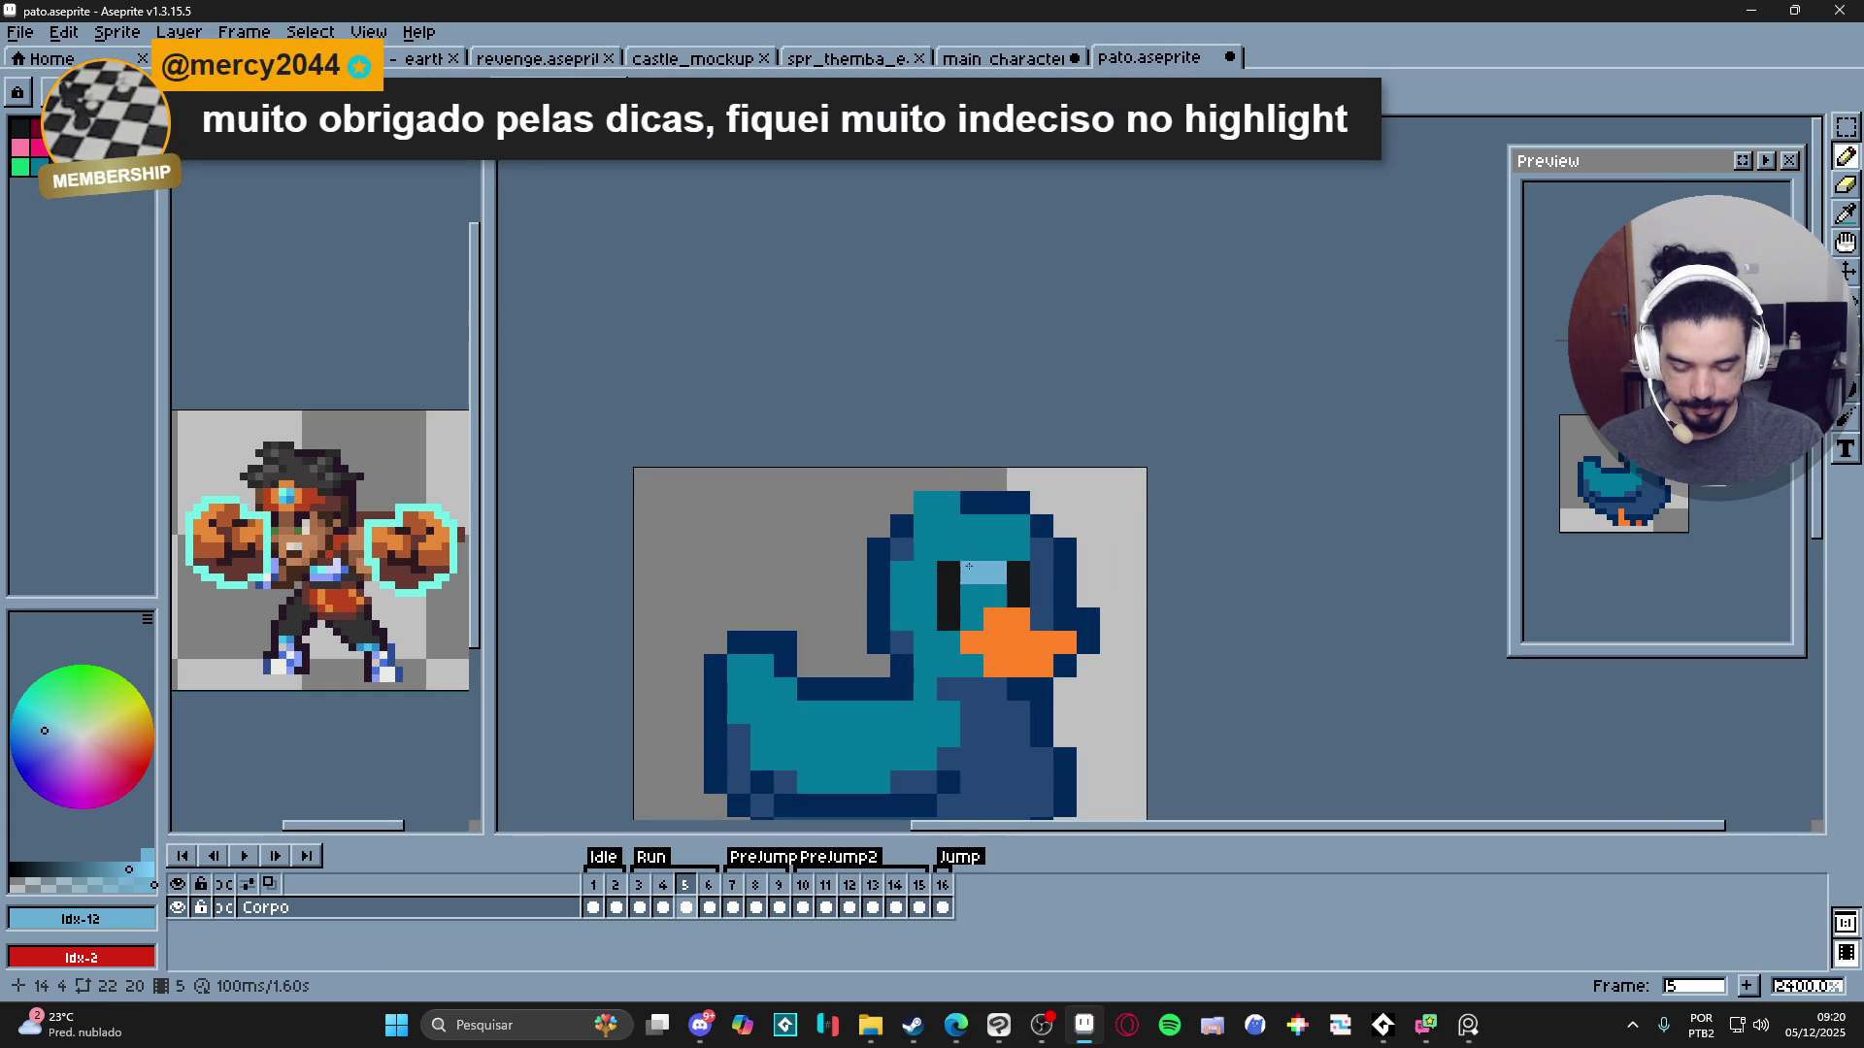
{"action": "left_click", "coordinate": [947, 571]}
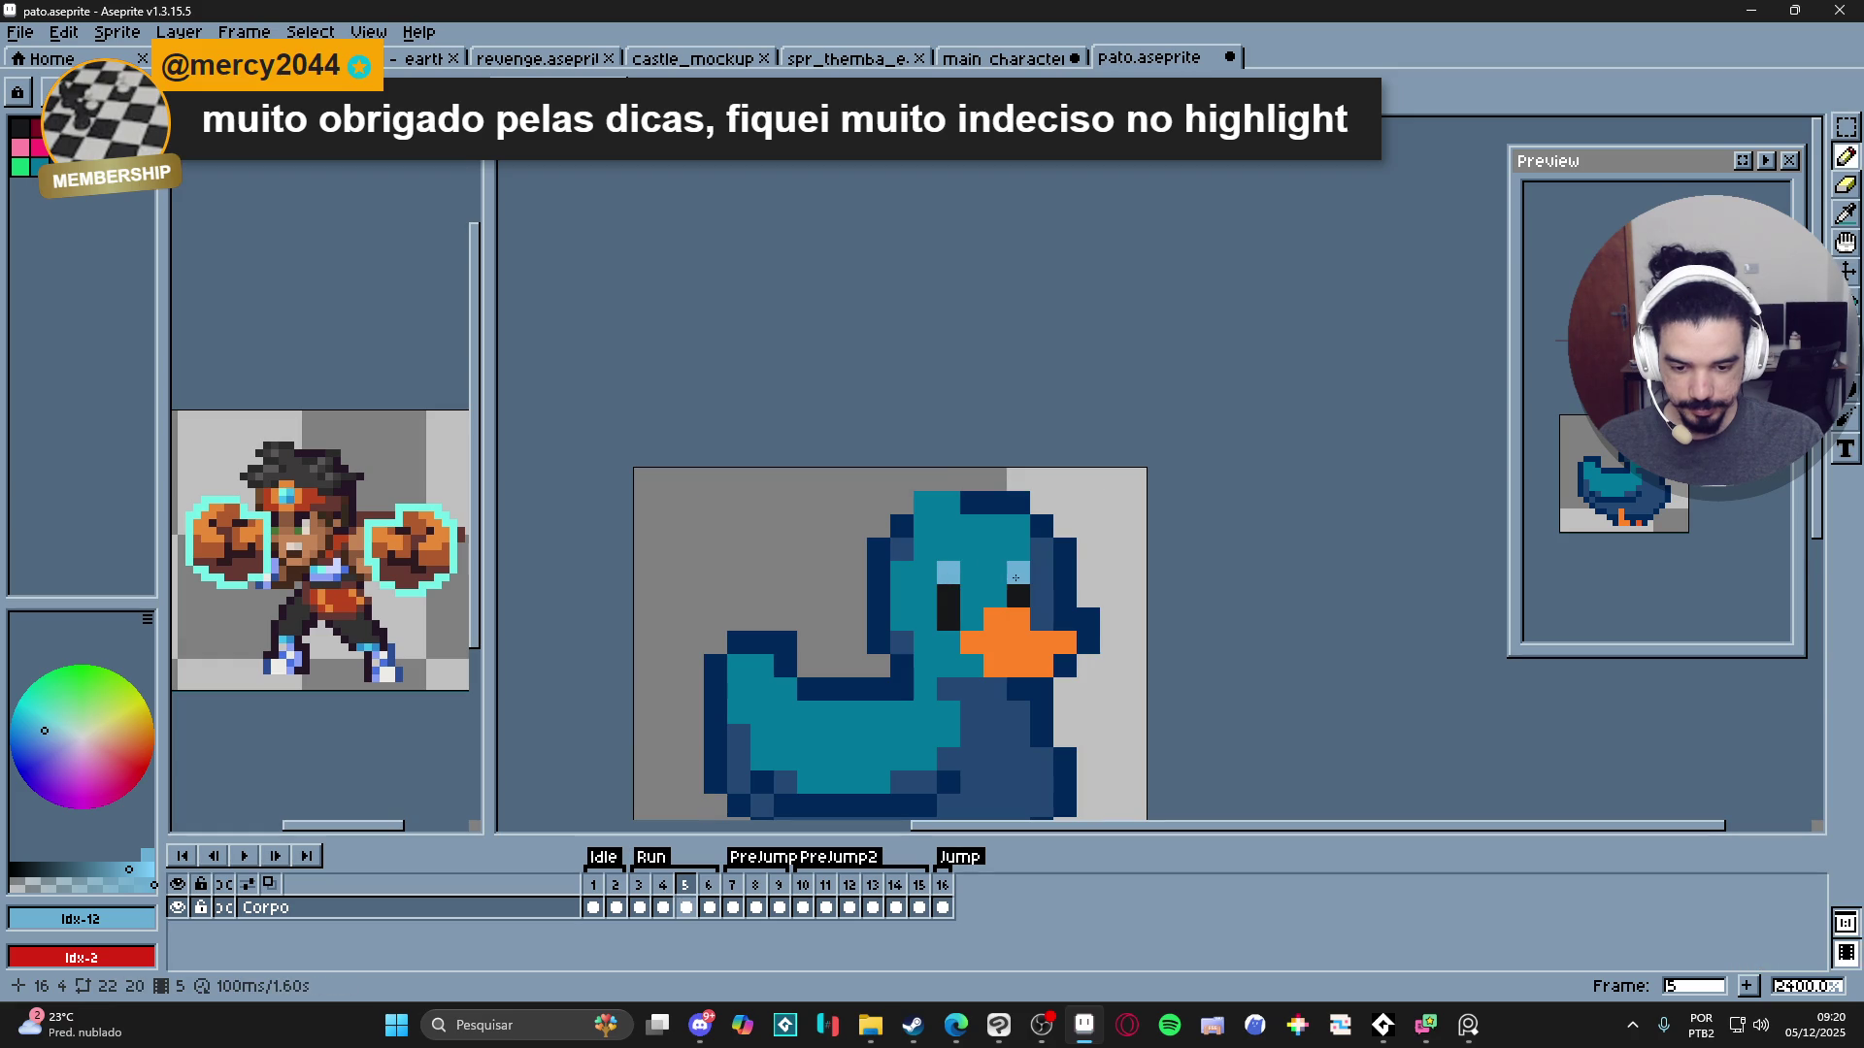
{"action": "scroll", "coordinate": [994, 620], "scroll_direction": "down", "scroll_amount": 3}
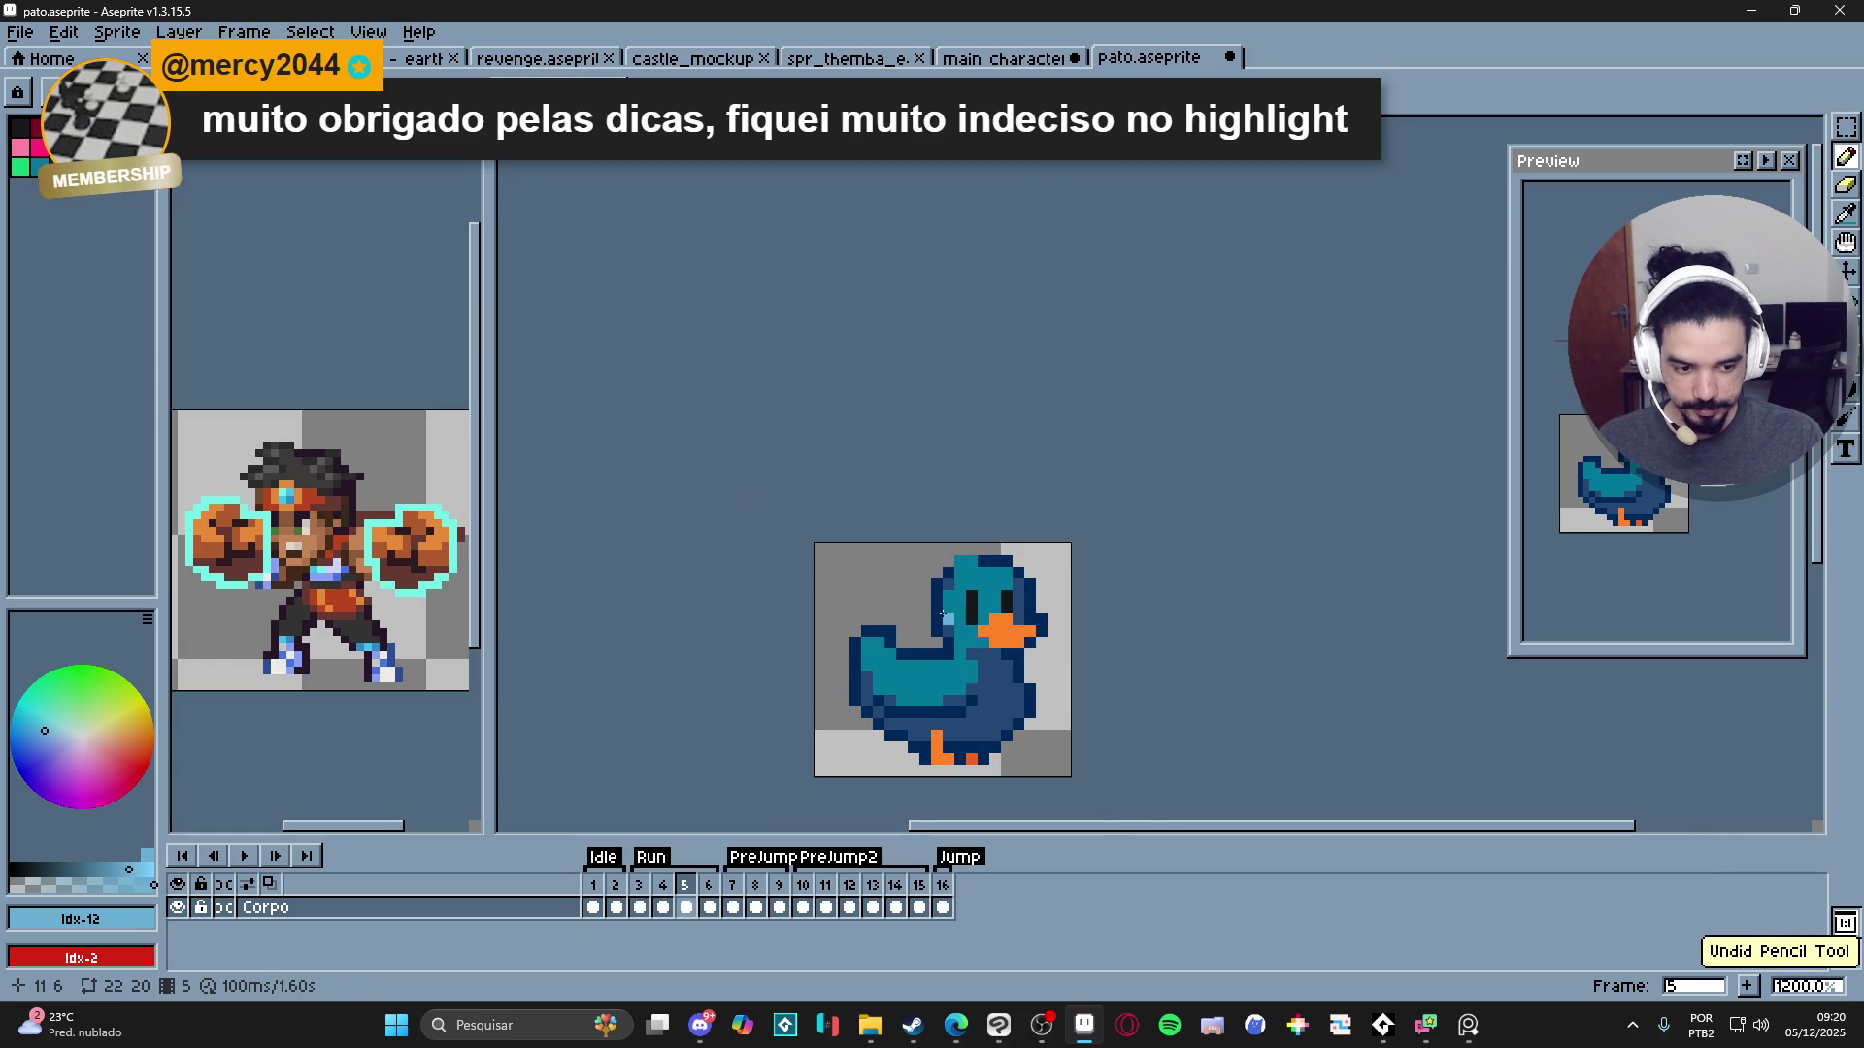
{"action": "scroll", "coordinate": [985, 621], "scroll_direction": "up", "scroll_amount": 3}
{"action": "left_click", "coordinate": [979, 592]}
{"action": "left_click_drag", "start_coordinate": [1048, 591], "coordinate": [1067, 589]}
{"action": "scroll", "coordinate": [1062, 588], "scroll_direction": "down", "scroll_amount": 5}
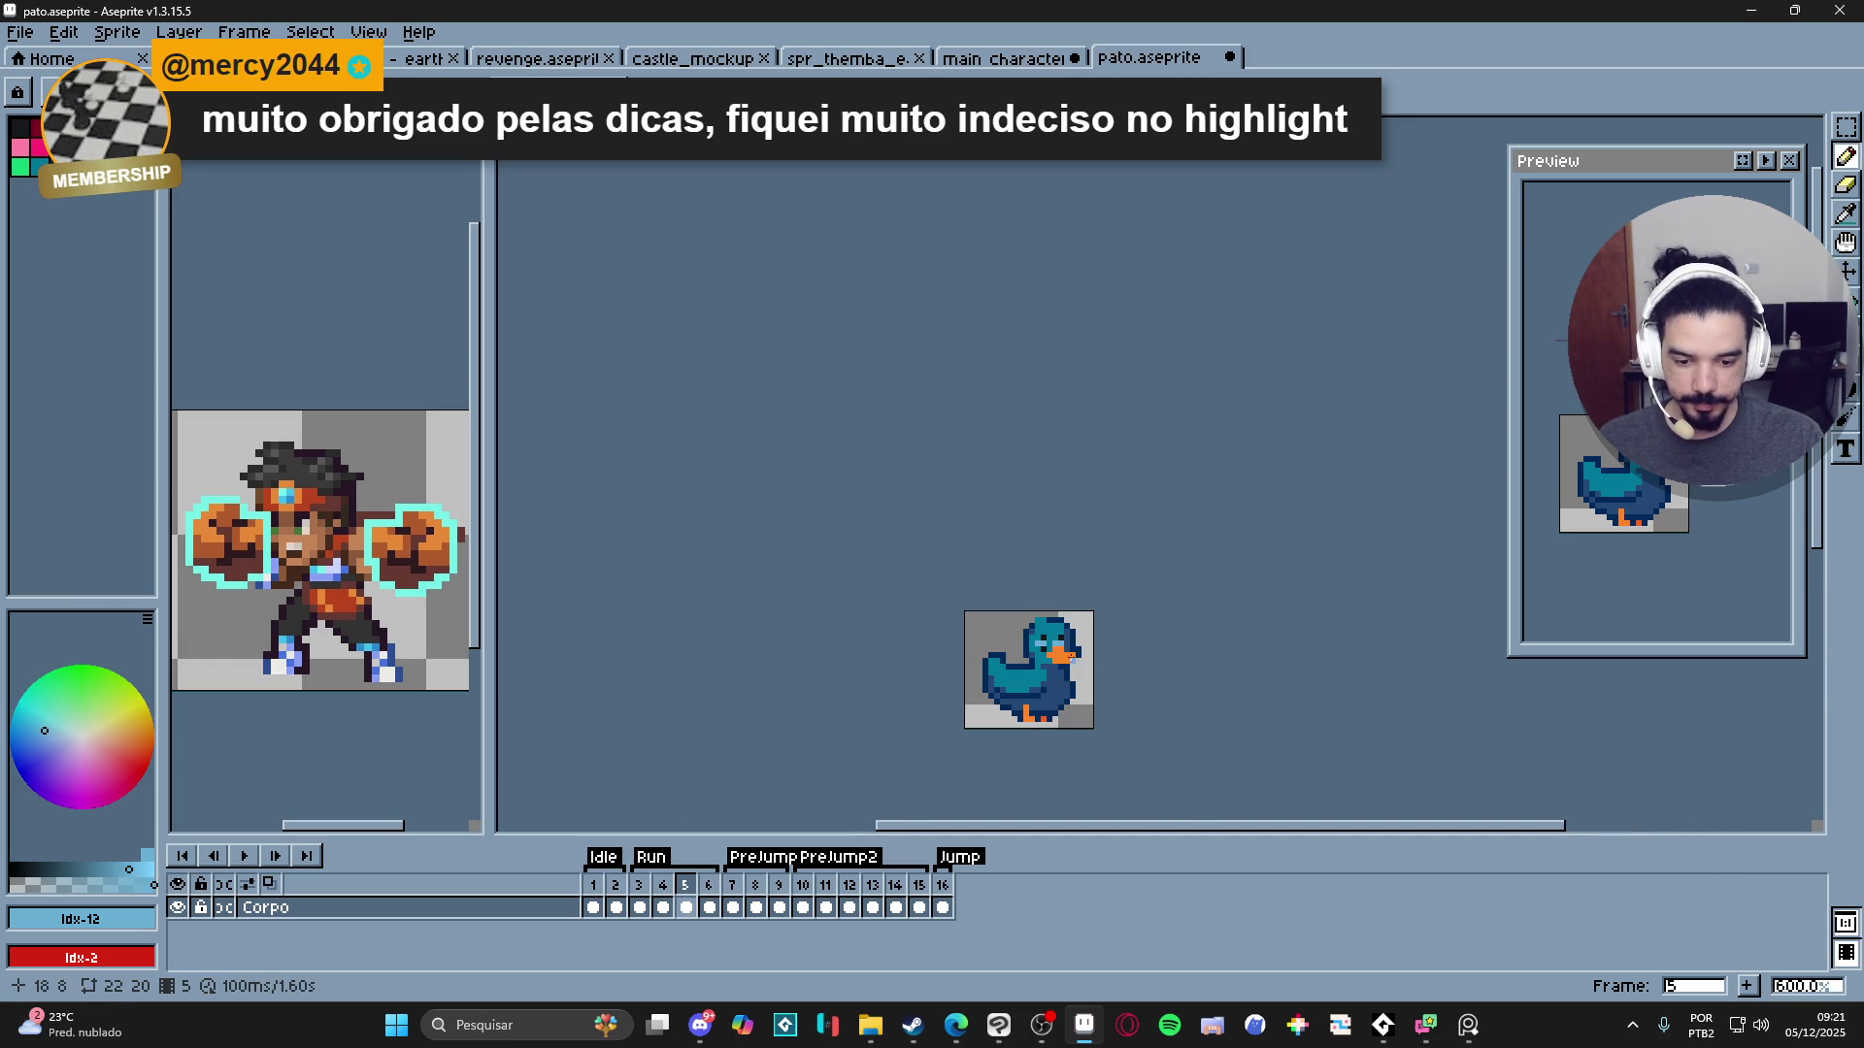
{"action": "scroll", "coordinate": [1043, 643], "scroll_direction": "up", "scroll_amount": 5}
{"action": "key", "text": "ctrl+z"}
{"action": "key", "text": "ctrl+z"}
- Sample the eye's black and the body's dark blue, and undo the last pencil stroke
{"action": "scroll", "coordinate": [1027, 541], "scroll_direction": "up", "scroll_amount": 1}
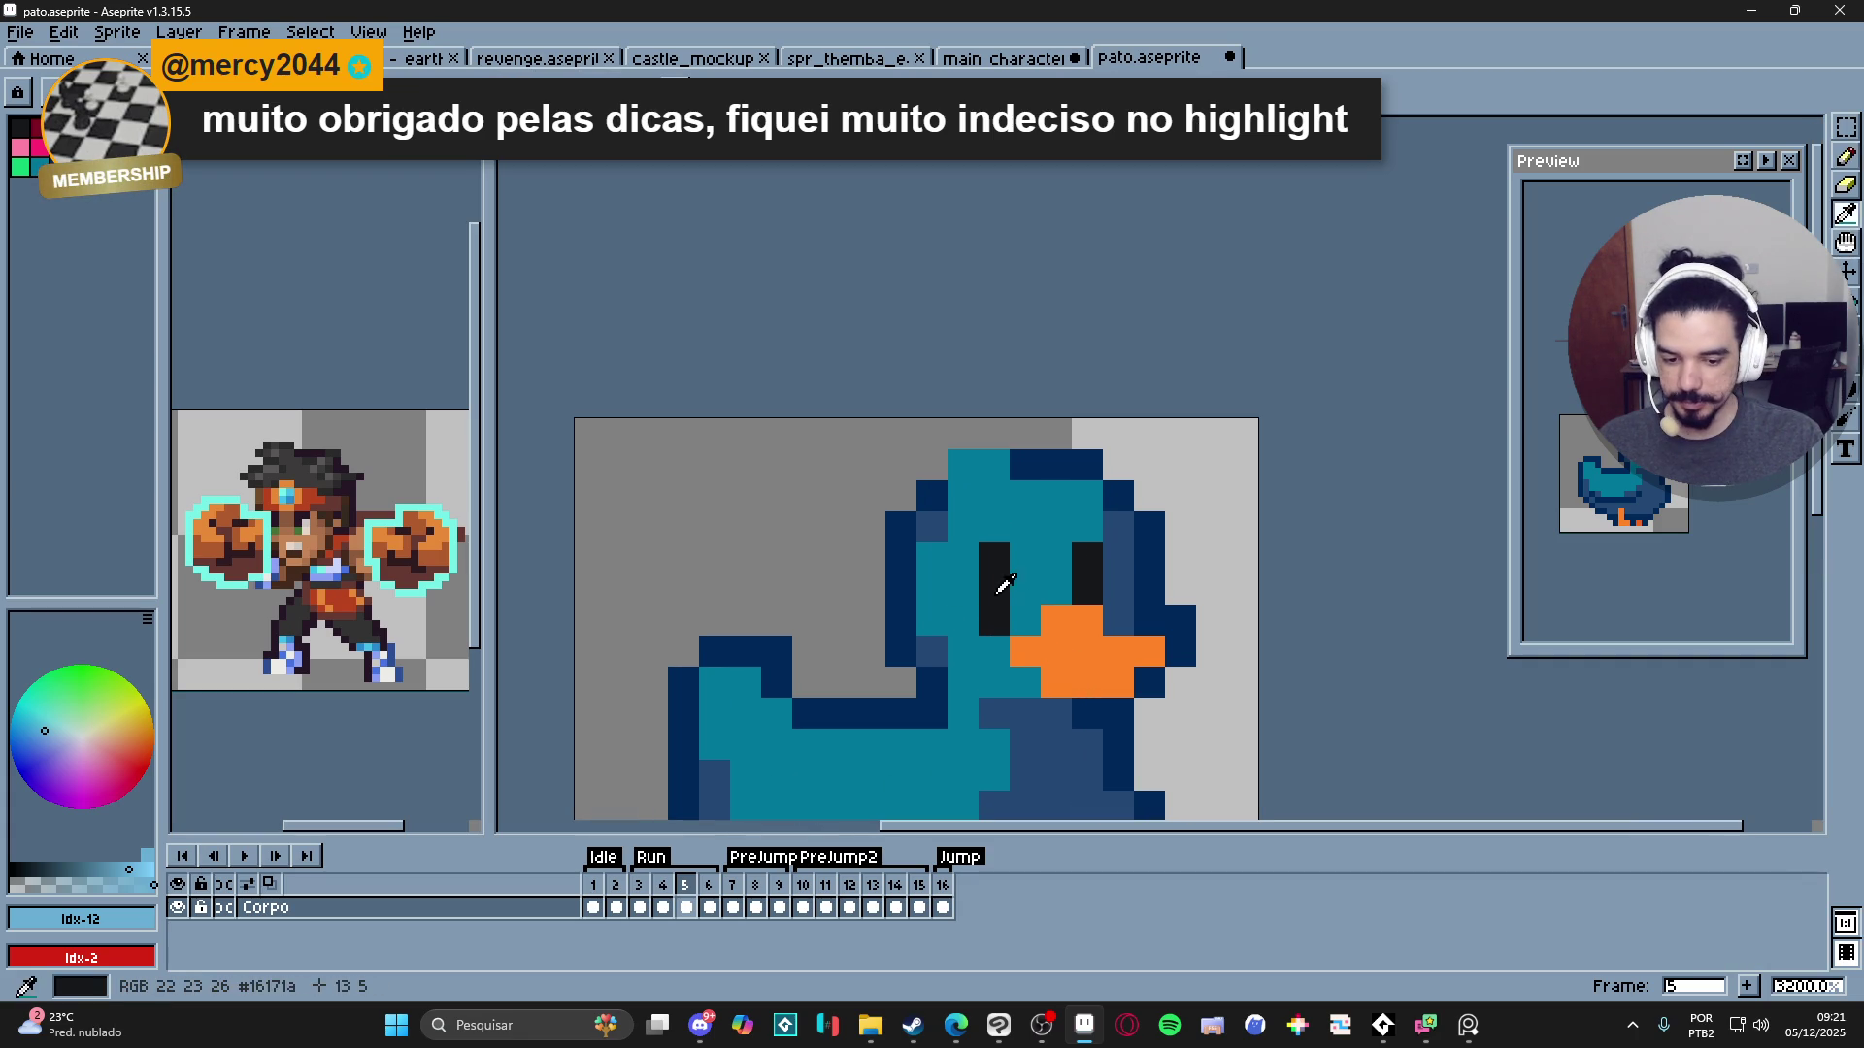
{"action": "left_click", "coordinate": [998, 595], "text": "alt"}
{"action": "left_click", "coordinate": [920, 542], "text": "alt"}
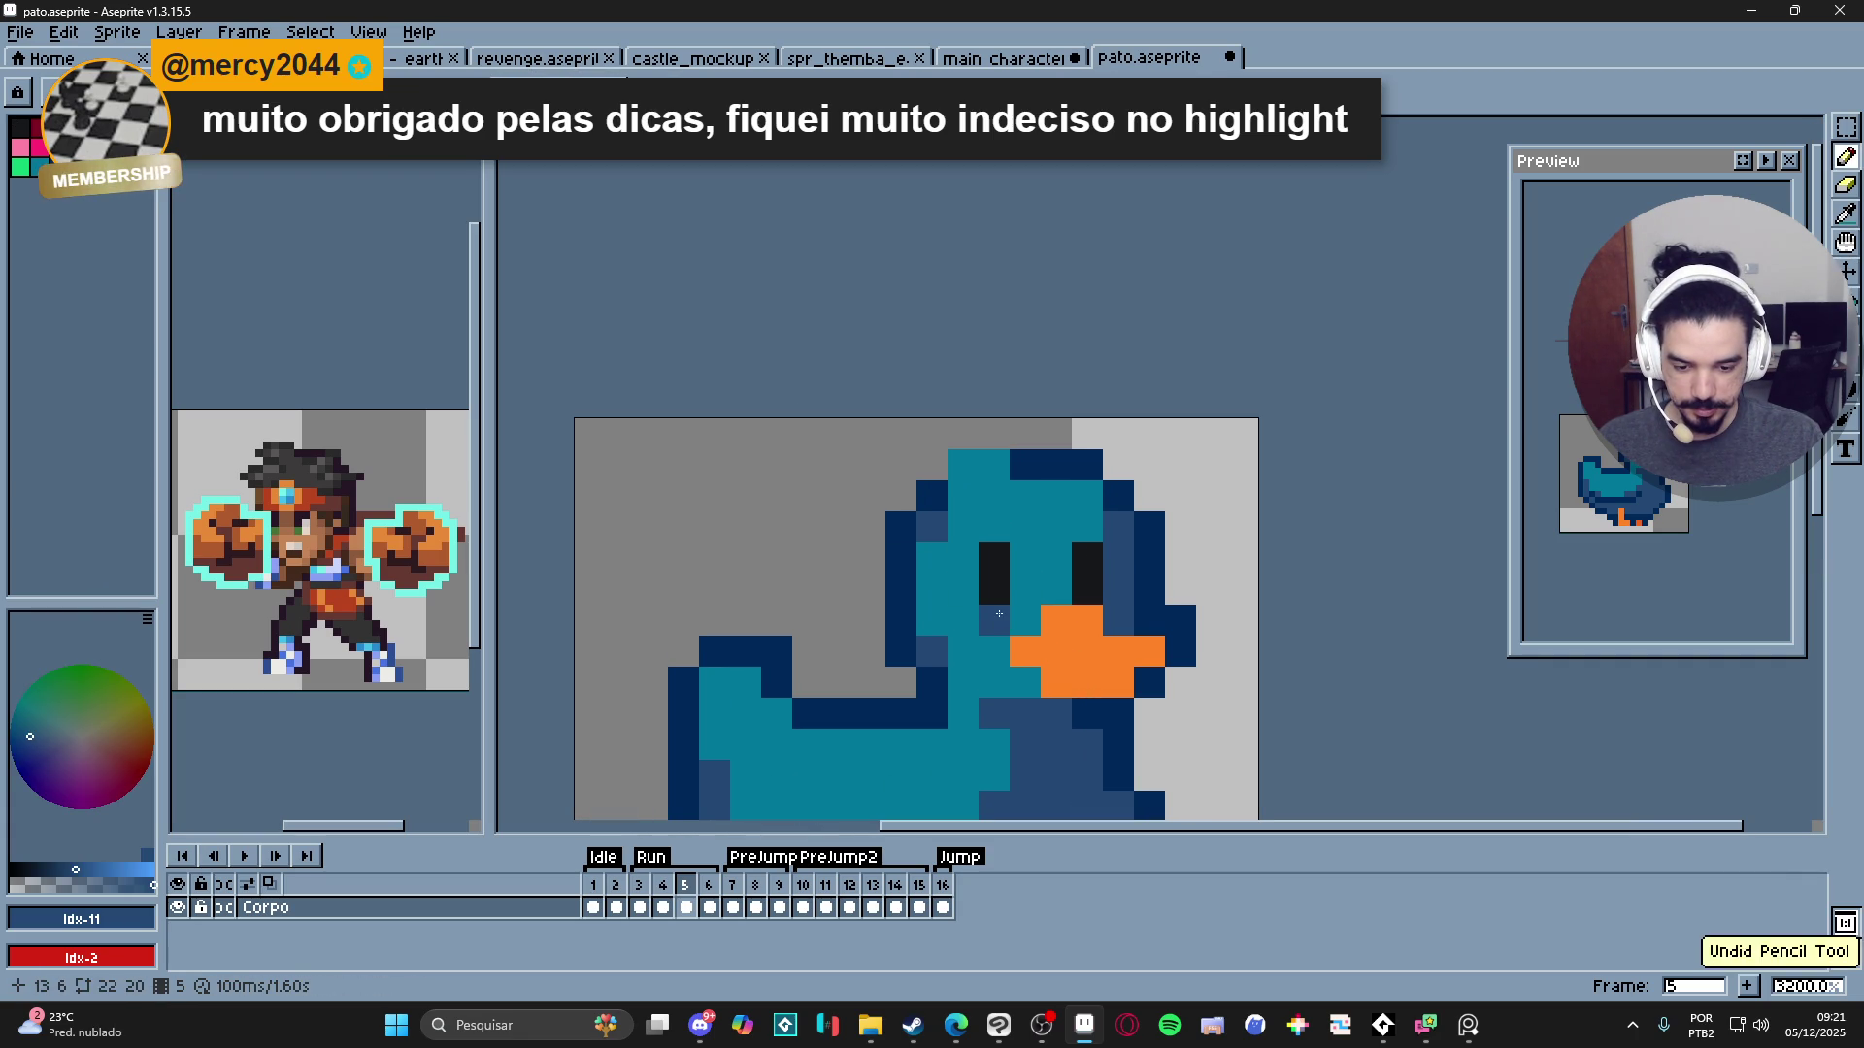
{"action": "scroll", "coordinate": [961, 713], "scroll_direction": "down", "scroll_amount": 2}
{"action": "key", "text": "ctrl+z"}
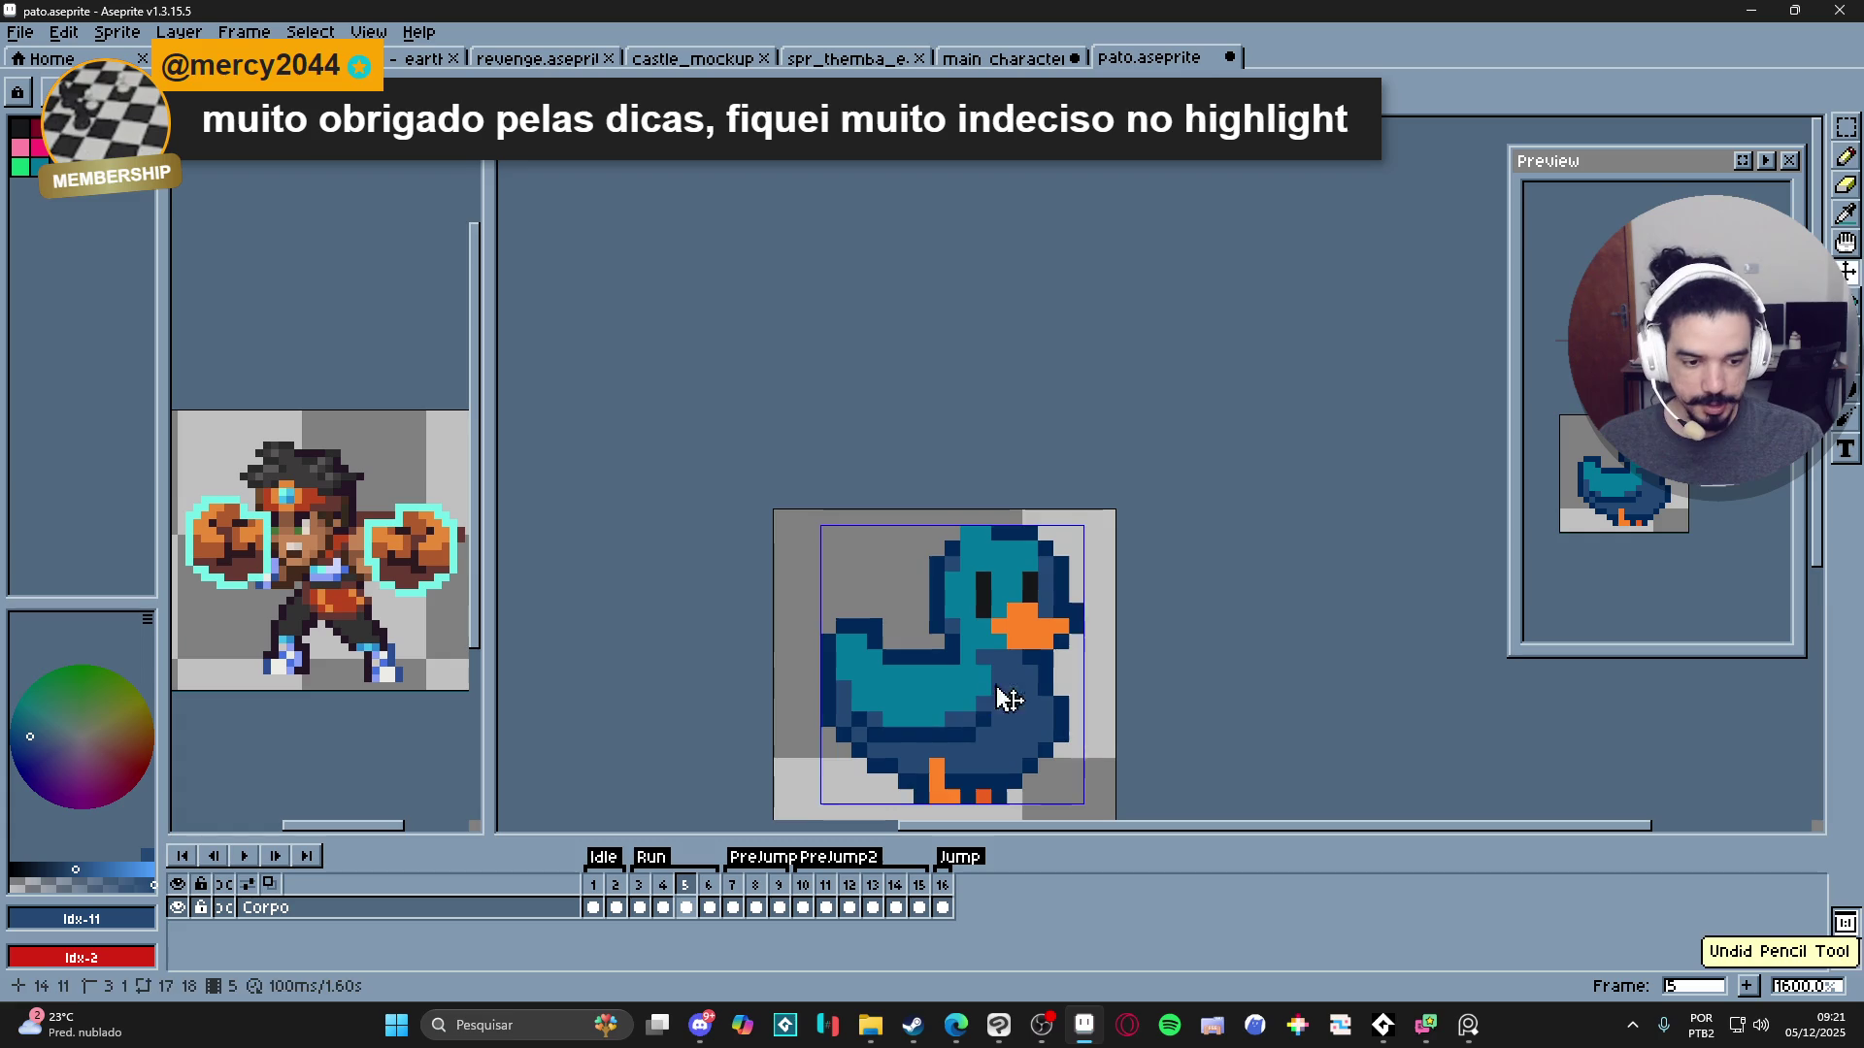
- Zoom and pan around the duck to review its plain black eyes
{"action": "scroll", "coordinate": [992, 575], "scroll_direction": "up", "scroll_amount": 1}
{"action": "scroll", "coordinate": [971, 621], "scroll_direction": "down", "scroll_amount": 2}
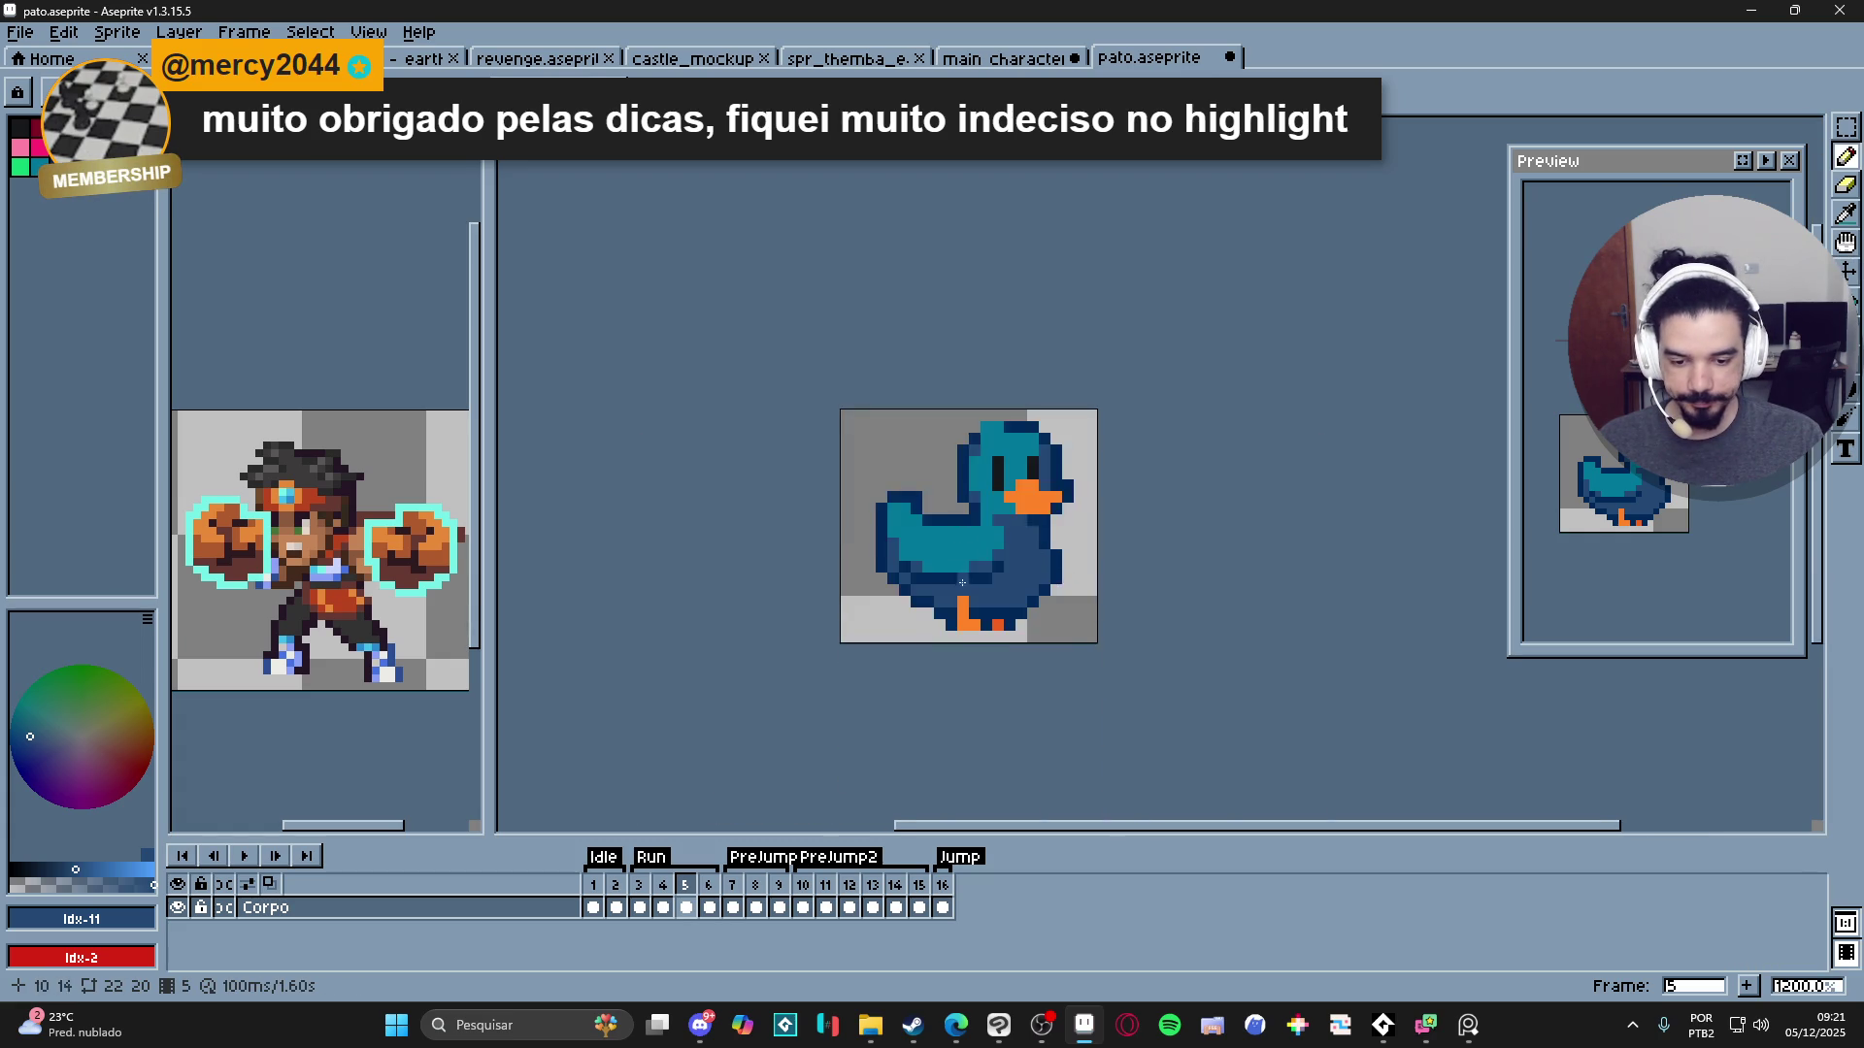
{"action": "left_click_drag", "start_coordinate": [961, 646], "coordinate": [959, 645]}
{"action": "scroll", "coordinate": [993, 685], "scroll_direction": "down", "scroll_amount": 1}
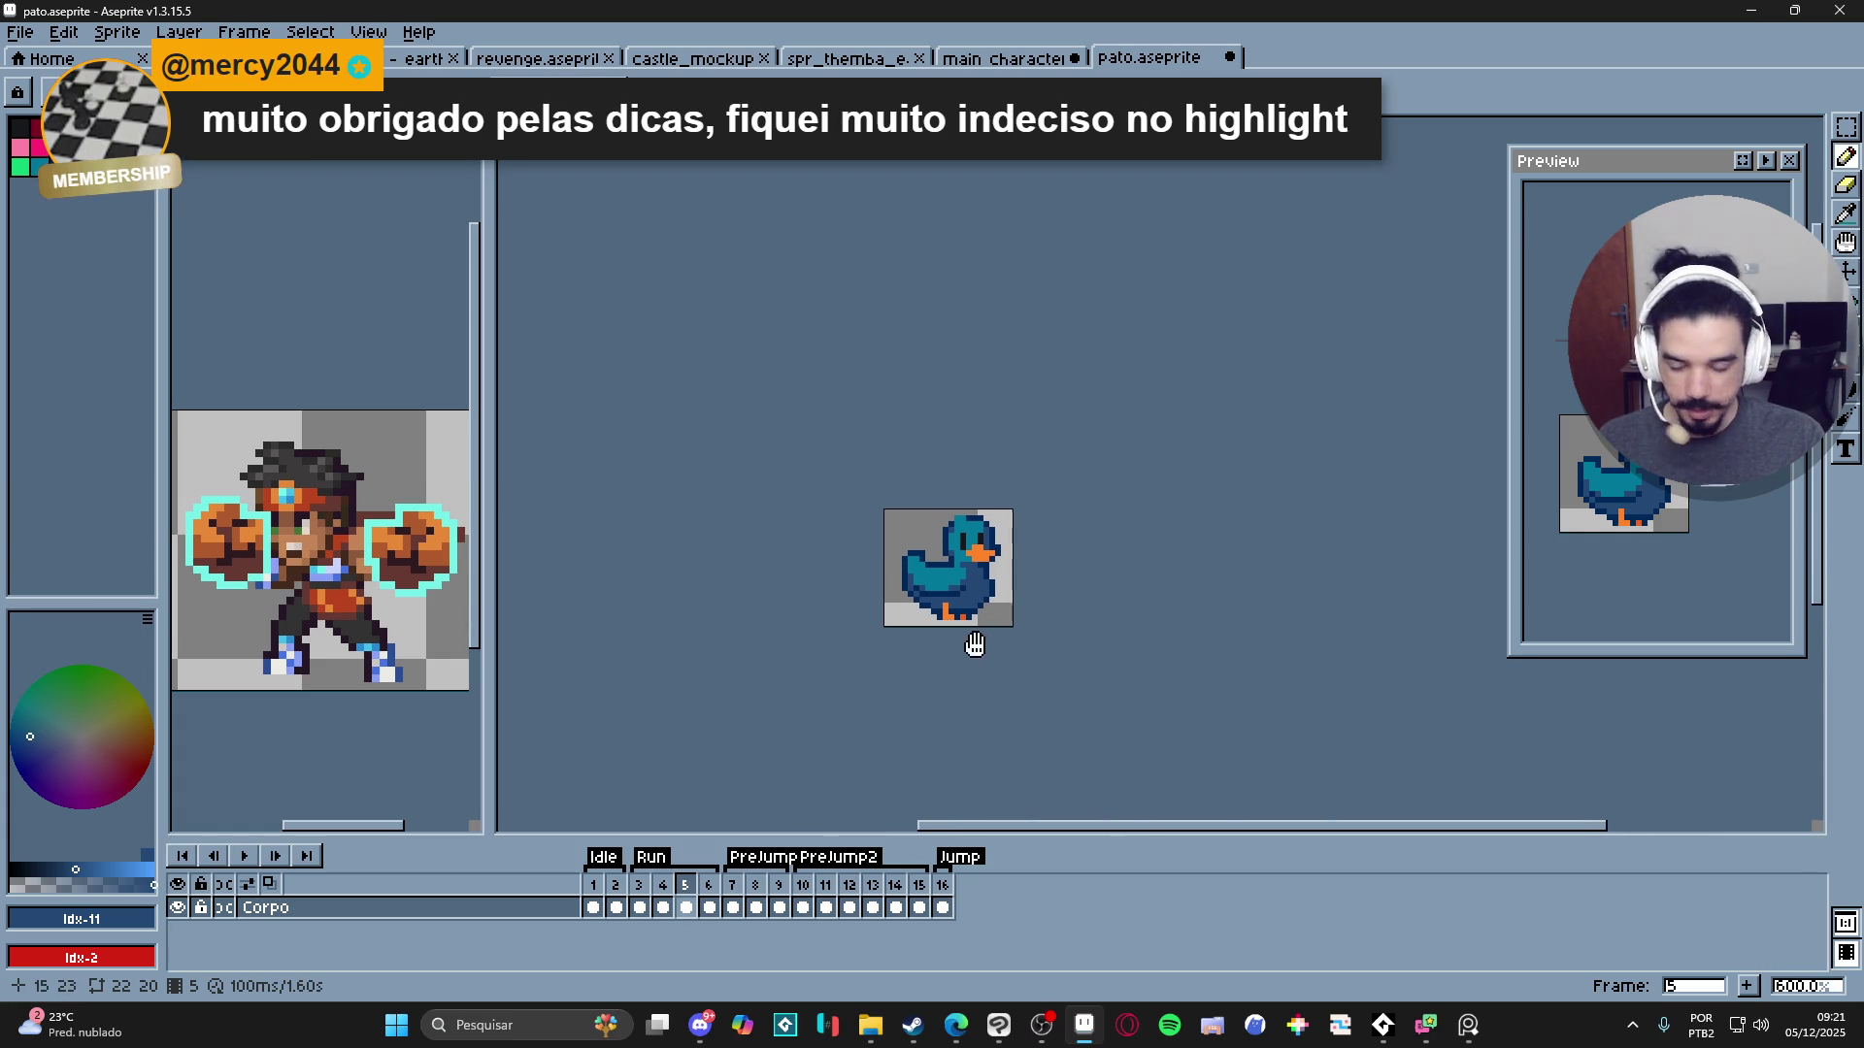
{"action": "scroll", "coordinate": [958, 639], "scroll_direction": "up", "scroll_amount": 4}
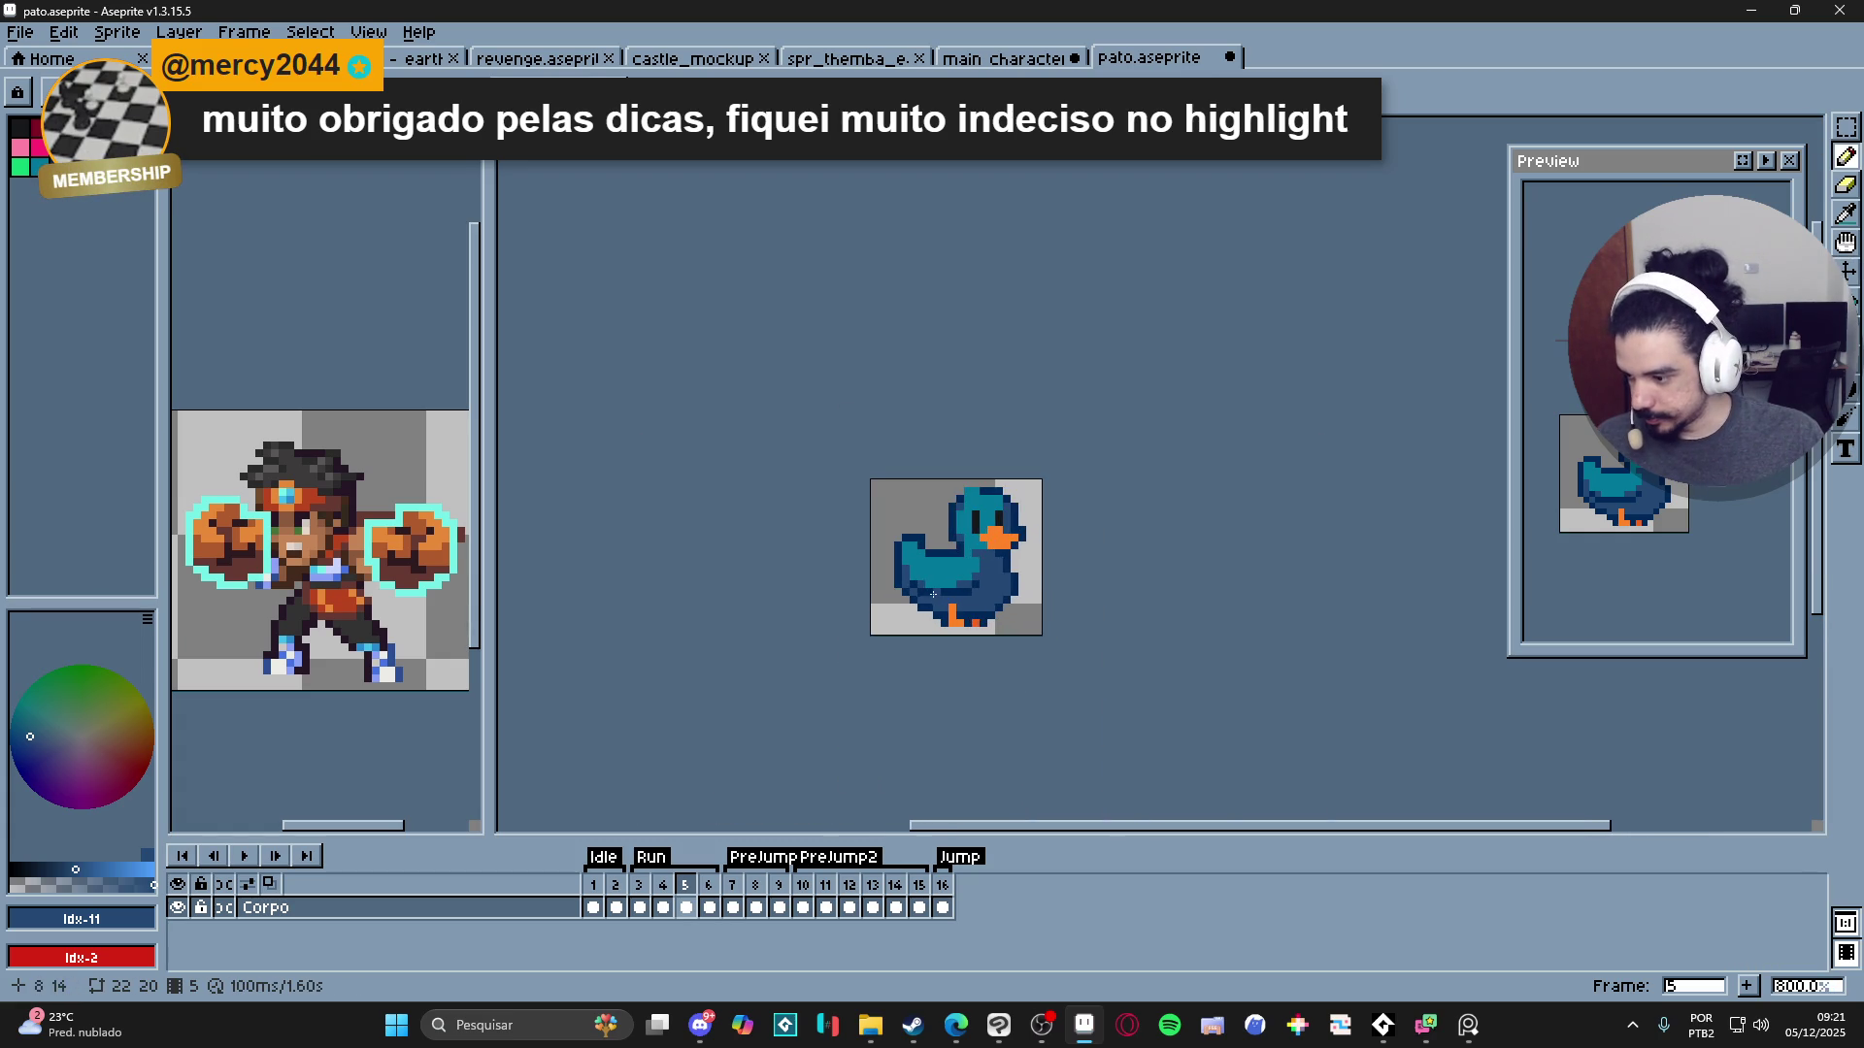
{"action": "scroll", "coordinate": [1018, 637], "scroll_direction": "down", "scroll_amount": 1}
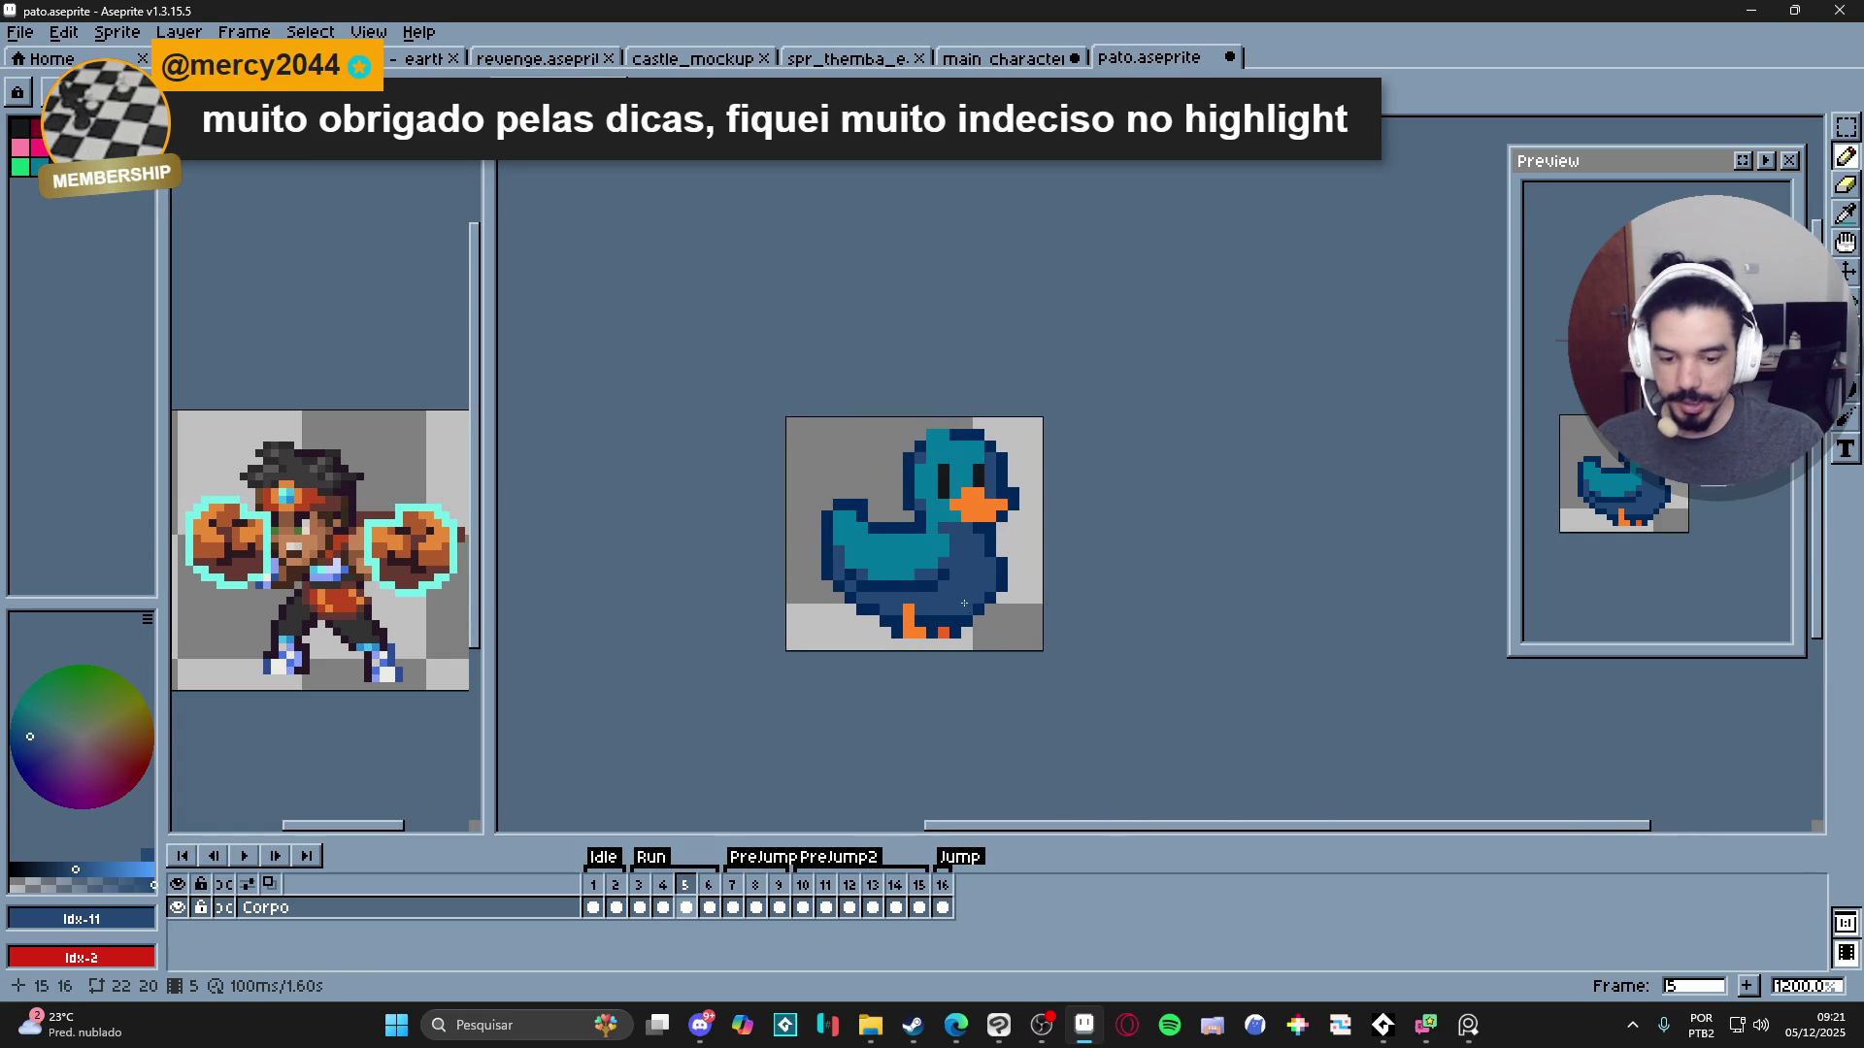
{"action": "scroll", "coordinate": [967, 550], "scroll_direction": "down", "scroll_amount": 2}
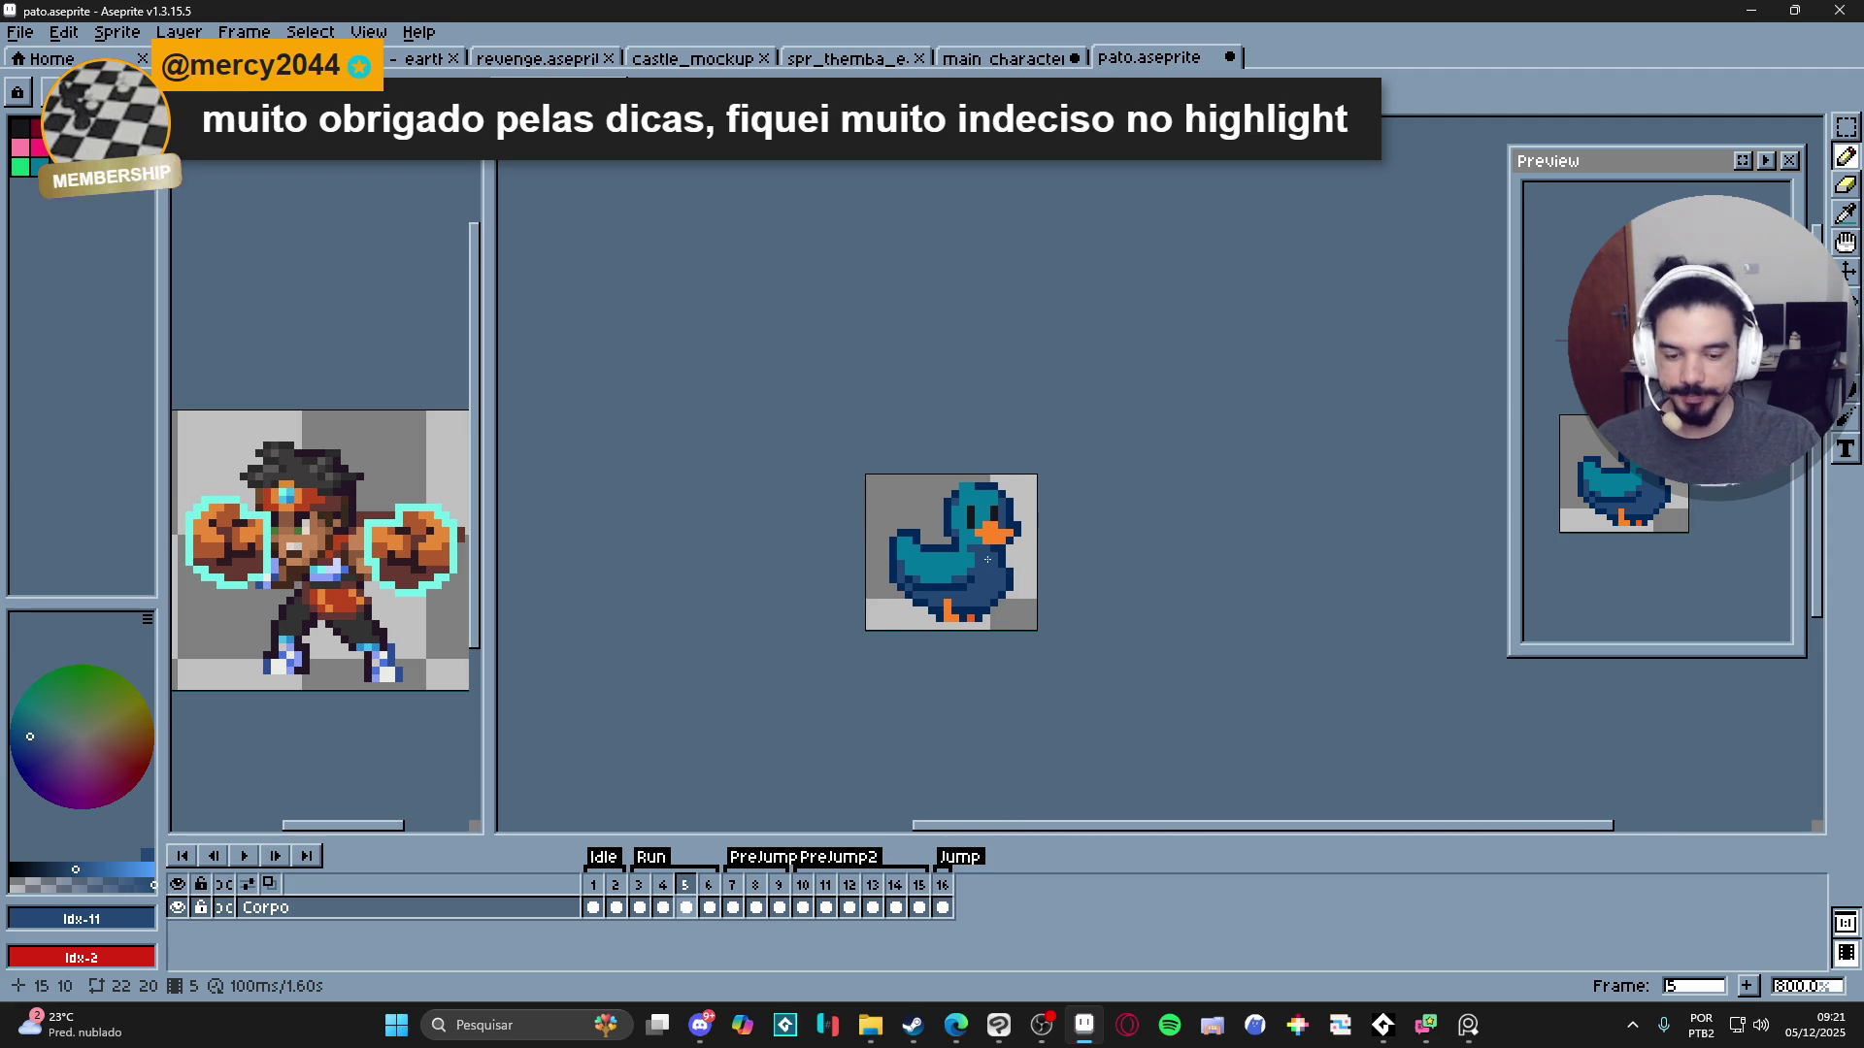
{"action": "scroll", "coordinate": [1023, 603], "scroll_direction": "up", "scroll_amount": 1}
{"action": "scroll", "coordinate": [1012, 620], "scroll_direction": "down", "scroll_amount": 1}
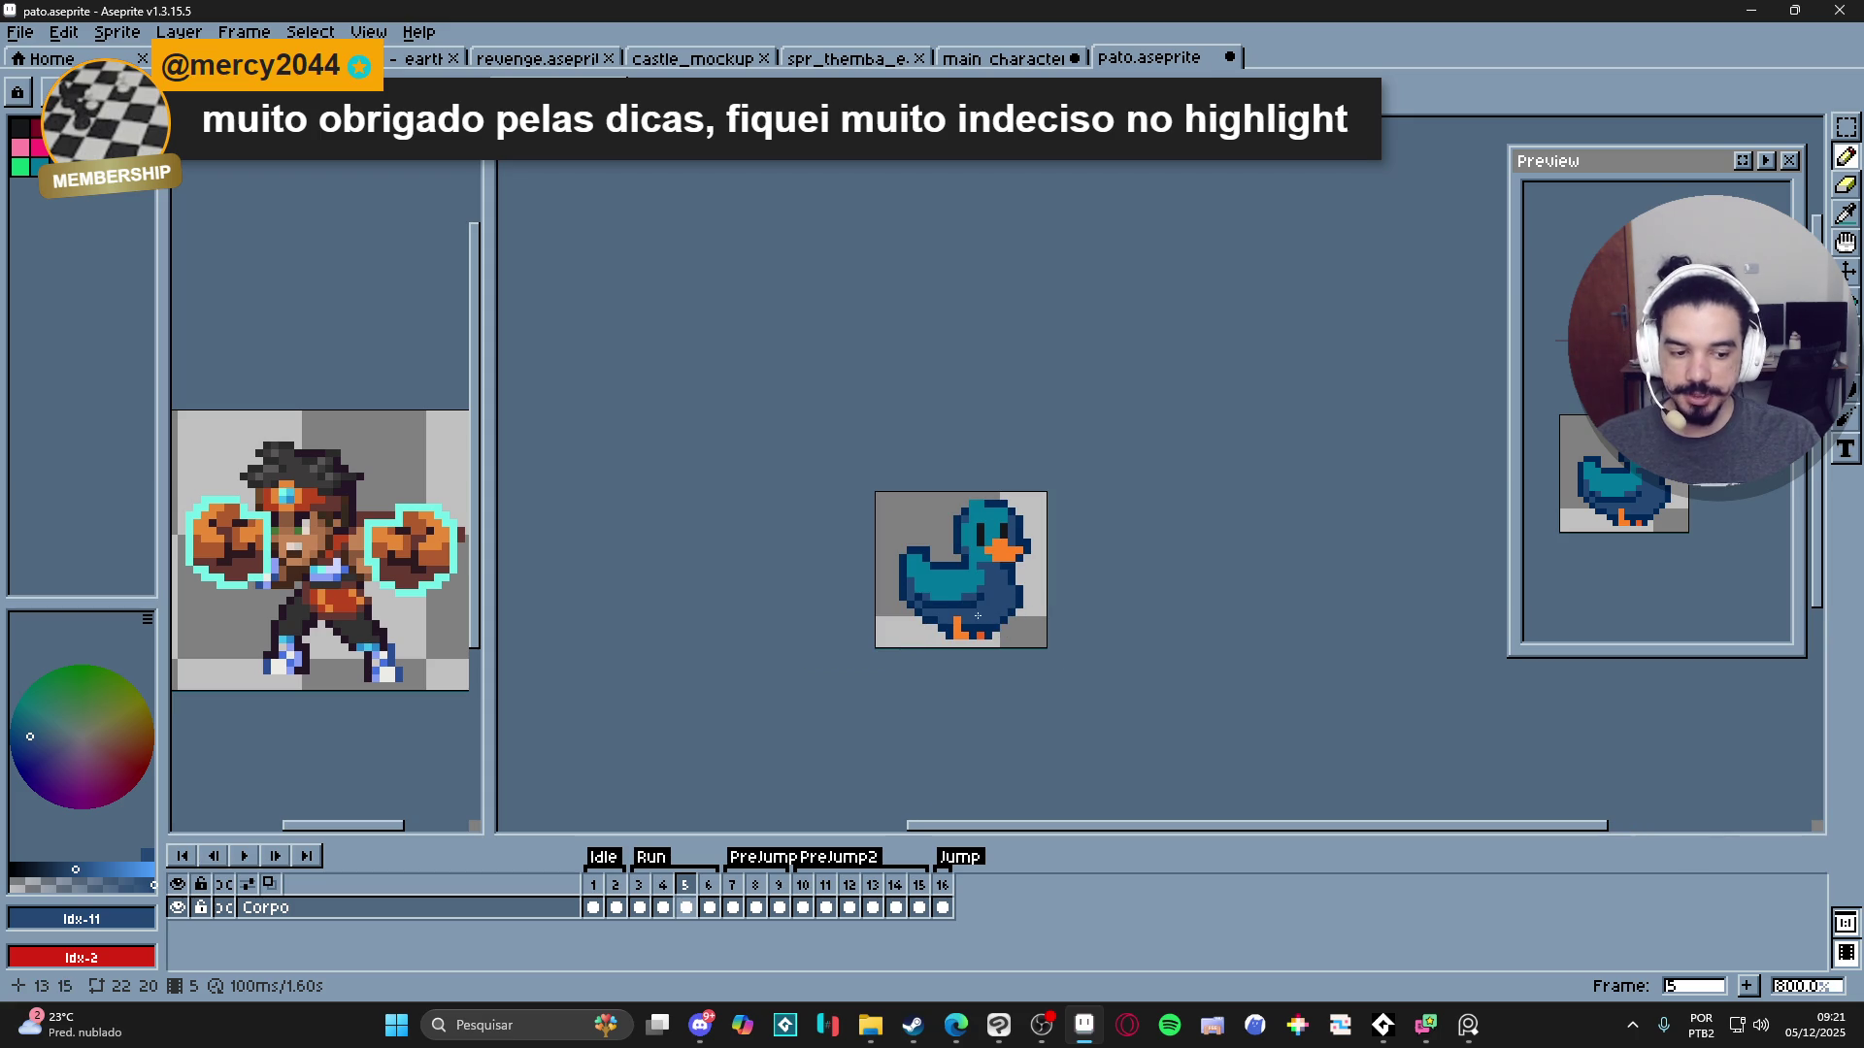
{"action": "scroll", "coordinate": [1014, 587], "scroll_direction": "up", "scroll_amount": 5}
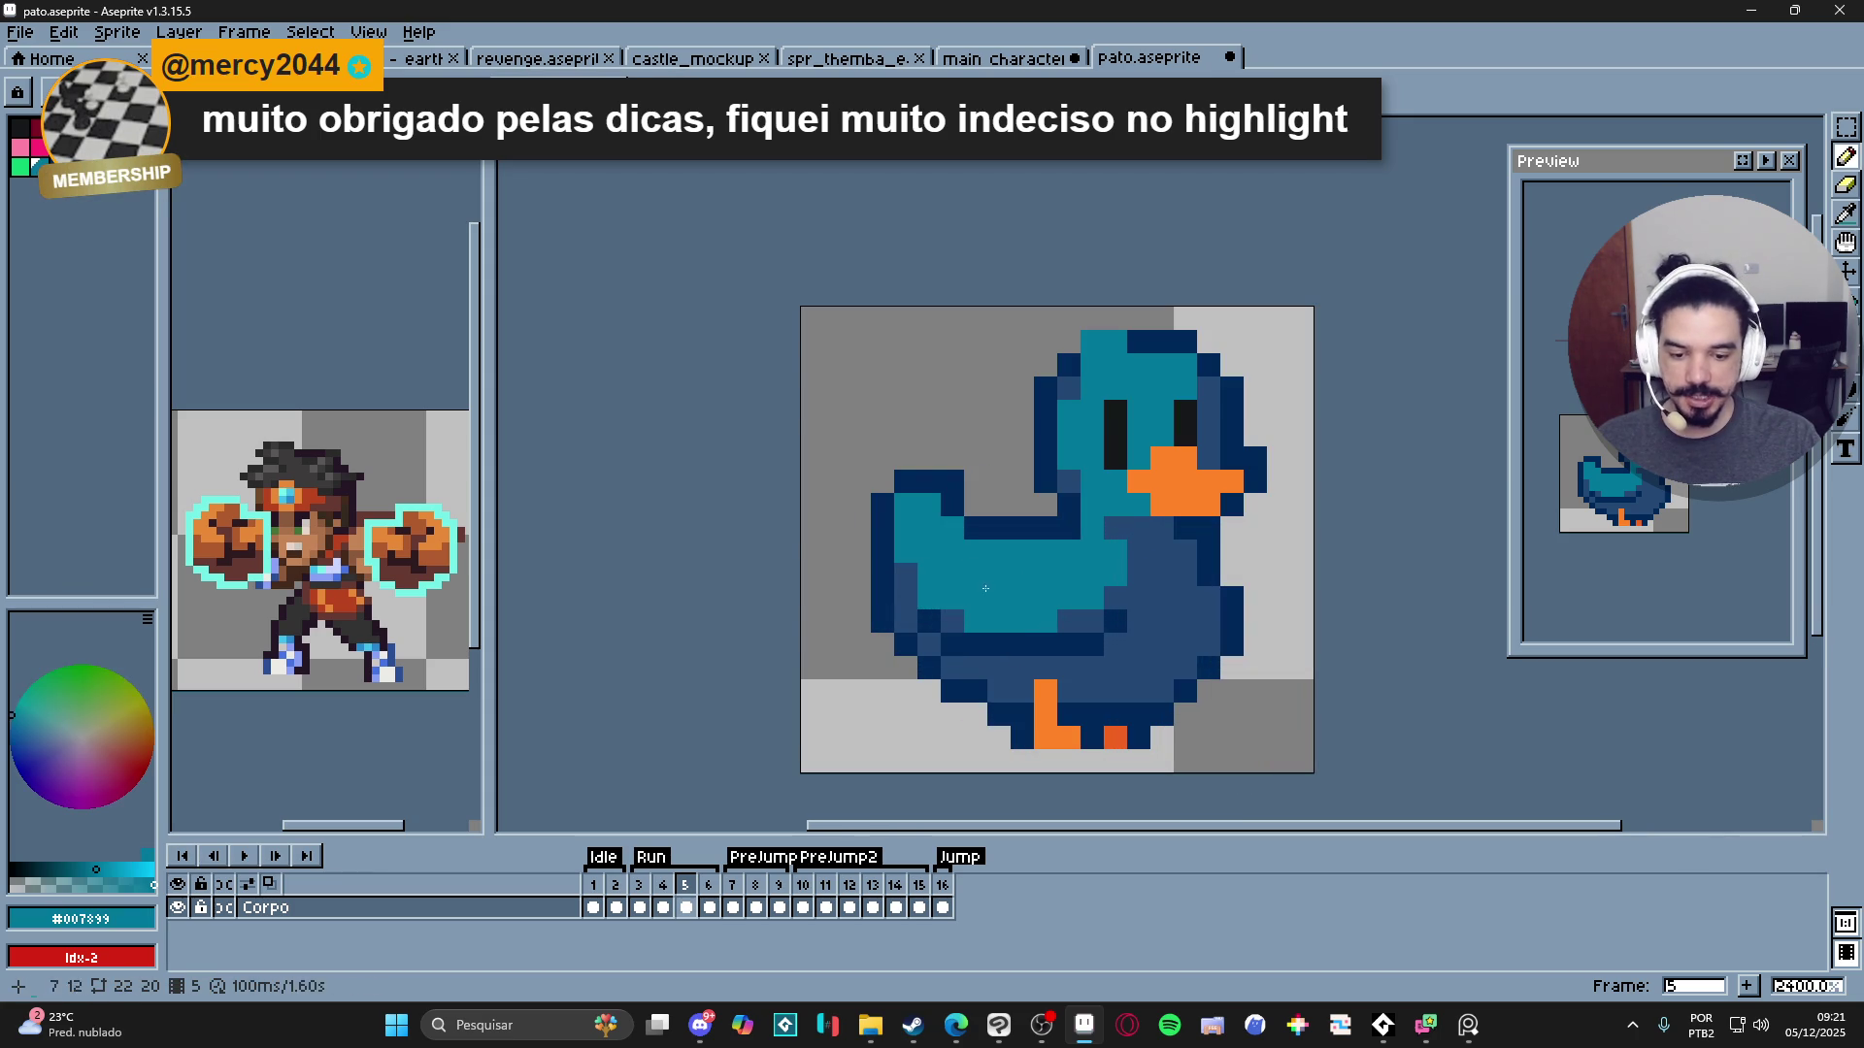
{"action": "left_click", "coordinate": [129, 870]}
{"action": "left_click", "coordinate": [976, 621]}
{"action": "mouse_move", "coordinate": [987, 614]}
{"action": "left_mouse_down"}
{"action": "mouse_move", "coordinate": [919, 608]}
{"action": "mouse_move", "coordinate": [935, 552]}
{"action": "mouse_move", "coordinate": [958, 550]}
{"action": "left_mouse_up"}
{"action": "scroll", "coordinate": [1012, 612], "scroll_direction": "down", "scroll_amount": 3}
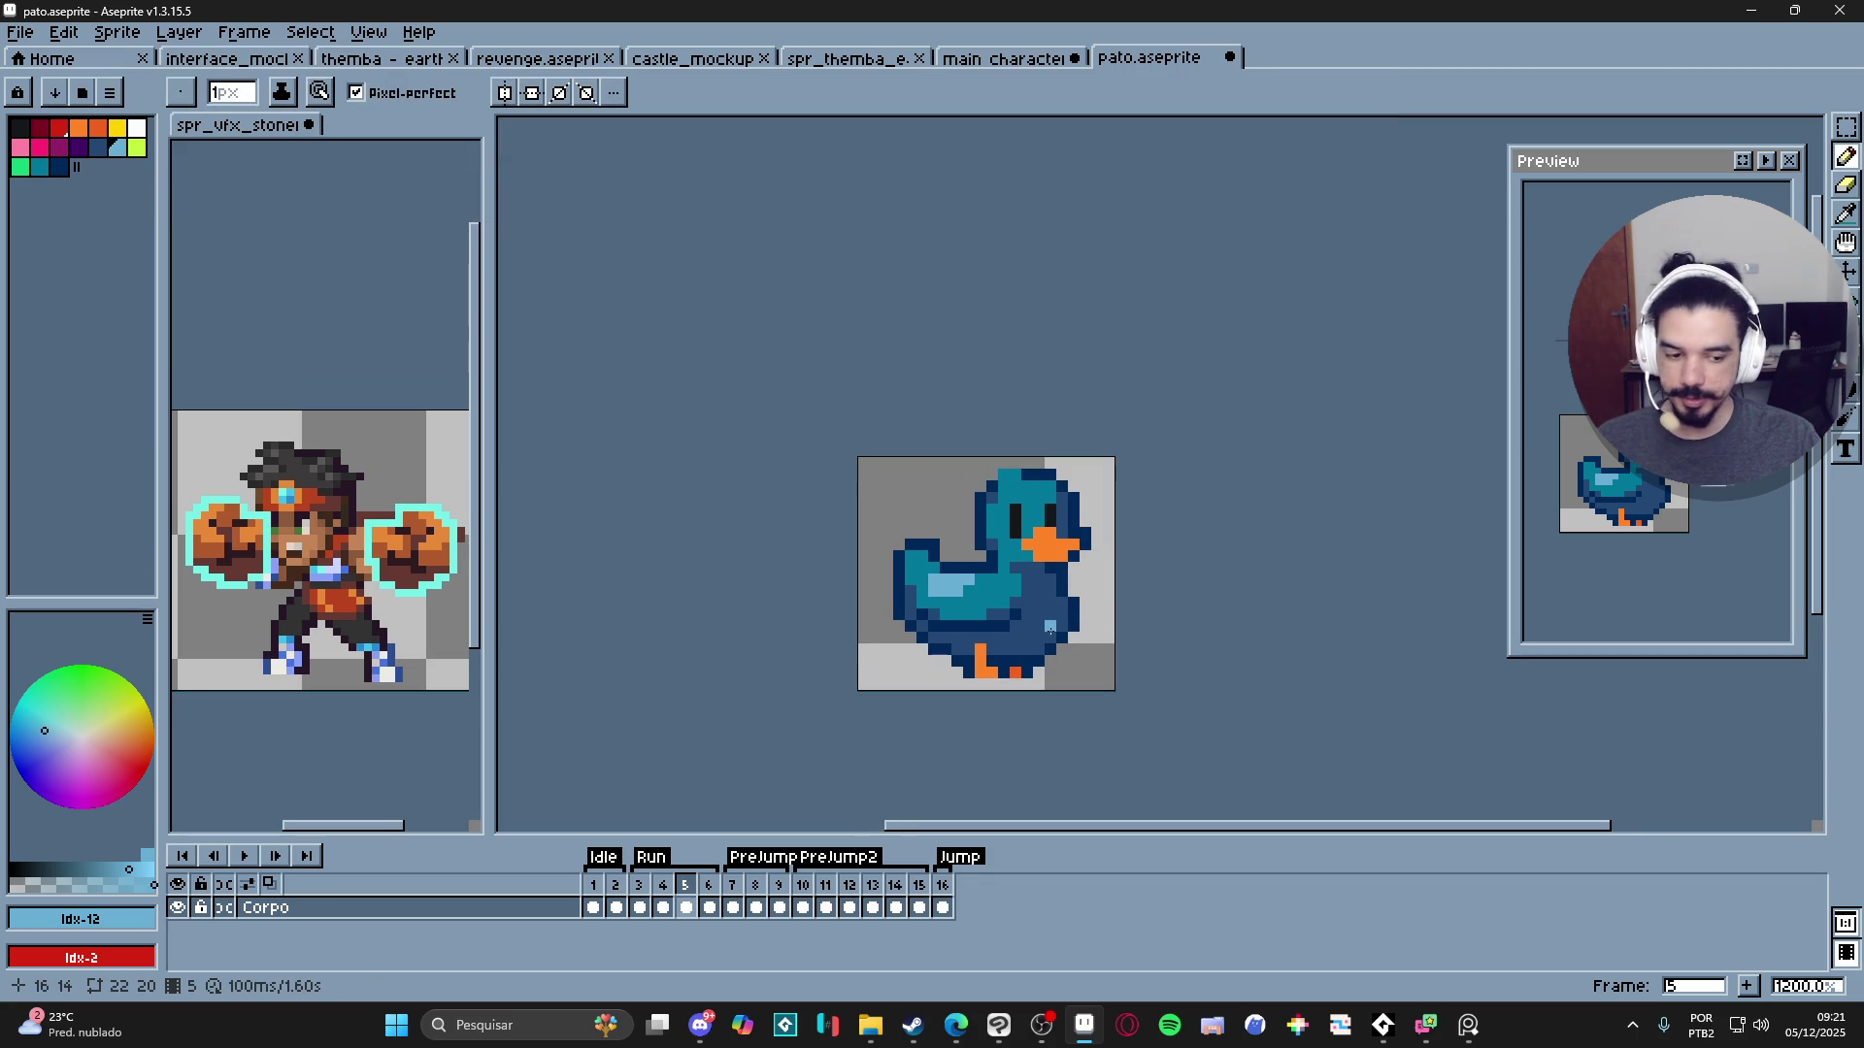
{"action": "key", "text": "ctrl+z"}
{"action": "key", "text": "ctrl+z"}
{"action": "key", "text": "ctrl+z"}
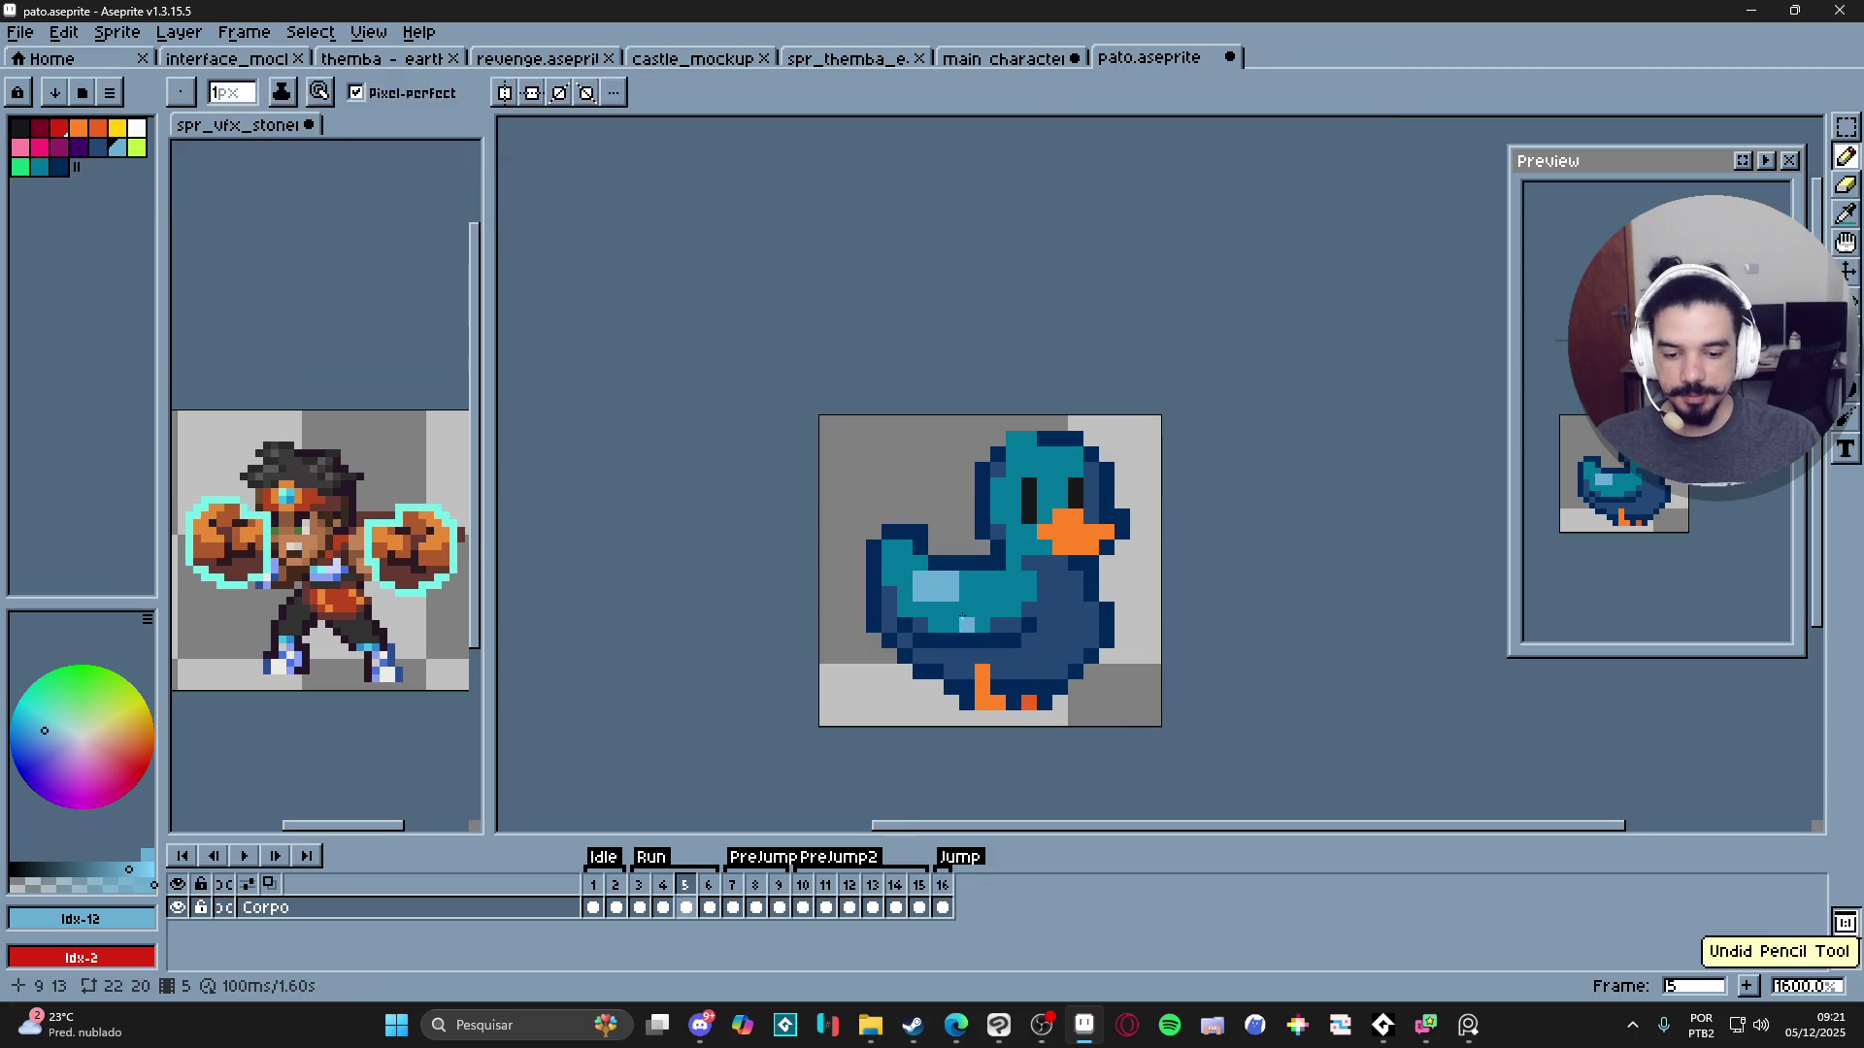
{"action": "scroll", "coordinate": [970, 602], "scroll_direction": "up", "scroll_amount": 3}
{"action": "mouse_move", "coordinate": [961, 594]}
{"action": "left_mouse_down"}
{"action": "mouse_move", "coordinate": [922, 572]}
{"action": "mouse_move", "coordinate": [975, 574]}
{"action": "left_mouse_up"}
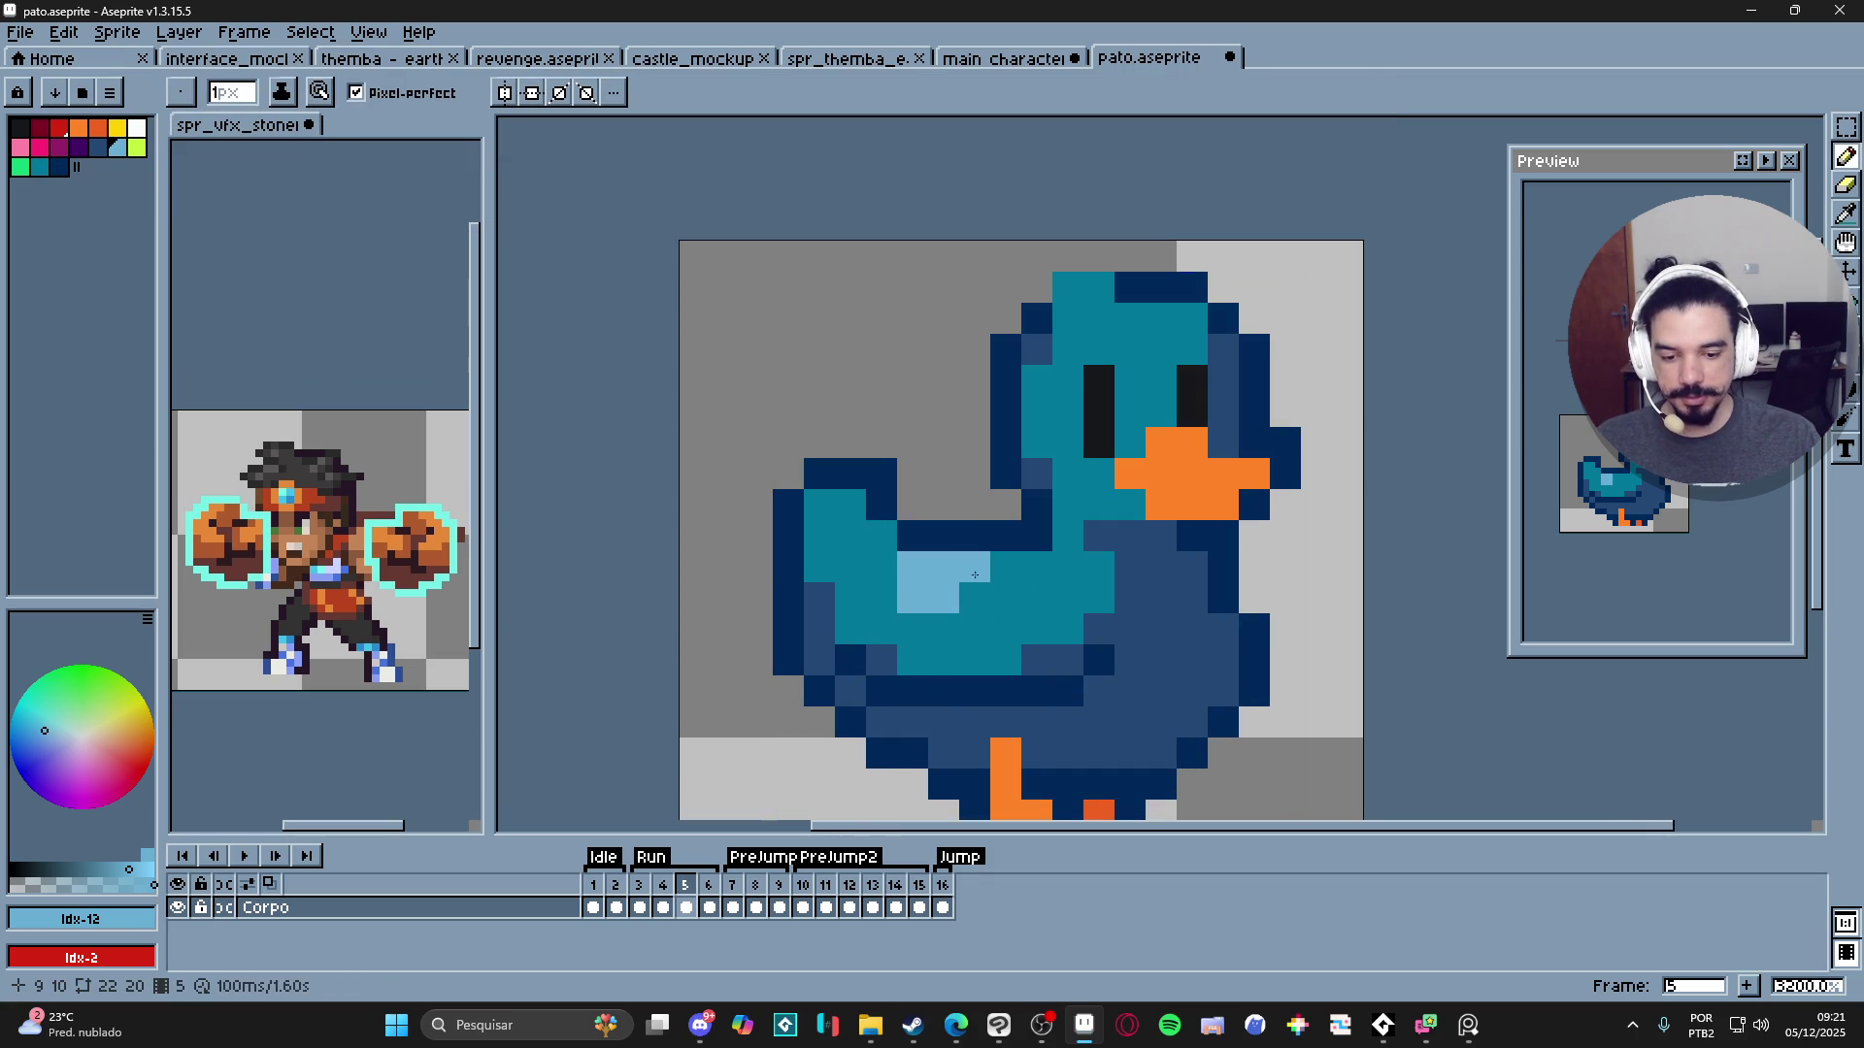
{"action": "scroll", "coordinate": [903, 597], "scroll_direction": "down", "scroll_amount": 3}
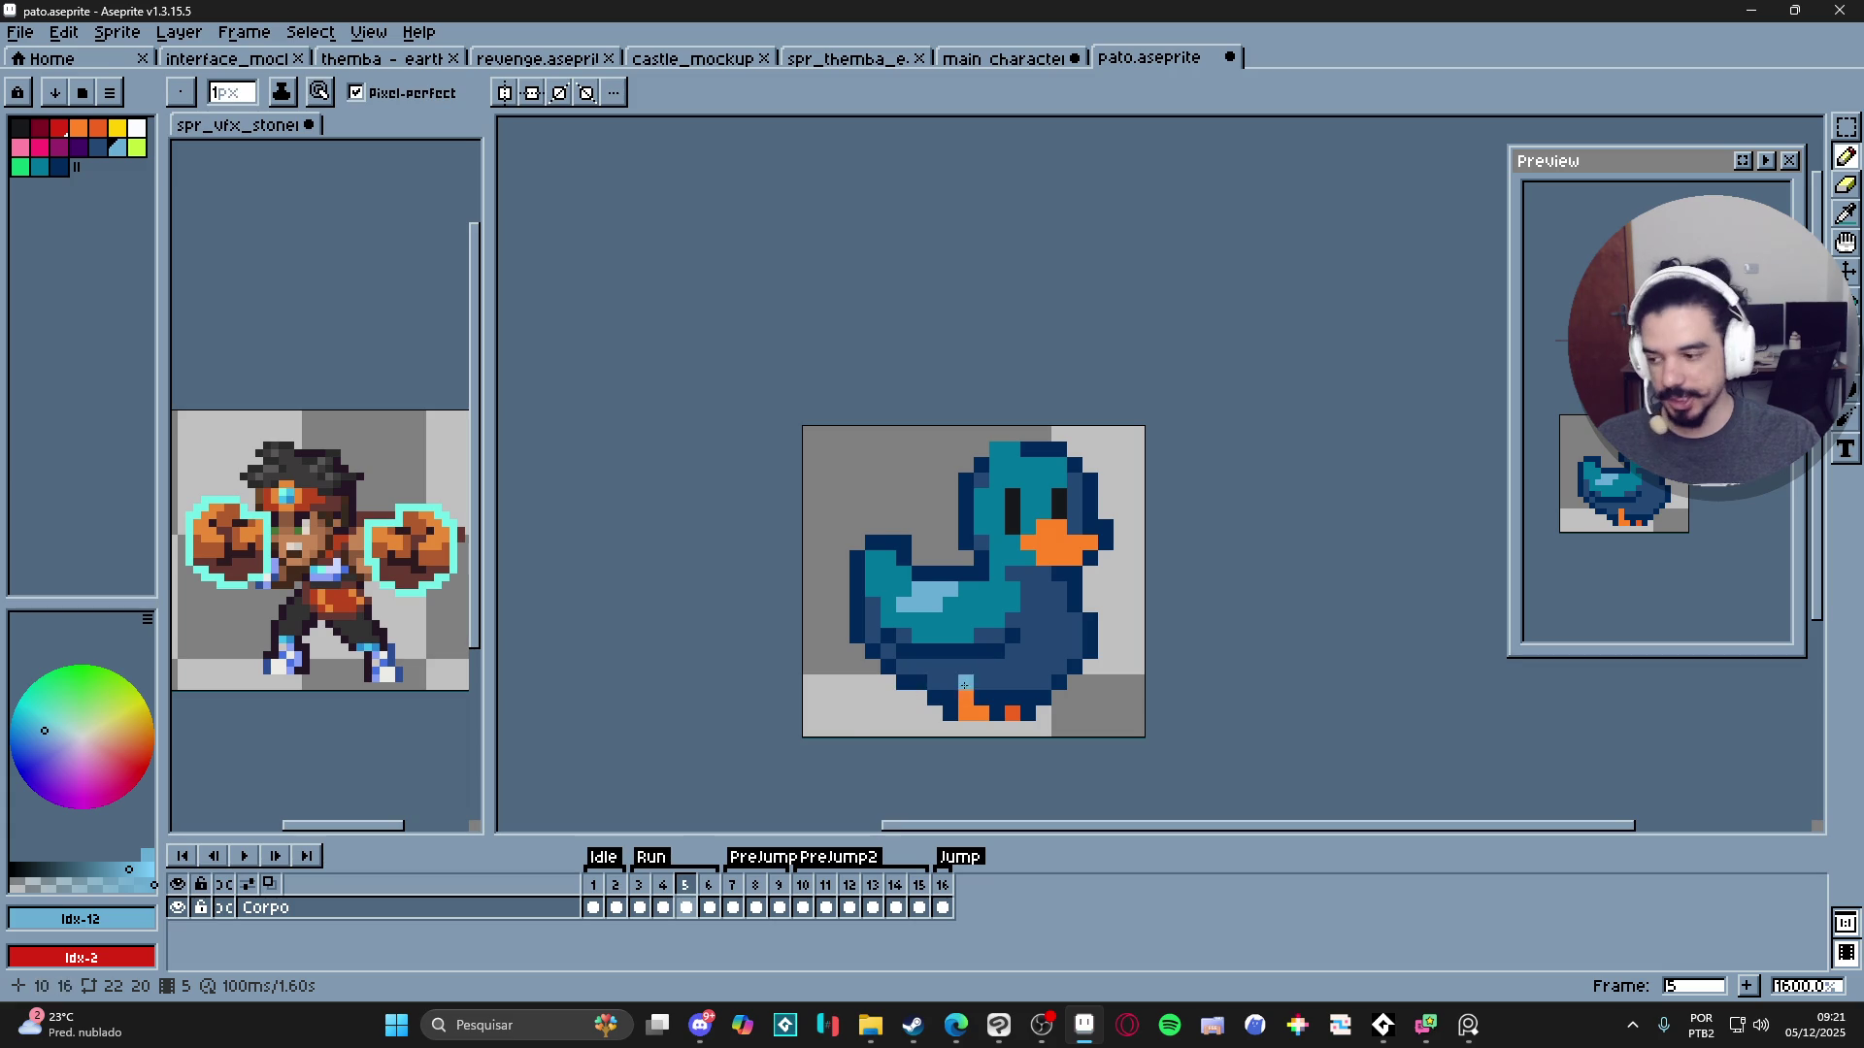
{"action": "scroll", "coordinate": [987, 599], "scroll_direction": "down", "scroll_amount": 3}
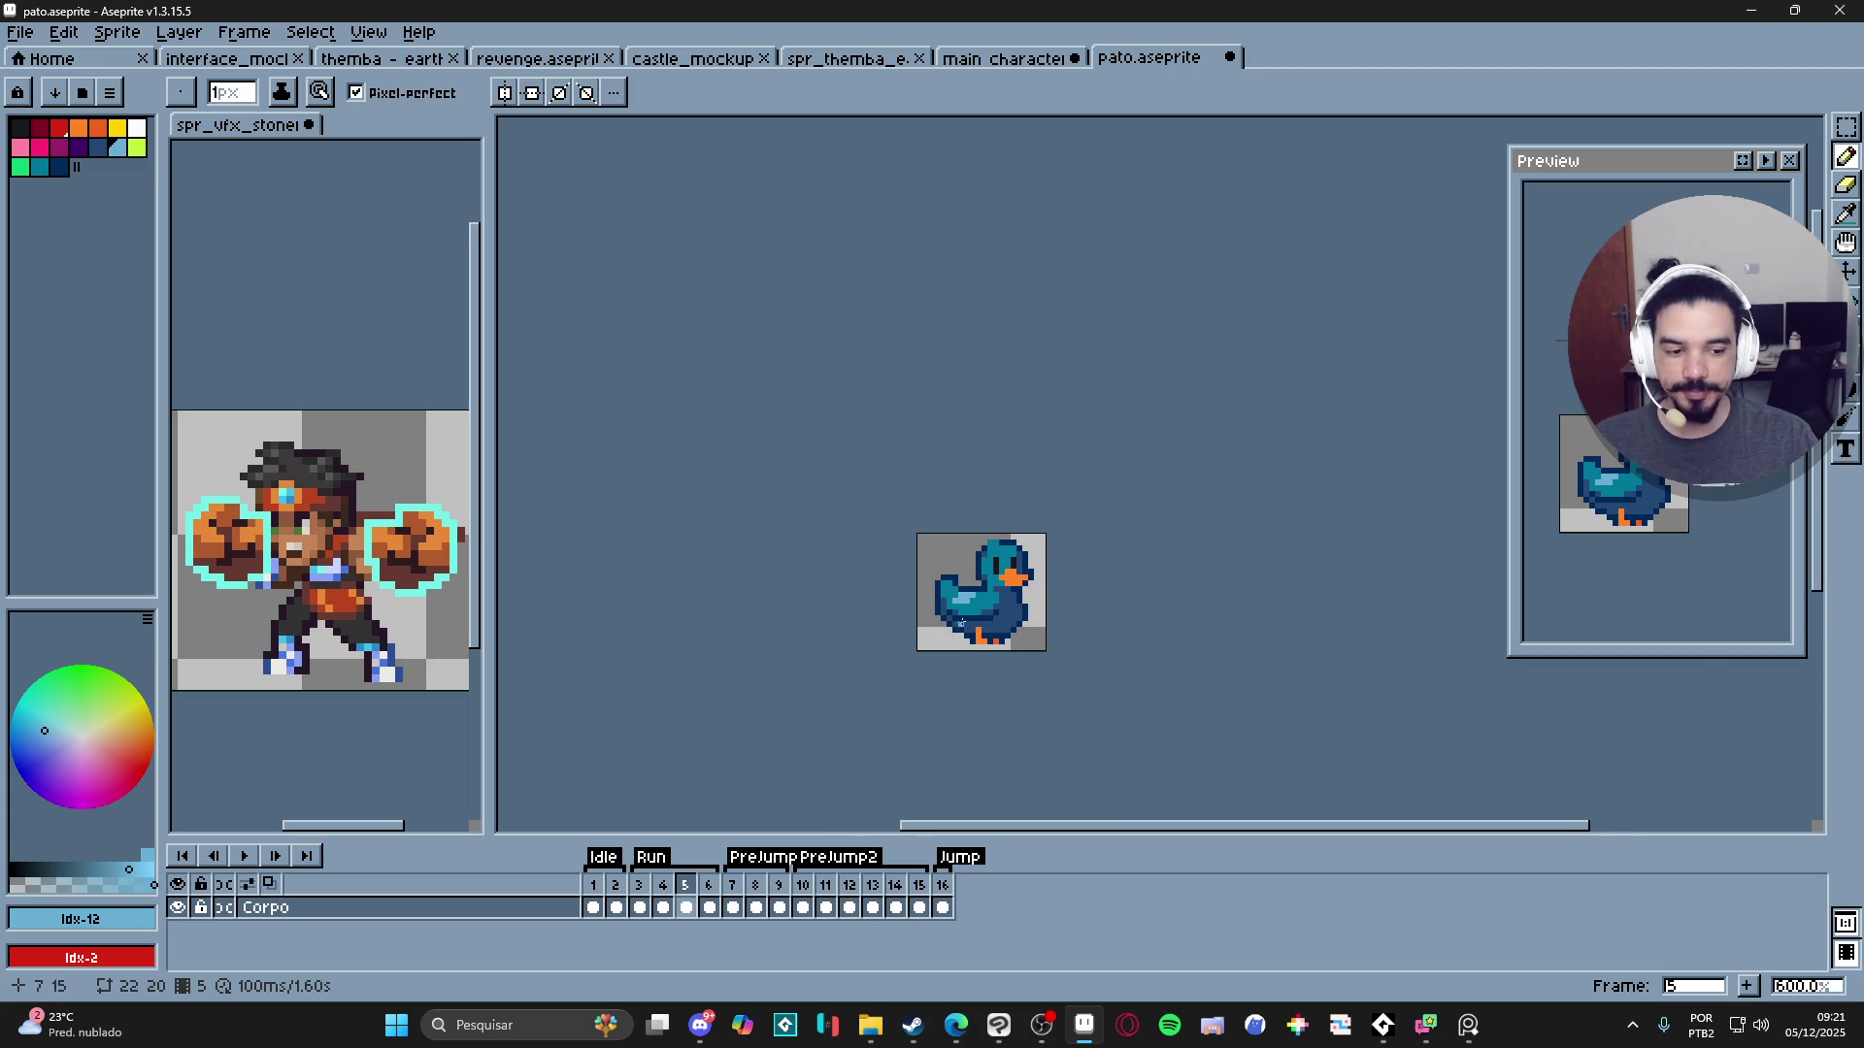
{"action": "scroll", "coordinate": [961, 621], "scroll_direction": "up", "scroll_amount": 4}
{"action": "key", "text": "ctrl+z"}
{"action": "key", "text": "ctrl+z"}
{"action": "key", "text": "ctrl+z"}
{"action": "scroll", "coordinate": [1068, 652], "scroll_direction": "down", "scroll_amount": 1}
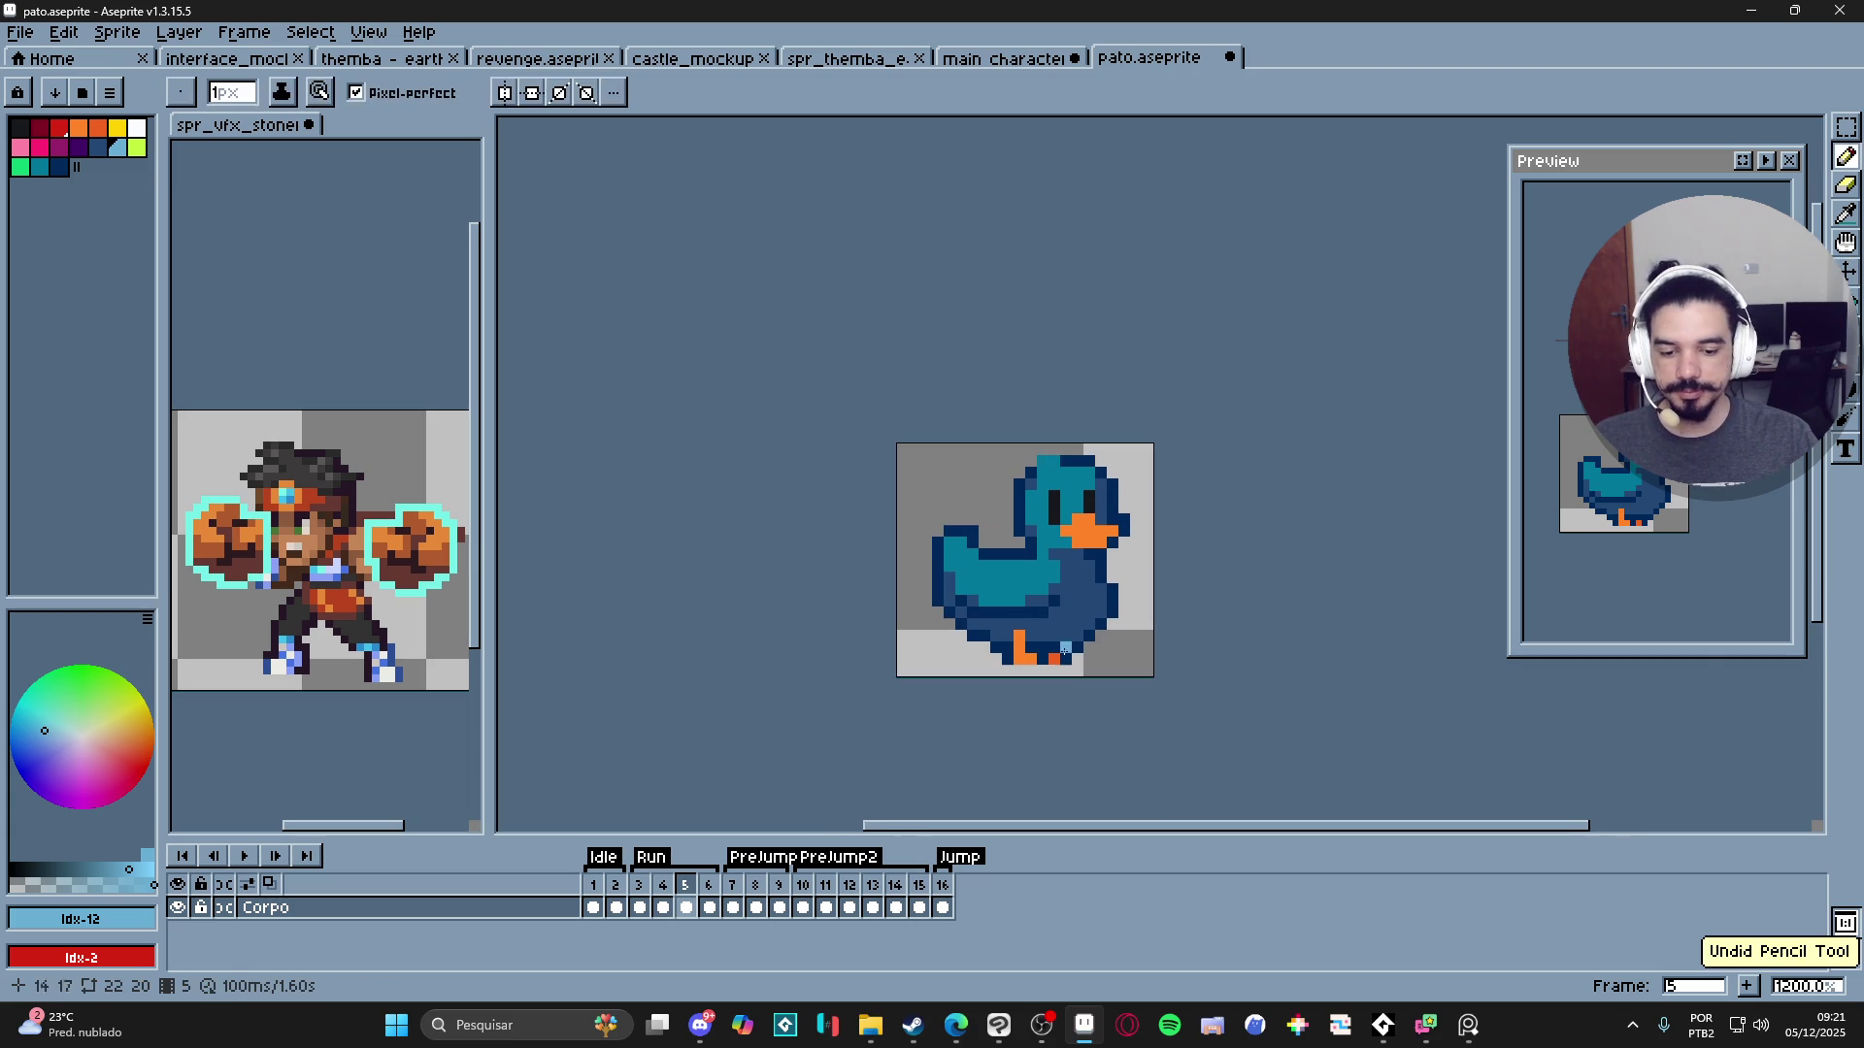
- Zoom in and out to inspect the duck, then close pato.aseprite
{"action": "scroll", "coordinate": [1091, 602], "scroll_direction": "down", "scroll_amount": 2}
{"action": "scroll", "coordinate": [1057, 599], "scroll_direction": "up", "scroll_amount": 5}
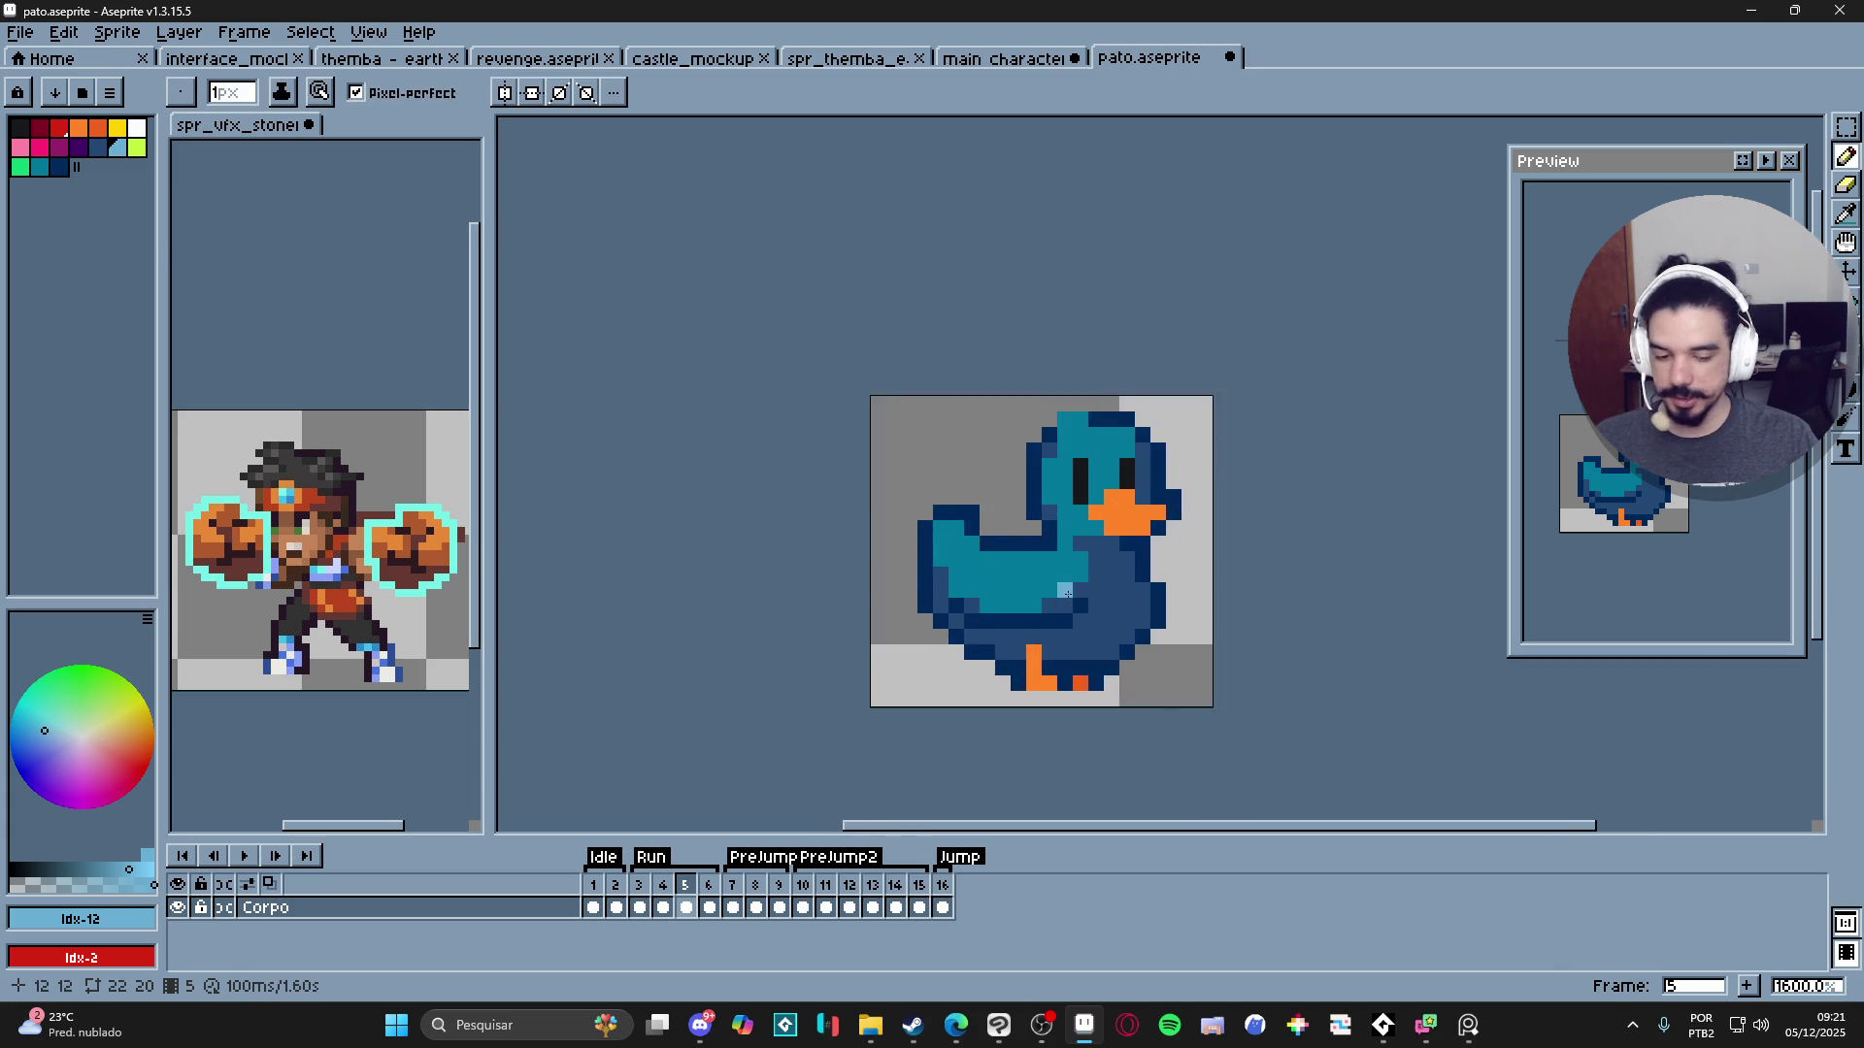
{"action": "scroll", "coordinate": [1057, 599], "scroll_direction": "down", "scroll_amount": 2}
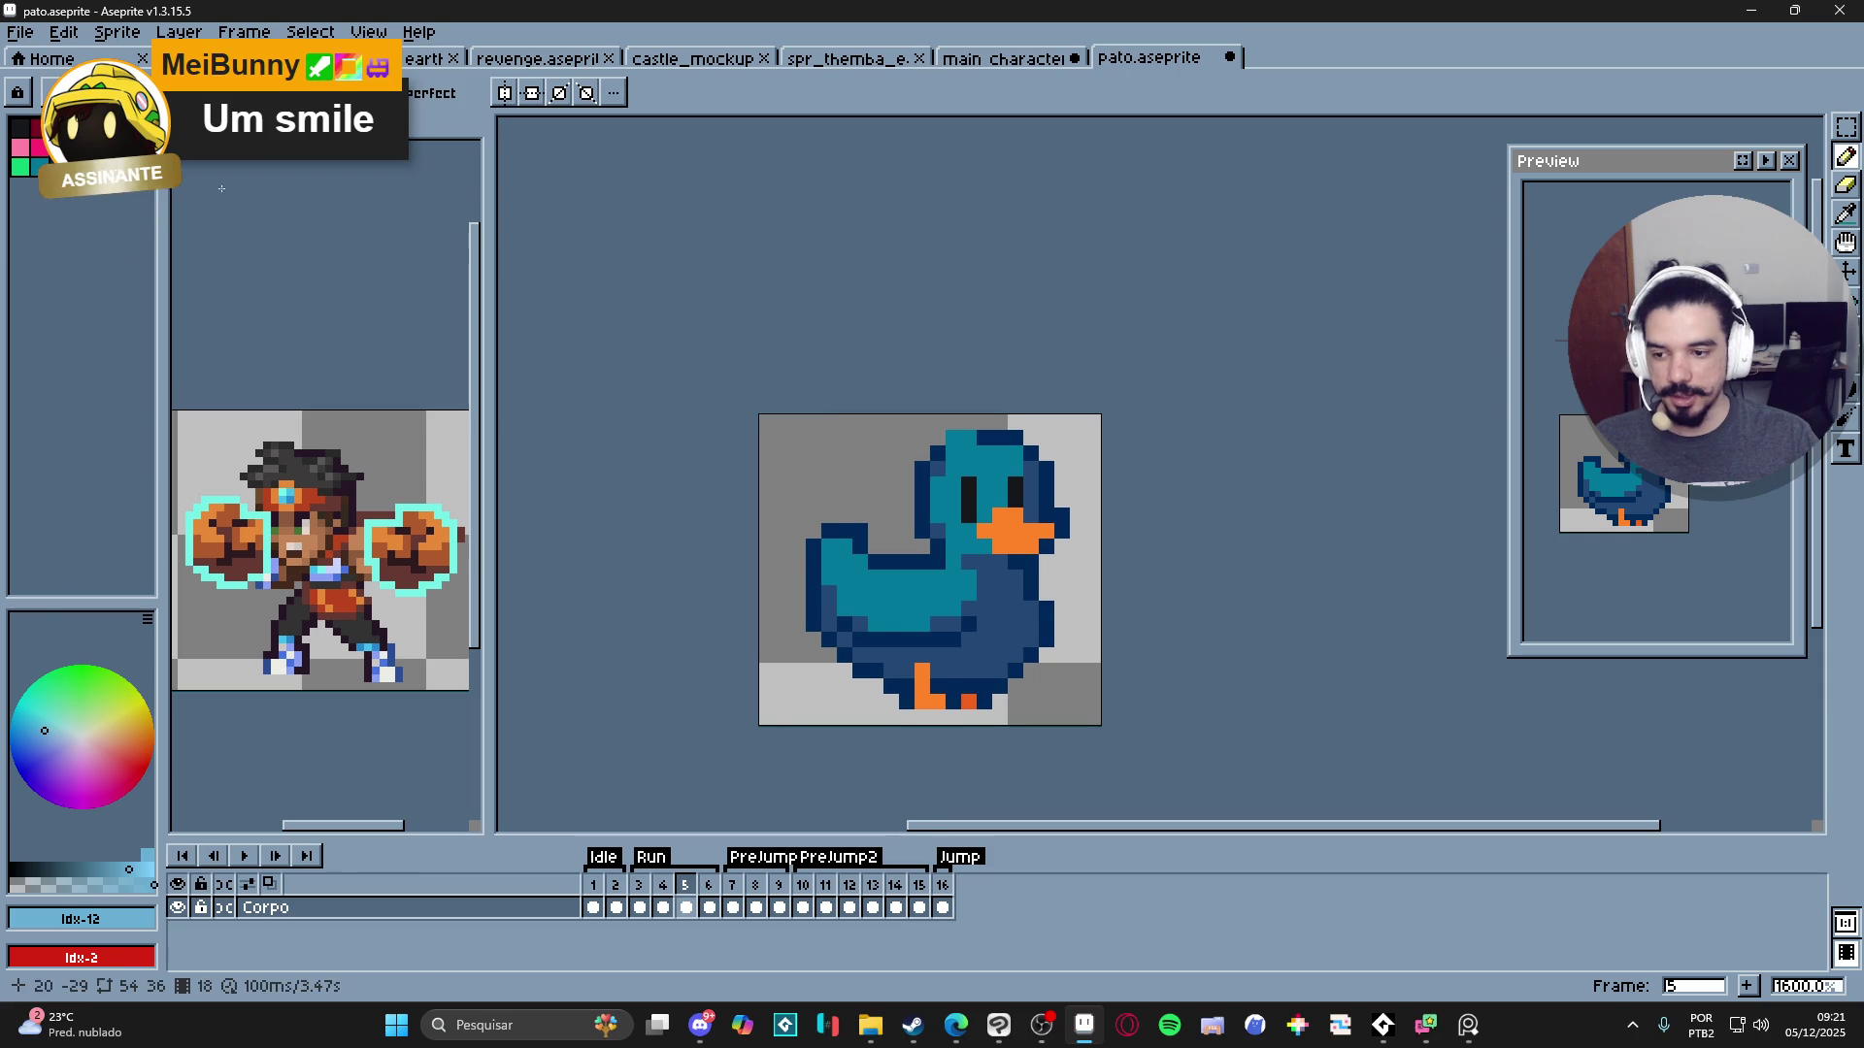
{"action": "scroll", "coordinate": [837, 496], "scroll_direction": "down", "scroll_amount": 1}
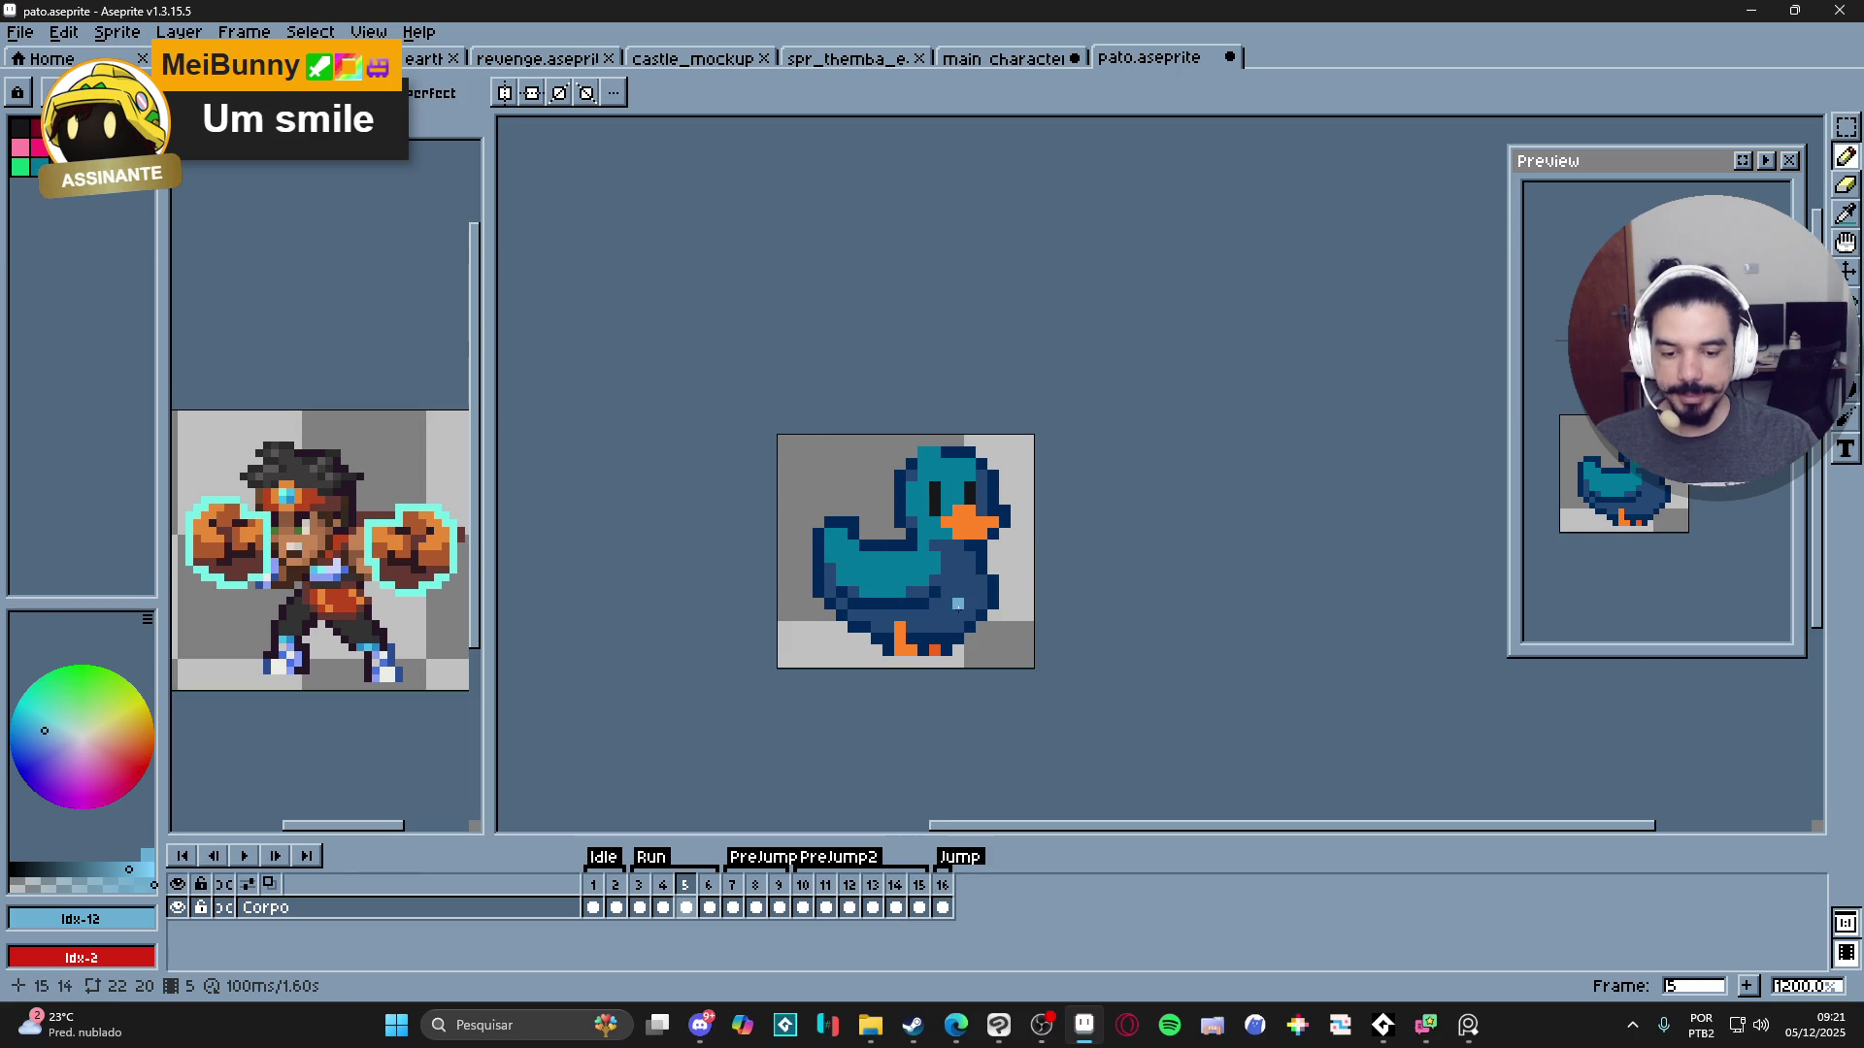
{"action": "scroll", "coordinate": [954, 603], "scroll_direction": "down", "scroll_amount": 1}
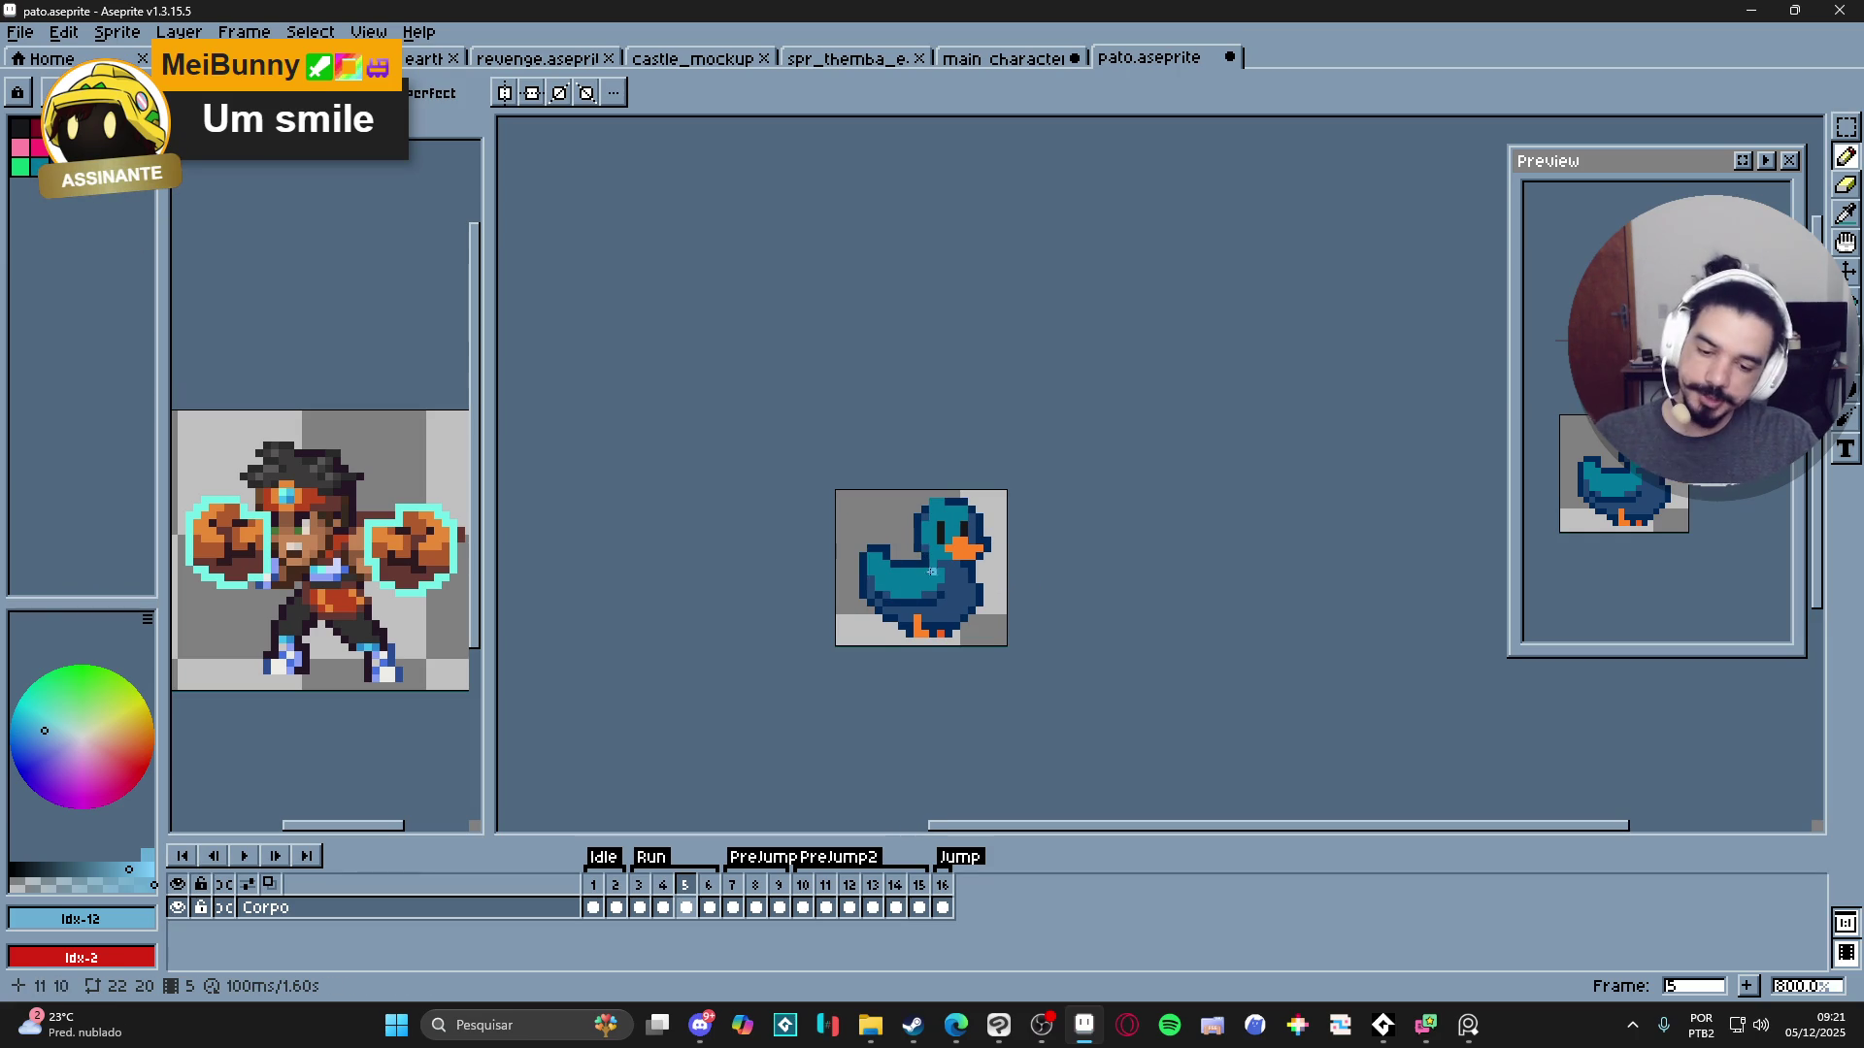
{"action": "scroll", "coordinate": [973, 573], "scroll_direction": "up", "scroll_amount": 2}
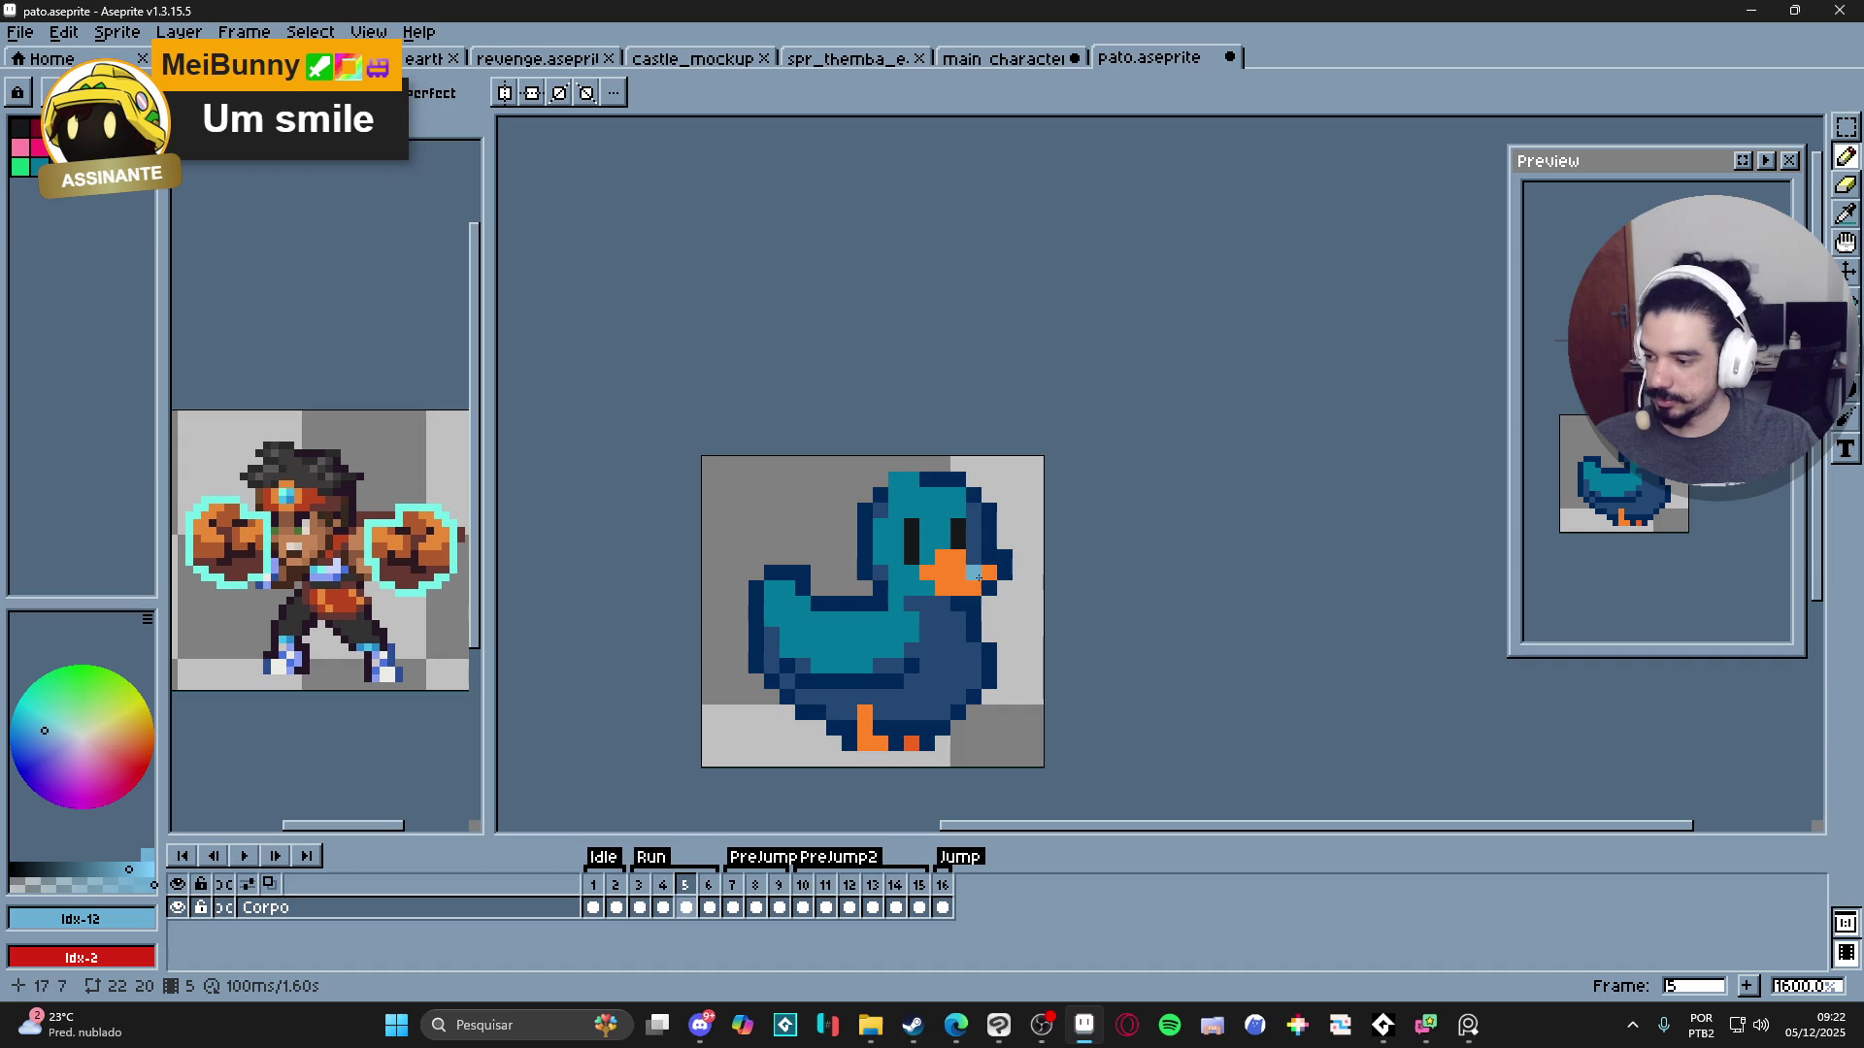
{"action": "scroll", "coordinate": [1026, 552], "scroll_direction": "down", "scroll_amount": 1}
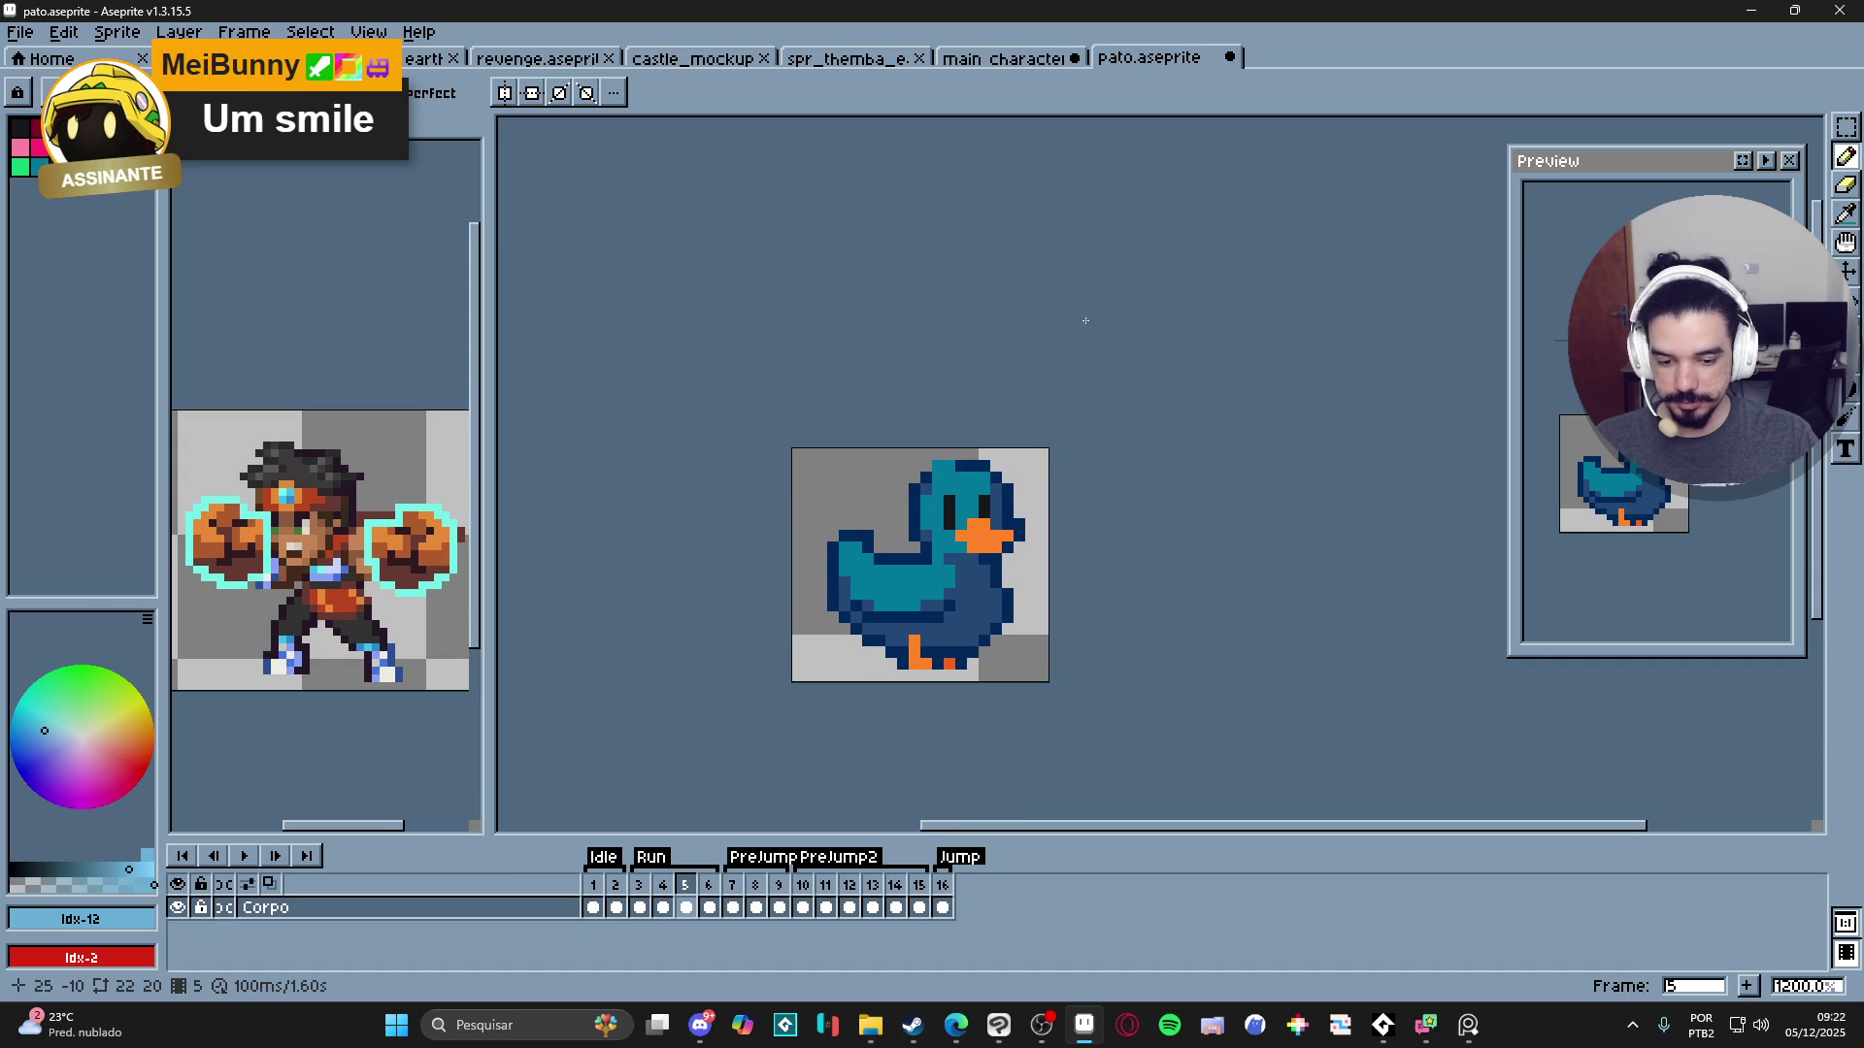
{"action": "left_click", "coordinate": [1230, 57]}
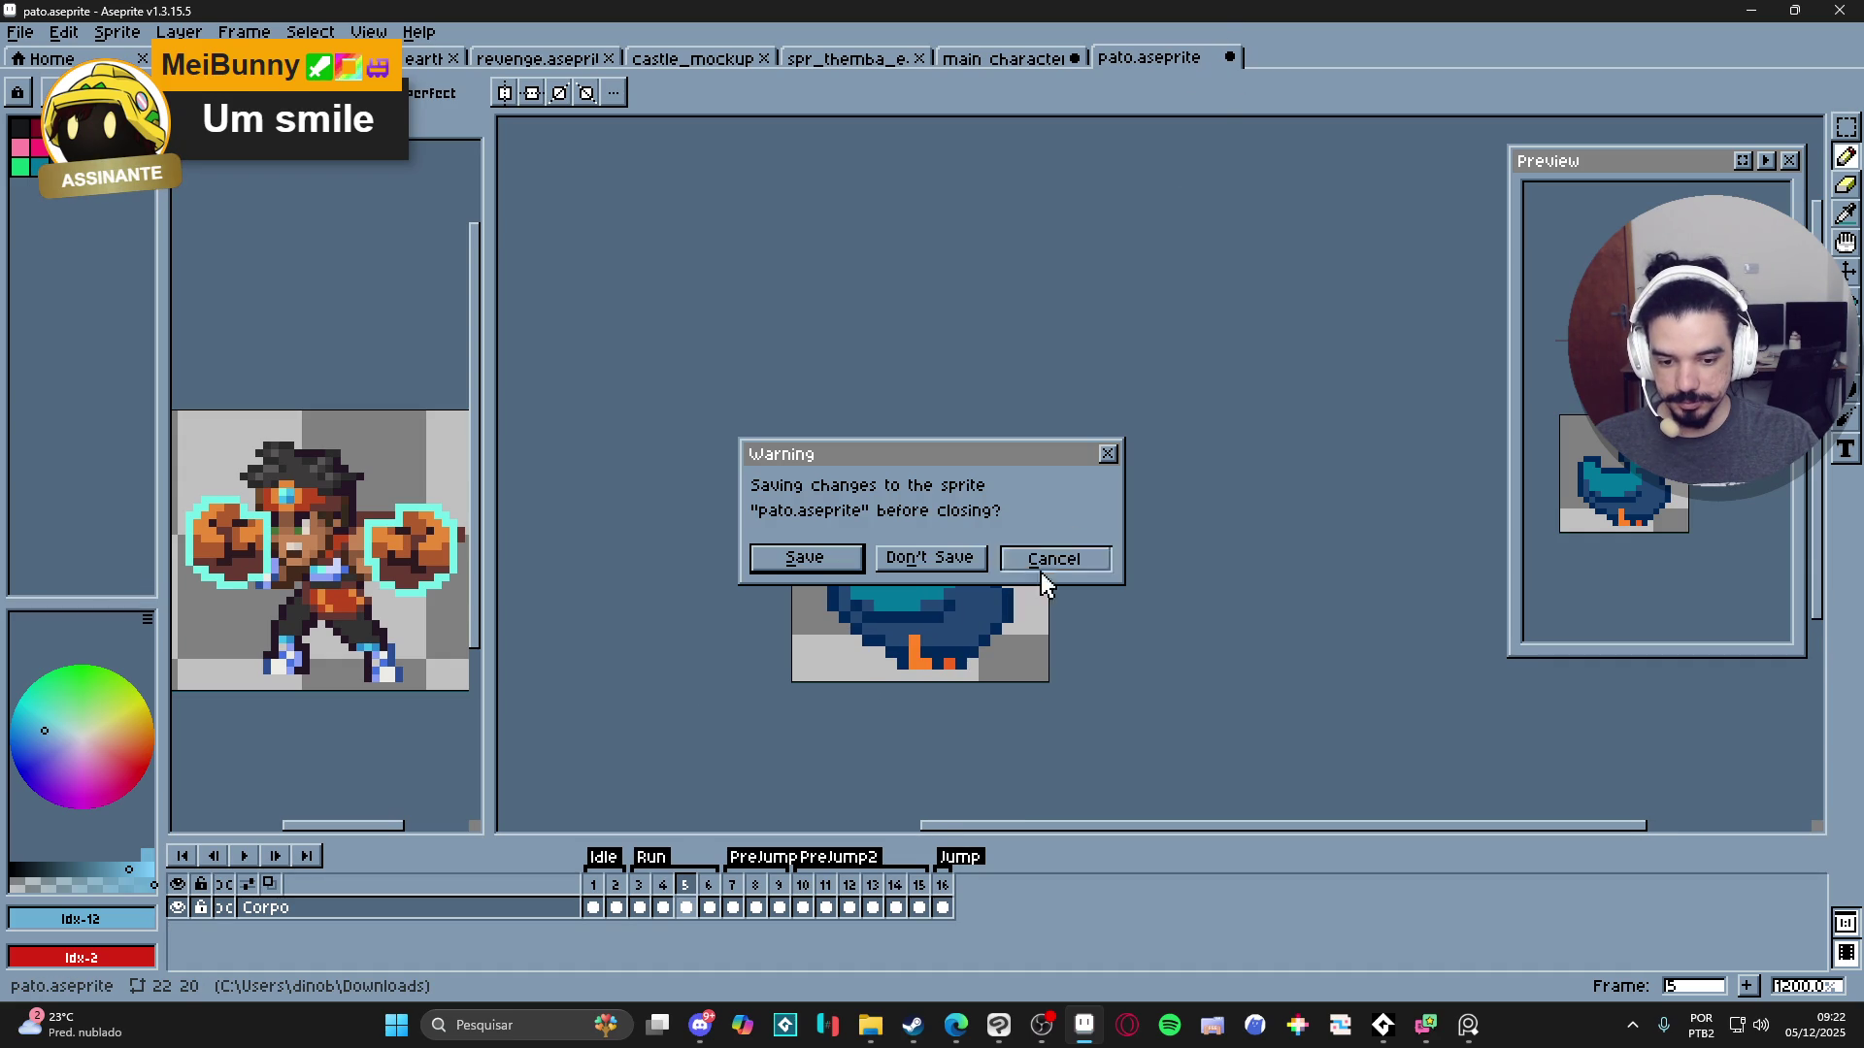
- Discard the duck's unsaved changes and briefly check Discord
{"action": "left_click", "coordinate": [929, 560]}
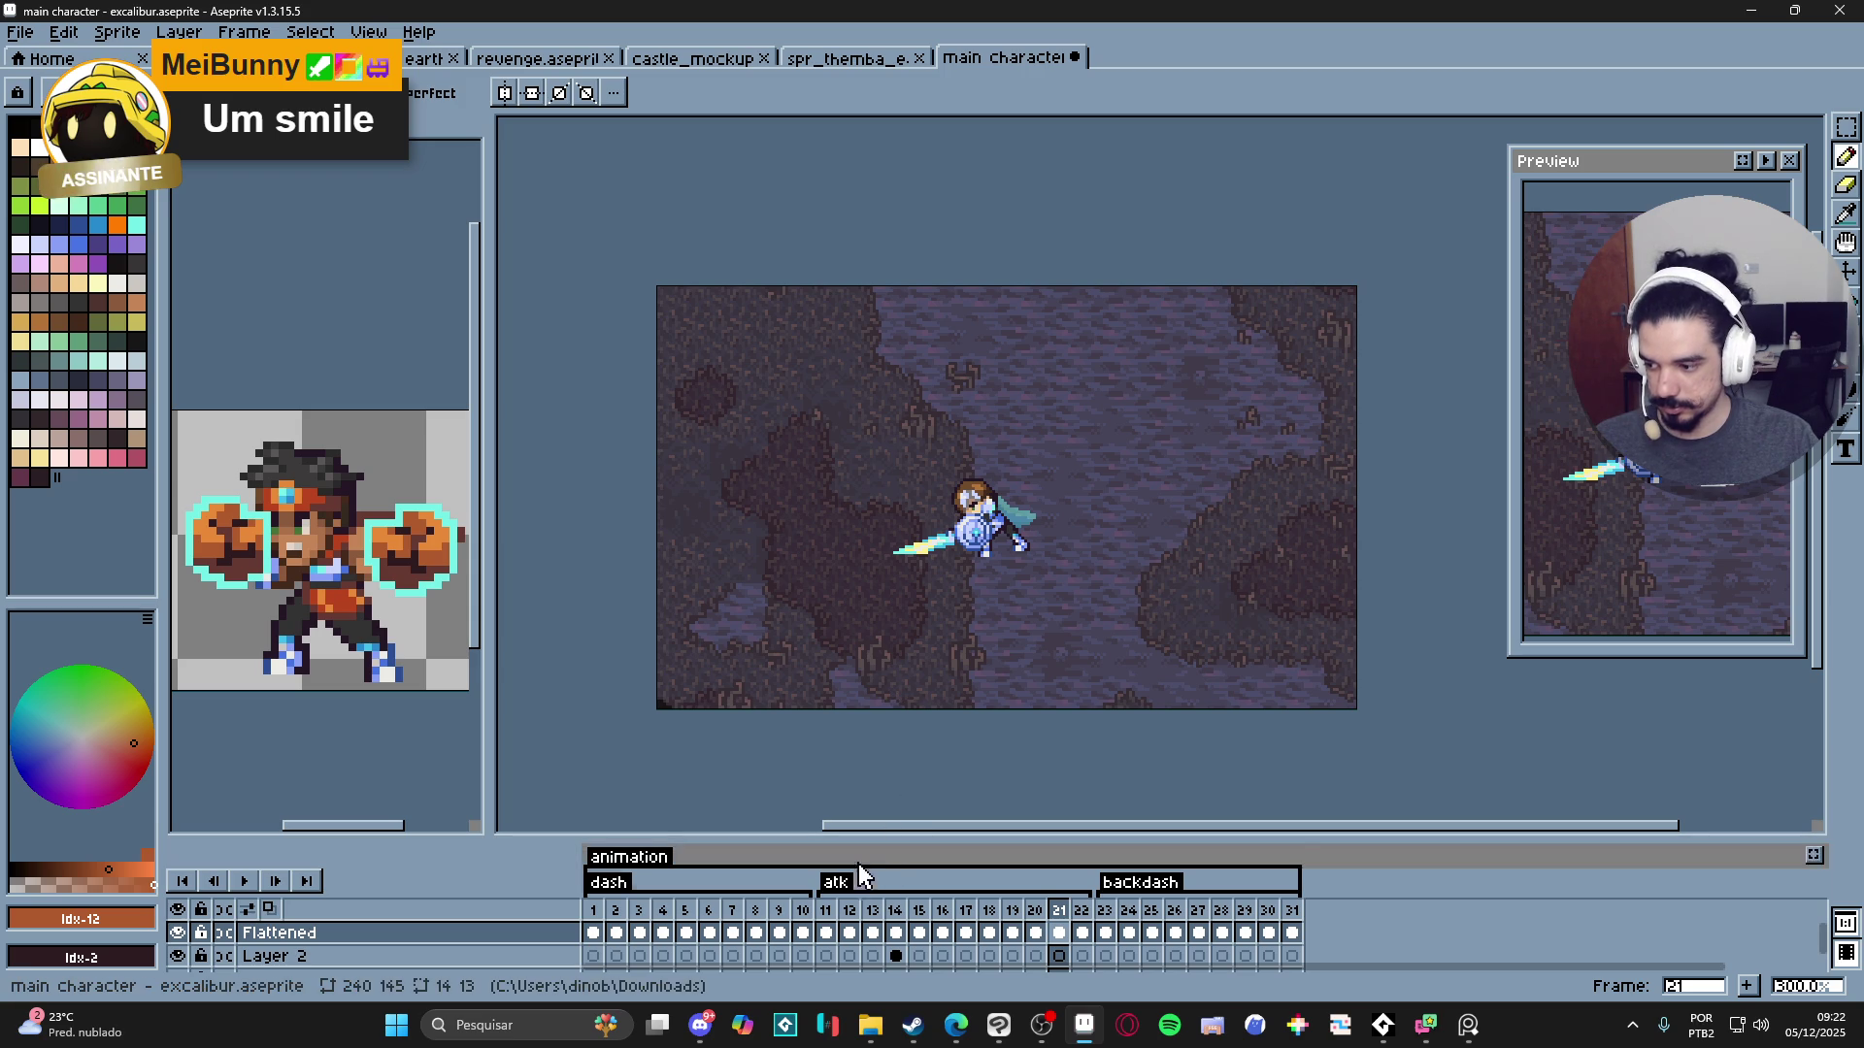
{"action": "left_click", "coordinate": [701, 1026]}
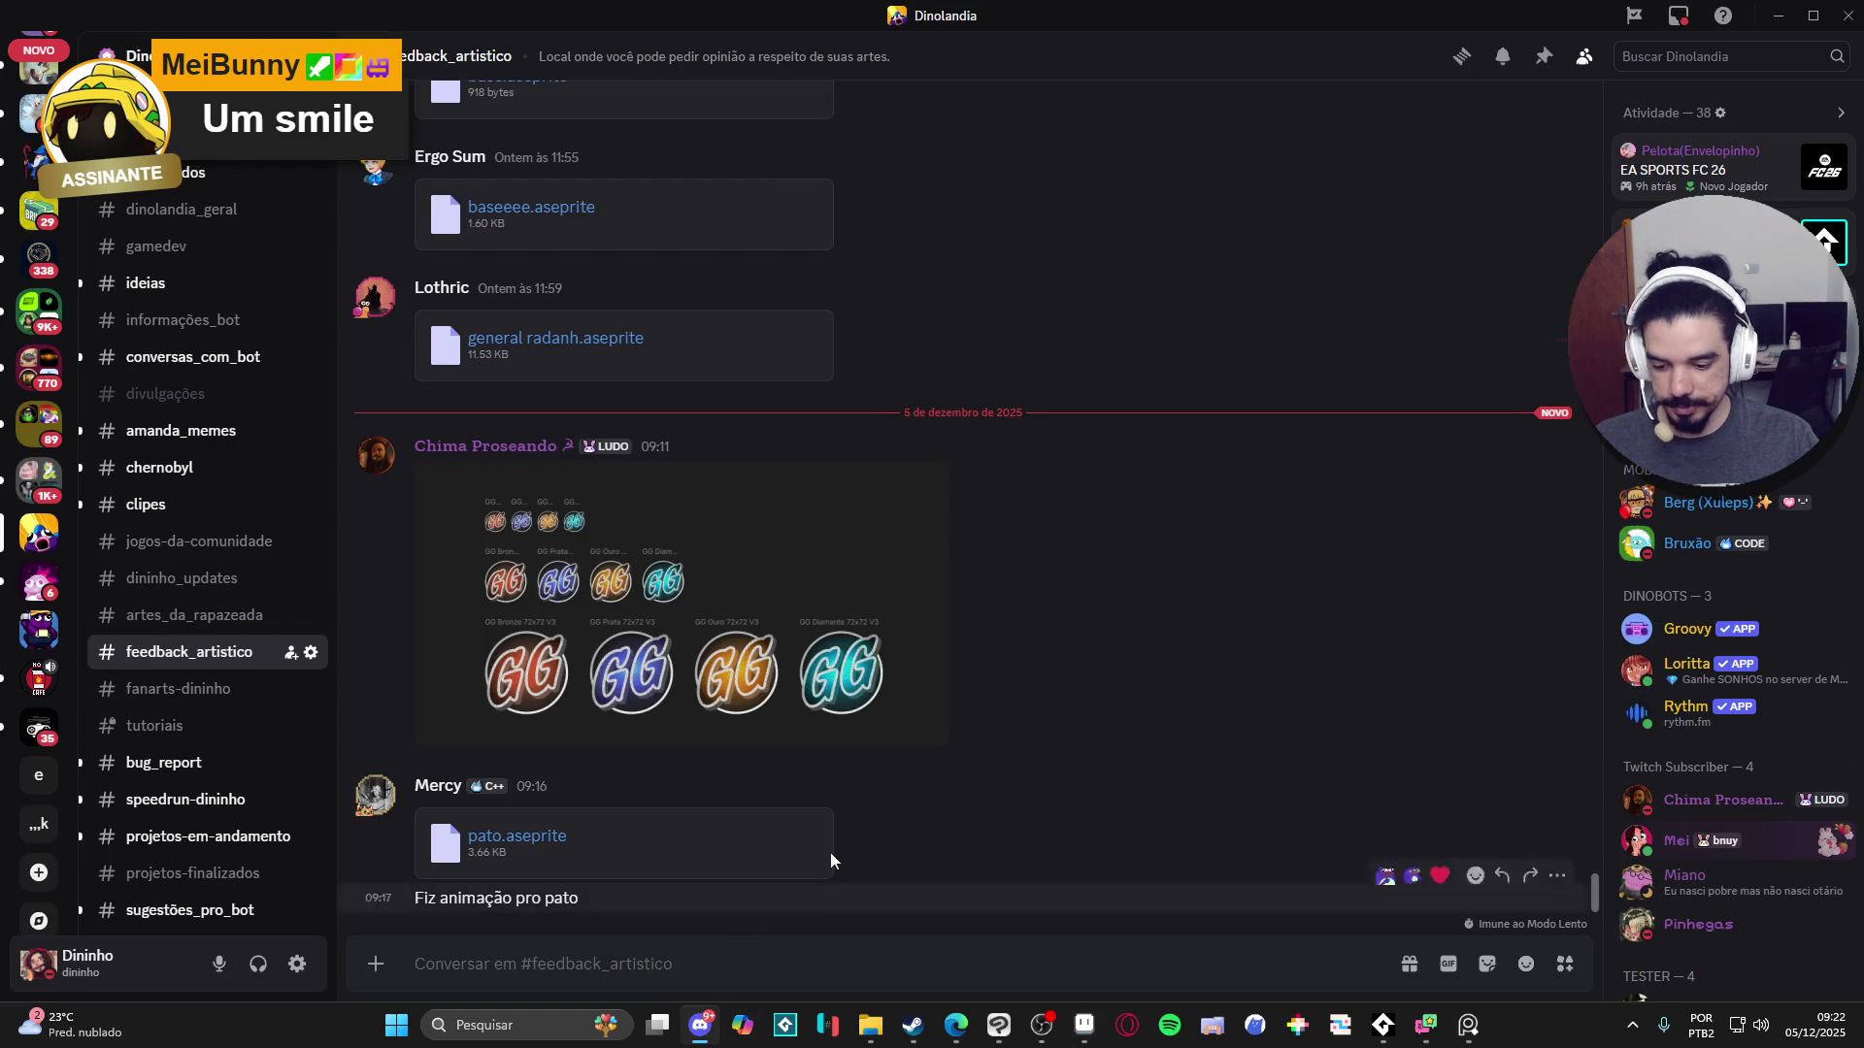
{"action": "left_click", "coordinate": [1774, 19]}
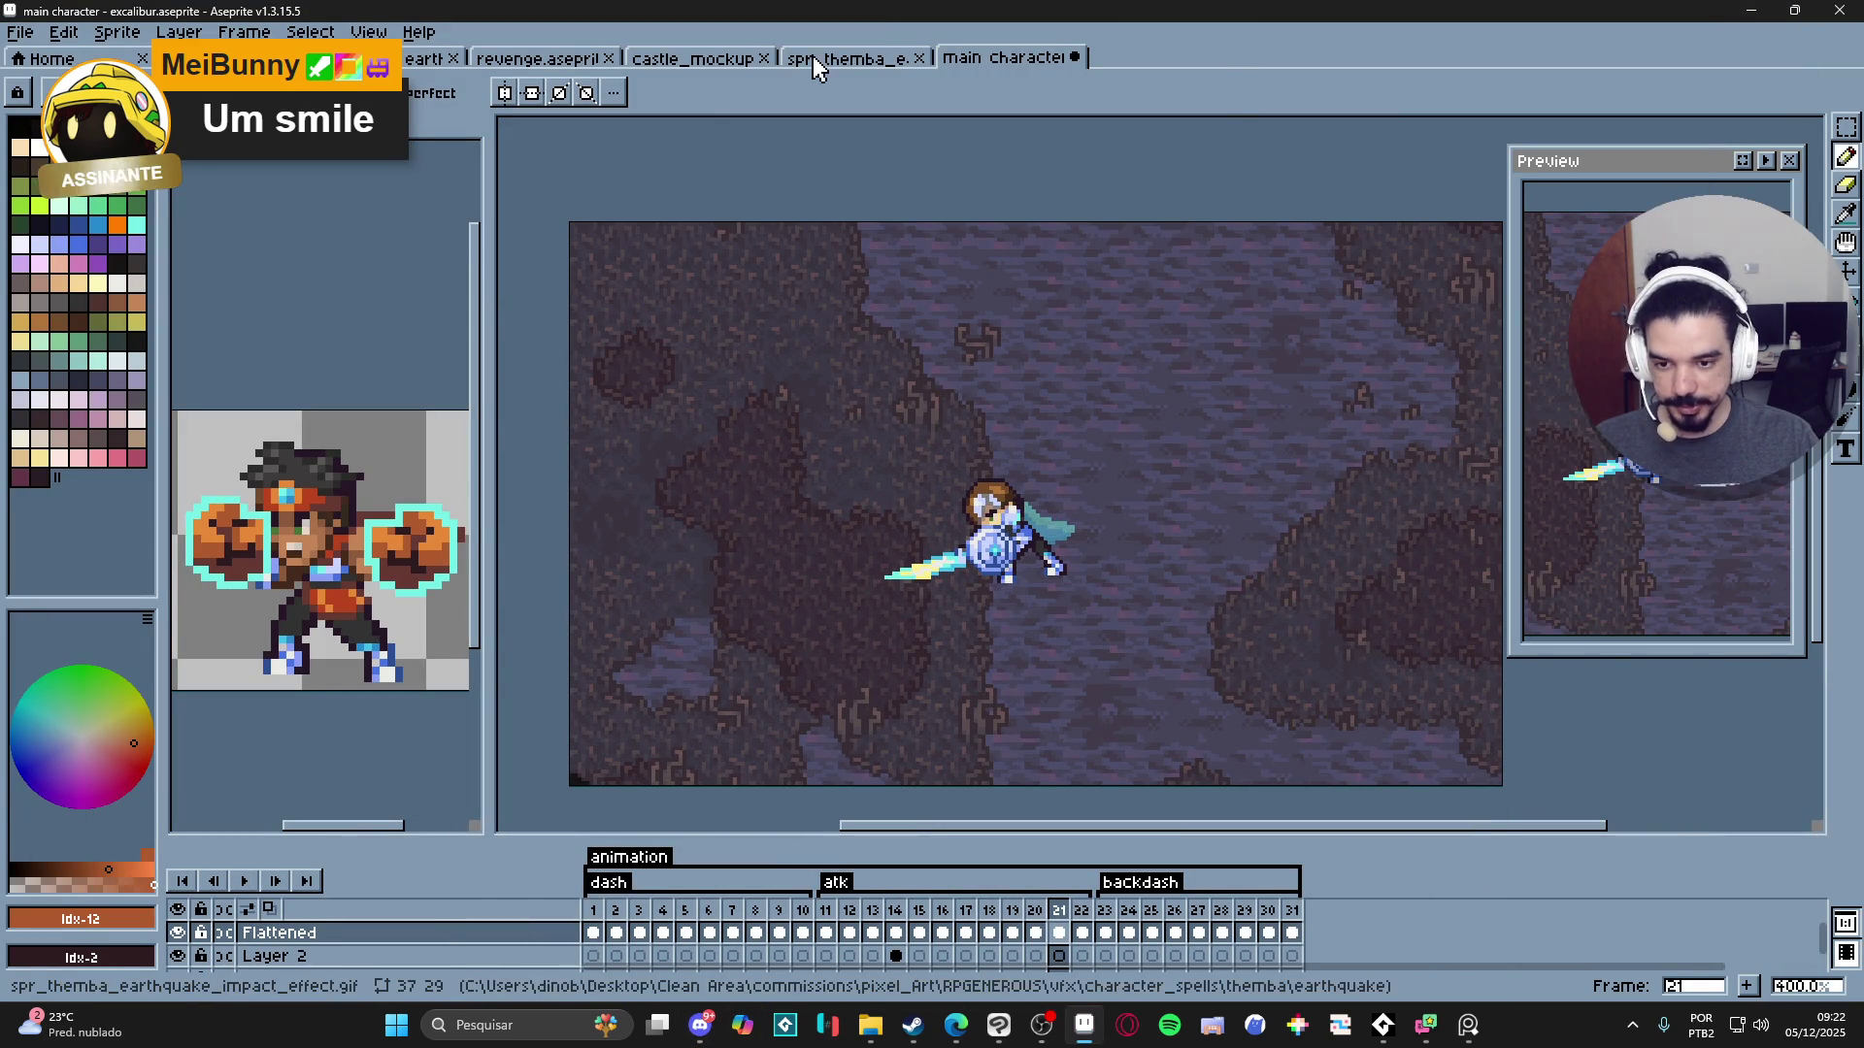
- Flip through the open sprite tabs, including the castle mockup, then switch to Clip Studio Paint
{"action": "left_click", "coordinate": [738, 56]}
{"action": "left_click", "coordinate": [580, 58]}
{"action": "left_click", "coordinate": [427, 58]}
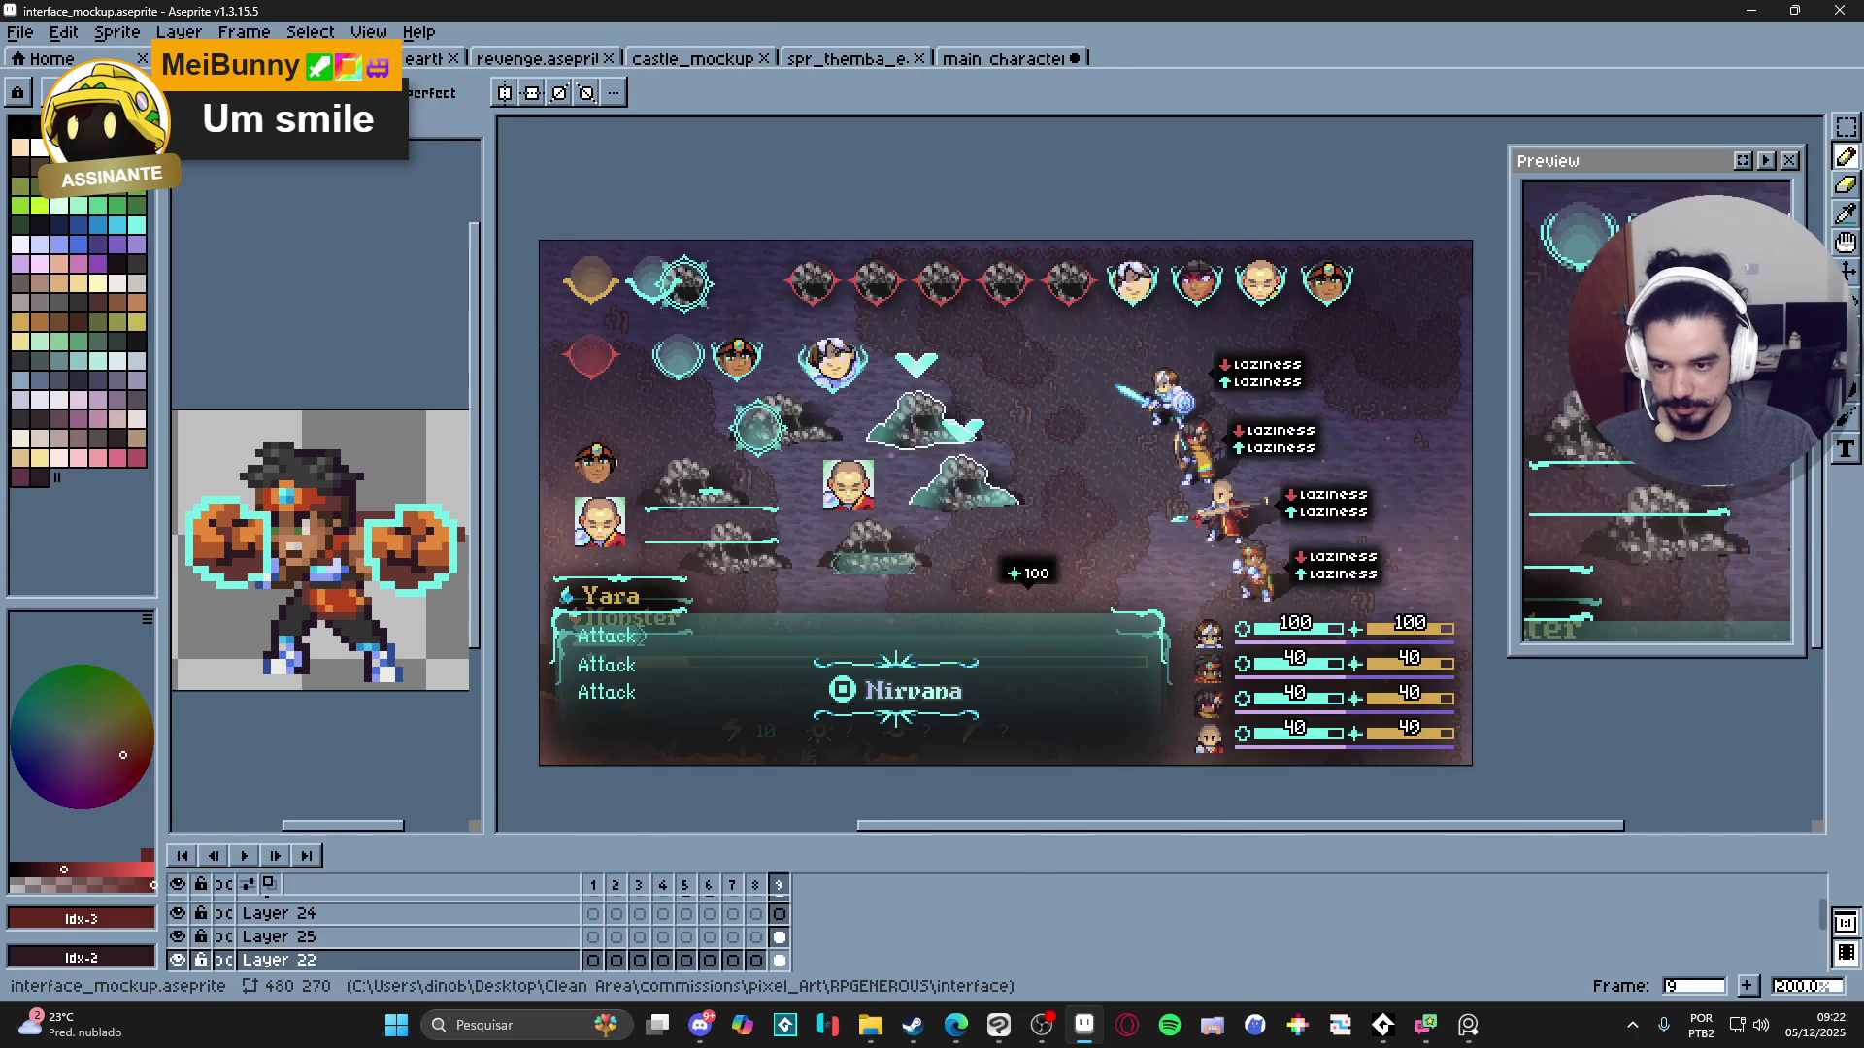
{"action": "key", "text": "alt+Tab"}
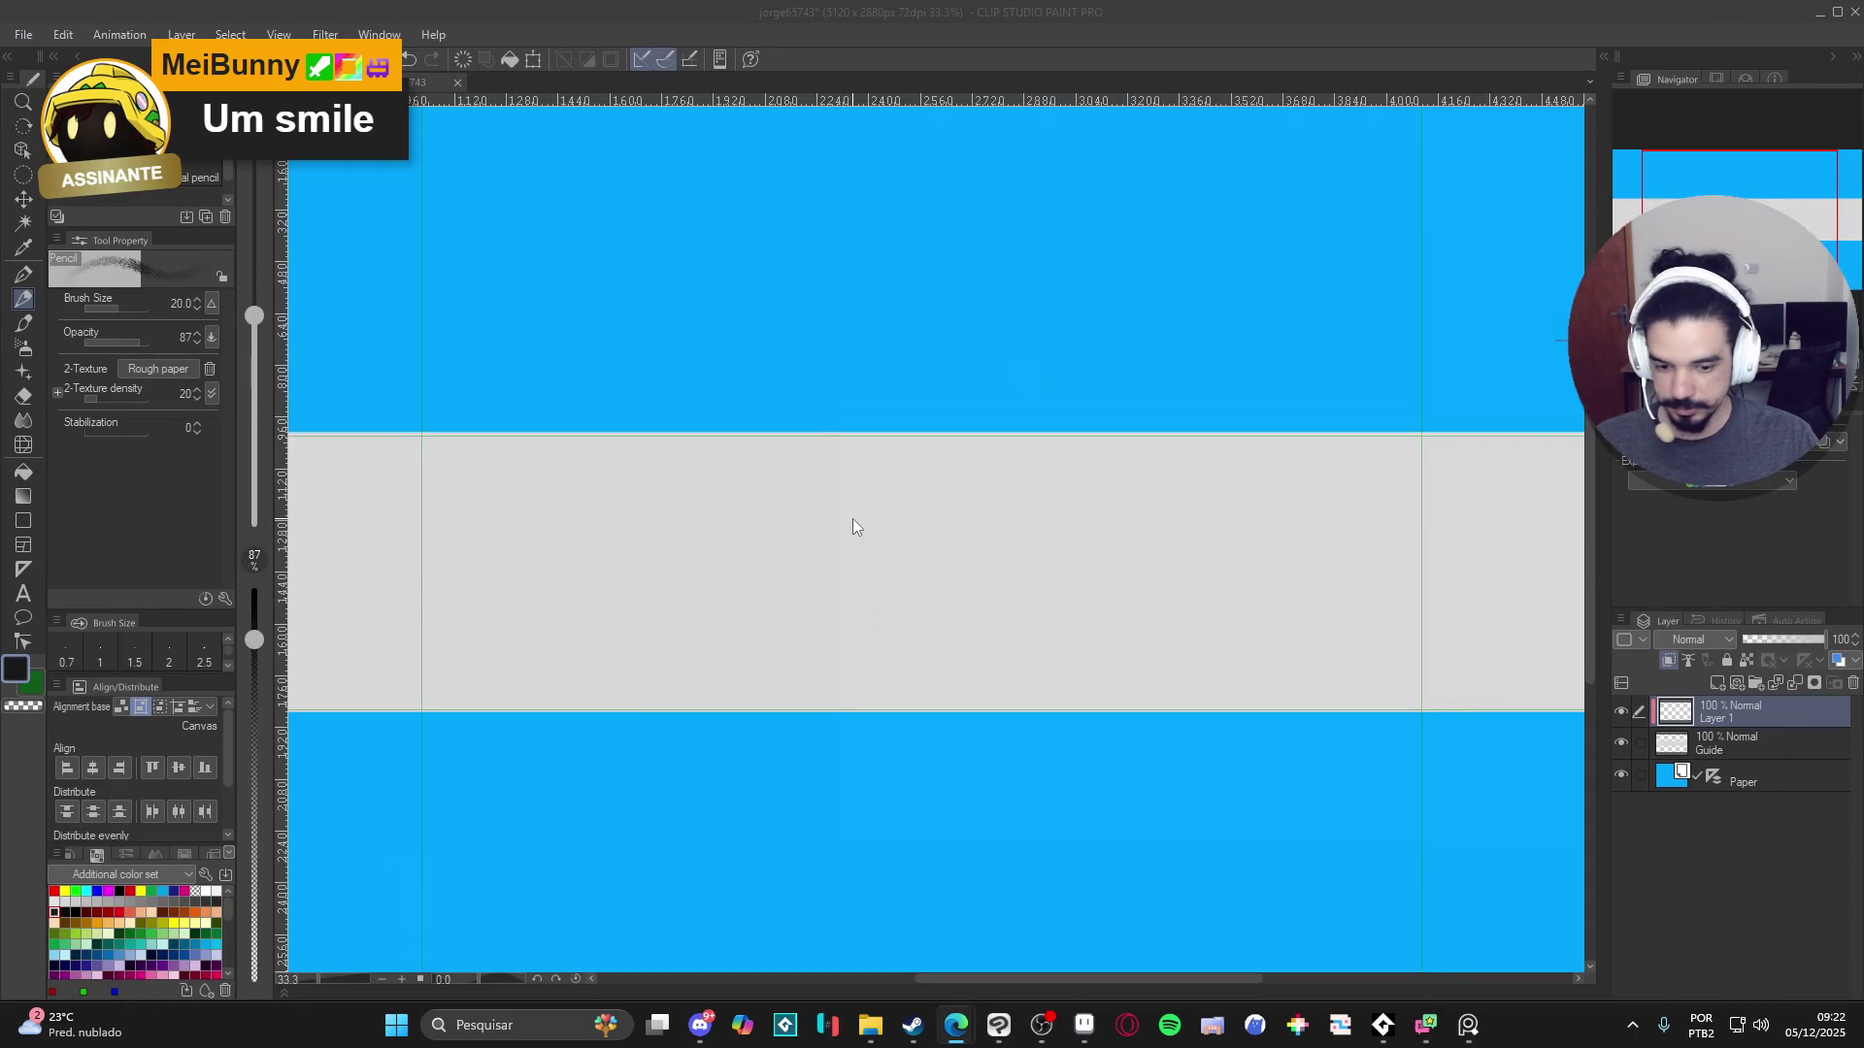
{"action": "left_click", "coordinate": [1477, 8]}
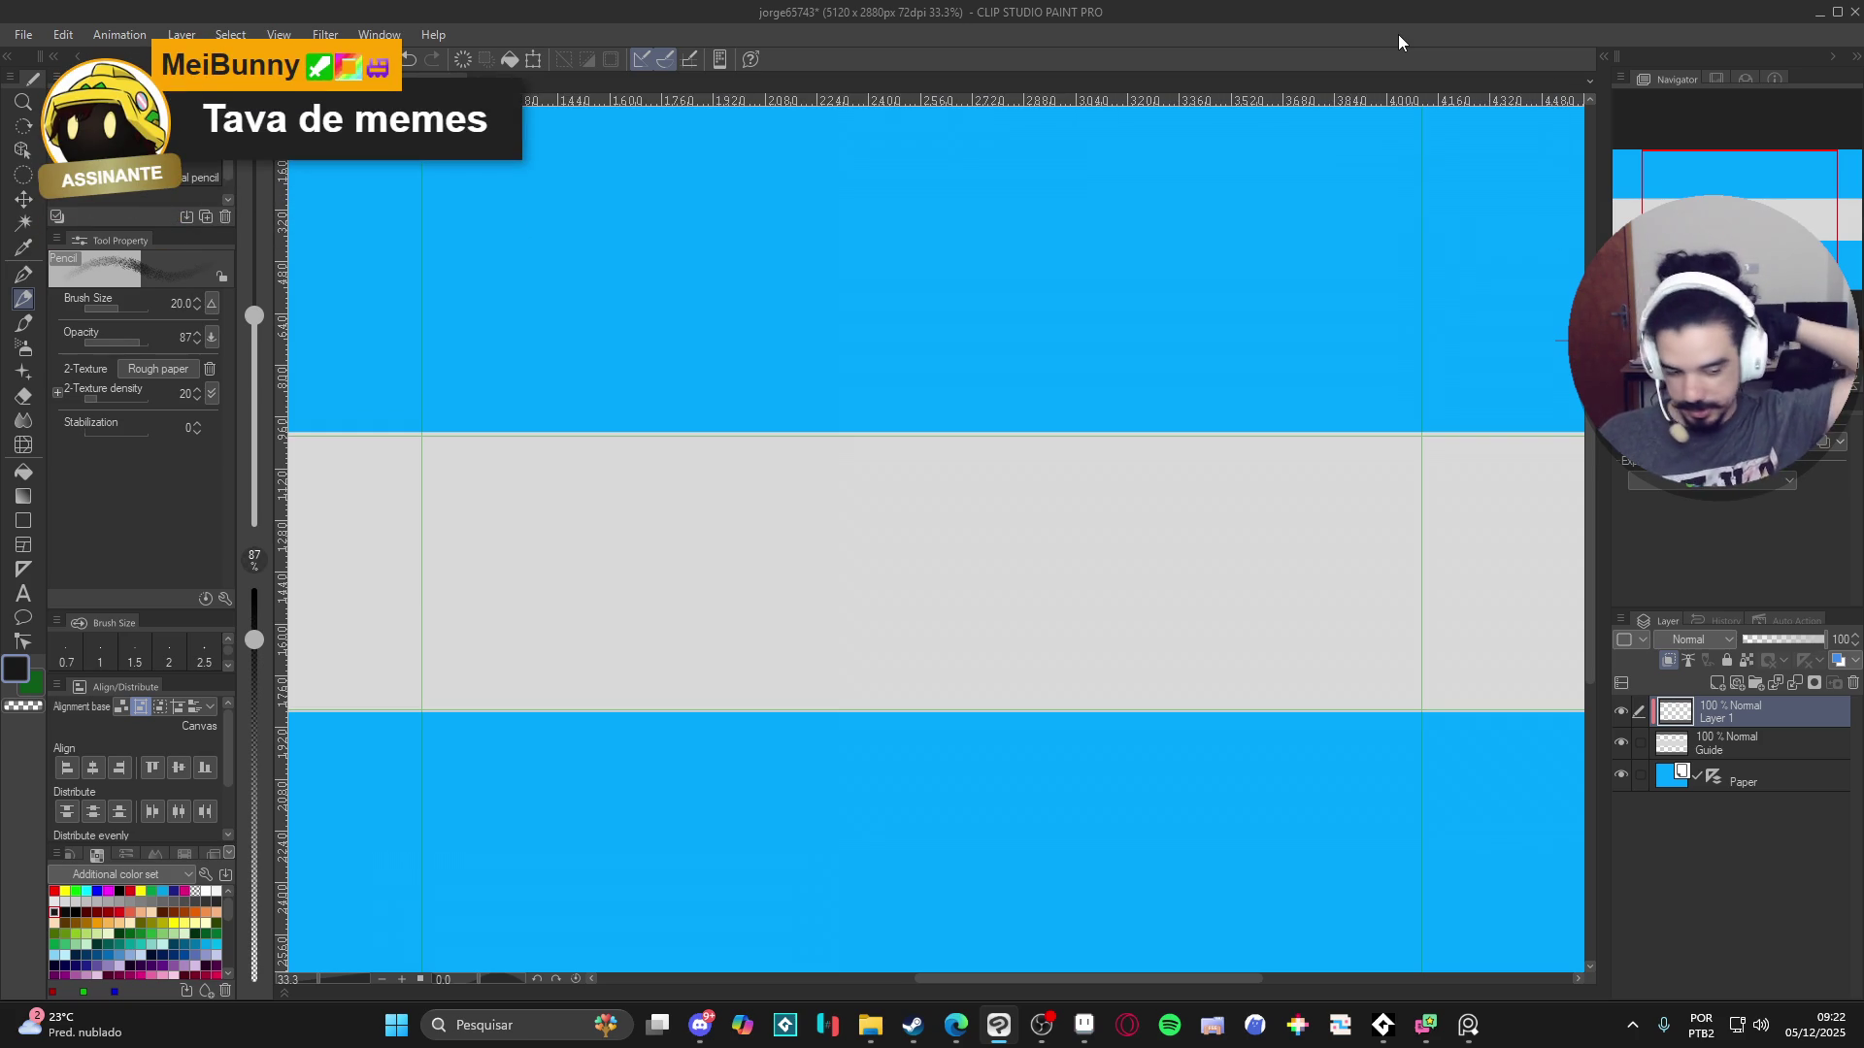
{"action": "left_click_drag", "start_coordinate": [1000, 458], "coordinate": [1213, 698]}
{"action": "key", "text": "ctrl+z"}
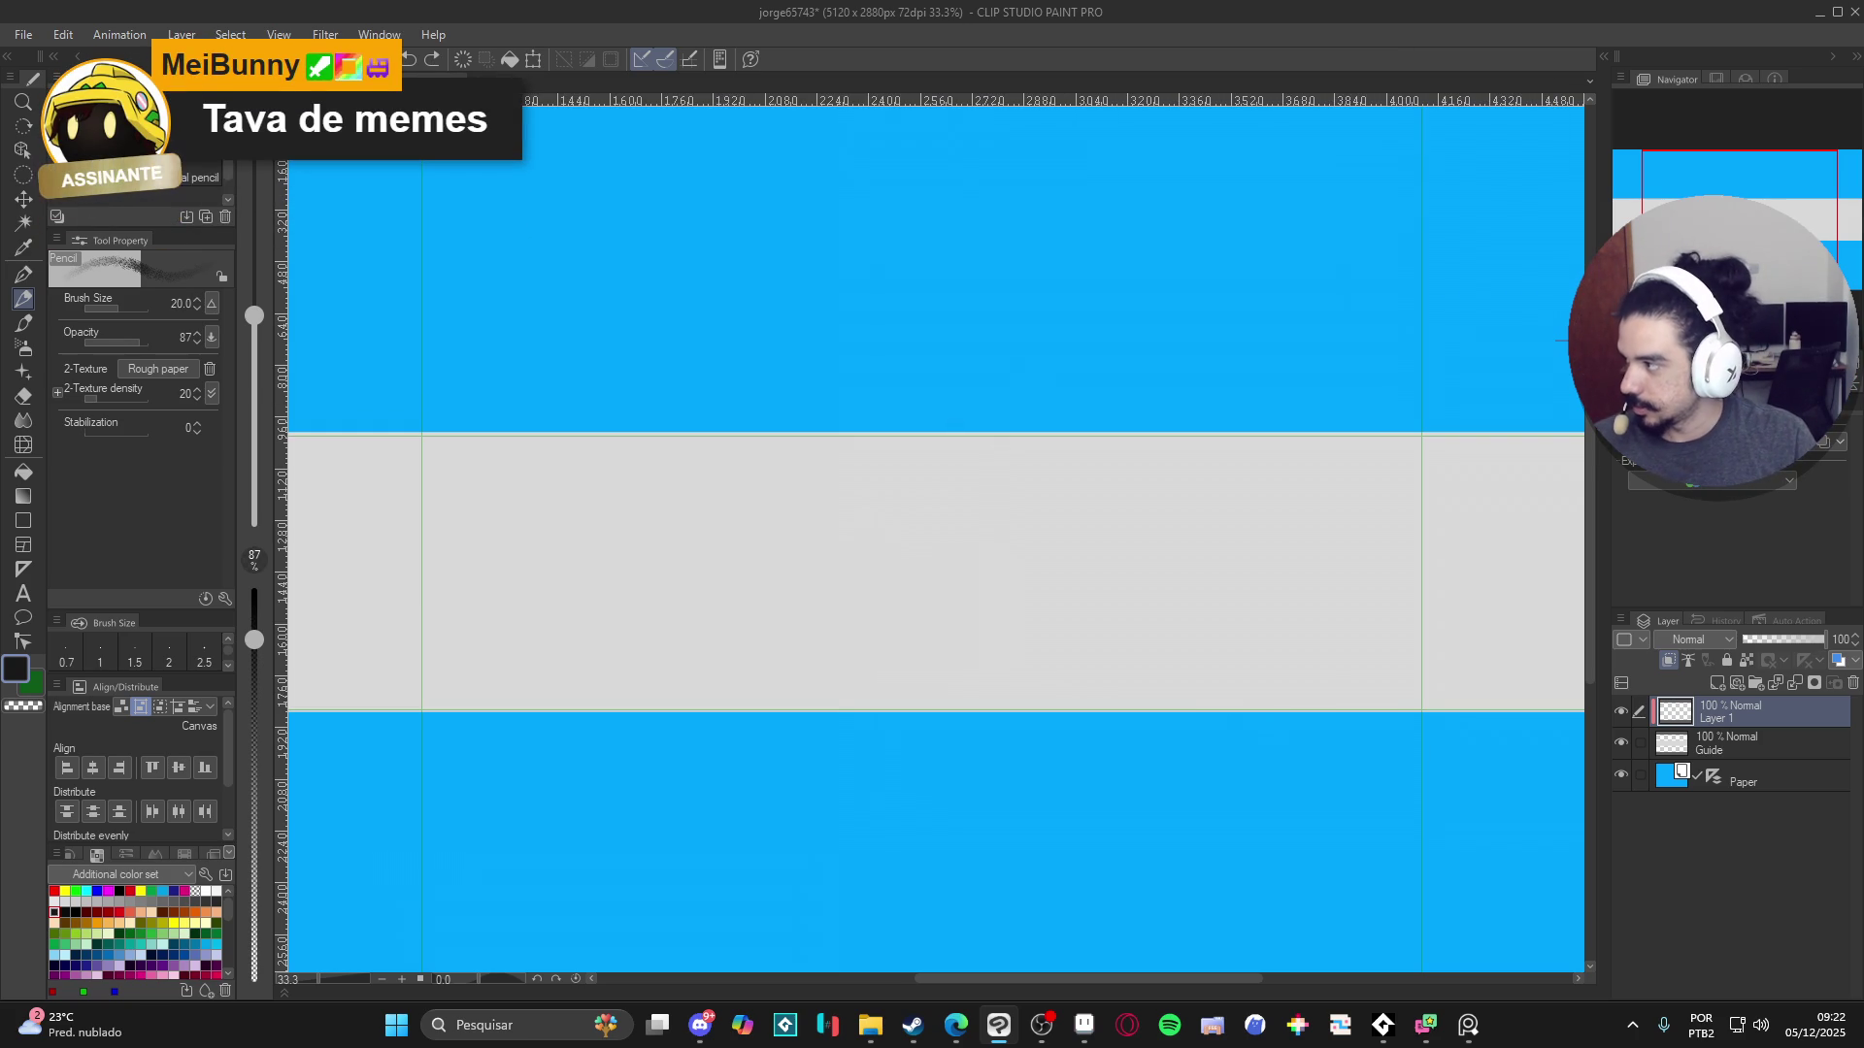
{"action": "left_click", "coordinate": [1468, 1025]}
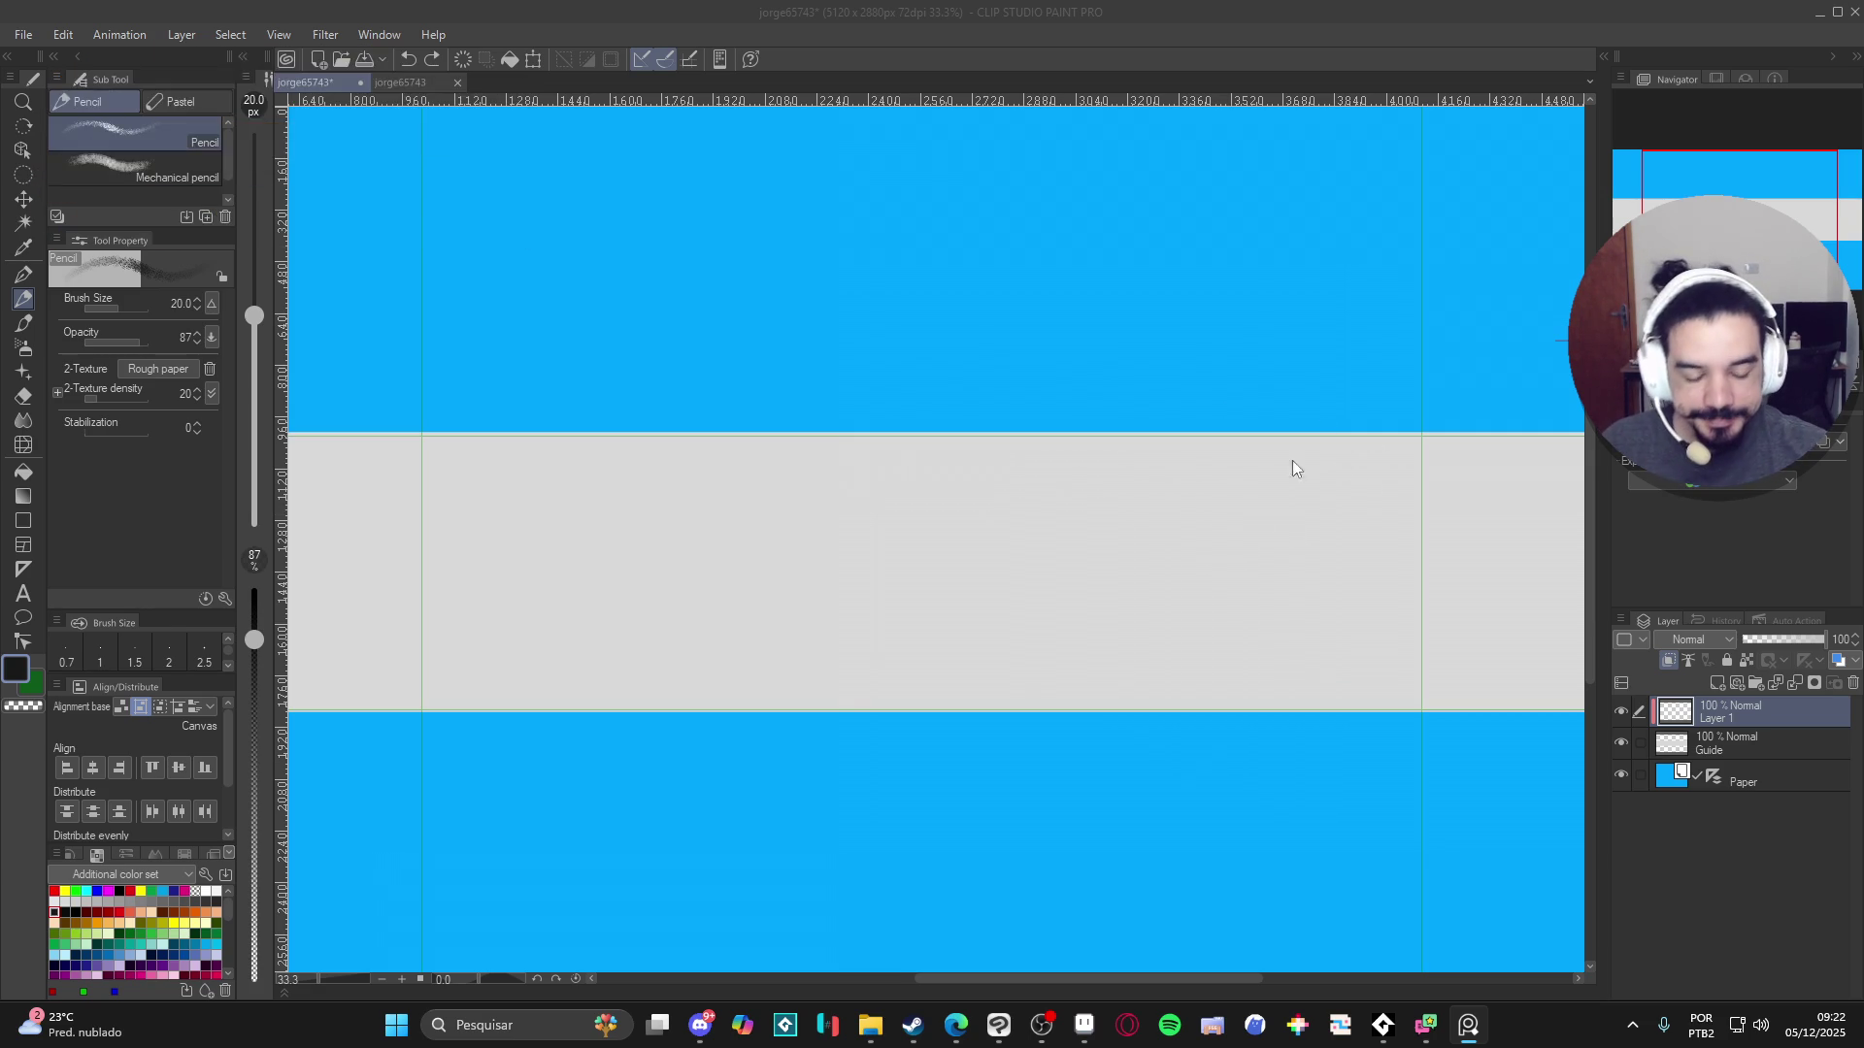
- Sketch a loose oval head with inner guide lines, right of centre on the grey band
{"action": "left_click", "coordinate": [1304, 518]}
{"action": "mouse_move", "coordinate": [1267, 536]}
{"action": "left_mouse_down"}
{"action": "mouse_move", "coordinate": [1321, 592]}
{"action": "mouse_move", "coordinate": [1278, 471]}
{"action": "mouse_move", "coordinate": [1297, 457]}
{"action": "left_mouse_up"}
{"action": "left_click_drag", "start_coordinate": [1282, 595], "coordinate": [1301, 456]}
{"action": "left_click_drag", "start_coordinate": [1262, 603], "coordinate": [1261, 516]}
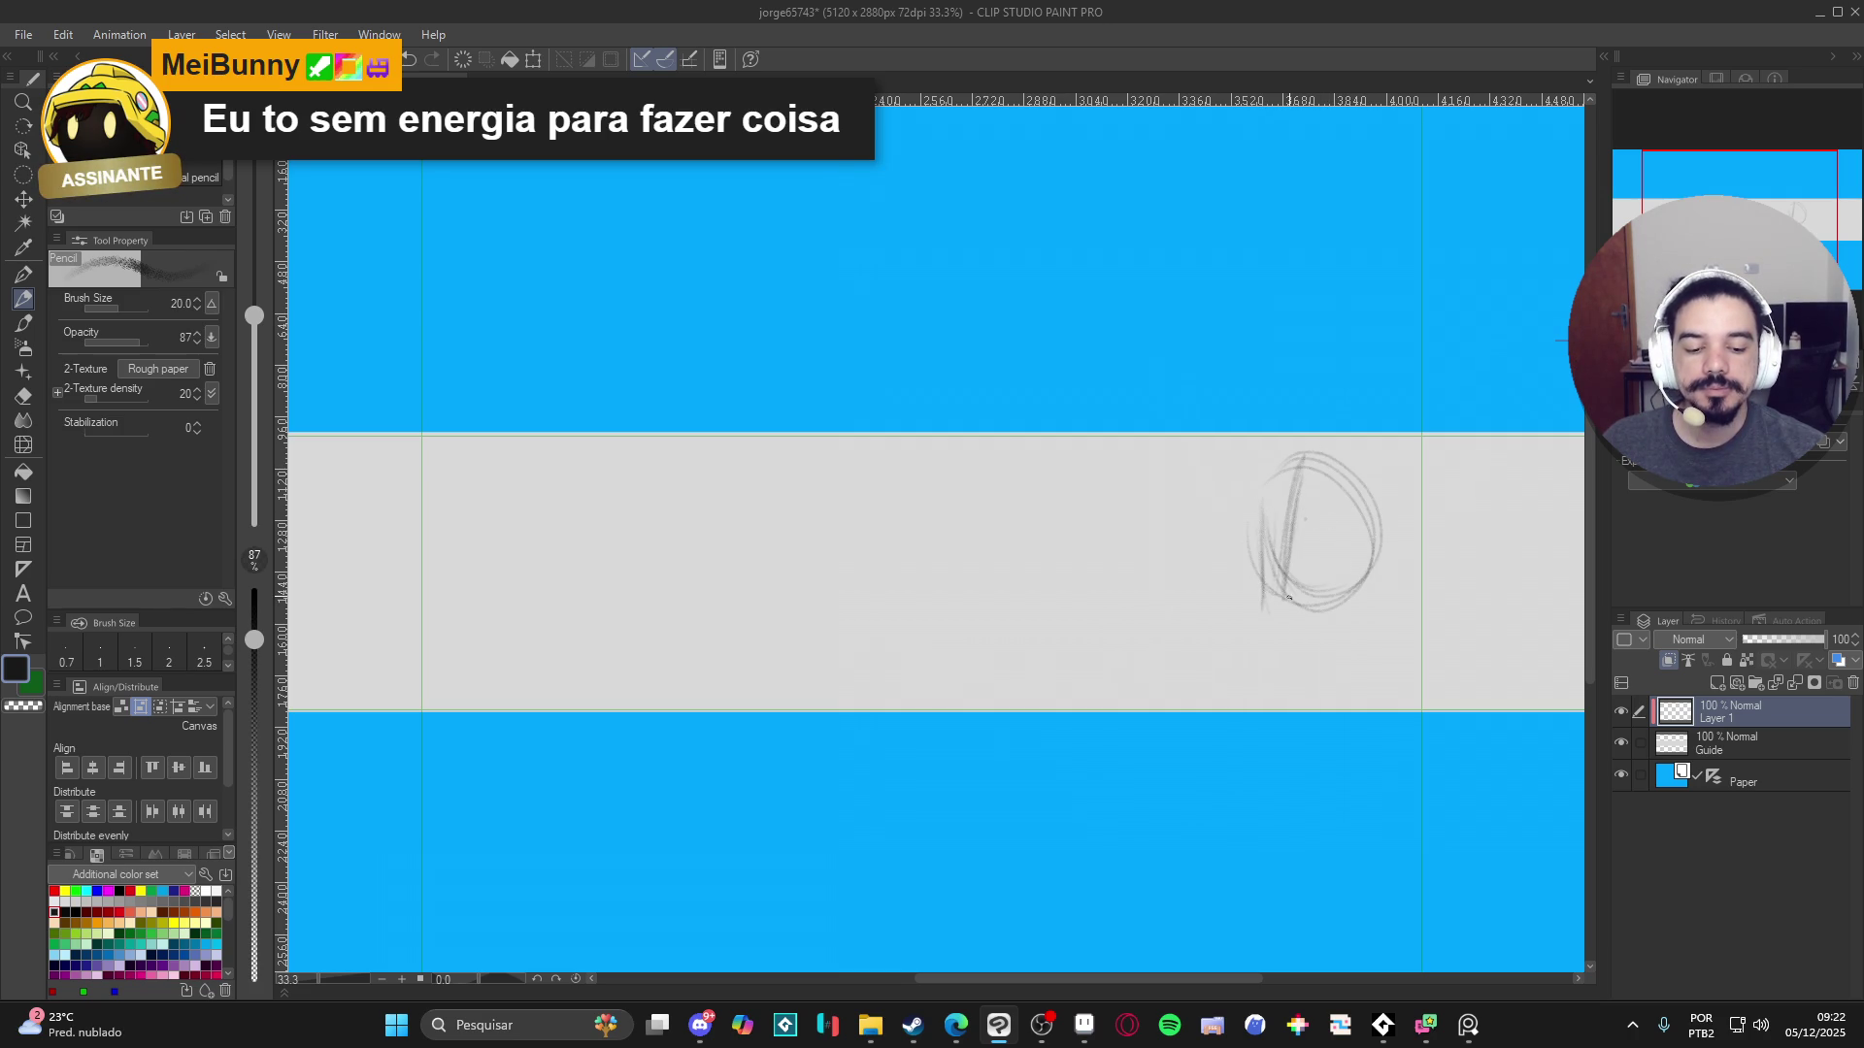
{"action": "mouse_move", "coordinate": [1278, 606]}
{"action": "left_mouse_down"}
{"action": "mouse_move", "coordinate": [1291, 464]}
{"action": "mouse_move", "coordinate": [1262, 583]}
{"action": "left_mouse_up"}
{"action": "mouse_move", "coordinate": [1272, 485]}
{"action": "left_mouse_down"}
{"action": "mouse_move", "coordinate": [1281, 582]}
{"action": "mouse_move", "coordinate": [1277, 544]}
{"action": "mouse_move", "coordinate": [1360, 563]}
{"action": "left_mouse_up"}
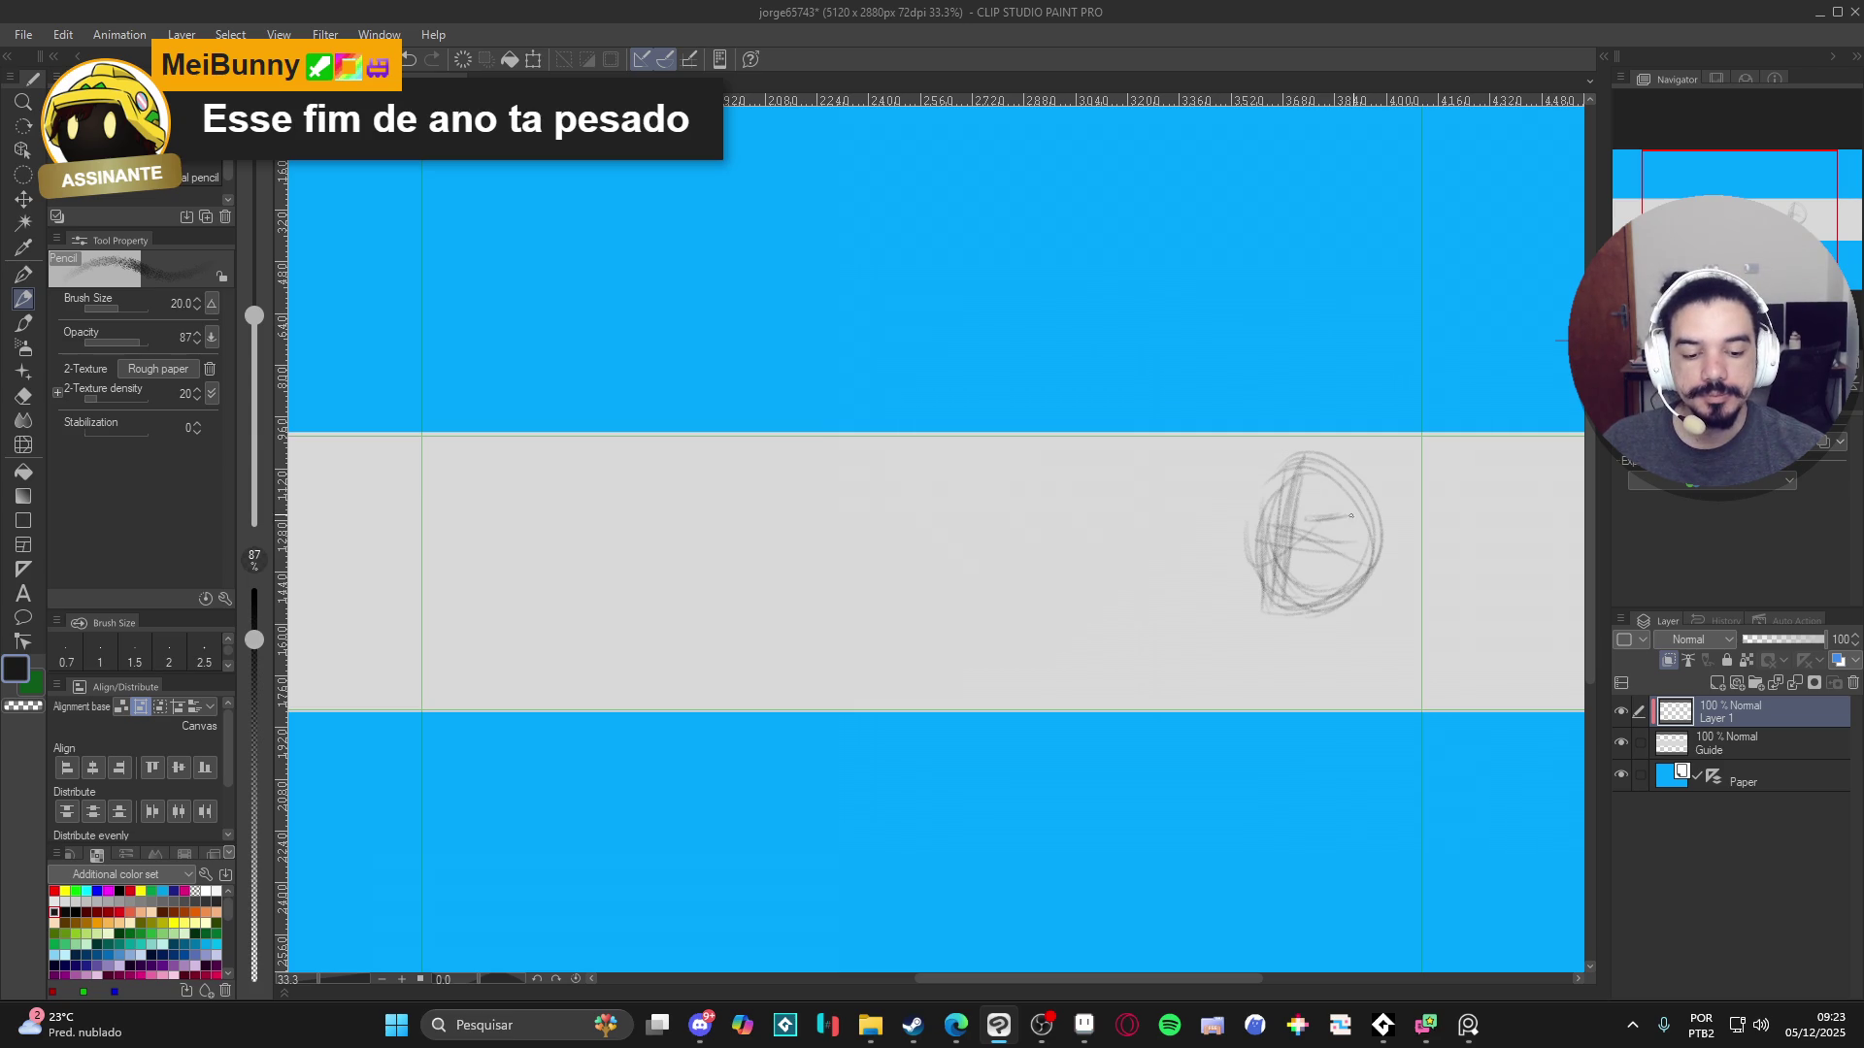
{"action": "left_click_drag", "start_coordinate": [1353, 514], "coordinate": [1287, 540]}
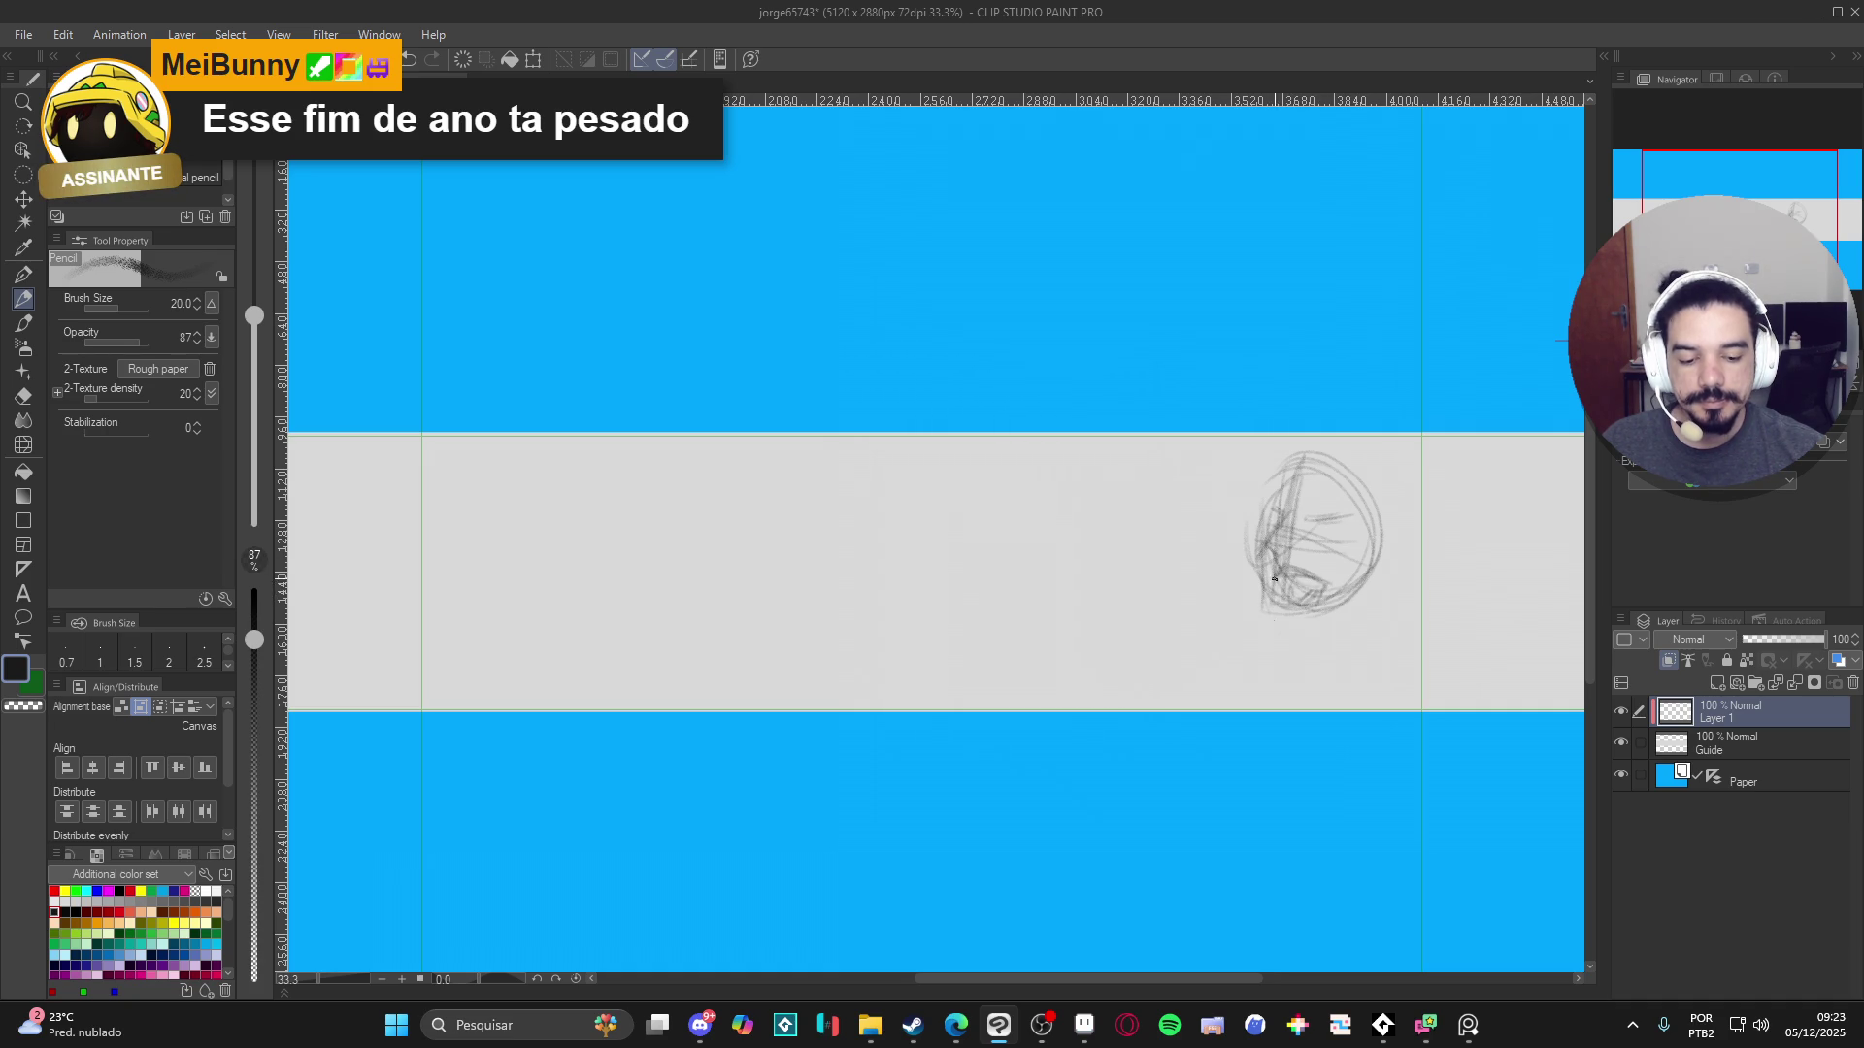
{"action": "mouse_move", "coordinate": [1367, 585]}
{"action": "left_mouse_down"}
{"action": "mouse_move", "coordinate": [1325, 636]}
{"action": "mouse_move", "coordinate": [1320, 610]}
{"action": "left_mouse_up"}
{"action": "left_click_drag", "start_coordinate": [1385, 529], "coordinate": [1367, 591]}
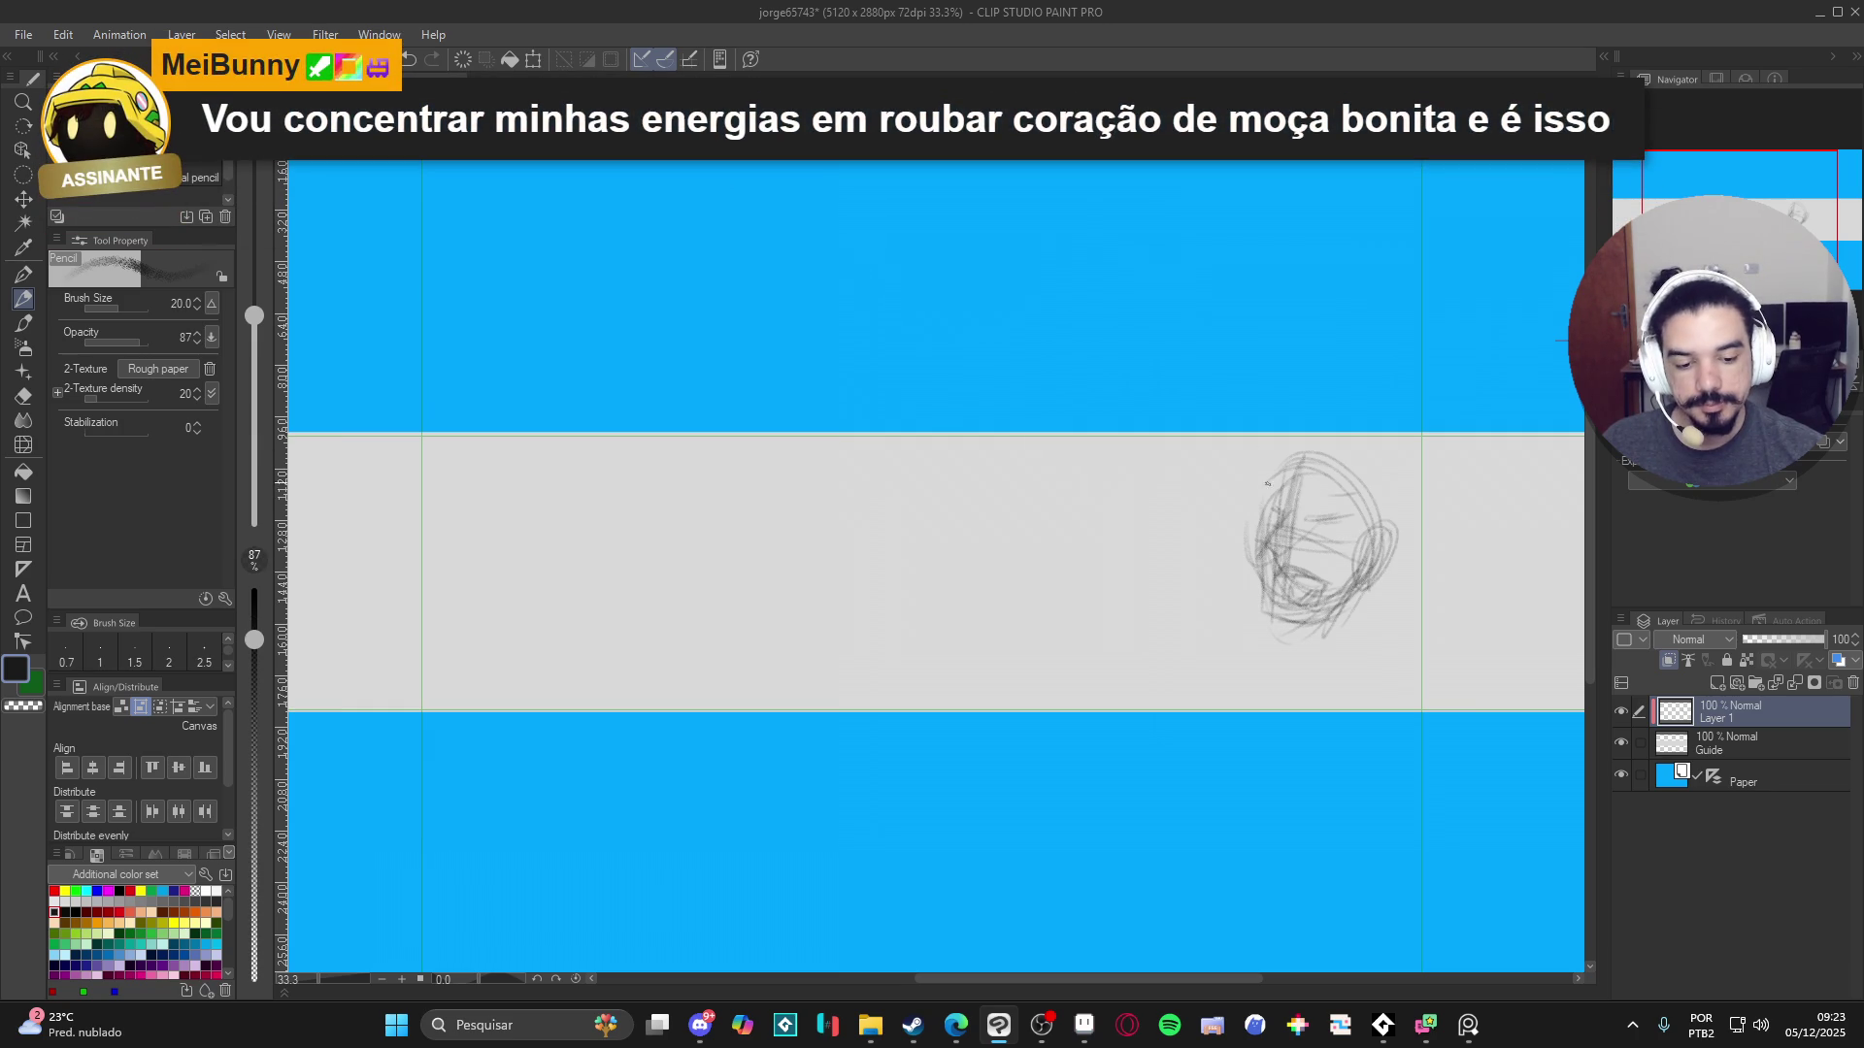
{"action": "left_click_drag", "start_coordinate": [1281, 491], "coordinate": [1243, 529]}
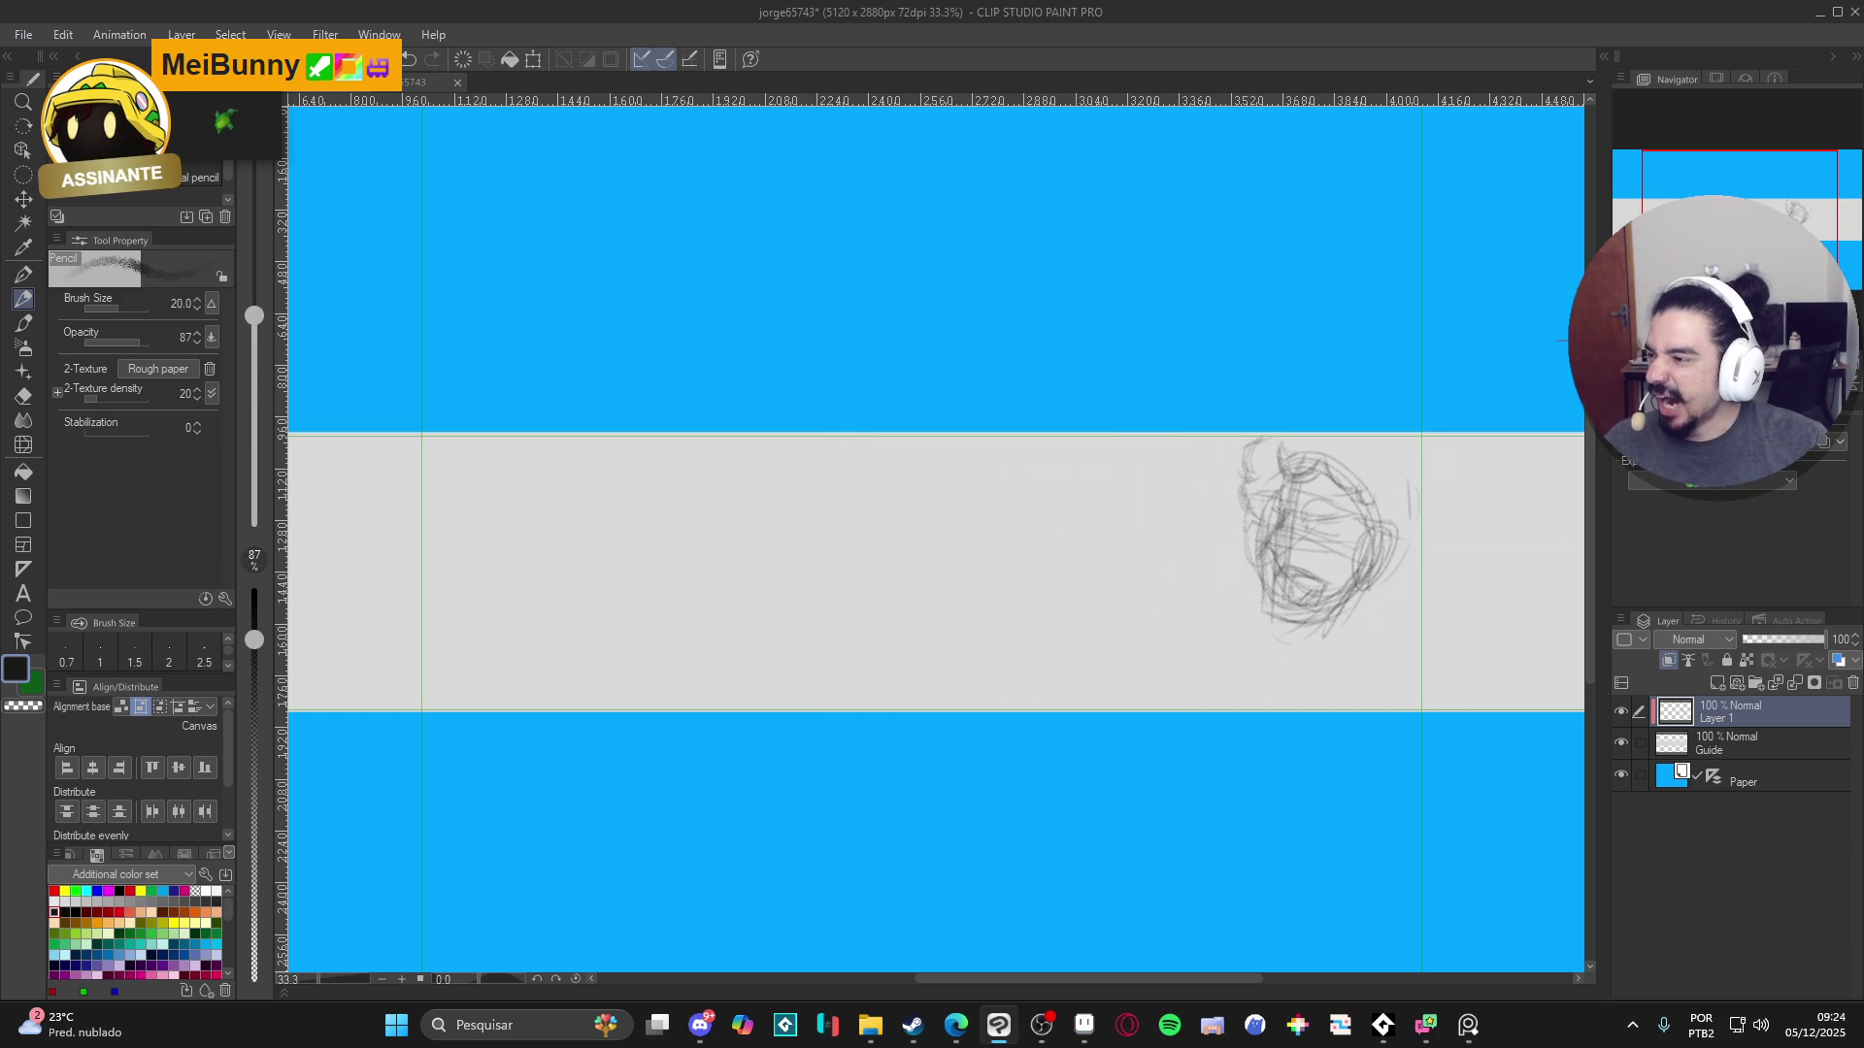
- Save the banner with Ctrl+S, toggle Layer 1's visibility off and on, and save again
{"action": "key", "text": "alt+Tab"}
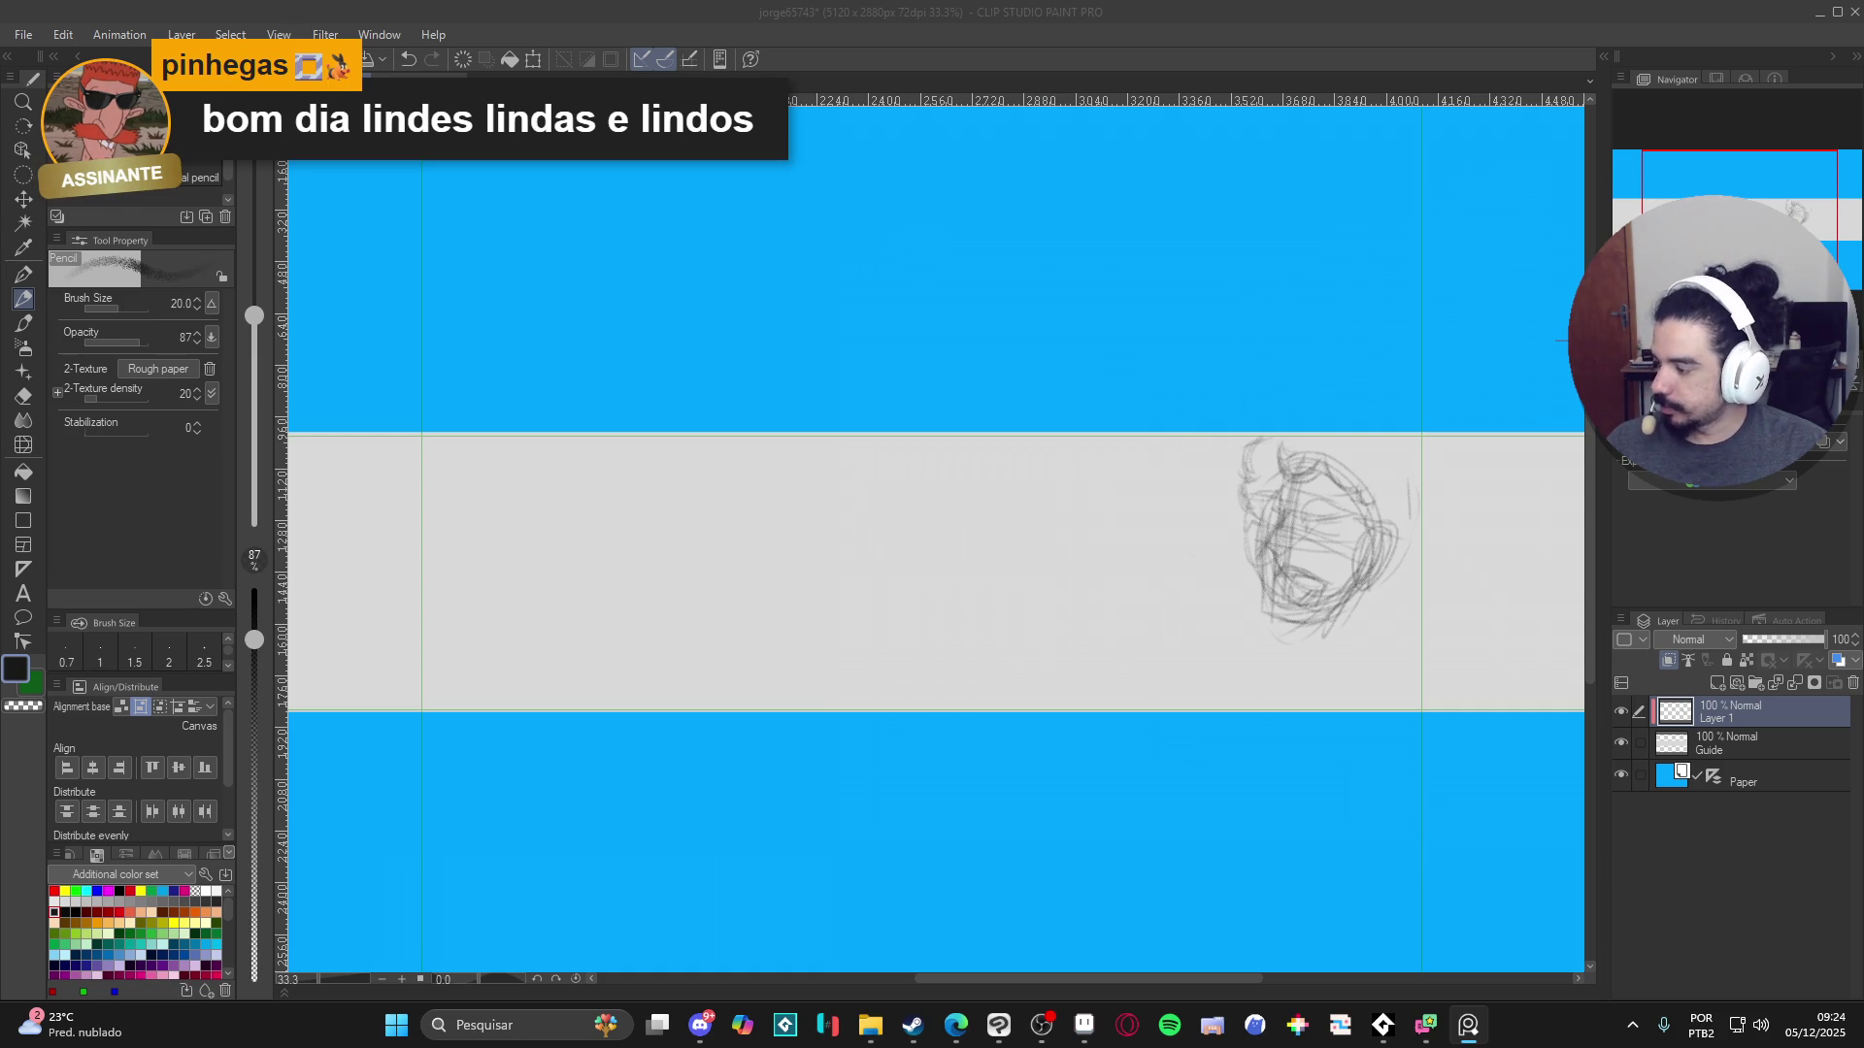
{"action": "left_click", "coordinate": [1120, 6]}
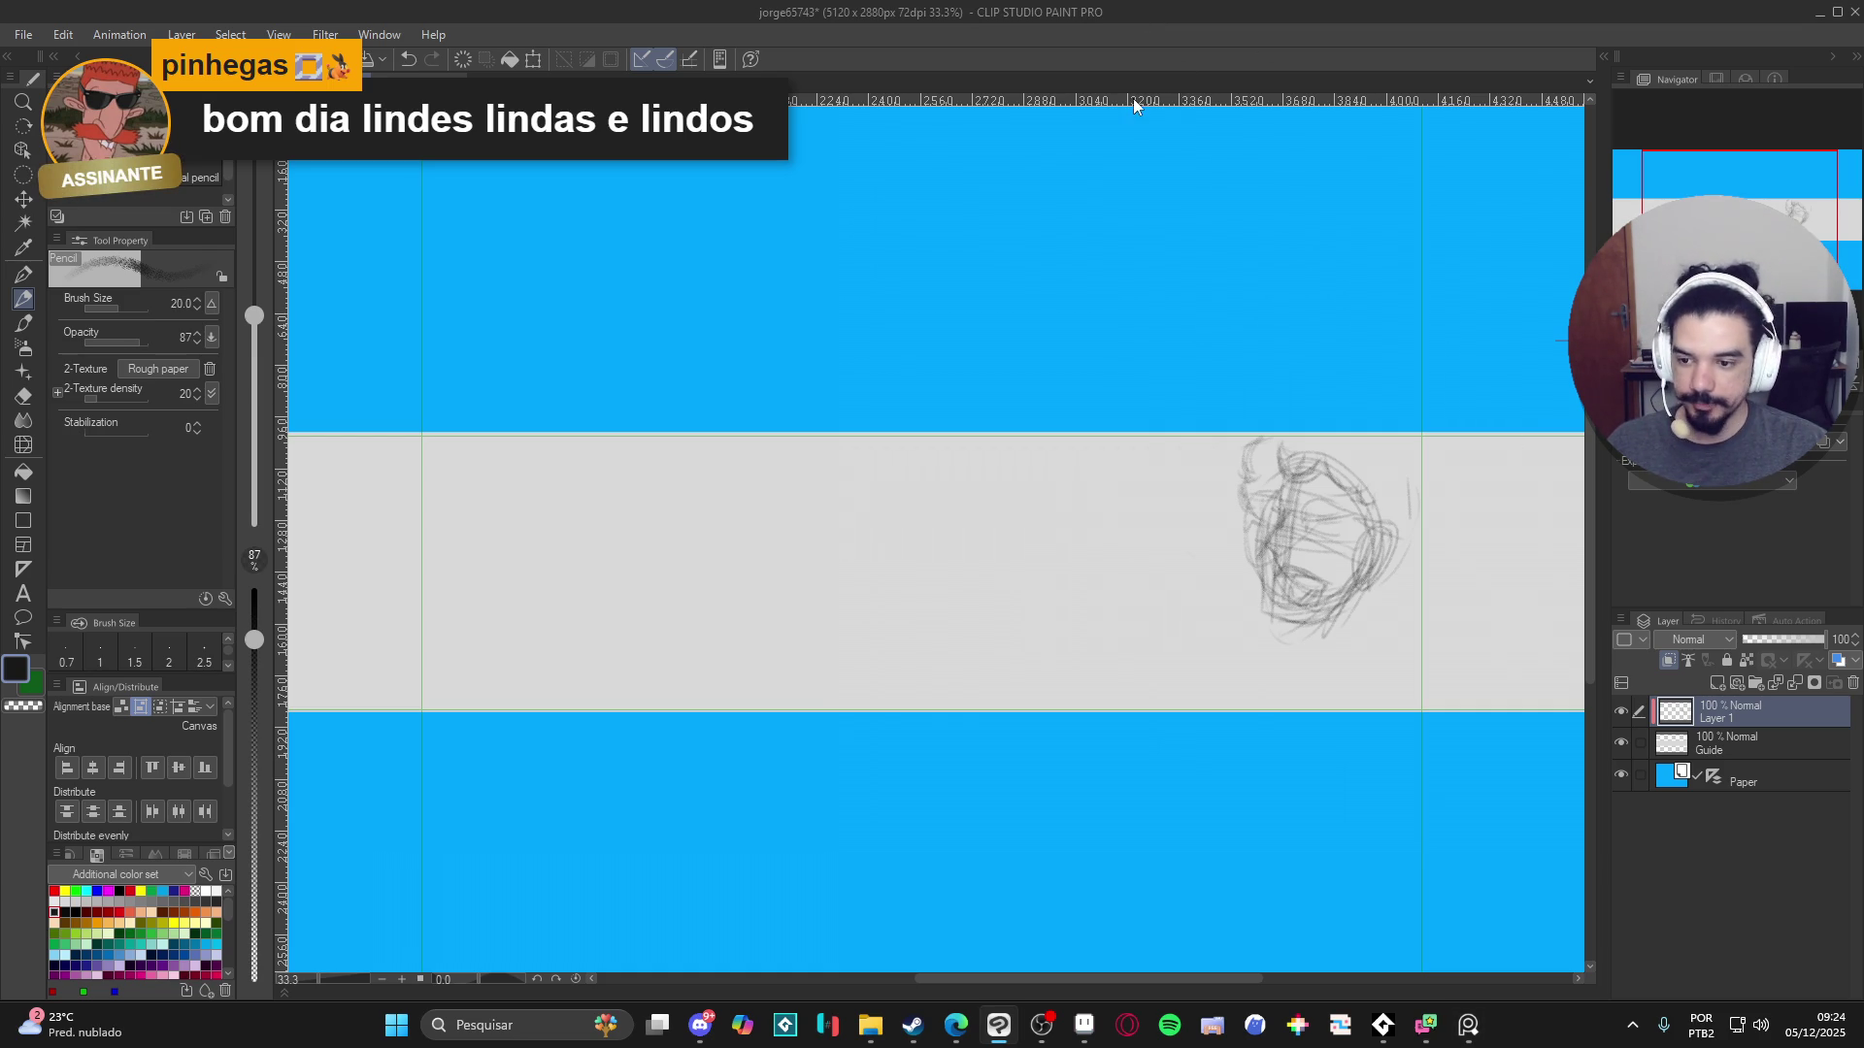
{"action": "key", "text": "ctrl+s"}
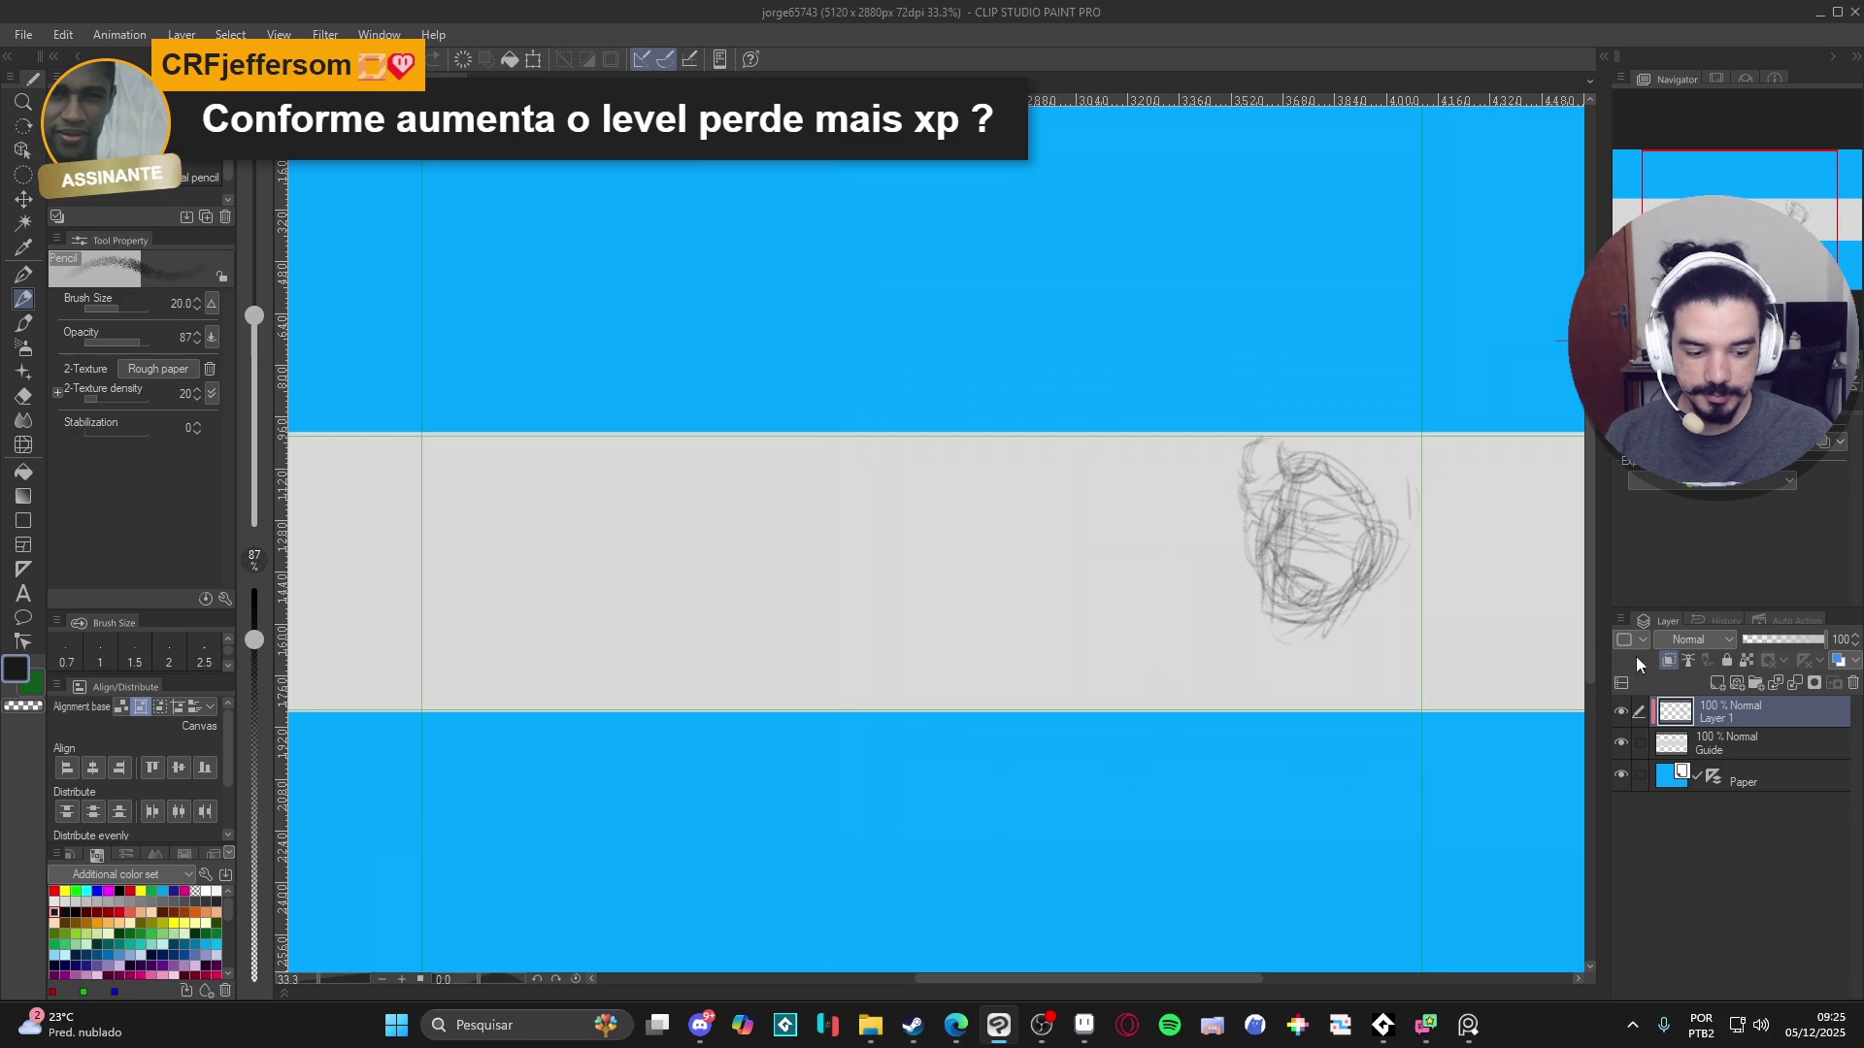
{"action": "left_click", "coordinate": [1620, 713]}
{"action": "left_click", "coordinate": [1620, 713]}
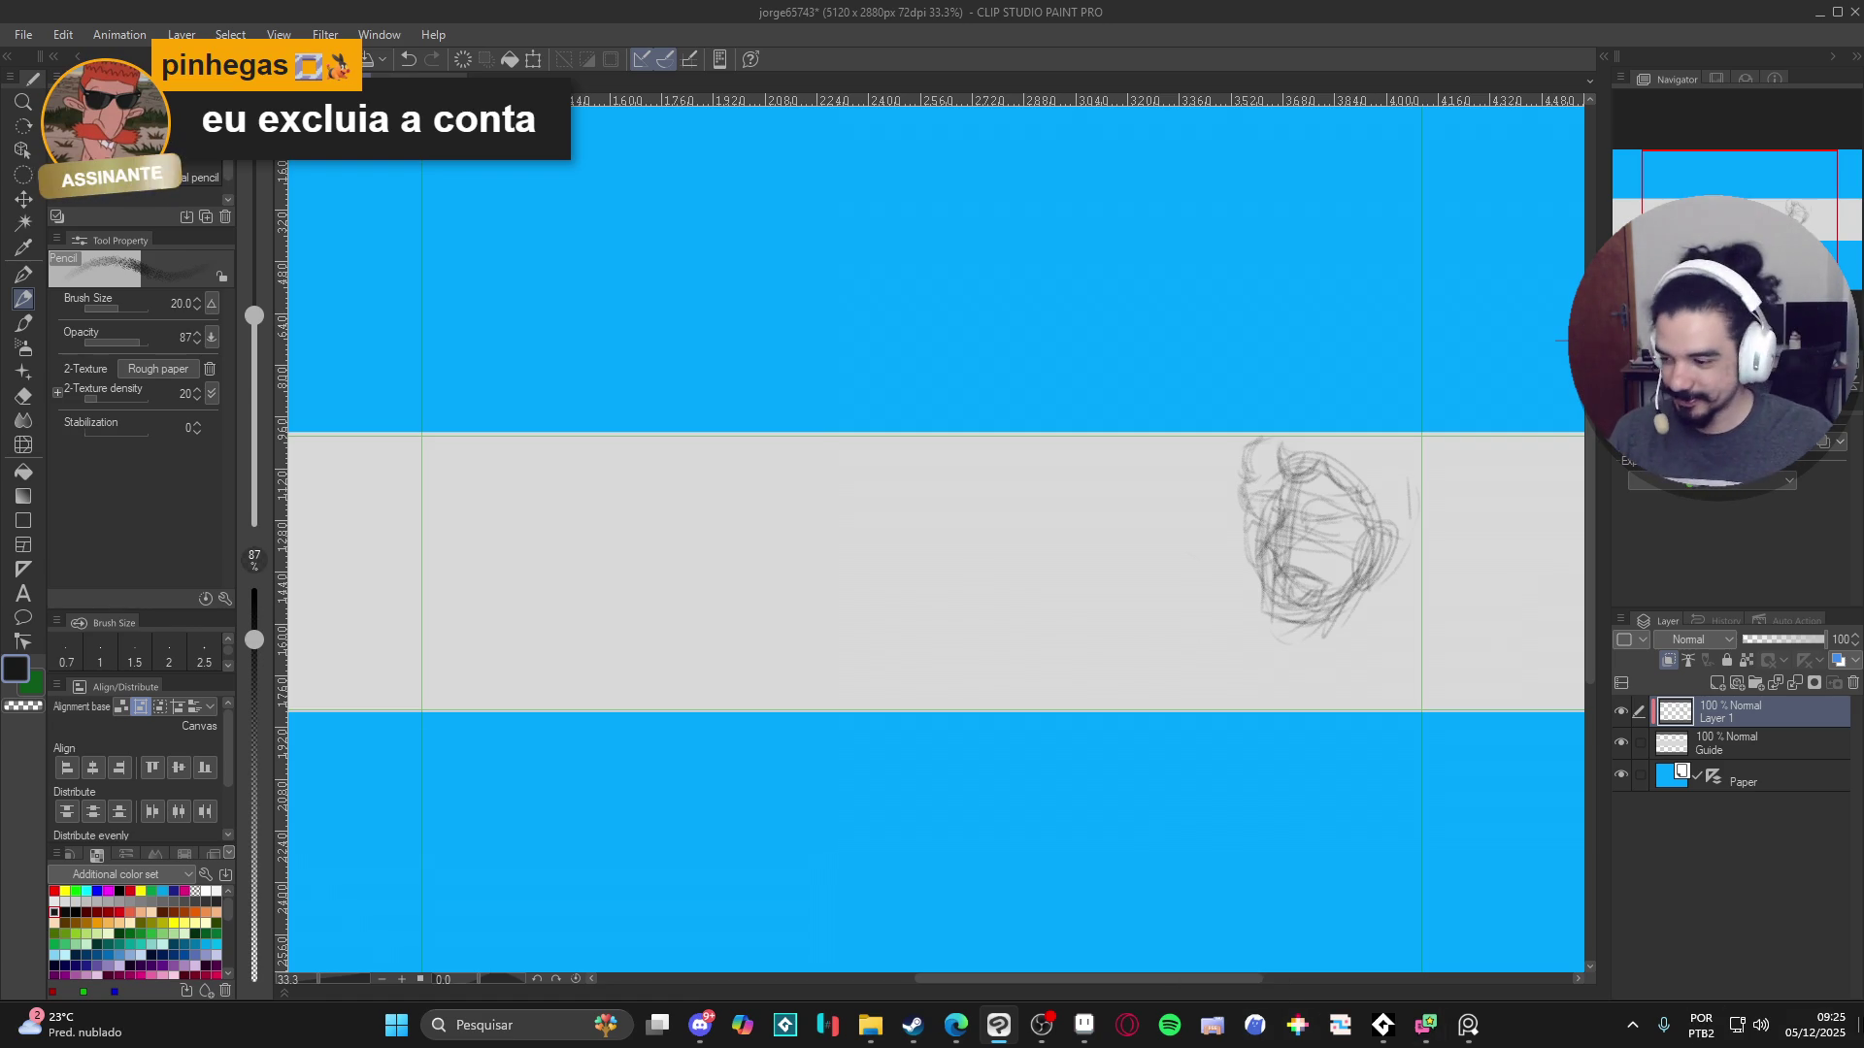
{"action": "key", "text": "ctrl+s"}
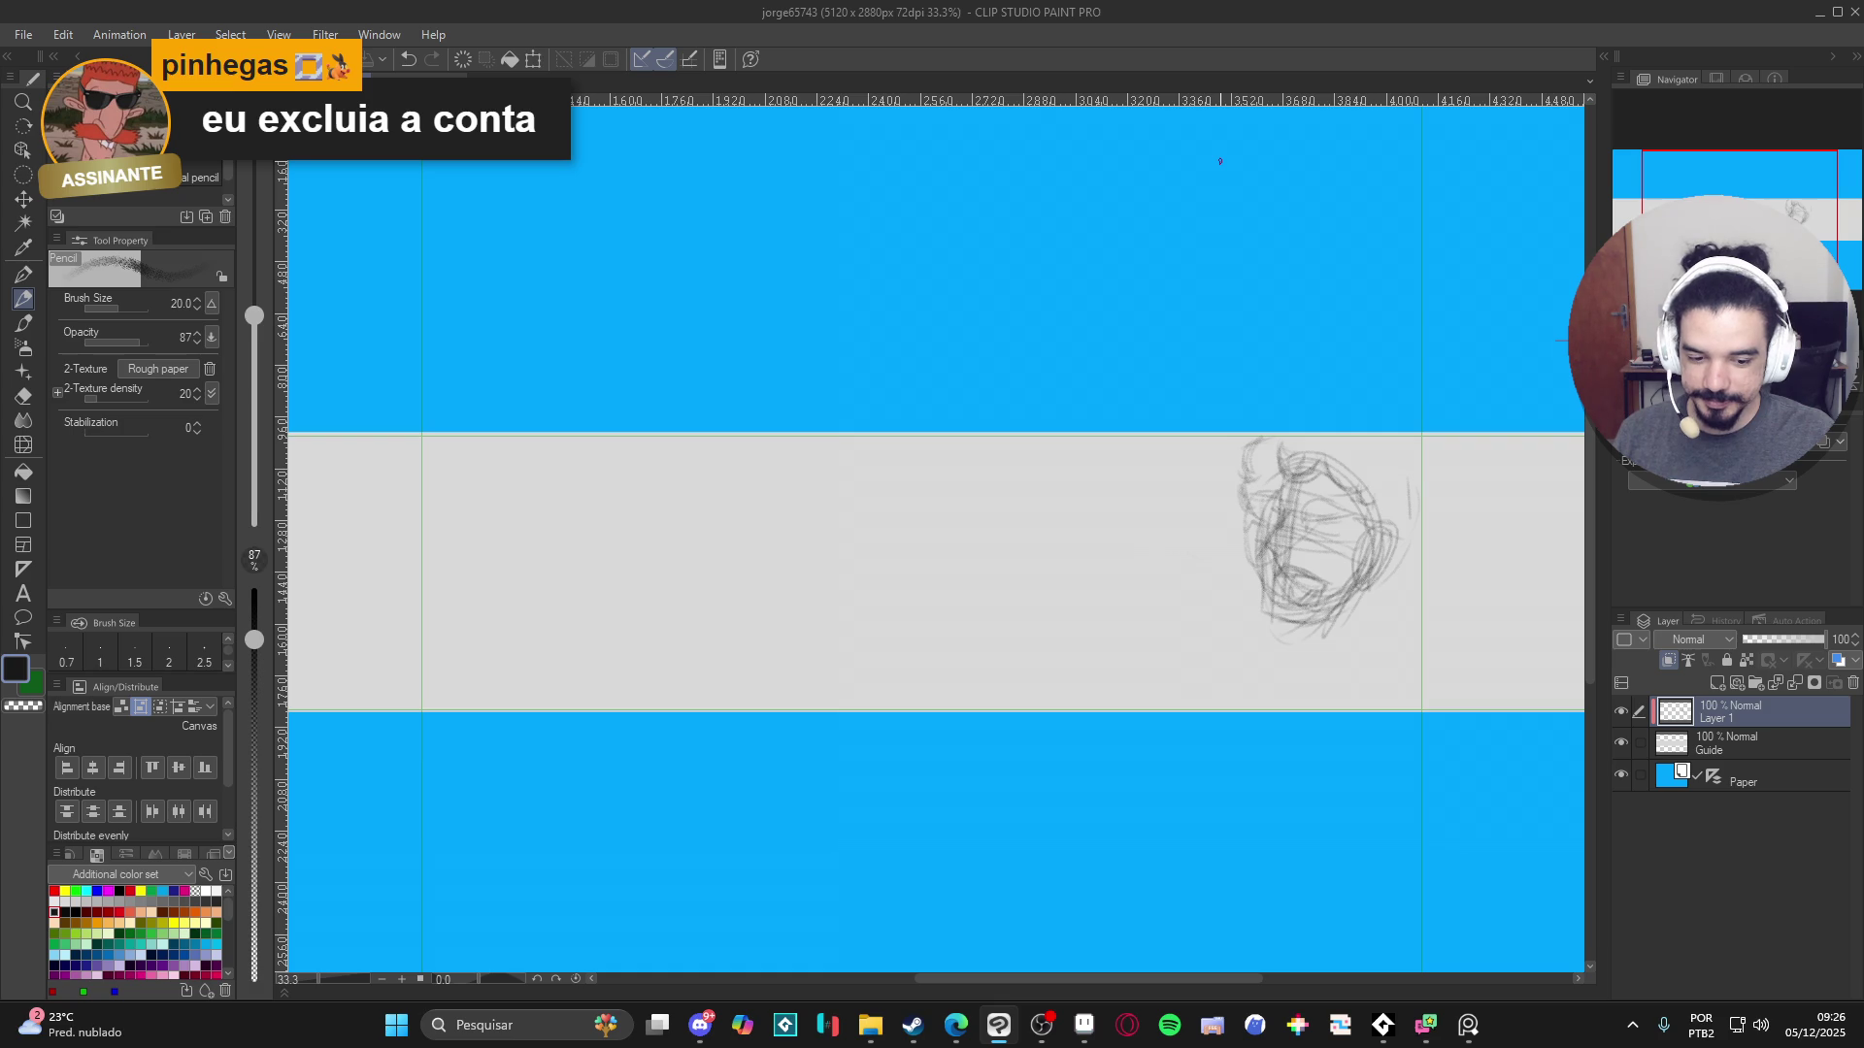
- Sketch the megaphone's elongated cone left of the head and darken its edges
{"action": "left_click", "coordinate": [1620, 713]}
{"action": "left_click", "coordinate": [1620, 713]}
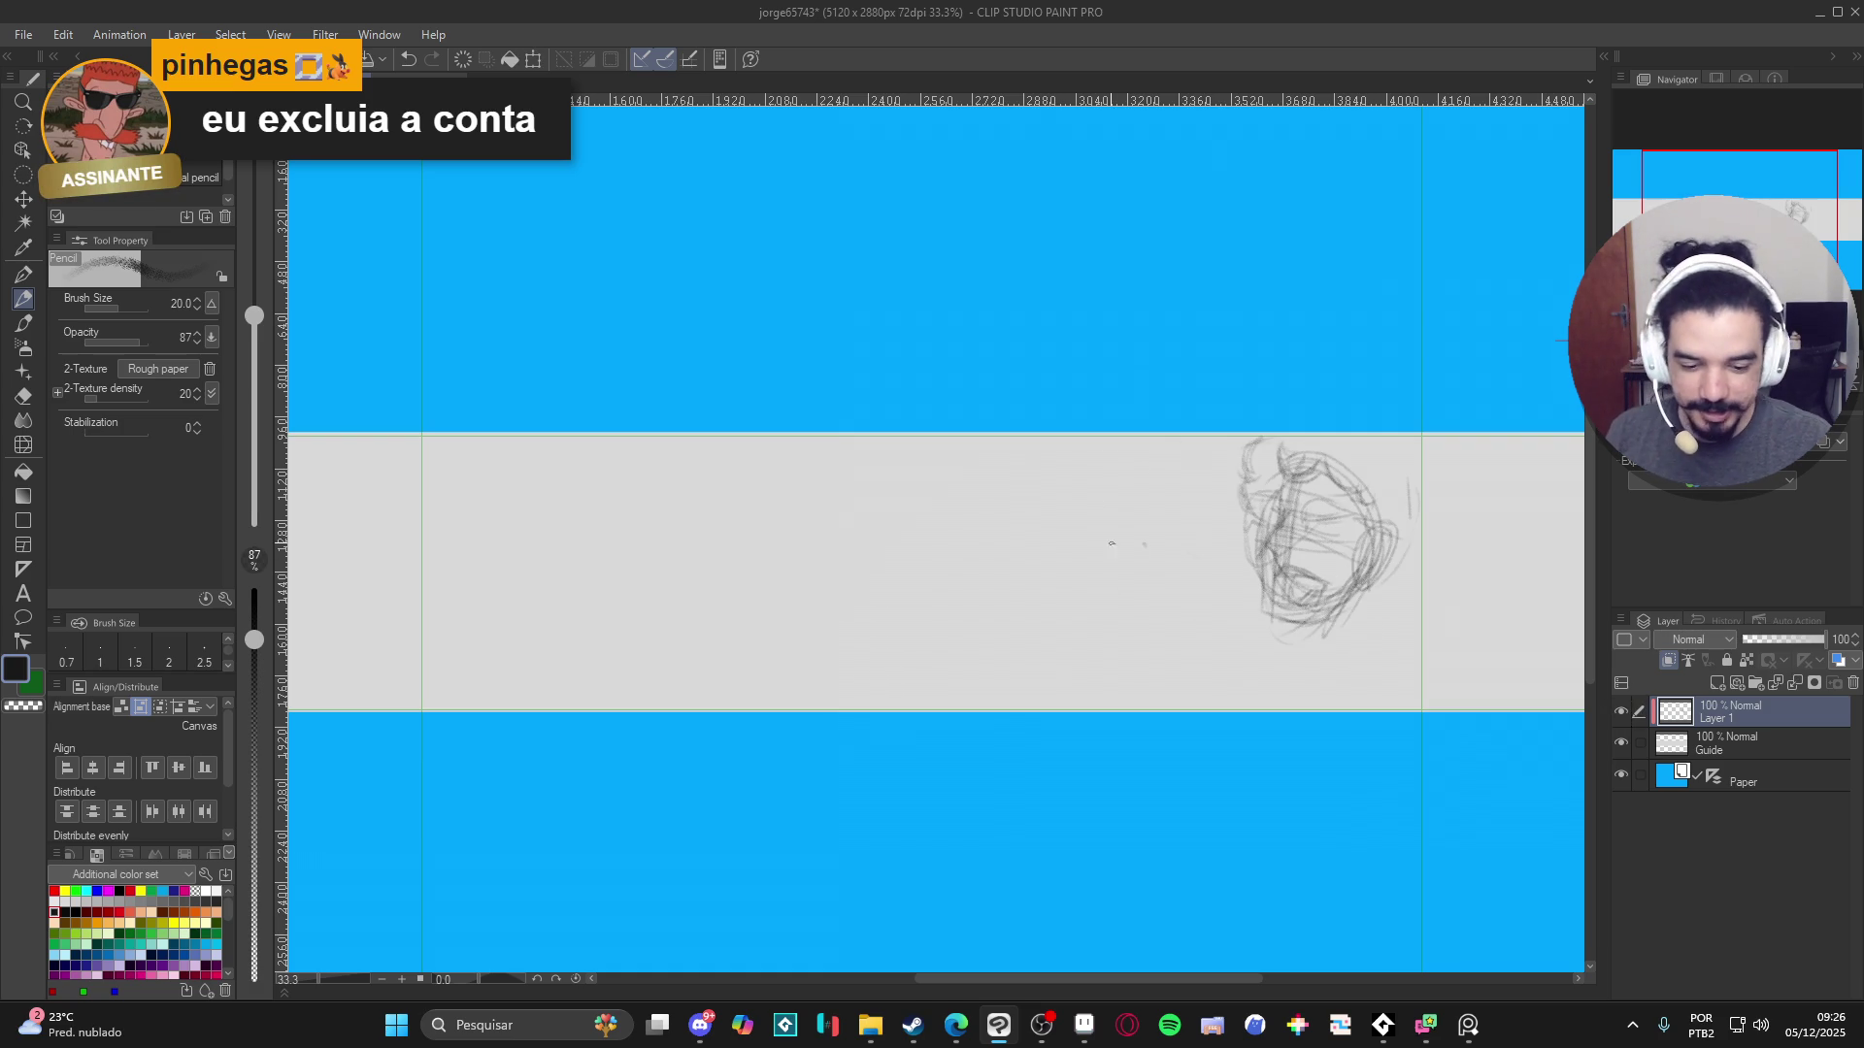
{"action": "mouse_move", "coordinate": [1097, 478]}
{"action": "left_mouse_down"}
{"action": "mouse_move", "coordinate": [1061, 583]}
{"action": "mouse_move", "coordinate": [1087, 523]}
{"action": "left_mouse_up"}
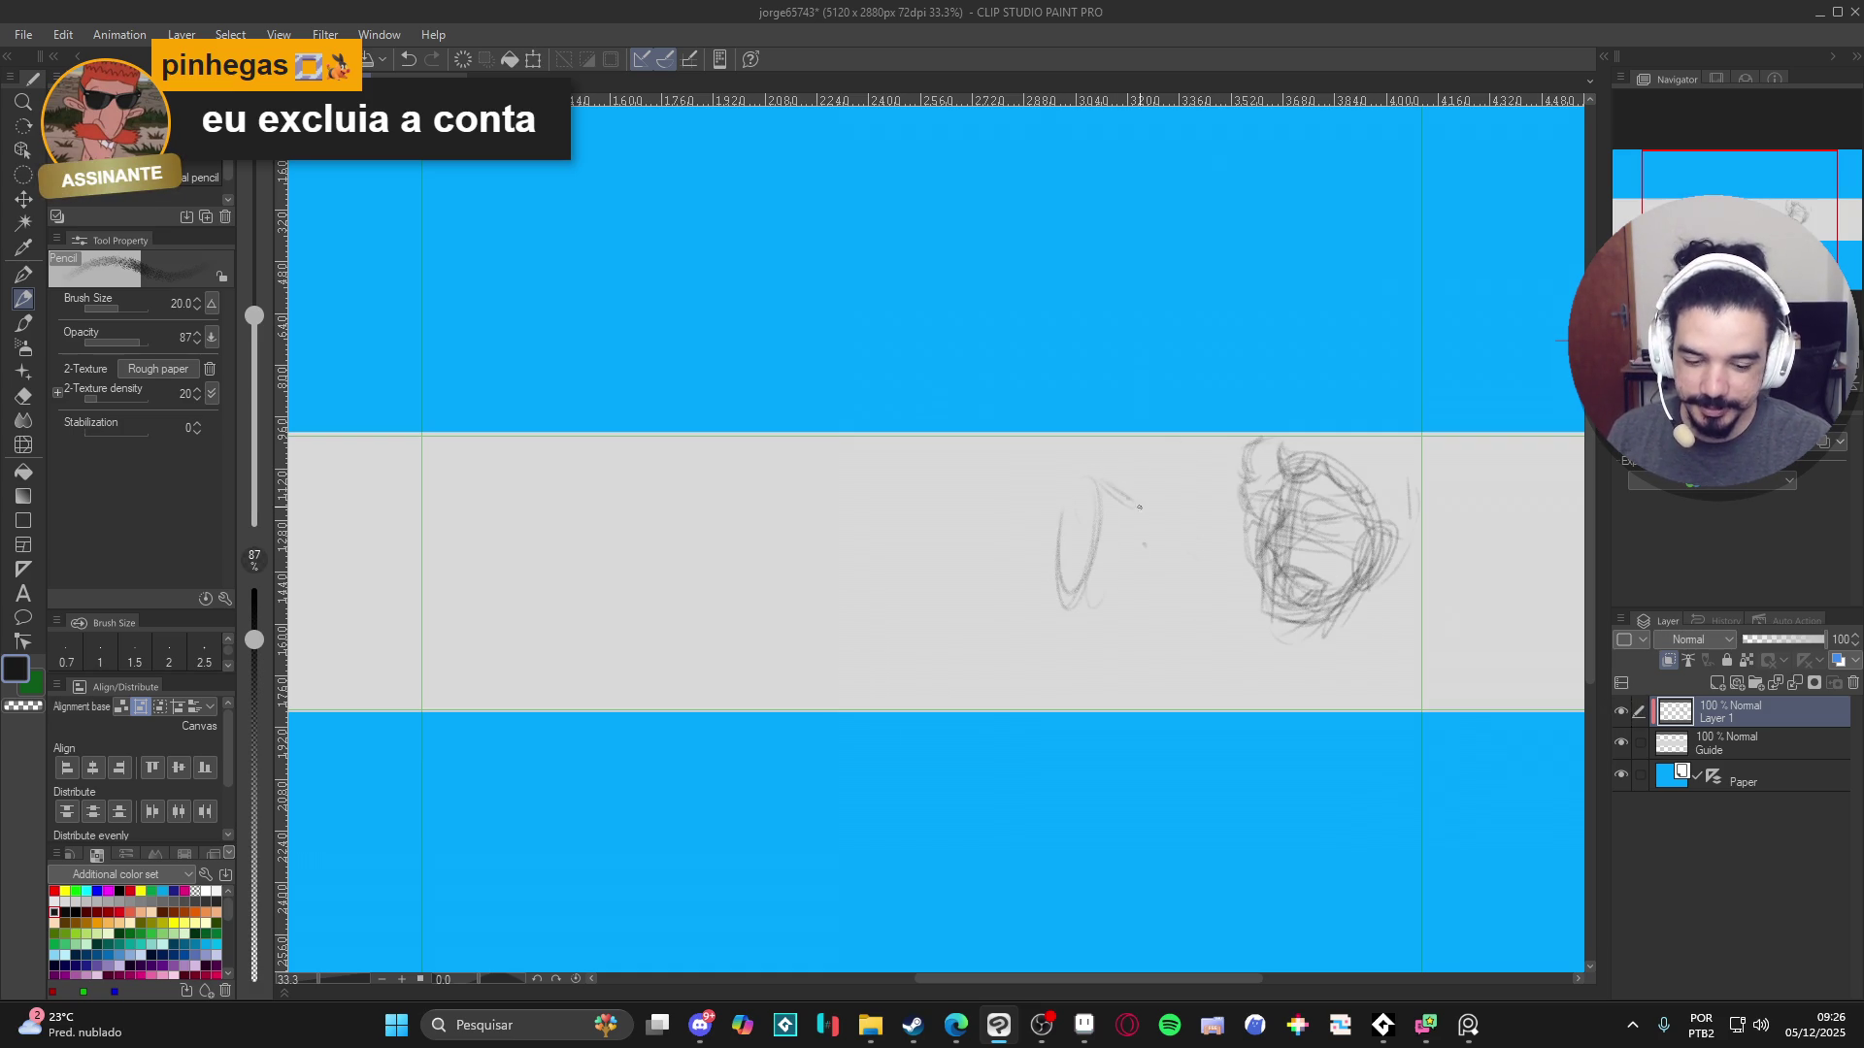
{"action": "mouse_move", "coordinate": [1118, 512]}
{"action": "left_mouse_down"}
{"action": "mouse_move", "coordinate": [1160, 560]}
{"action": "mouse_move", "coordinate": [1100, 597]}
{"action": "left_mouse_up"}
{"action": "left_click_drag", "start_coordinate": [1164, 536], "coordinate": [1135, 591]}
{"action": "mouse_move", "coordinate": [1083, 481]}
{"action": "left_mouse_down"}
{"action": "mouse_move", "coordinate": [1135, 512]}
{"action": "mouse_move", "coordinate": [1058, 588]}
{"action": "mouse_move", "coordinate": [1061, 532]}
{"action": "mouse_move", "coordinate": [1135, 515]}
{"action": "left_mouse_up"}
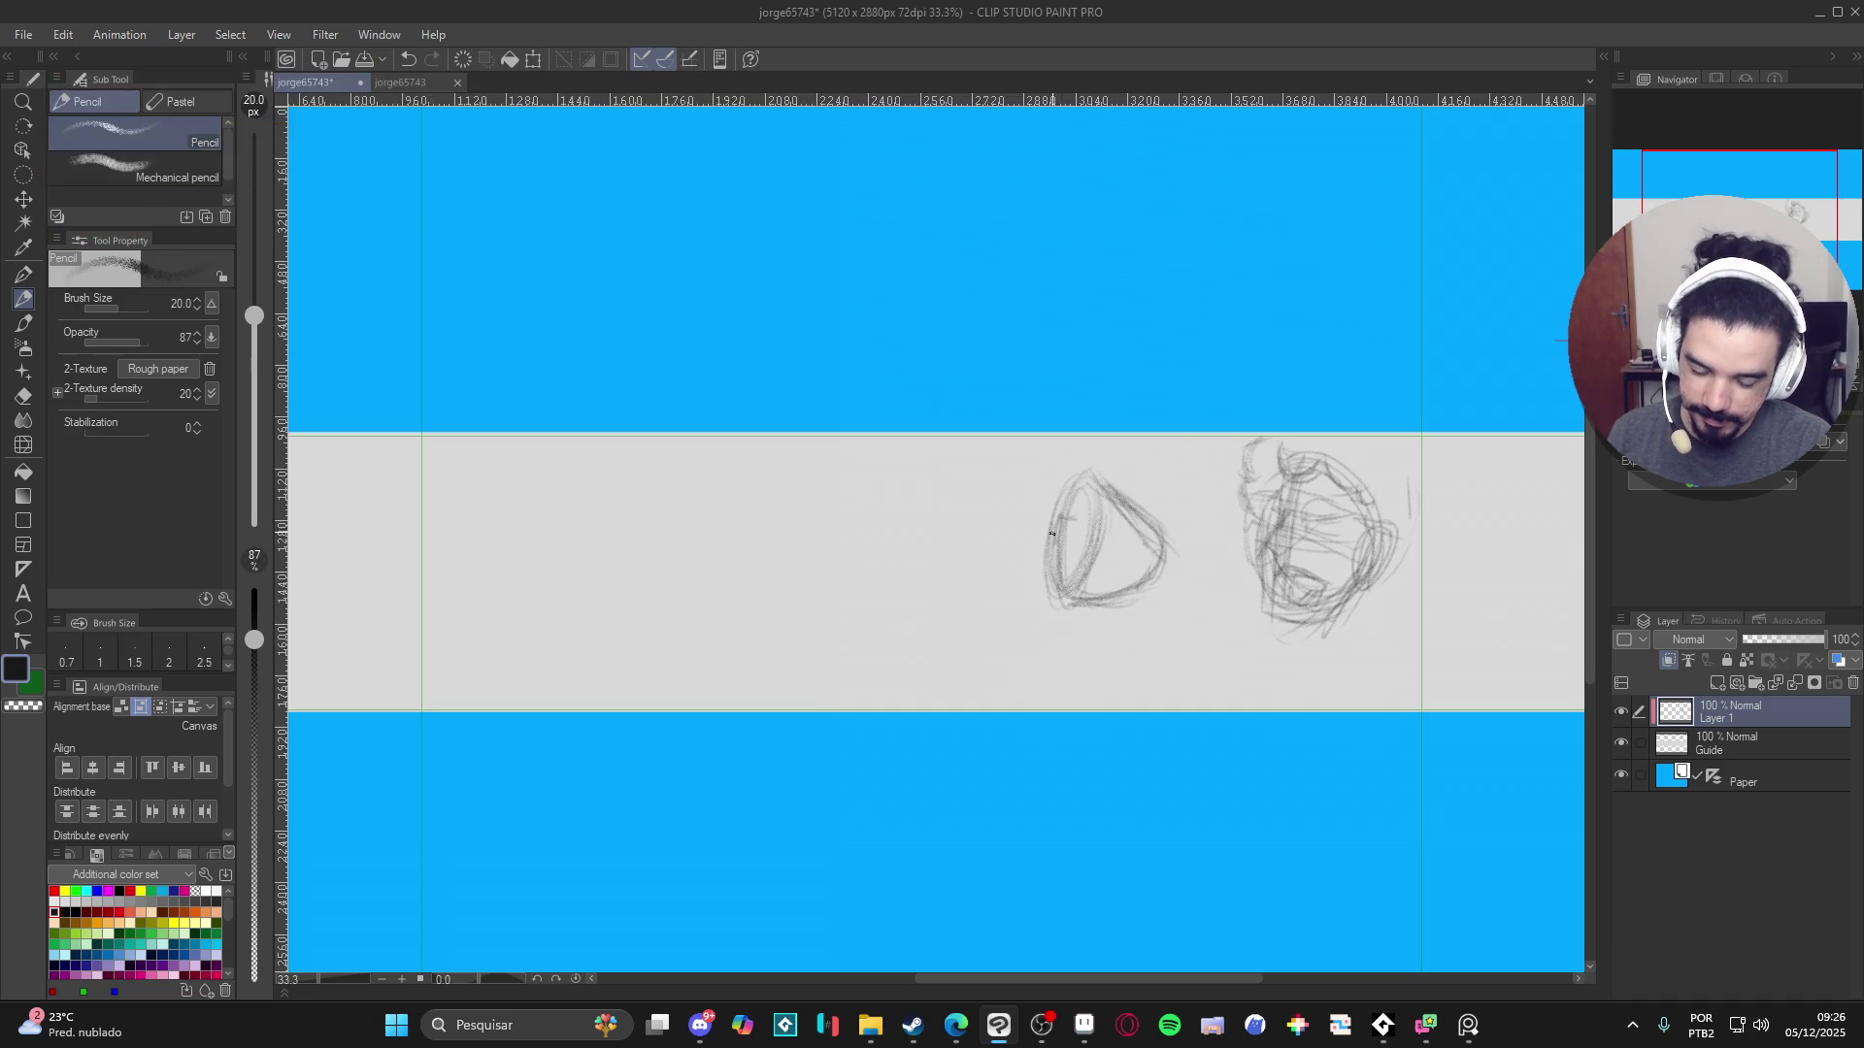
{"action": "left_click_drag", "start_coordinate": [1056, 519], "coordinate": [1080, 515]}
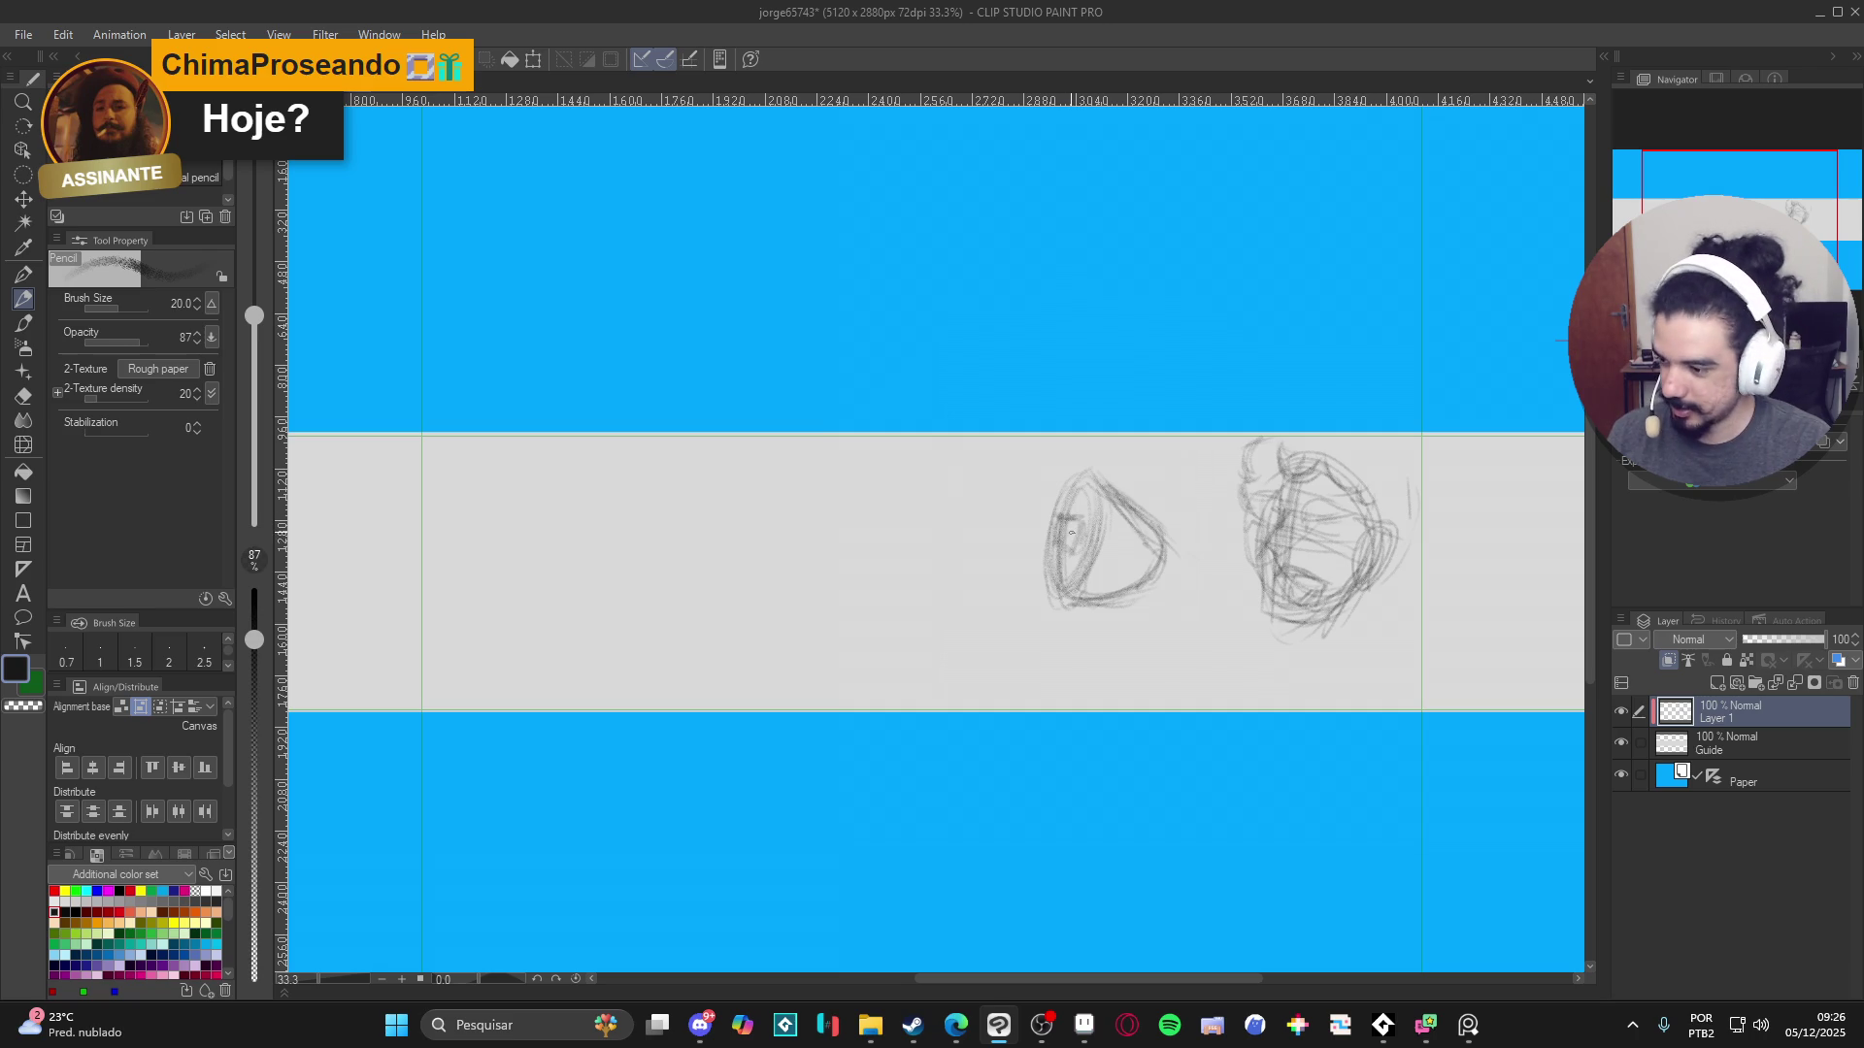
{"action": "left_click_drag", "start_coordinate": [1072, 532], "coordinate": [1055, 572]}
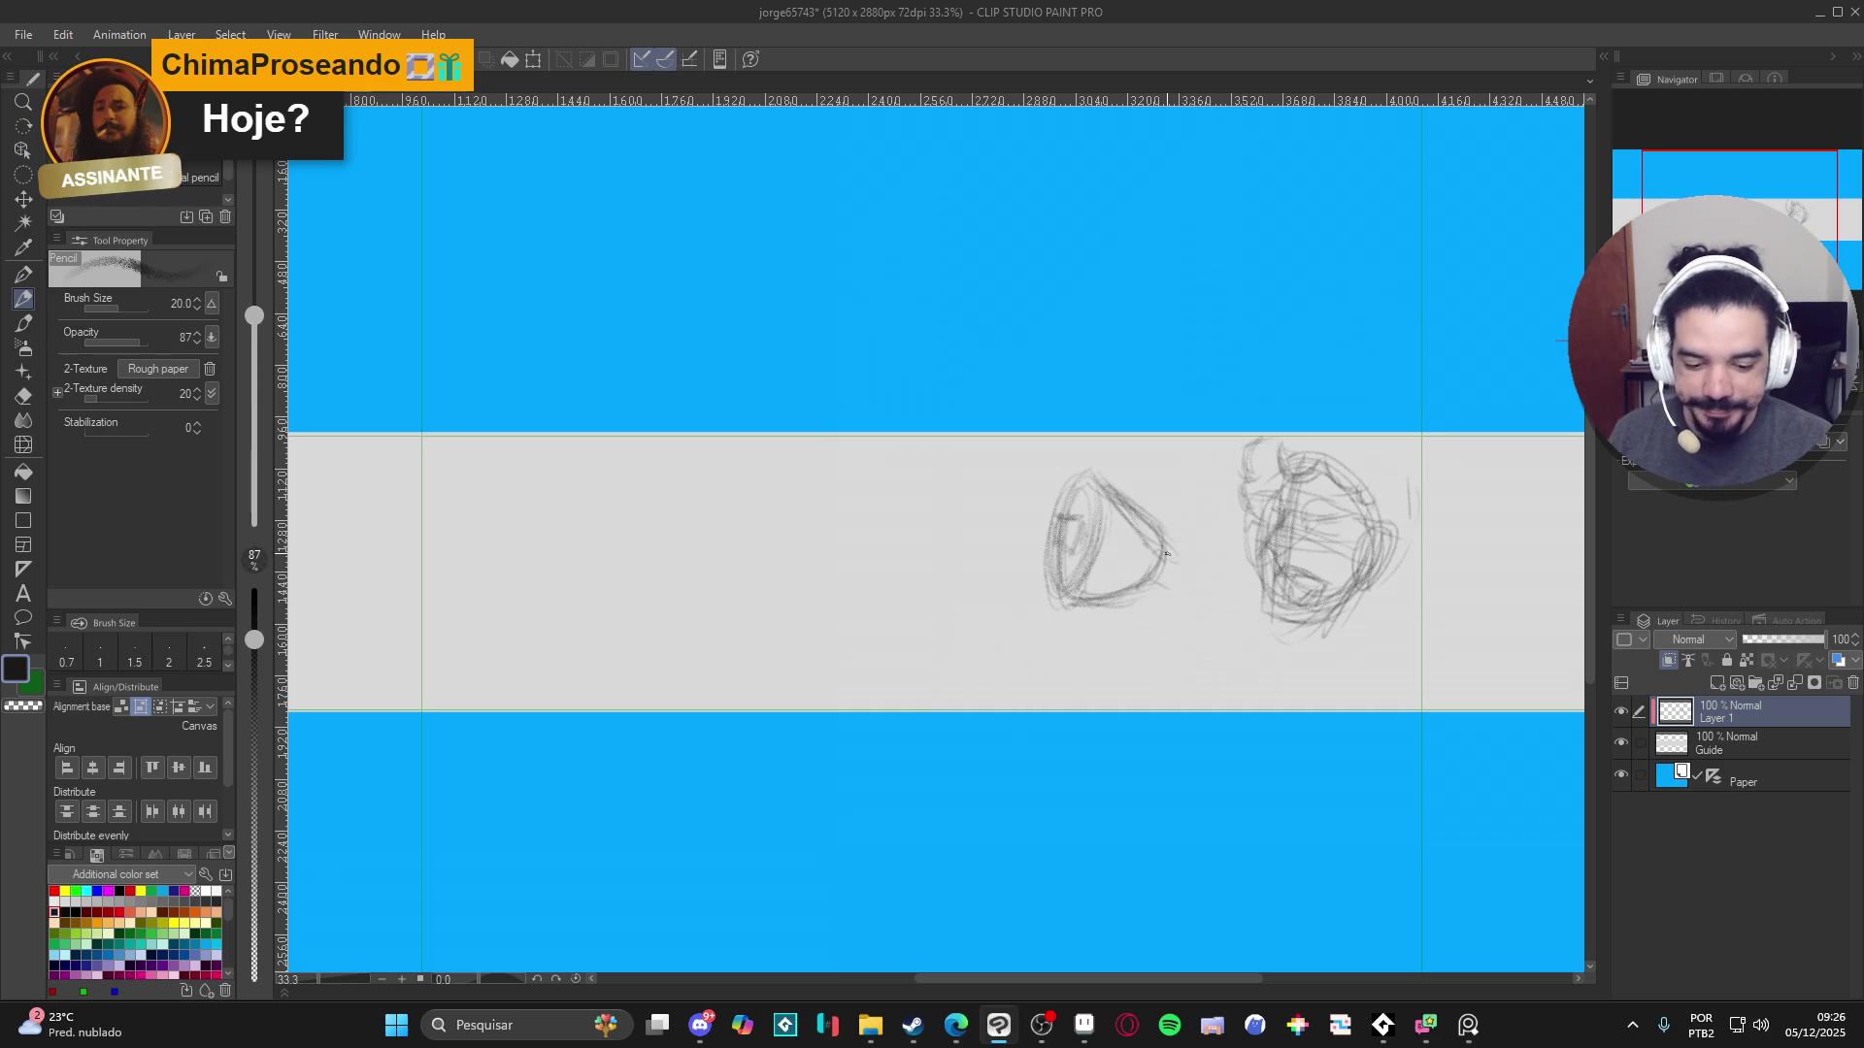
{"action": "mouse_move", "coordinate": [1097, 470]}
{"action": "left_mouse_down"}
{"action": "mouse_move", "coordinate": [1188, 558]}
{"action": "mouse_move", "coordinate": [1195, 586]}
{"action": "mouse_move", "coordinate": [1176, 594]}
{"action": "mouse_move", "coordinate": [1173, 577]}
{"action": "mouse_move", "coordinate": [1232, 587]}
{"action": "mouse_move", "coordinate": [1231, 613]}
{"action": "mouse_move", "coordinate": [1175, 604]}
{"action": "mouse_move", "coordinate": [1230, 559]}
{"action": "mouse_move", "coordinate": [1181, 542]}
{"action": "left_mouse_up"}
- Sketch the megaphone's boxy grip and the downward stem beneath it
{"action": "mouse_move", "coordinate": [1162, 606]}
{"action": "left_mouse_down"}
{"action": "mouse_move", "coordinate": [1225, 621]}
{"action": "mouse_move", "coordinate": [1224, 602]}
{"action": "mouse_move", "coordinate": [1221, 626]}
{"action": "left_mouse_up"}
{"action": "left_click_drag", "start_coordinate": [1233, 579], "coordinate": [1194, 615]}
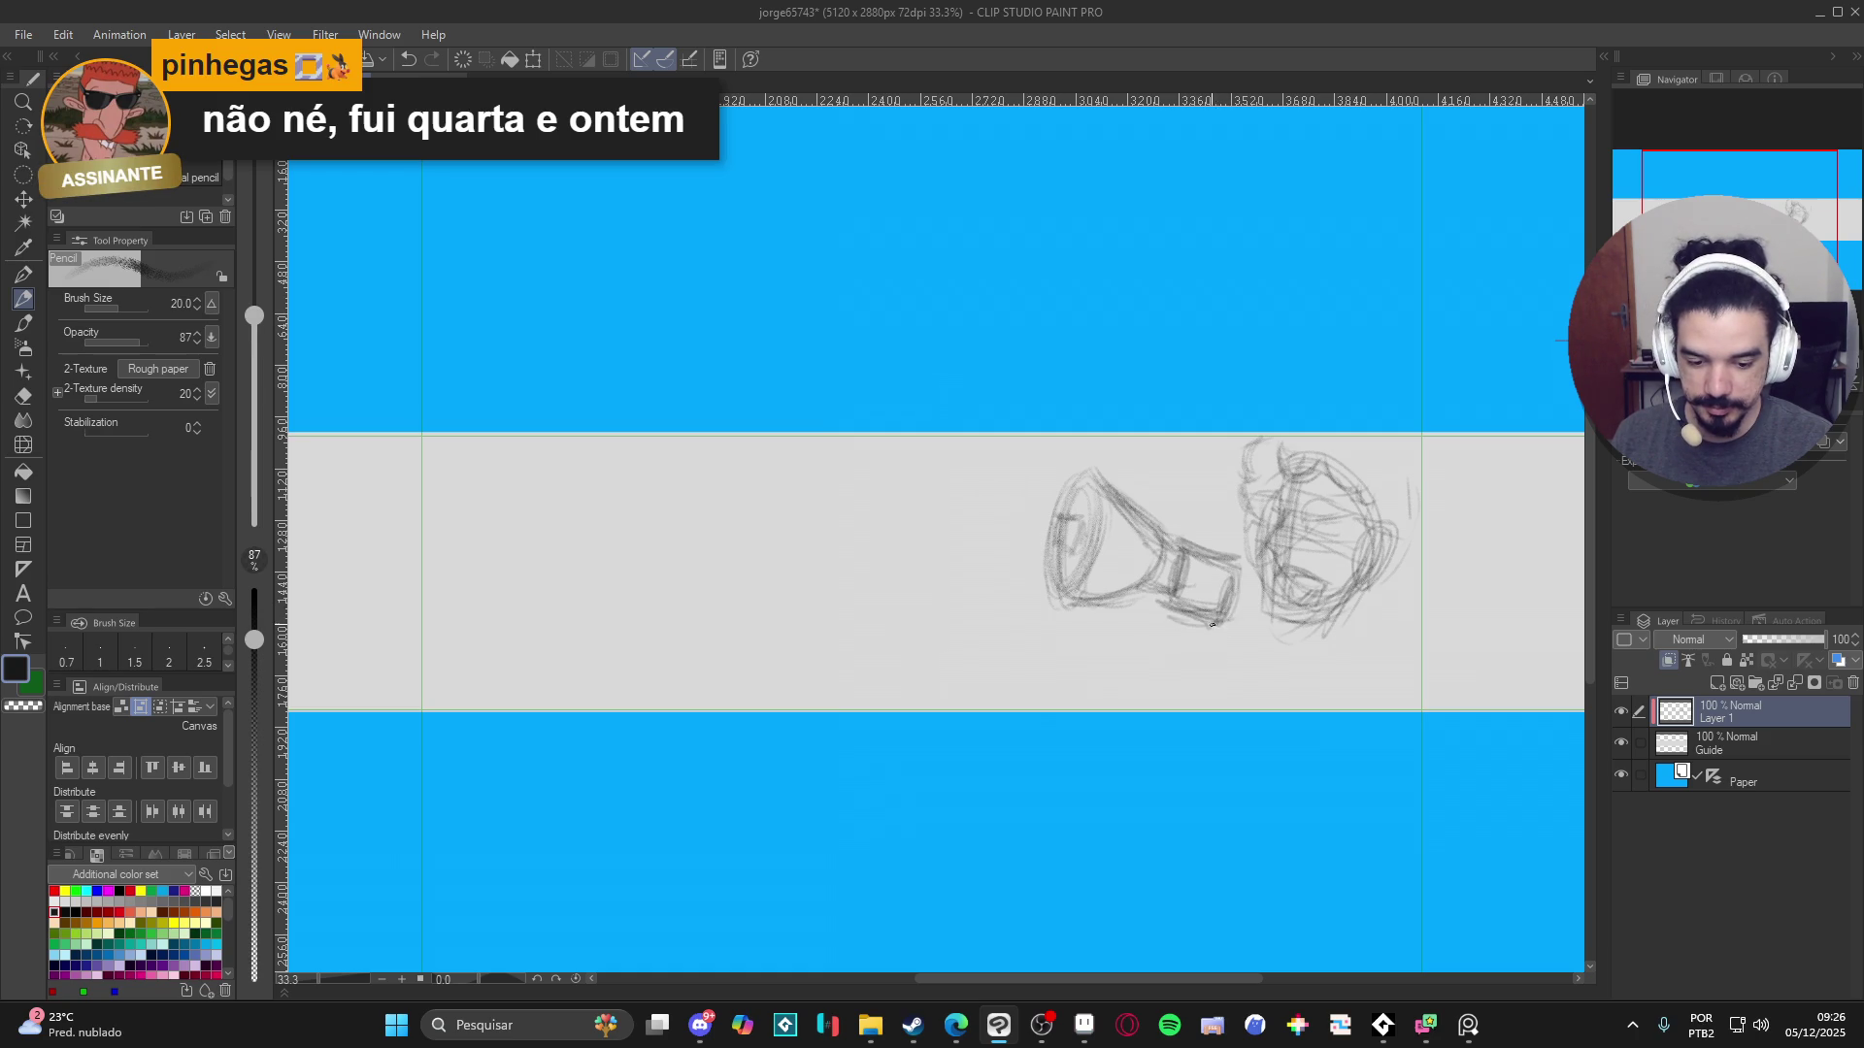
{"action": "mouse_move", "coordinate": [1174, 549]}
{"action": "left_mouse_down"}
{"action": "mouse_move", "coordinate": [1178, 607]}
{"action": "mouse_move", "coordinate": [1173, 587]}
{"action": "mouse_move", "coordinate": [1182, 602]}
{"action": "mouse_move", "coordinate": [1128, 589]}
{"action": "left_mouse_up"}
{"action": "mouse_move", "coordinate": [1124, 474]}
{"action": "left_mouse_down"}
{"action": "mouse_move", "coordinate": [1177, 539]}
{"action": "mouse_move", "coordinate": [1153, 516]}
{"action": "mouse_move", "coordinate": [1089, 527]}
{"action": "mouse_move", "coordinate": [1085, 473]}
{"action": "mouse_move", "coordinate": [1076, 567]}
{"action": "mouse_move", "coordinate": [1155, 573]}
{"action": "mouse_move", "coordinate": [1199, 664]}
{"action": "mouse_move", "coordinate": [1152, 700]}
{"action": "left_mouse_up"}
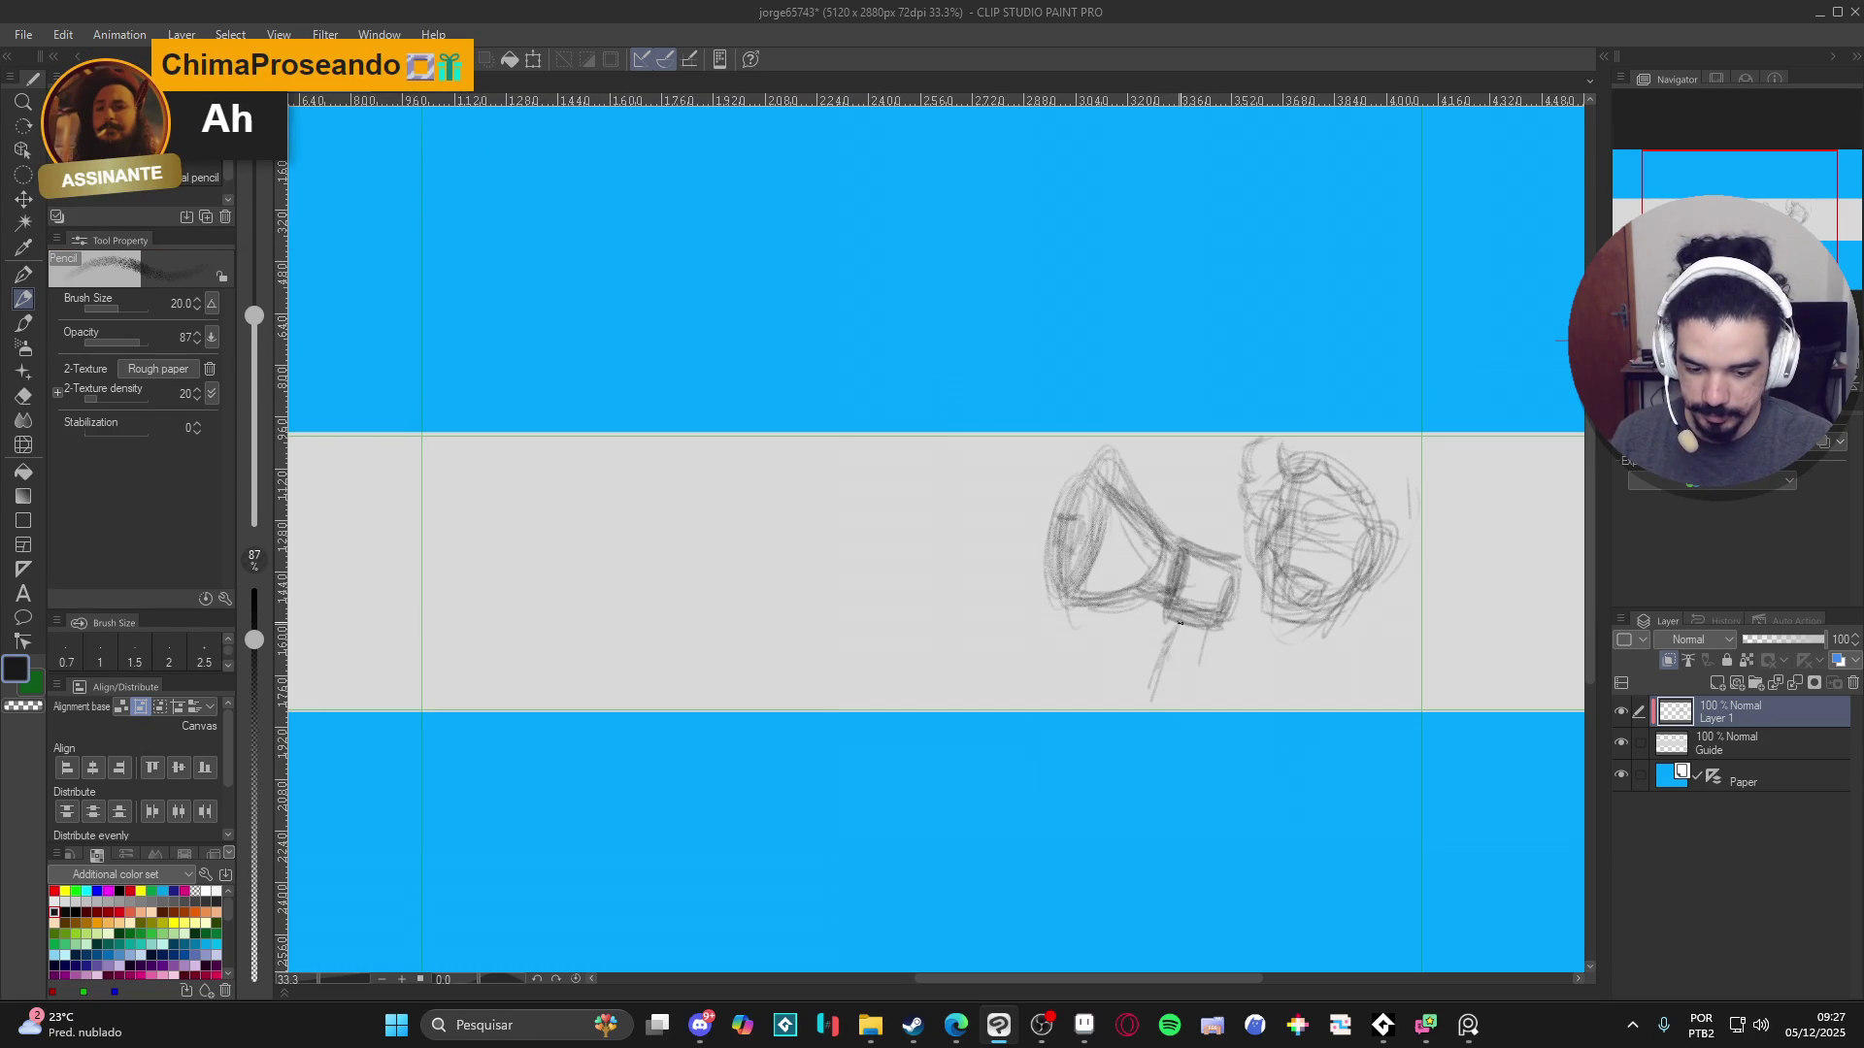
{"action": "mouse_move", "coordinate": [1196, 713]}
{"action": "left_mouse_down"}
{"action": "mouse_move", "coordinate": [1201, 670]}
{"action": "mouse_move", "coordinate": [1203, 713]}
{"action": "left_mouse_up"}
{"action": "mouse_move", "coordinate": [1170, 639]}
{"action": "left_mouse_down"}
{"action": "mouse_move", "coordinate": [1138, 718]}
{"action": "mouse_move", "coordinate": [1116, 716]}
{"action": "left_mouse_up"}
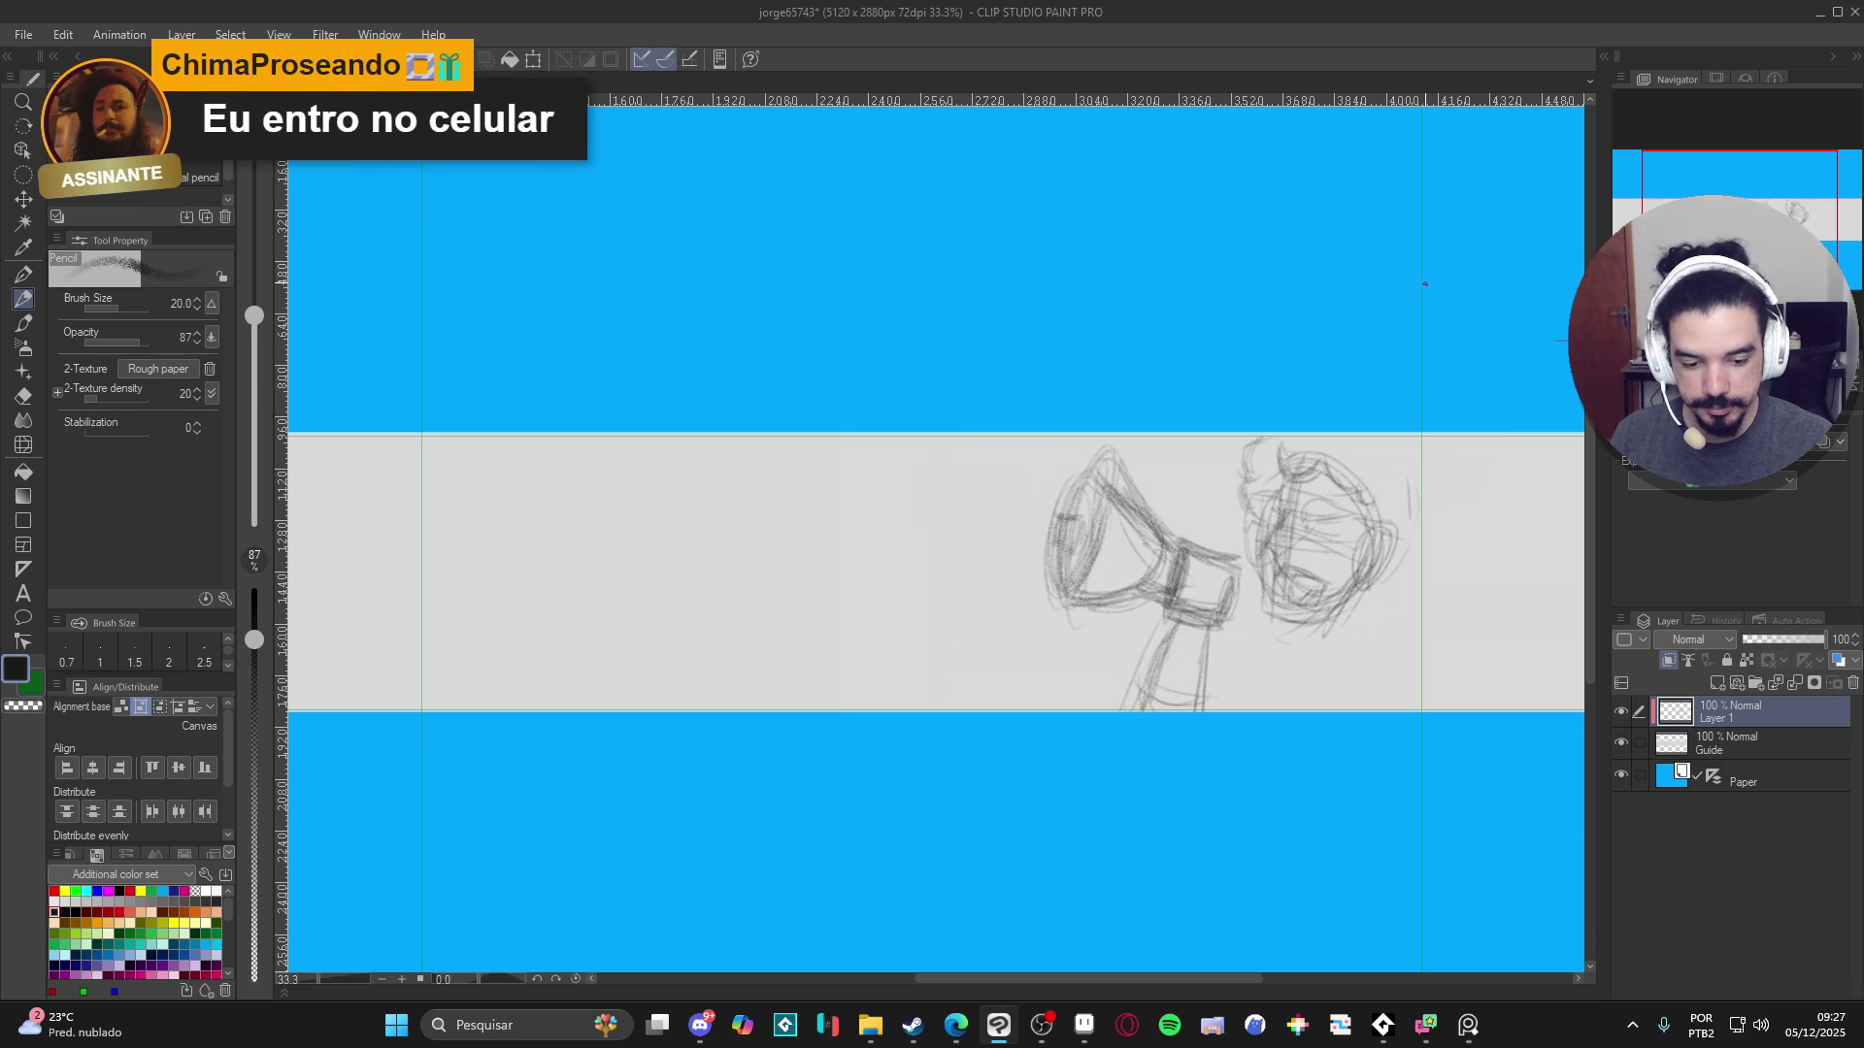
{"action": "left_click", "coordinate": [23, 175]}
{"action": "left_click", "coordinate": [125, 173]}
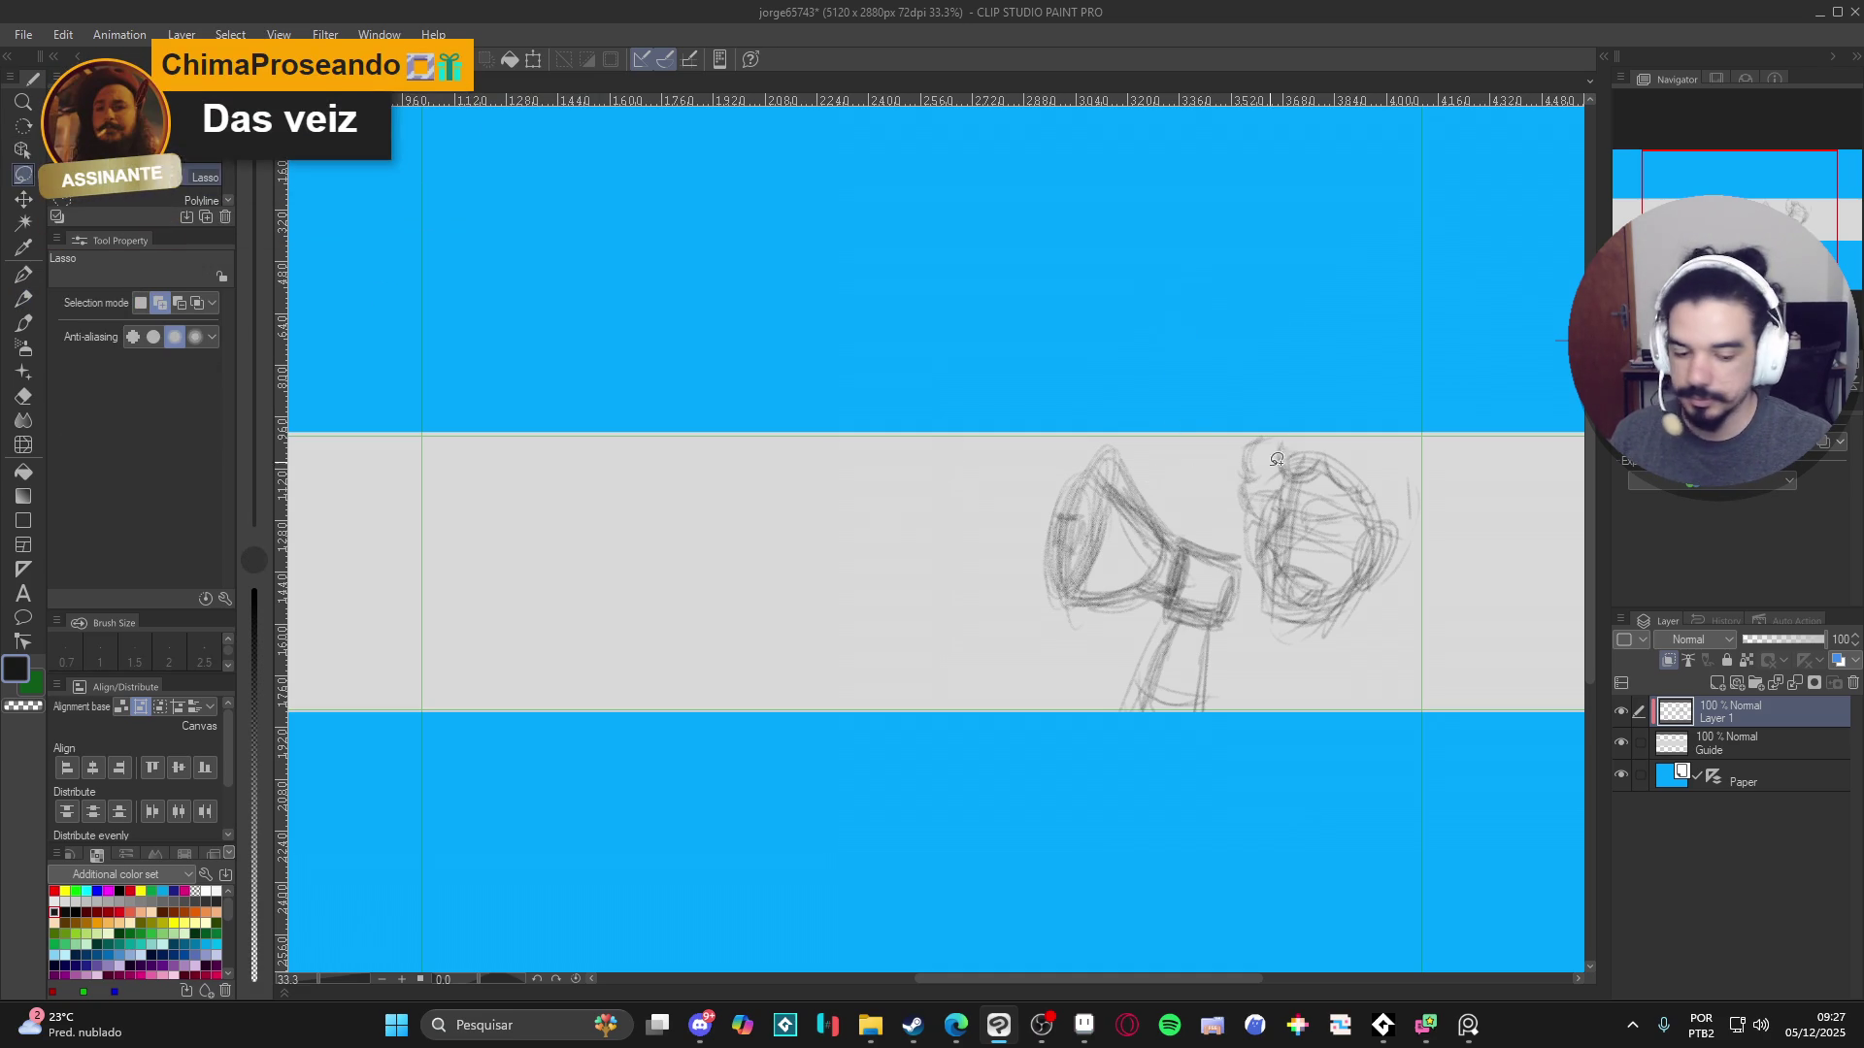
- Lasso the head sketch, rotate it counterclockwise and nudge it up and left
{"action": "mouse_move", "coordinate": [1219, 444]}
{"action": "left_mouse_down"}
{"action": "mouse_move", "coordinate": [1244, 536]}
{"action": "mouse_move", "coordinate": [1359, 660]}
{"action": "mouse_move", "coordinate": [1301, 387]}
{"action": "mouse_move", "coordinate": [1213, 453]}
{"action": "left_mouse_up"}
{"action": "key", "text": "ctrl+t"}
{"action": "mouse_move", "coordinate": [1459, 425]}
{"action": "left_mouse_down"}
{"action": "mouse_move", "coordinate": [1431, 384]}
{"action": "mouse_move", "coordinate": [1378, 365]}
{"action": "left_mouse_up"}
{"action": "left_click_drag", "start_coordinate": [1394, 578], "coordinate": [1379, 569]}
{"action": "key", "text": "Return"}
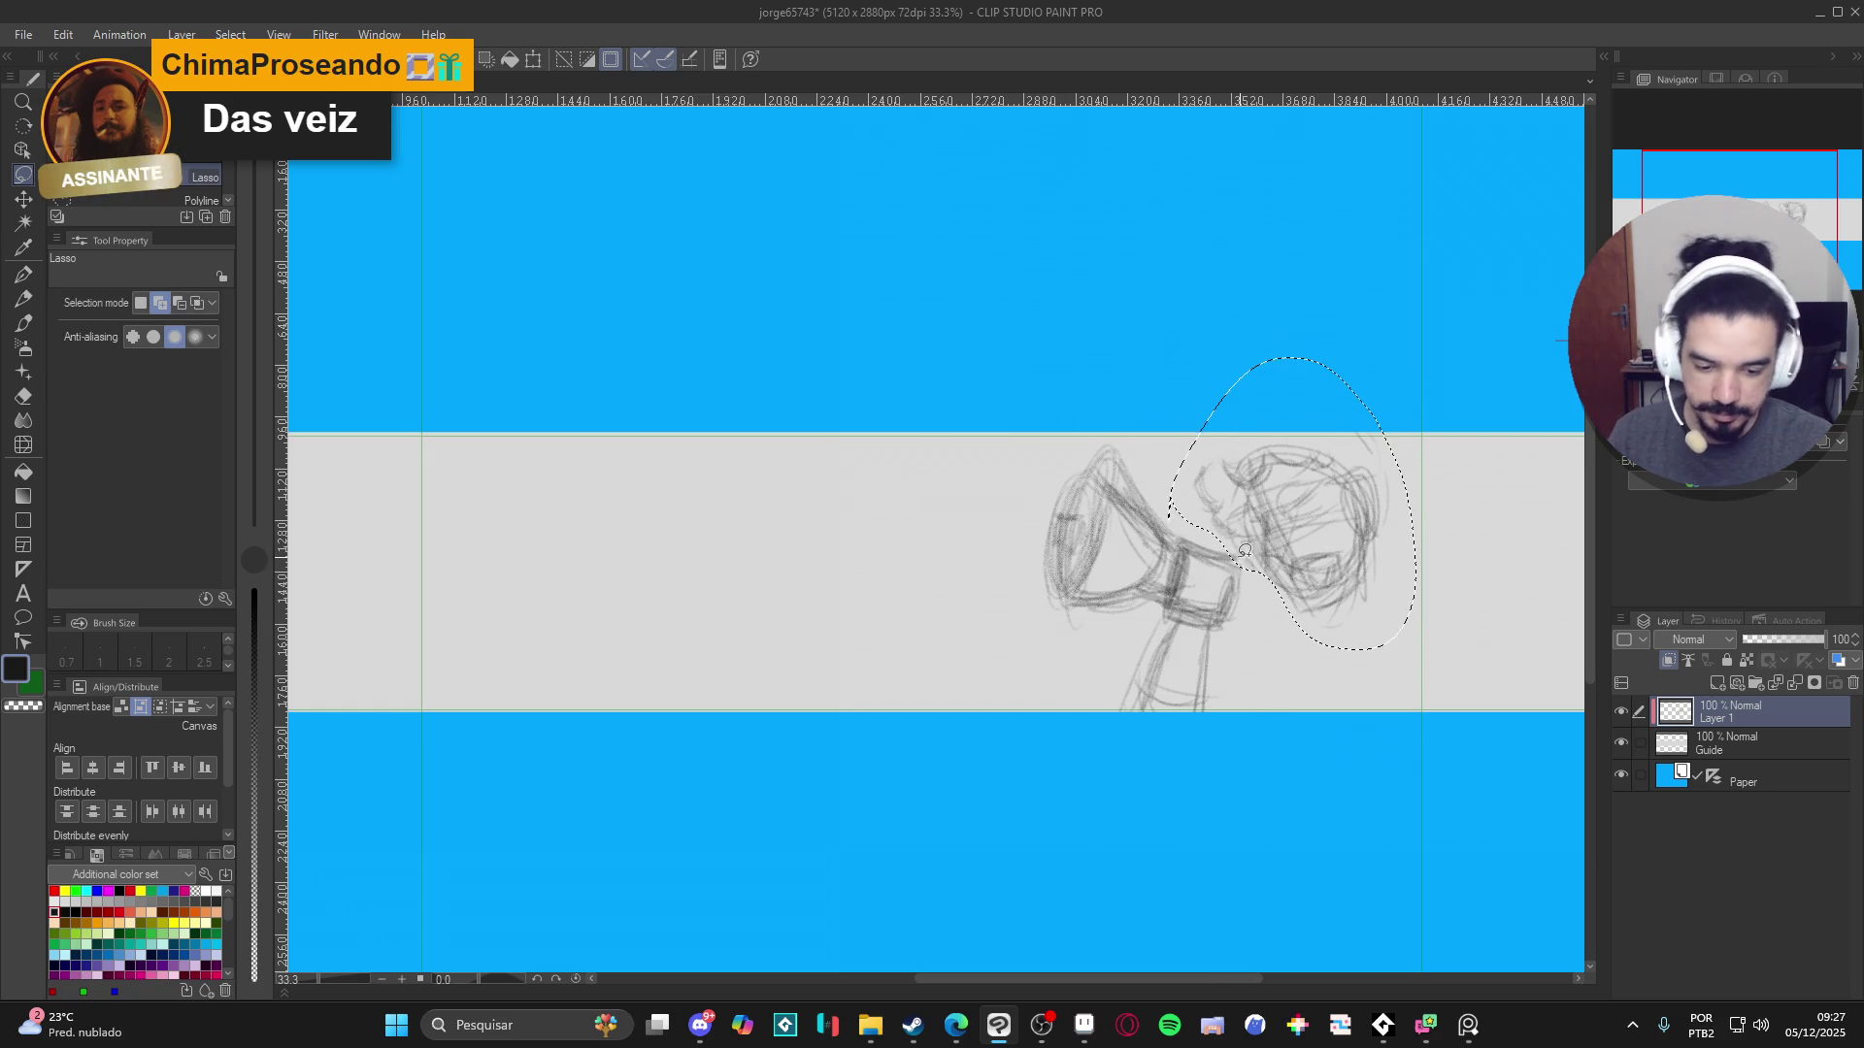
{"action": "key", "text": "ctrl+d"}
- Rotate the megaphone to -11° and move it down-right beside the head, then deselect
{"action": "mouse_move", "coordinate": [1250, 561]}
{"action": "left_mouse_down"}
{"action": "mouse_move", "coordinate": [1033, 723]}
{"action": "mouse_move", "coordinate": [1148, 387]}
{"action": "mouse_move", "coordinate": [1245, 554]}
{"action": "left_mouse_up"}
{"action": "key", "text": "ctrl+t"}
{"action": "left_click_drag", "start_coordinate": [1390, 493], "coordinate": [1369, 445]}
{"action": "left_click_drag", "start_coordinate": [1225, 646], "coordinate": [1241, 687]}
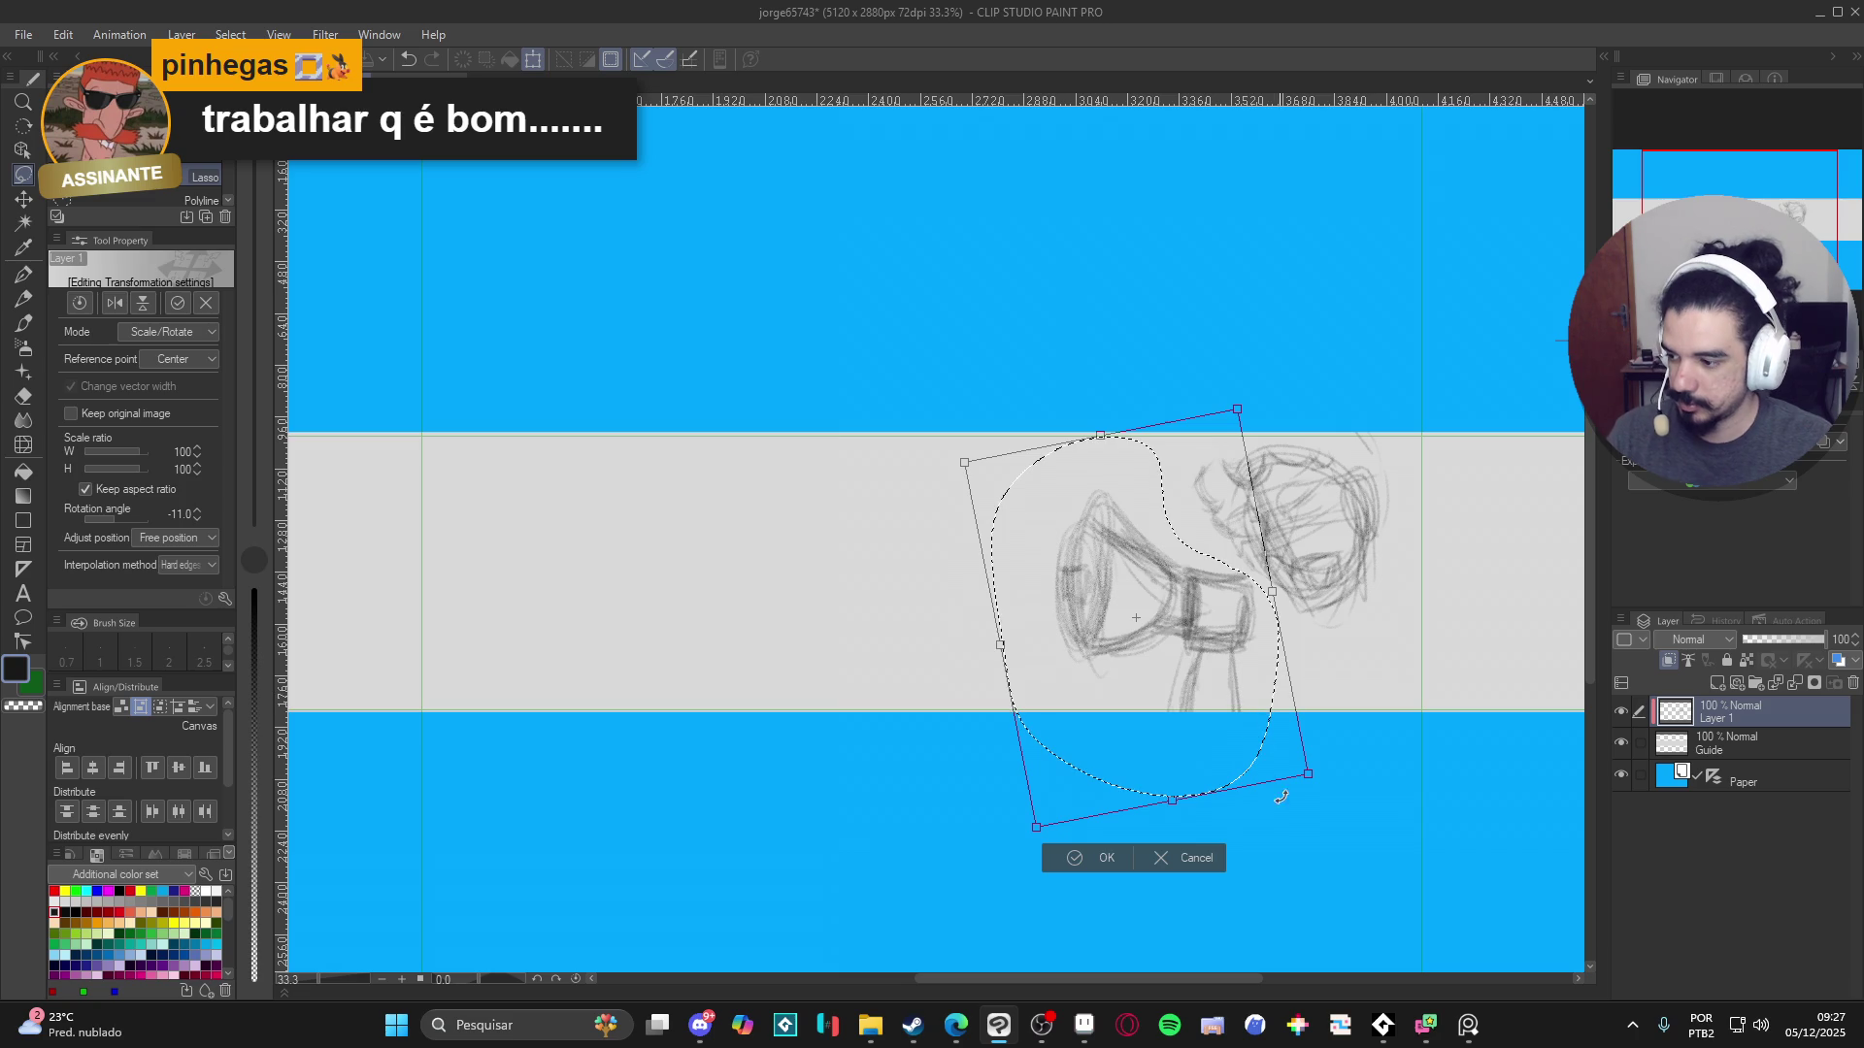
{"action": "key", "text": "Return"}
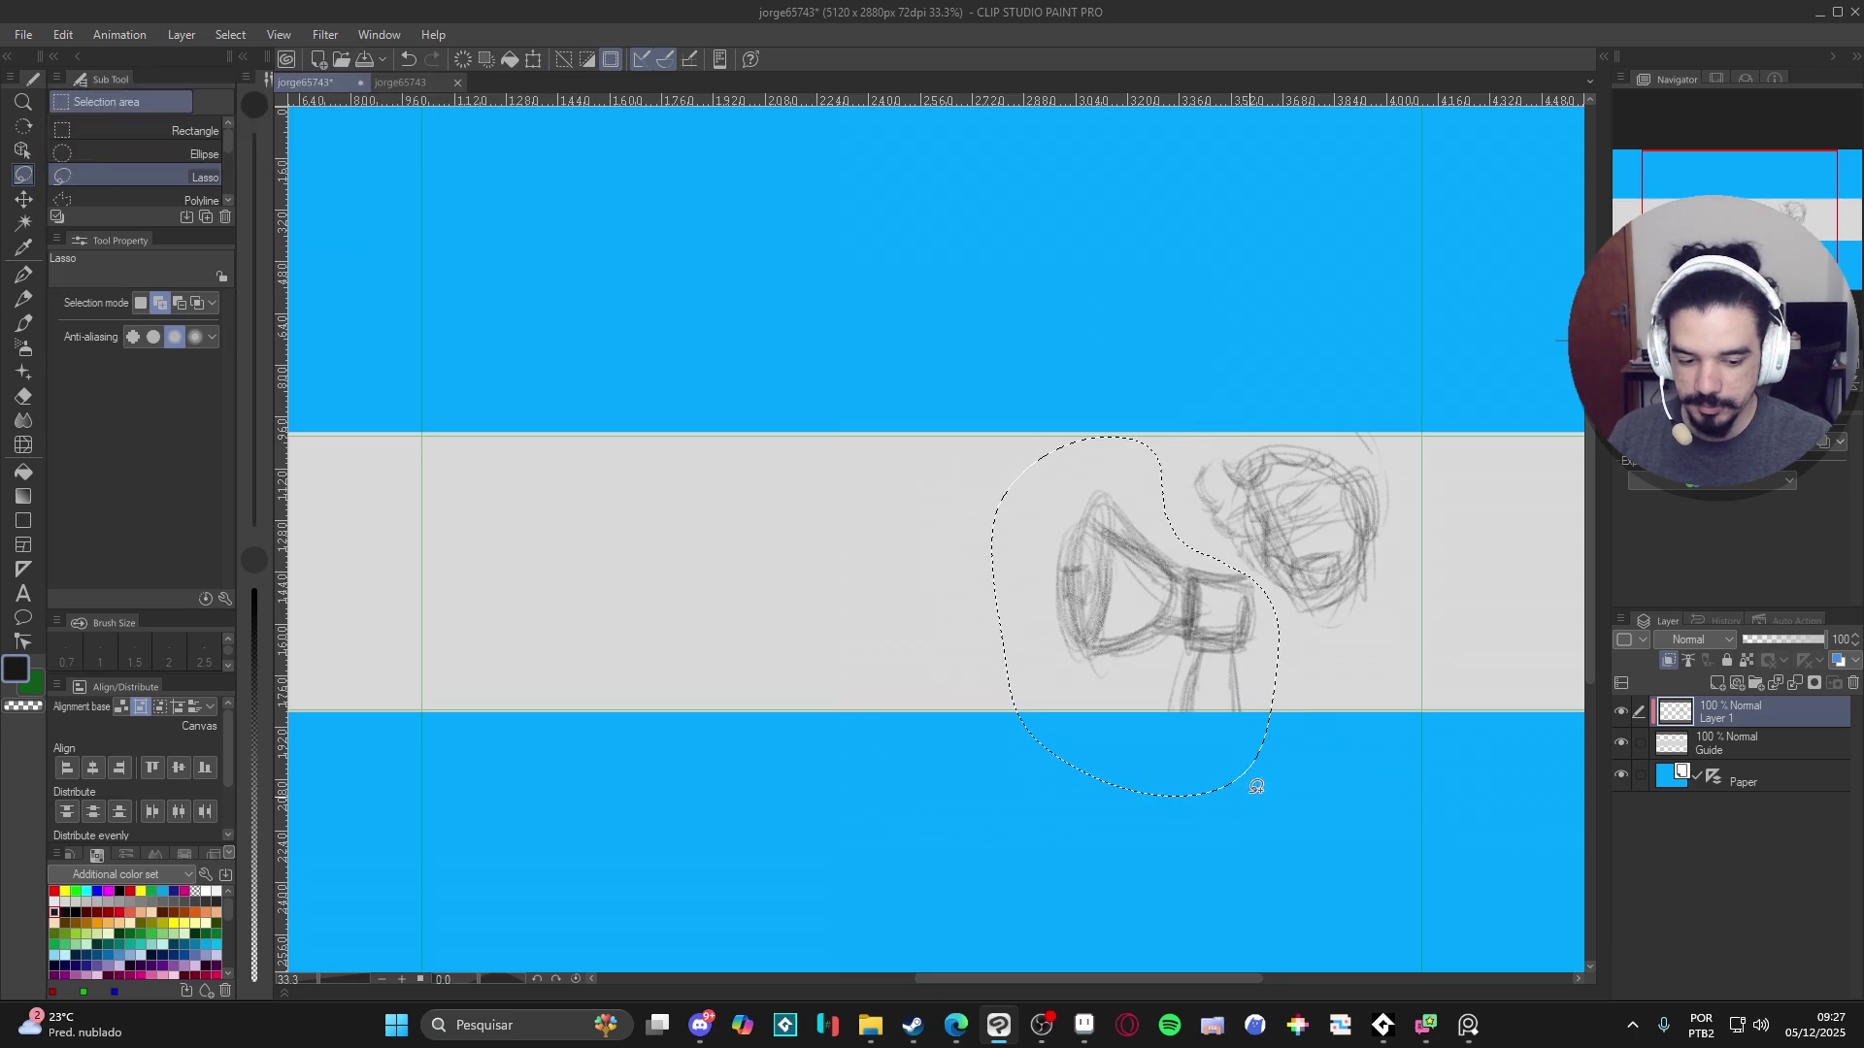
{"action": "key", "text": "ctrl+d"}
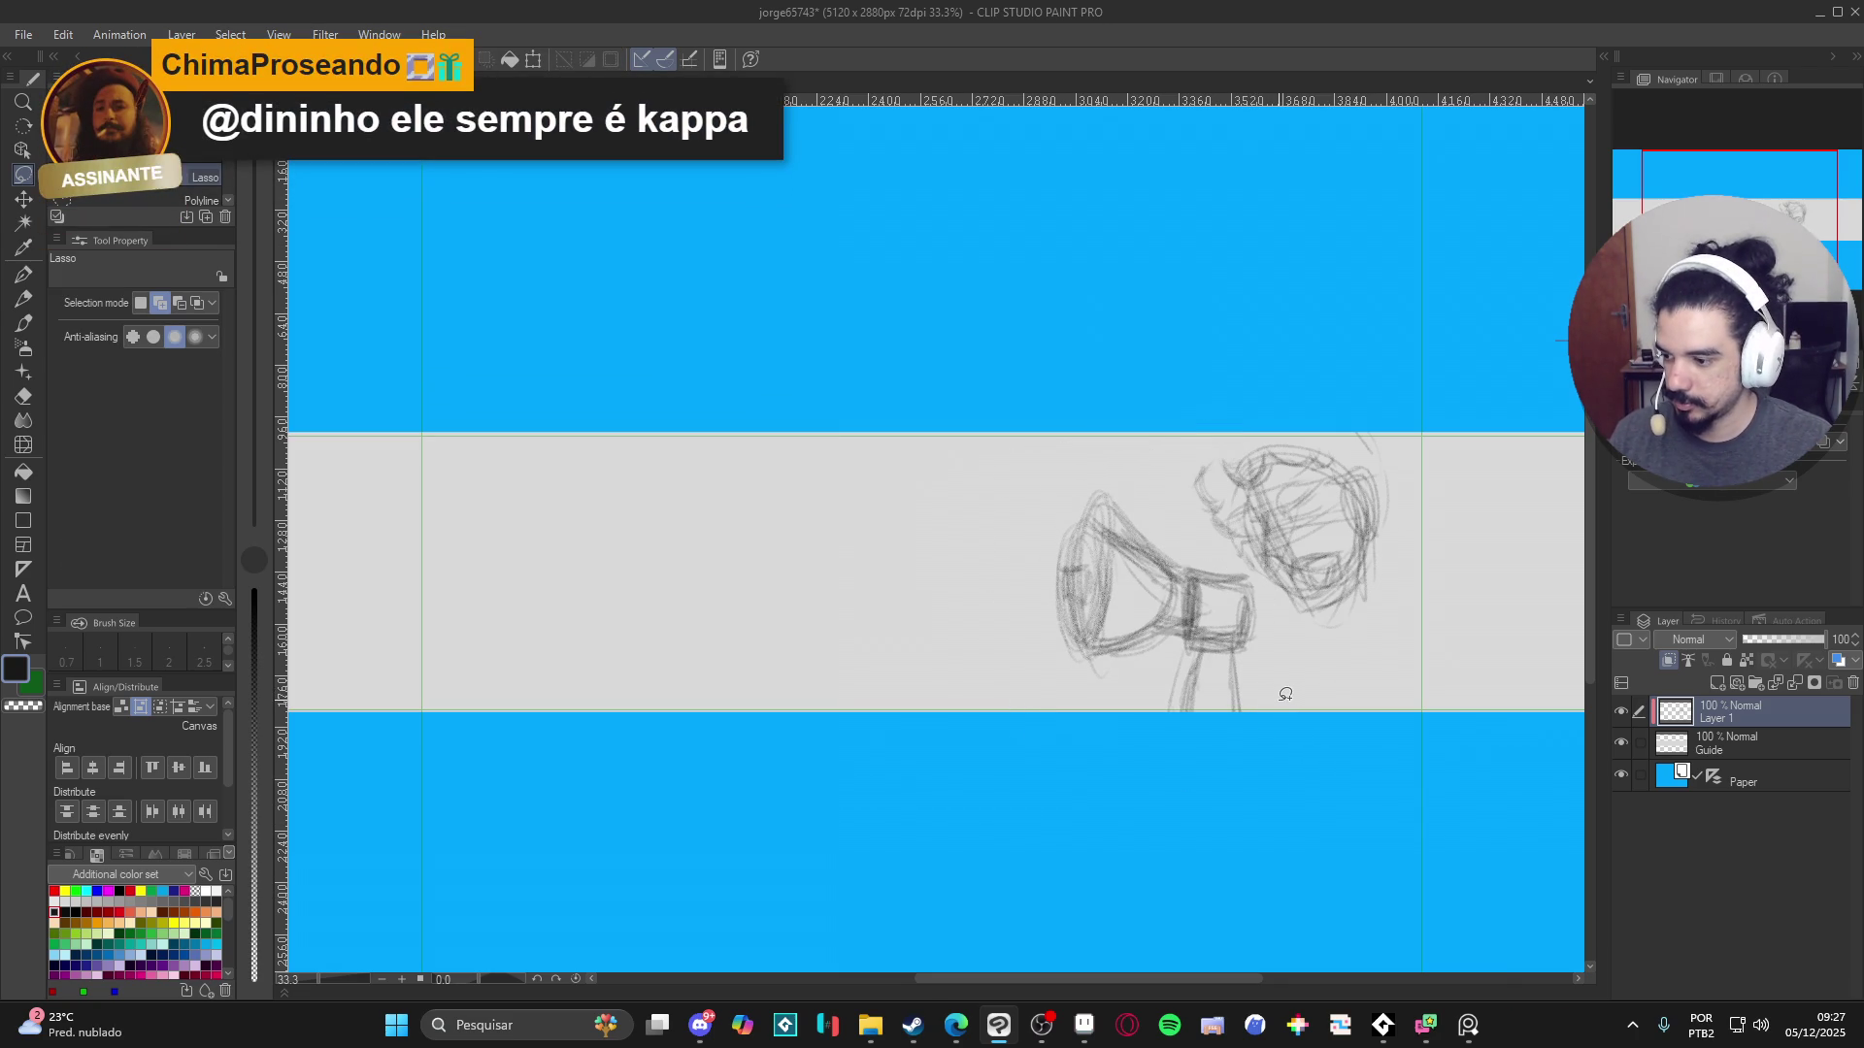
- Sketch a rounded fist shape gripping the stem below the megaphone's box
{"action": "key", "text": "p"}
{"action": "left_click_drag", "start_coordinate": [1322, 670], "coordinate": [1310, 679]}
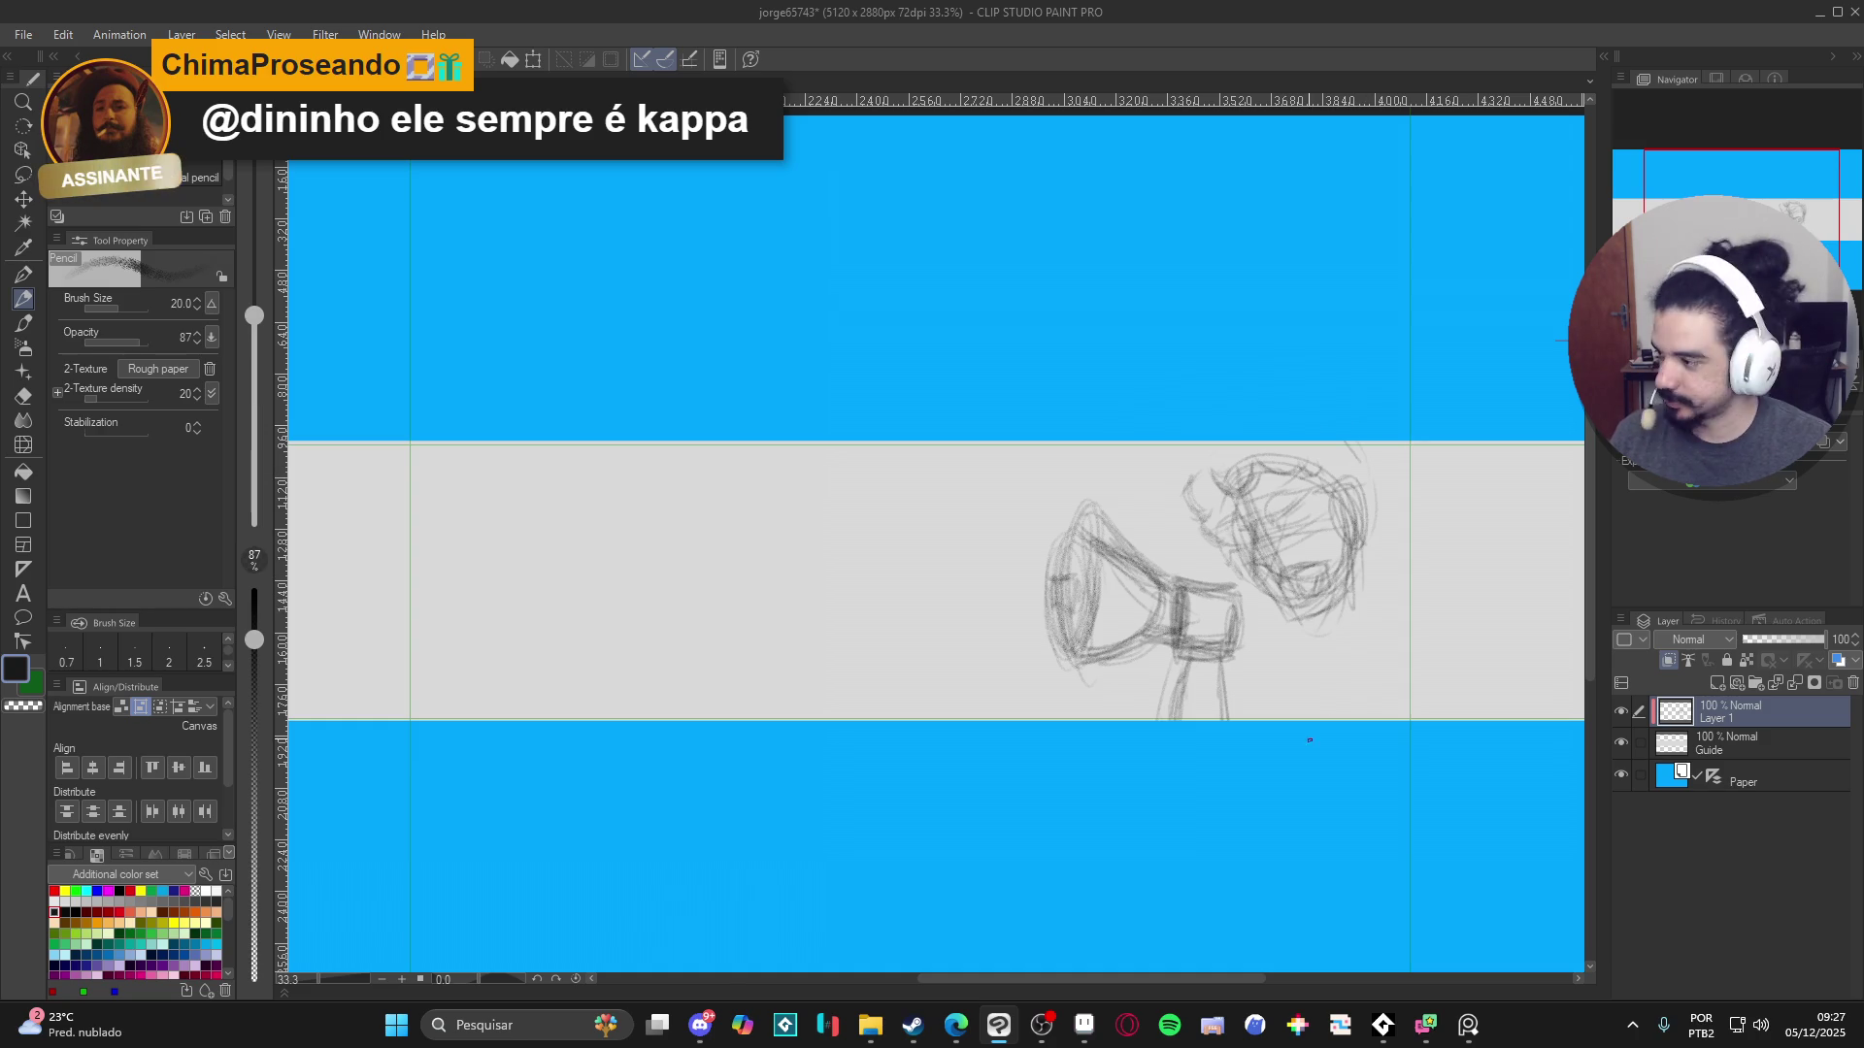
{"action": "mouse_move", "coordinate": [1153, 720]}
{"action": "left_mouse_down"}
{"action": "mouse_move", "coordinate": [1243, 716]}
{"action": "mouse_move", "coordinate": [1163, 683]}
{"action": "mouse_move", "coordinate": [1244, 704]}
{"action": "left_mouse_up"}
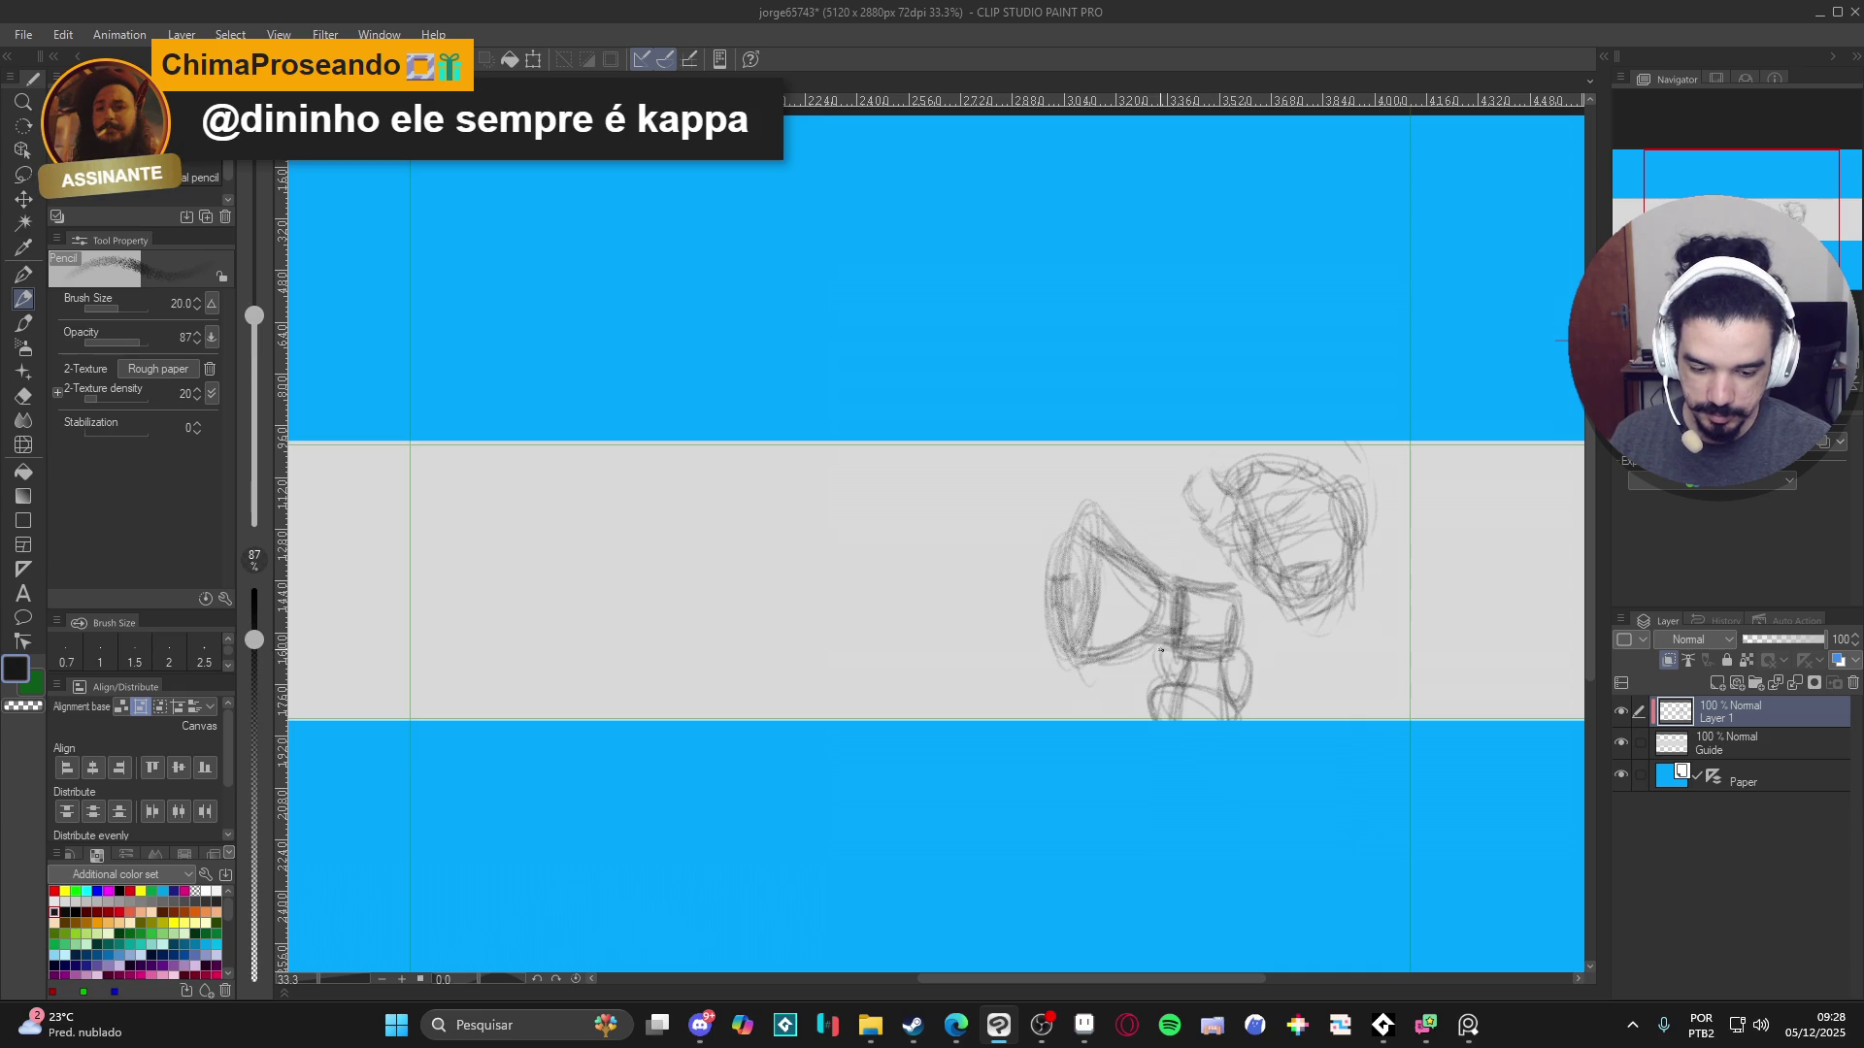
{"action": "mouse_move", "coordinate": [1165, 717]}
{"action": "left_mouse_down"}
{"action": "mouse_move", "coordinate": [1153, 670]}
{"action": "mouse_move", "coordinate": [1161, 713]}
{"action": "left_mouse_up"}
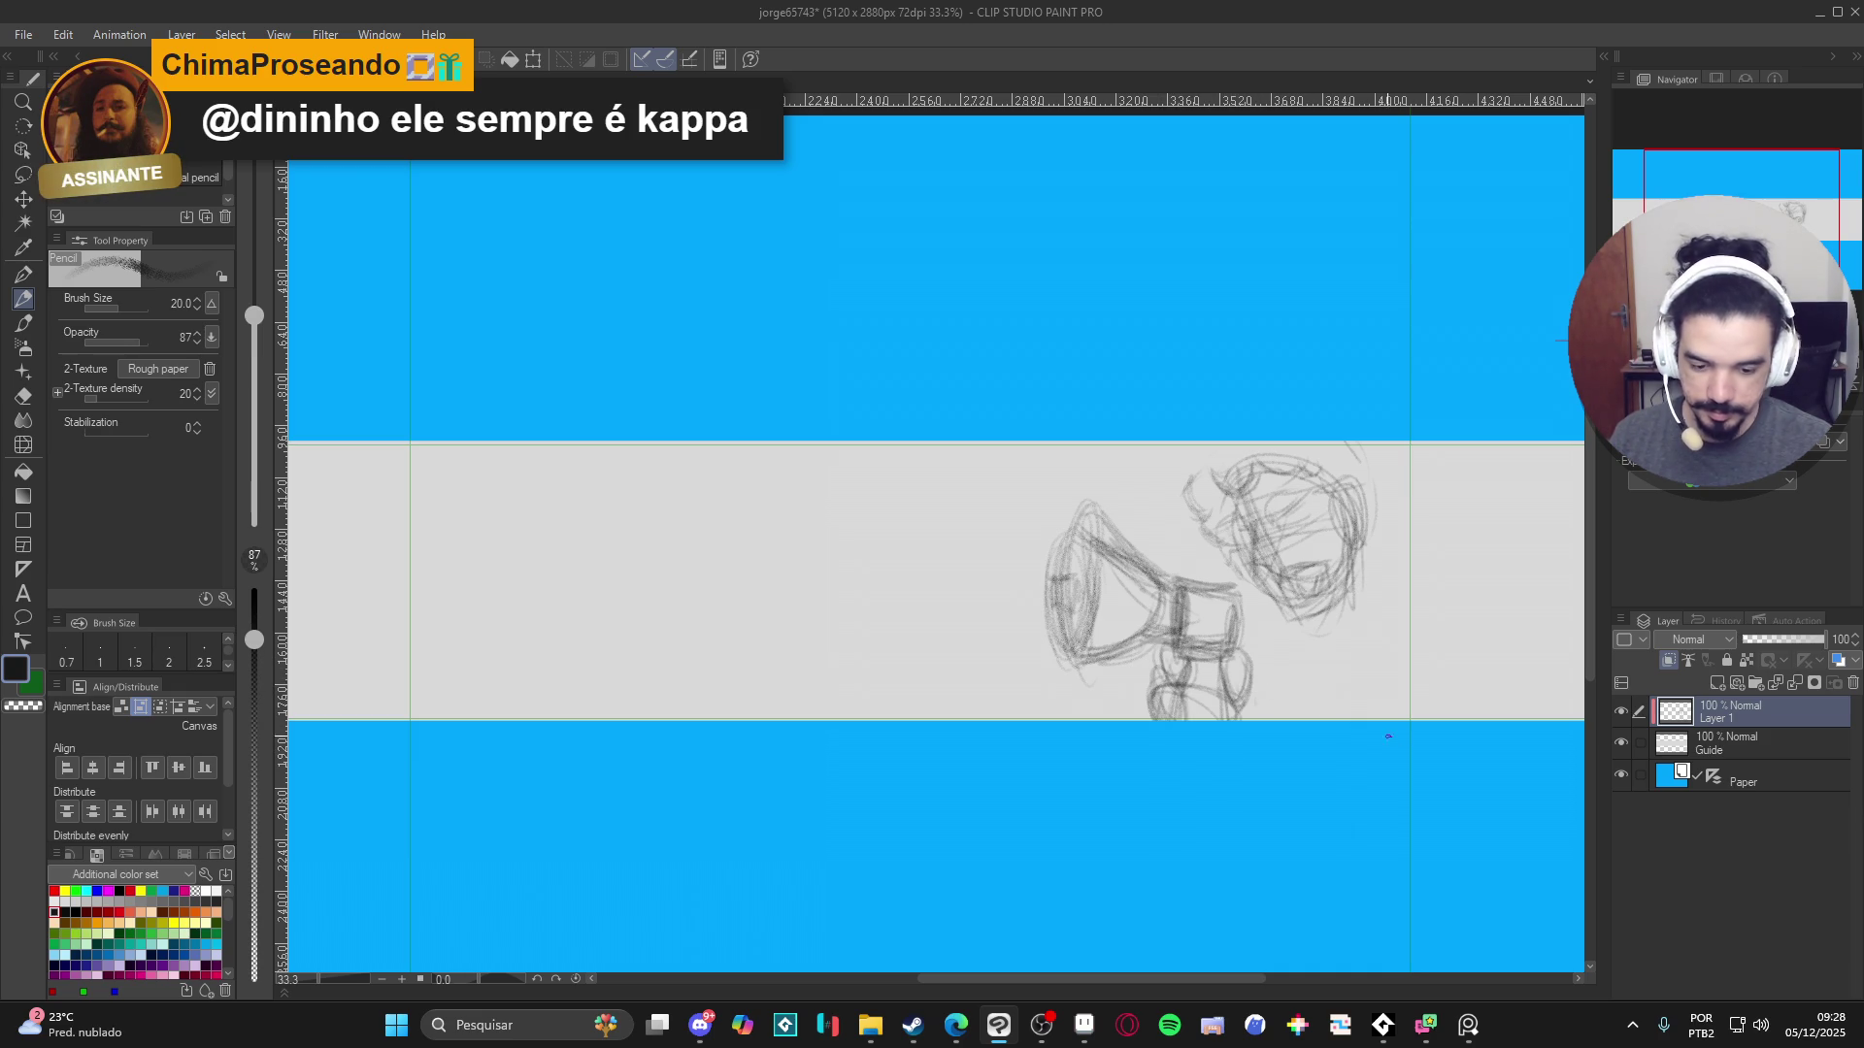
{"action": "left_click", "coordinate": [24, 174]}
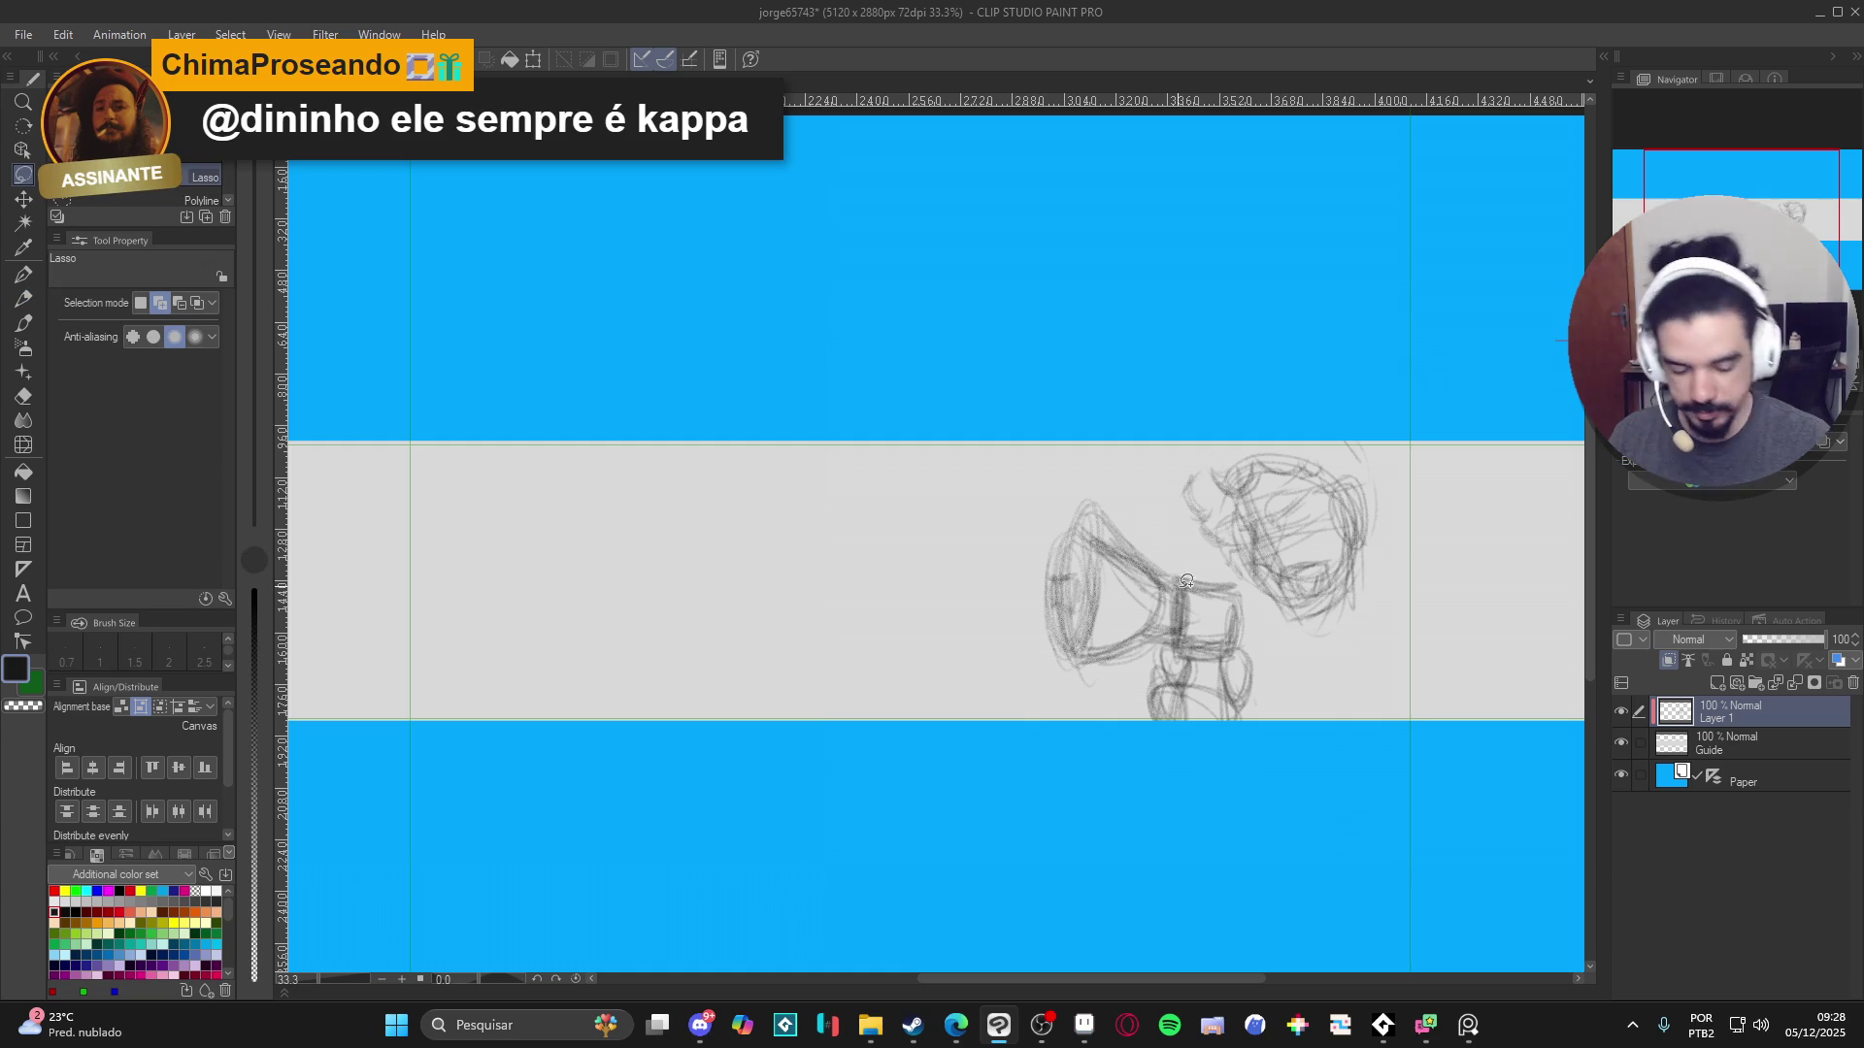
- Lasso the megaphone's small cone, erase everything inside it, and deselect
{"action": "mouse_move", "coordinate": [1179, 594]}
{"action": "left_mouse_down"}
{"action": "mouse_move", "coordinate": [1028, 586]}
{"action": "mouse_move", "coordinate": [1172, 570]}
{"action": "mouse_move", "coordinate": [1165, 646]}
{"action": "mouse_move", "coordinate": [1175, 619]}
{"action": "mouse_move", "coordinate": [1097, 709]}
{"action": "mouse_move", "coordinate": [1067, 601]}
{"action": "mouse_move", "coordinate": [1042, 668]}
{"action": "mouse_move", "coordinate": [1067, 524]}
{"action": "left_mouse_up"}
{"action": "key", "text": "e"}
{"action": "key", "text": "ctrl+d"}
- Pencil a larger flaring bell ending in a tall, darkened elliptical rim
{"action": "key", "text": "p"}
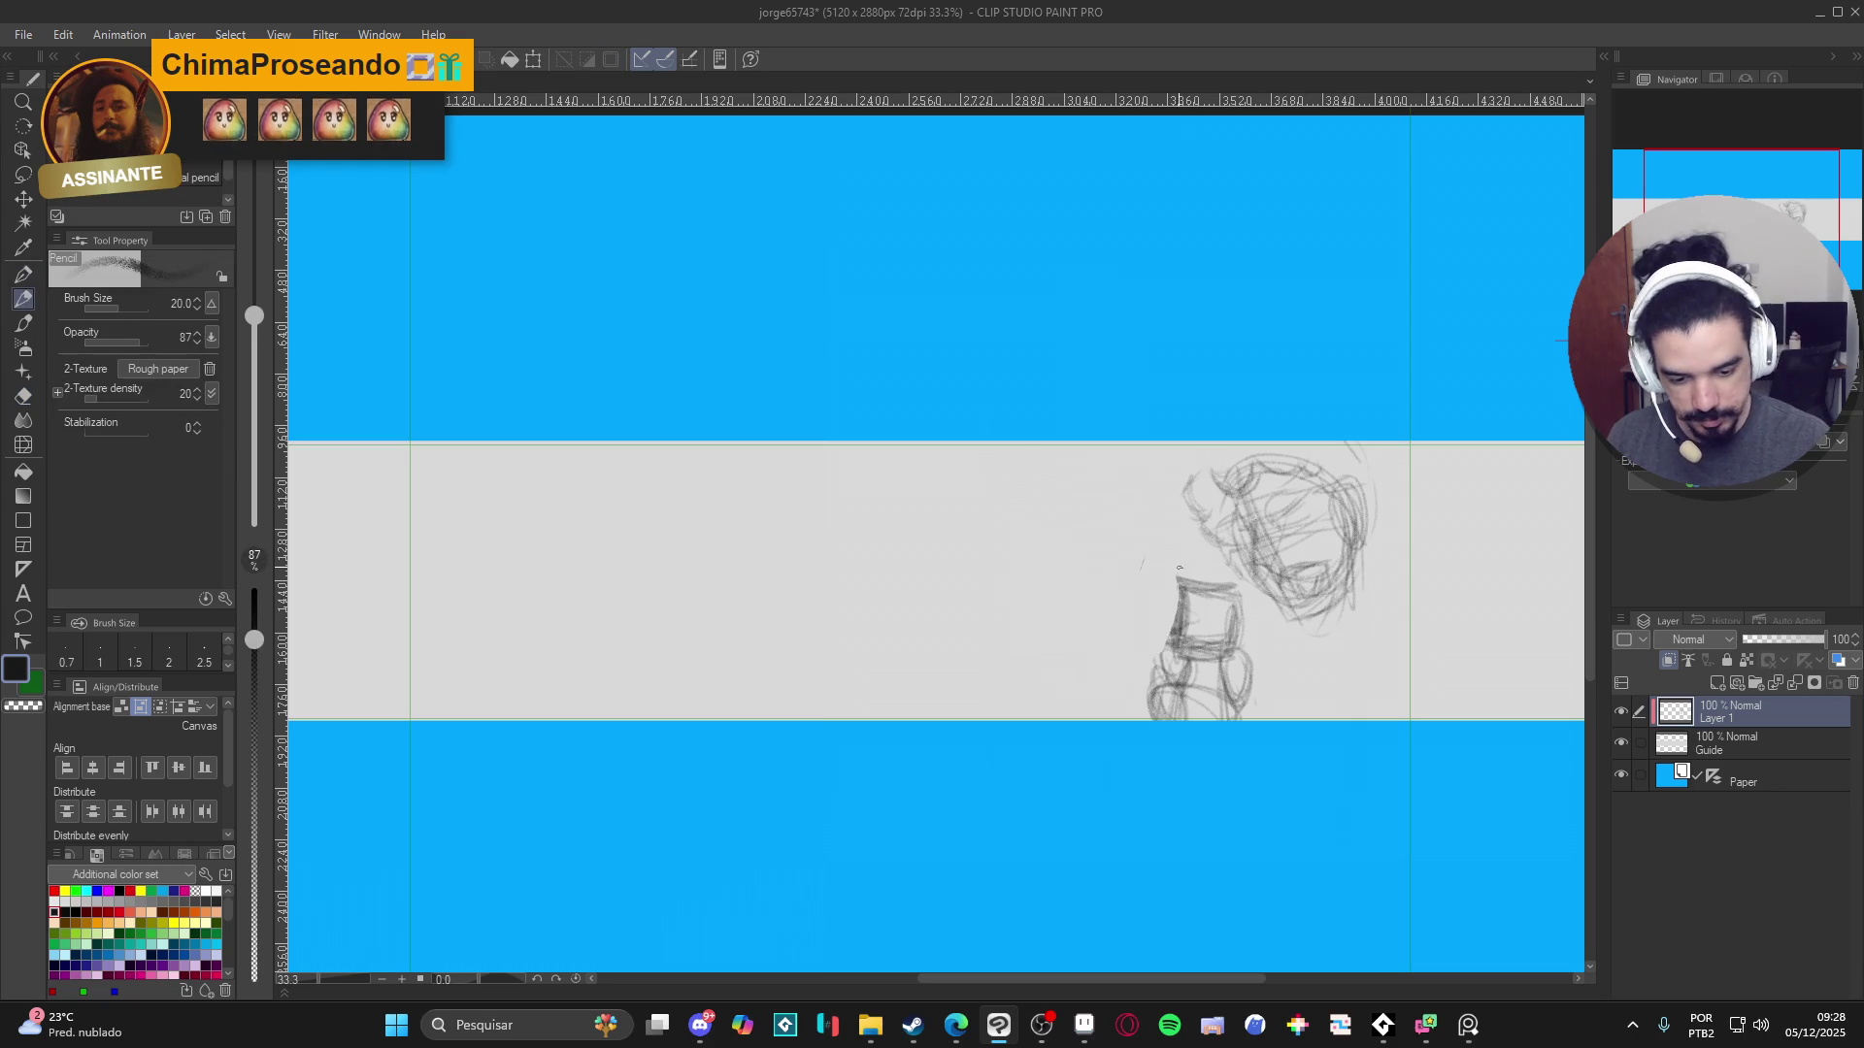
{"action": "mouse_move", "coordinate": [1175, 604]}
{"action": "left_mouse_down"}
{"action": "mouse_move", "coordinate": [1170, 580]}
{"action": "mouse_move", "coordinate": [1241, 587]}
{"action": "left_mouse_up"}
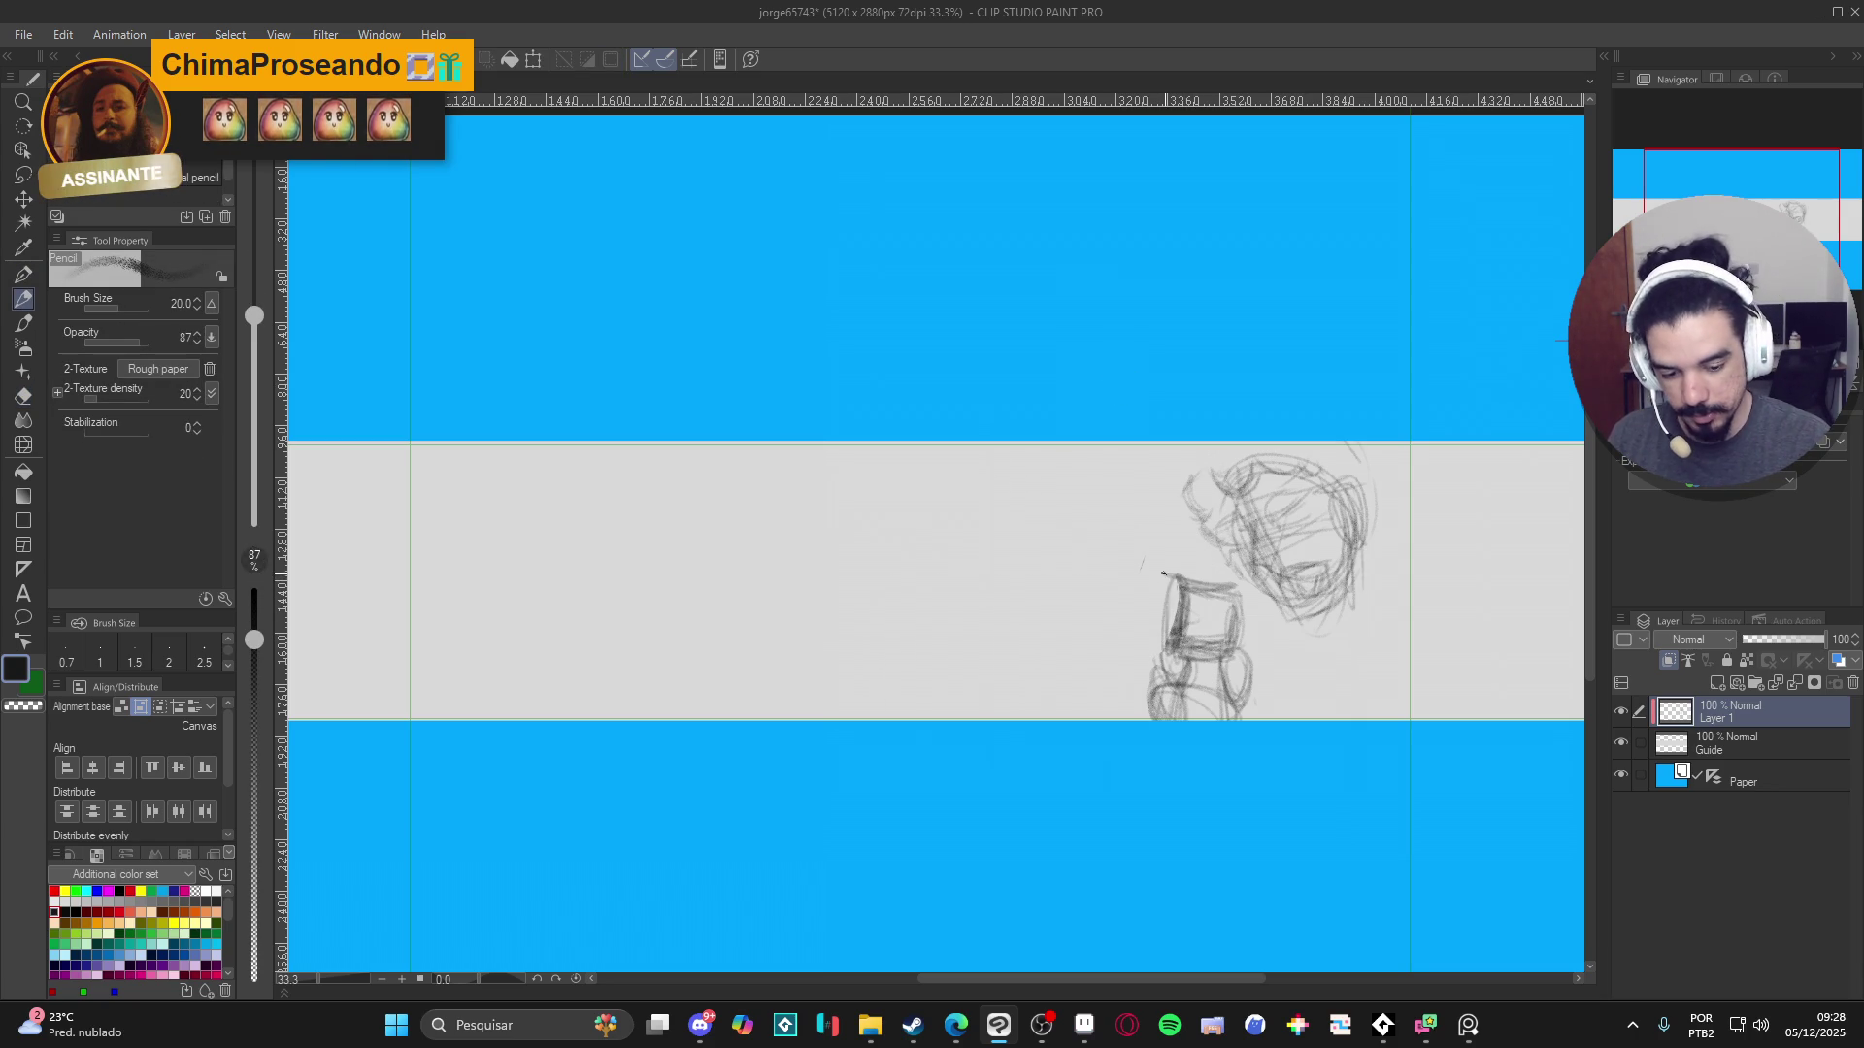
{"action": "mouse_move", "coordinate": [1095, 493]}
{"action": "left_mouse_down"}
{"action": "mouse_move", "coordinate": [1157, 580]}
{"action": "mouse_move", "coordinate": [1102, 682]}
{"action": "mouse_move", "coordinate": [1056, 694]}
{"action": "mouse_move", "coordinate": [1079, 480]}
{"action": "left_mouse_up"}
{"action": "mouse_move", "coordinate": [1078, 484]}
{"action": "left_mouse_down"}
{"action": "mouse_move", "coordinate": [1048, 691]}
{"action": "mouse_move", "coordinate": [1062, 684]}
{"action": "left_mouse_up"}
{"action": "mouse_move", "coordinate": [1055, 548]}
{"action": "left_mouse_down"}
{"action": "mouse_move", "coordinate": [1068, 694]}
{"action": "mouse_move", "coordinate": [1086, 485]}
{"action": "mouse_move", "coordinate": [1046, 611]}
{"action": "left_mouse_up"}
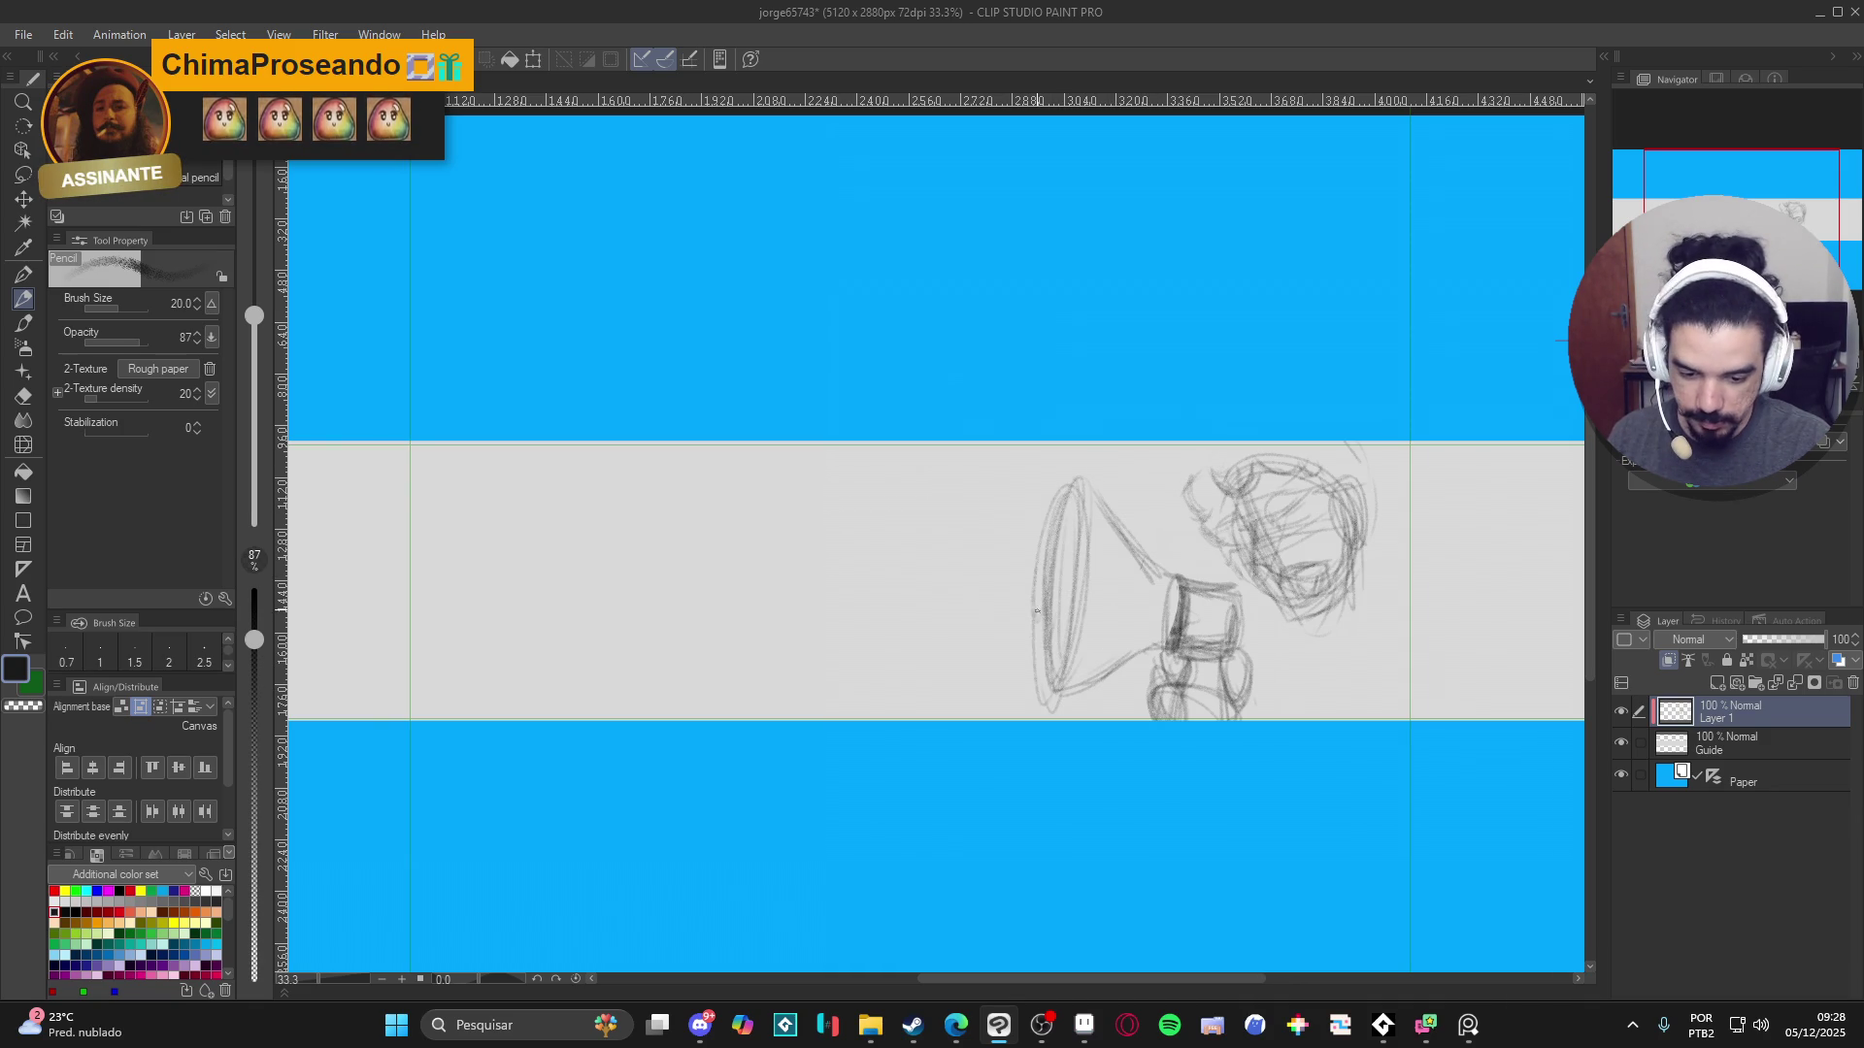
{"action": "left_click_drag", "start_coordinate": [1037, 603], "coordinate": [1072, 631]}
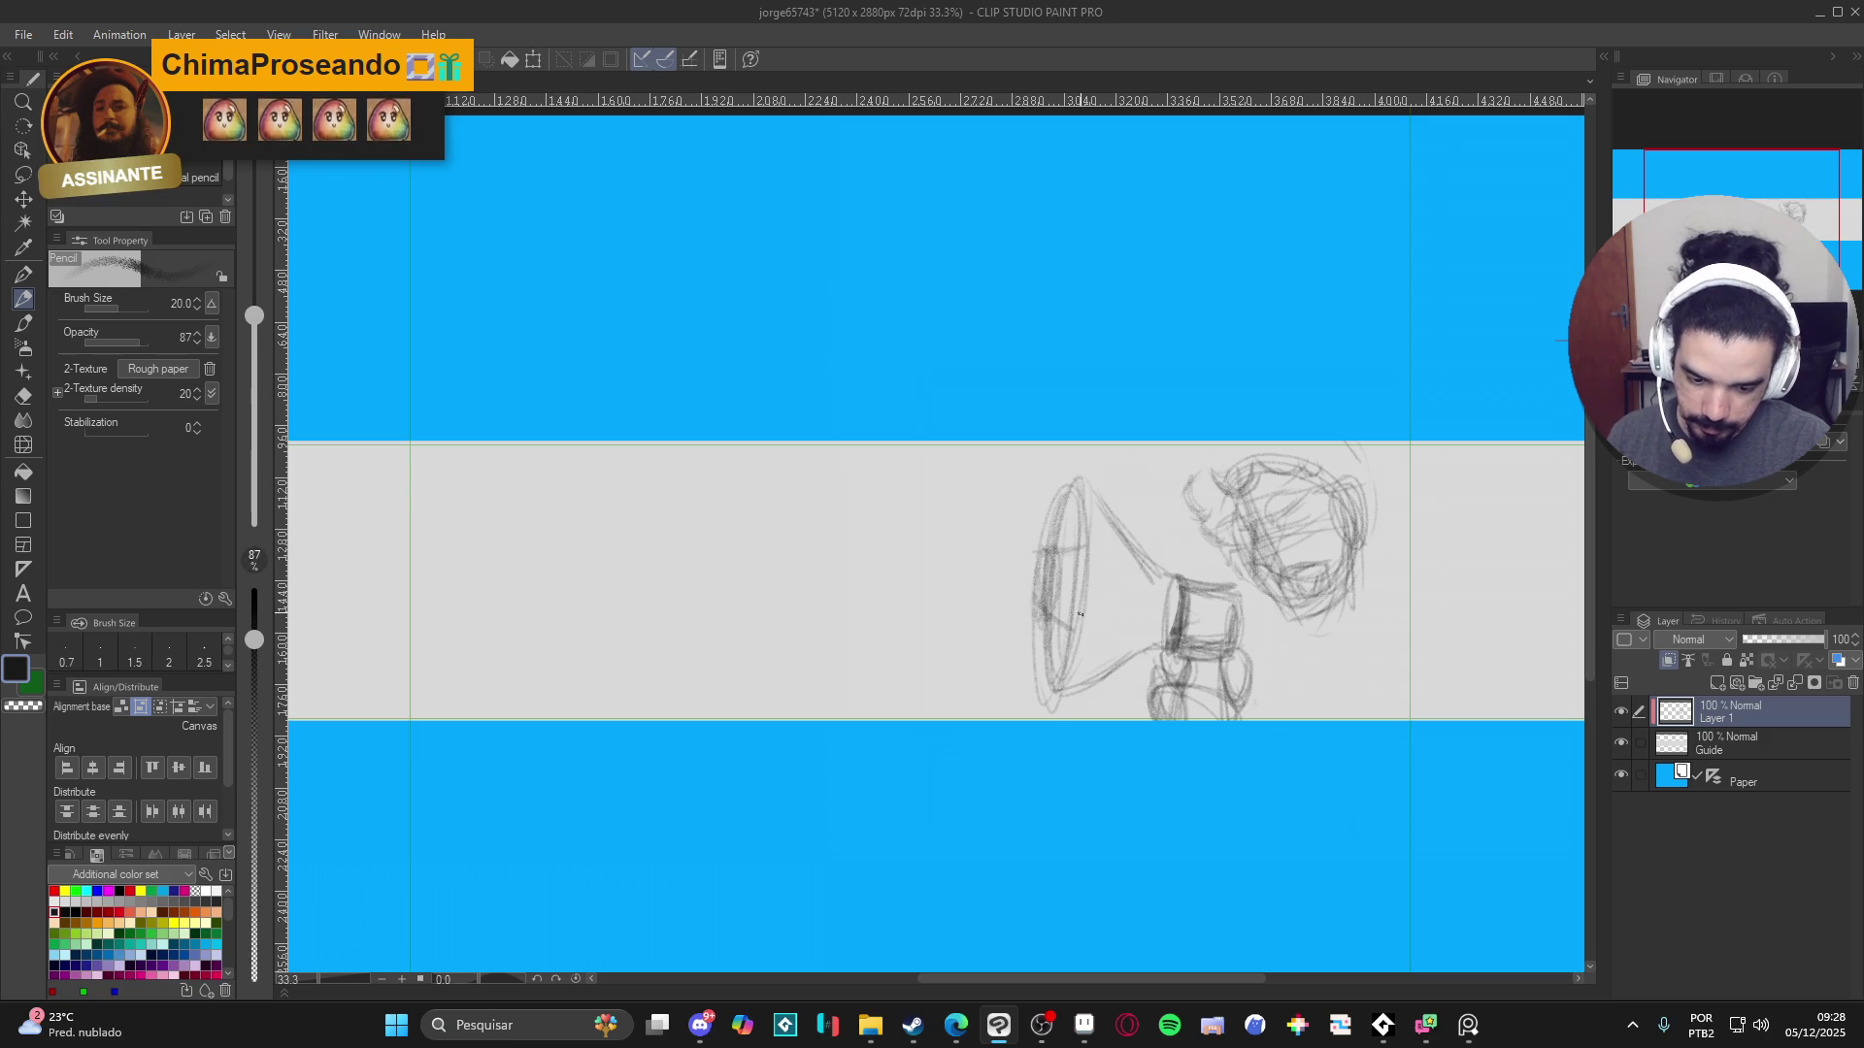
{"action": "left_click_drag", "start_coordinate": [1081, 614], "coordinate": [1059, 666]}
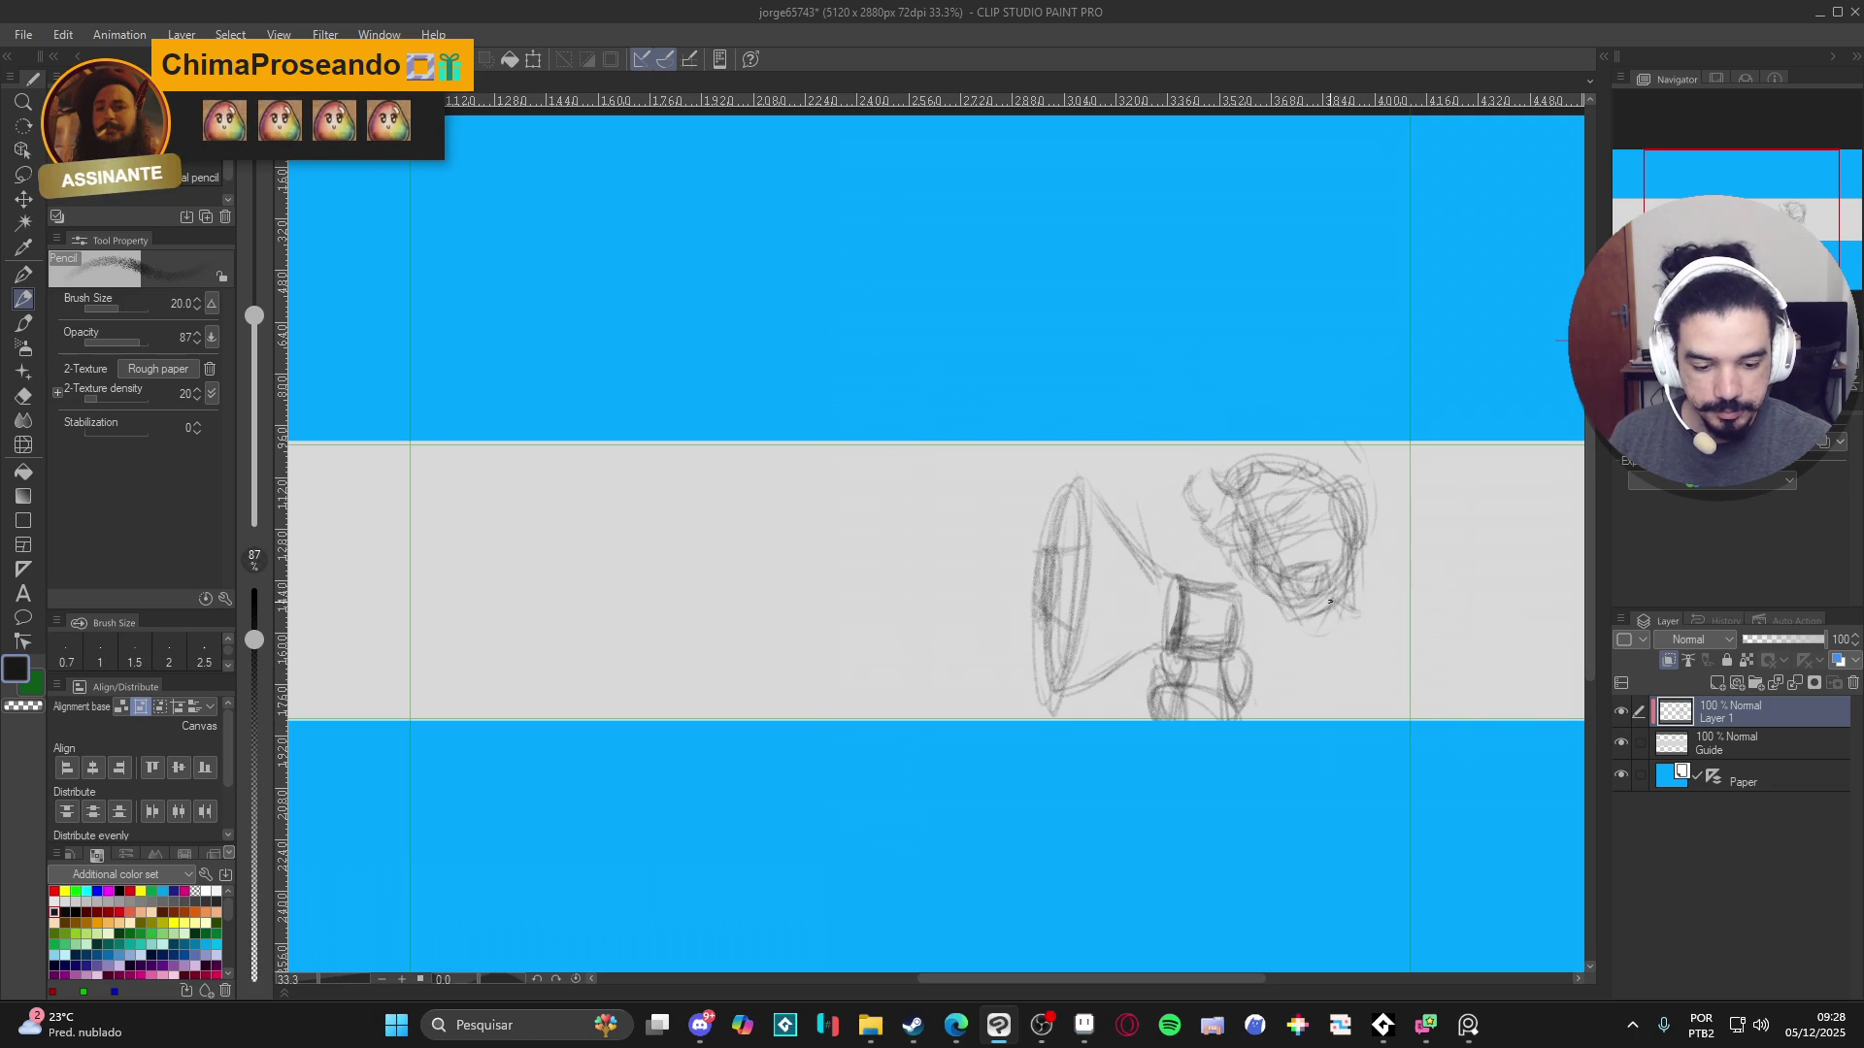
- Refine the head's right edge, join the grip to the head, and sketch radiating shout lines
{"action": "mouse_move", "coordinate": [1359, 576]}
{"action": "left_mouse_down"}
{"action": "mouse_move", "coordinate": [1361, 550]}
{"action": "mouse_move", "coordinate": [1375, 604]}
{"action": "mouse_move", "coordinate": [1505, 568]}
{"action": "left_mouse_up"}
{"action": "left_click_drag", "start_coordinate": [1268, 612], "coordinate": [1221, 635]}
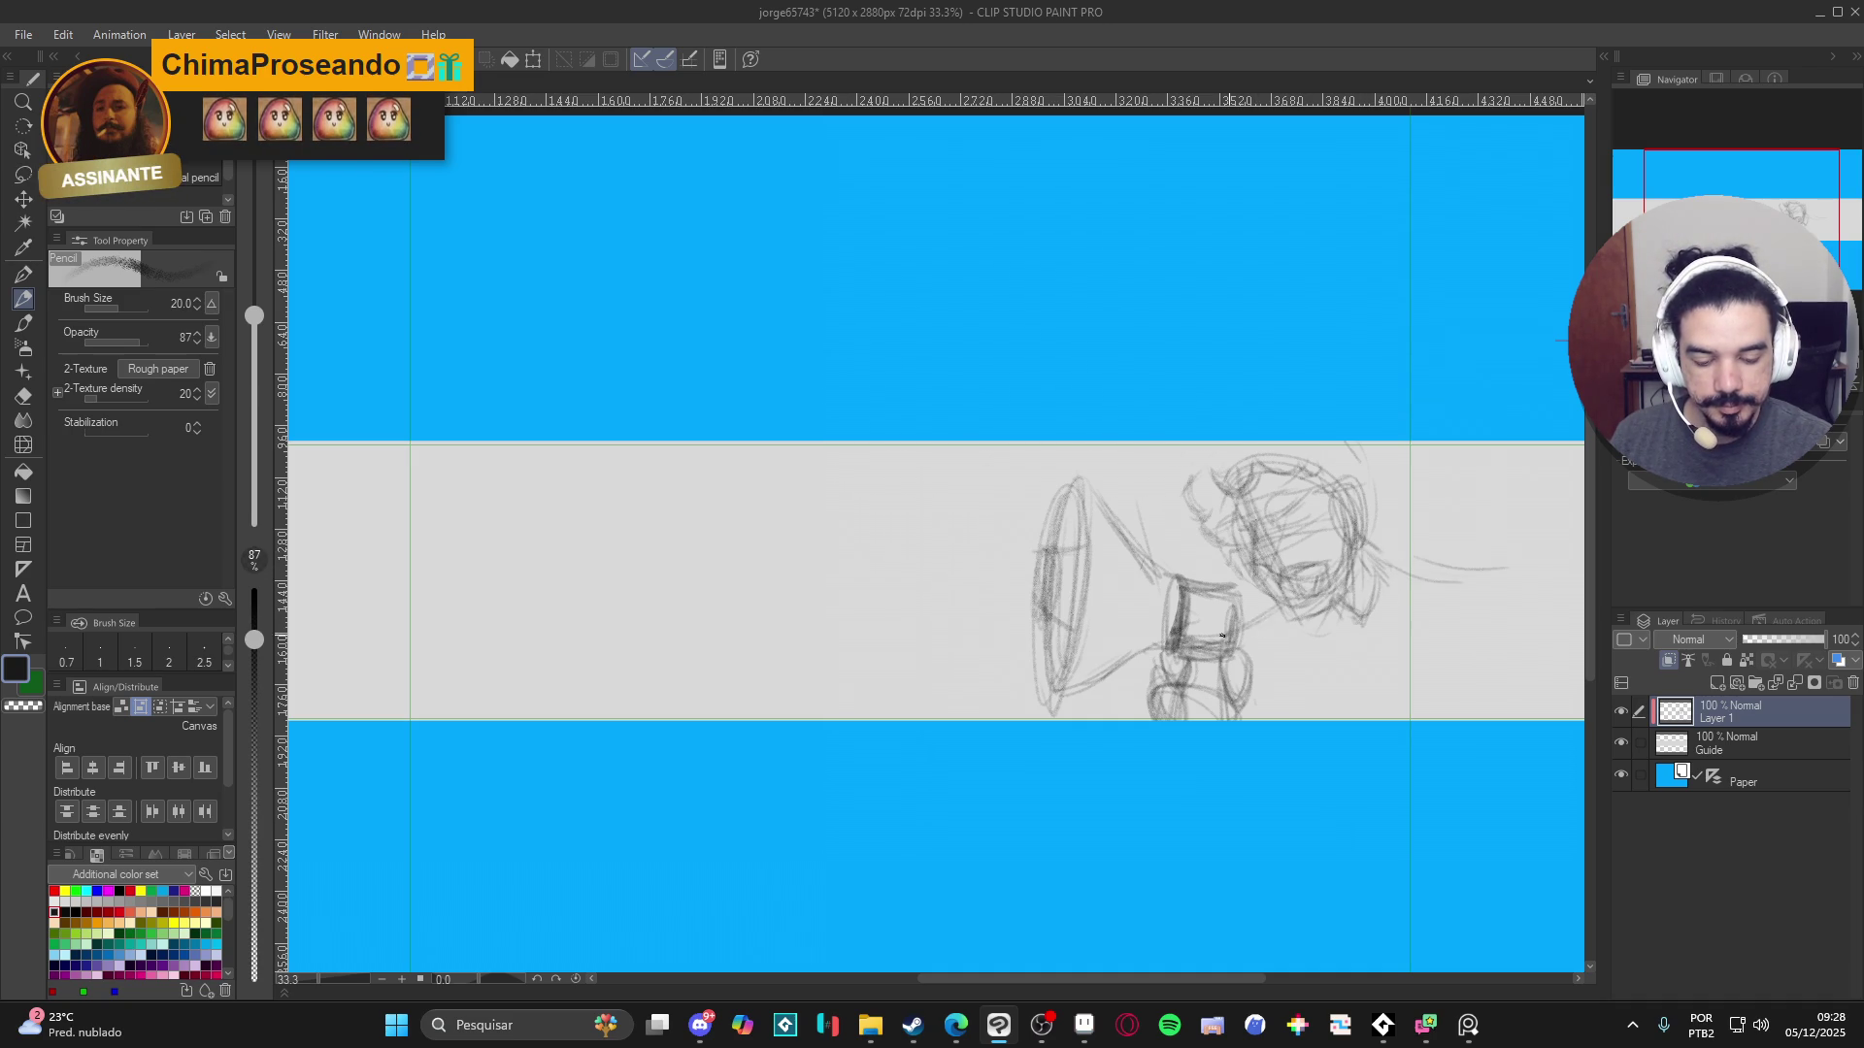
{"action": "left_click_drag", "start_coordinate": [1395, 549], "coordinate": [1510, 638]}
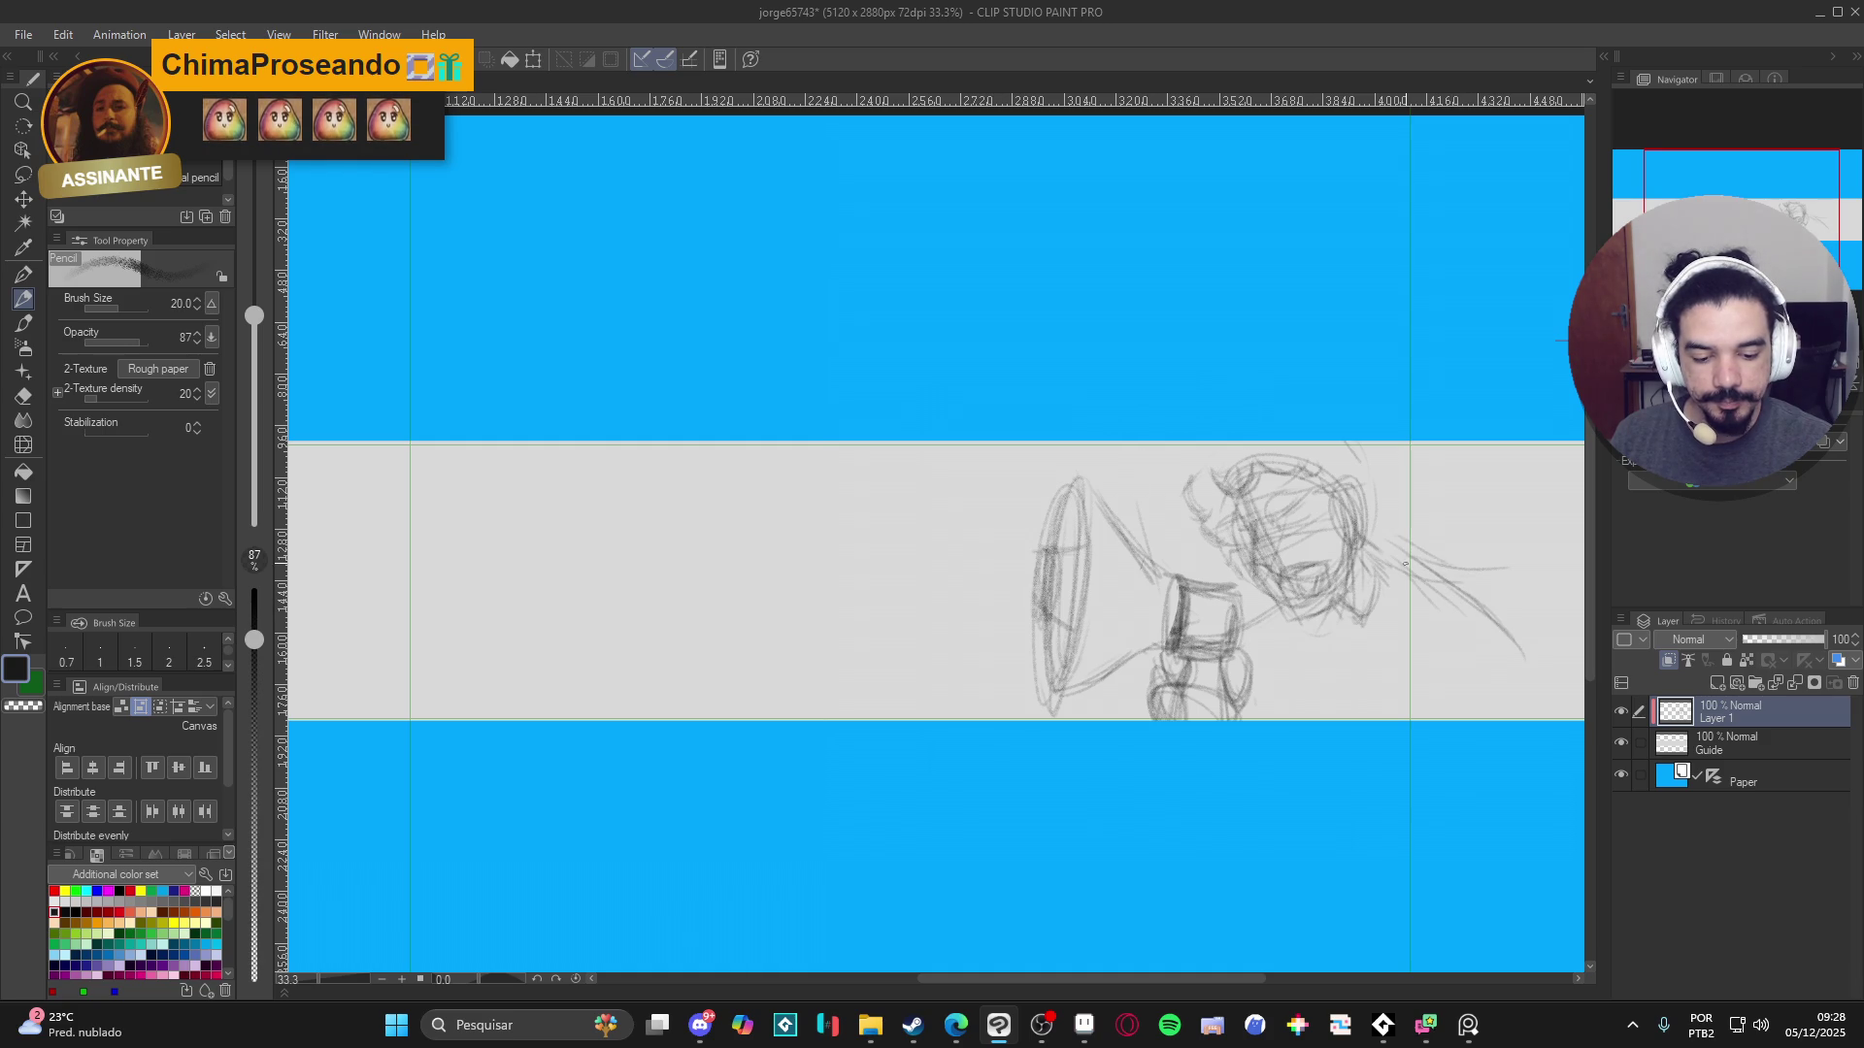
{"action": "left_click_drag", "start_coordinate": [1298, 658], "coordinate": [1294, 720]}
{"action": "left_click_drag", "start_coordinate": [1451, 610], "coordinate": [1503, 695]}
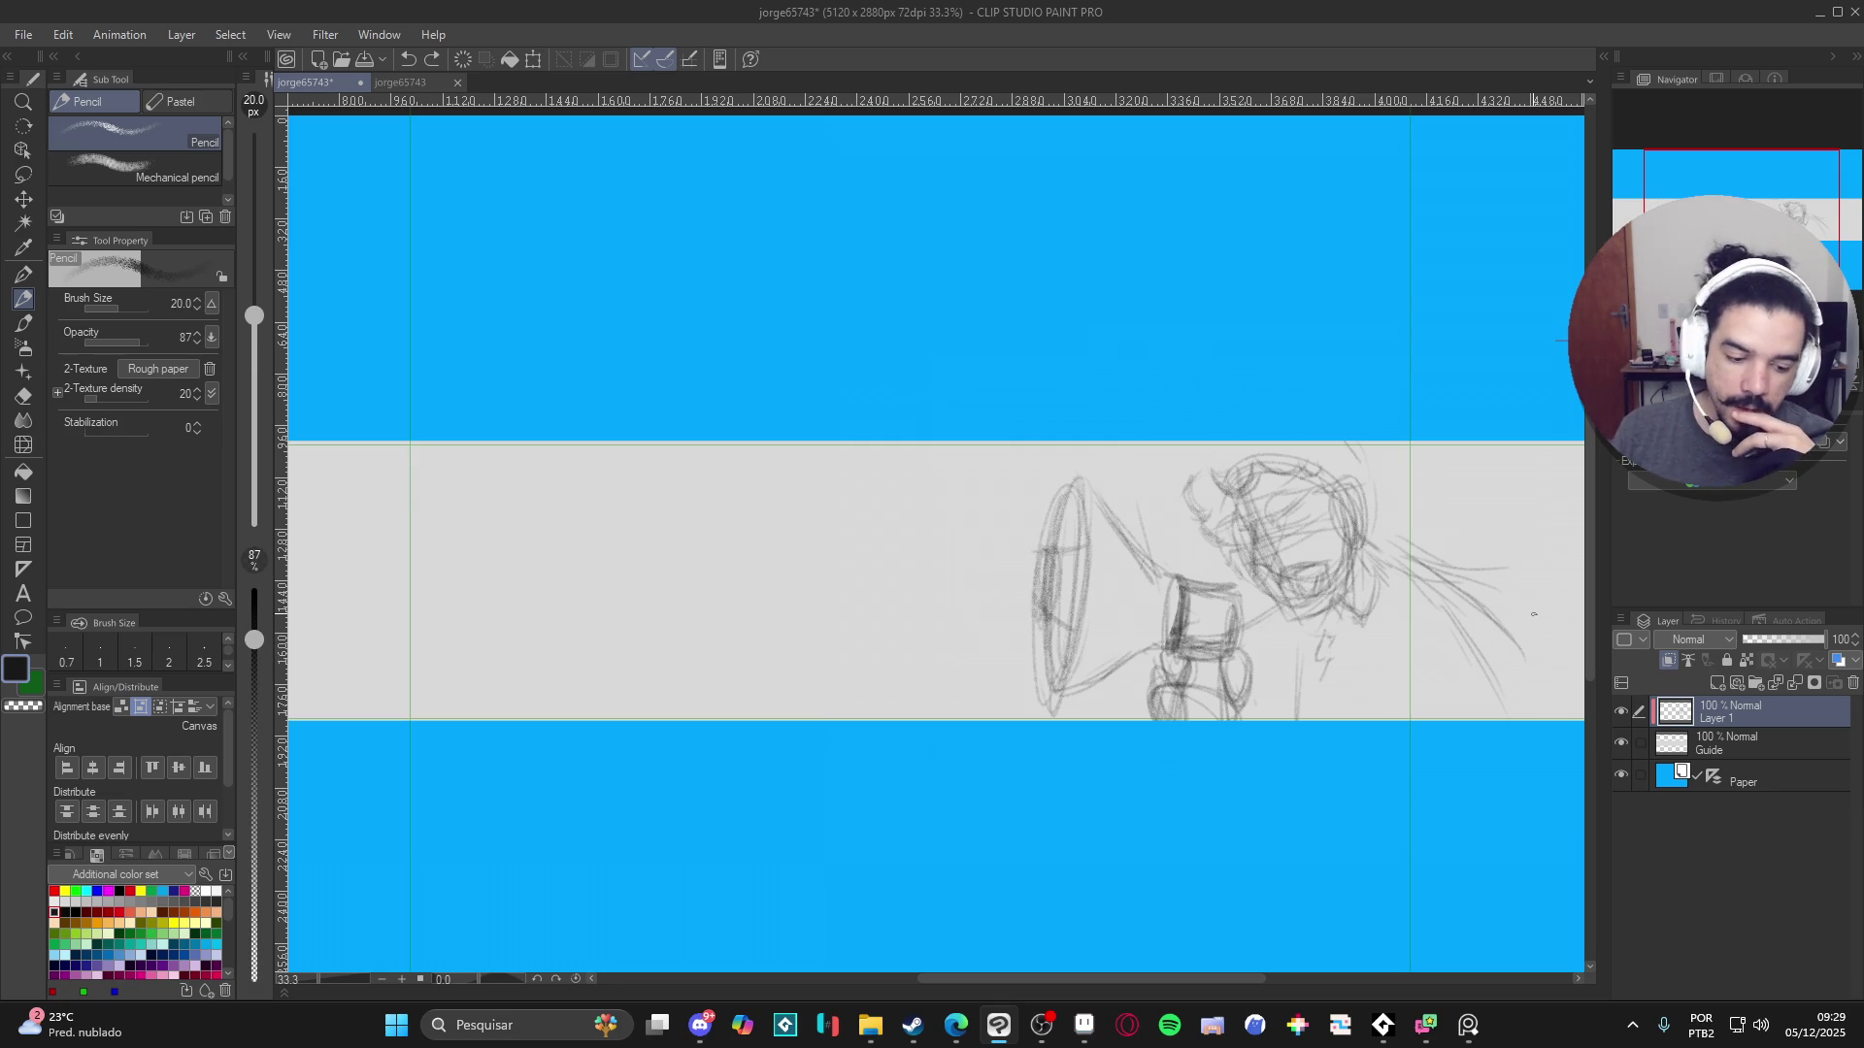
- Move the whole Layer 1 sketch about 70 px to the left
{"action": "key", "text": "ctrl+t"}
{"action": "left_click_drag", "start_coordinate": [1394, 608], "coordinate": [1338, 630]}
{"action": "key", "text": "Return"}
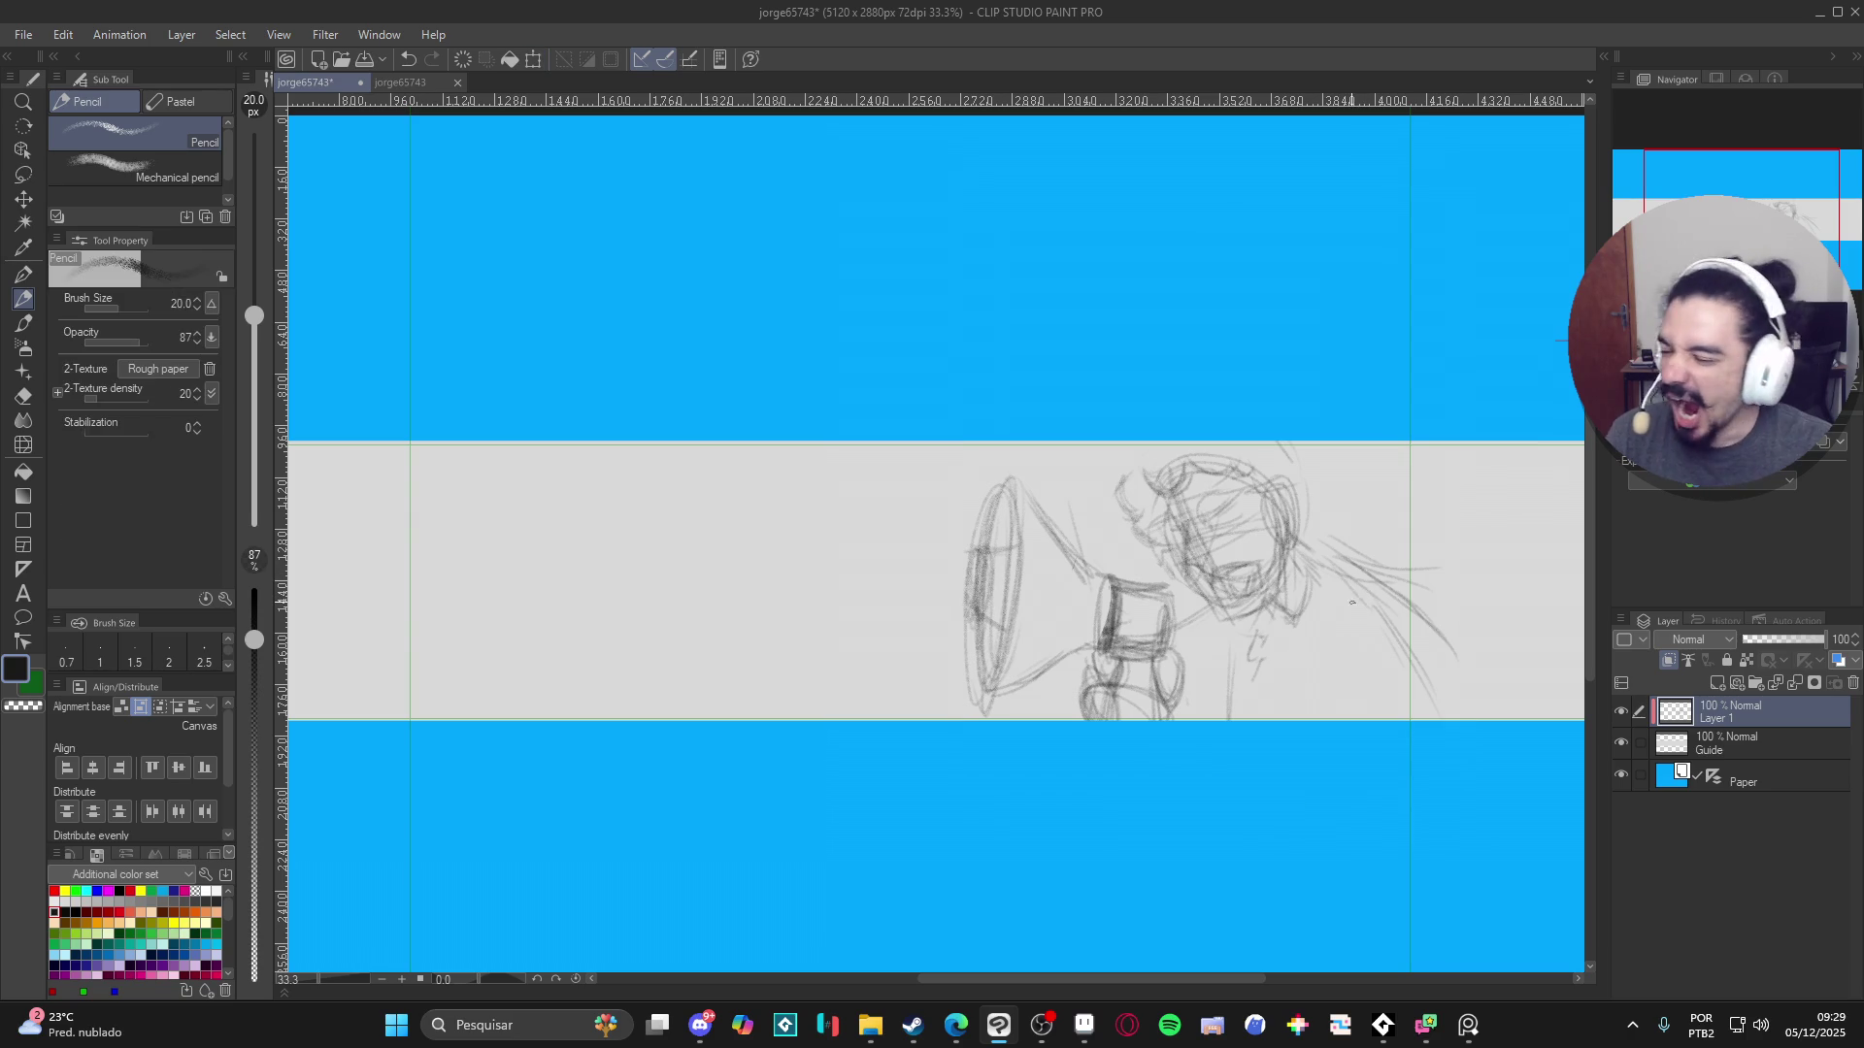
{"action": "left_click_drag", "start_coordinate": [1359, 605], "coordinate": [1355, 603]}
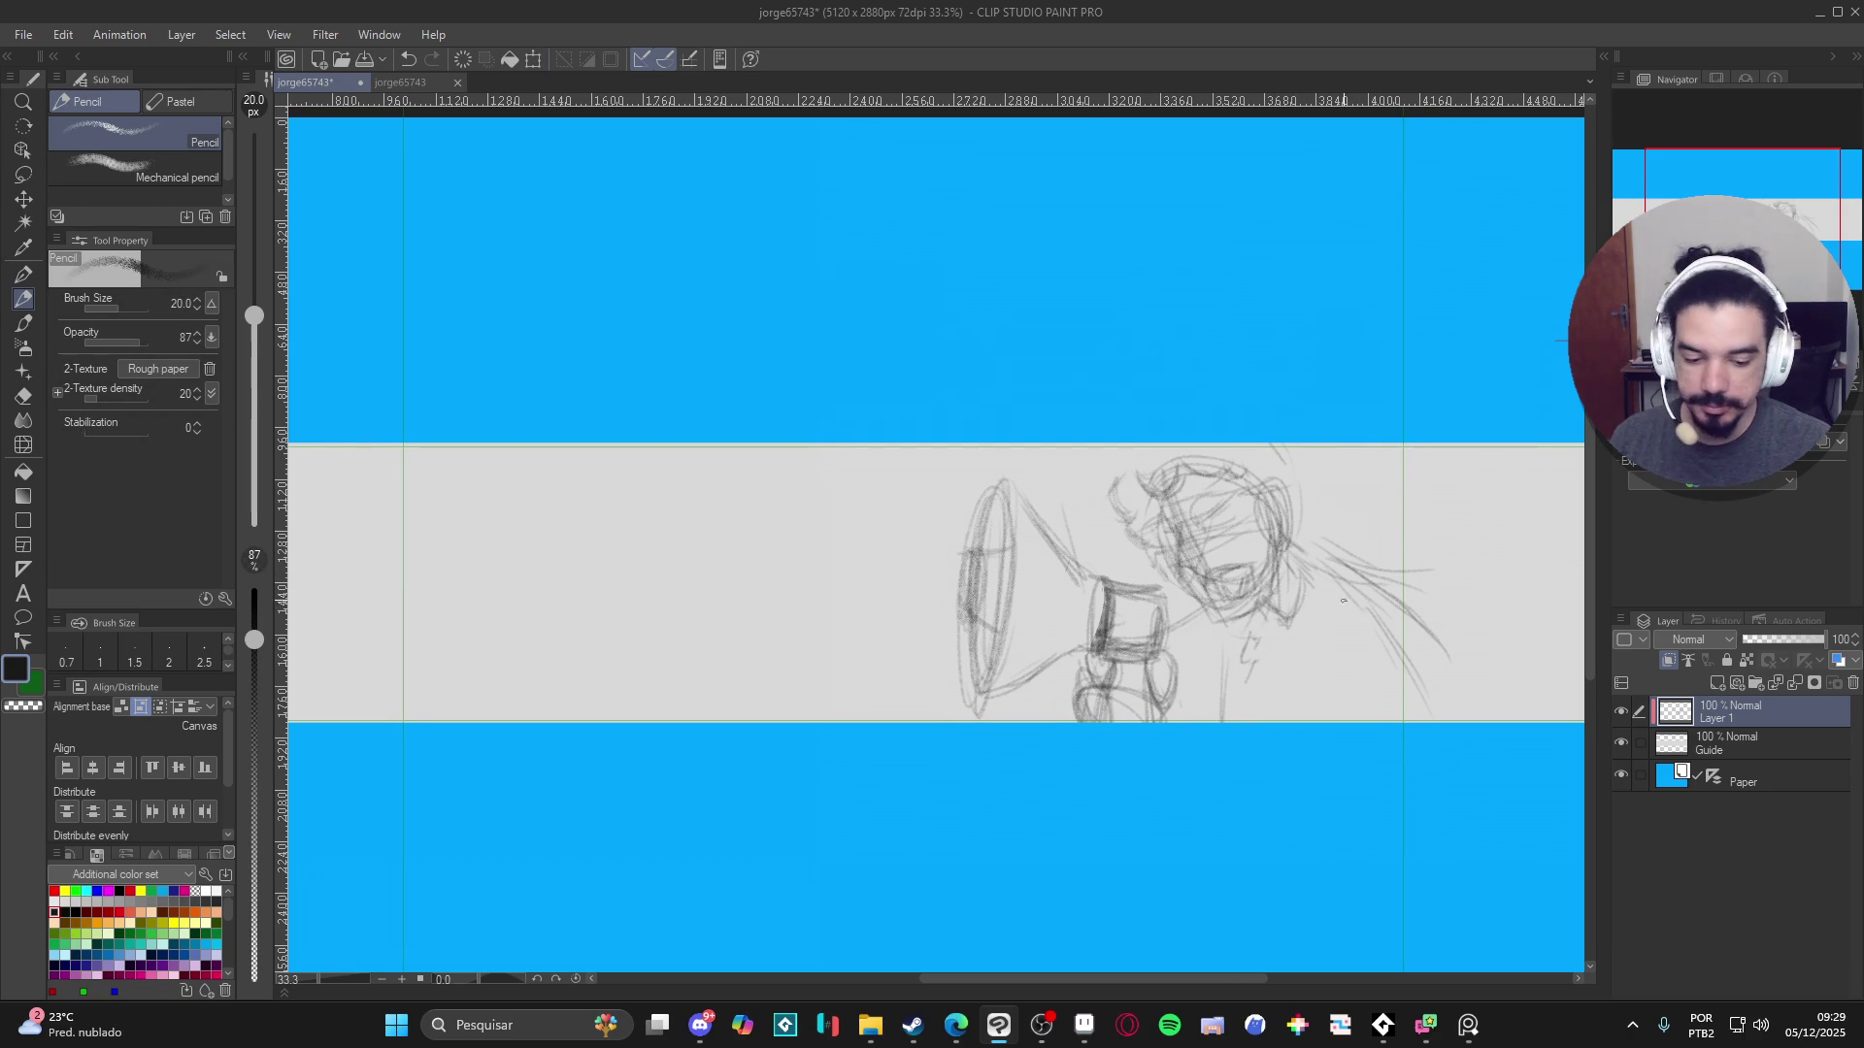
- Erase the small stray strokes below the megaphone grip
{"action": "key", "text": "e"}
{"action": "left_click_drag", "start_coordinate": [1250, 646], "coordinate": [1244, 684]}
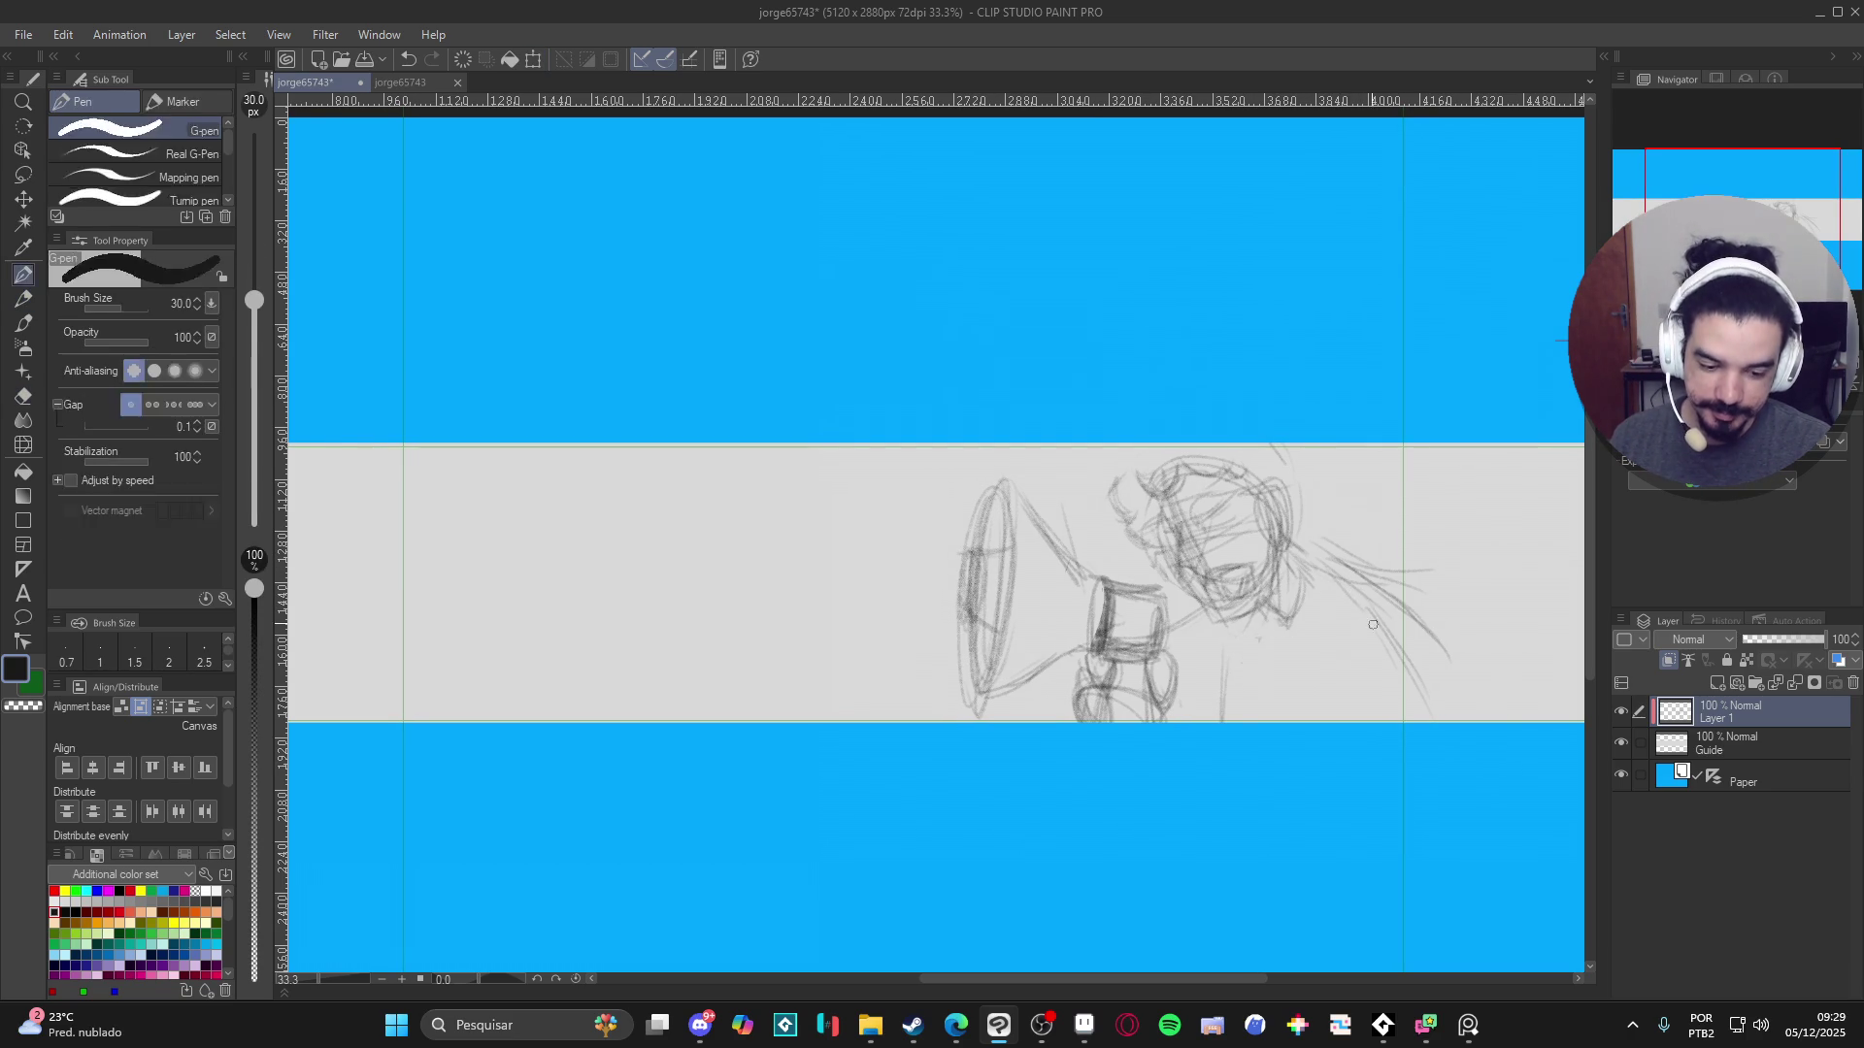
{"action": "key", "text": "p"}
- Sketch the arm, loops and extra shout lines beside the head
{"action": "mouse_move", "coordinate": [1322, 561]}
{"action": "left_mouse_down"}
{"action": "mouse_move", "coordinate": [1386, 579]}
{"action": "mouse_move", "coordinate": [1346, 620]}
{"action": "mouse_move", "coordinate": [1350, 652]}
{"action": "mouse_move", "coordinate": [1366, 626]}
{"action": "mouse_move", "coordinate": [1353, 656]}
{"action": "mouse_move", "coordinate": [1423, 723]}
{"action": "left_mouse_up"}
{"action": "left_click_drag", "start_coordinate": [1393, 576], "coordinate": [1362, 608]}
{"action": "mouse_move", "coordinate": [1347, 538]}
{"action": "left_mouse_down"}
{"action": "mouse_move", "coordinate": [1384, 602]}
{"action": "mouse_move", "coordinate": [1345, 529]}
{"action": "left_mouse_up"}
{"action": "mouse_move", "coordinate": [1377, 549]}
{"action": "left_mouse_down"}
{"action": "mouse_move", "coordinate": [1301, 544]}
{"action": "mouse_move", "coordinate": [1357, 534]}
{"action": "left_mouse_up"}
{"action": "mouse_move", "coordinate": [1342, 552]}
{"action": "left_mouse_down"}
{"action": "mouse_move", "coordinate": [1386, 526]}
{"action": "mouse_move", "coordinate": [1439, 607]}
{"action": "left_mouse_up"}
{"action": "mouse_move", "coordinate": [1389, 548]}
{"action": "left_mouse_down"}
{"action": "mouse_move", "coordinate": [1467, 602]}
{"action": "mouse_move", "coordinate": [1427, 680]}
{"action": "left_mouse_up"}
{"action": "left_click_drag", "start_coordinate": [1471, 594], "coordinate": [1445, 653]}
- Draw vertical body lines below the megaphone and lower Layer 1's opacity to 43%
{"action": "left_click_drag", "start_coordinate": [1220, 661], "coordinate": [1219, 723]}
{"action": "mouse_move", "coordinate": [1229, 676]}
{"action": "left_mouse_down"}
{"action": "mouse_move", "coordinate": [1233, 722]}
{"action": "mouse_move", "coordinate": [1190, 722]}
{"action": "left_mouse_up"}
{"action": "left_click_drag", "start_coordinate": [1190, 643], "coordinate": [1186, 719]}
{"action": "left_click_drag", "start_coordinate": [1178, 643], "coordinate": [1180, 717]}
{"action": "left_click_drag", "start_coordinate": [1200, 649], "coordinate": [1203, 688]}
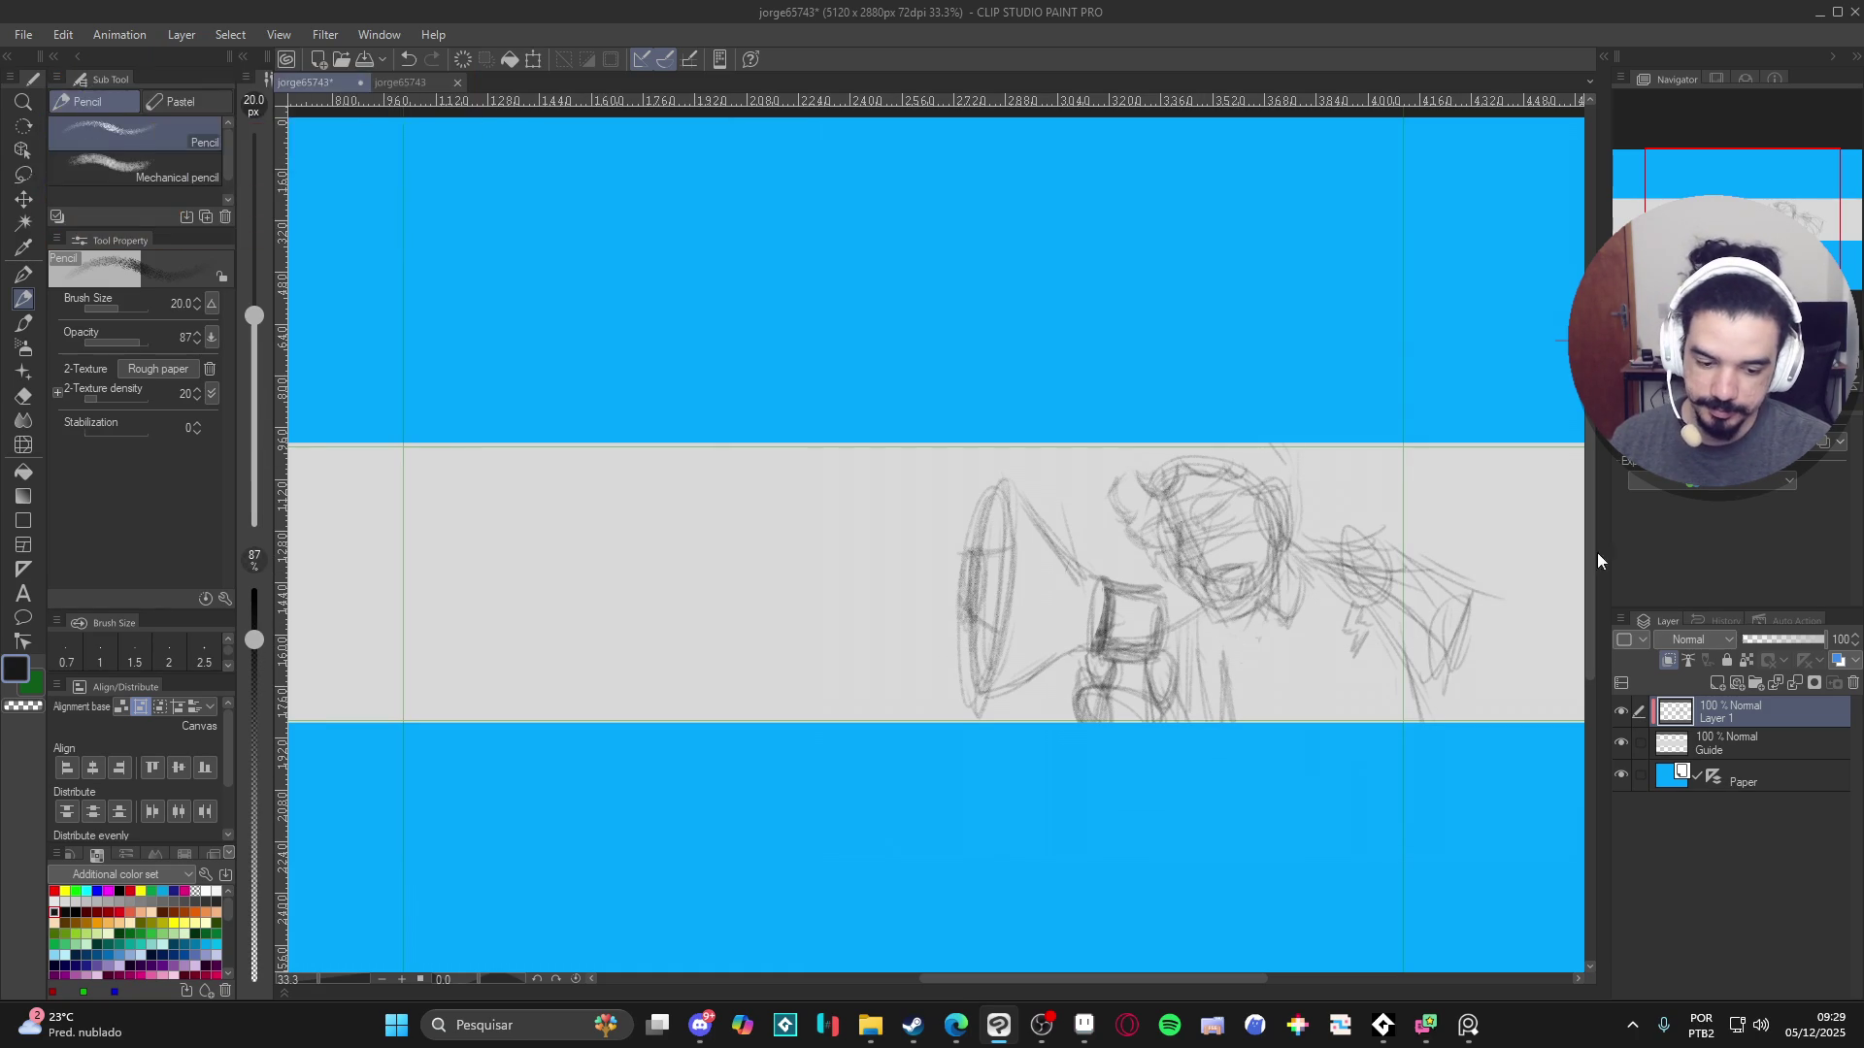
{"action": "left_click_drag", "start_coordinate": [1198, 731], "coordinate": [1283, 756]}
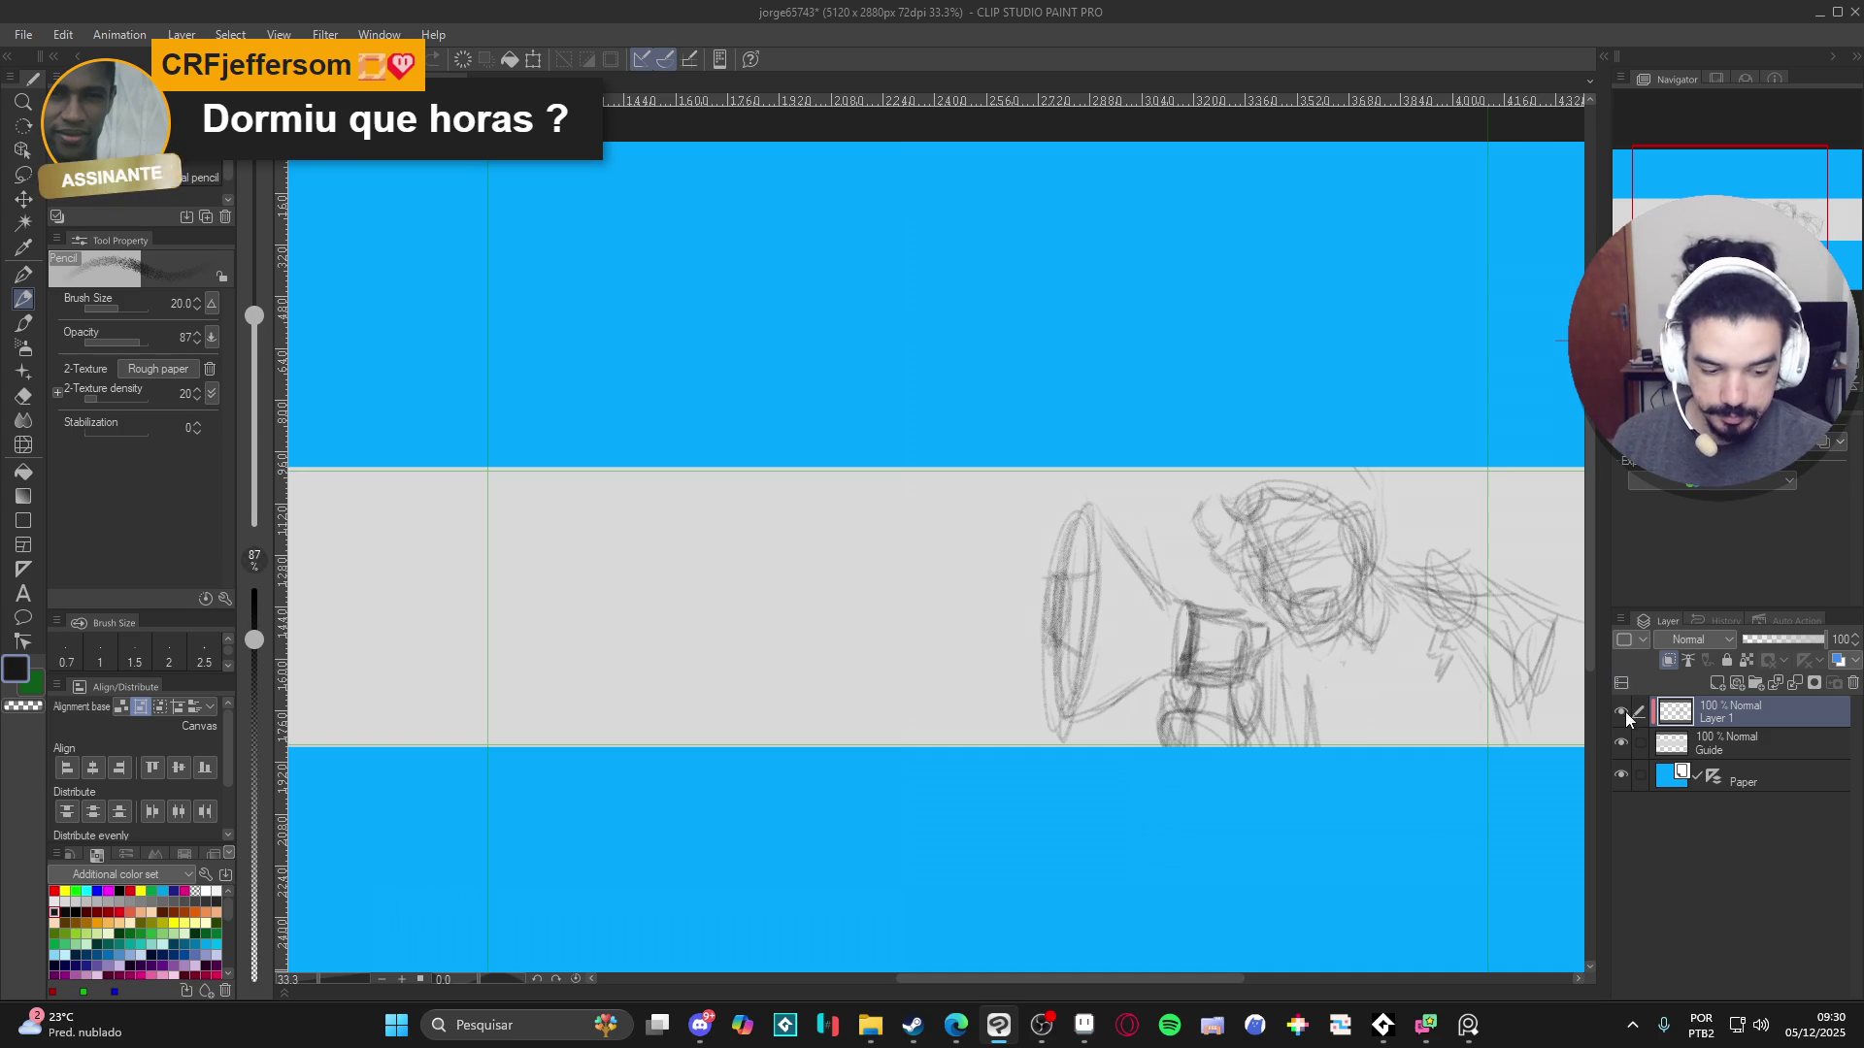
{"action": "left_click", "coordinate": [1771, 639]}
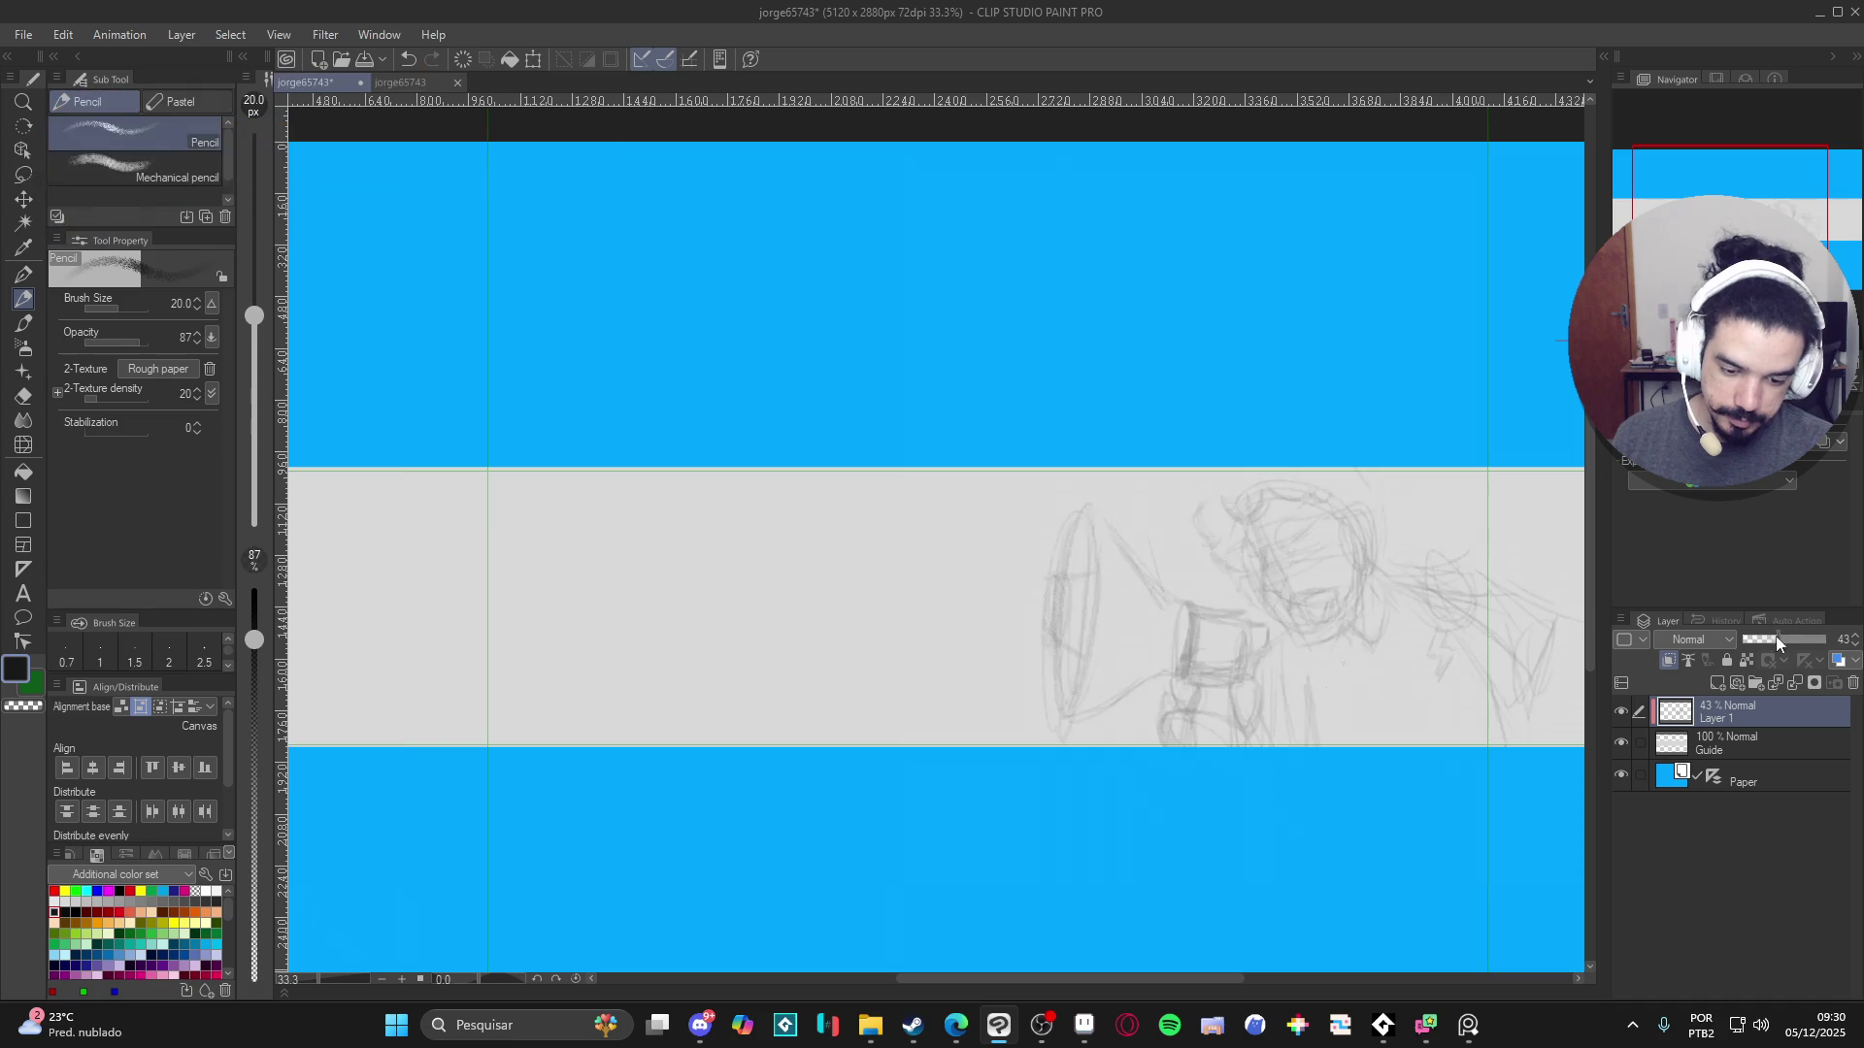
- Add a new raster layer above Layer 1 and switch Layer 2's visibility back on
{"action": "left_click", "coordinate": [1715, 686]}
{"action": "left_click_drag", "start_coordinate": [1296, 664], "coordinate": [1217, 672]}
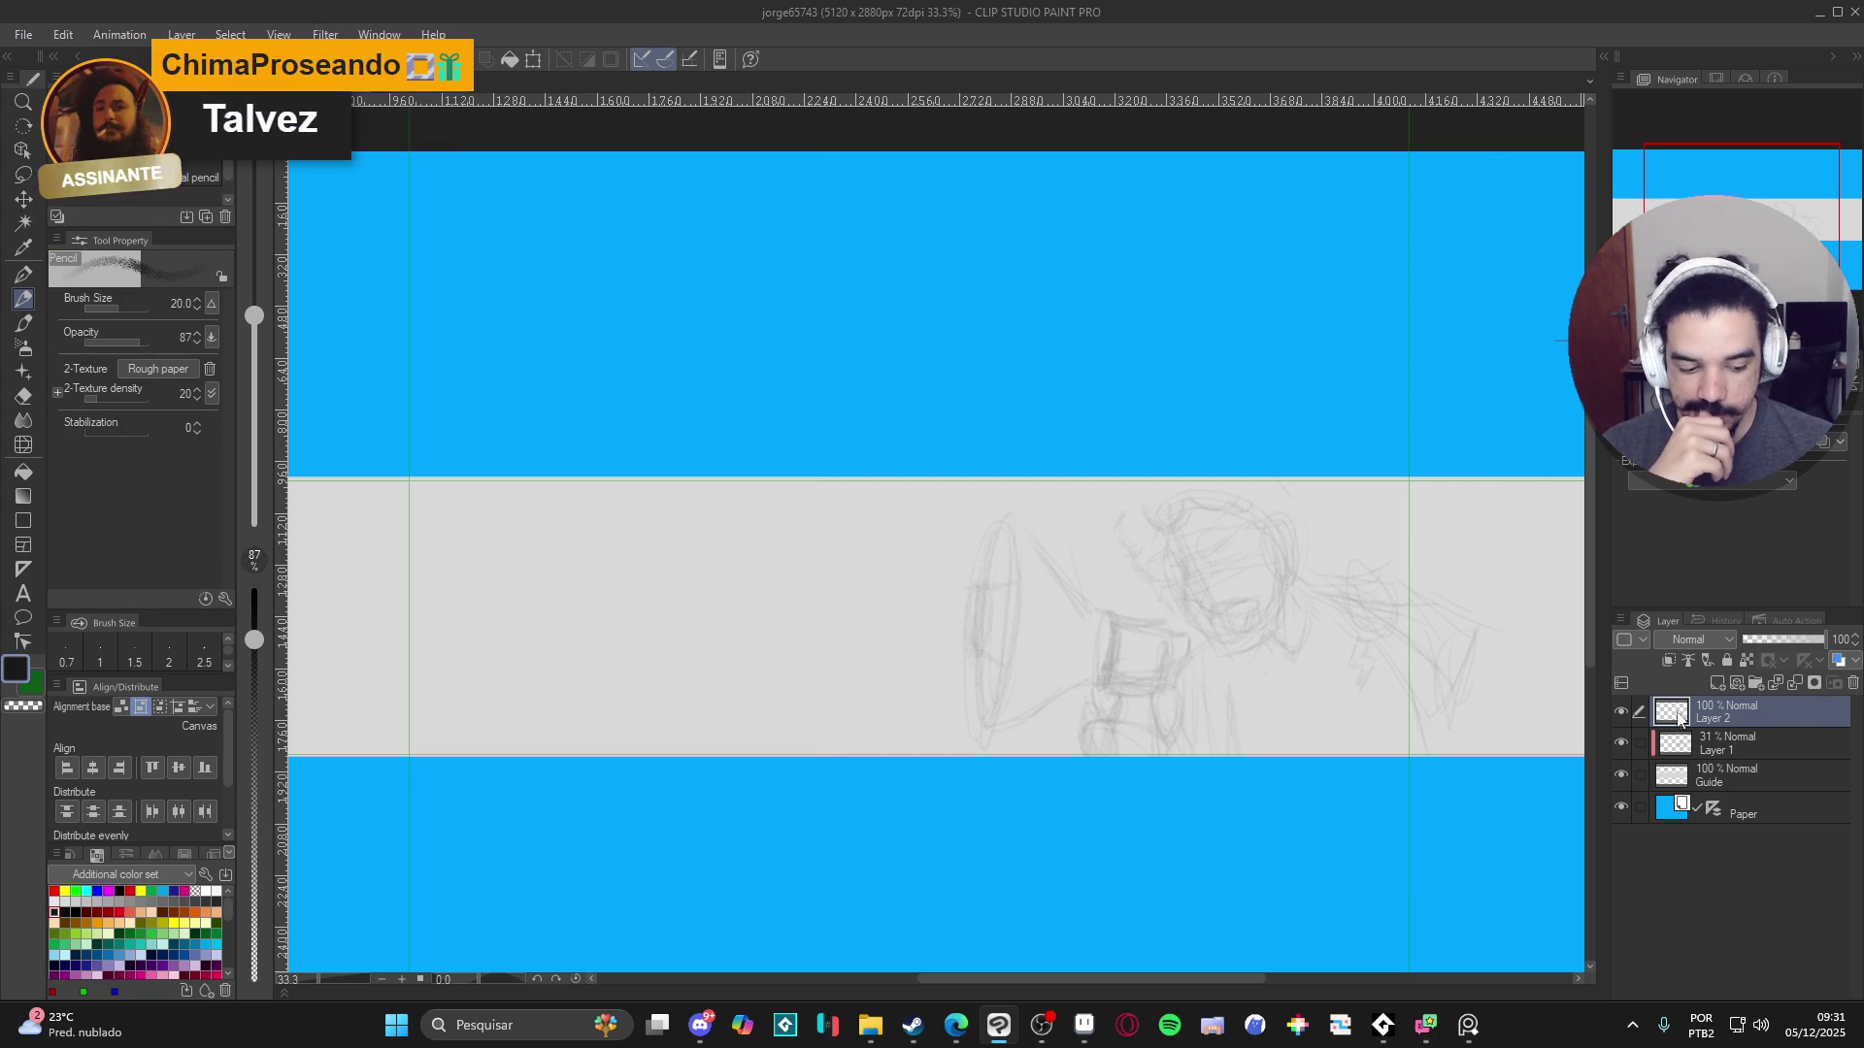
{"action": "left_click", "coordinate": [1620, 712]}
{"action": "left_click", "coordinate": [1620, 711]}
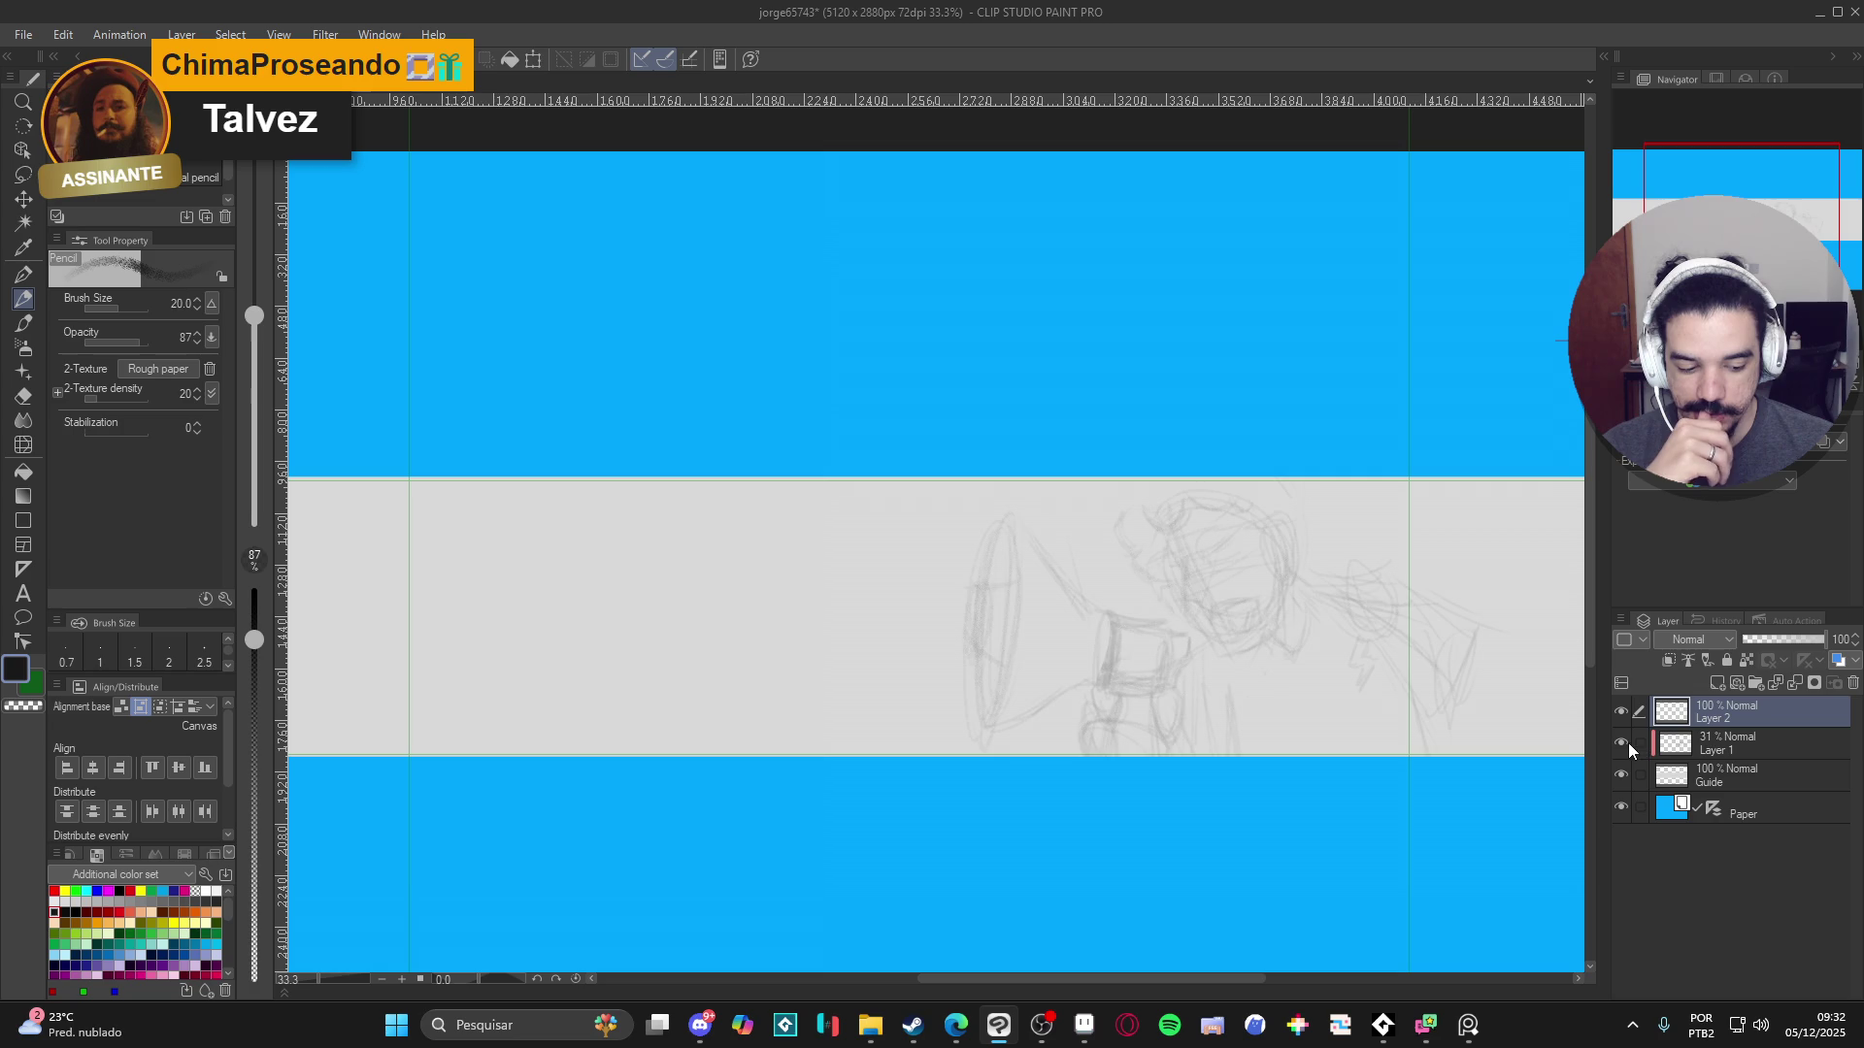
{"action": "scroll", "coordinate": [1278, 664], "scroll_direction": "up", "scroll_amount": 5}
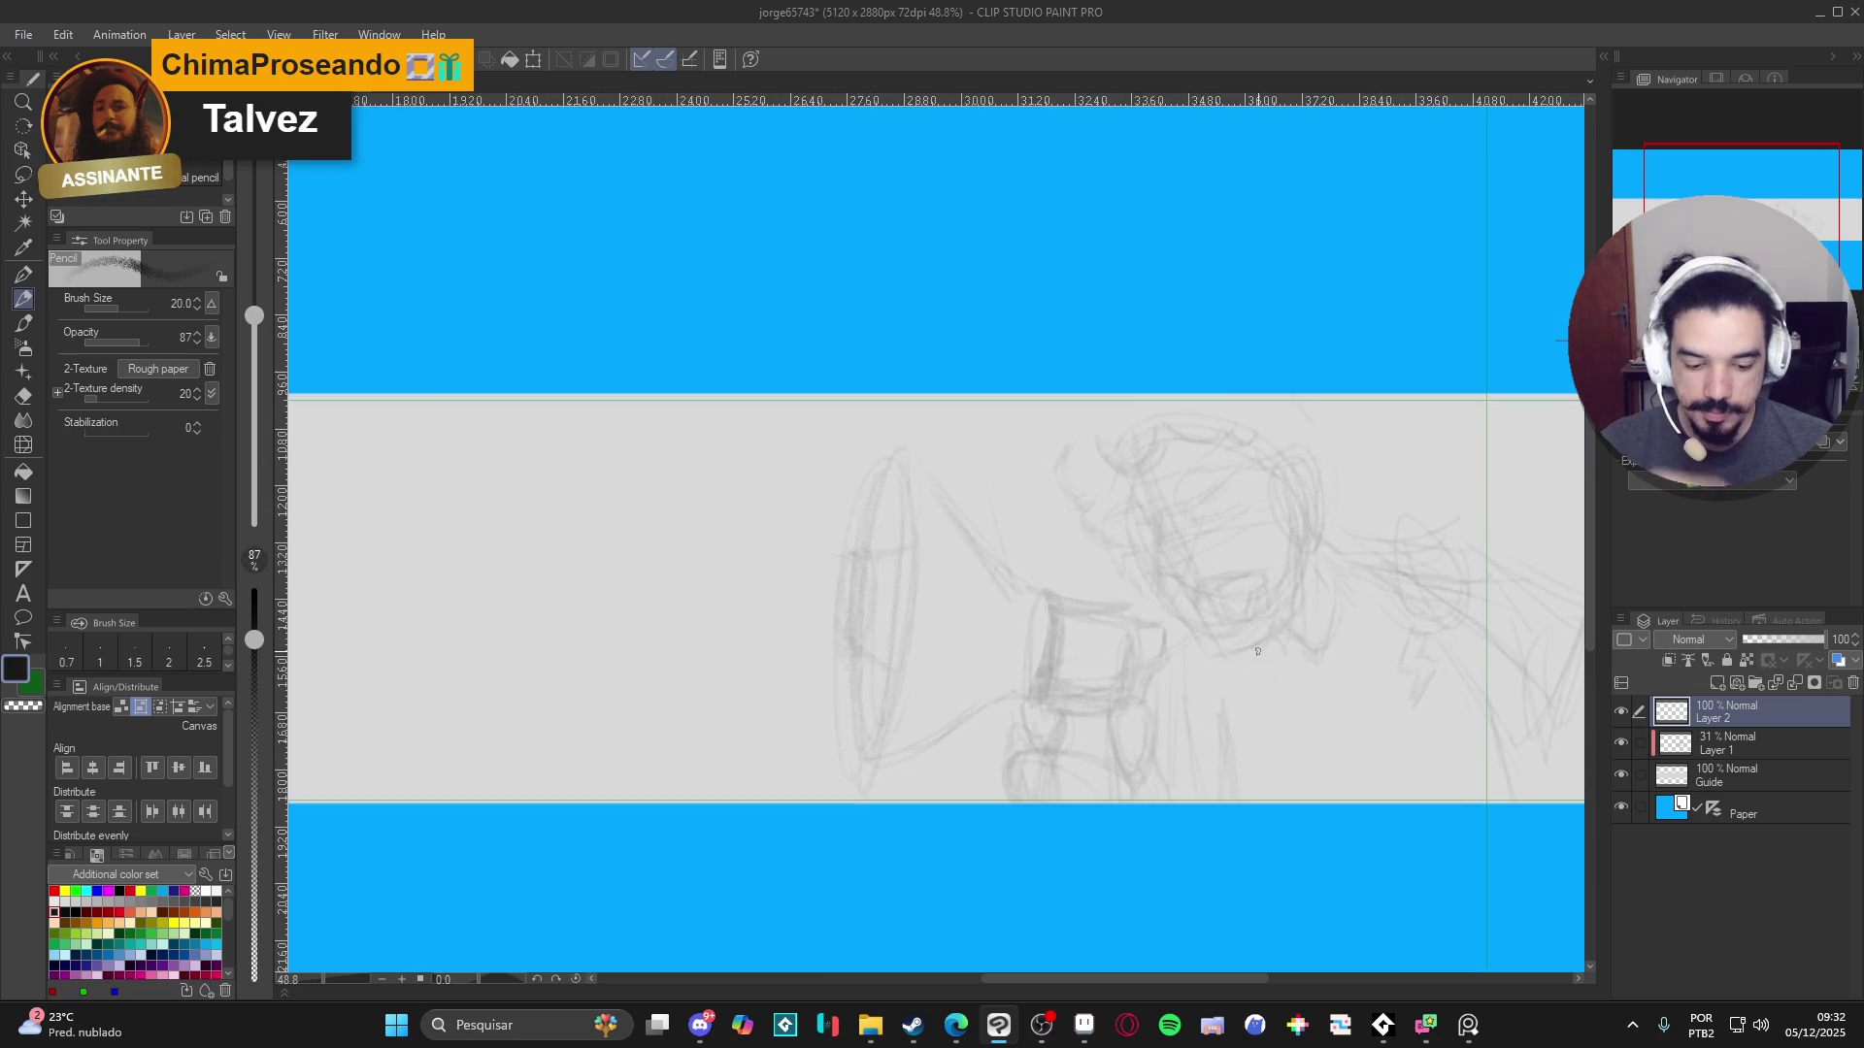
{"action": "scroll", "coordinate": [1279, 664], "scroll_direction": "right", "scroll_amount": 1}
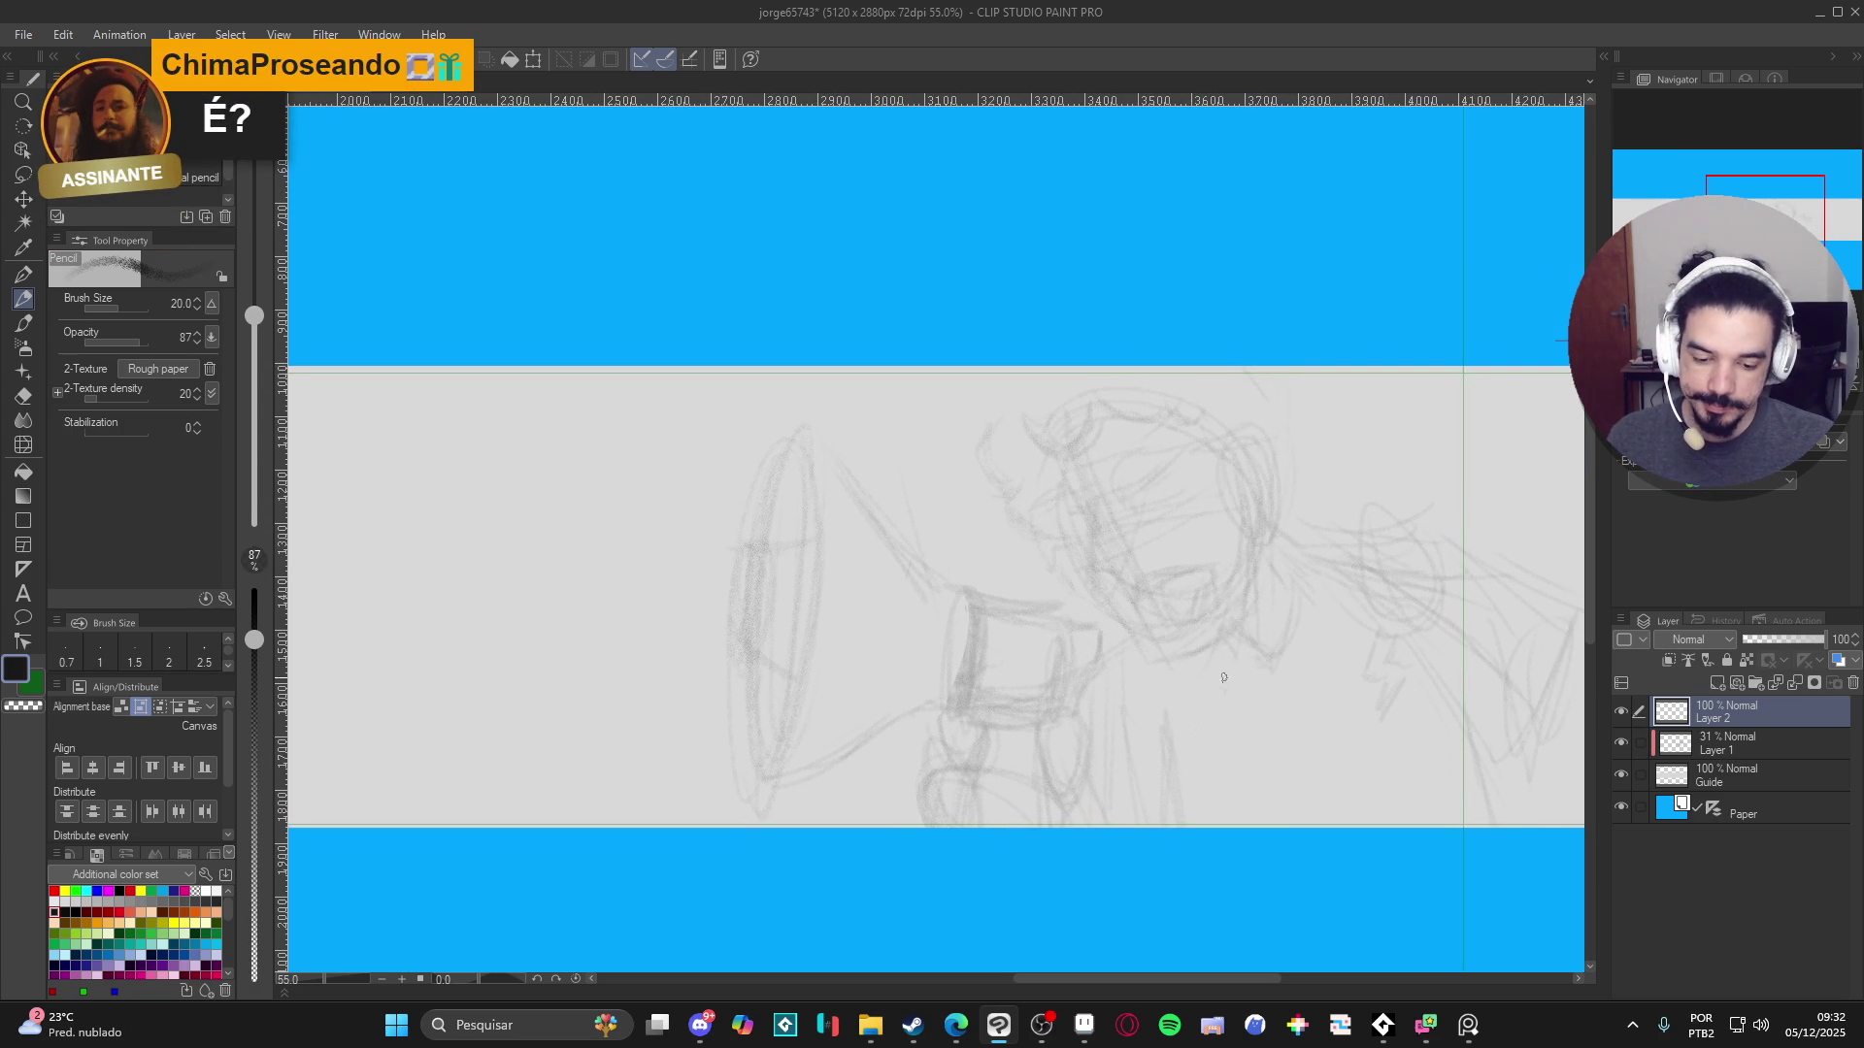
{"action": "left_click", "coordinate": [1617, 714]}
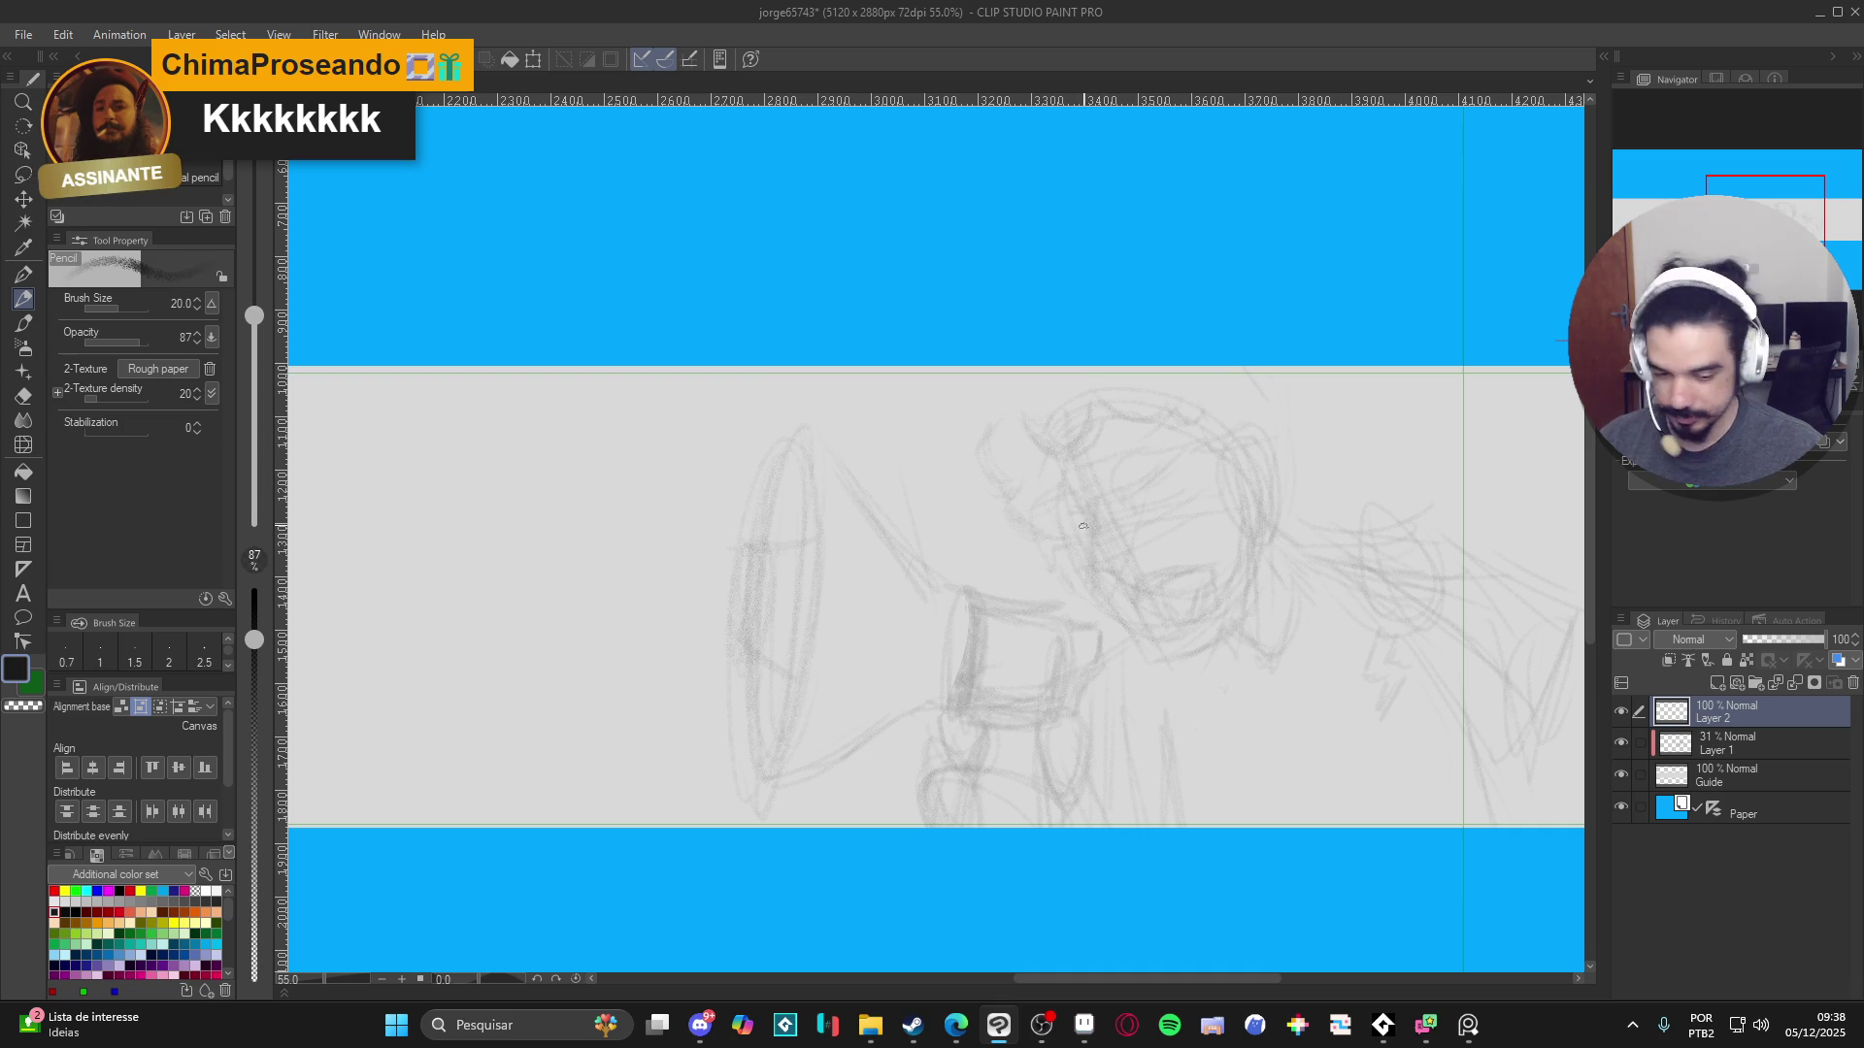
- Ink the eye strokes and the line beside the nose, with pencil size reduced to 15
{"action": "mouse_move", "coordinate": [1077, 514]}
{"action": "left_mouse_down"}
{"action": "mouse_move", "coordinate": [1095, 584]}
{"action": "mouse_move", "coordinate": [1114, 585]}
{"action": "mouse_move", "coordinate": [1088, 540]}
{"action": "mouse_move", "coordinate": [1094, 580]}
{"action": "left_mouse_up"}
{"action": "key", "text": "bracketleft"}
{"action": "key", "text": "bracketleft"}
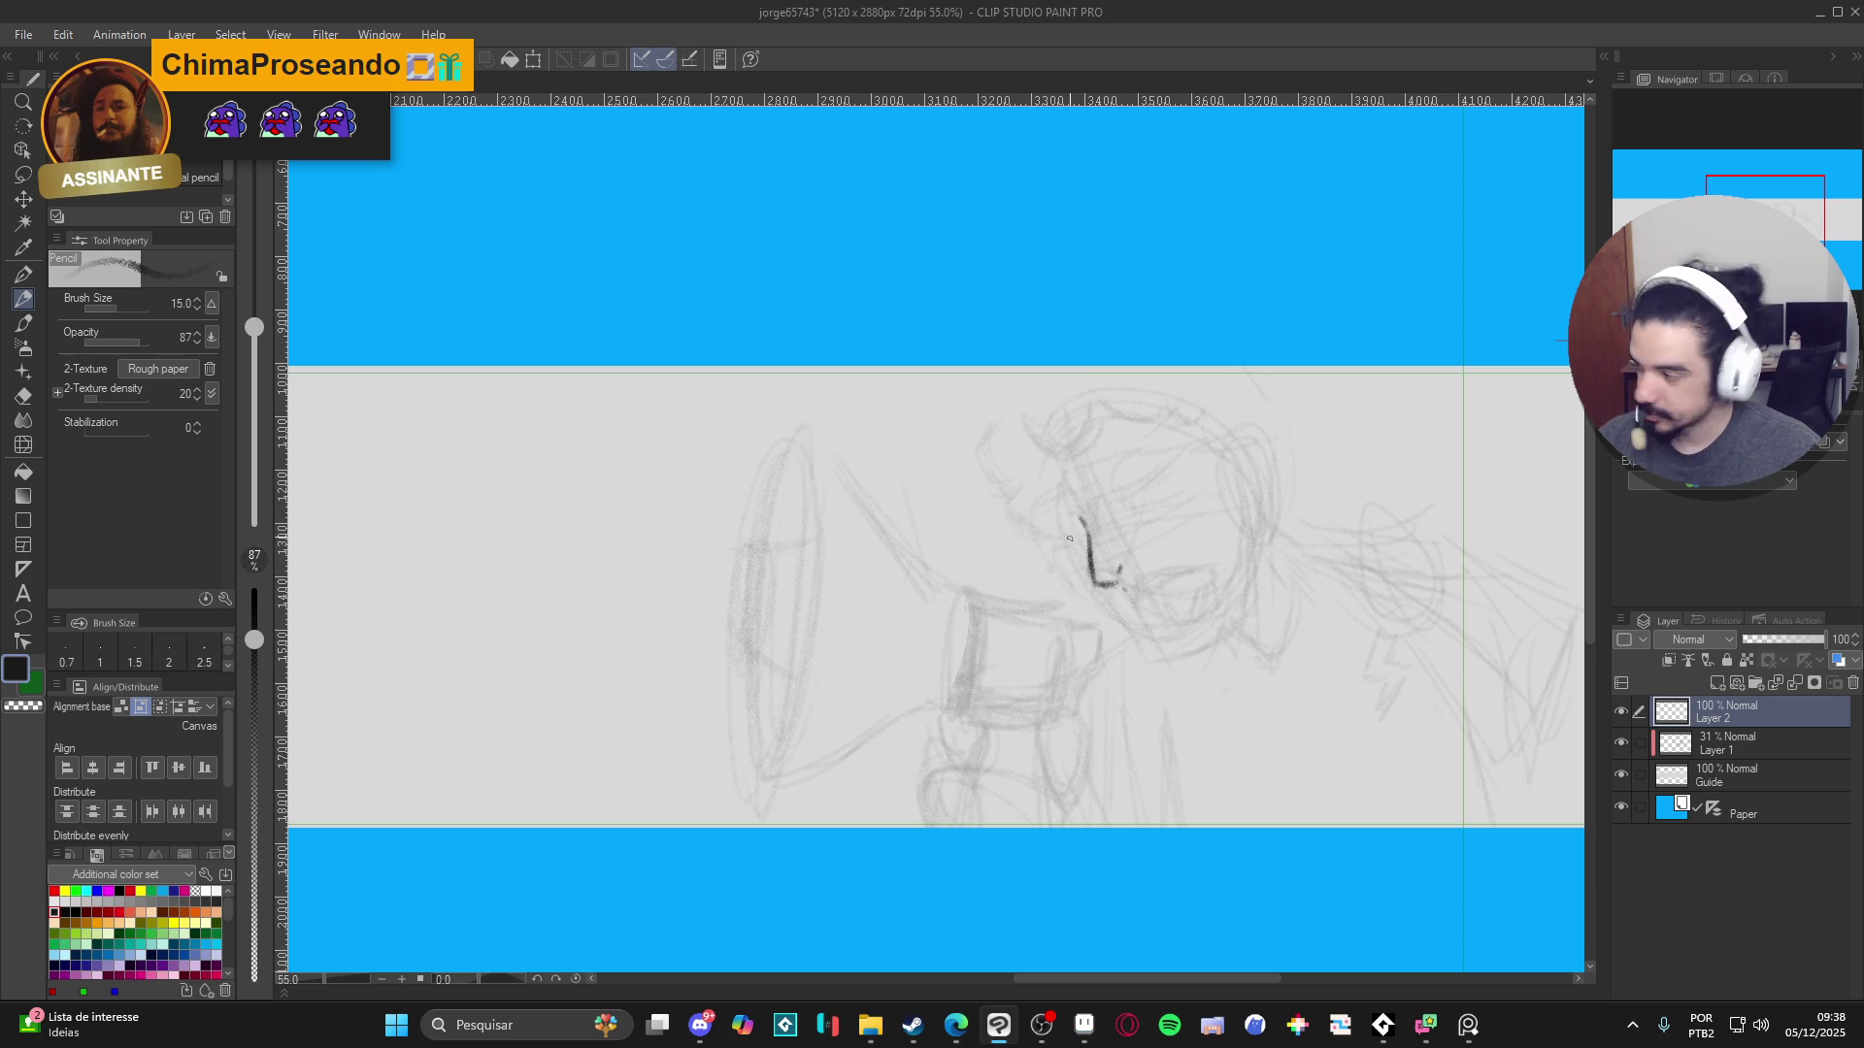
{"action": "mouse_move", "coordinate": [1080, 538]}
{"action": "left_mouse_down"}
{"action": "mouse_move", "coordinate": [1055, 546]}
{"action": "mouse_move", "coordinate": [1170, 484]}
{"action": "left_mouse_up"}
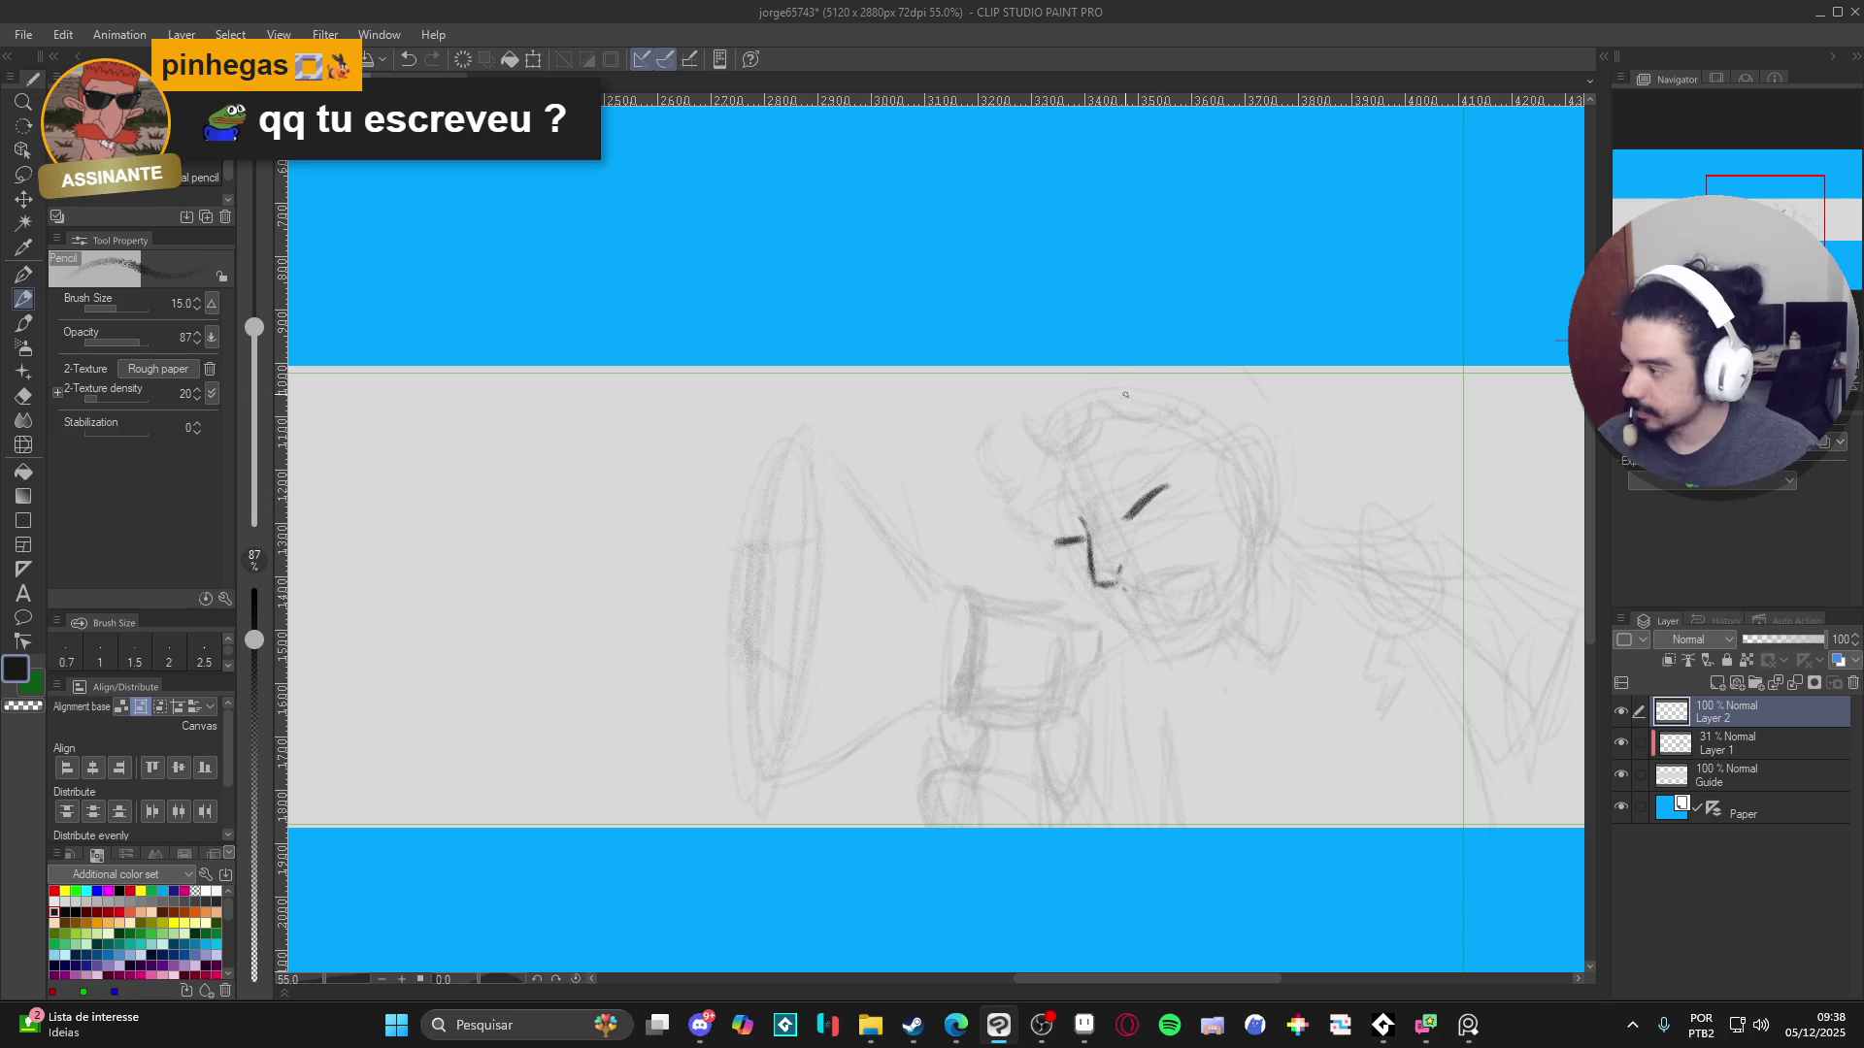
{"action": "left_click_drag", "start_coordinate": [1119, 479], "coordinate": [1162, 460]}
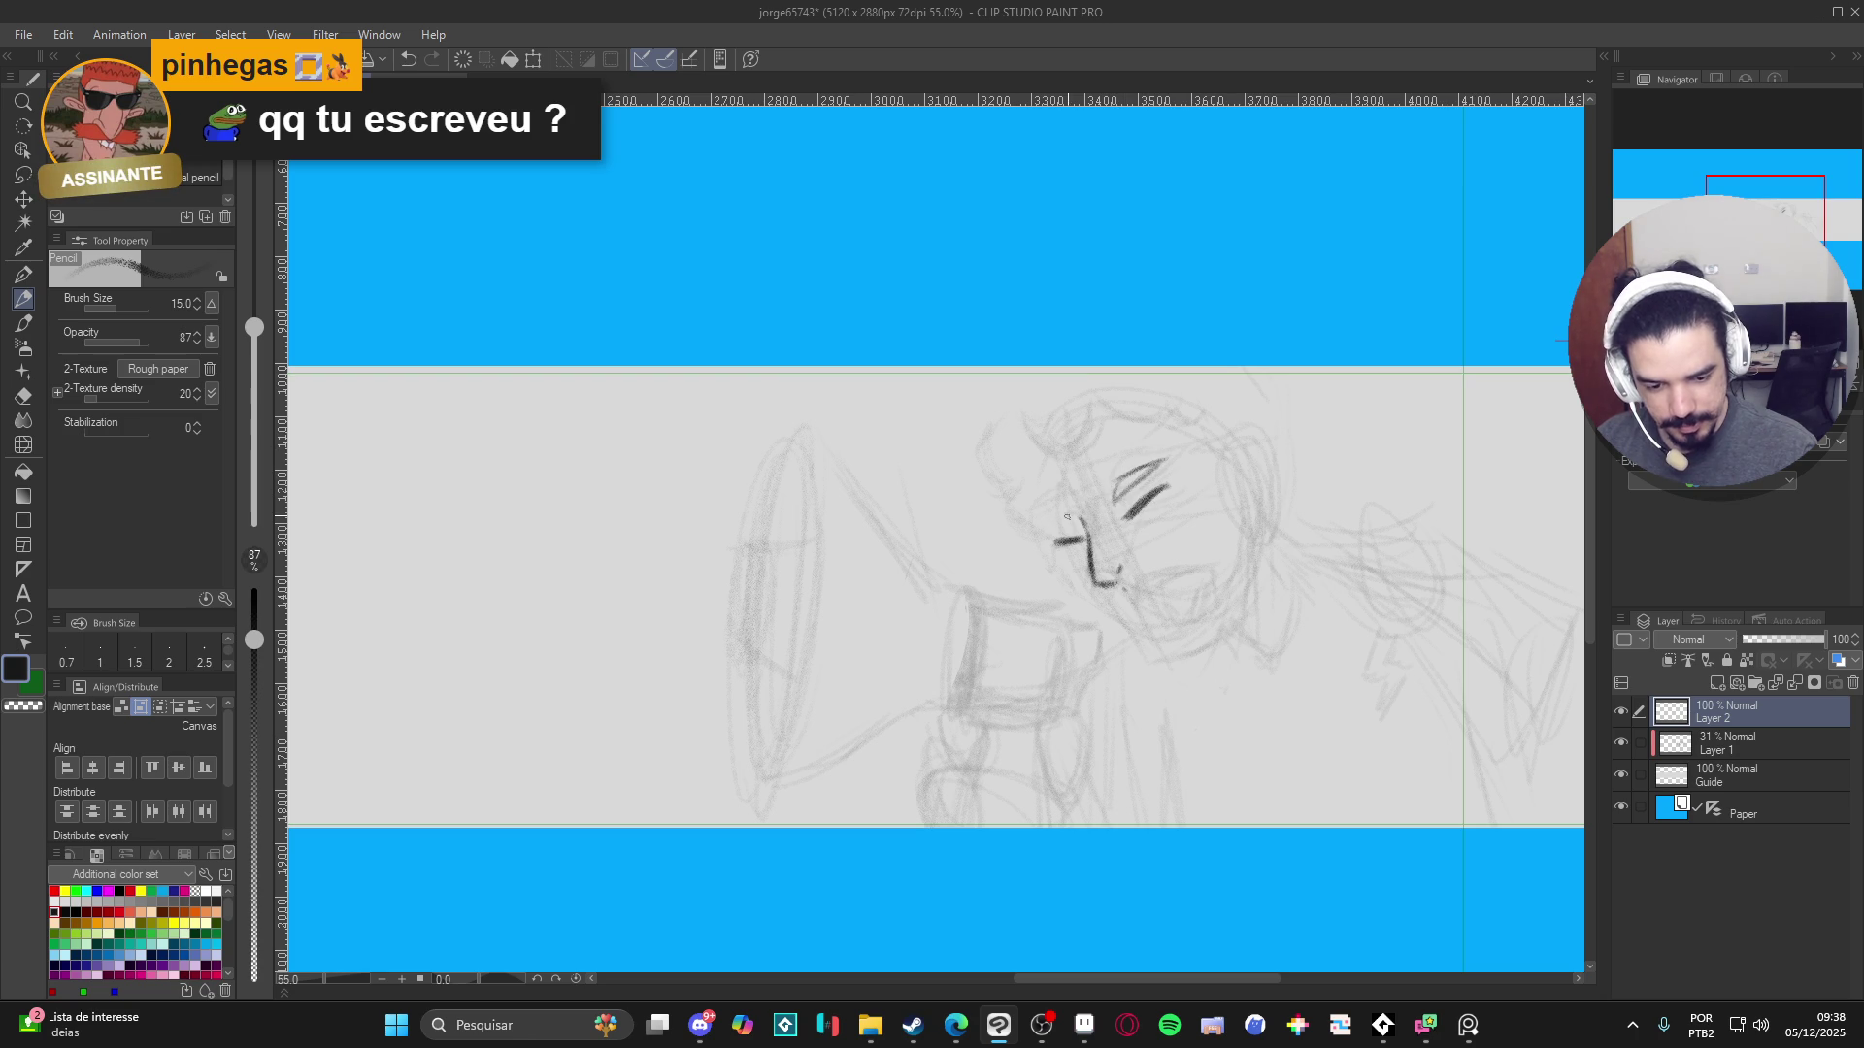
{"action": "mouse_move", "coordinate": [1062, 516]}
{"action": "left_mouse_down"}
{"action": "mouse_move", "coordinate": [1075, 525]}
{"action": "mouse_move", "coordinate": [1039, 525]}
{"action": "mouse_move", "coordinate": [1082, 530]}
{"action": "left_mouse_up"}
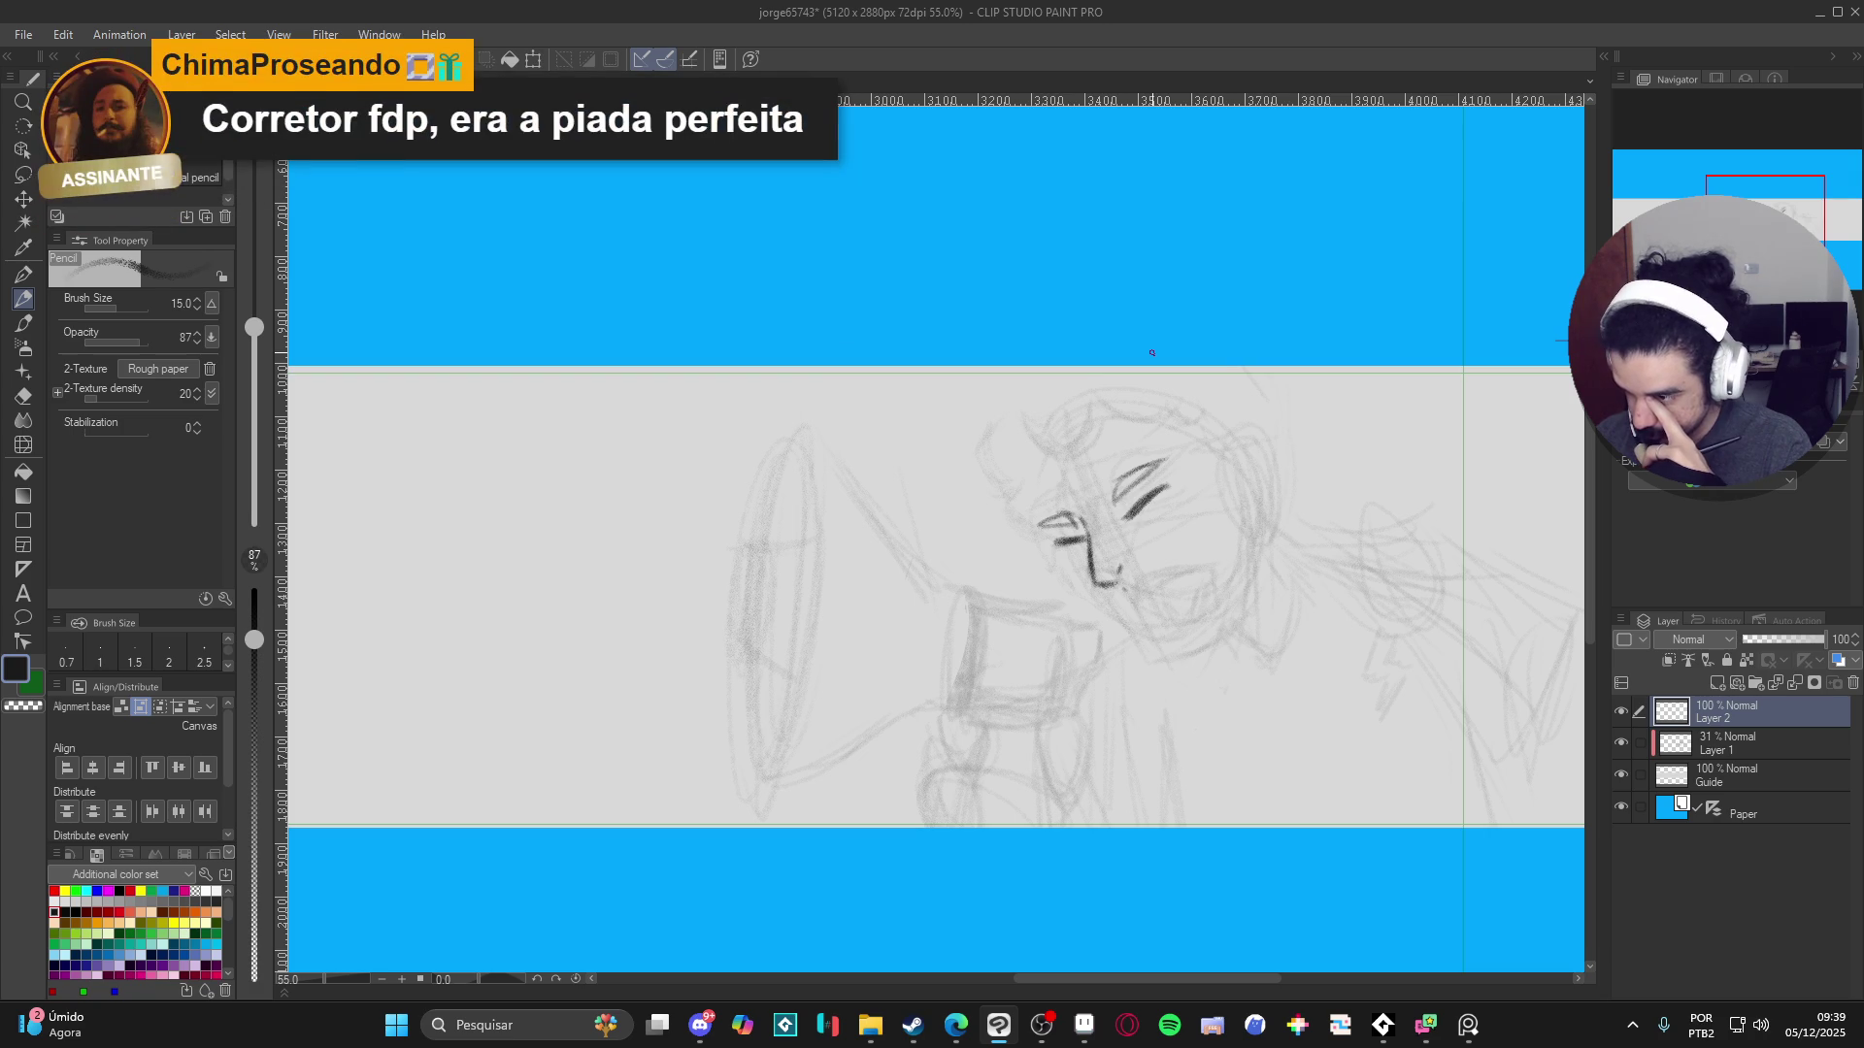
- Lasso the nose stroke, free-transform it into place, and deselect
{"action": "key", "text": "m"}
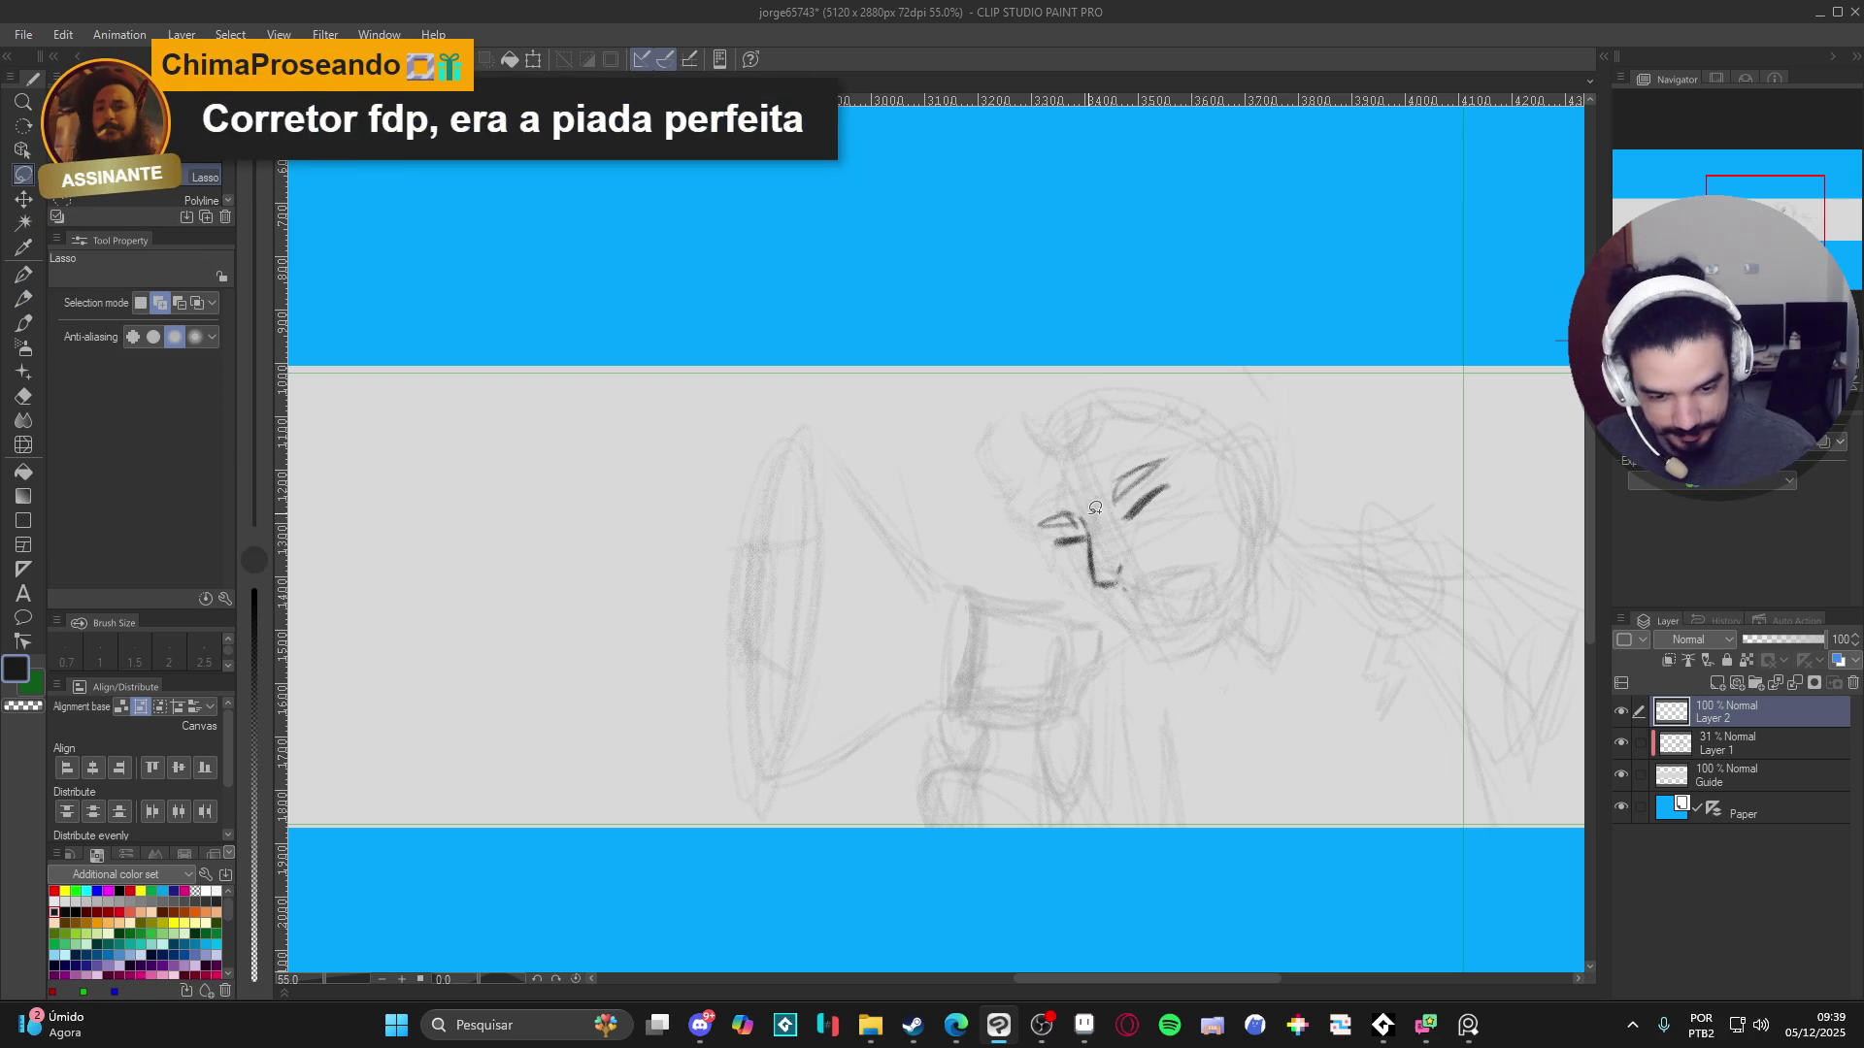
{"action": "mouse_move", "coordinate": [1080, 513]}
{"action": "left_mouse_down"}
{"action": "mouse_move", "coordinate": [1116, 587]}
{"action": "mouse_move", "coordinate": [1131, 539]}
{"action": "mouse_move", "coordinate": [1088, 509]}
{"action": "mouse_move", "coordinate": [1107, 575]}
{"action": "left_mouse_up"}
{"action": "key", "text": "ctrl+t"}
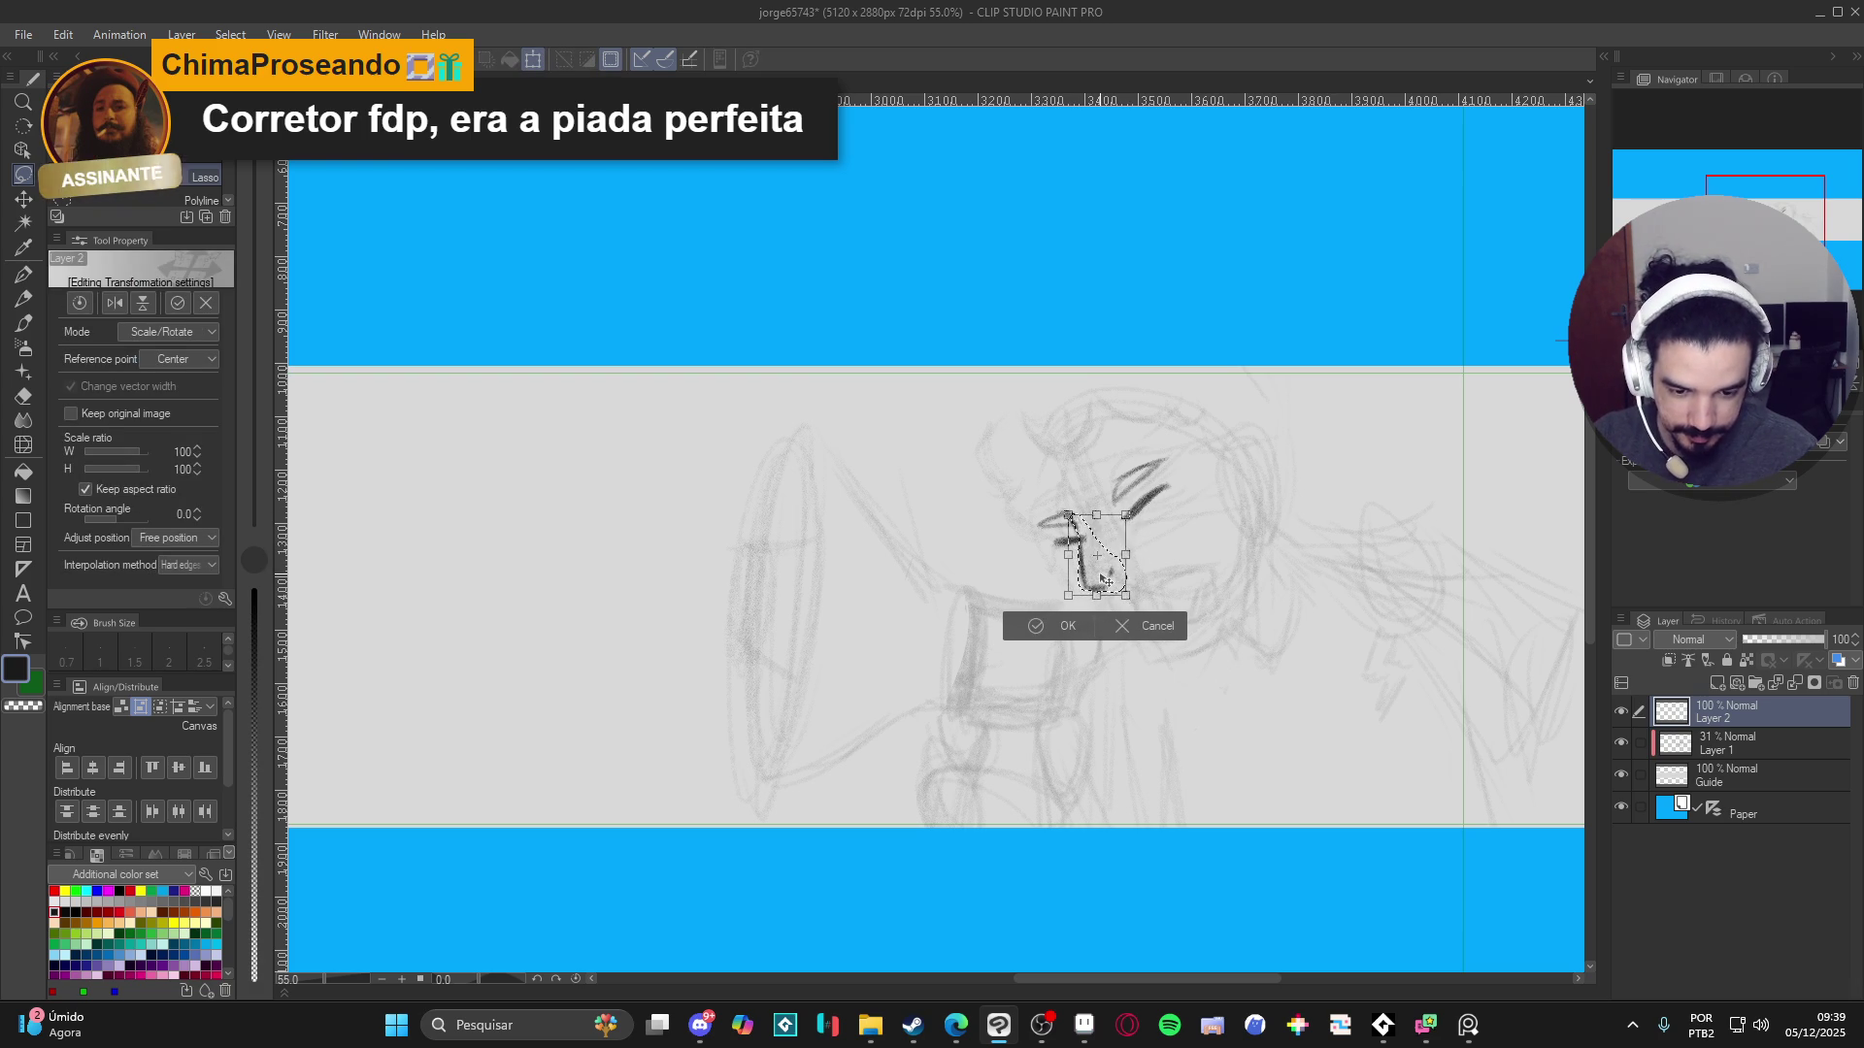
{"action": "key", "text": "Return"}
{"action": "key", "text": "ctrl+d"}
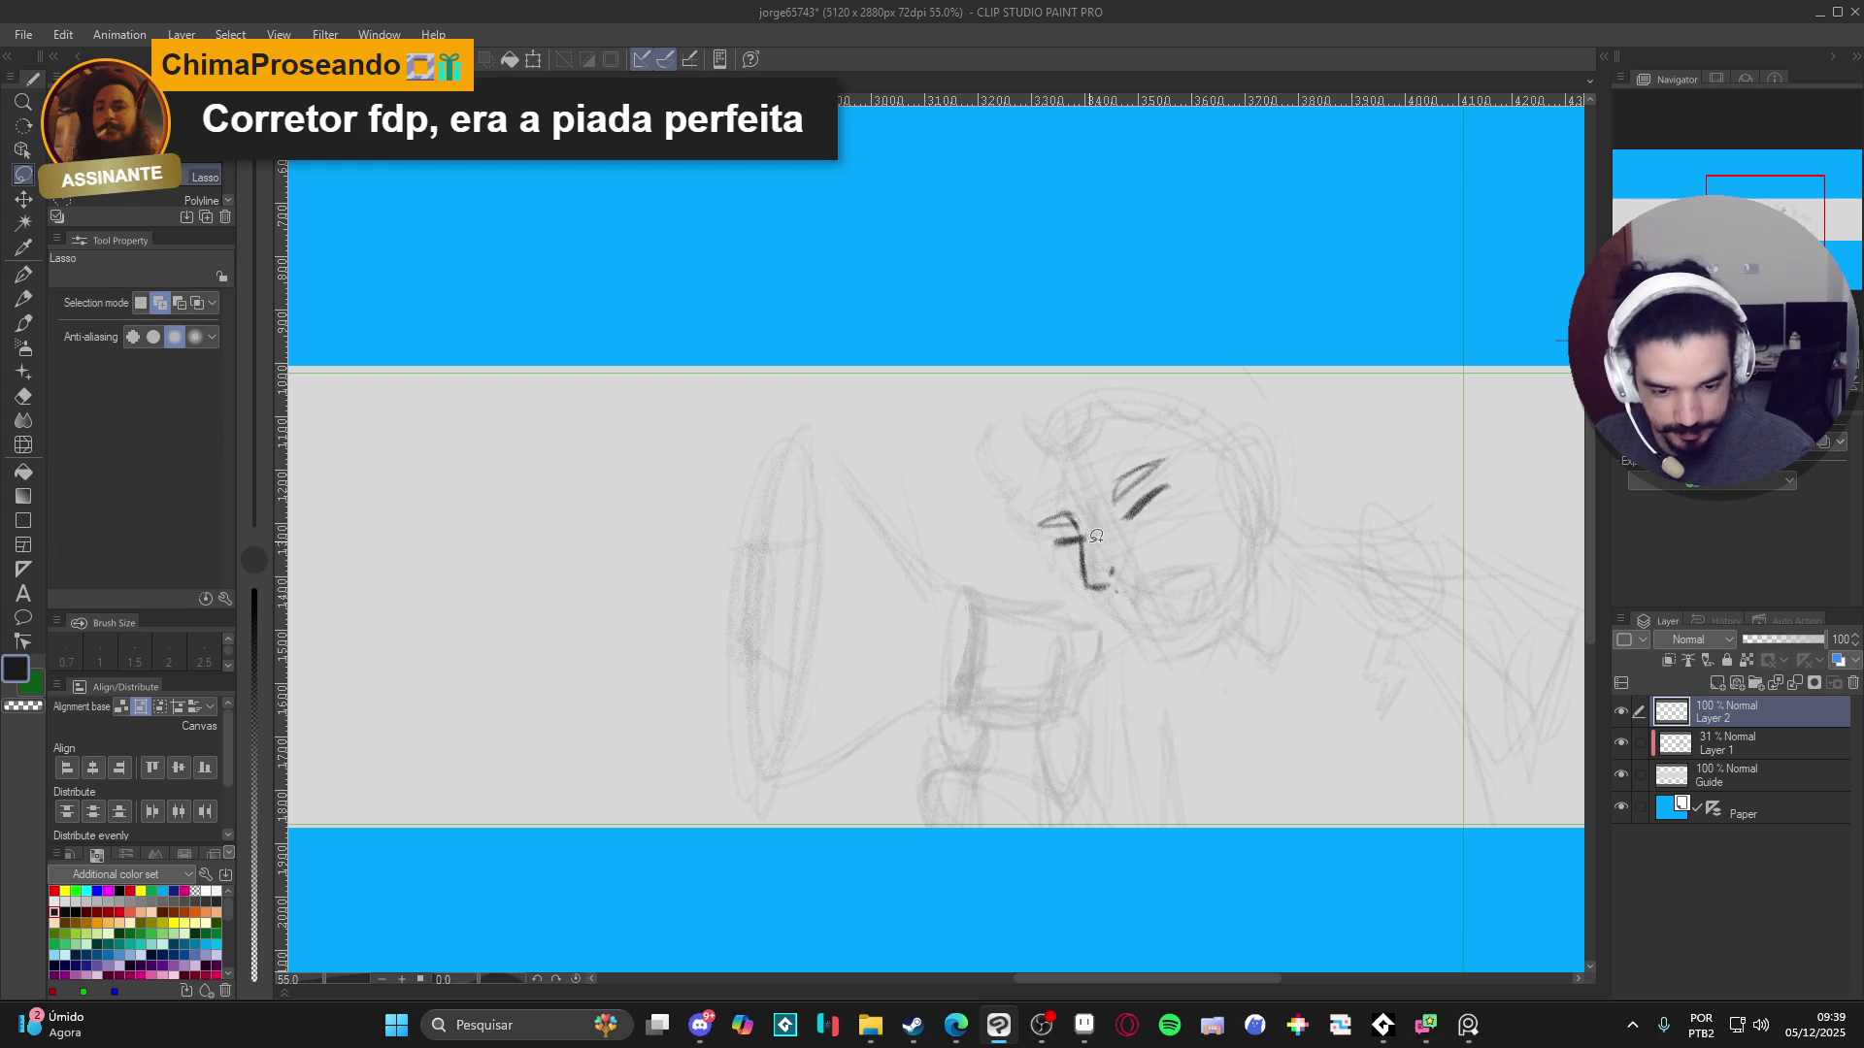
- Tidy the nose stroke with a smaller eraser, alternating with the pencil
{"action": "key", "text": "e"}
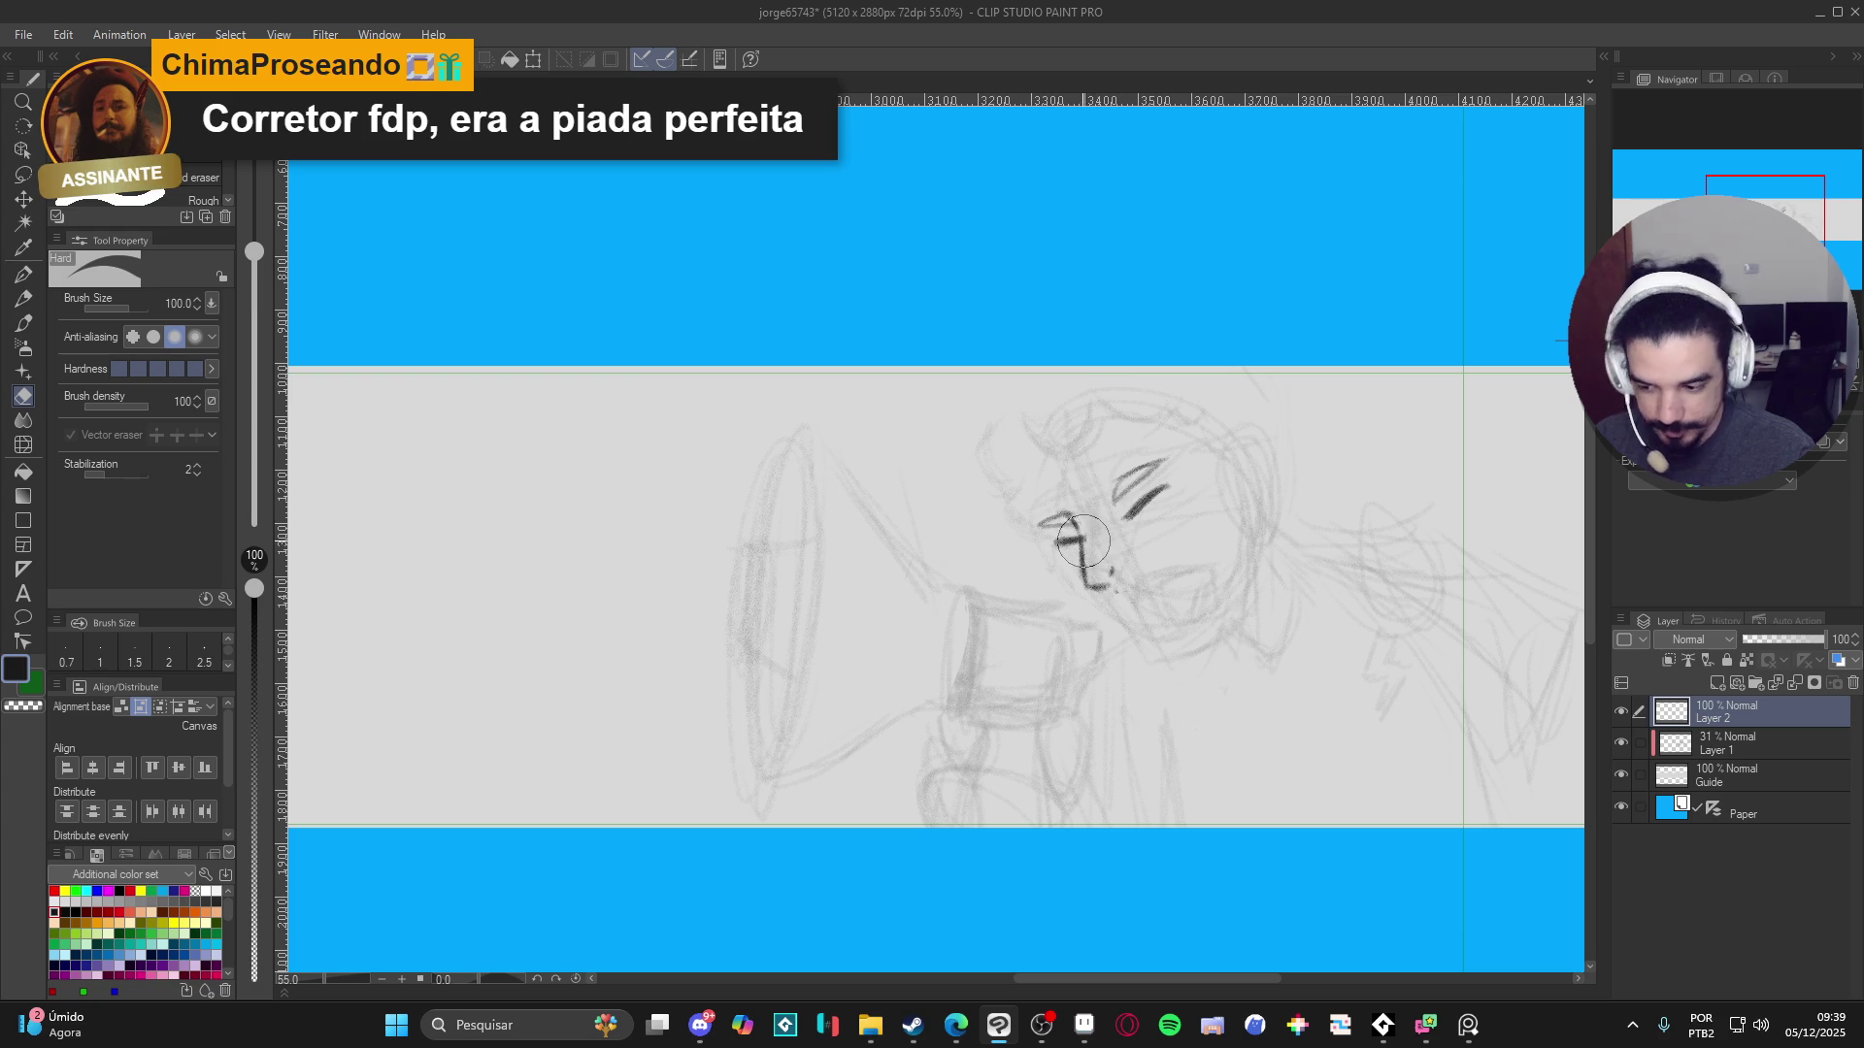
{"action": "key", "text": "bracketleft"}
{"action": "key", "text": "bracketleft"}
{"action": "key", "text": "bracketleft"}
{"action": "key", "text": "bracketleft"}
{"action": "key", "text": "bracketleft"}
{"action": "key", "text": "bracketleft"}
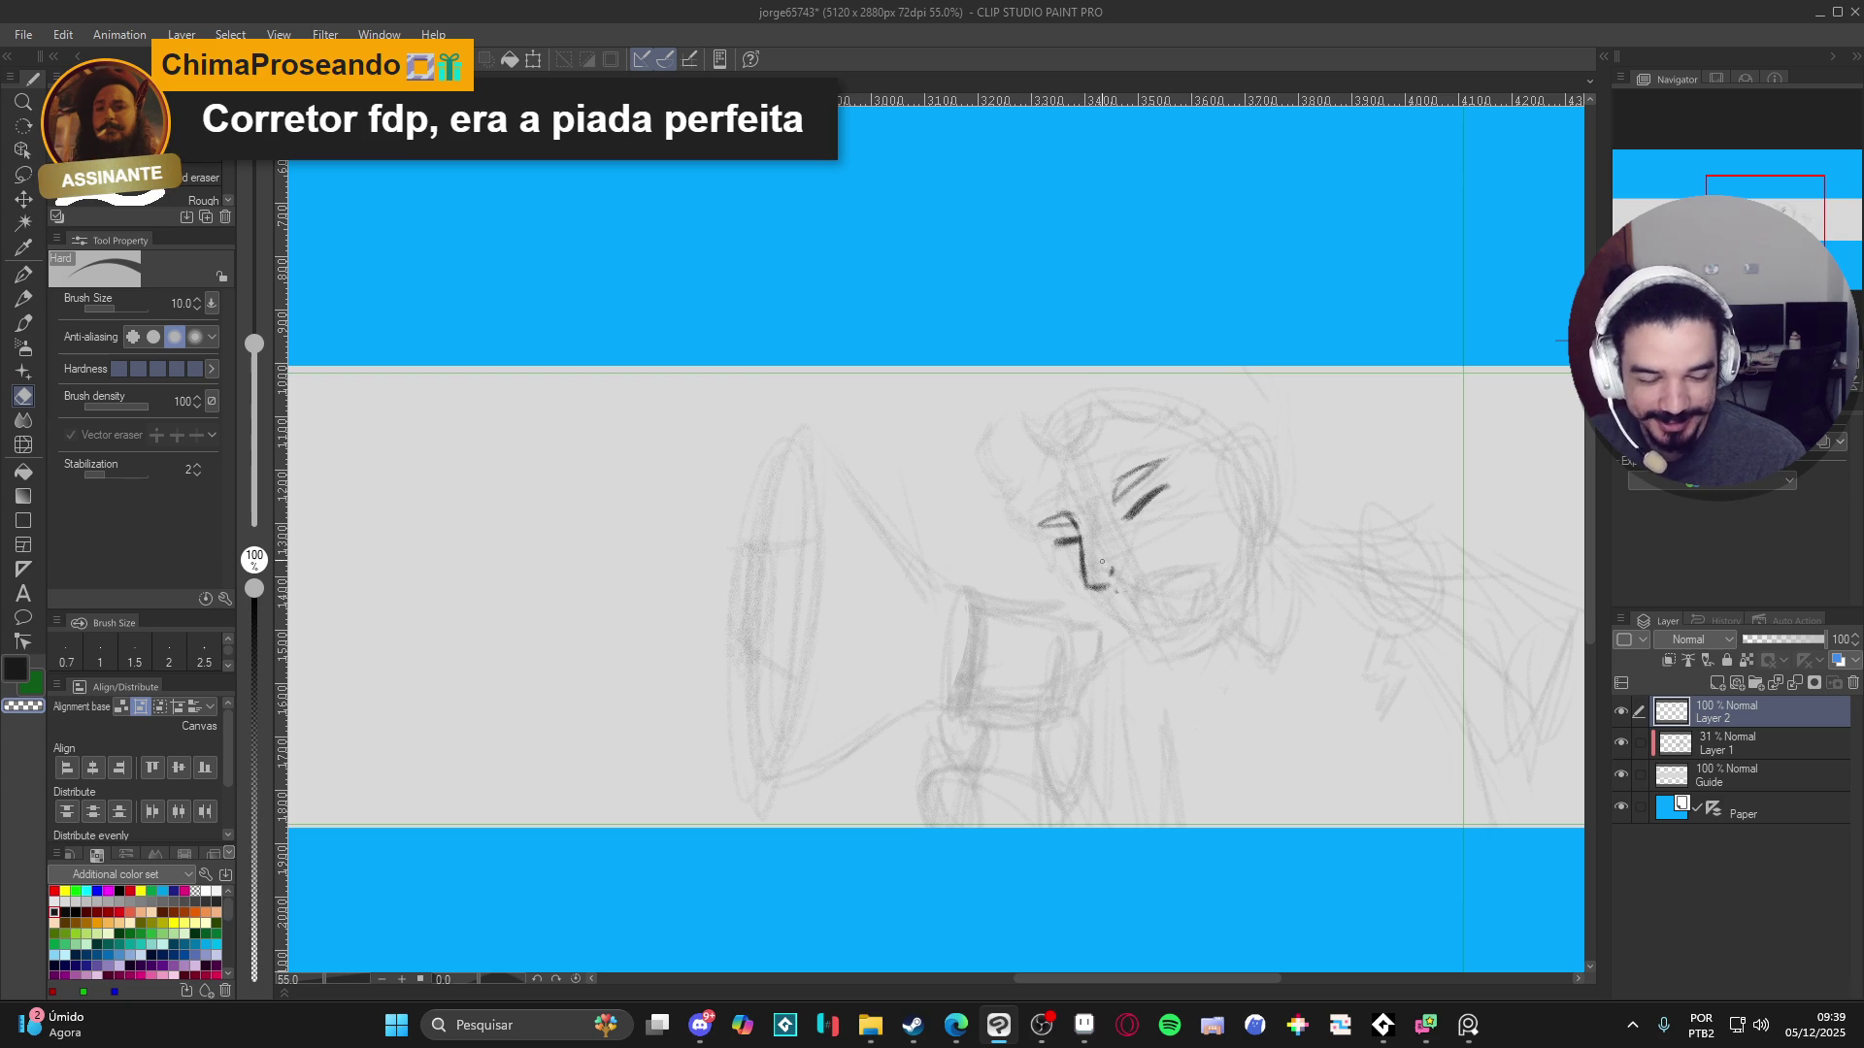
{"action": "key", "text": "p"}
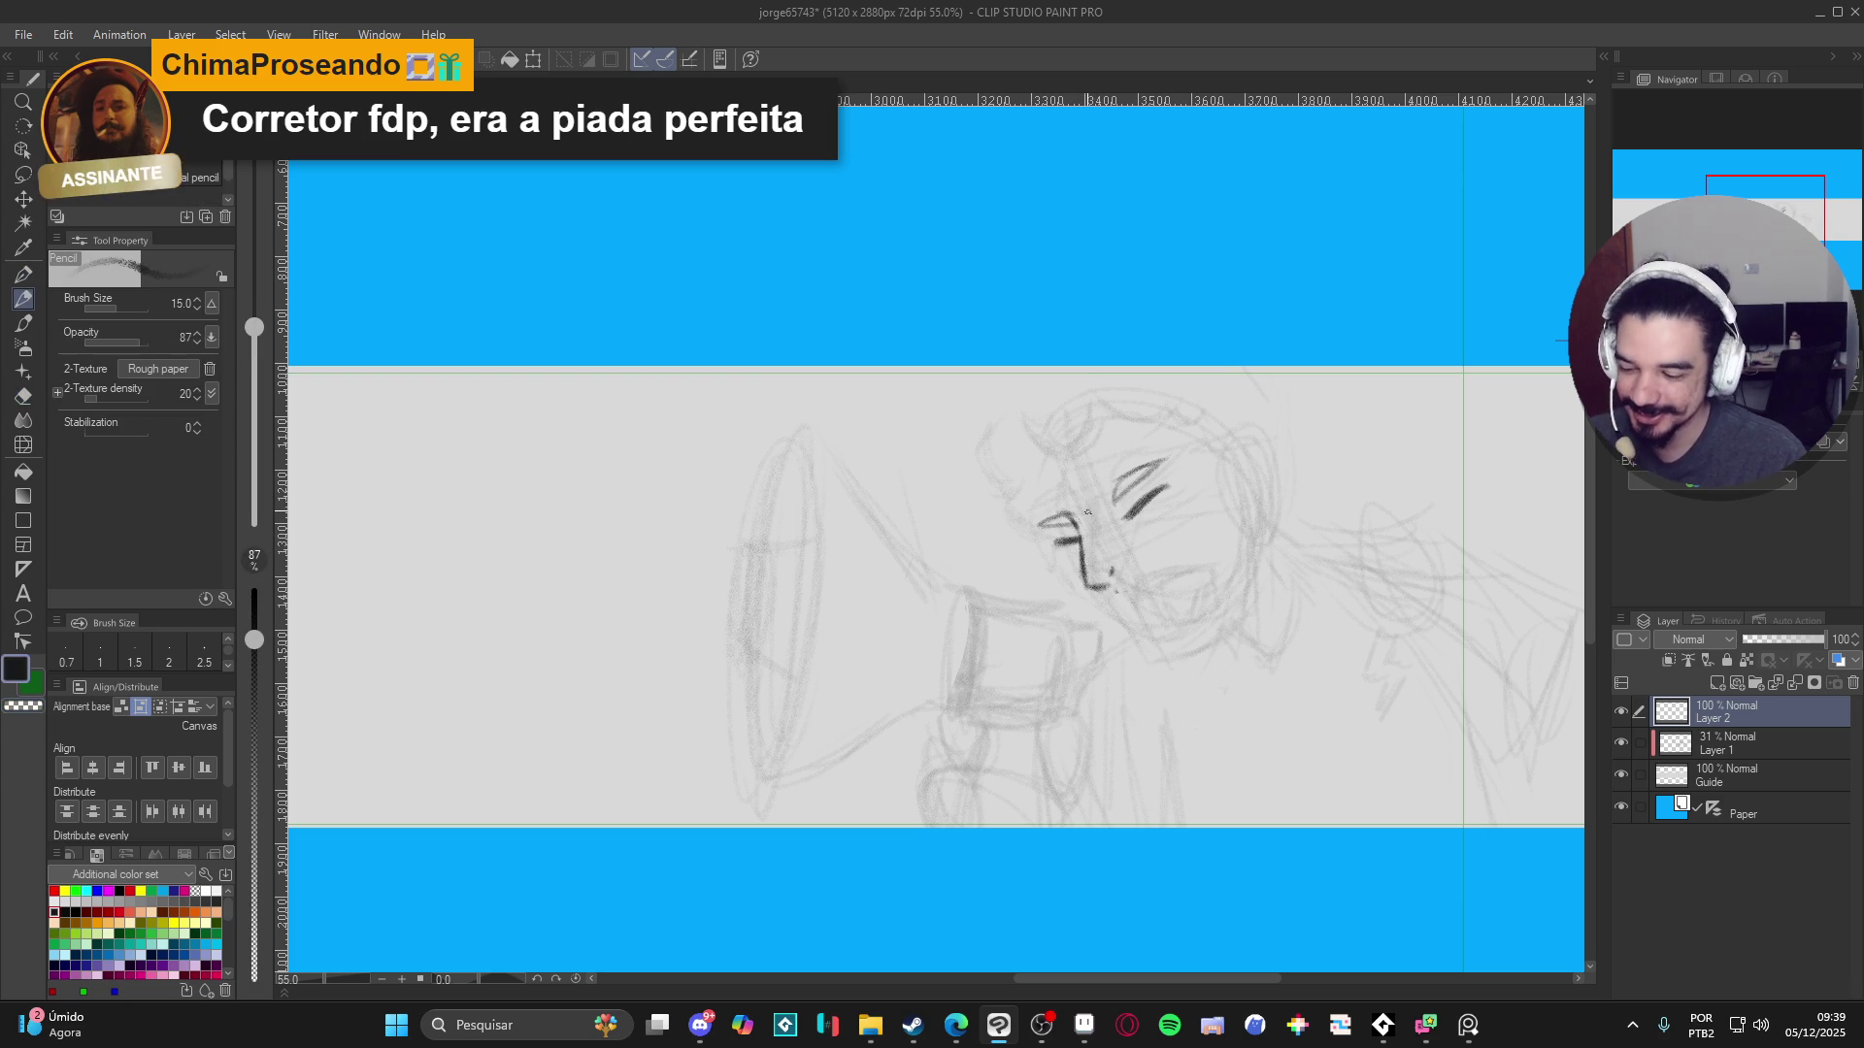
{"action": "key", "text": "e"}
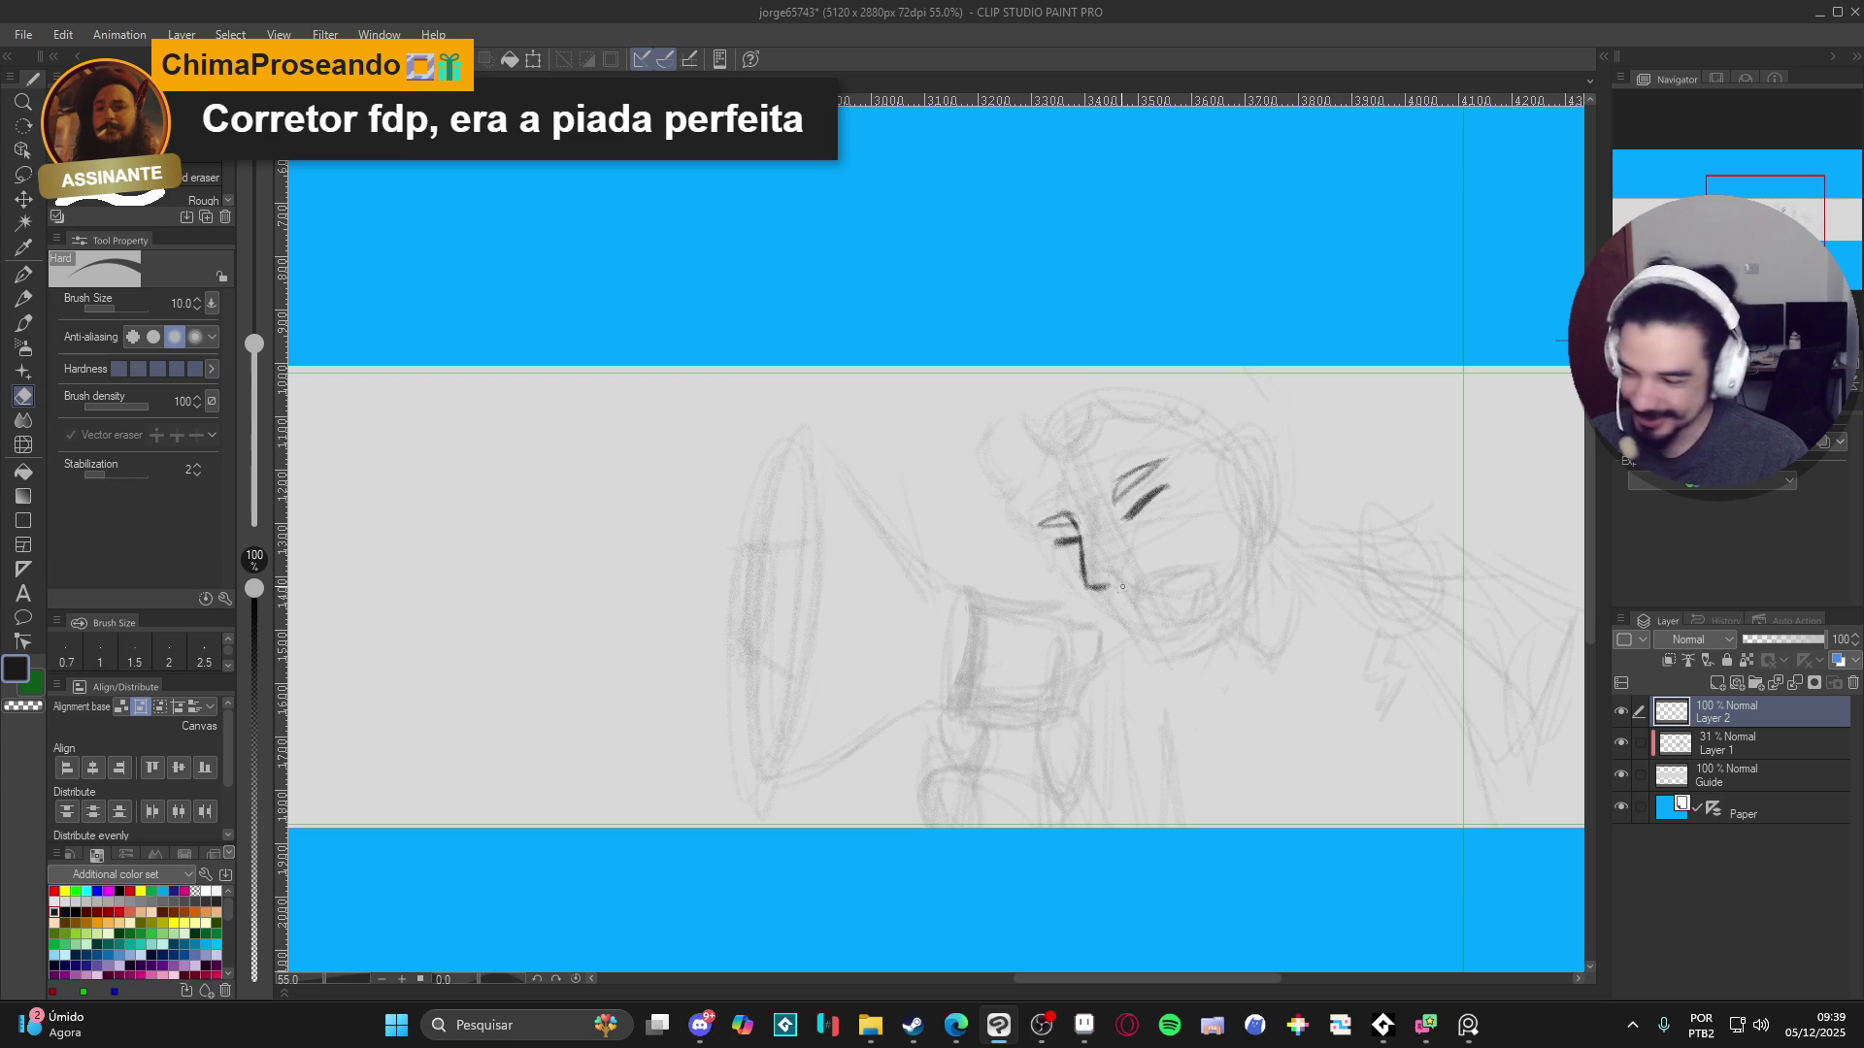
{"action": "key", "text": "p"}
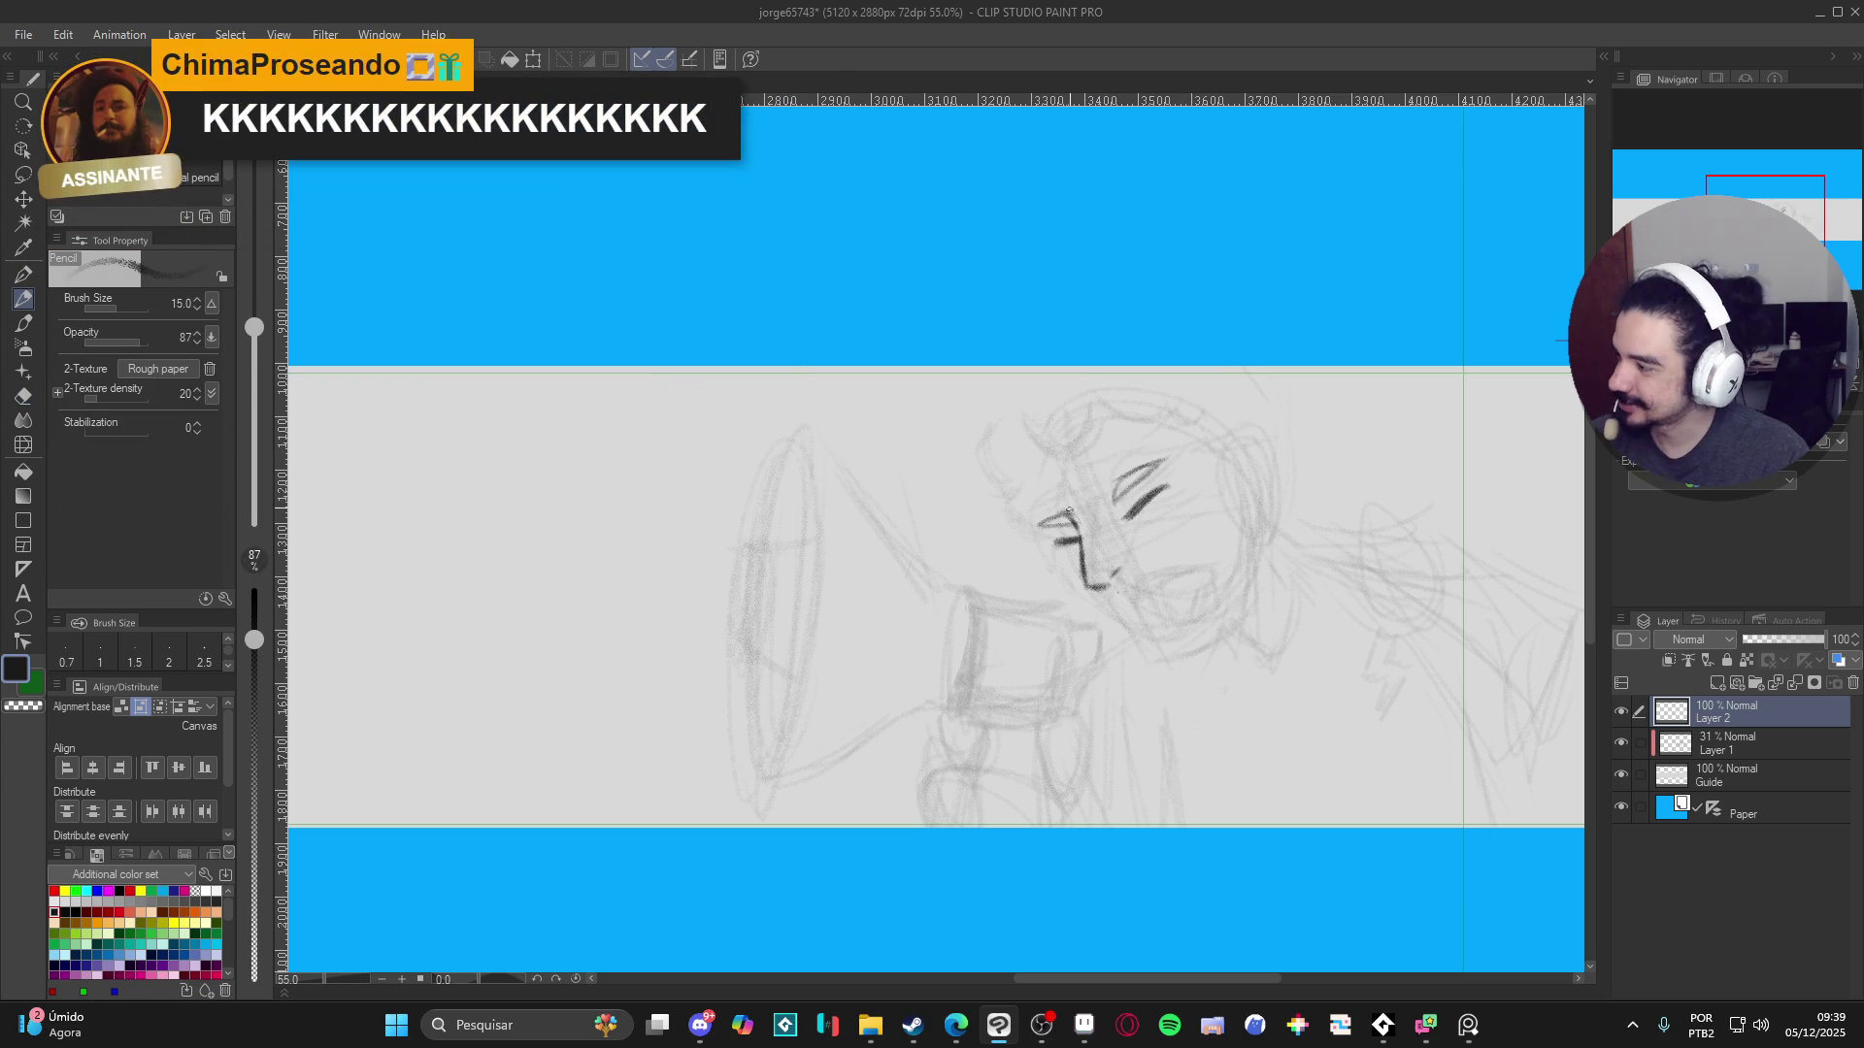
- Ink the nose and cheek lines, the open mouth outline, the lower lip and teeth
{"action": "left_click_drag", "start_coordinate": [1030, 526], "coordinate": [1067, 575]}
{"action": "left_click_drag", "start_coordinate": [1055, 560], "coordinate": [1071, 584]}
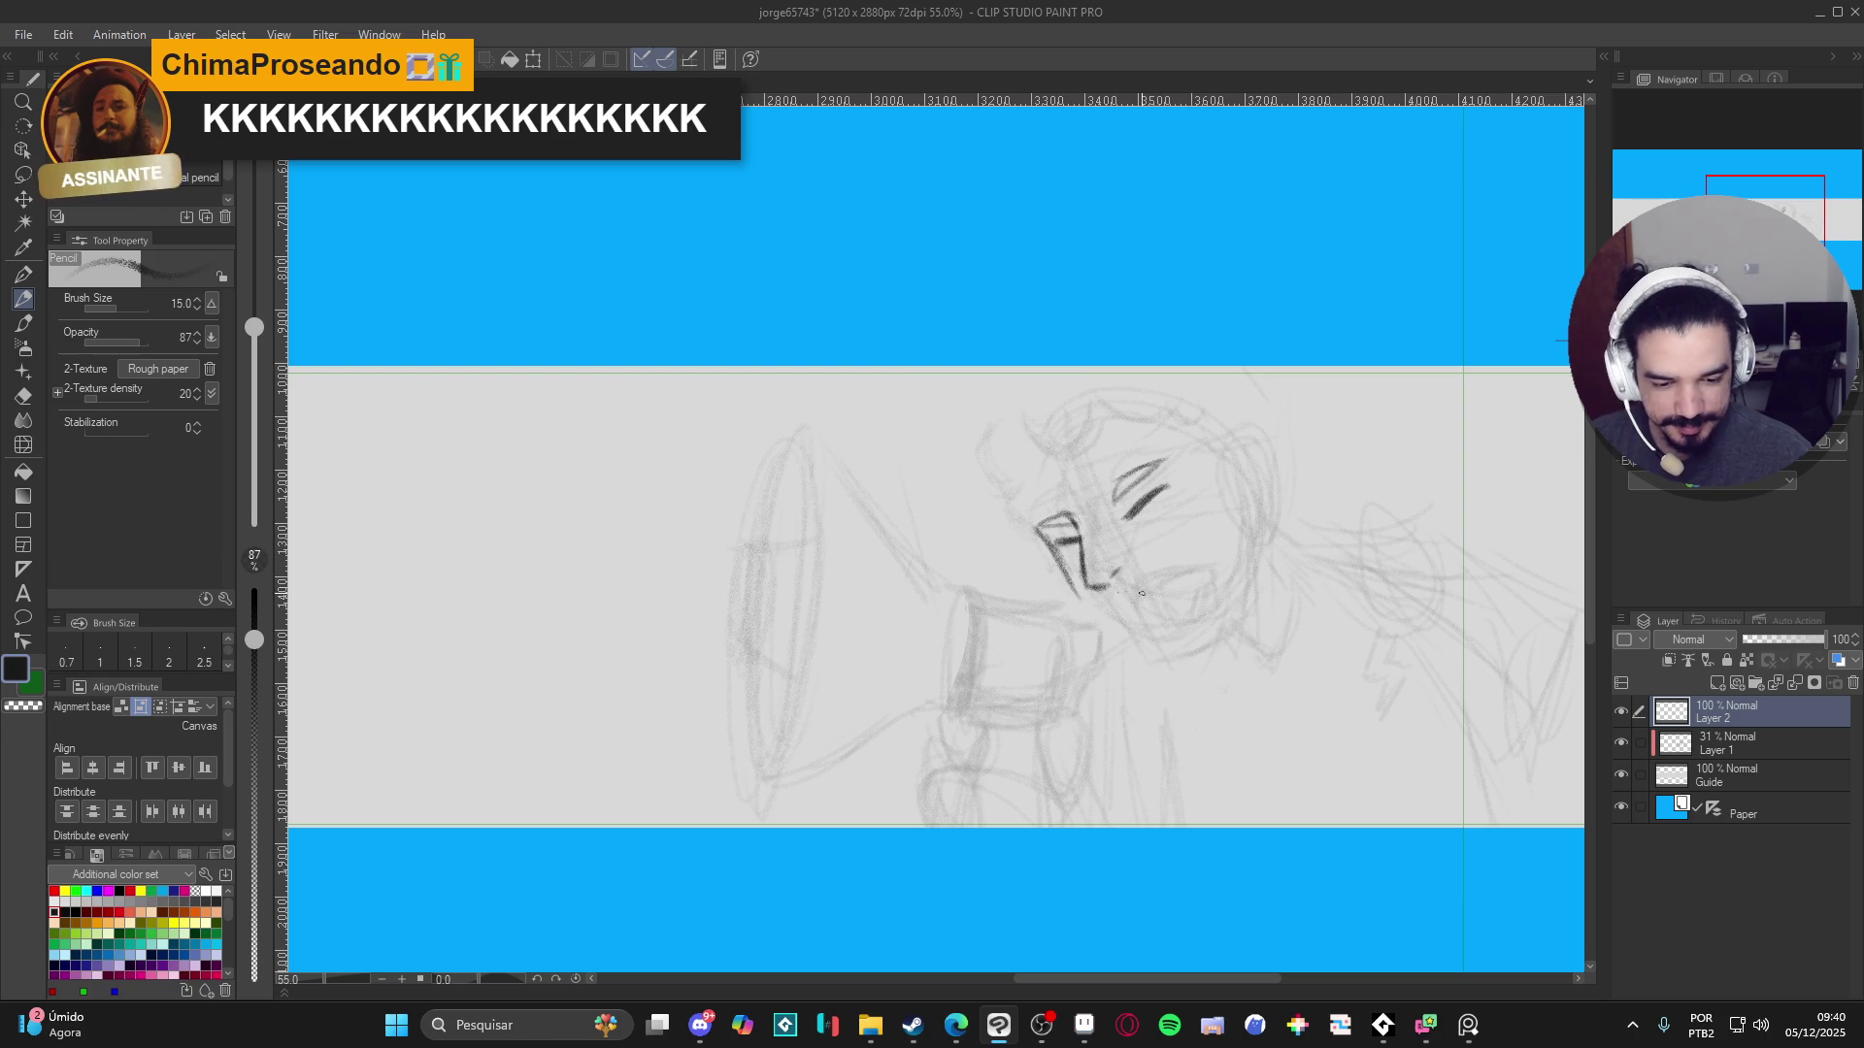
{"action": "left_click_drag", "start_coordinate": [1123, 592], "coordinate": [1188, 562]}
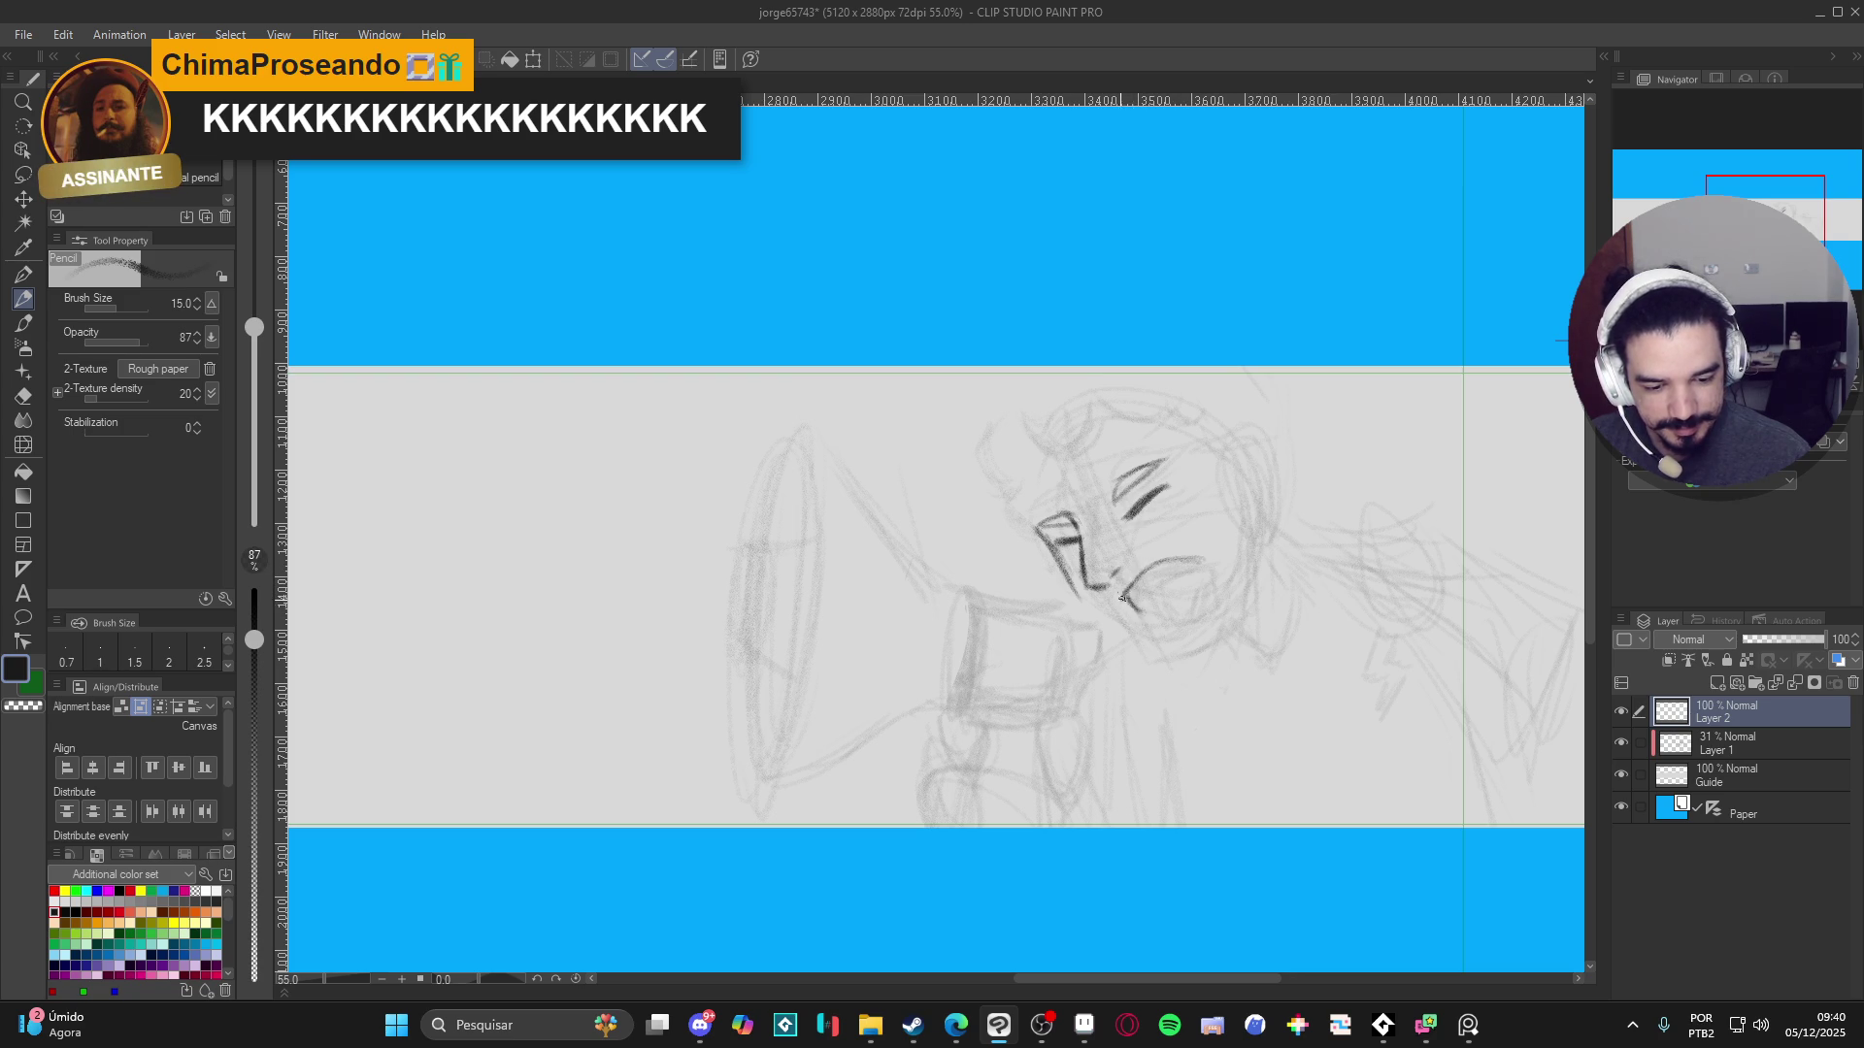
{"action": "mouse_move", "coordinate": [1123, 599]}
{"action": "left_mouse_down"}
{"action": "mouse_move", "coordinate": [1145, 624]}
{"action": "mouse_move", "coordinate": [1192, 563]}
{"action": "mouse_move", "coordinate": [1213, 594]}
{"action": "mouse_move", "coordinate": [1163, 632]}
{"action": "mouse_move", "coordinate": [1188, 619]}
{"action": "left_mouse_up"}
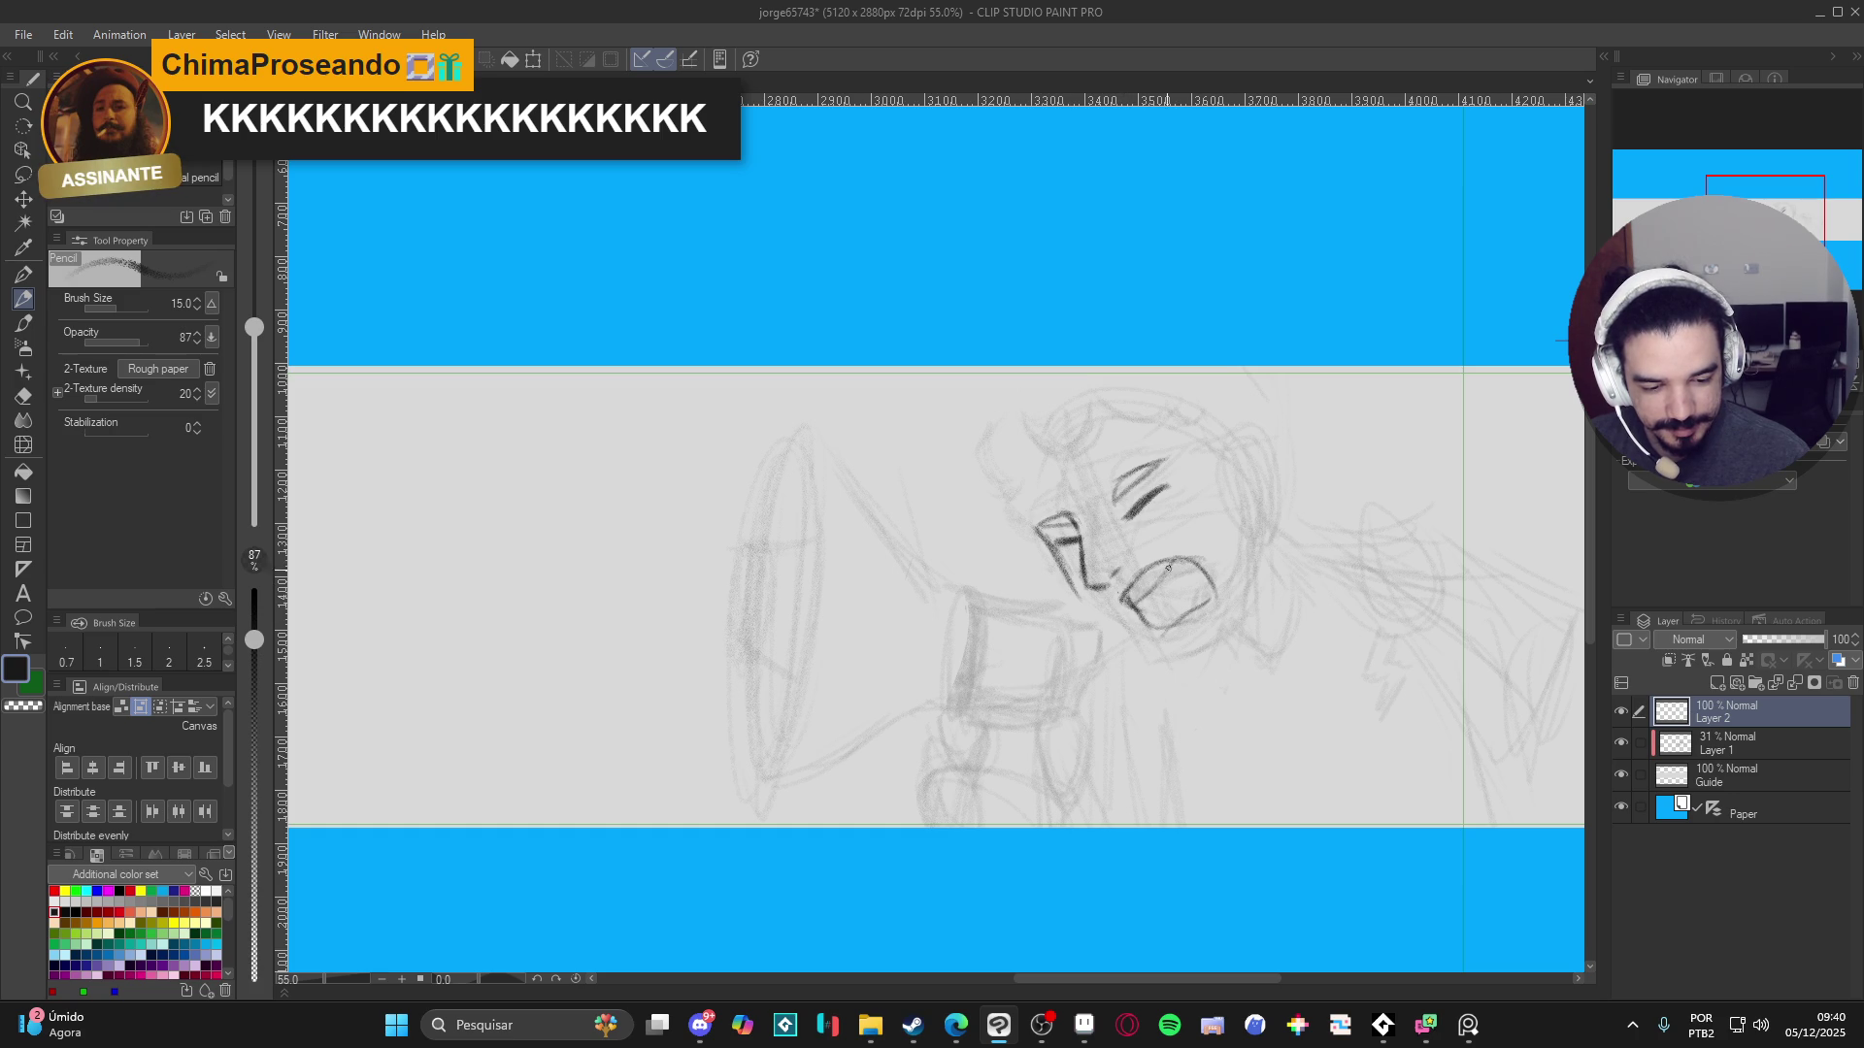
{"action": "key", "text": "c"}
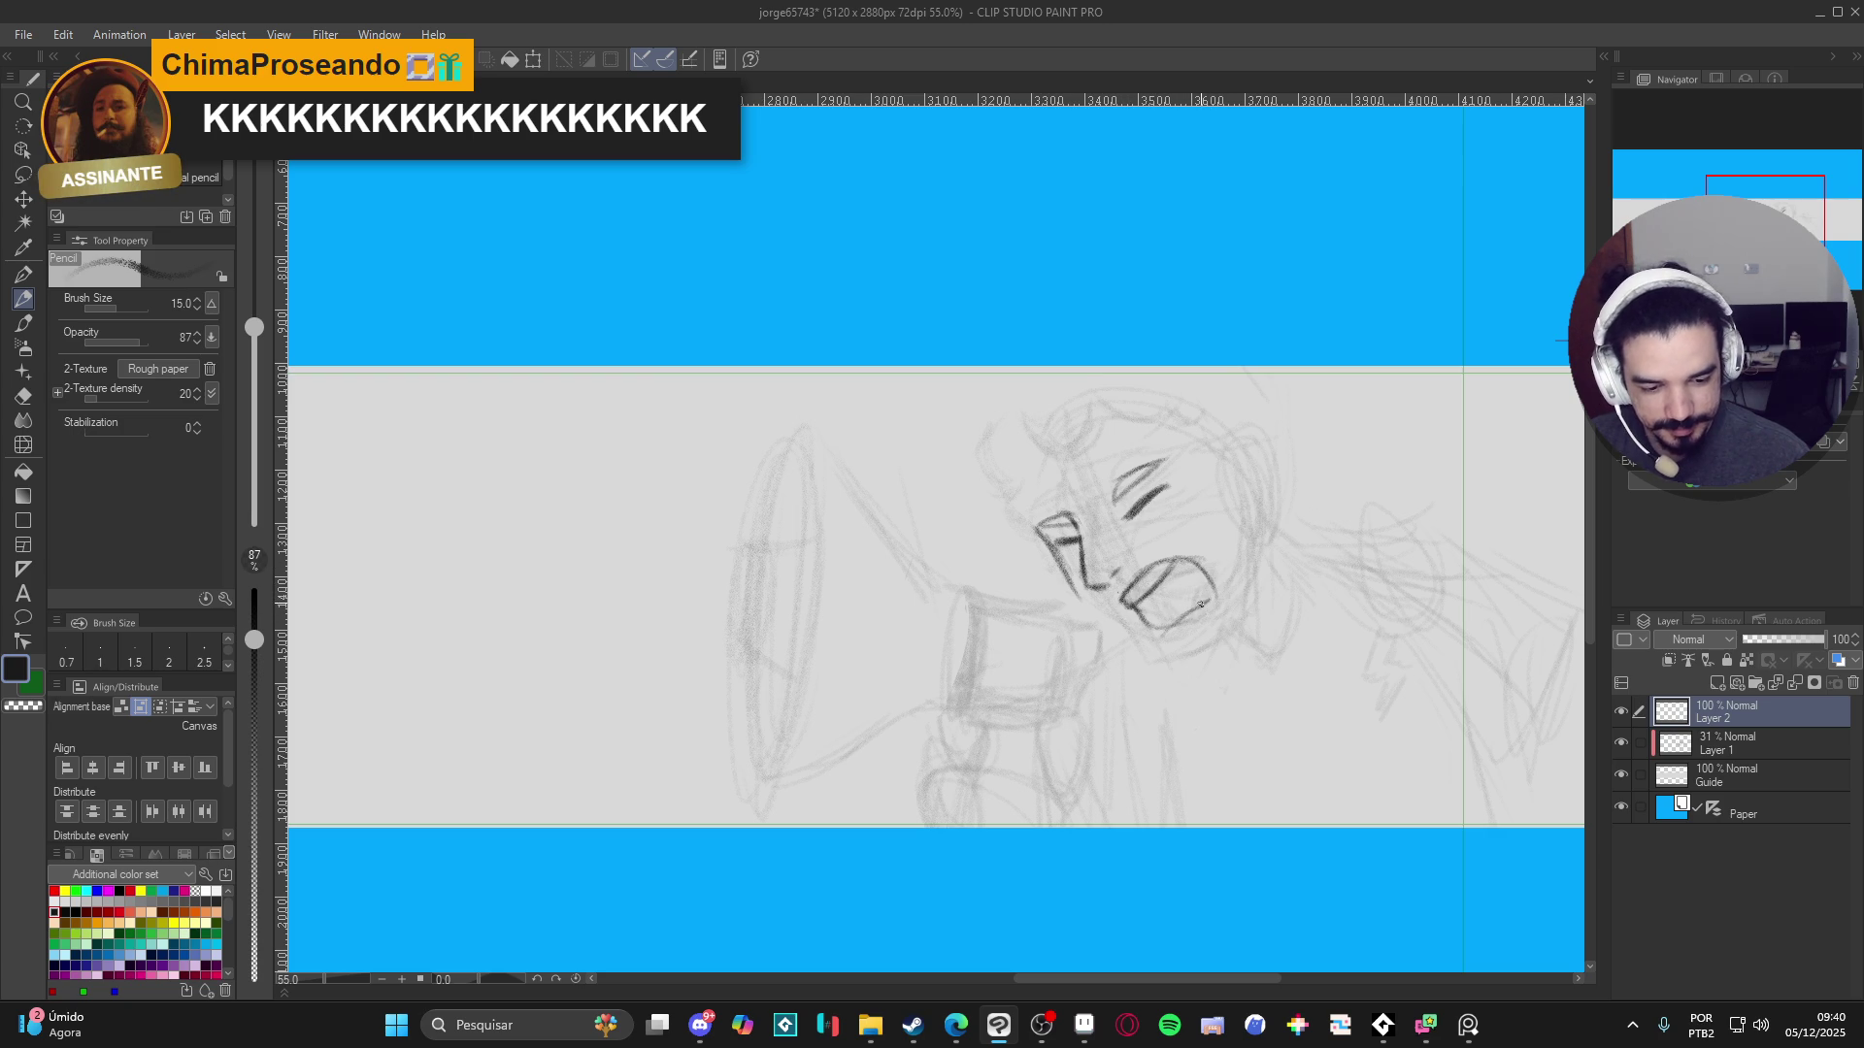
{"action": "left_click_drag", "start_coordinate": [1170, 612], "coordinate": [1214, 602]}
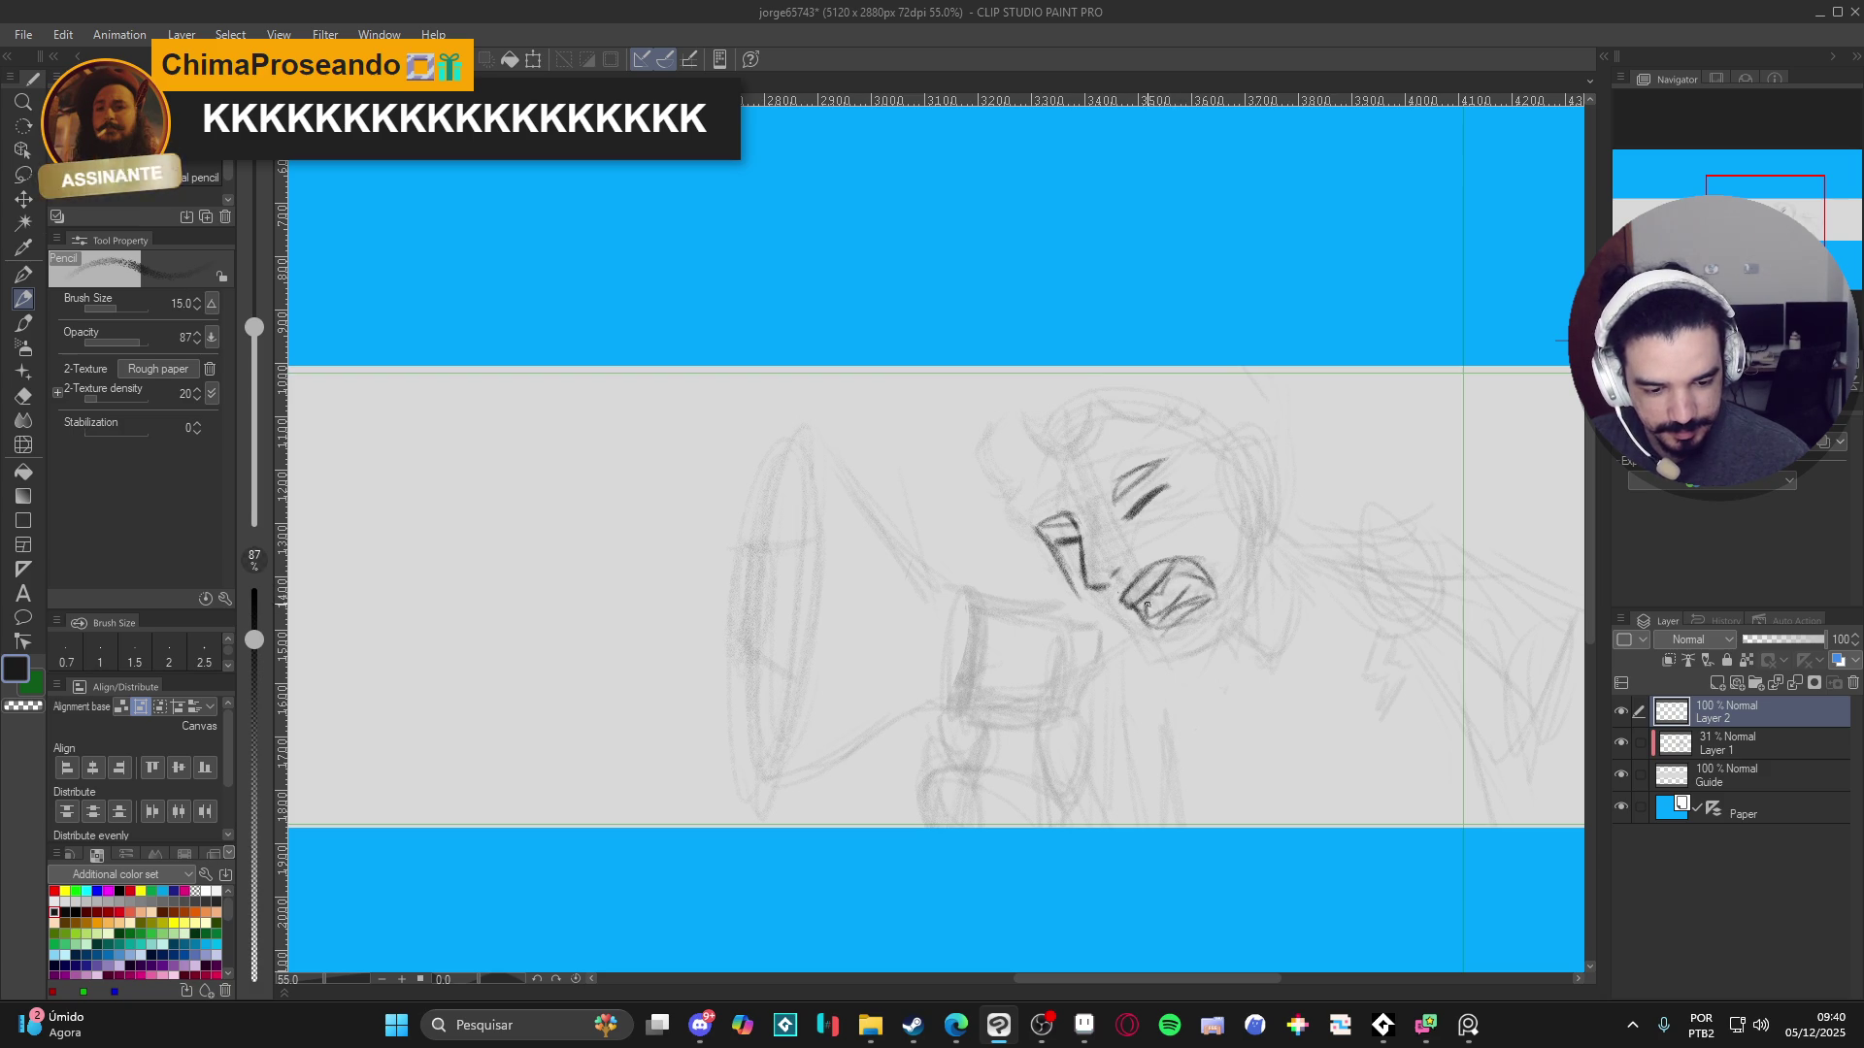
{"action": "mouse_move", "coordinate": [1165, 591]}
{"action": "left_mouse_down"}
{"action": "mouse_move", "coordinate": [1145, 612]}
{"action": "mouse_move", "coordinate": [1180, 598]}
{"action": "left_mouse_up"}
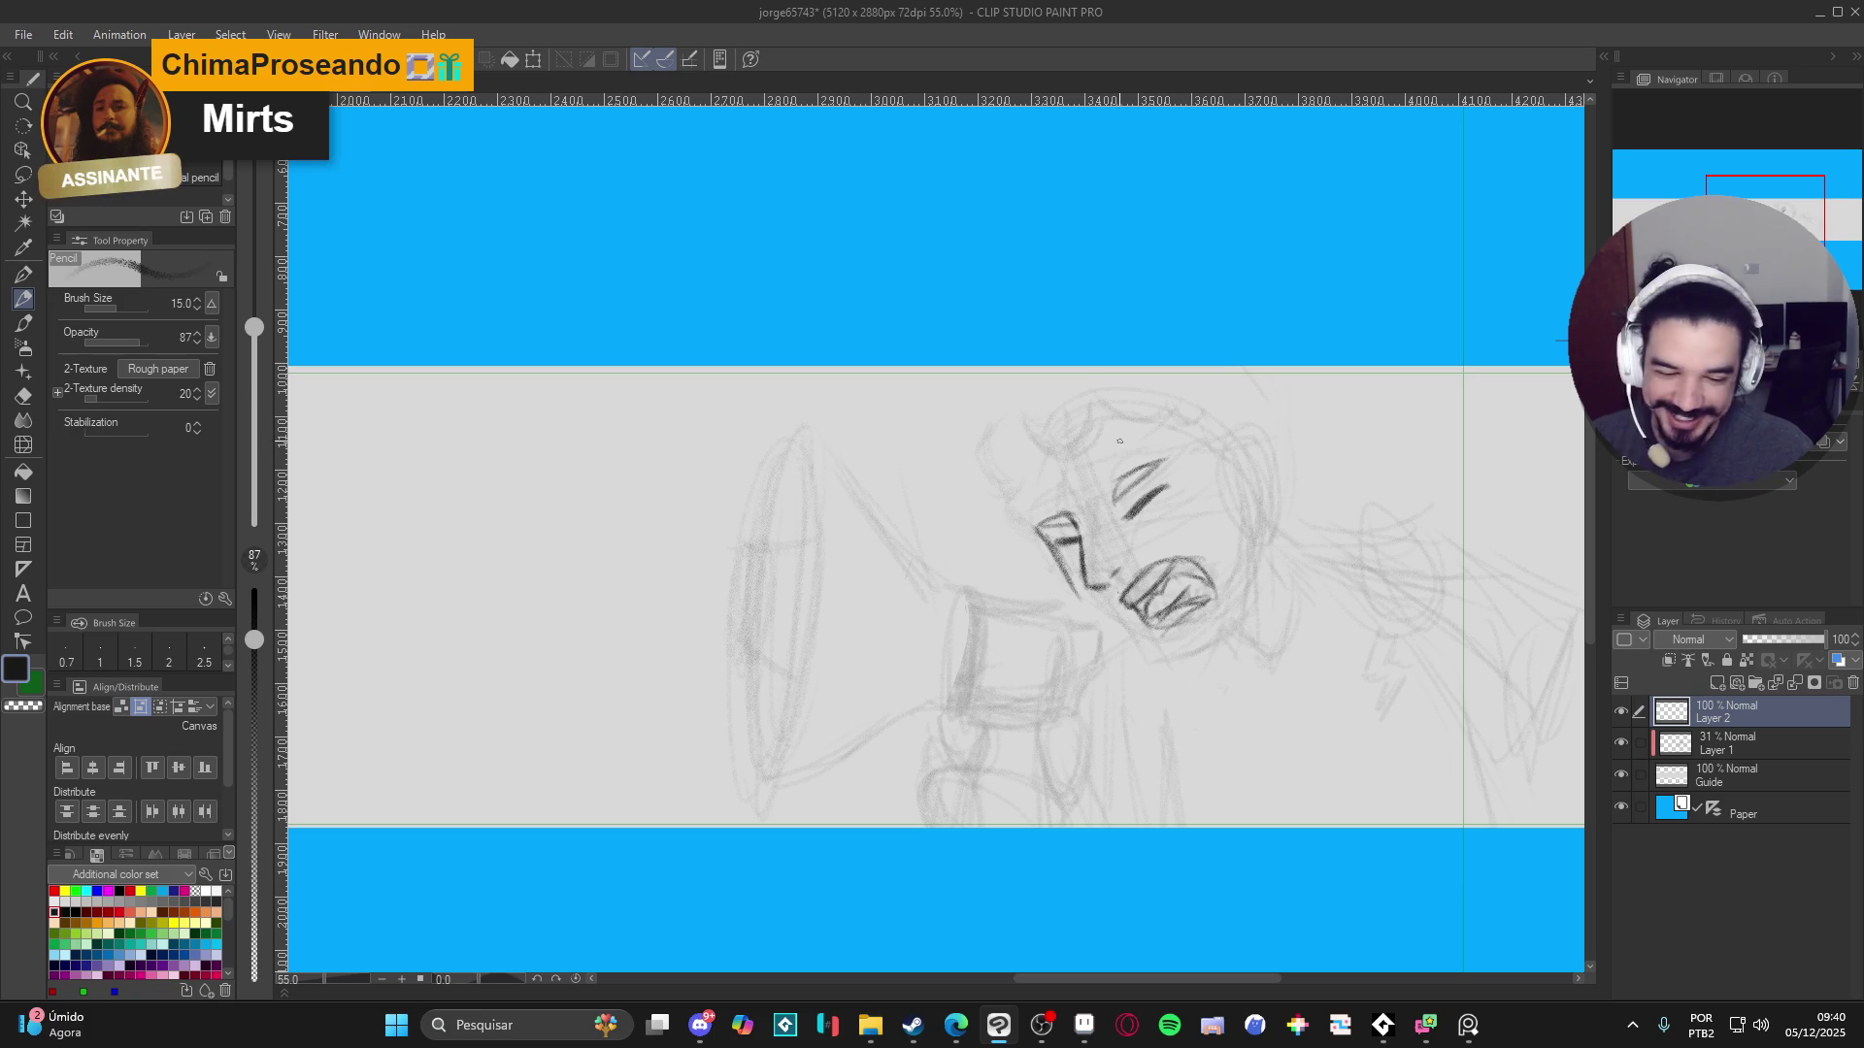
- Enlarge the eraser to 15, then reinforce the nose line beside the mouth
{"action": "key", "text": "e"}
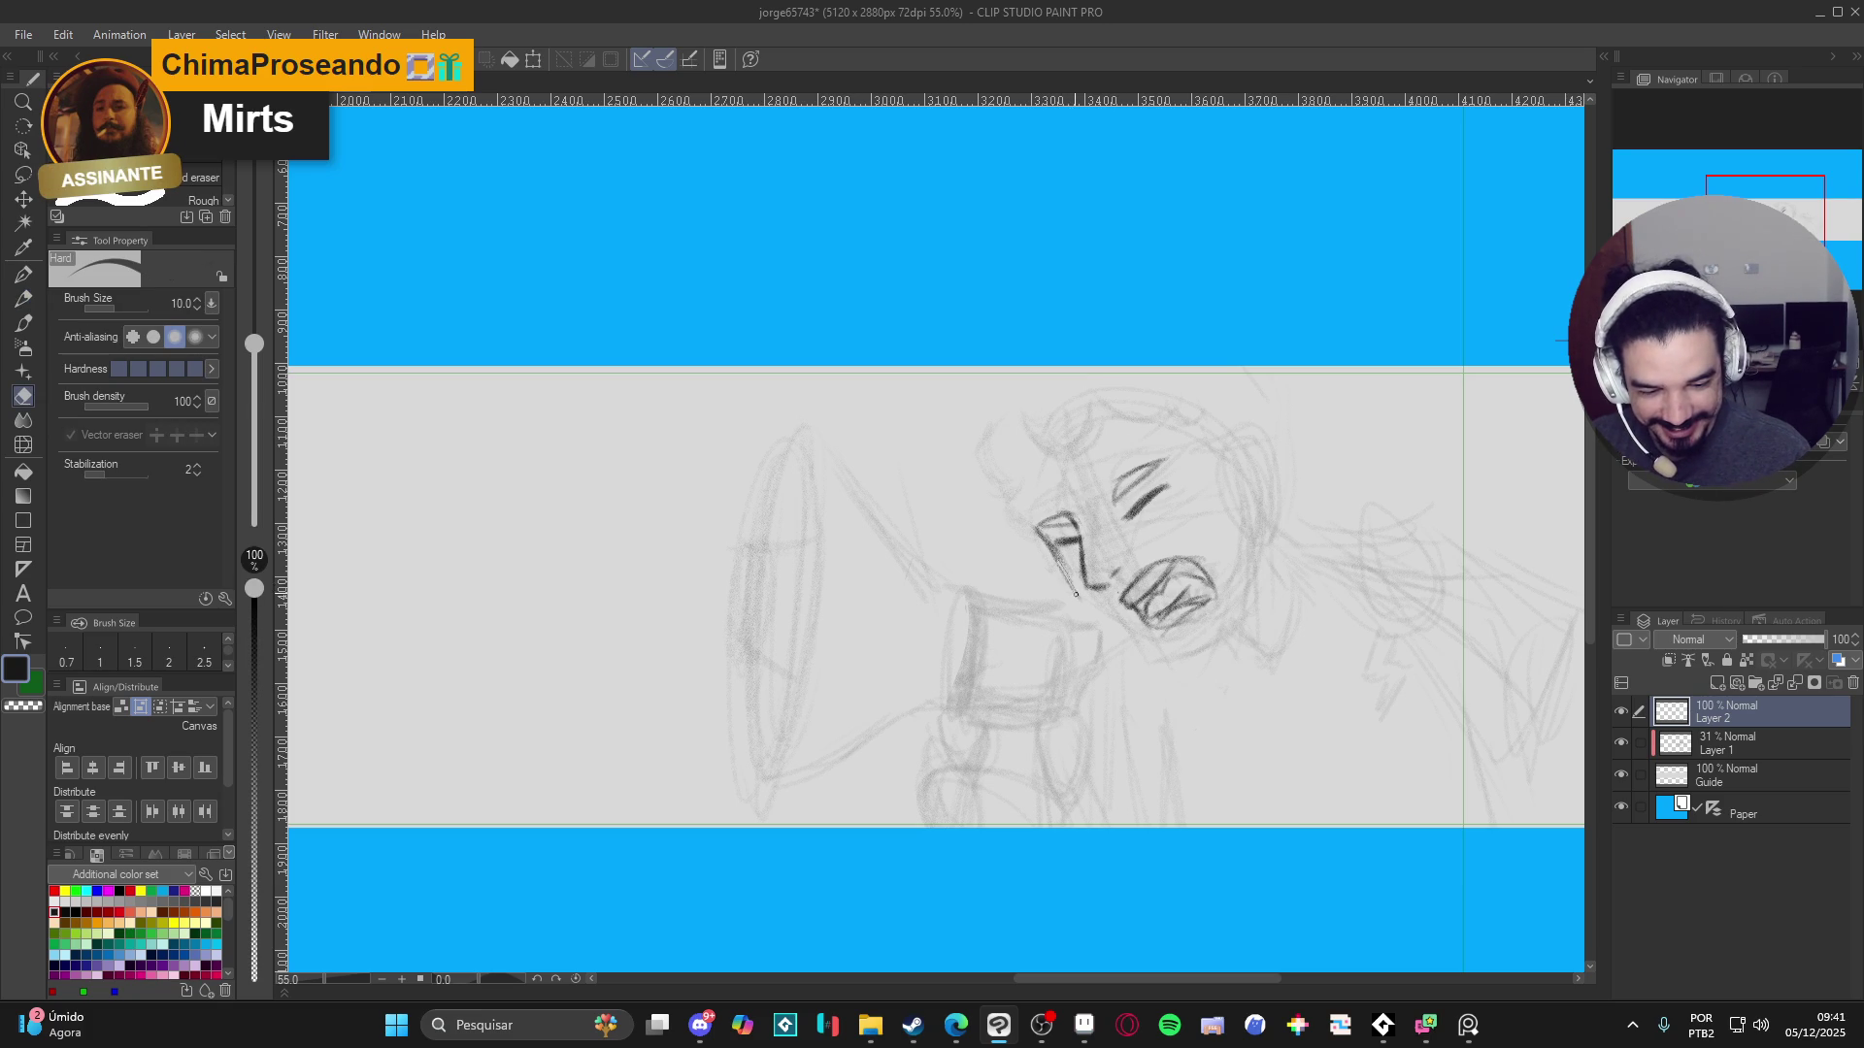
{"action": "key", "text": "bracketright"}
{"action": "key", "text": "bracketright"}
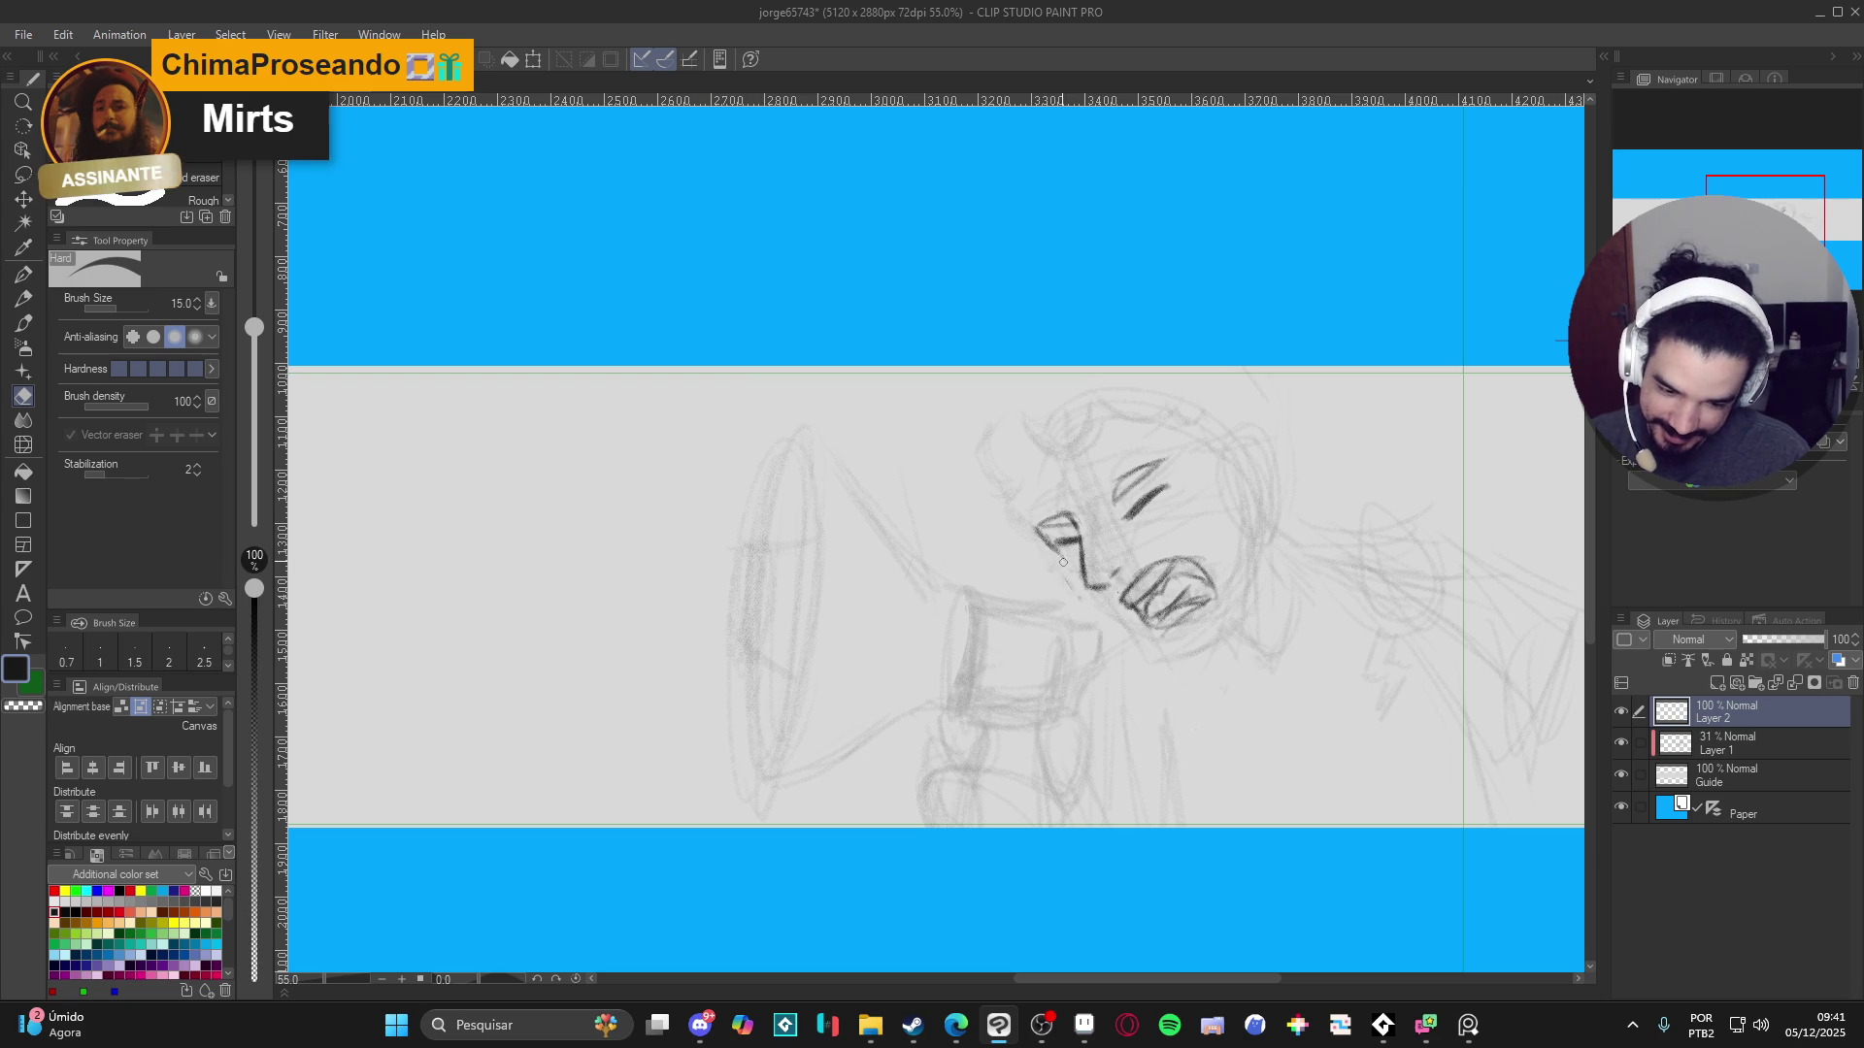
{"action": "key", "text": "p"}
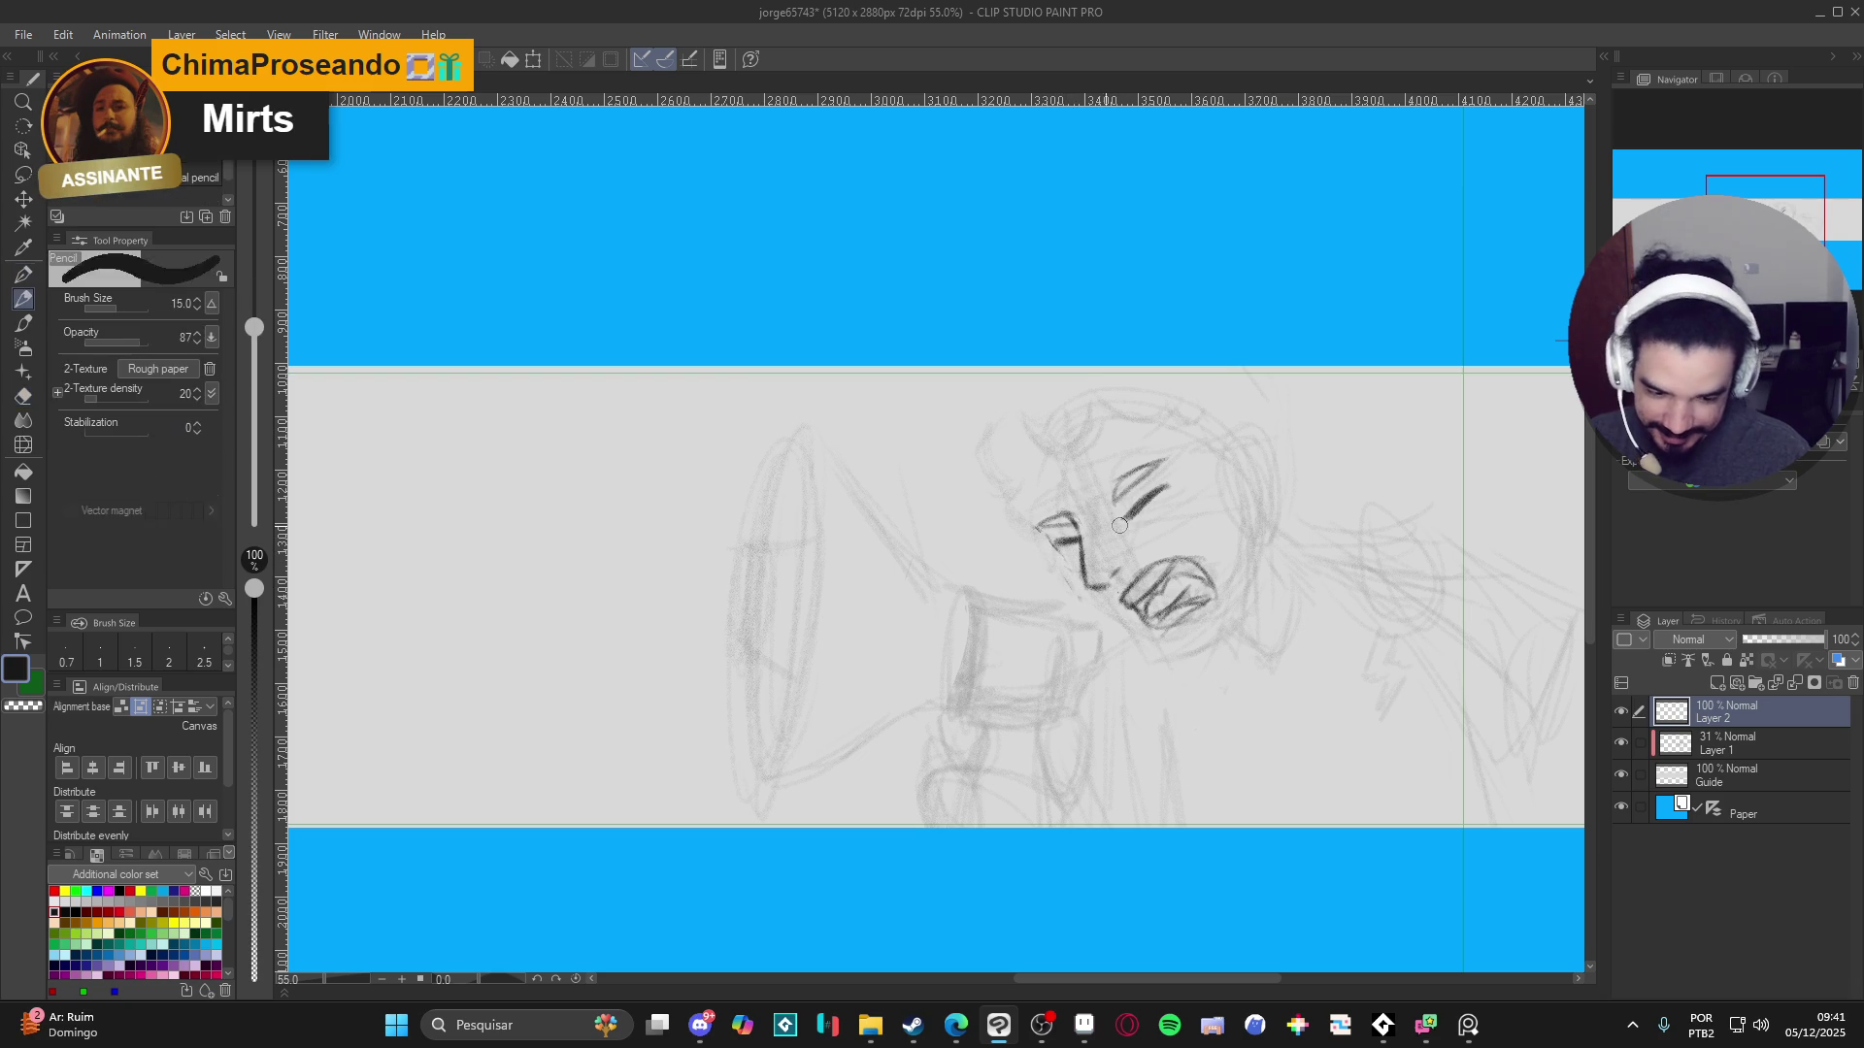
{"action": "mouse_move", "coordinate": [1057, 551]}
{"action": "left_mouse_down"}
{"action": "mouse_move", "coordinate": [1046, 535]}
{"action": "mouse_move", "coordinate": [1165, 657]}
{"action": "left_mouse_up"}
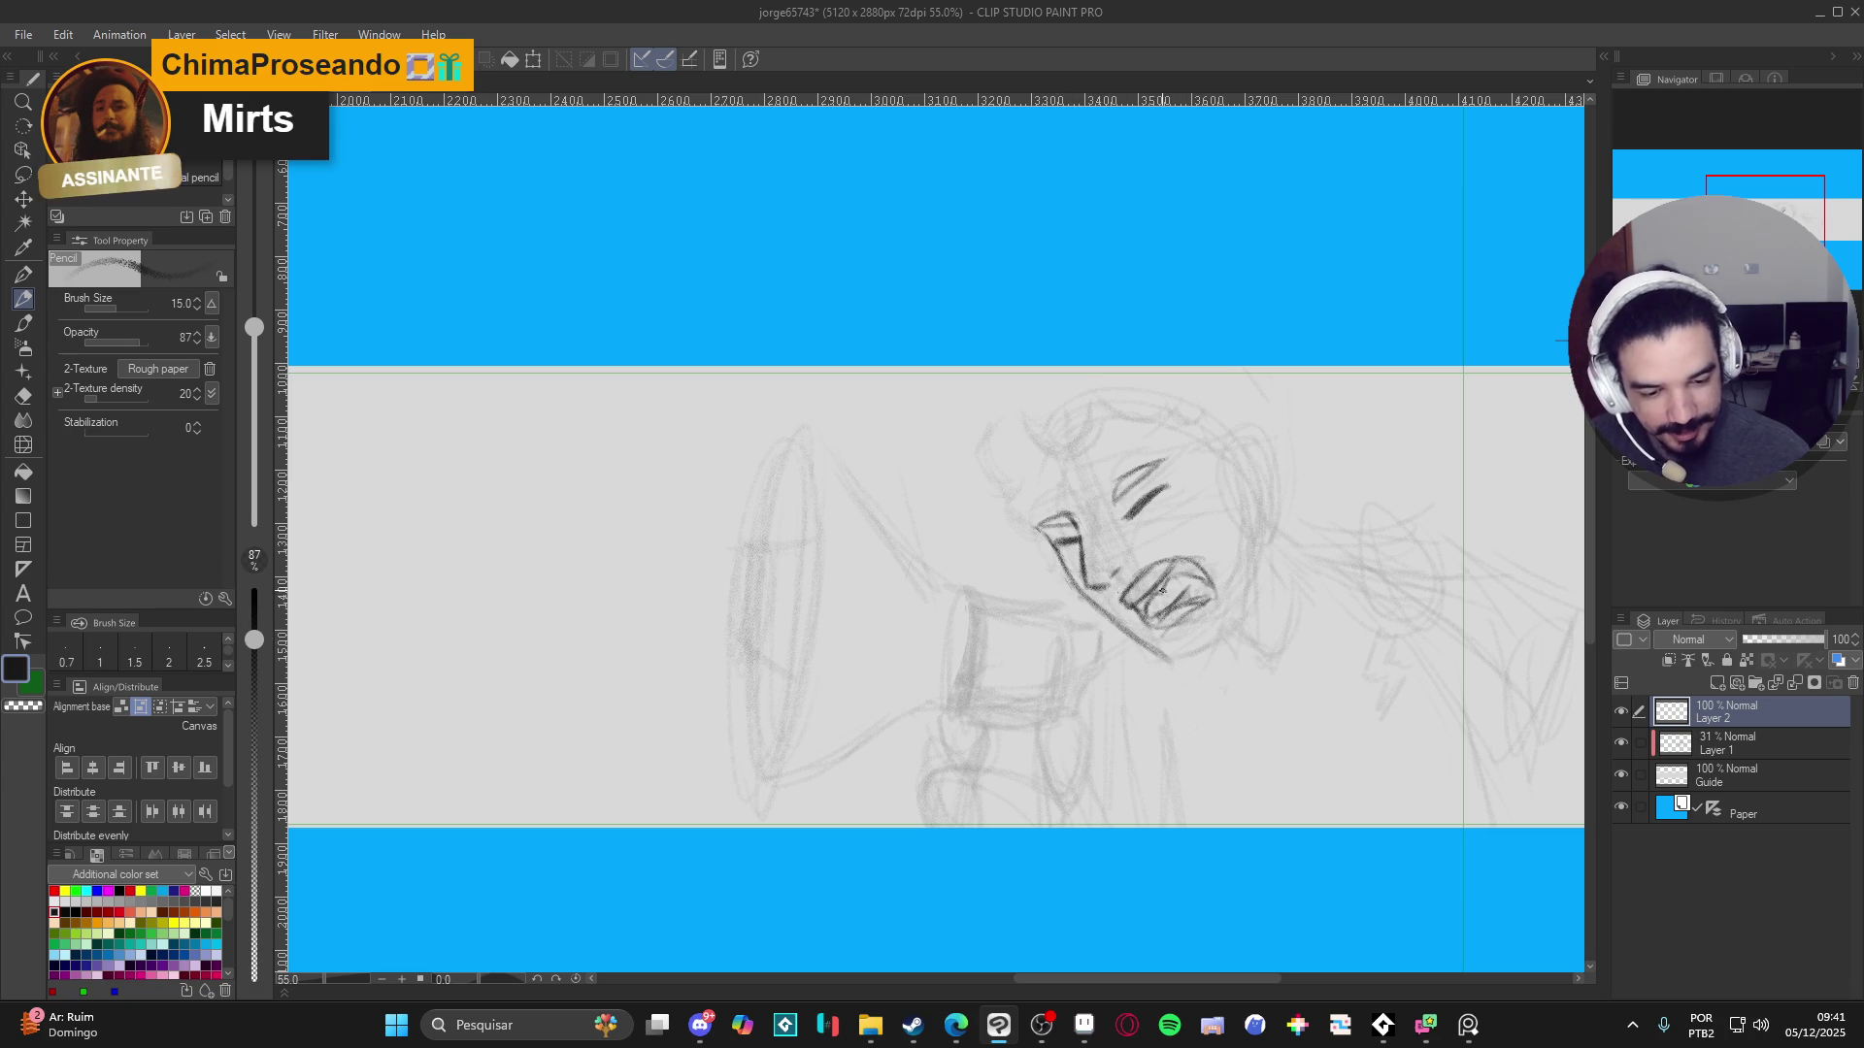
- Ink the jaw, right cheek, nose bridge and the right side of the head
{"action": "mouse_move", "coordinate": [1170, 663]}
{"action": "left_mouse_down"}
{"action": "mouse_move", "coordinate": [1220, 637]}
{"action": "mouse_move", "coordinate": [1254, 540]}
{"action": "mouse_move", "coordinate": [1210, 660]}
{"action": "left_mouse_up"}
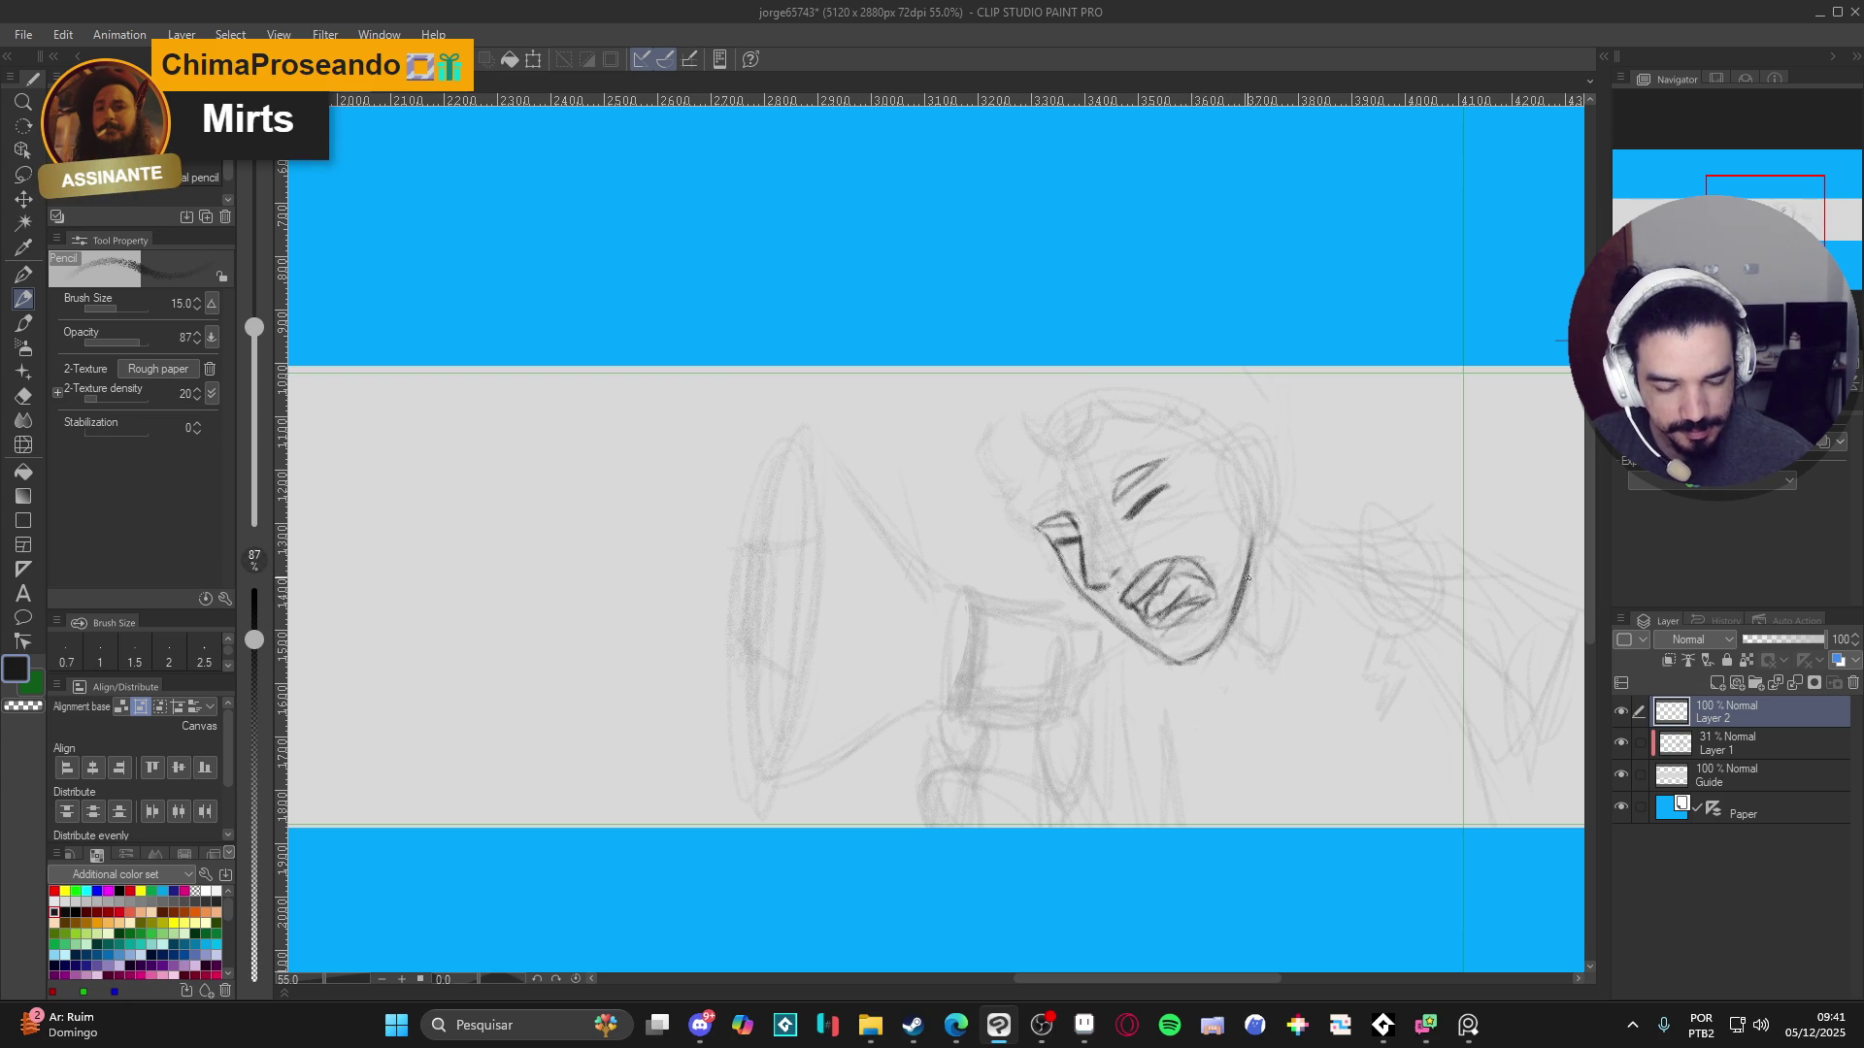
{"action": "left_click_drag", "start_coordinate": [1252, 496], "coordinate": [1238, 573]}
{"action": "left_click_drag", "start_coordinate": [1222, 636], "coordinate": [1184, 671]}
{"action": "mouse_move", "coordinate": [1036, 529]}
{"action": "left_mouse_down"}
{"action": "mouse_move", "coordinate": [1023, 486]}
{"action": "mouse_move", "coordinate": [1076, 592]}
{"action": "mouse_move", "coordinate": [1164, 659]}
{"action": "left_mouse_up"}
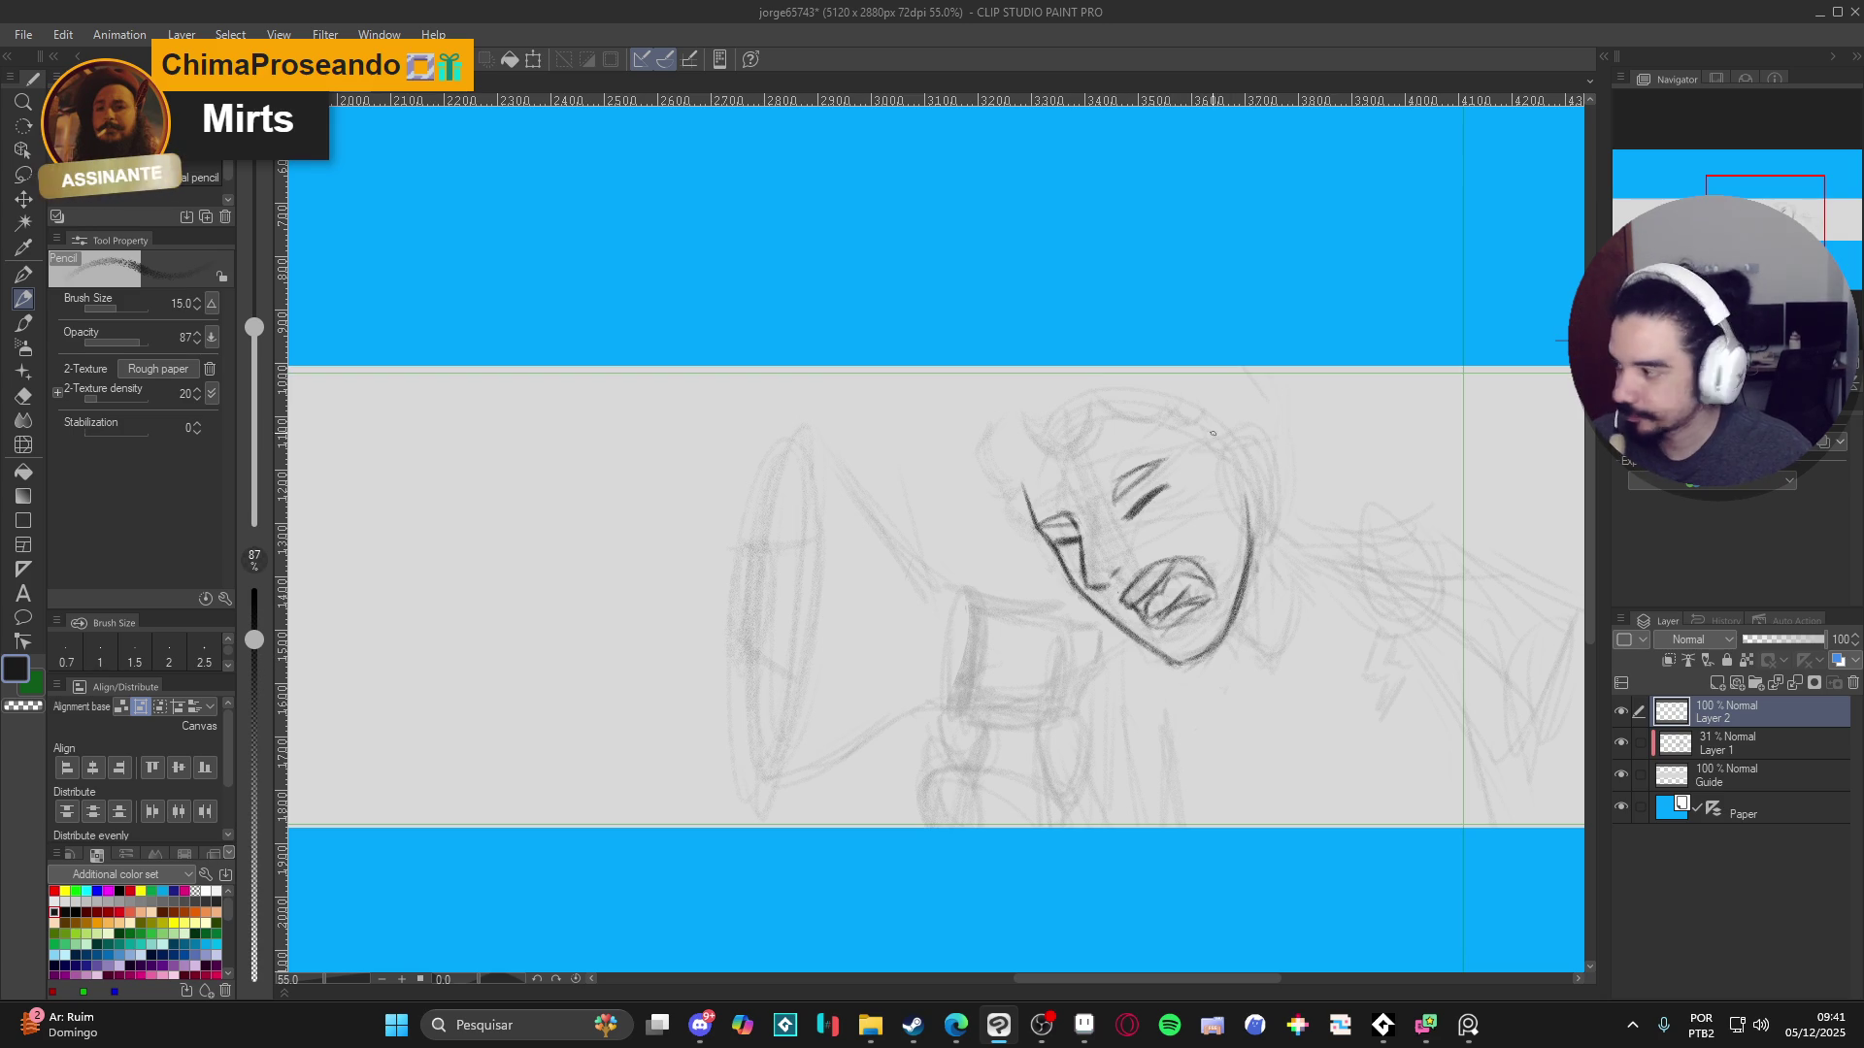
{"action": "mouse_move", "coordinate": [1224, 445]}
{"action": "left_mouse_down"}
{"action": "mouse_move", "coordinate": [1246, 441]}
{"action": "mouse_move", "coordinate": [1262, 497]}
{"action": "mouse_move", "coordinate": [1246, 497]}
{"action": "mouse_move", "coordinate": [1246, 439]}
{"action": "mouse_move", "coordinate": [1245, 501]}
{"action": "mouse_move", "coordinate": [1238, 475]}
{"action": "left_mouse_up"}
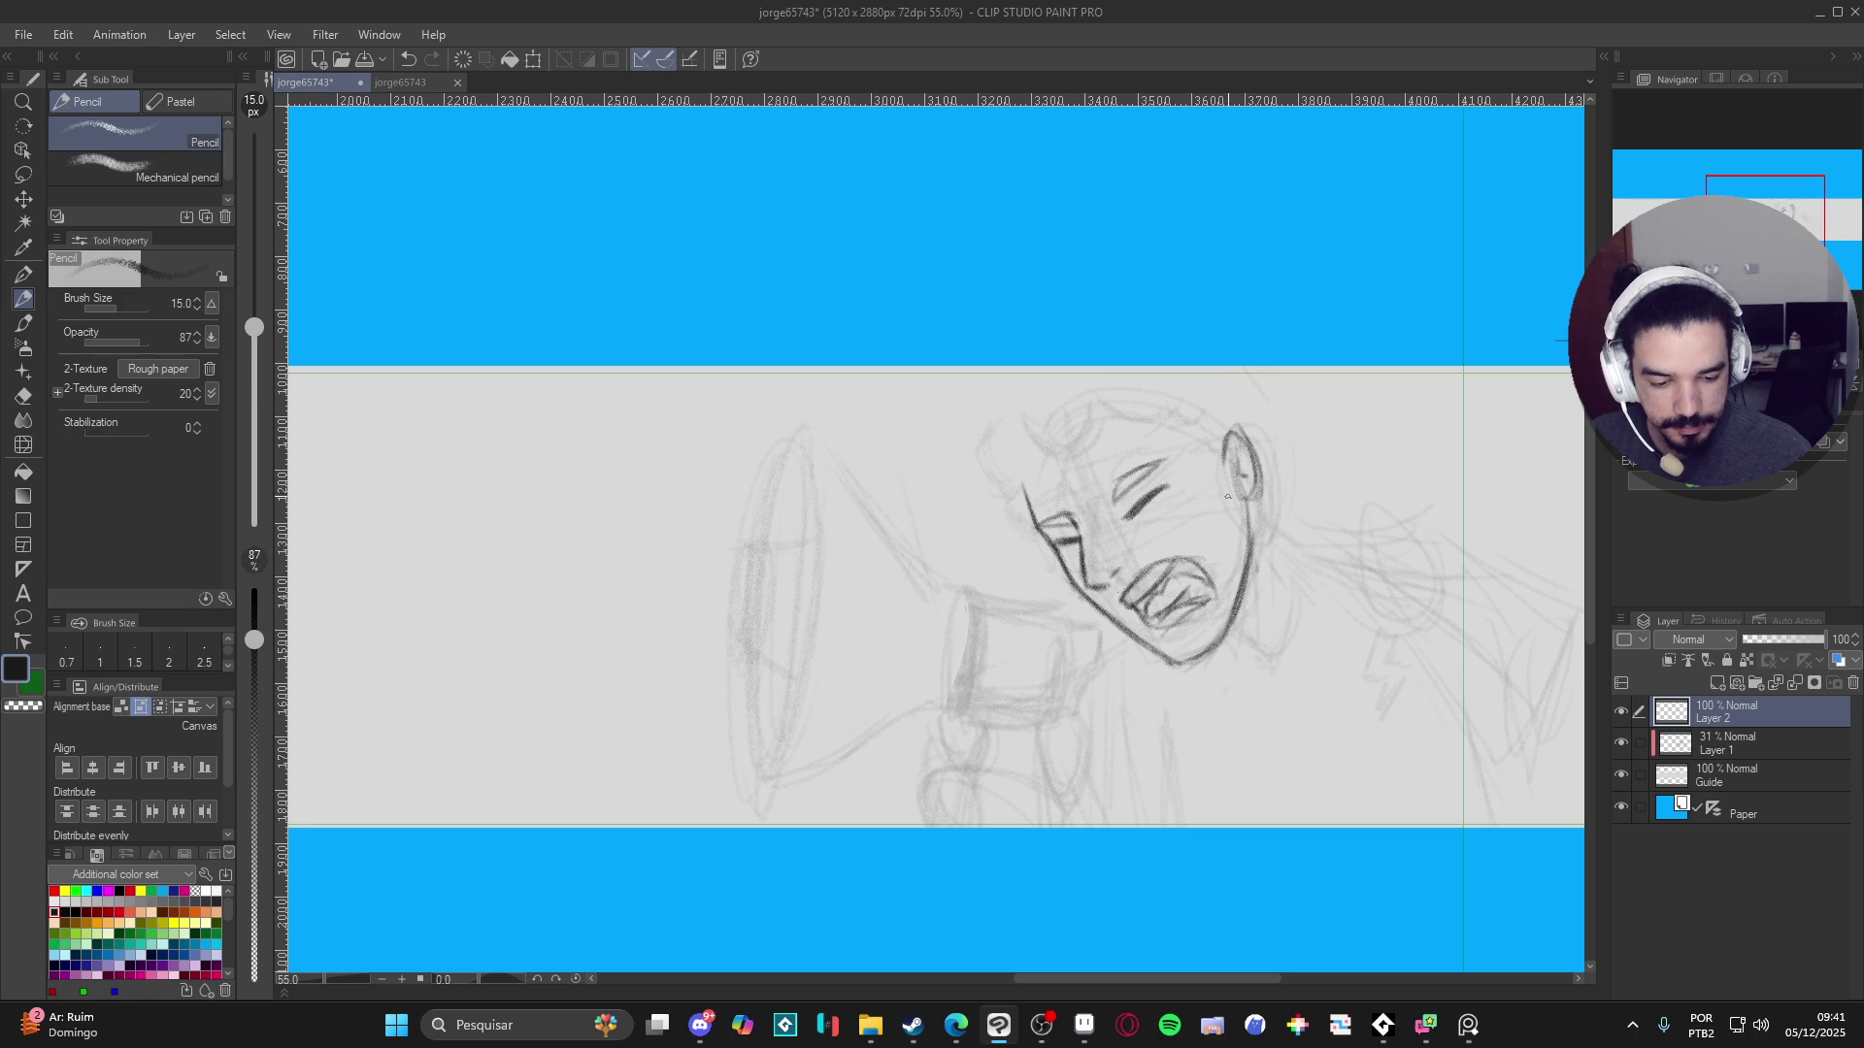
{"action": "left_click_drag", "start_coordinate": [1121, 592], "coordinate": [1156, 565]}
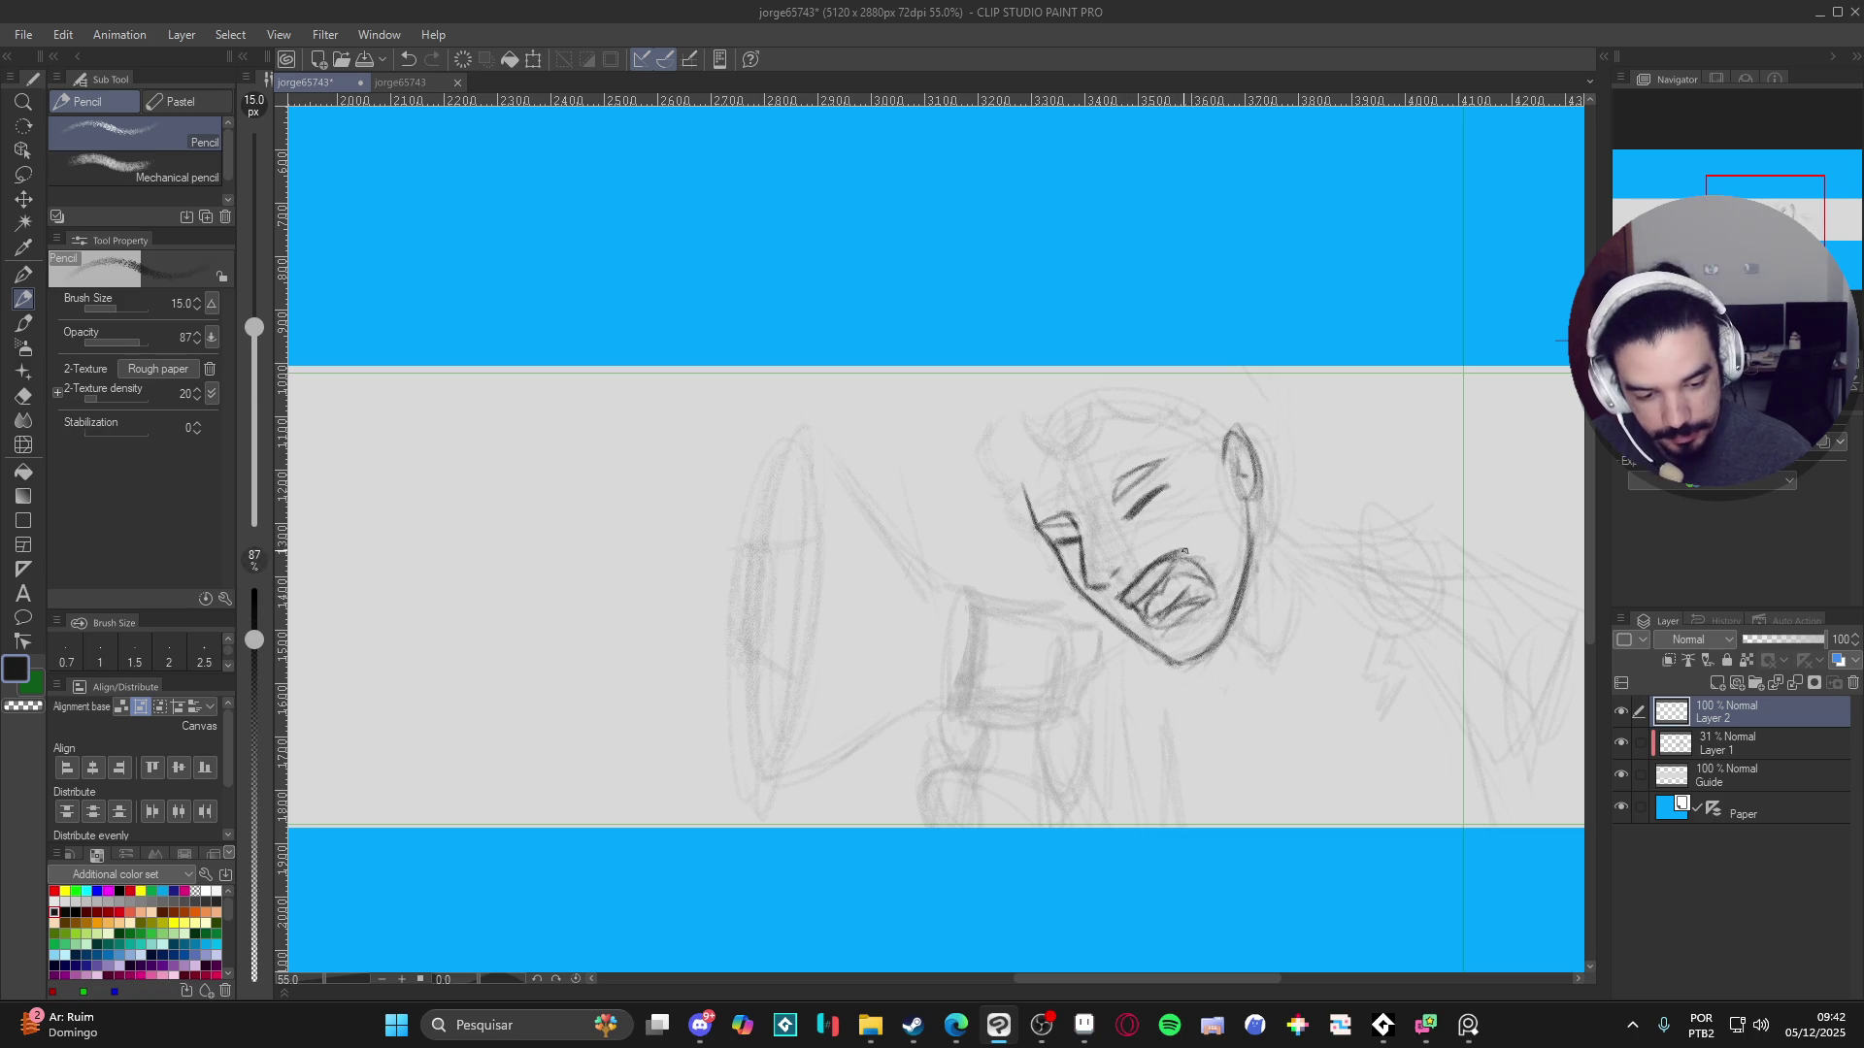
{"action": "mouse_move", "coordinate": [1189, 555]}
{"action": "left_mouse_down"}
{"action": "mouse_move", "coordinate": [1214, 604]}
{"action": "mouse_move", "coordinate": [1164, 635]}
{"action": "left_mouse_up"}
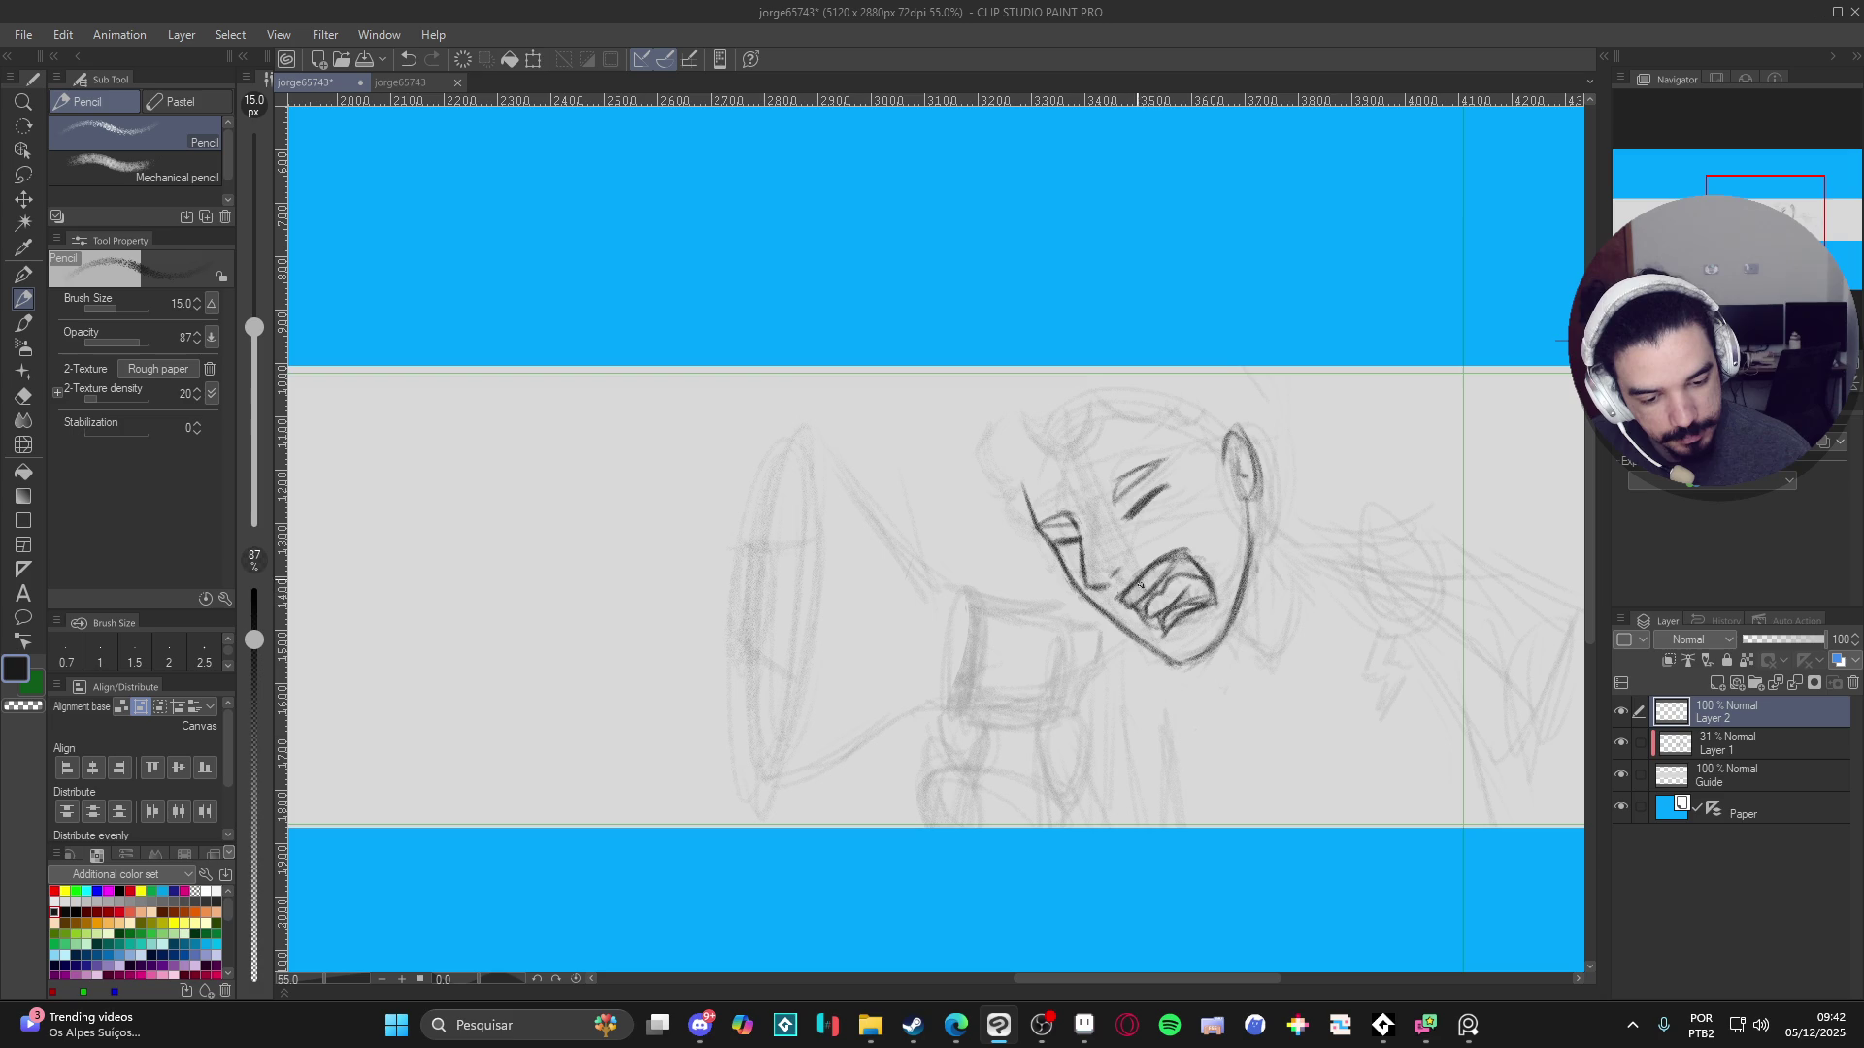
{"action": "key", "text": "ctrl+z"}
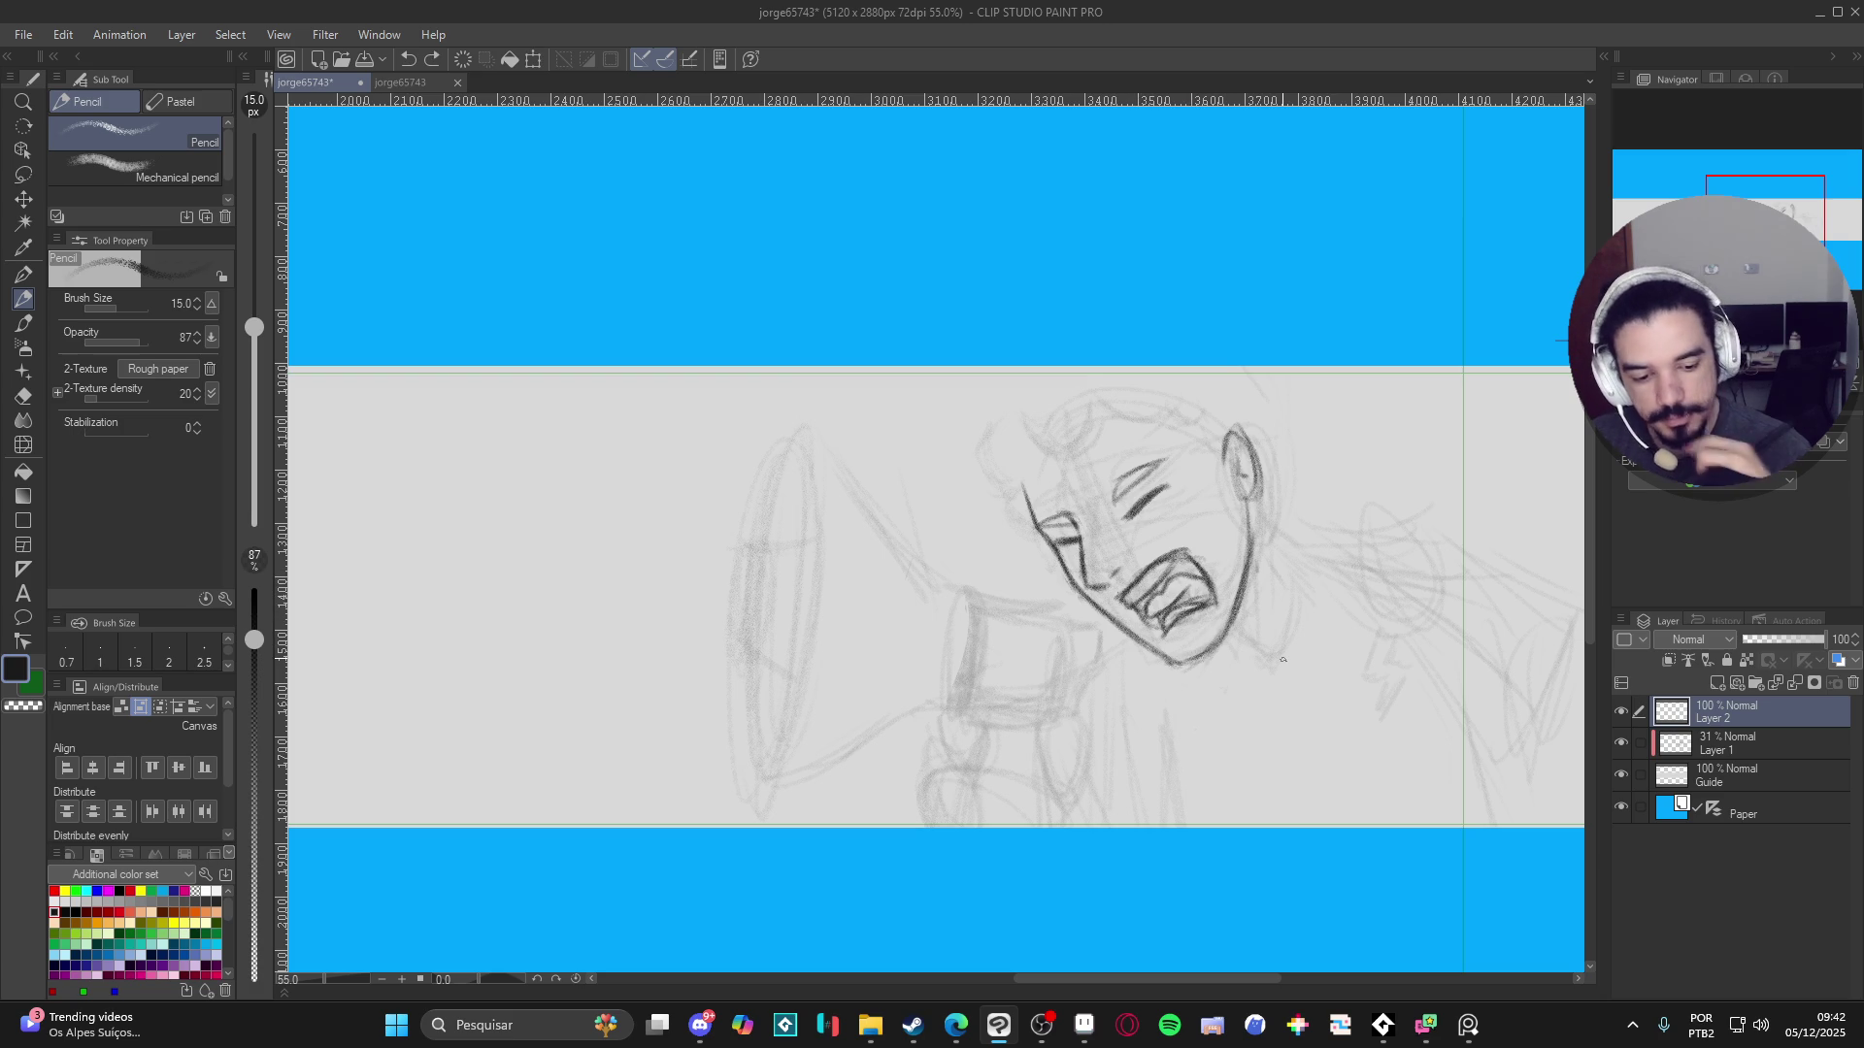
{"action": "key", "text": "e"}
{"action": "left_click_drag", "start_coordinate": [1151, 626], "coordinate": [1143, 621]}
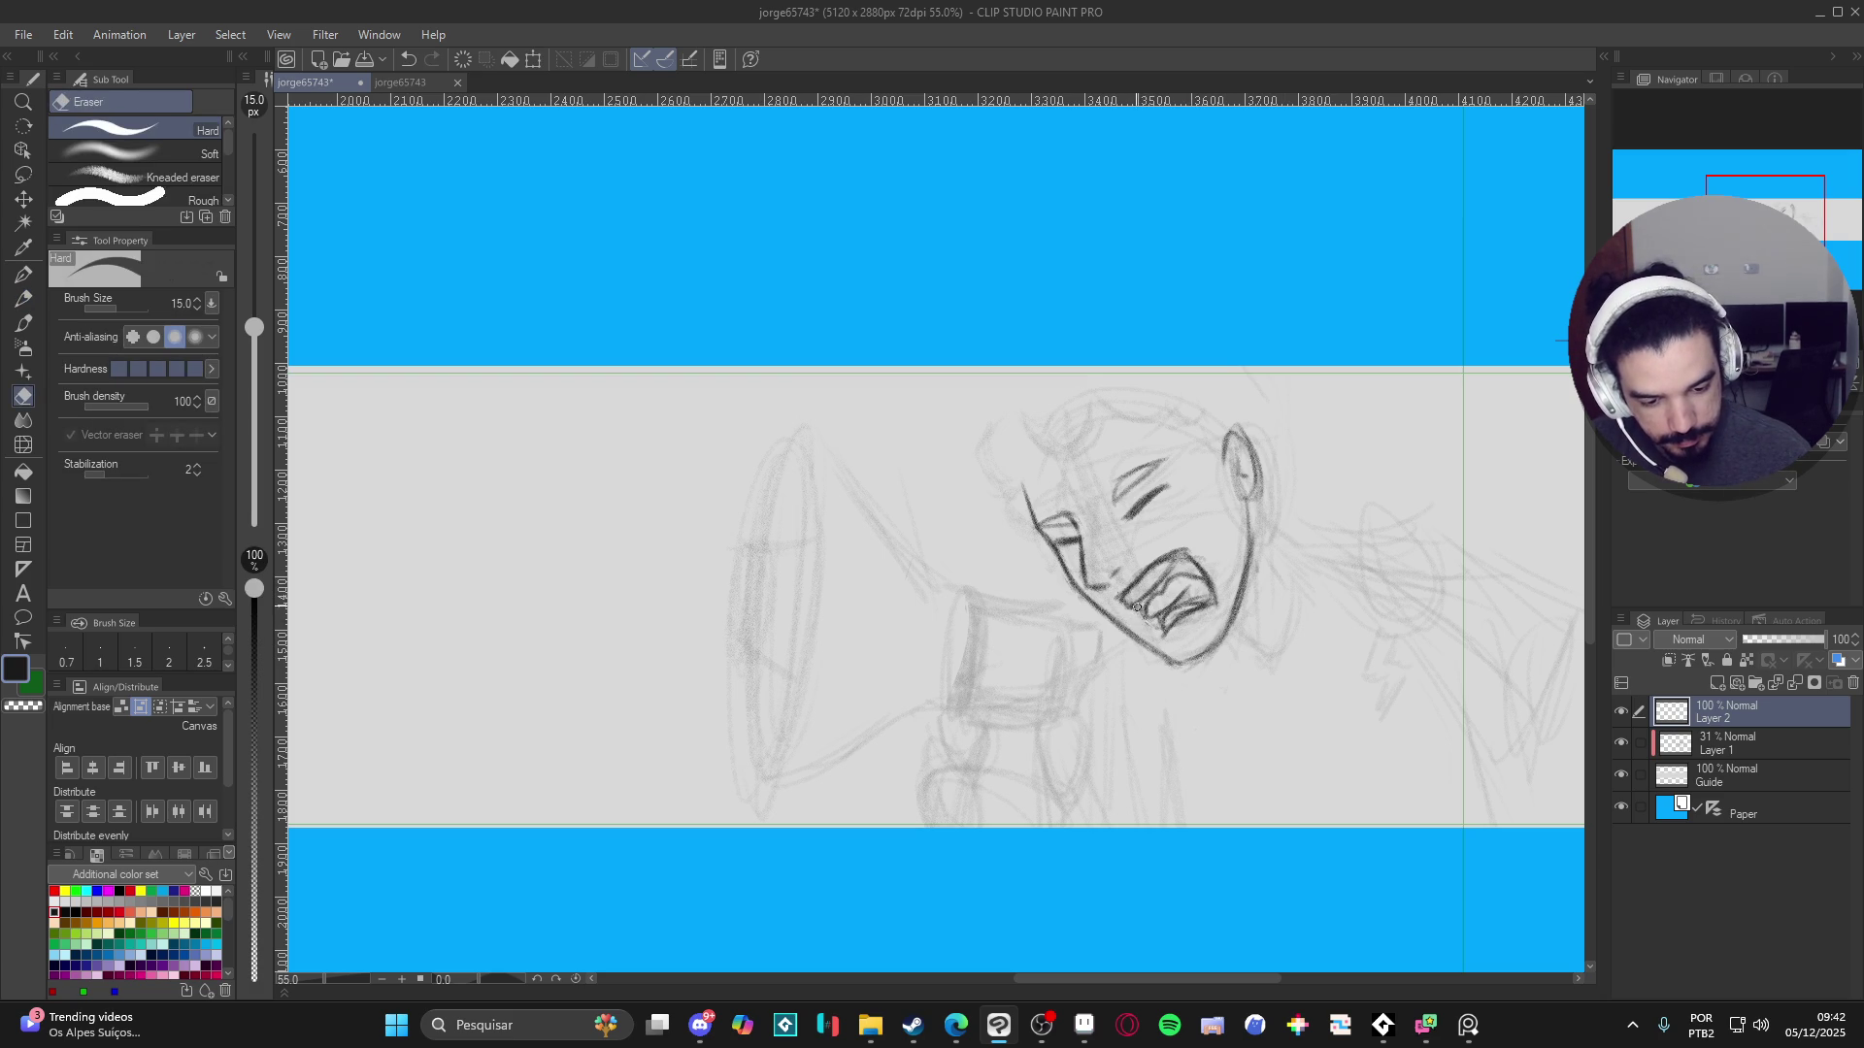
{"action": "key", "text": "p"}
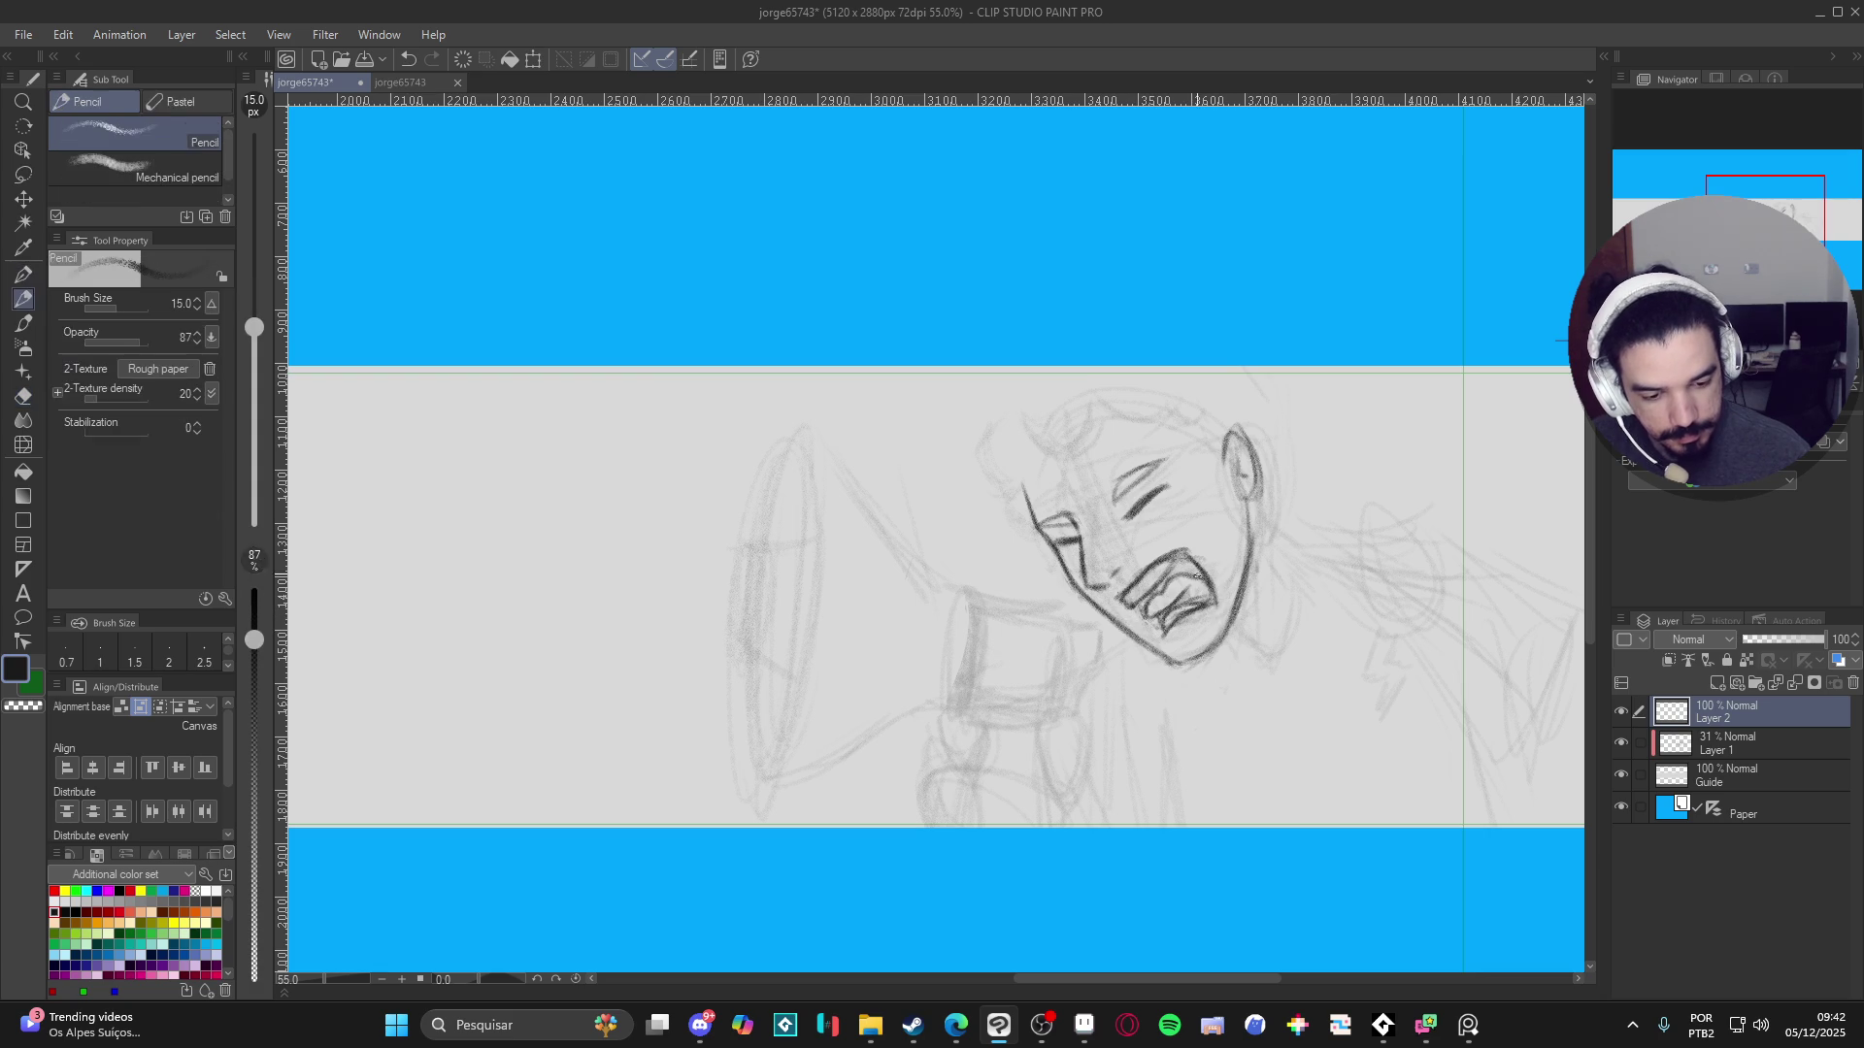
{"action": "key", "text": "e"}
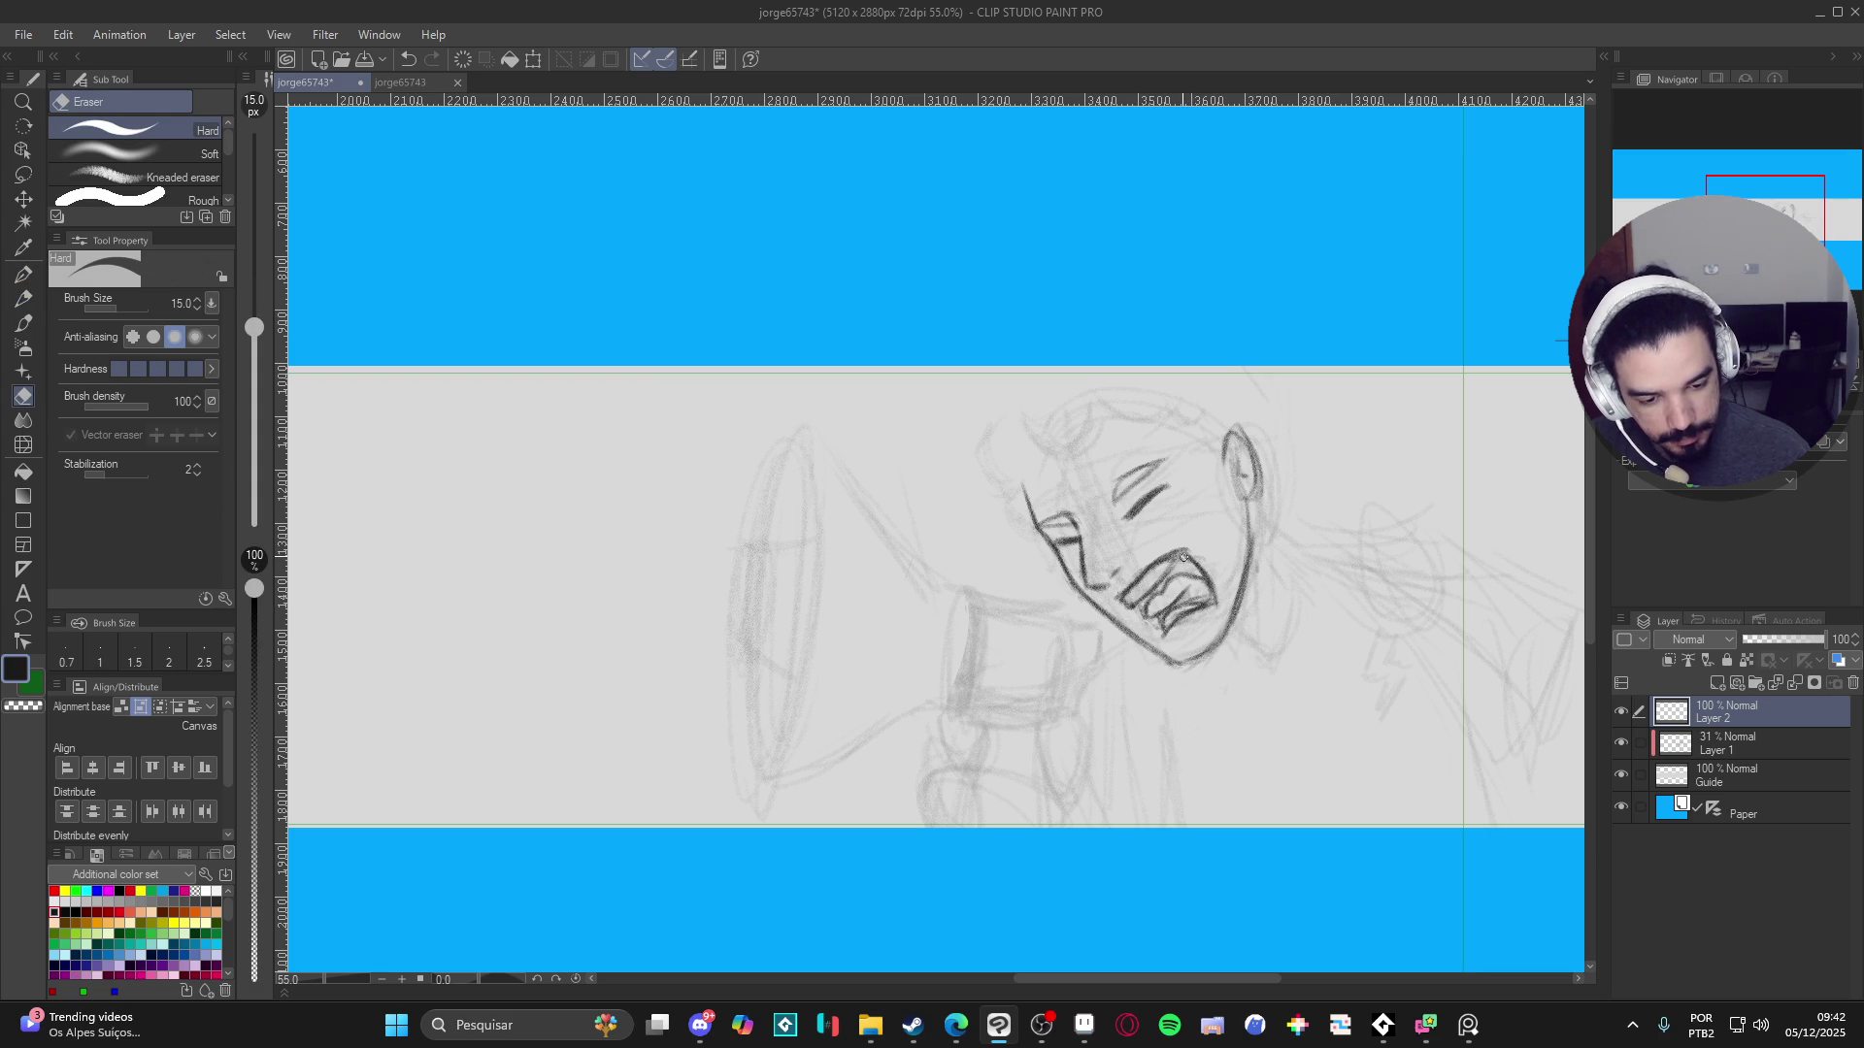
{"action": "key", "text": "p"}
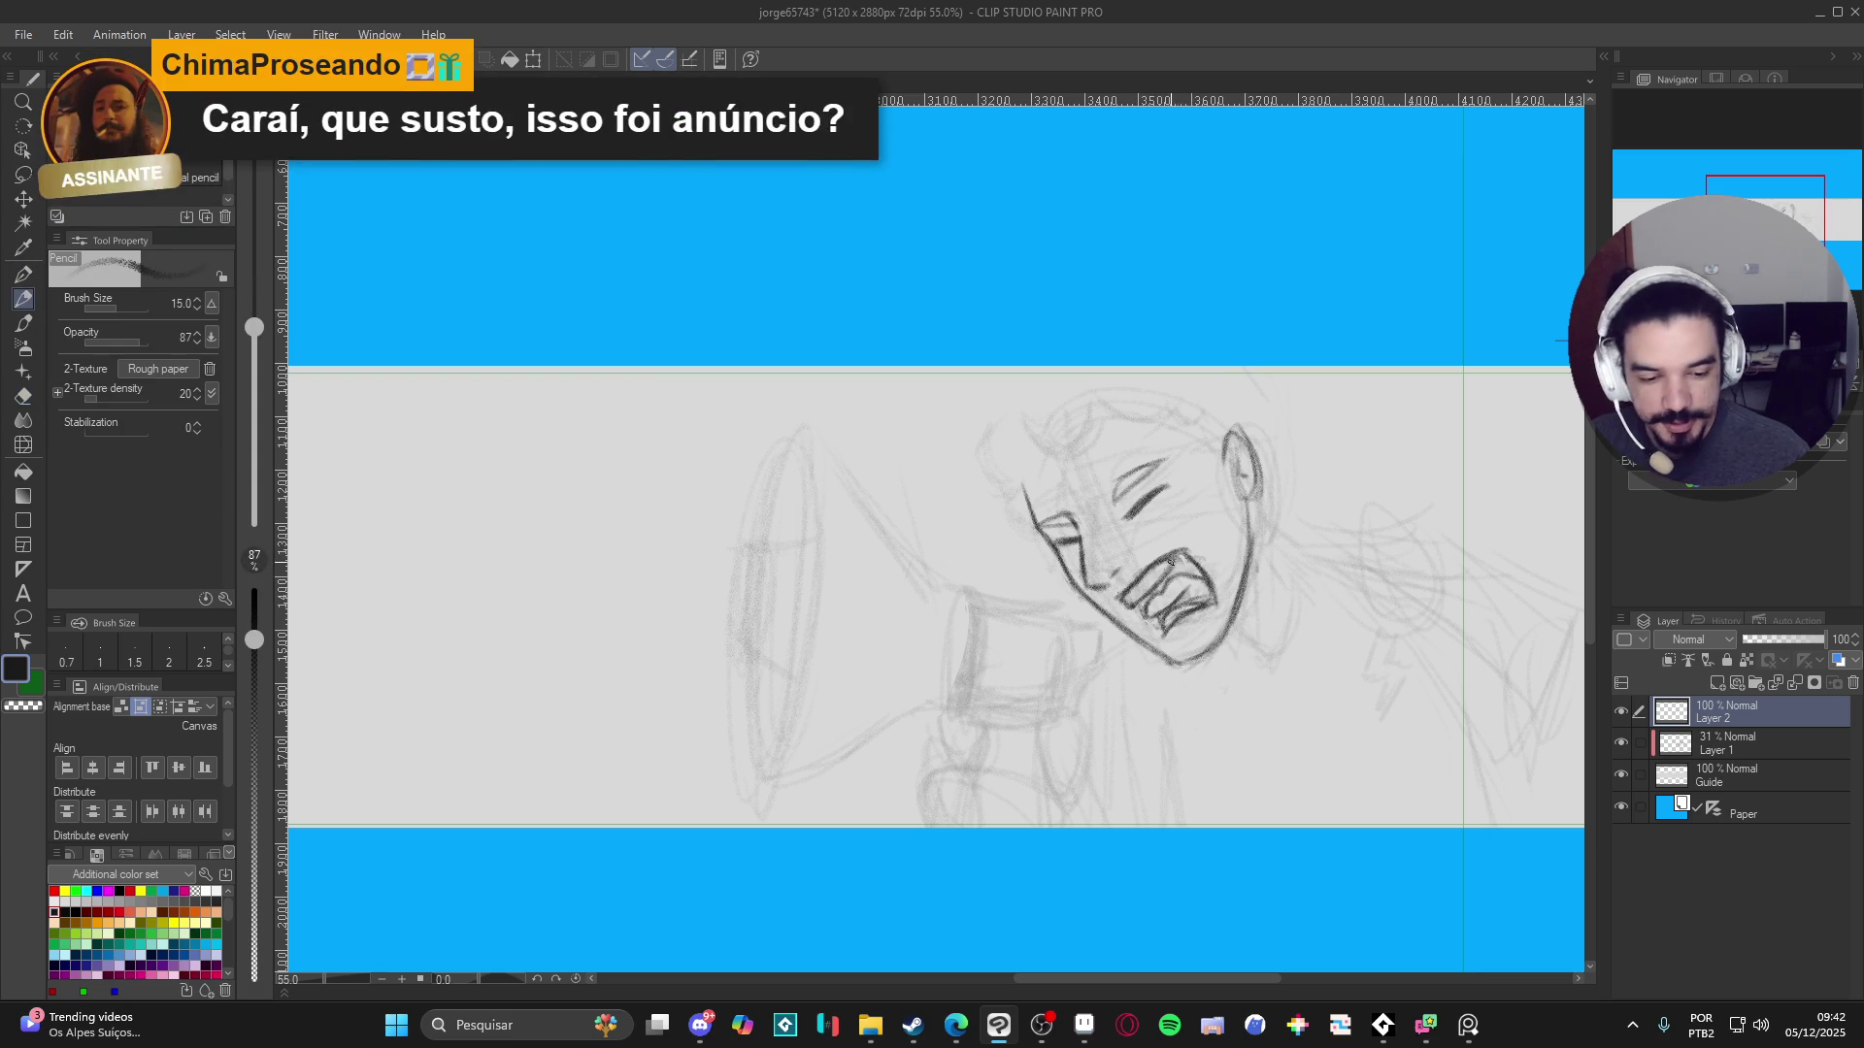
{"action": "key", "text": "e"}
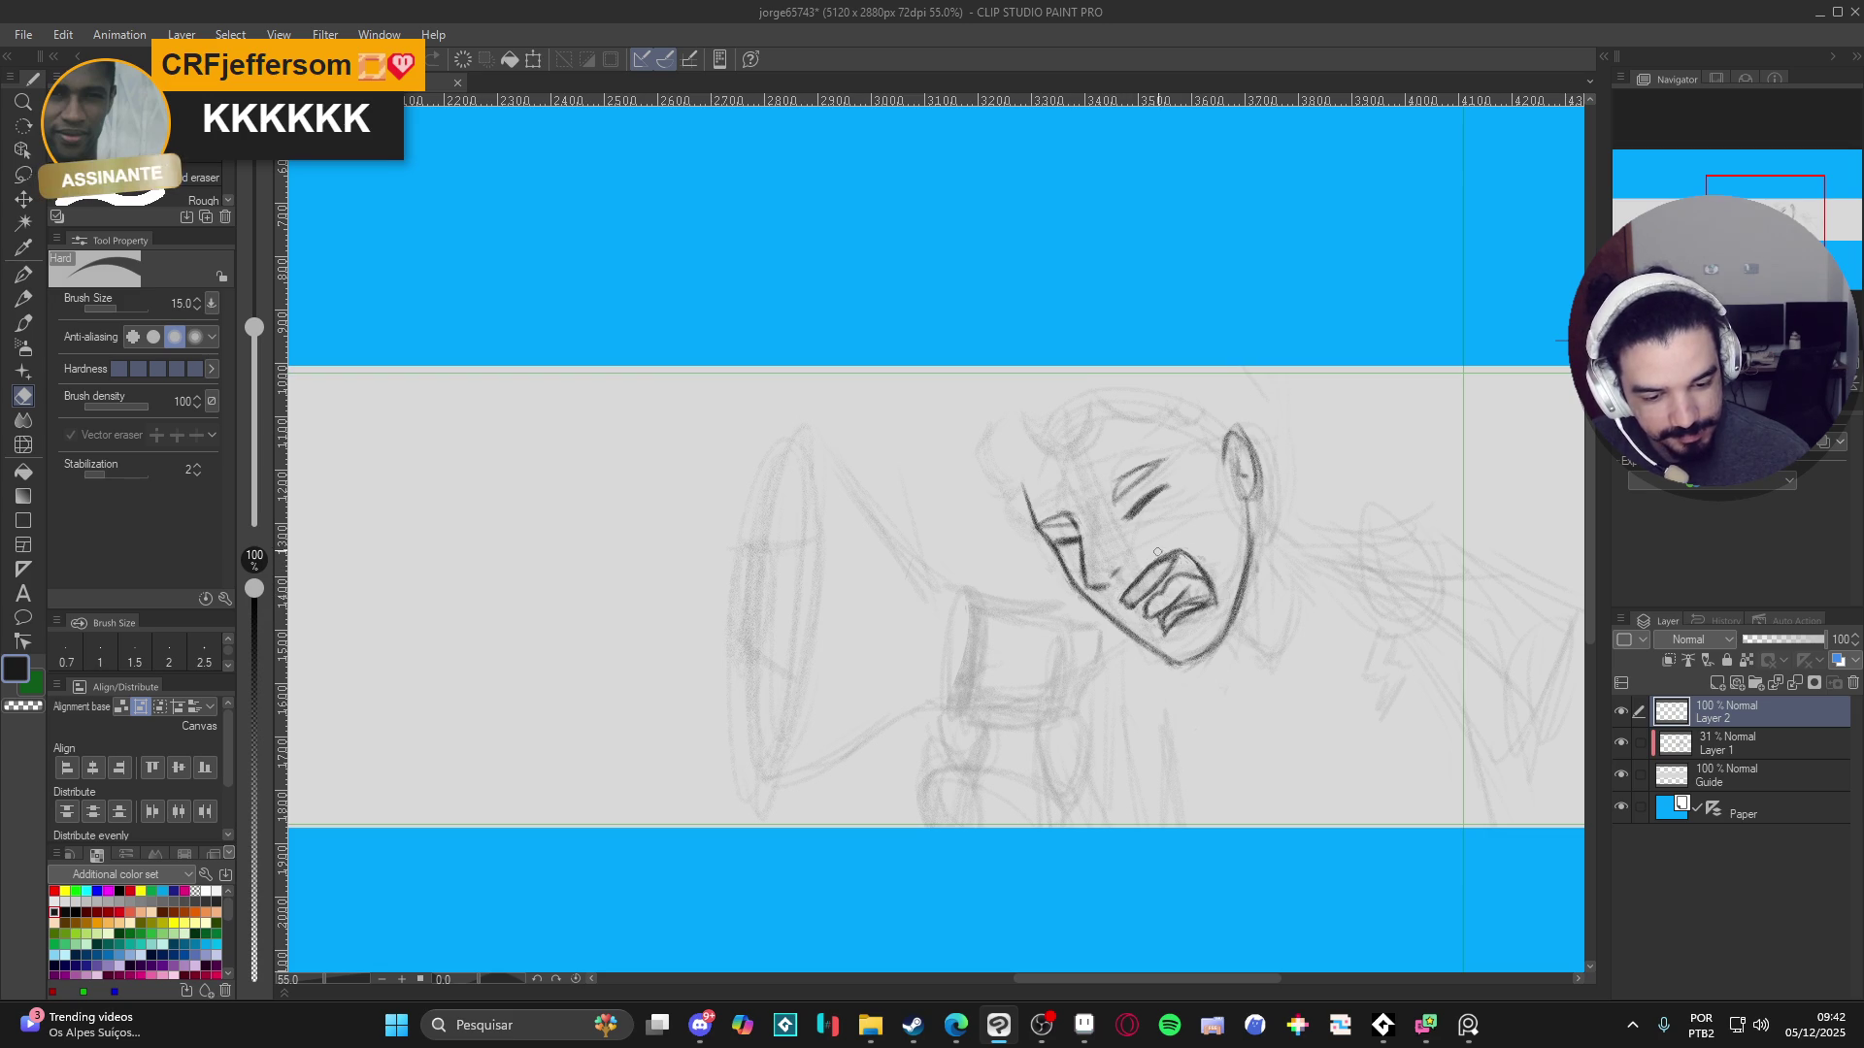
{"action": "key", "text": "p"}
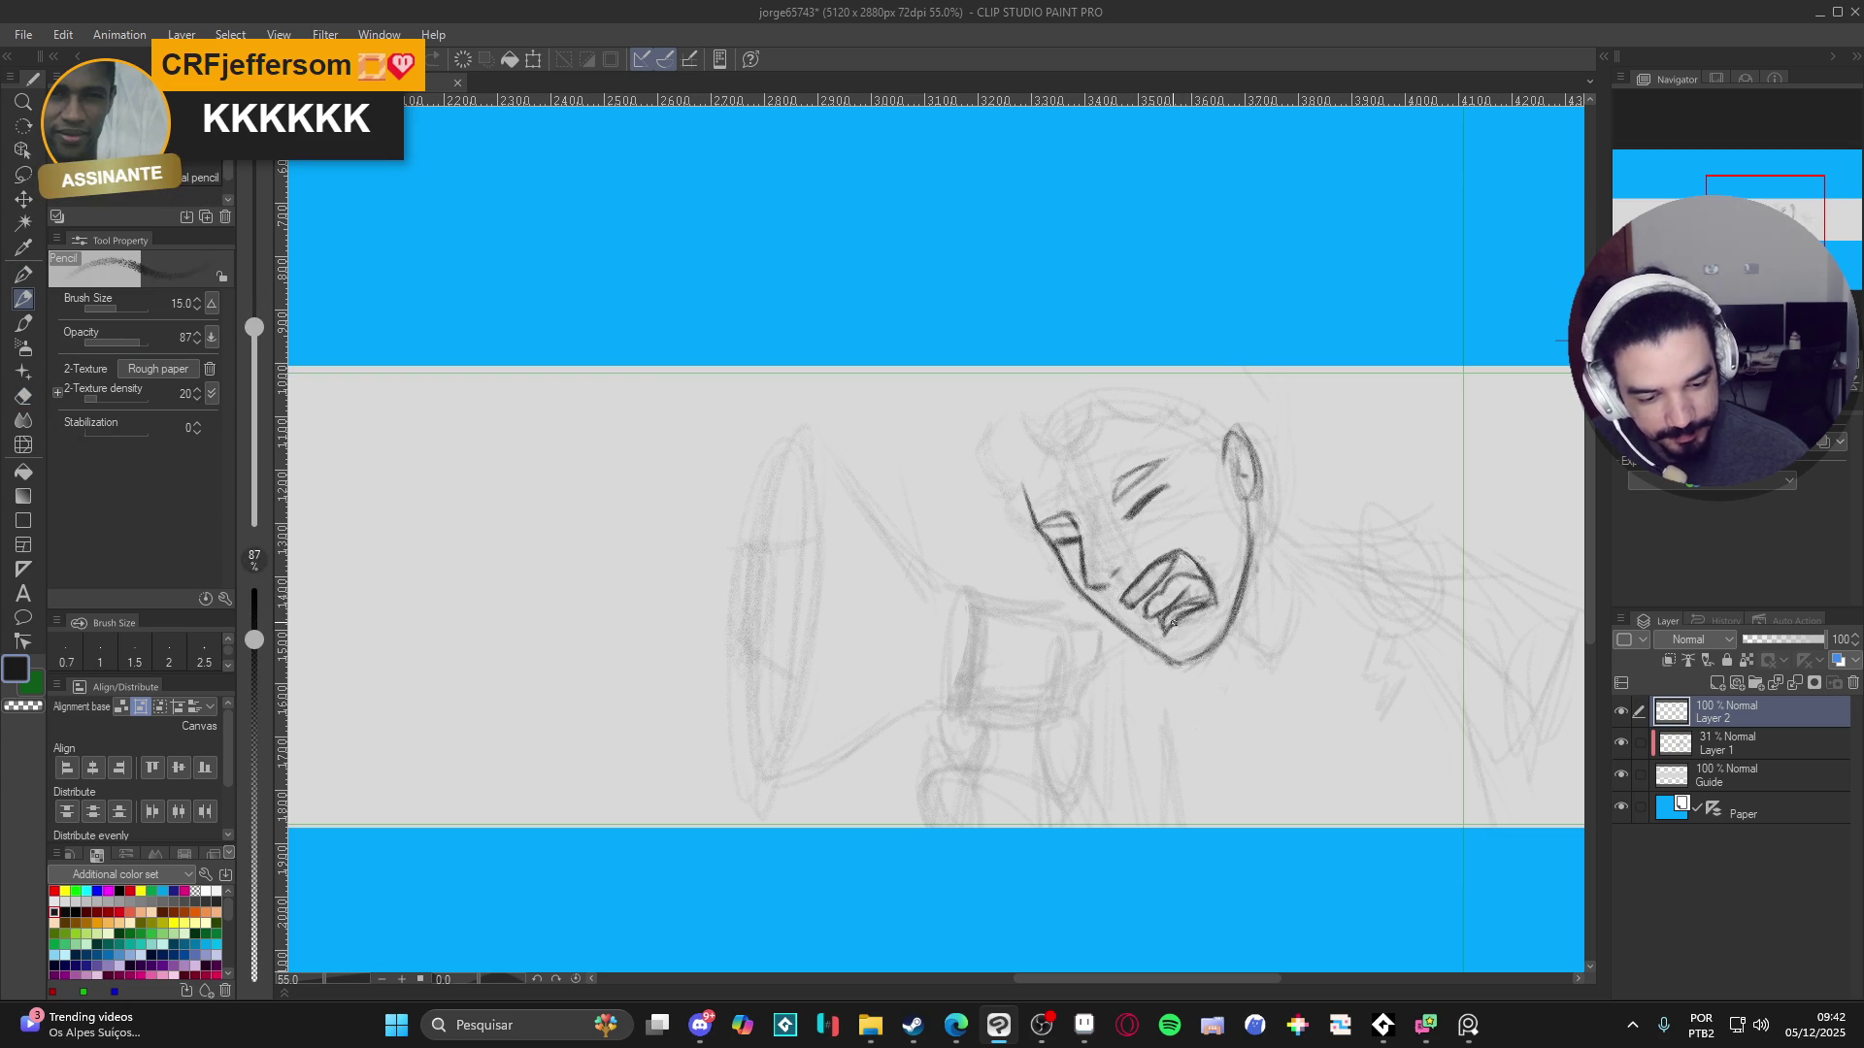
{"action": "key", "text": "e"}
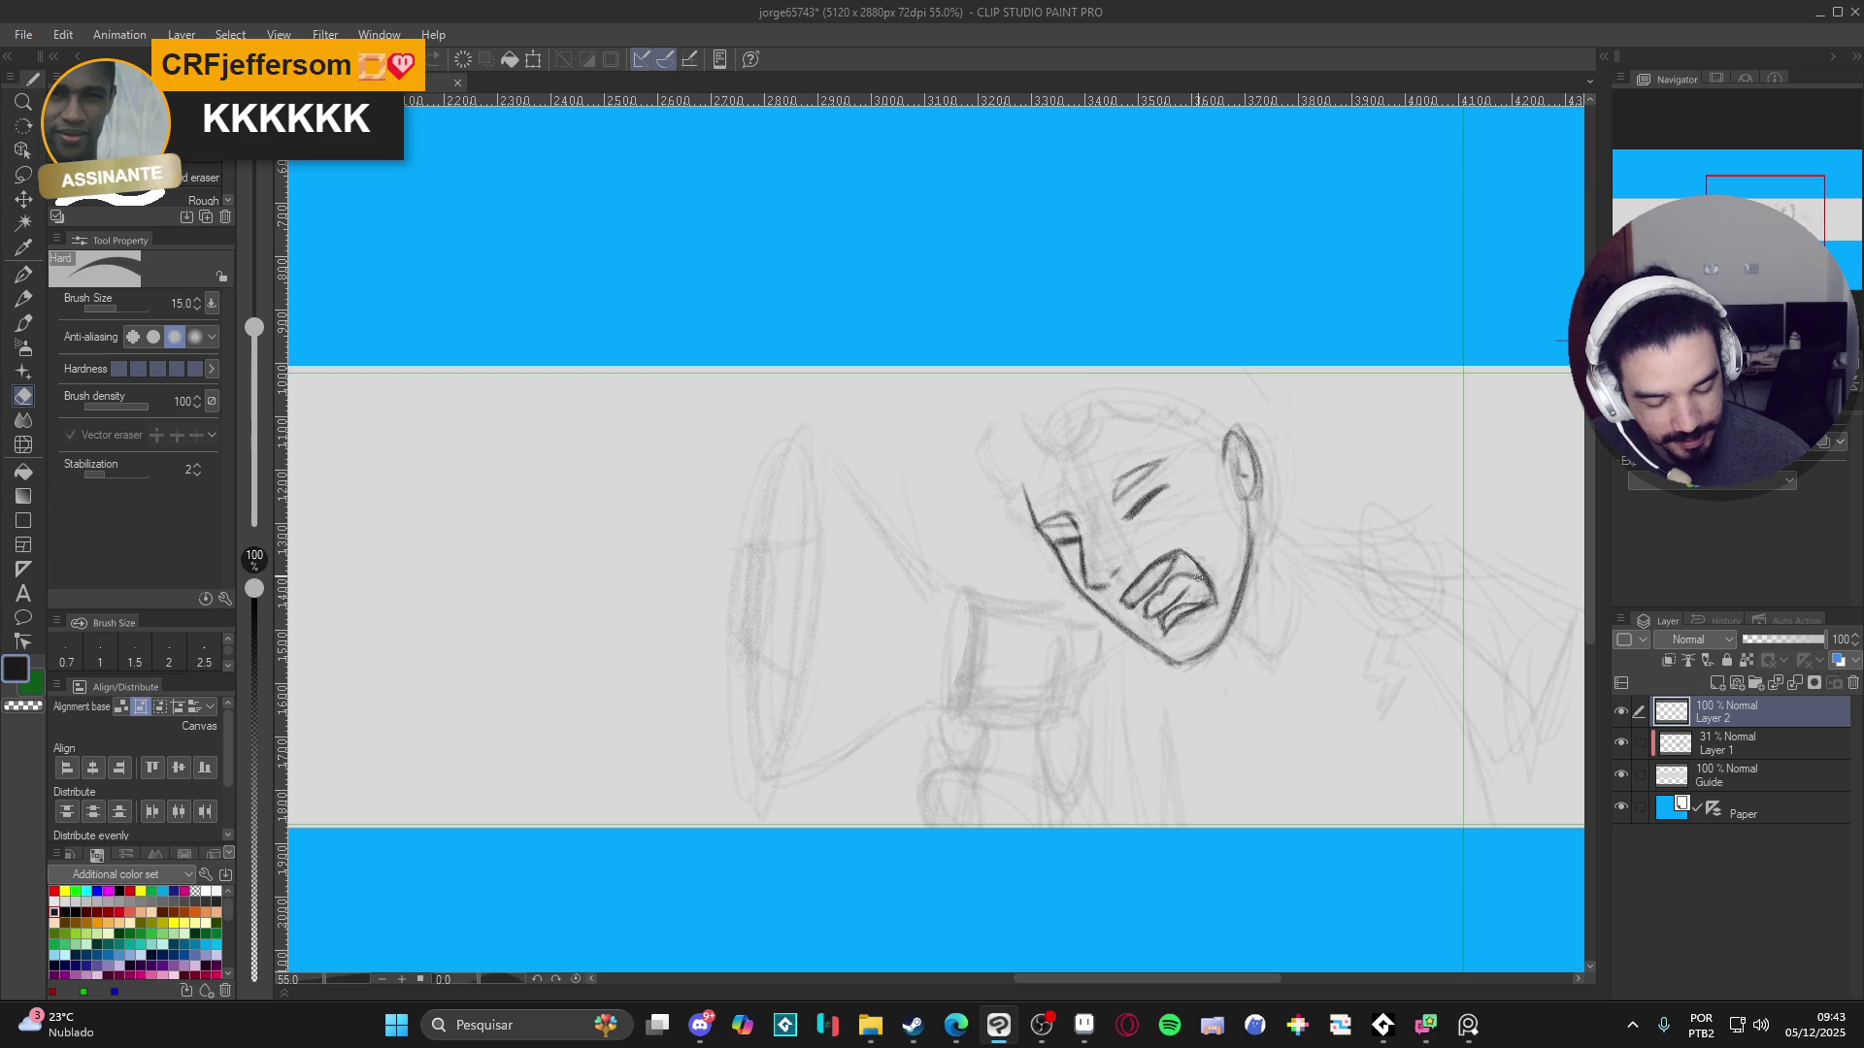
{"action": "key", "text": "p"}
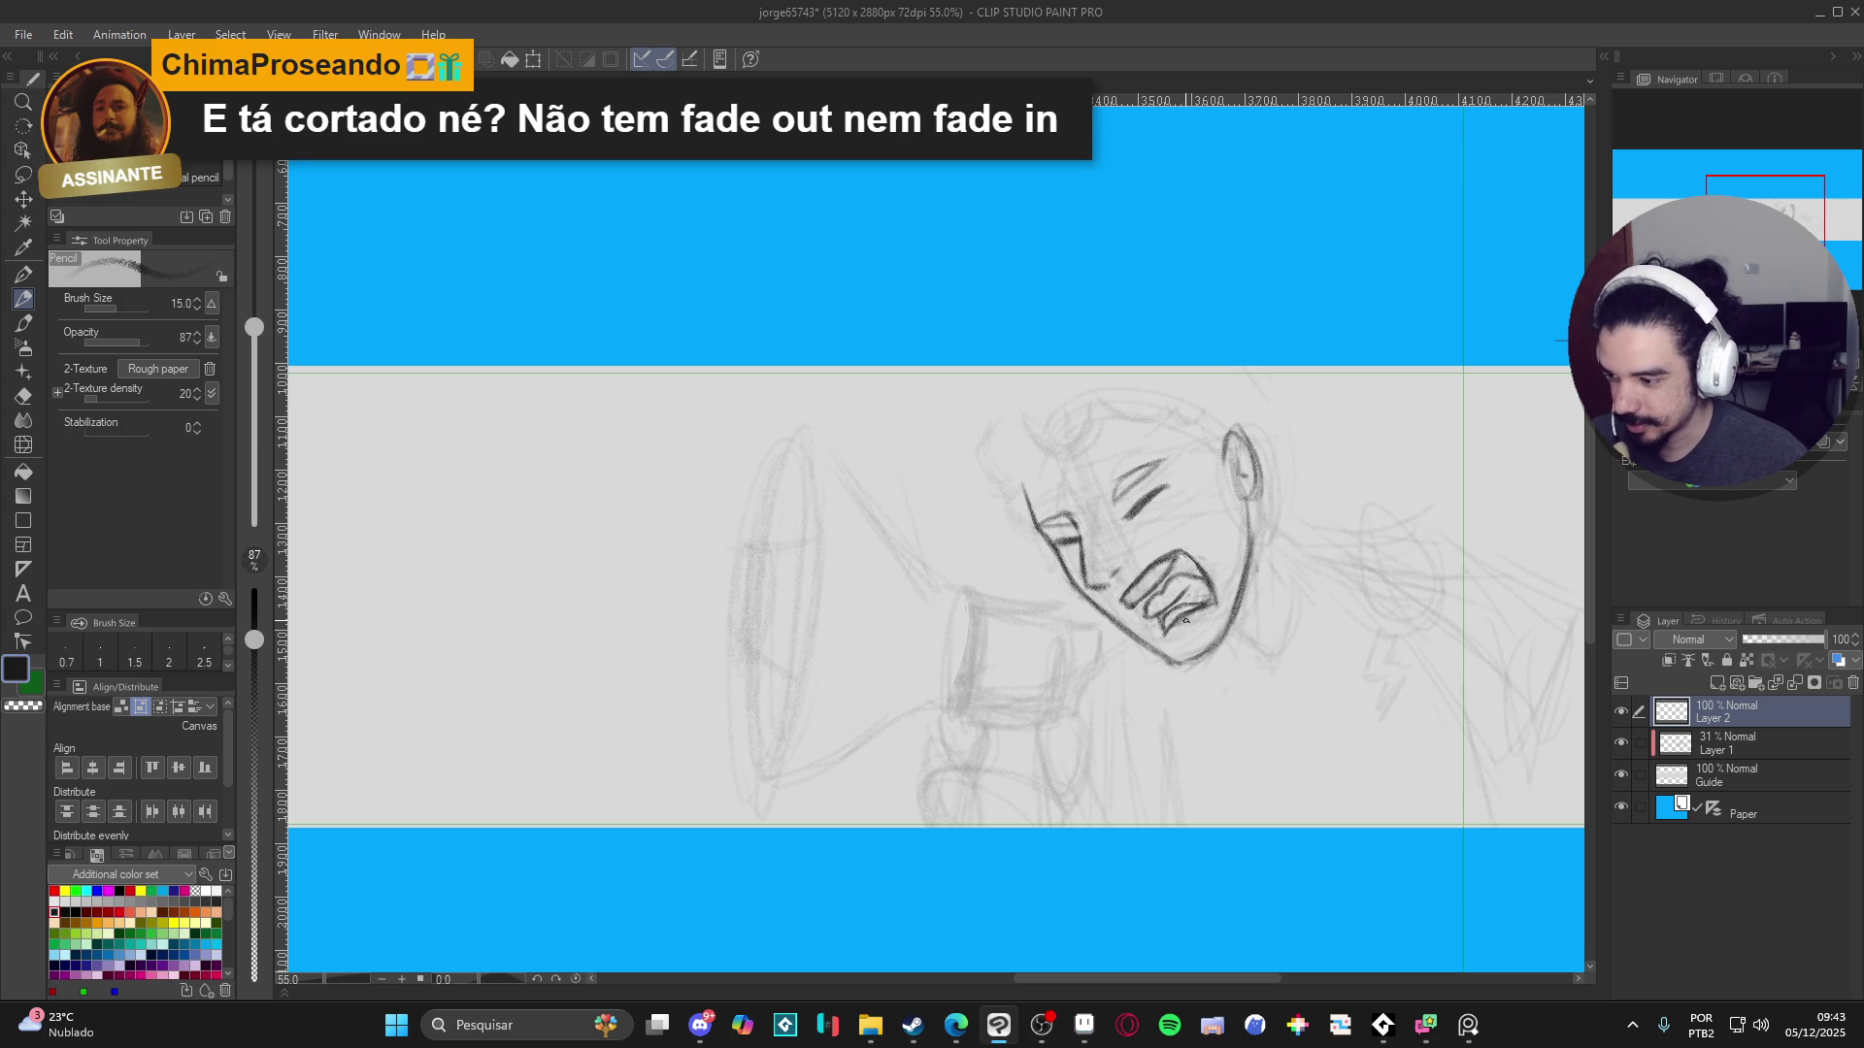
- Erase the mouth's upper-left corner with the Hard eraser, returning to the Pencil
{"action": "key", "text": "e"}
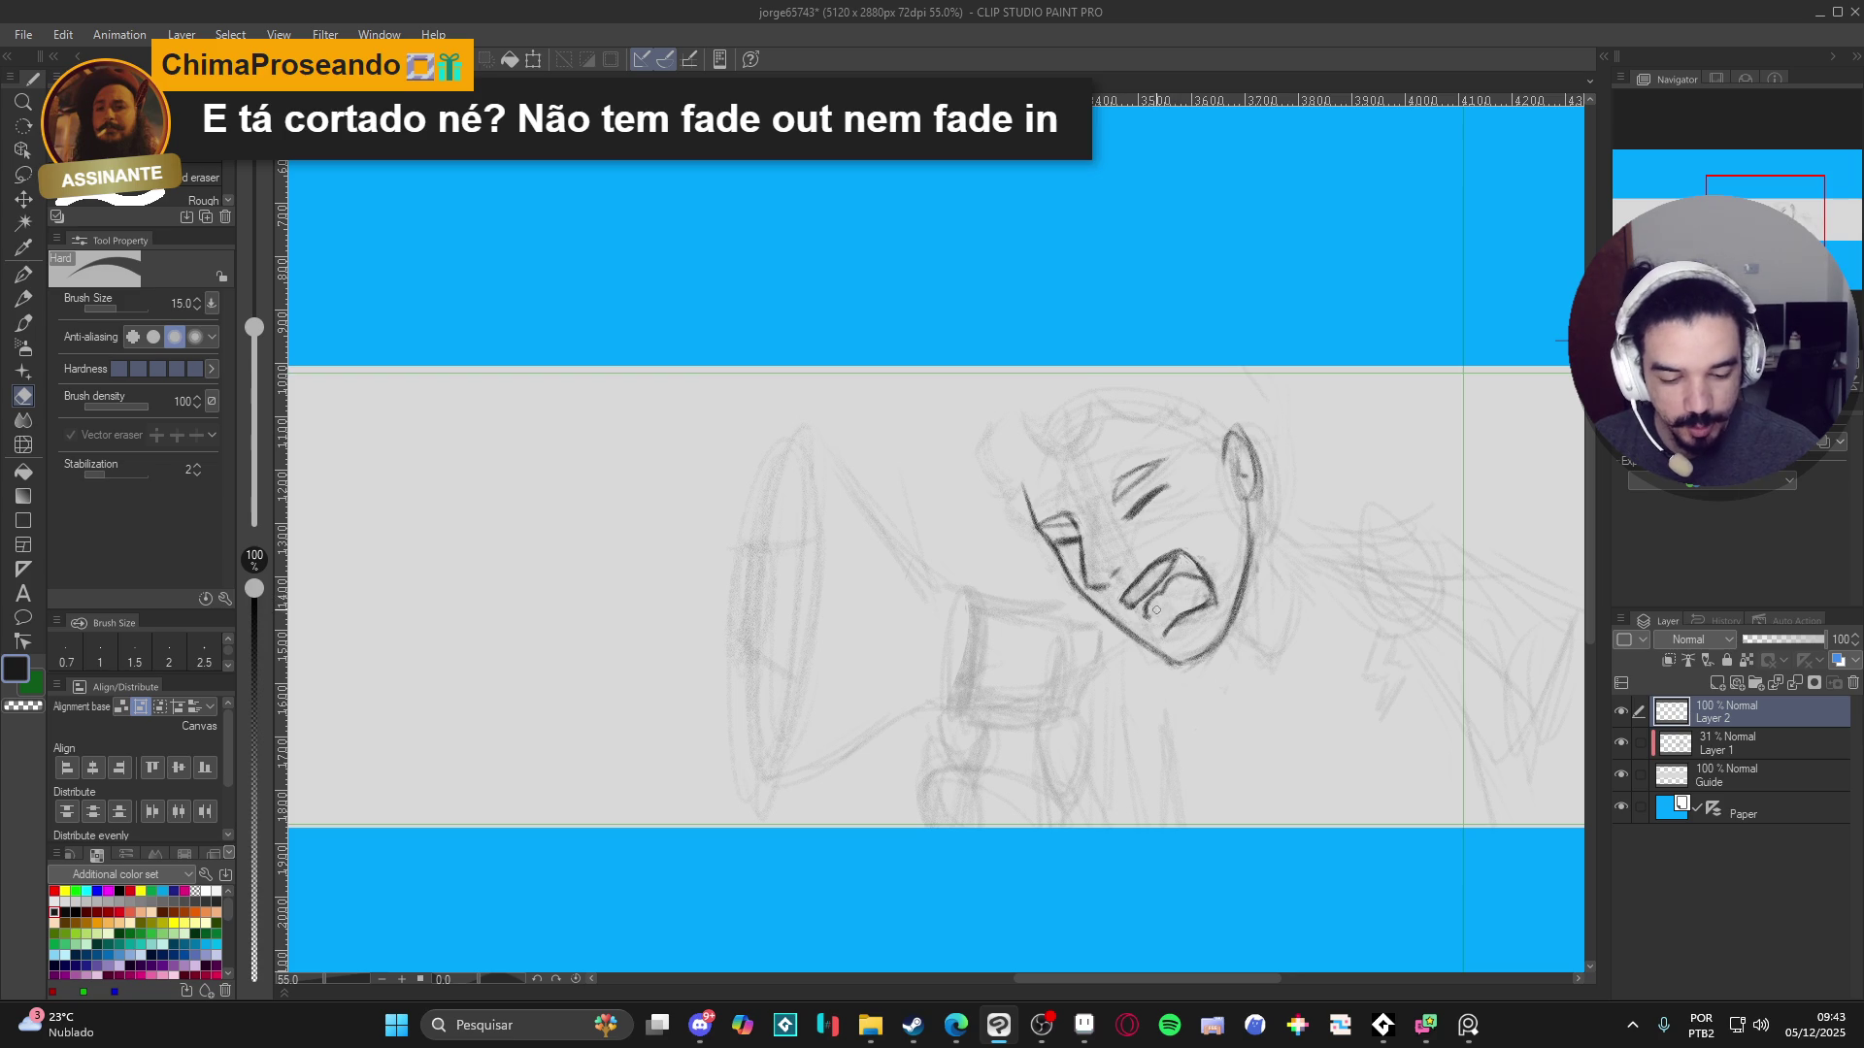
{"action": "key", "text": "p"}
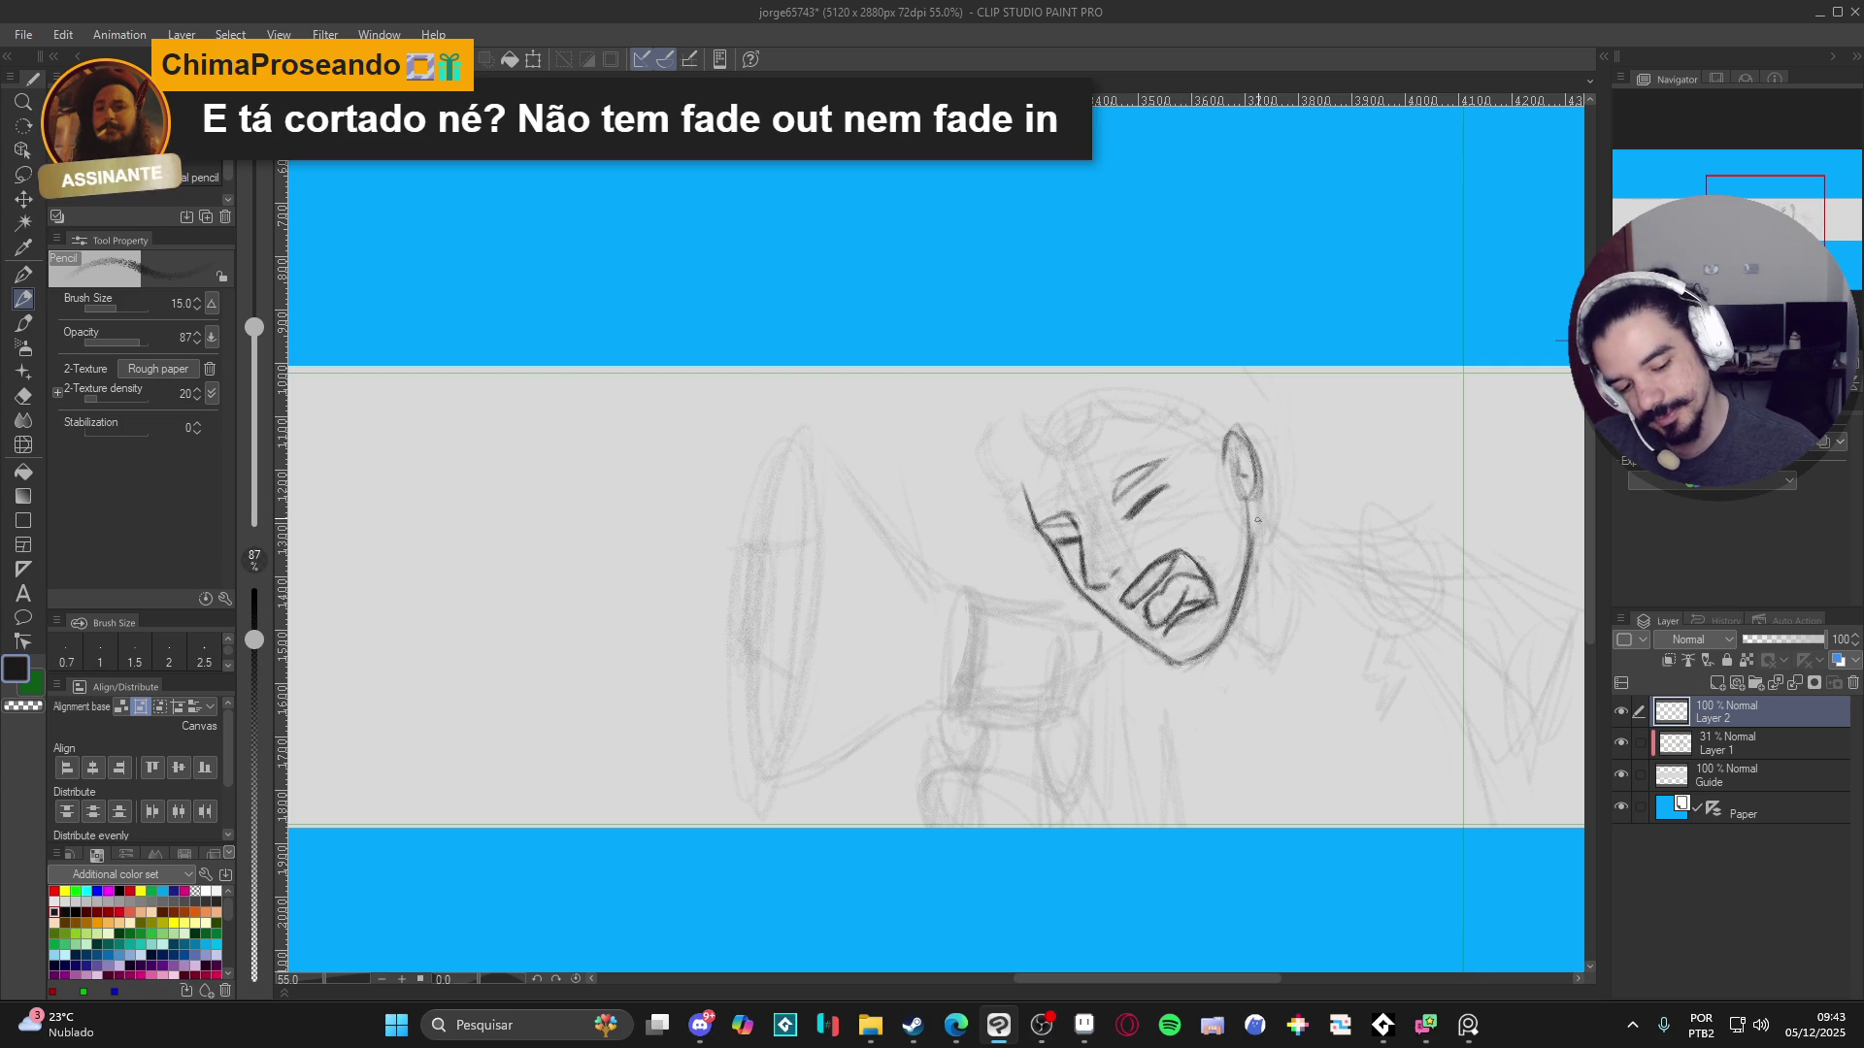
{"action": "key", "text": "e"}
{"action": "left_click_drag", "start_coordinate": [1131, 585], "coordinate": [1165, 558]}
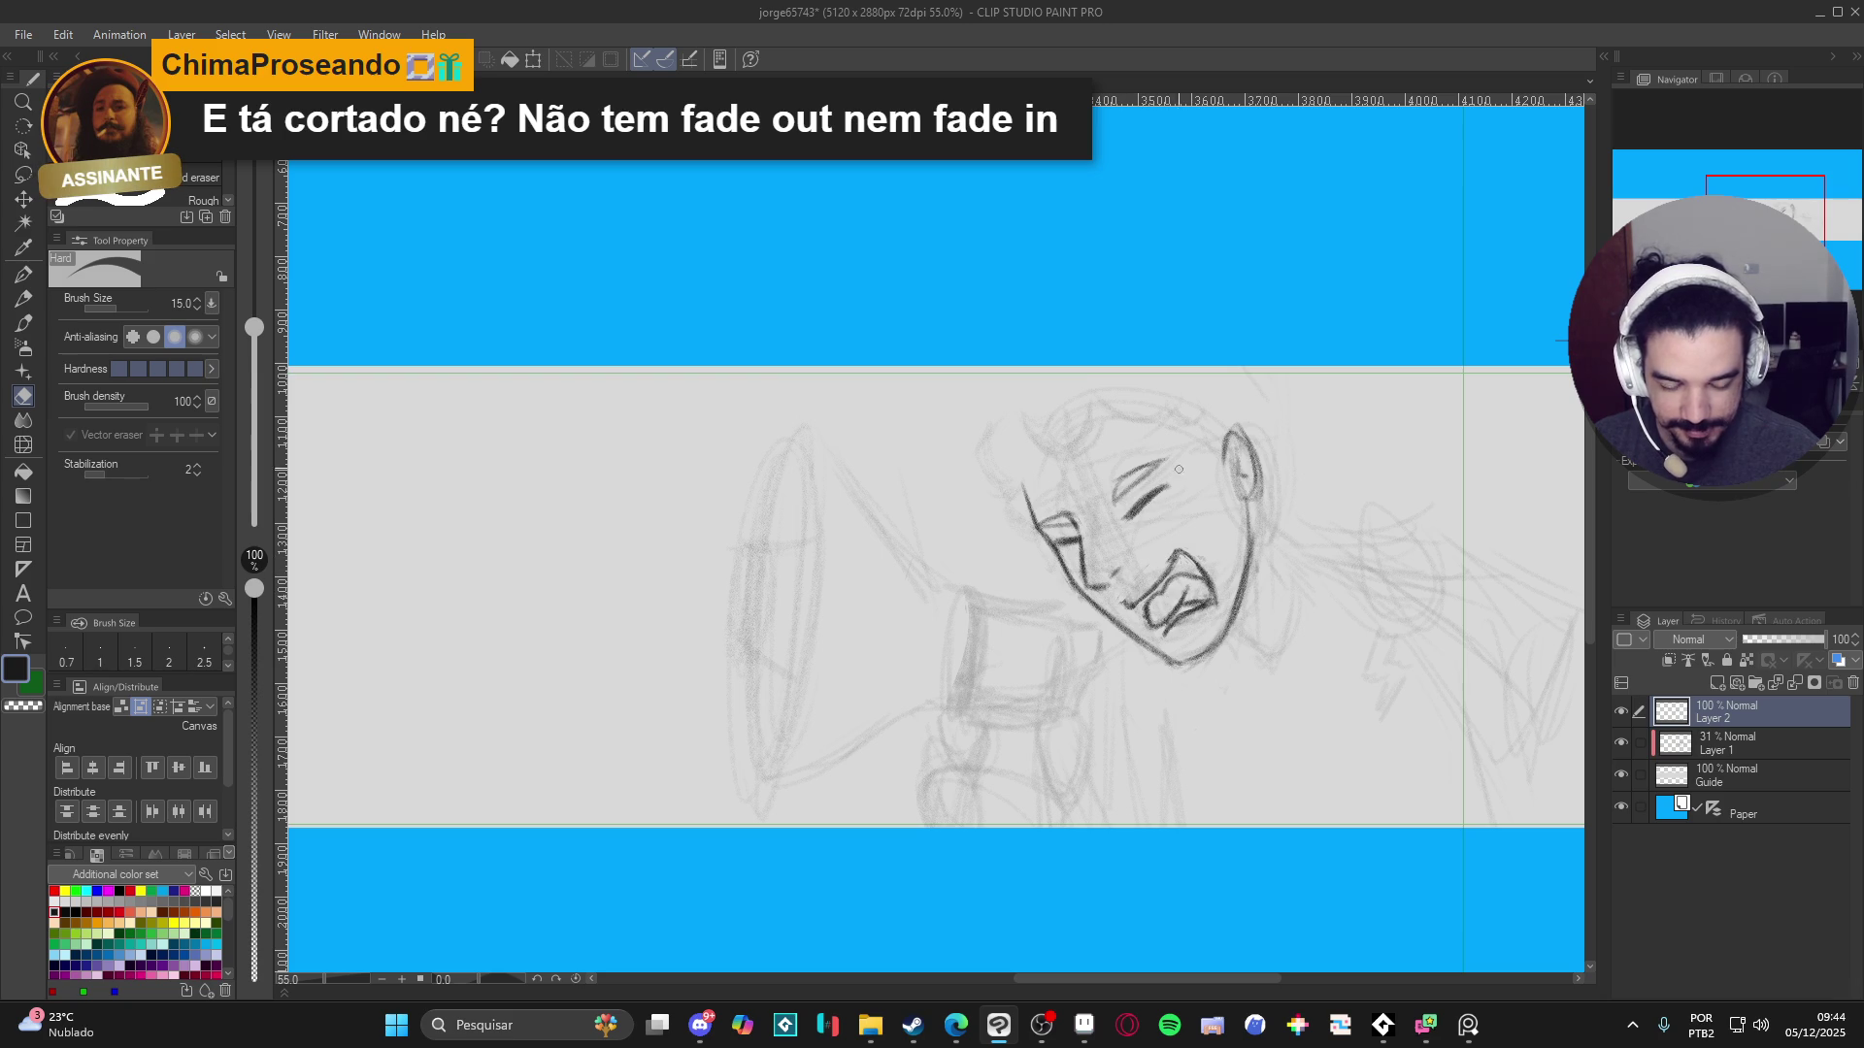
{"action": "key", "text": "p"}
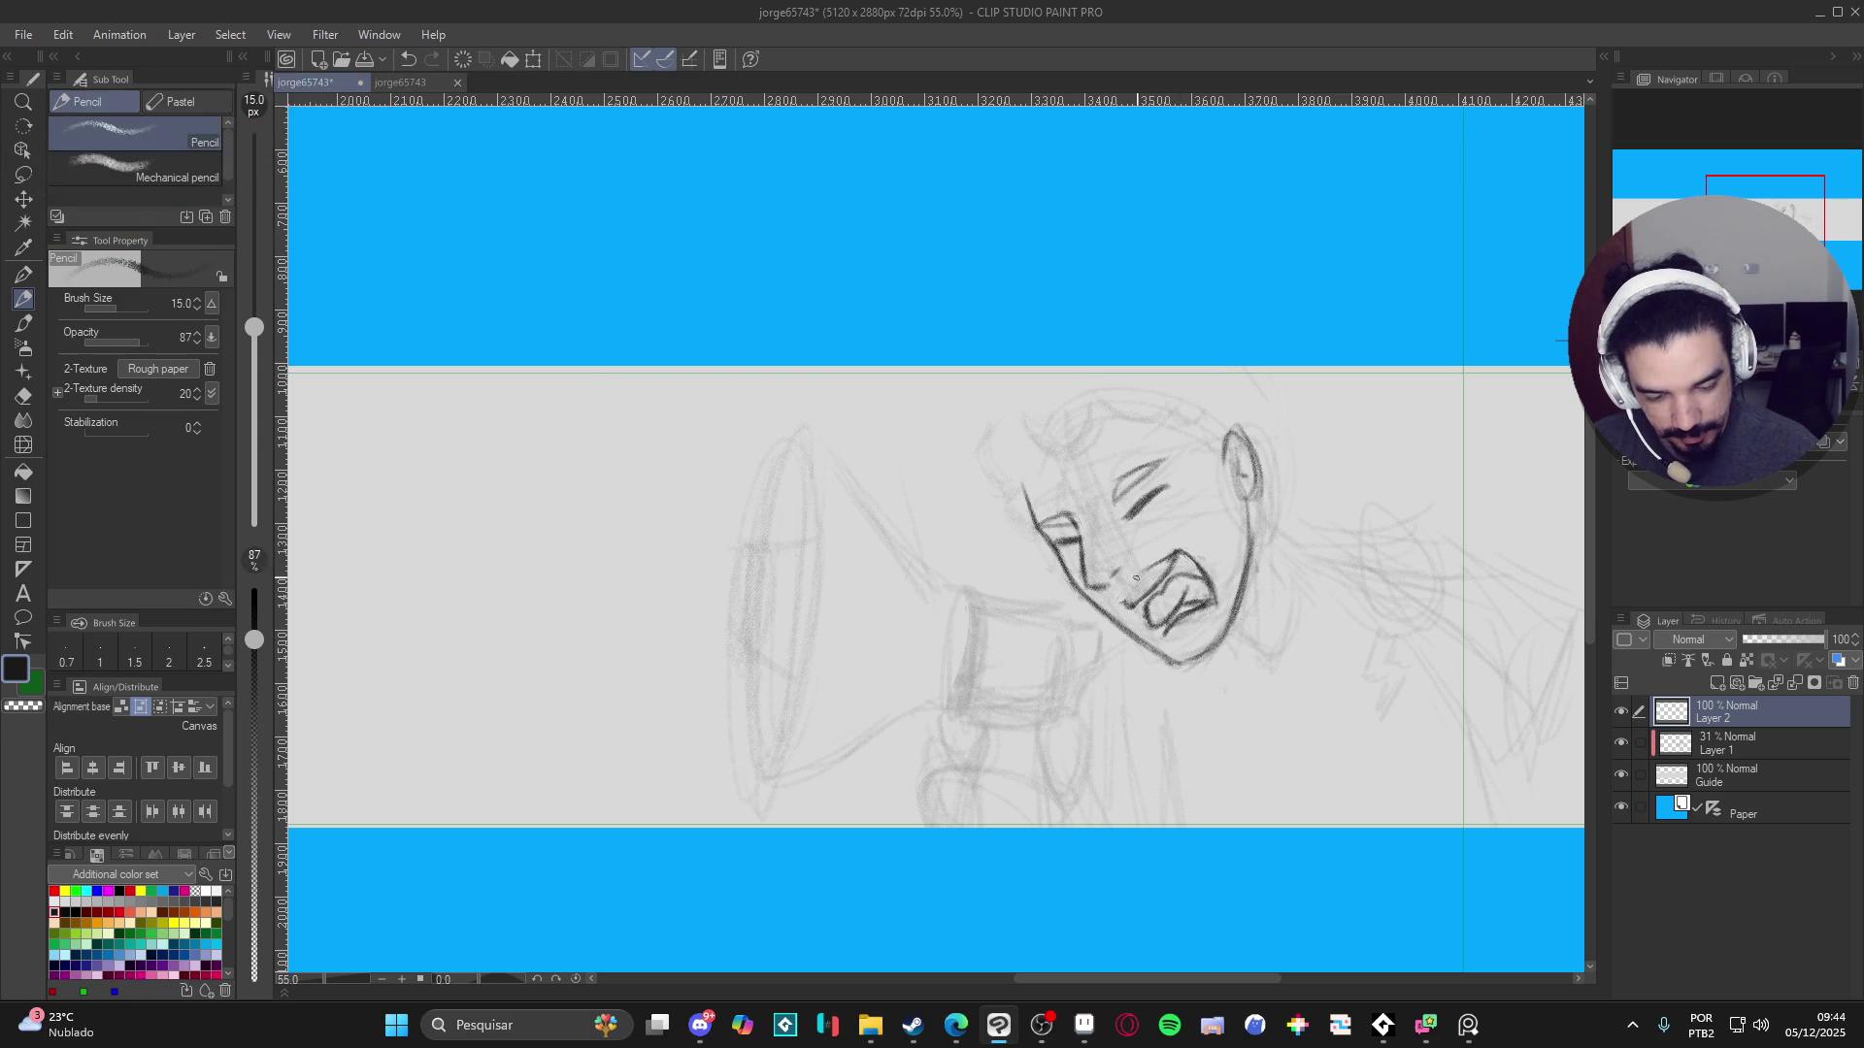
- Reposition the canvas view and alternate Hard eraser and Pencil to redraw the mouth lines
{"action": "left_click_drag", "start_coordinate": [1151, 578], "coordinate": [1134, 598]}
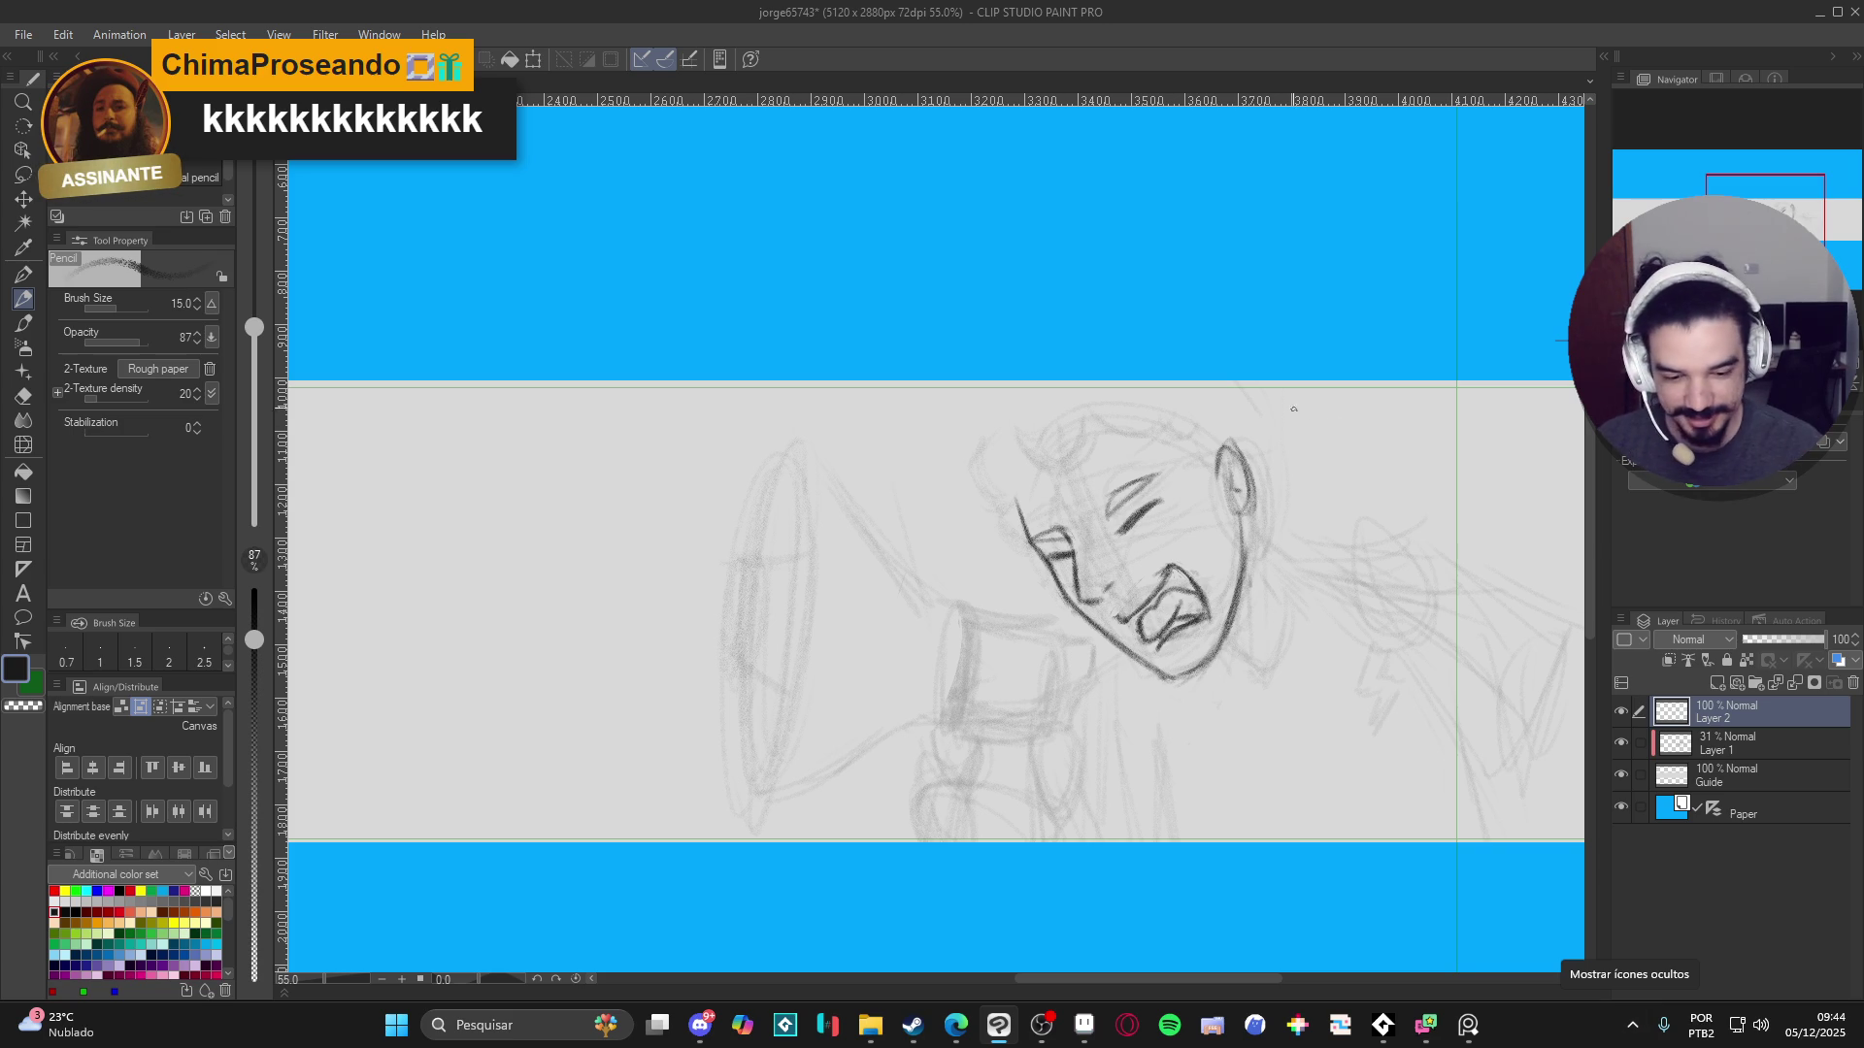
{"action": "scroll", "coordinate": [1314, 421], "scroll_direction": "up", "scroll_amount": 2}
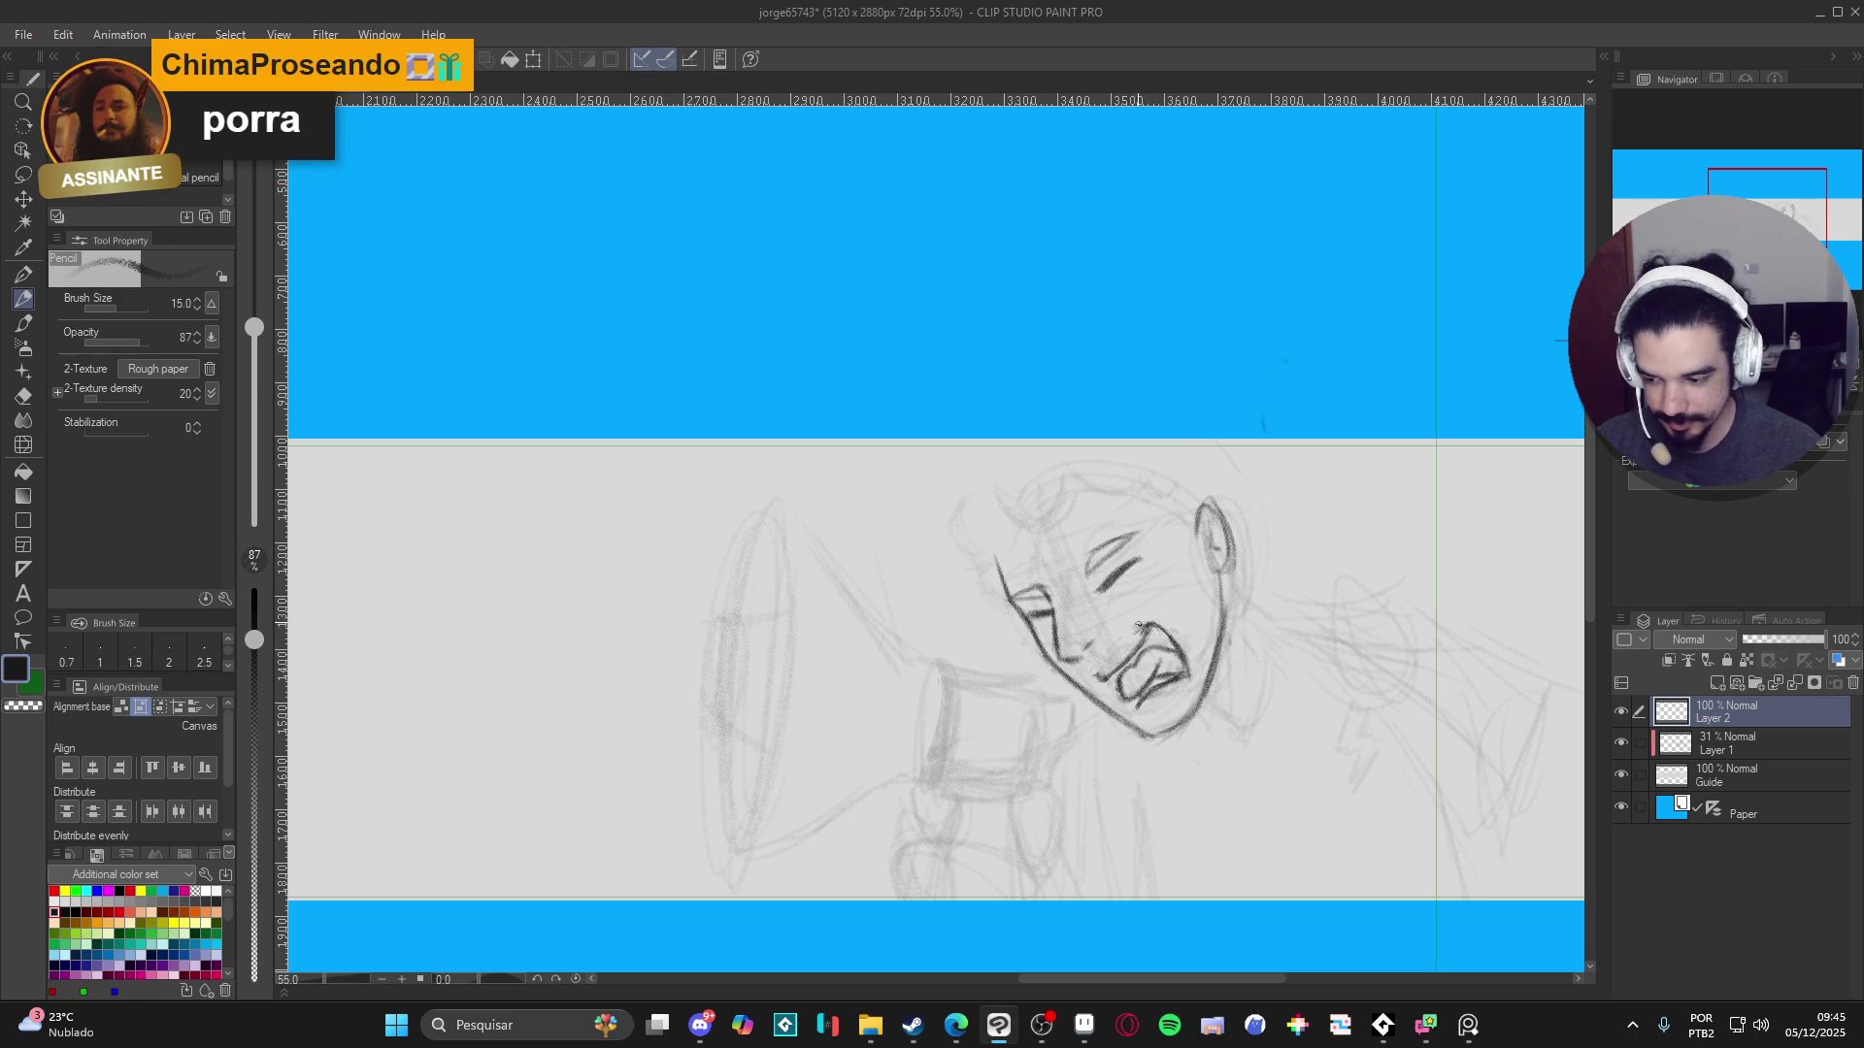
{"action": "key", "text": "e"}
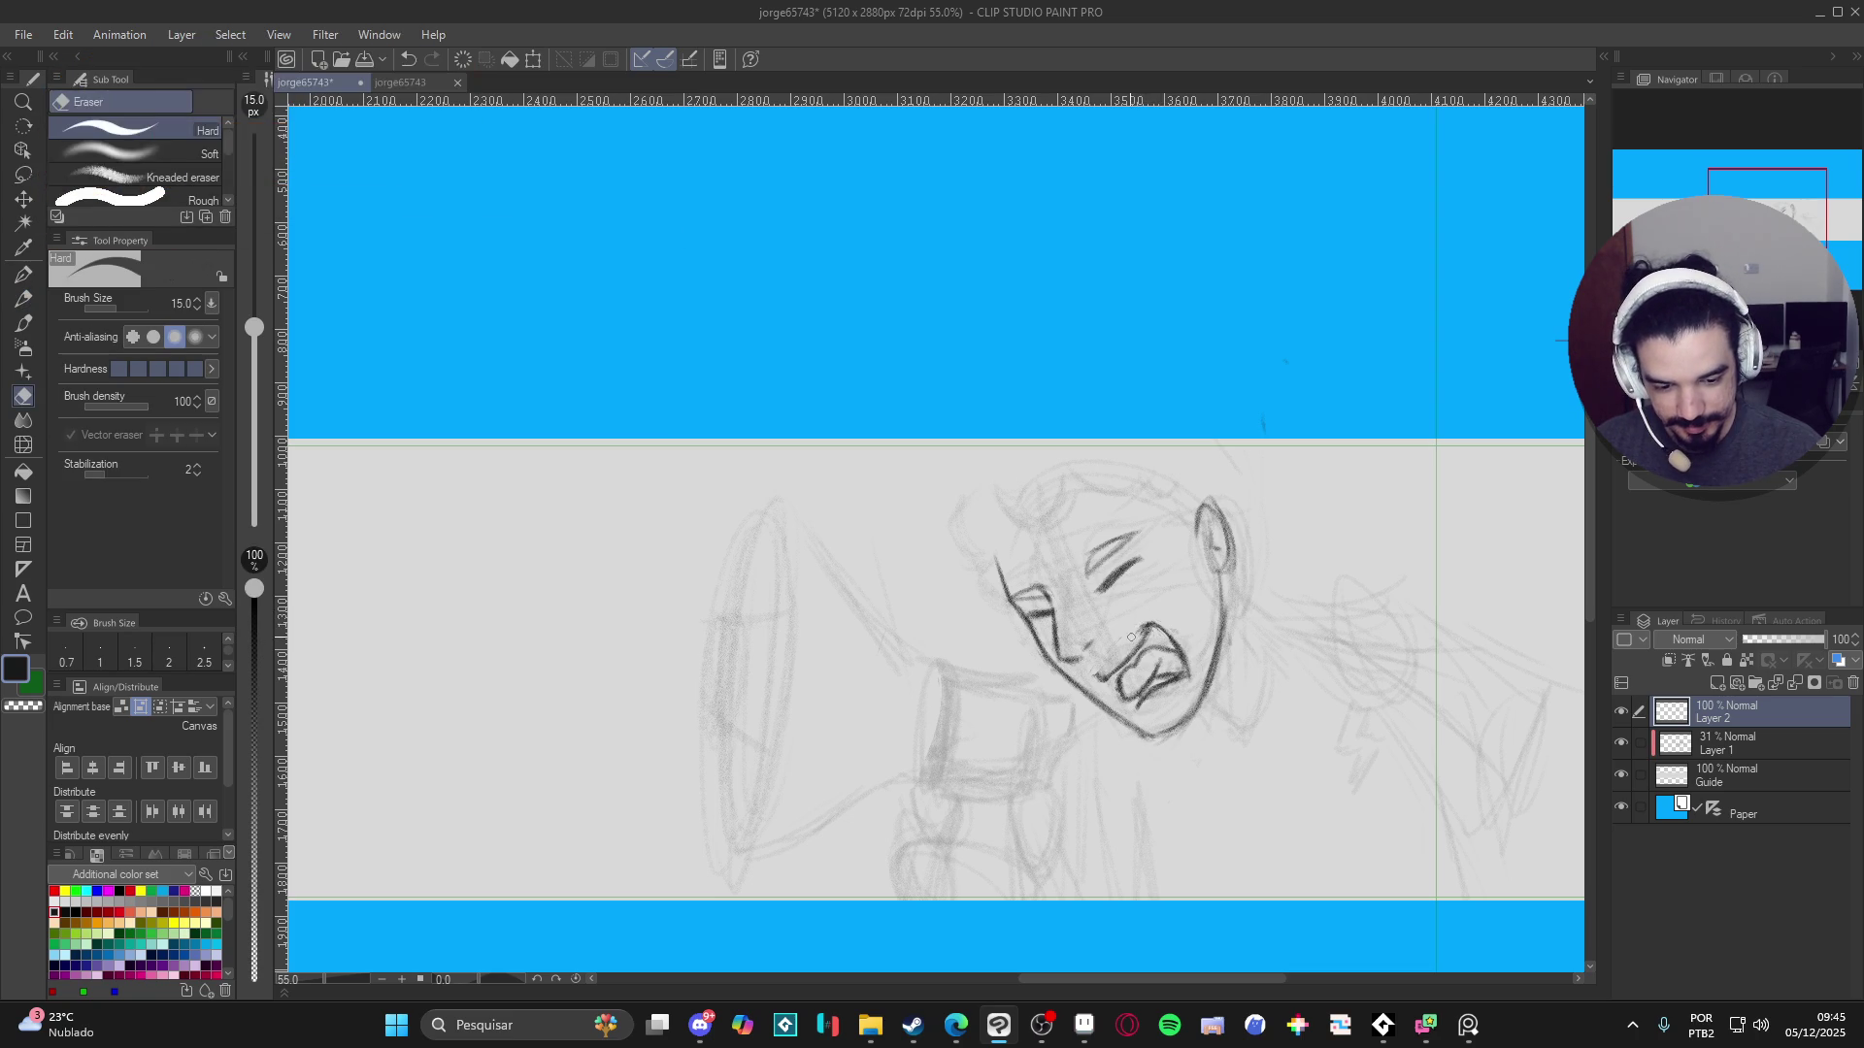
{"action": "key", "text": "p"}
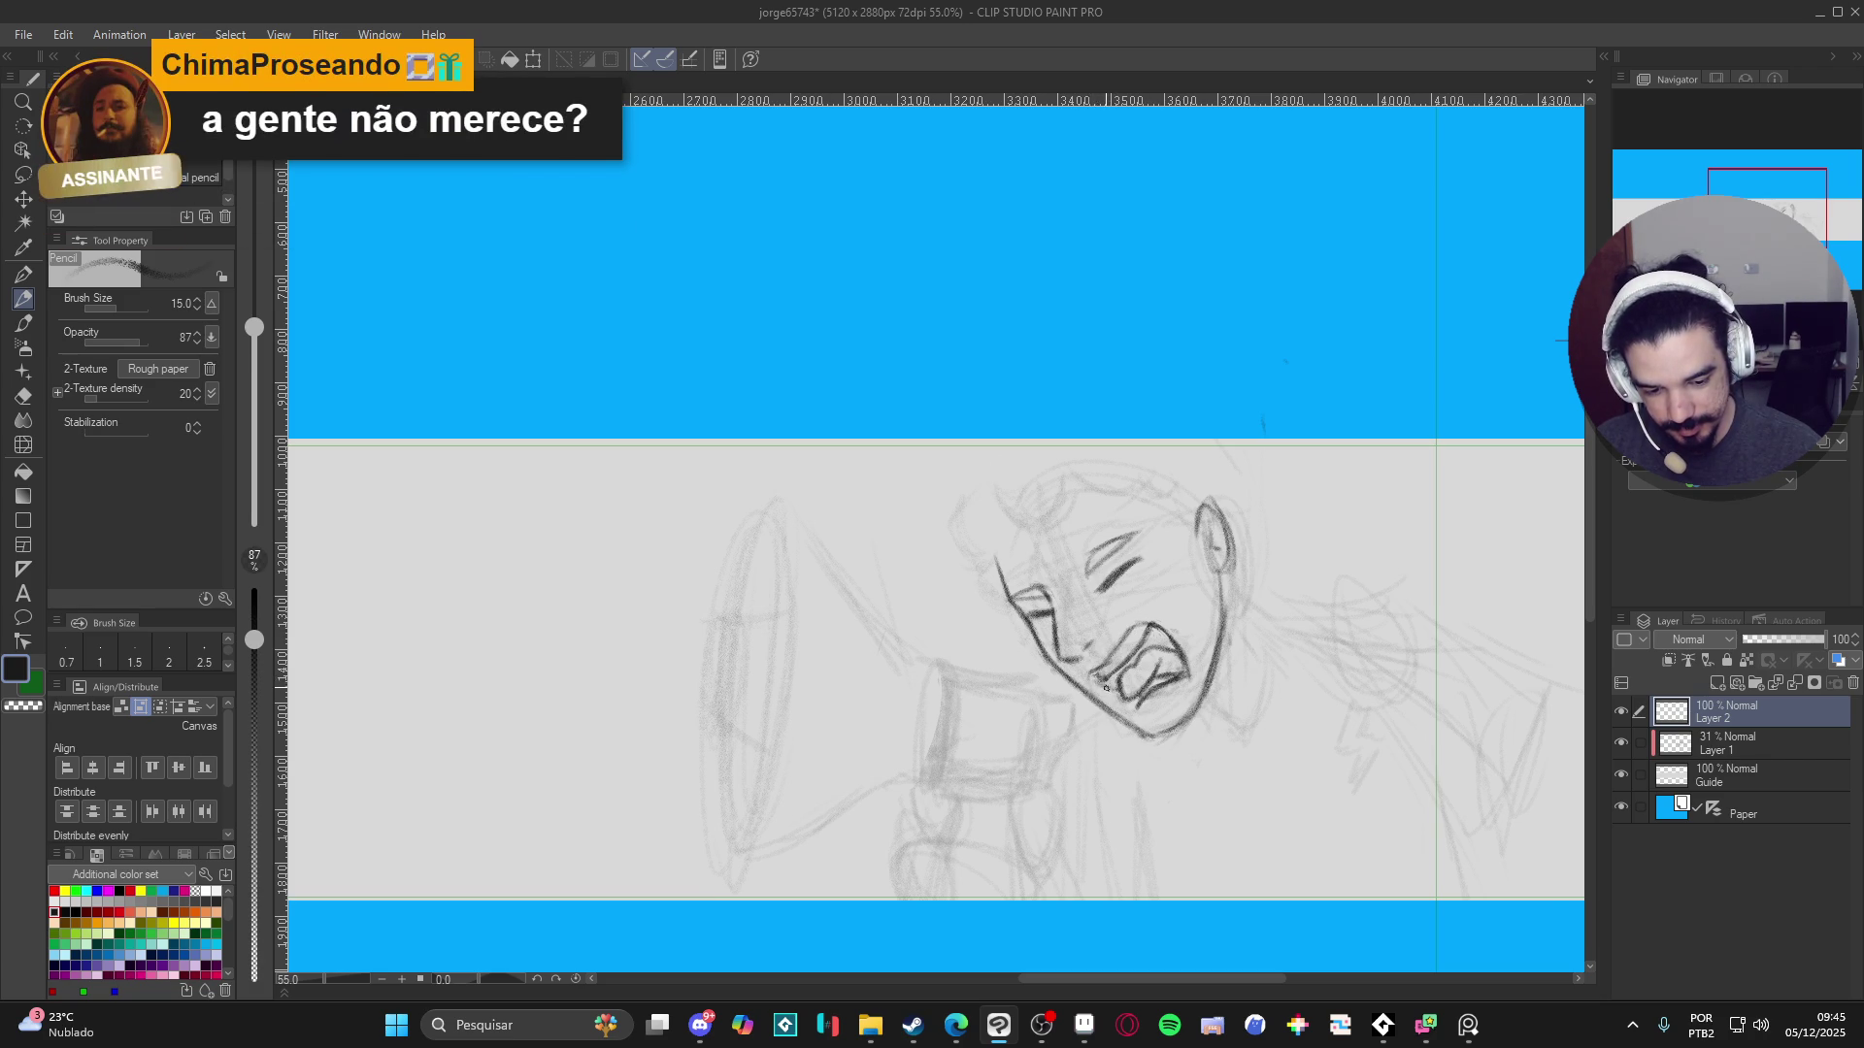
- Ink the mouth's lower-left corner, inner mouth stroke, nose line, and ear and jaw lines
{"action": "left_click_drag", "start_coordinate": [1096, 675], "coordinate": [1112, 693]}
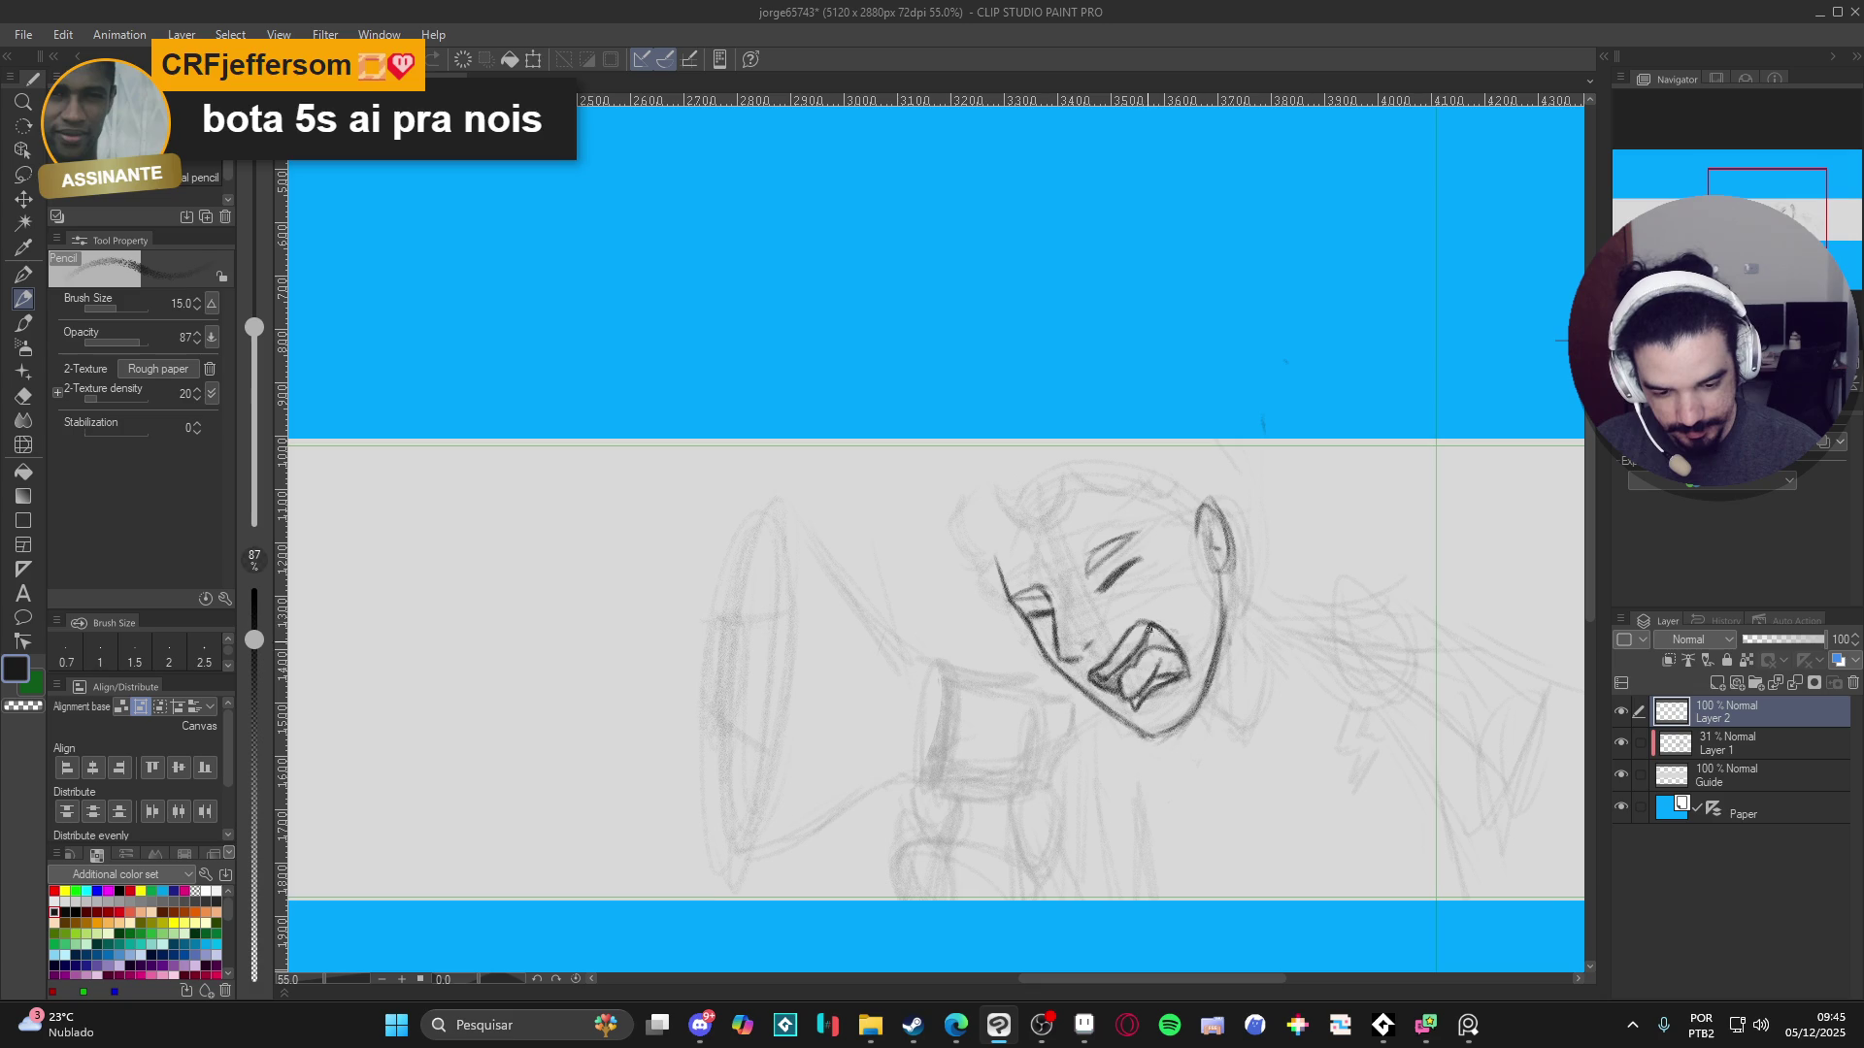
{"action": "left_click_drag", "start_coordinate": [1153, 626], "coordinate": [1175, 652]}
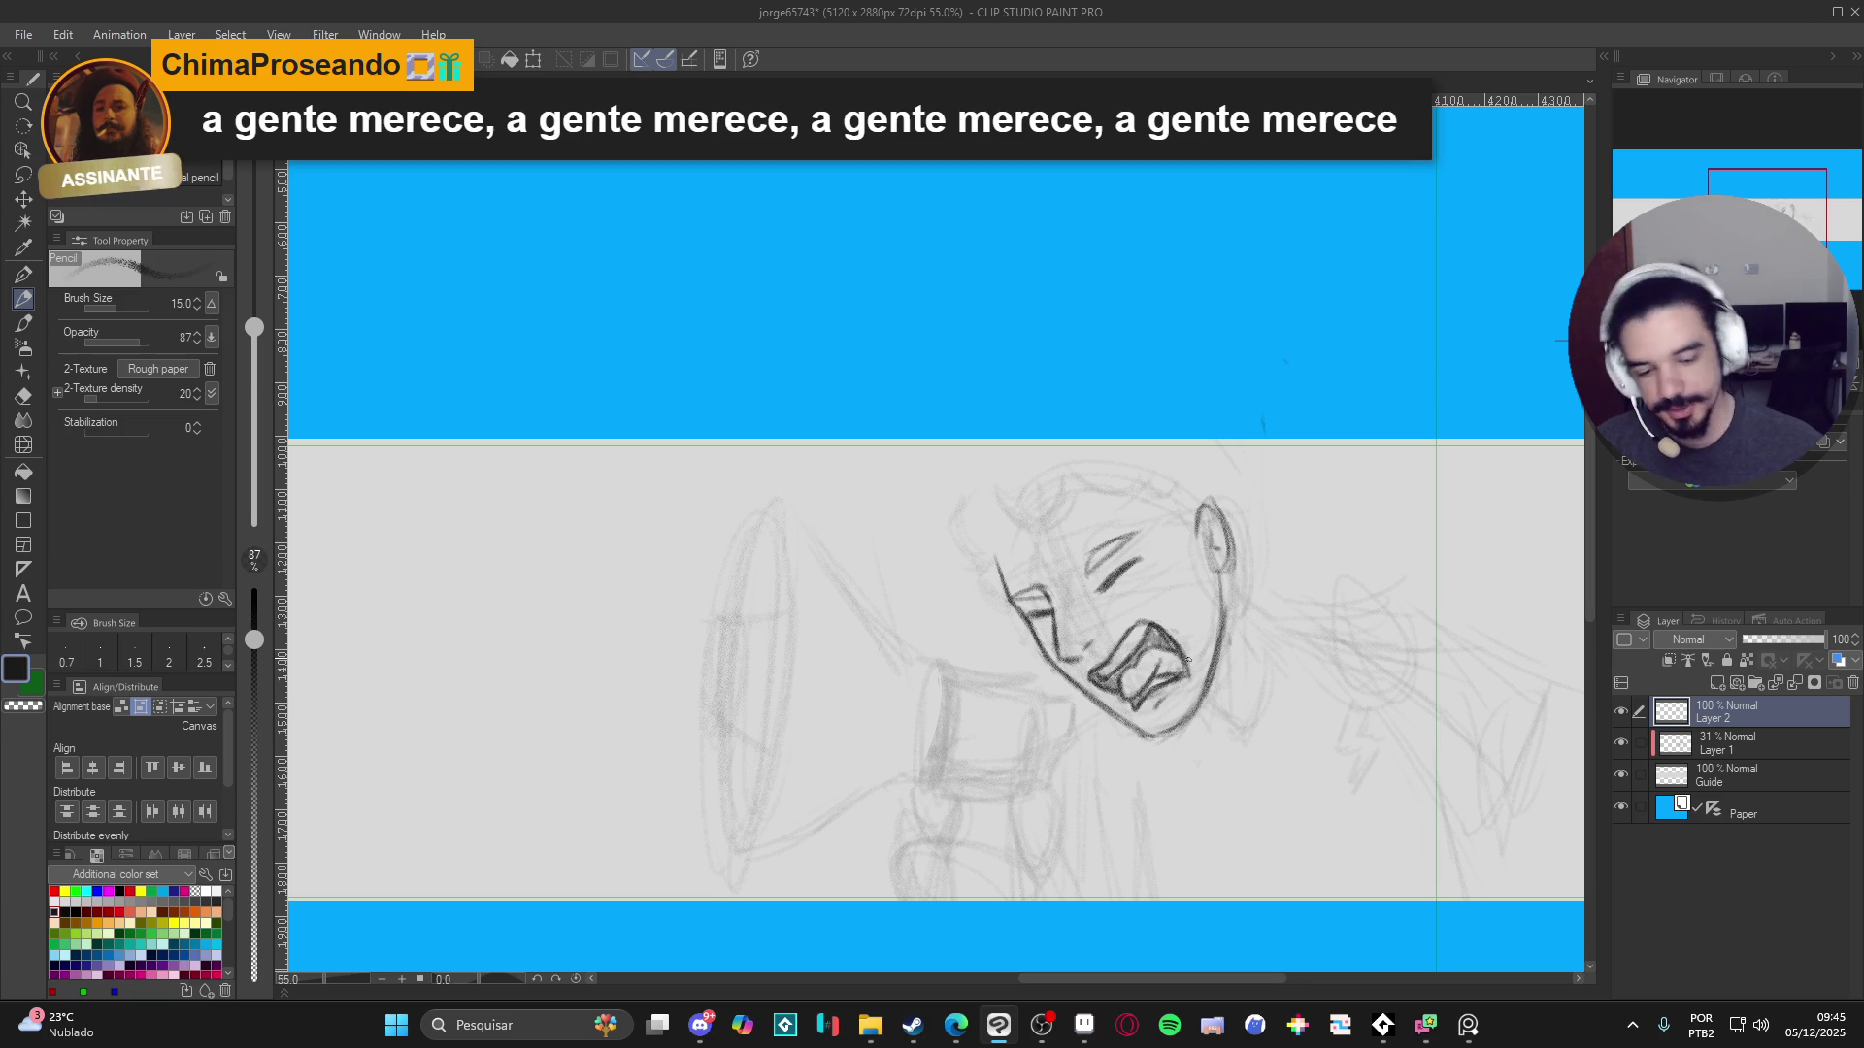
{"action": "left_click_drag", "start_coordinate": [1127, 637], "coordinate": [1081, 642]}
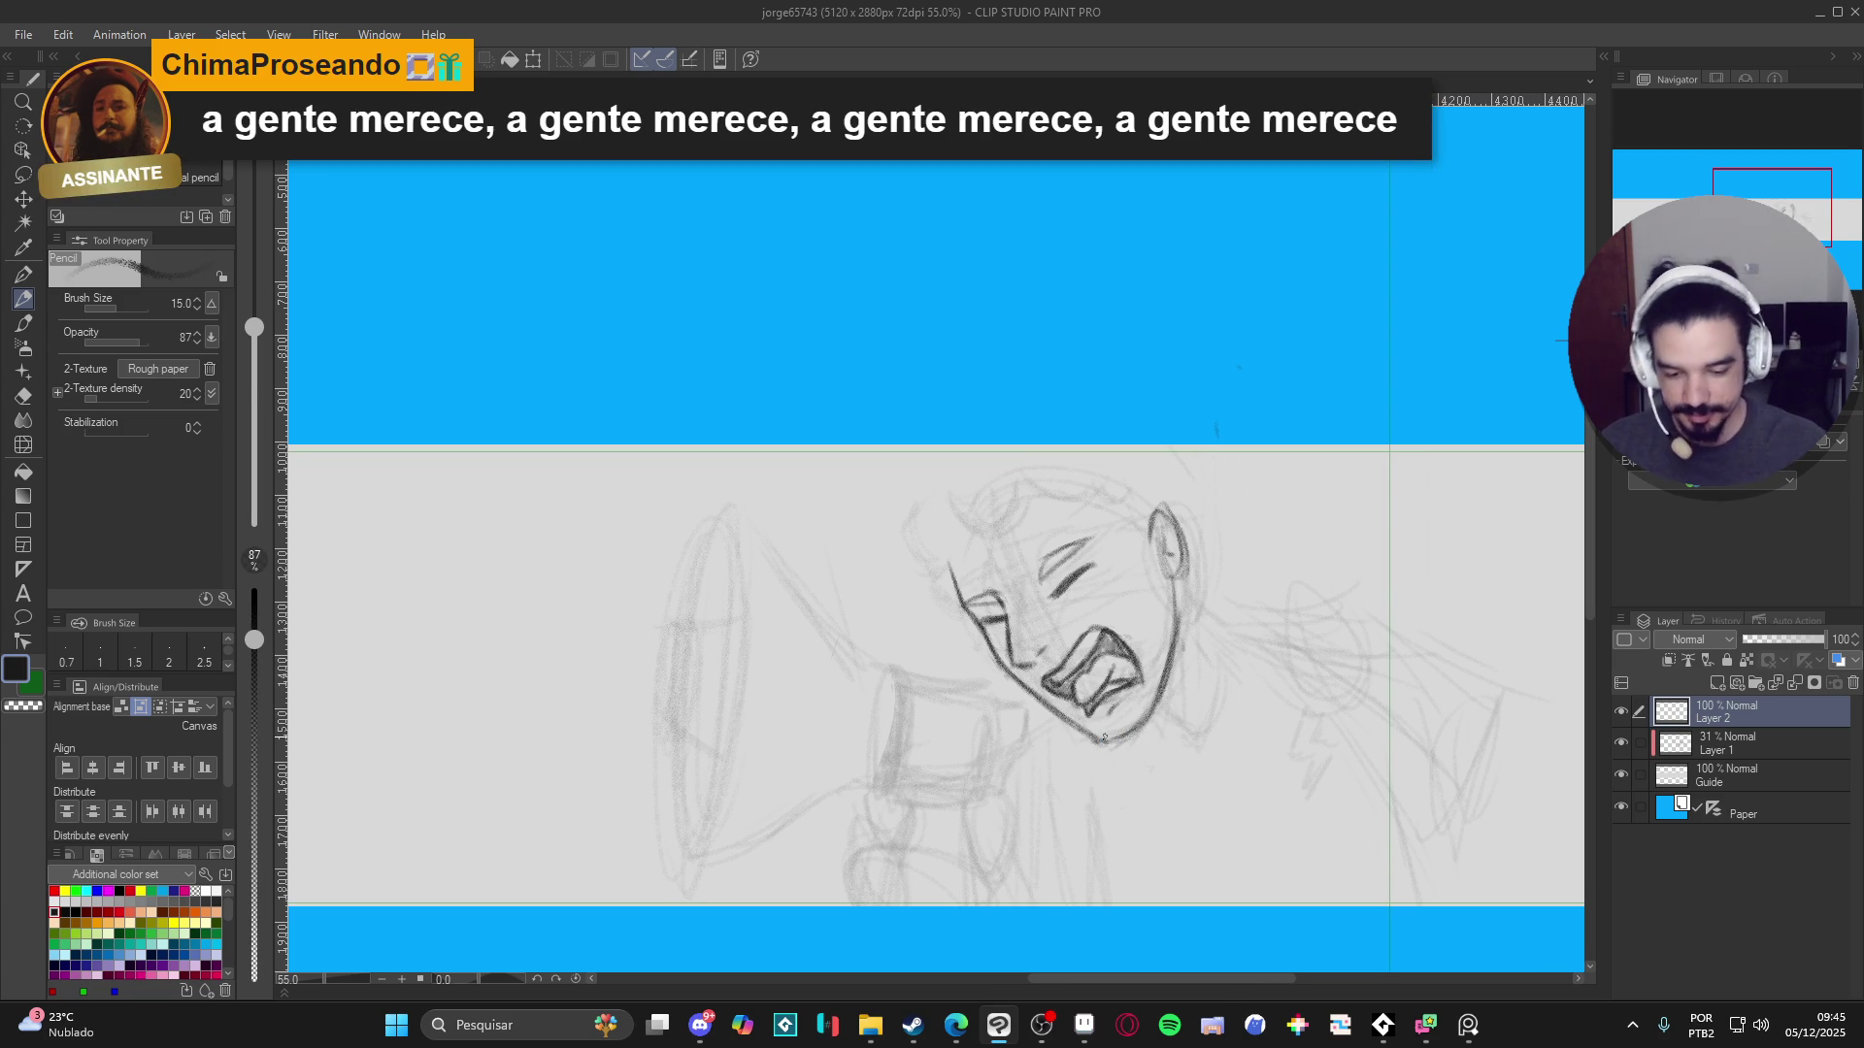
{"action": "left_click", "coordinate": [1014, 663]}
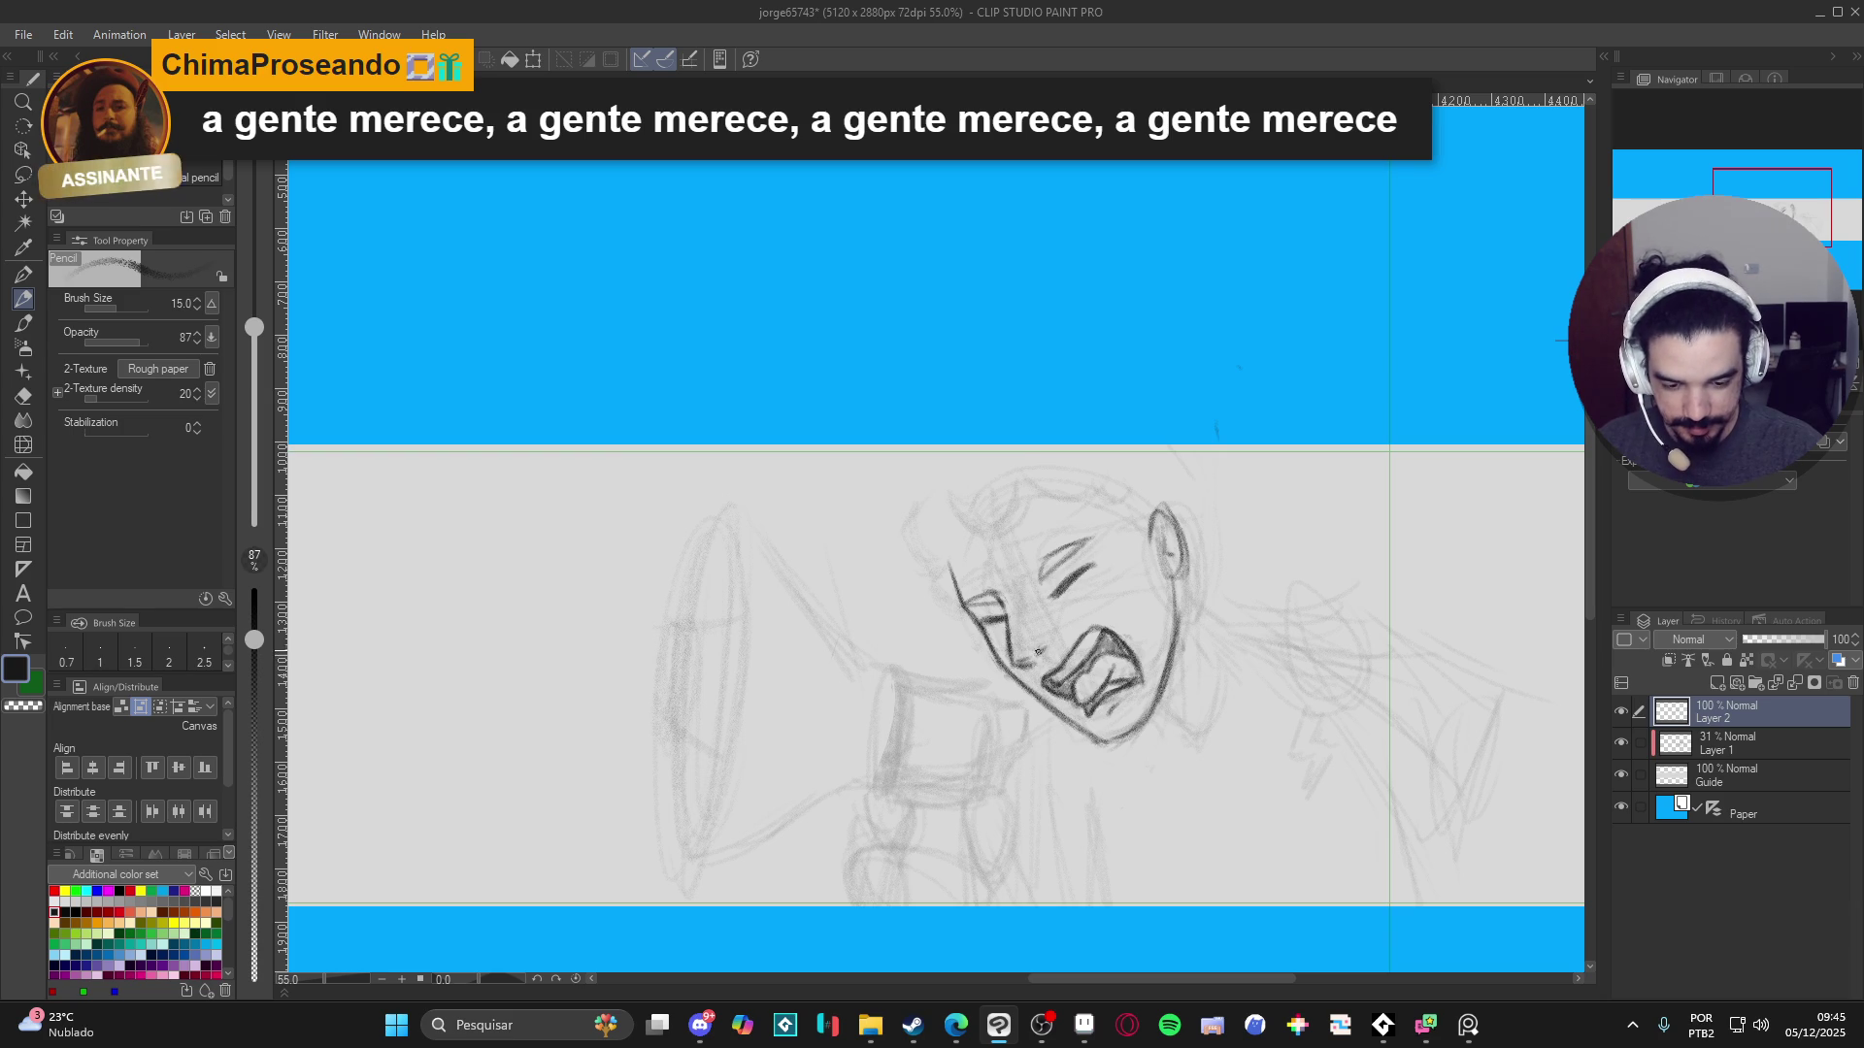
{"action": "left_click_drag", "start_coordinate": [1025, 665], "coordinate": [1044, 662]}
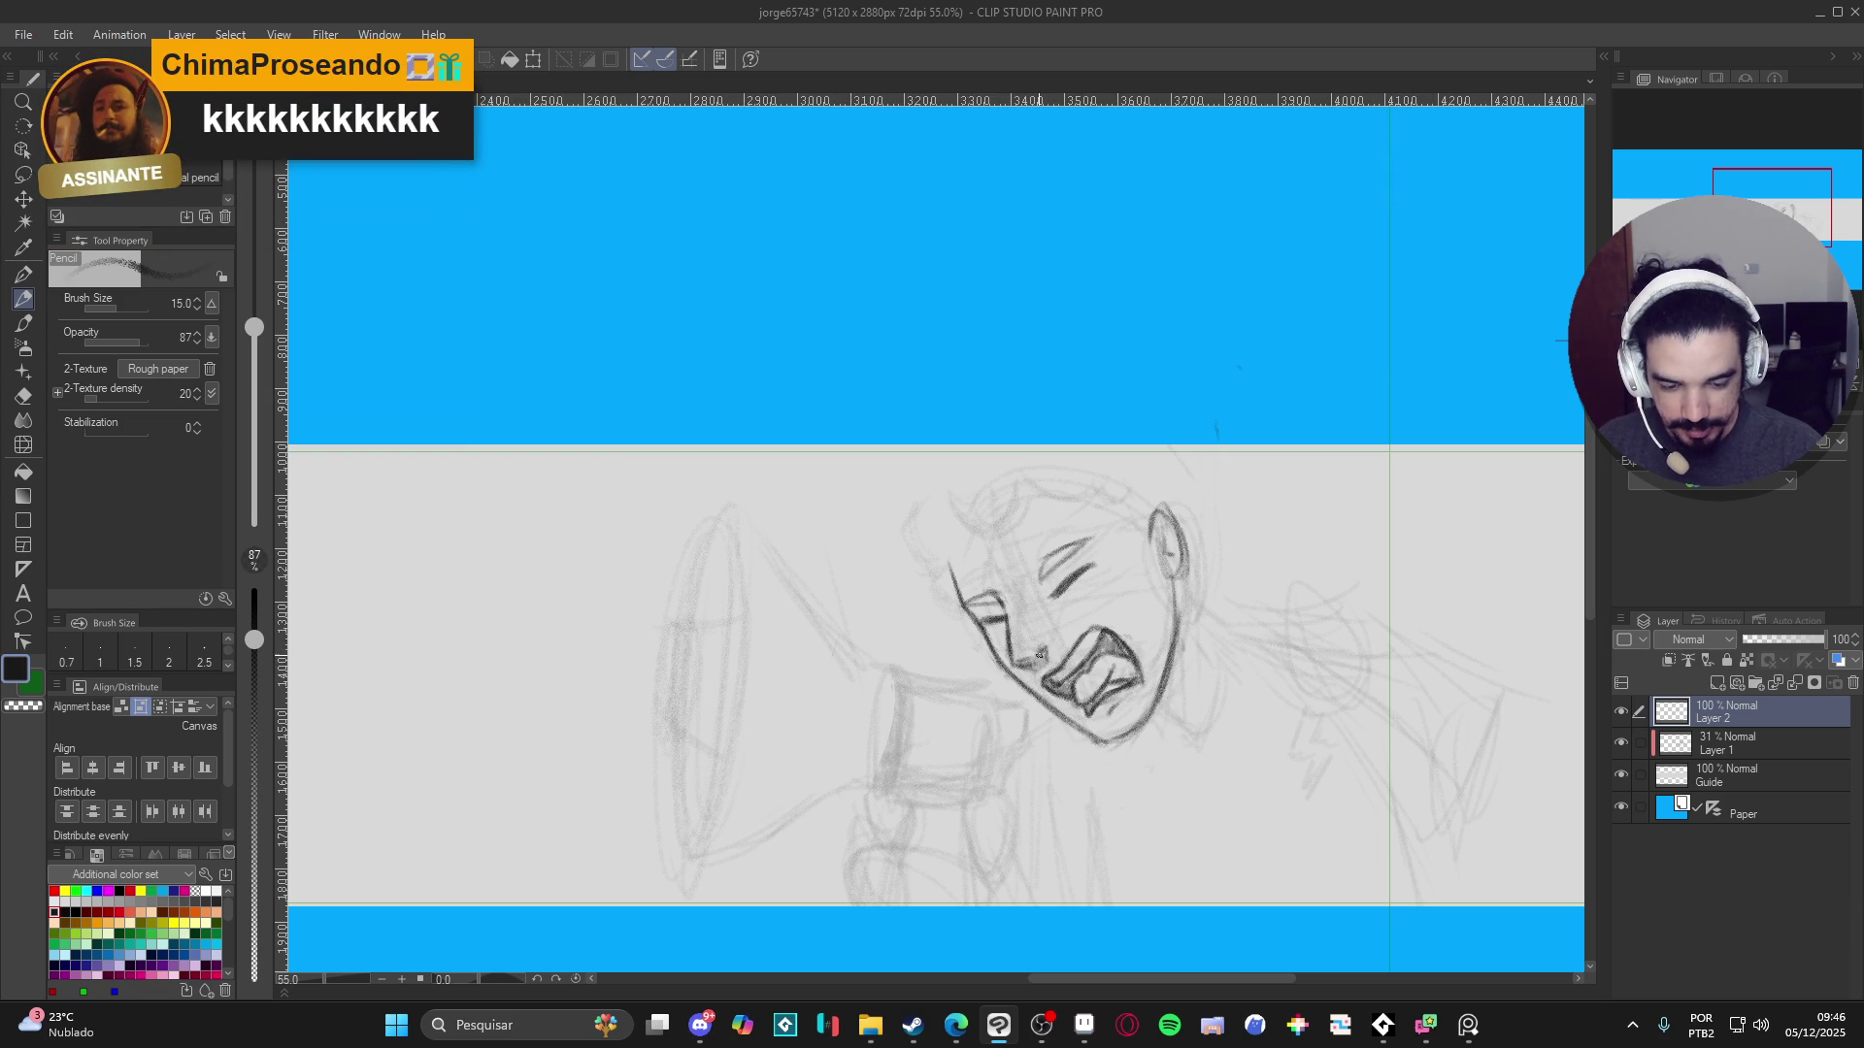
{"action": "left_click_drag", "start_coordinate": [1016, 661], "coordinate": [1009, 633]}
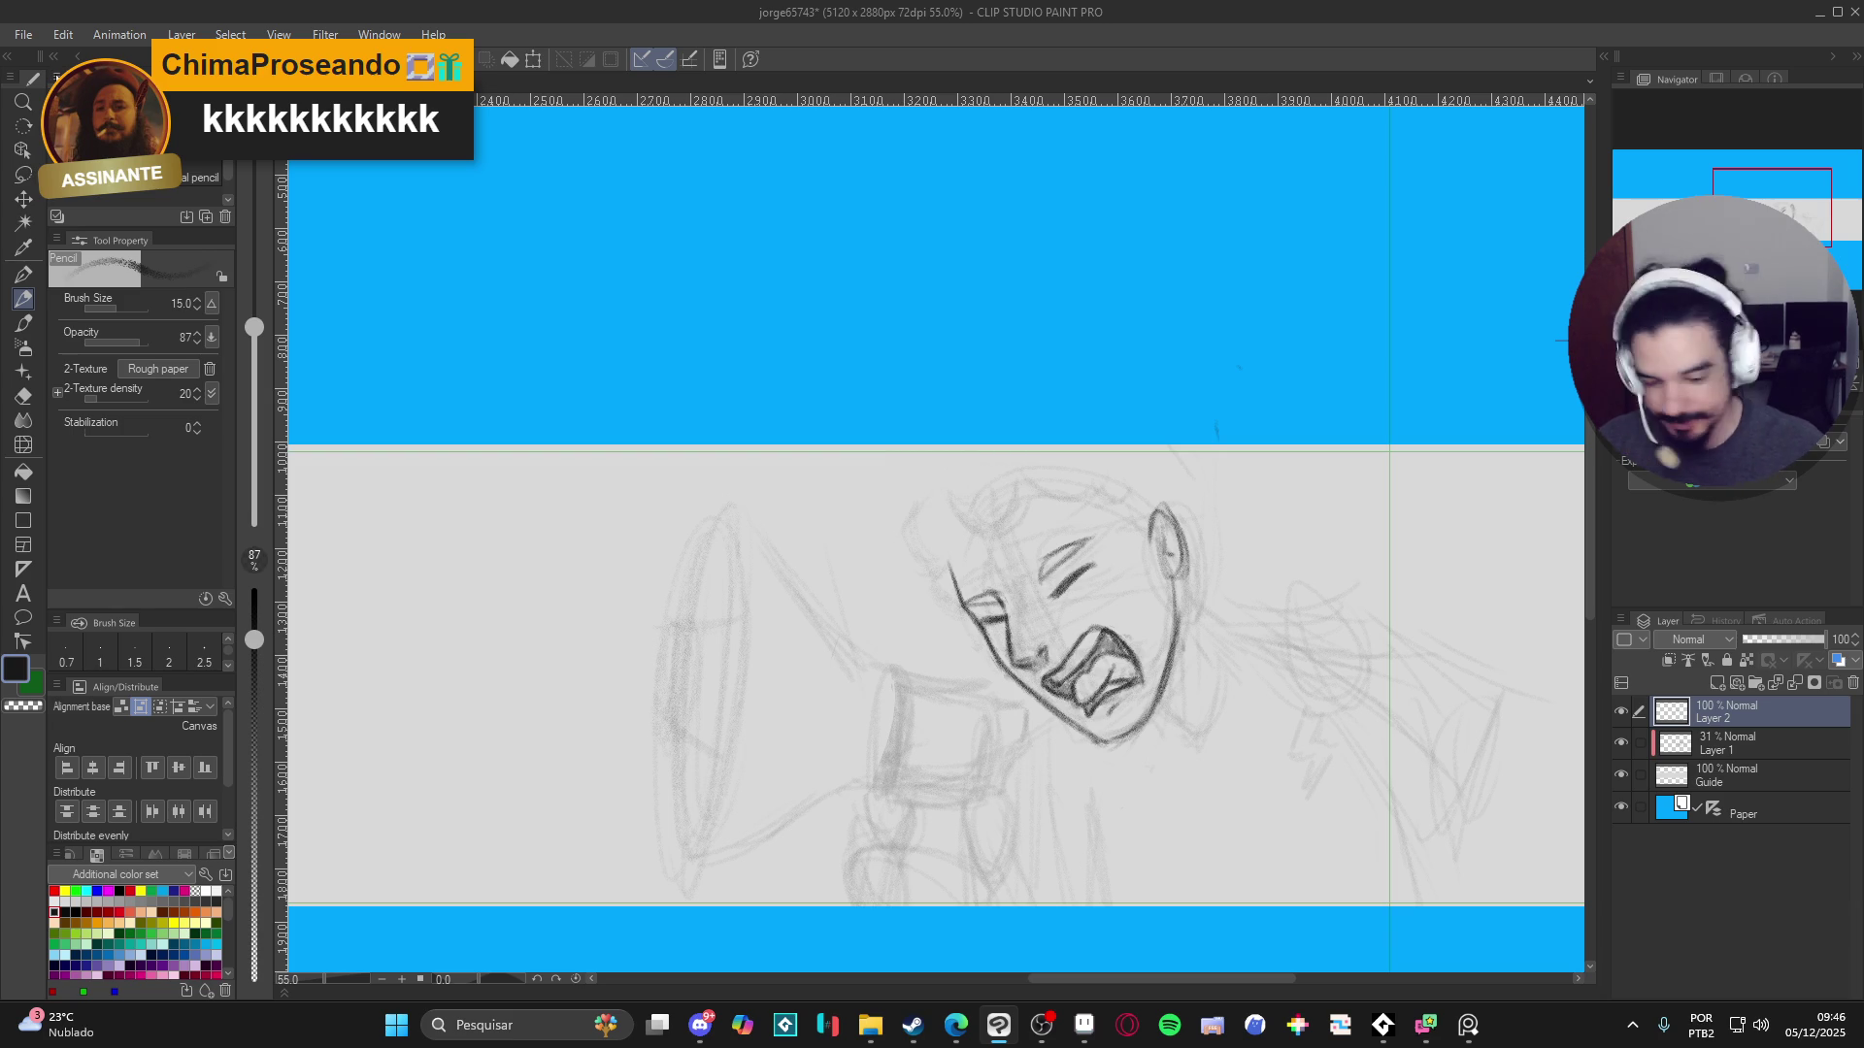
{"action": "left_click_drag", "start_coordinate": [1168, 574], "coordinate": [1177, 632]}
{"action": "left_click_drag", "start_coordinate": [1148, 725], "coordinate": [1108, 743]}
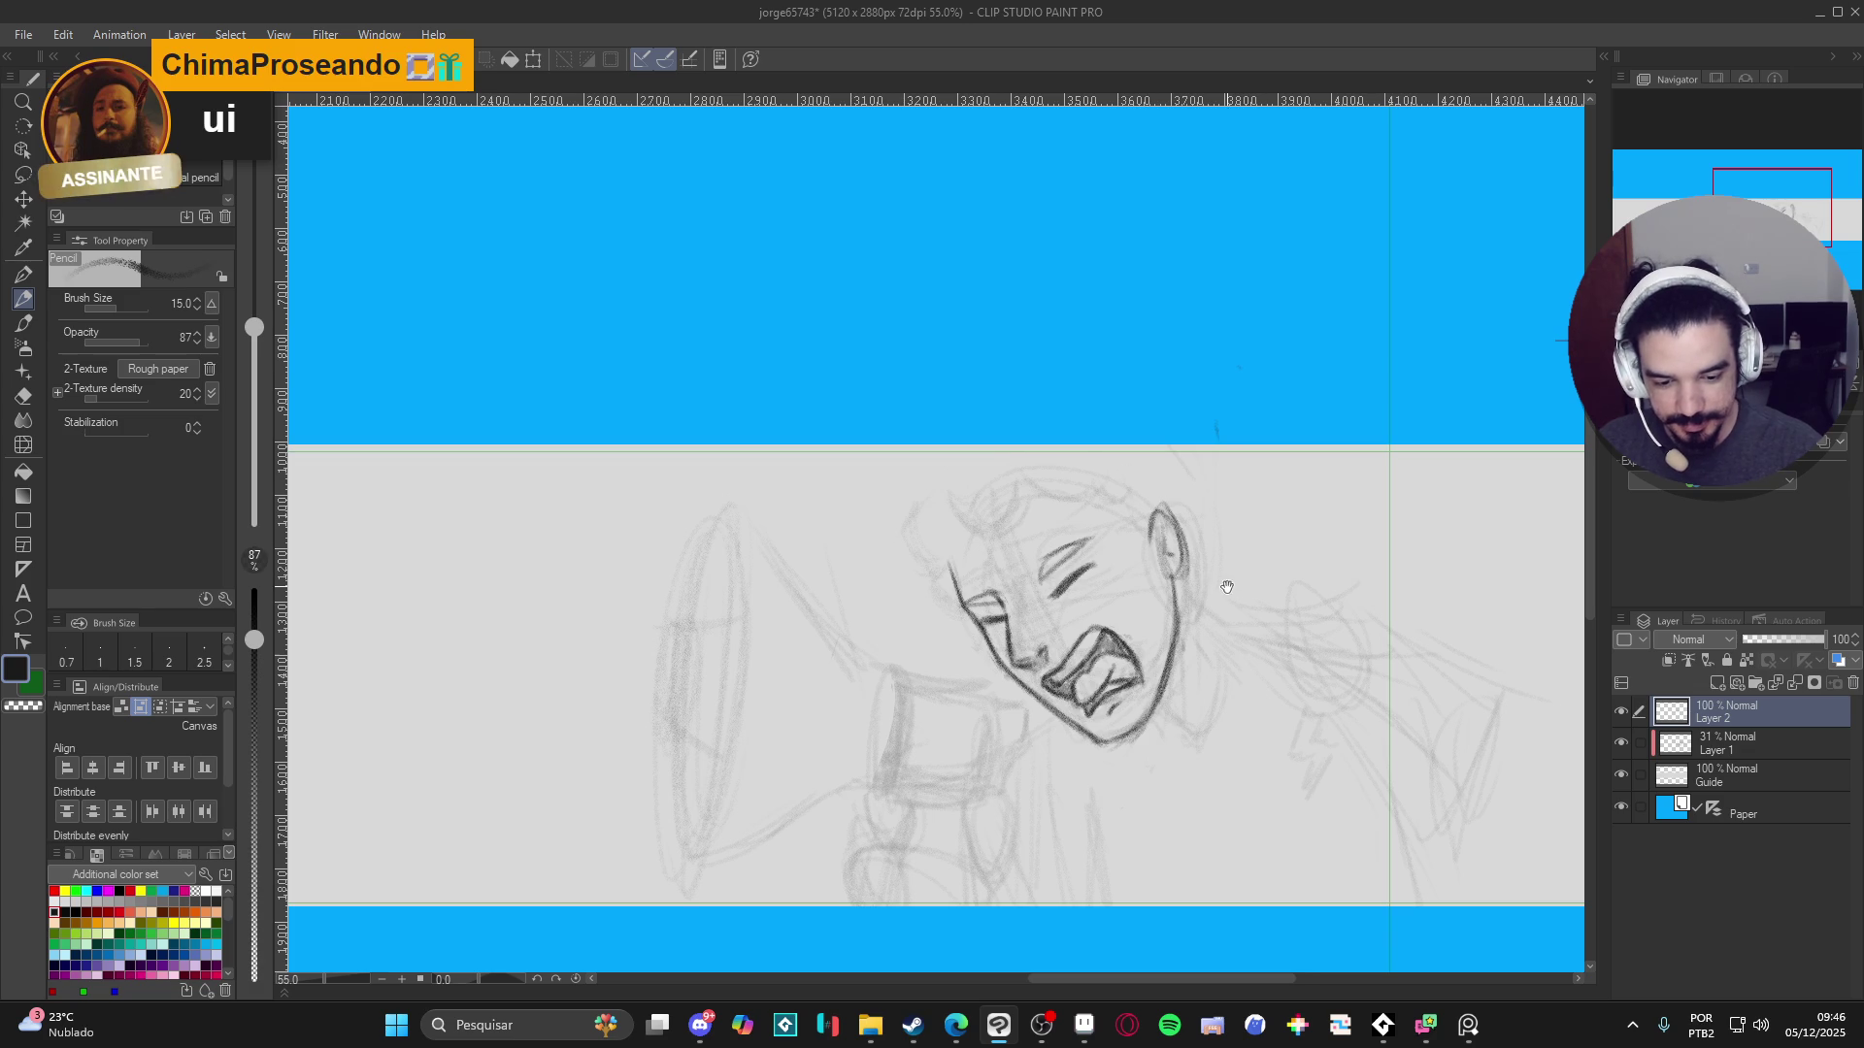
- Save the drawing and switch over to the Discord window
{"action": "left_click_drag", "start_coordinate": [1125, 470], "coordinate": [1090, 456]}
{"action": "key", "text": "ctrl+s"}
{"action": "left_click_drag", "start_coordinate": [1186, 548], "coordinate": [1145, 556]}
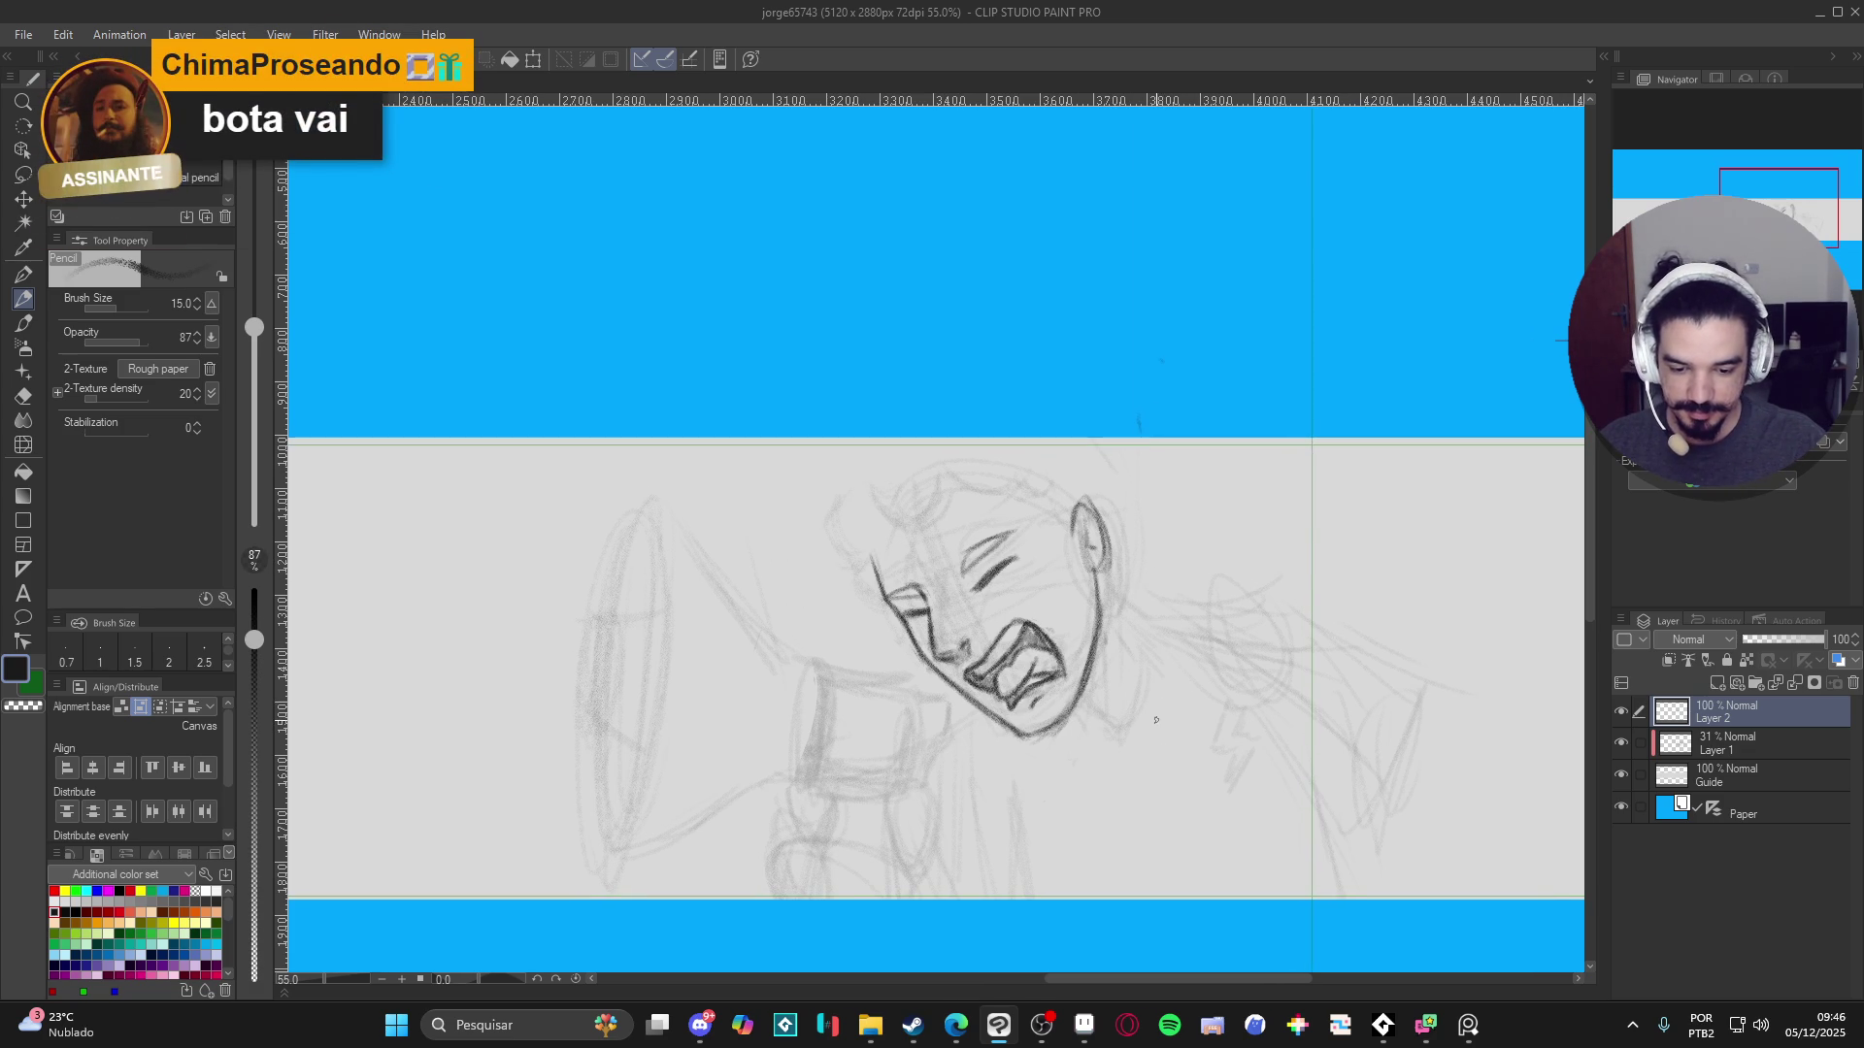
{"action": "left_click_drag", "start_coordinate": [1176, 750], "coordinate": [1160, 800]}
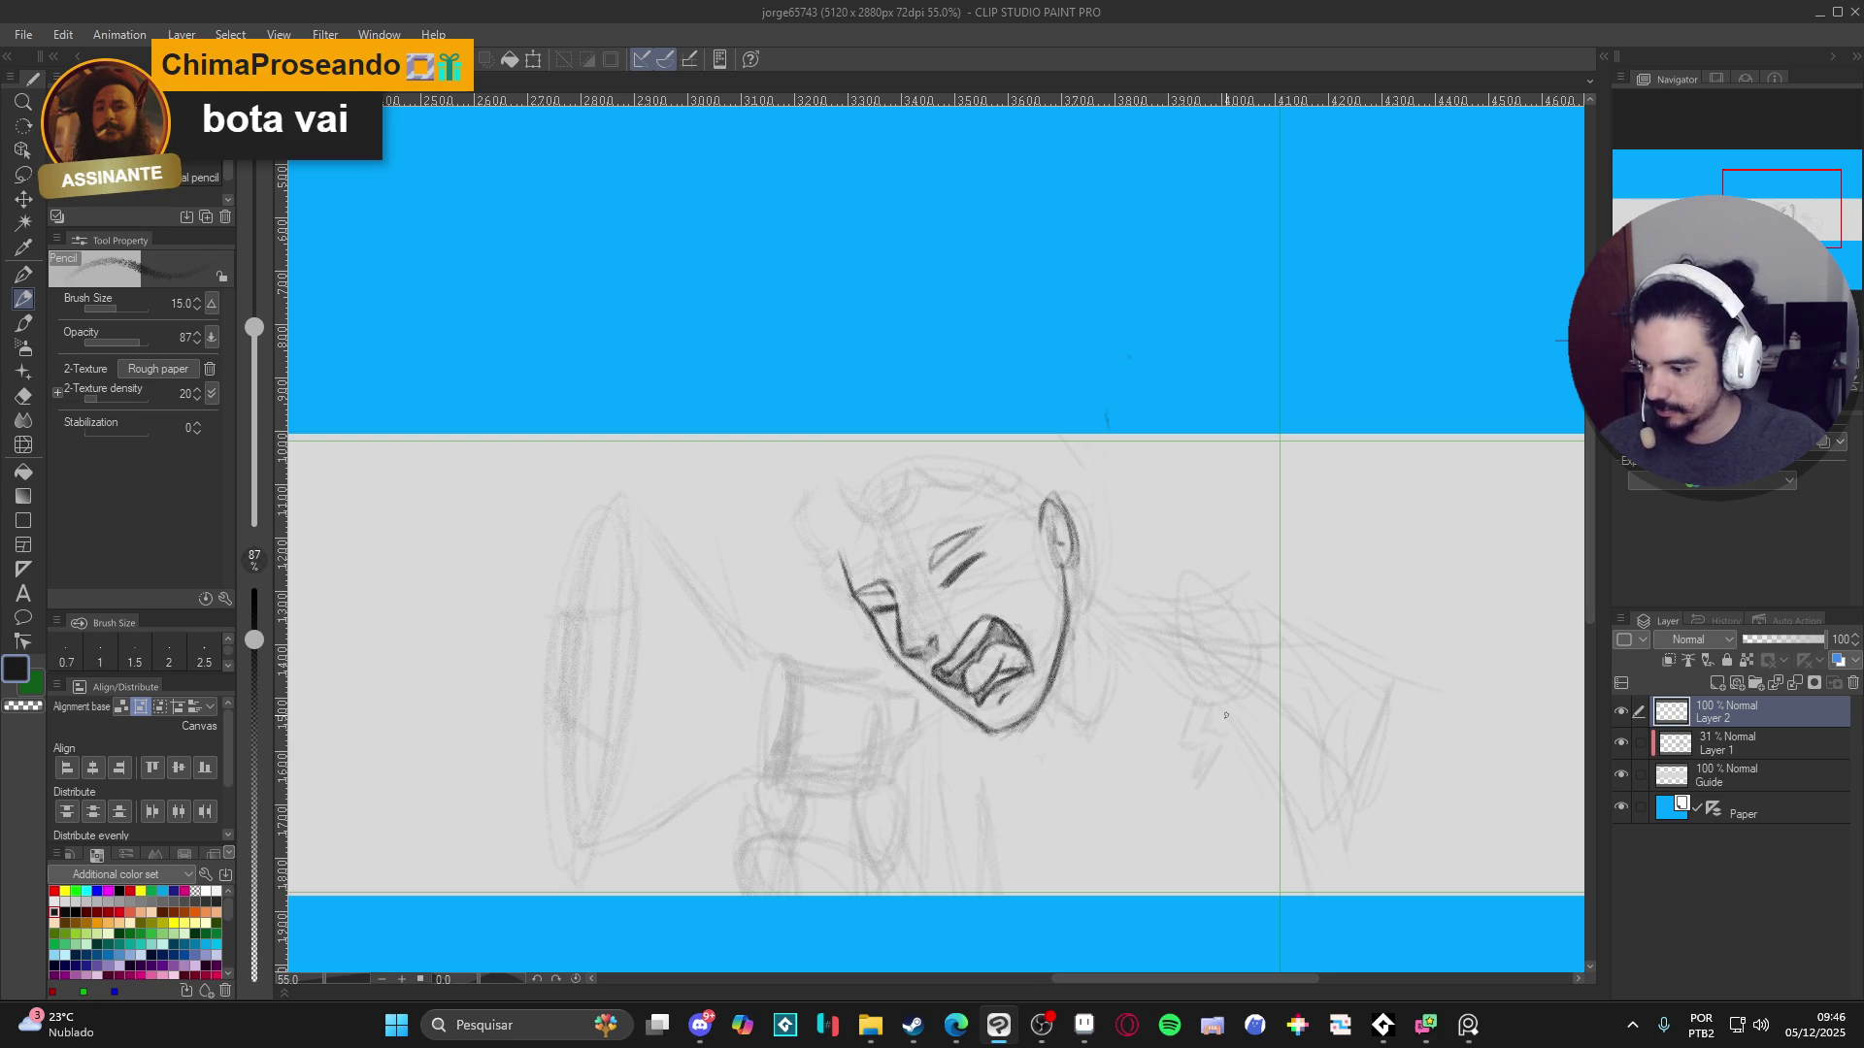
{"action": "left_click", "coordinate": [703, 1029]}
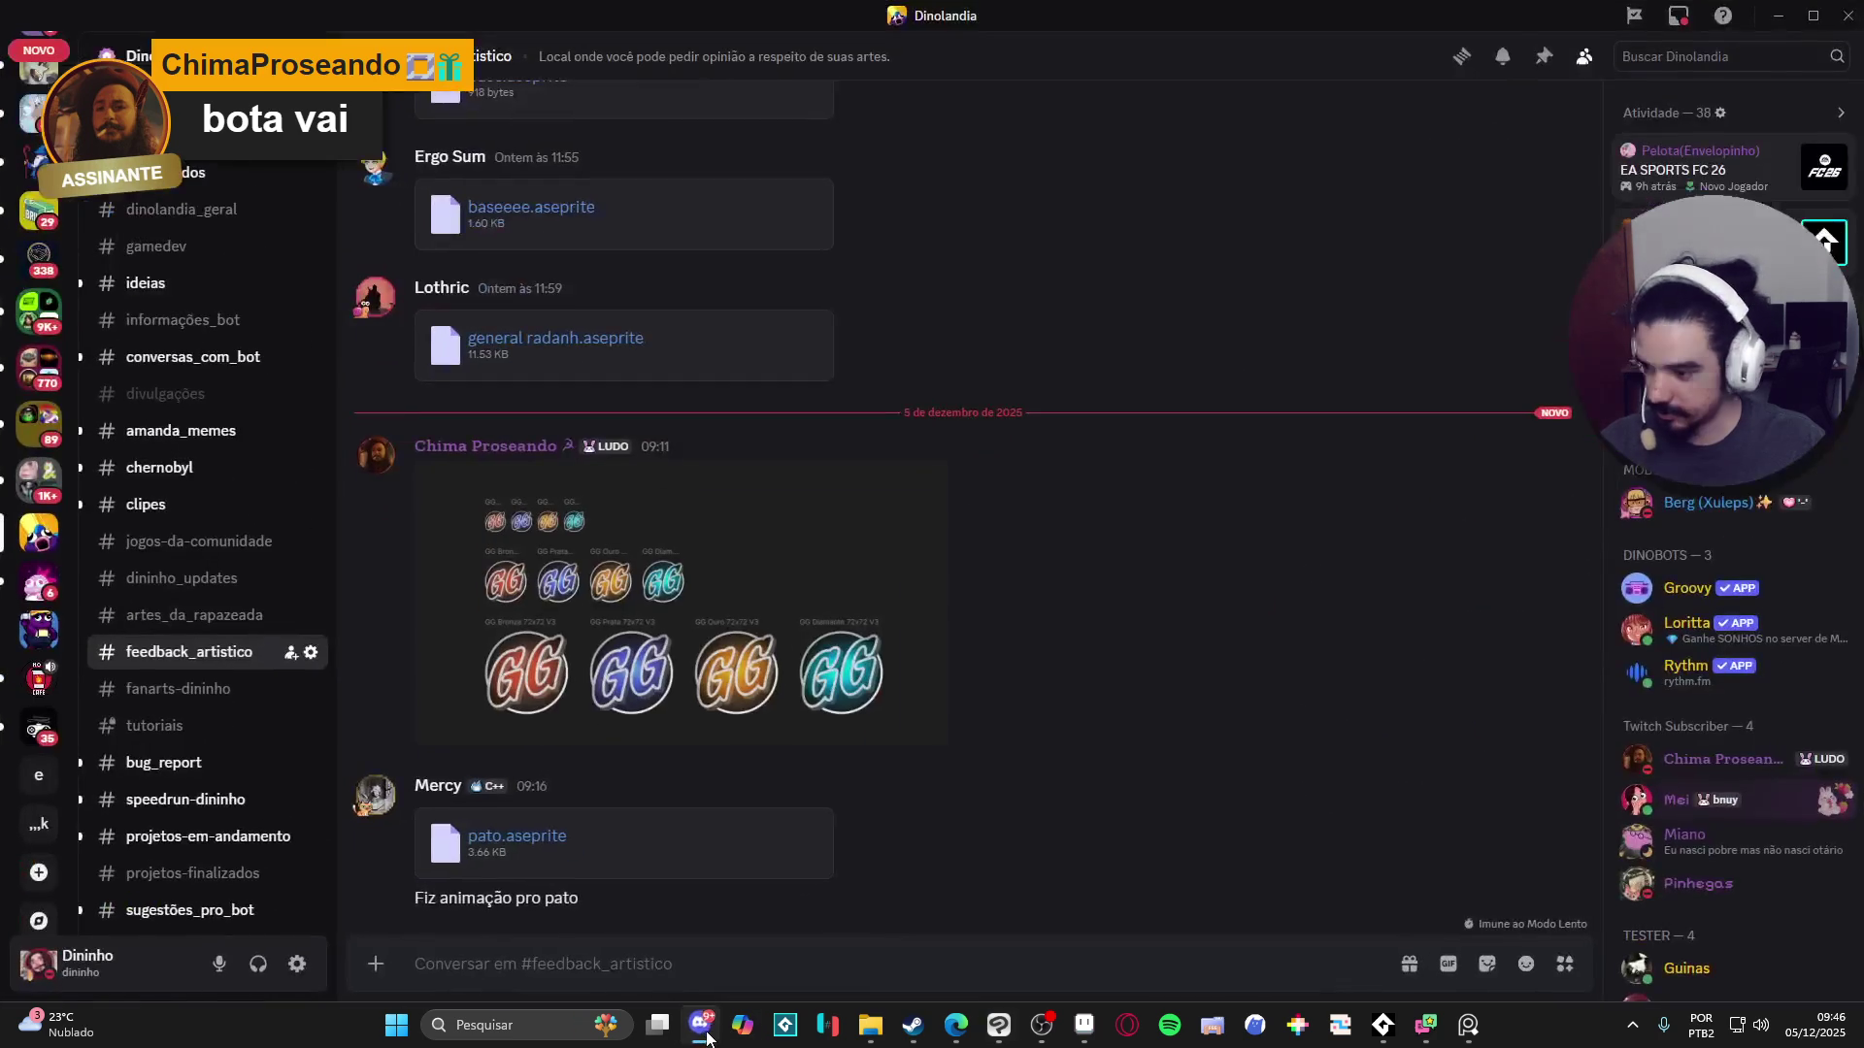
{"action": "left_click", "coordinate": [704, 1029]}
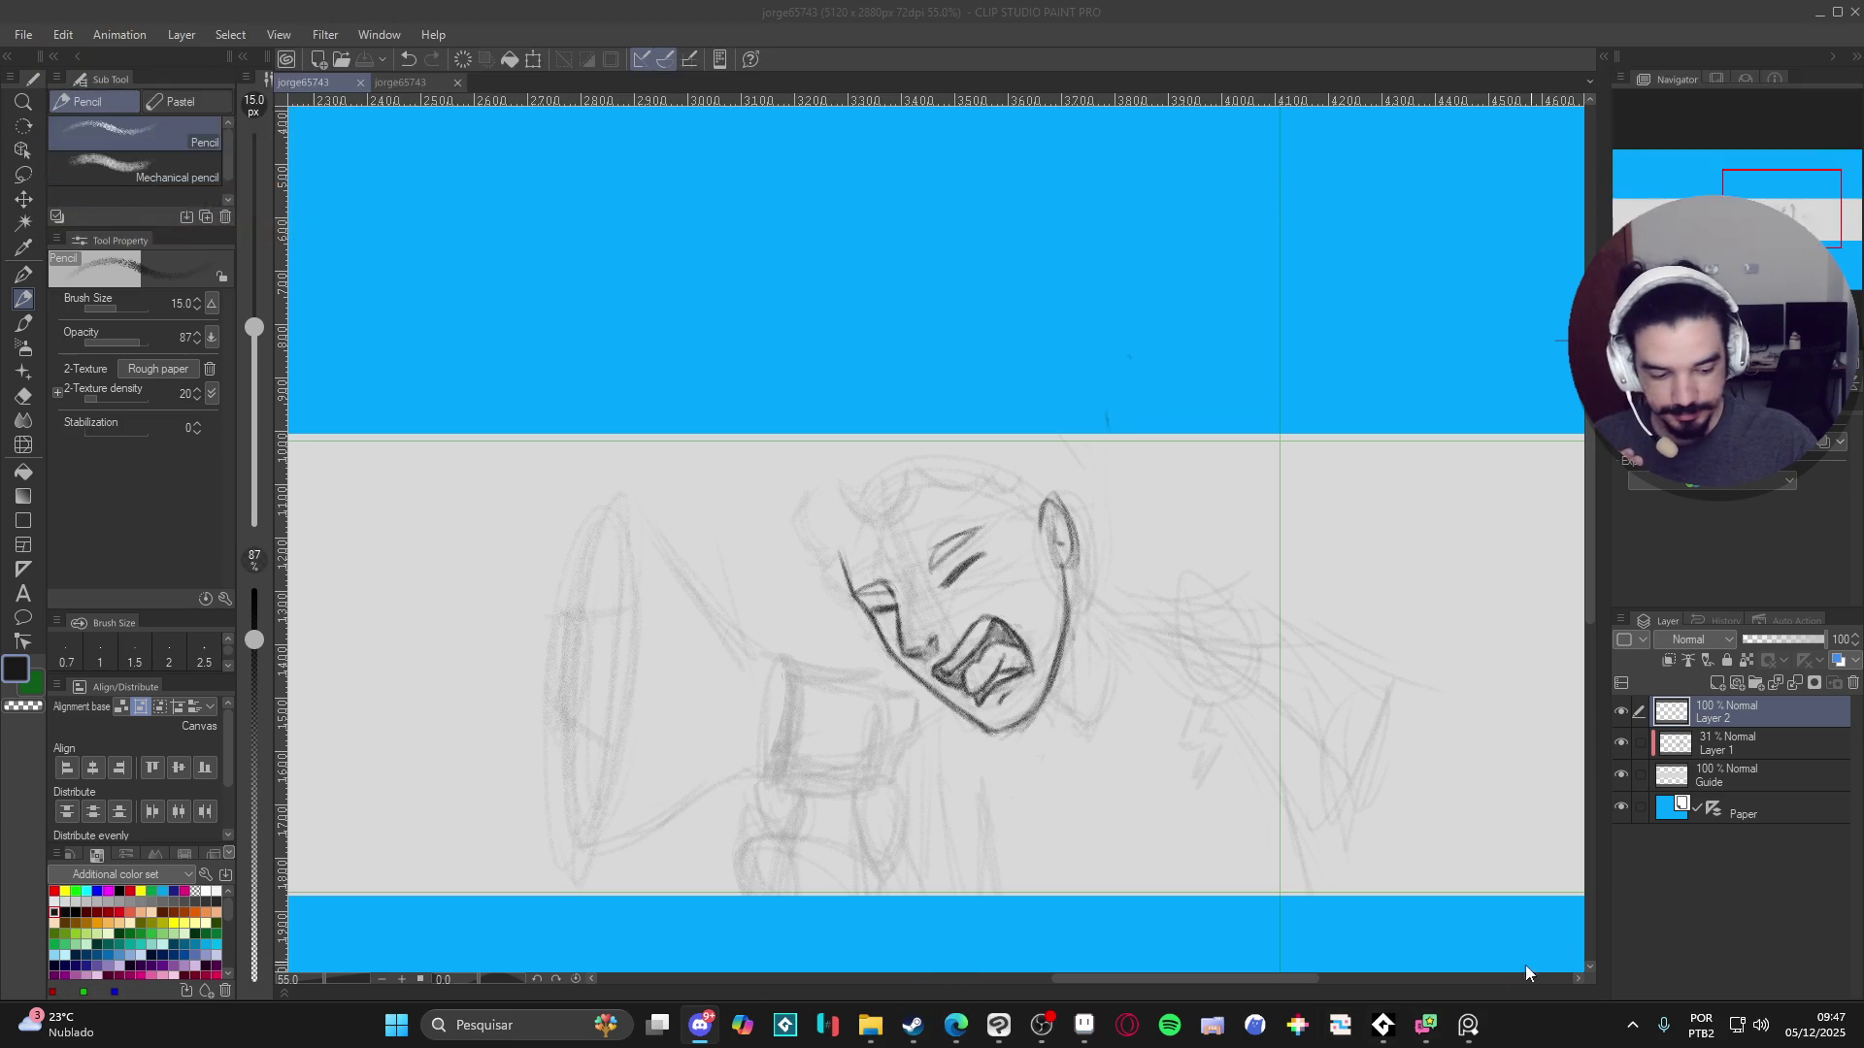
{"action": "left_click", "coordinate": [1379, 1029]}
{"action": "key", "text": "space"}
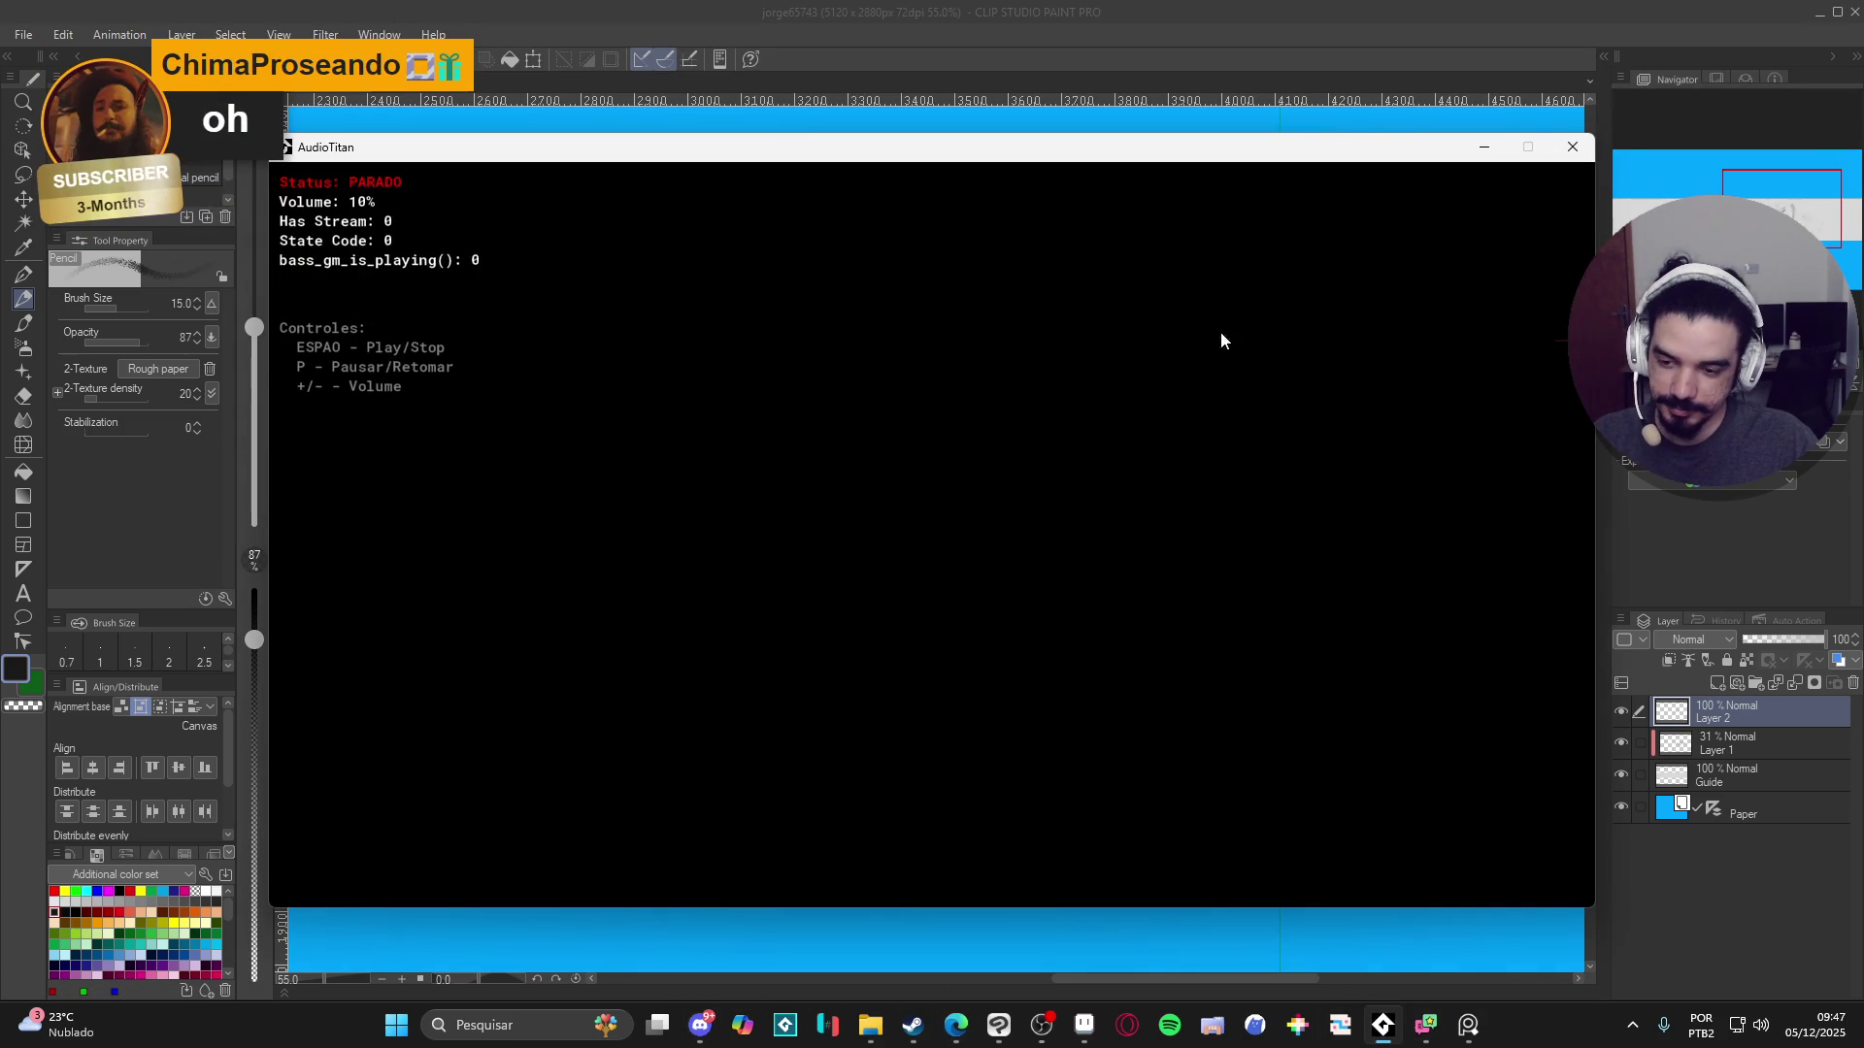
{"action": "left_click", "coordinate": [1487, 146]}
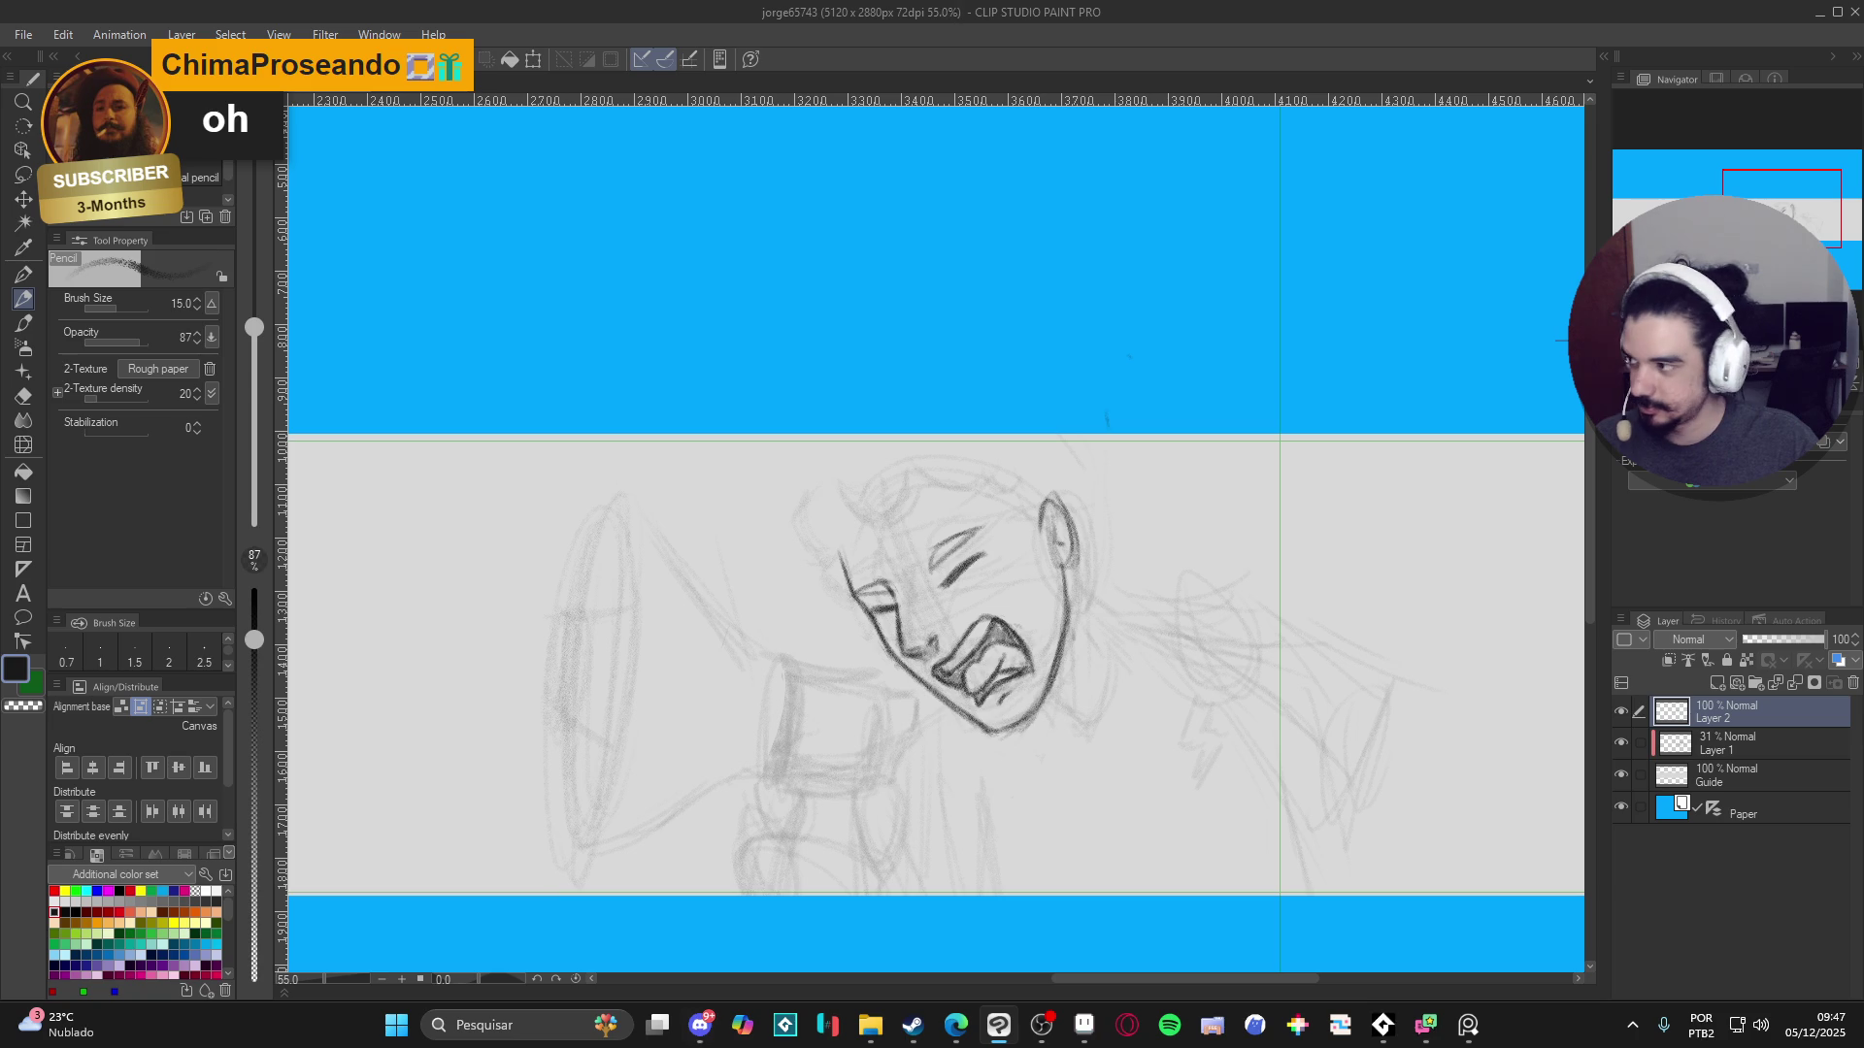
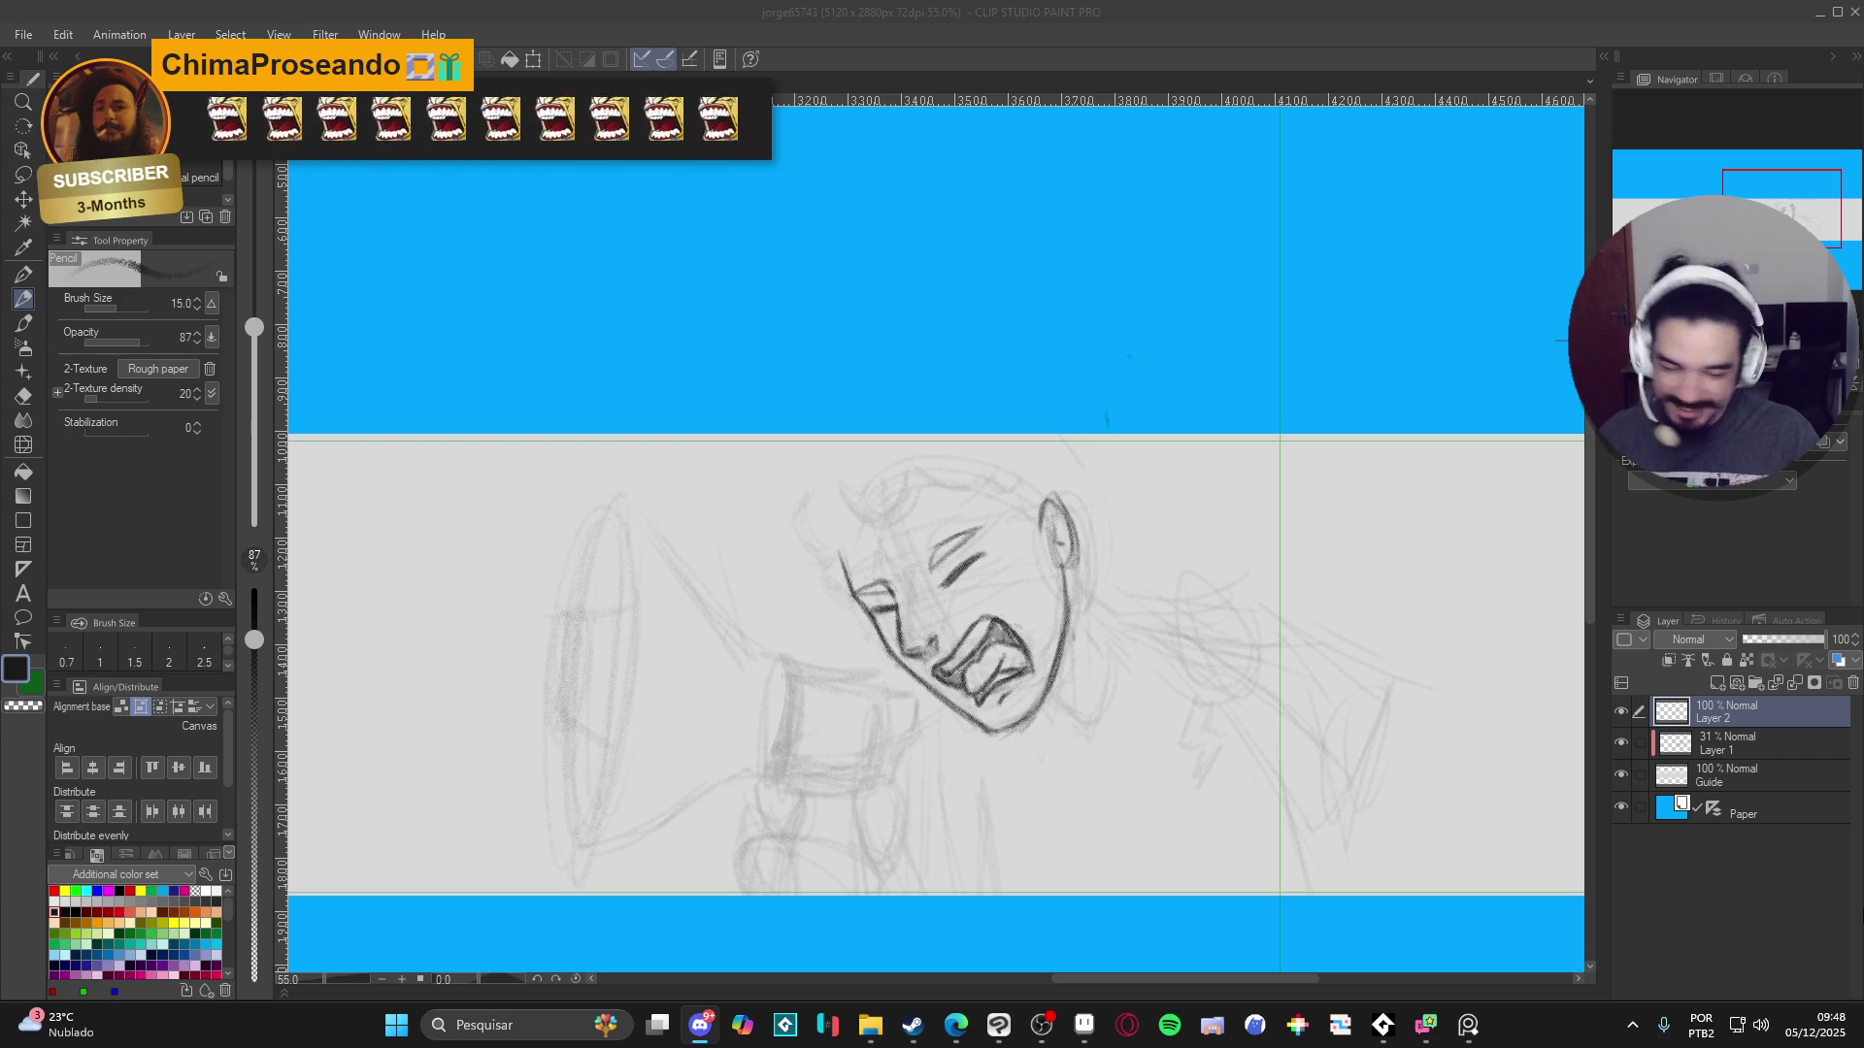
- Start playback in the console music player and minimize its window
{"action": "key", "text": "space"}
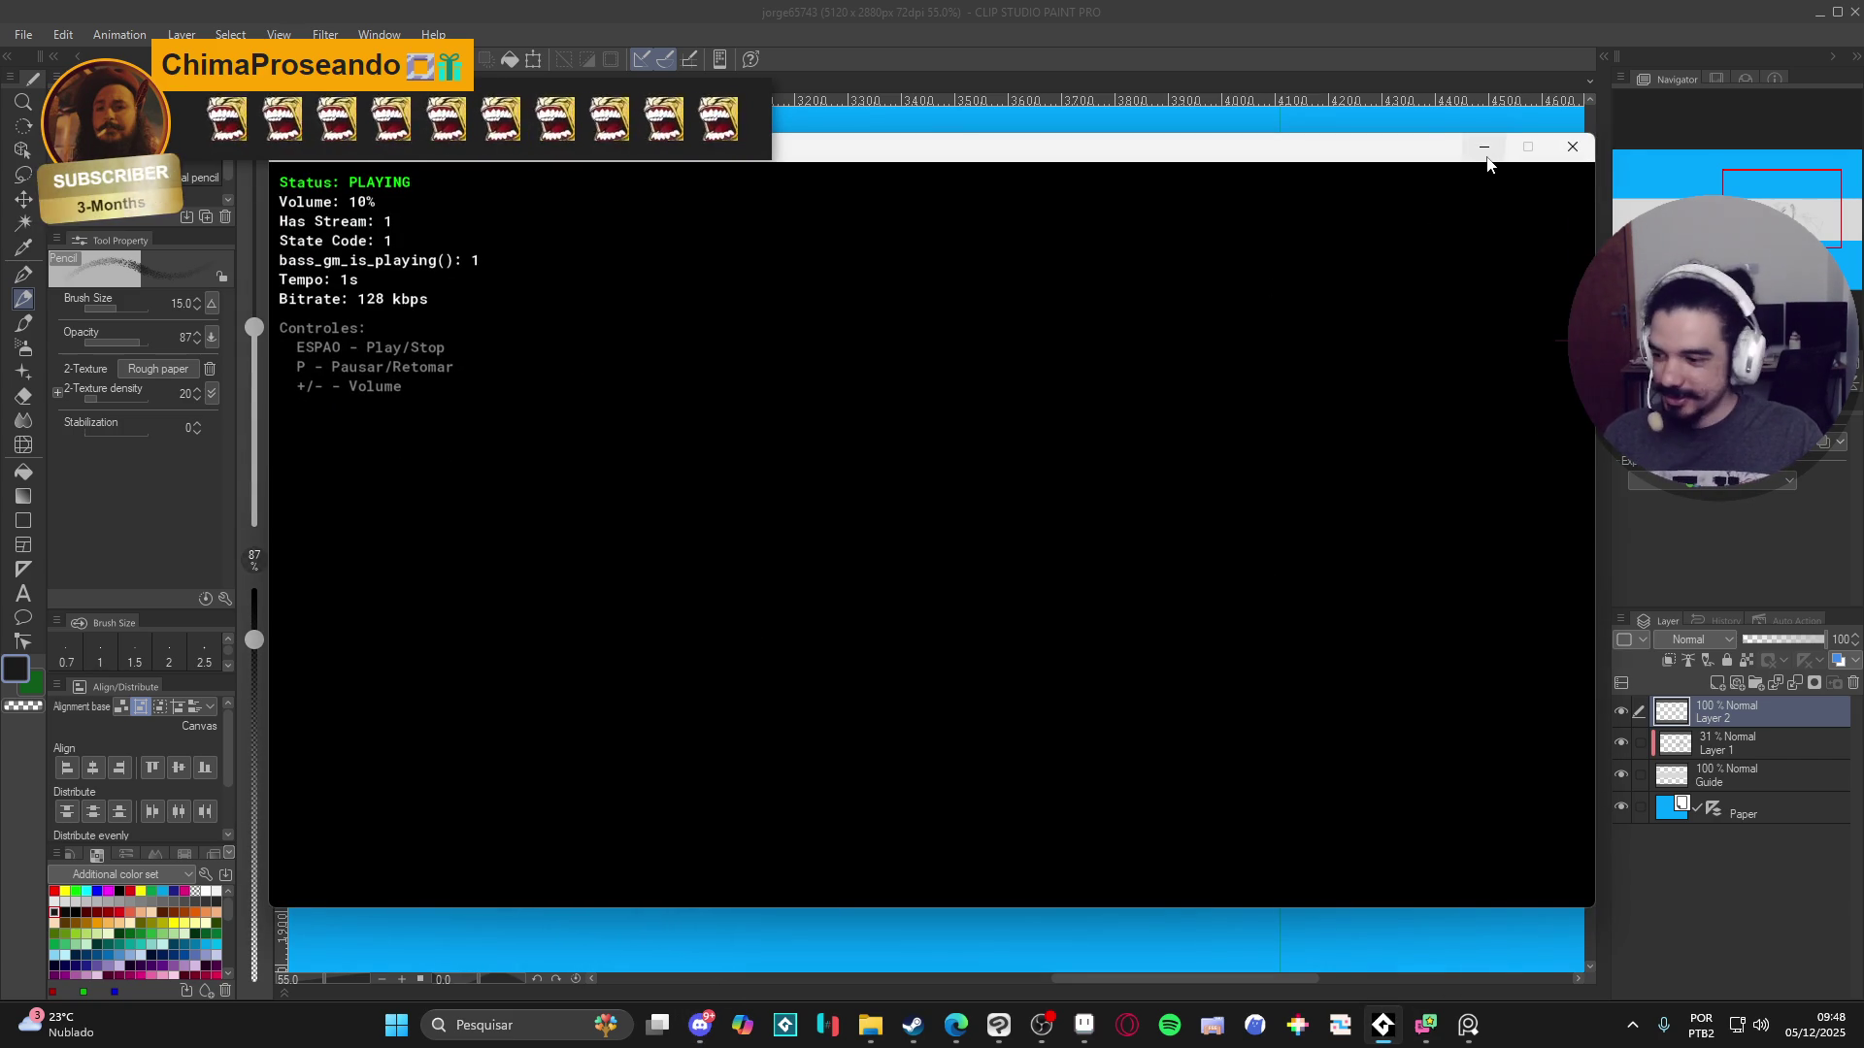
{"action": "left_click", "coordinate": [1483, 148]}
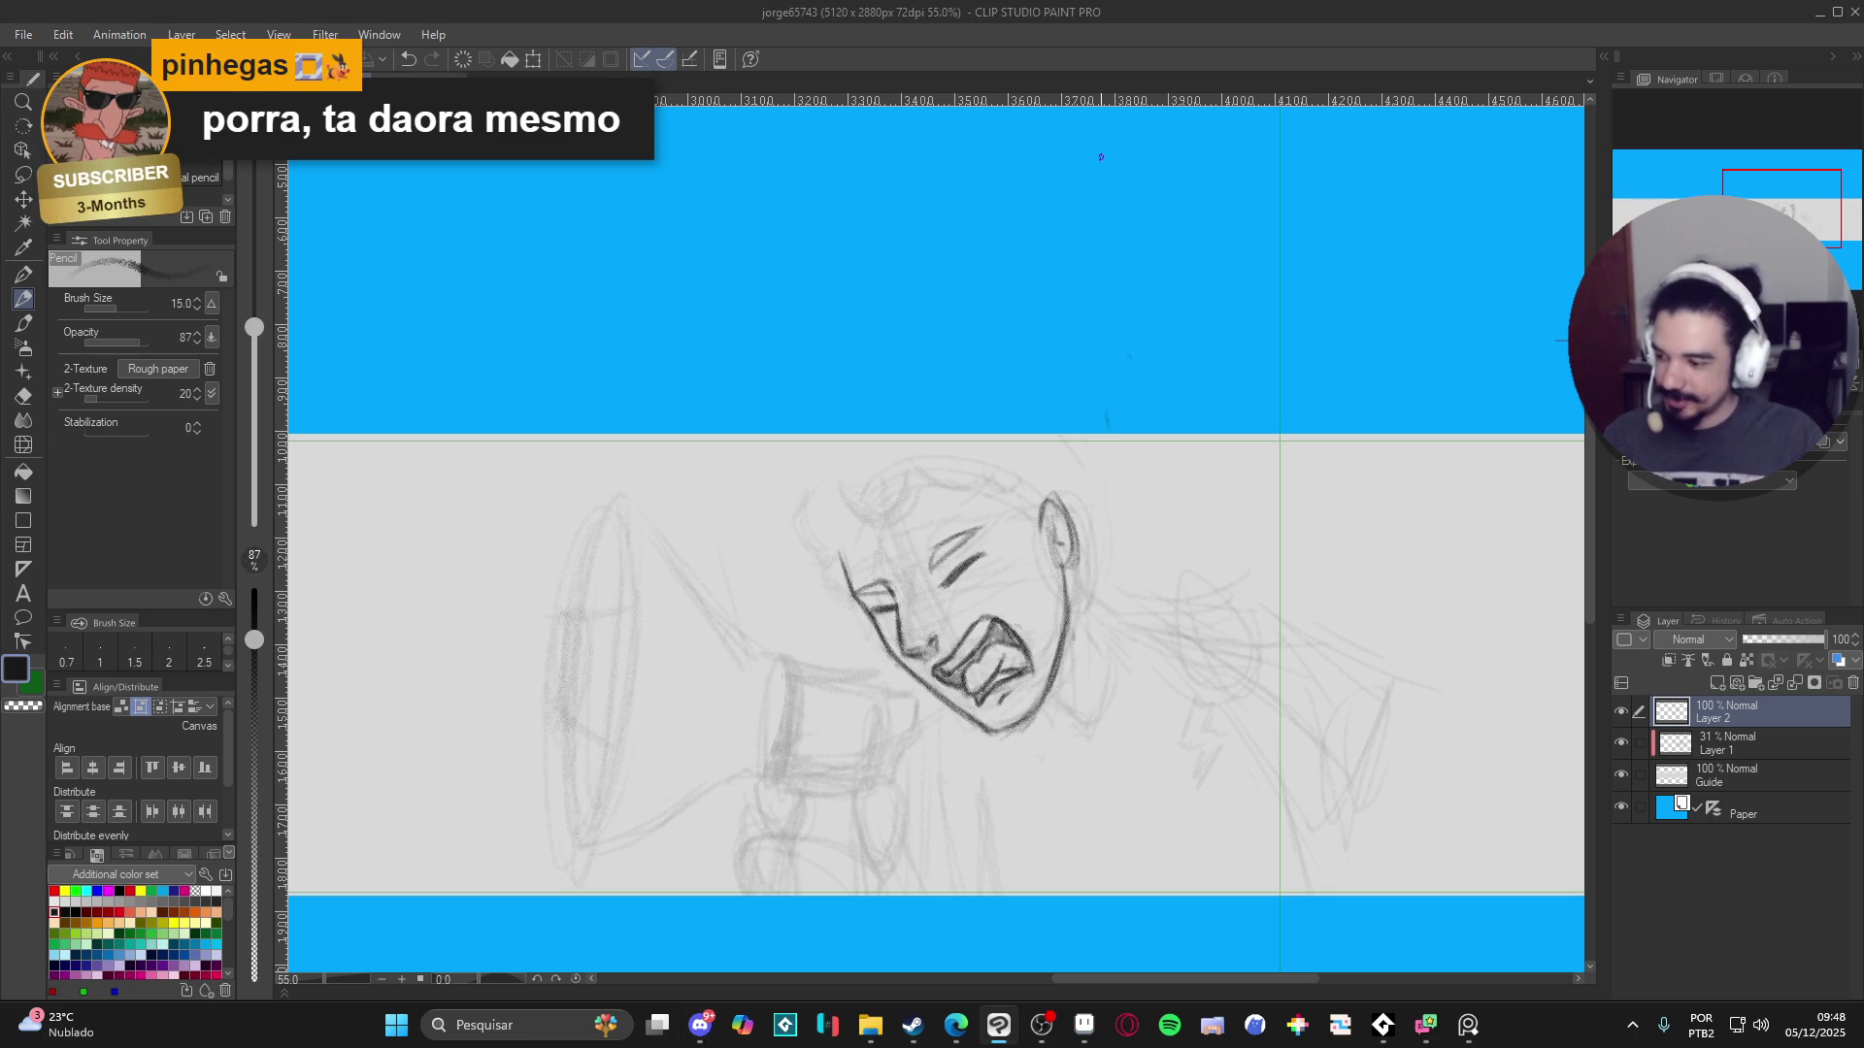
- Lasso the cheek lines and rotate them about 8.6° counter-clockwise, committing the transform
{"action": "left_click", "coordinate": [1619, 714]}
{"action": "left_click", "coordinate": [1619, 713]}
{"action": "scroll", "coordinate": [1005, 600], "scroll_direction": "up", "scroll_amount": 1}
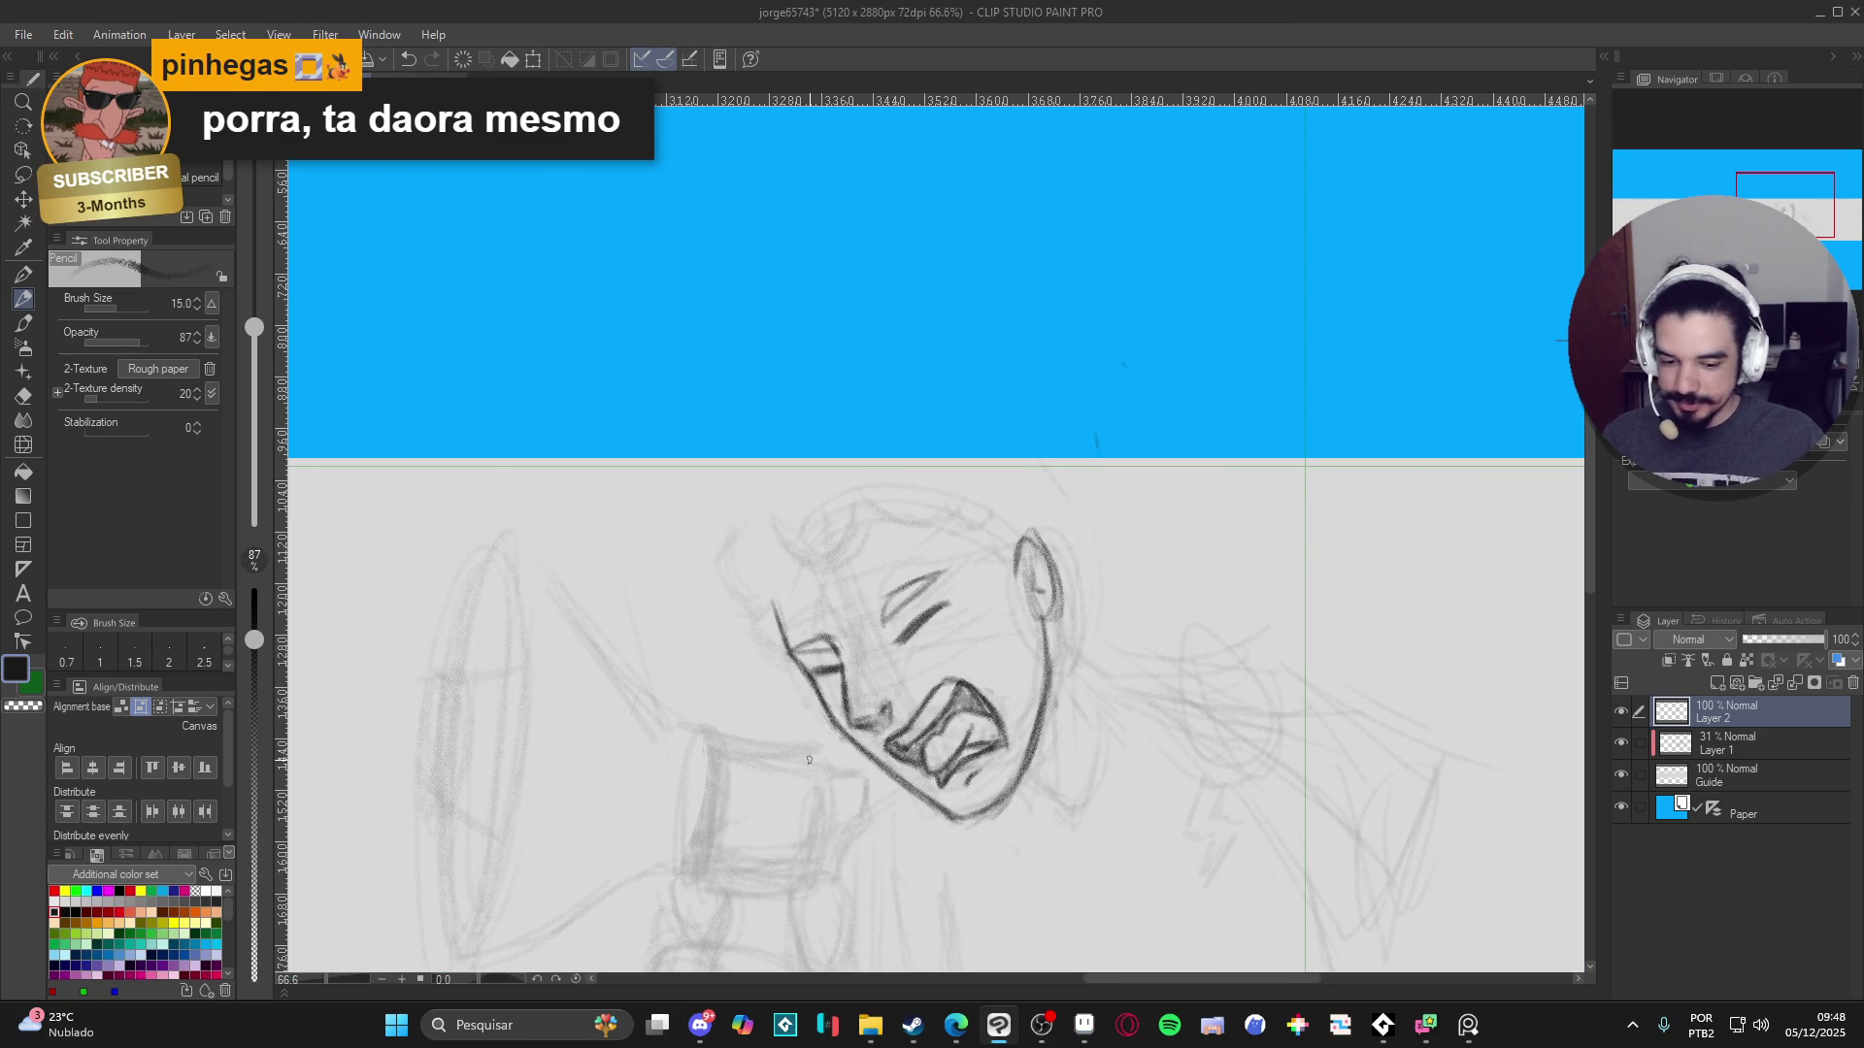
{"action": "left_click", "coordinate": [24, 175]}
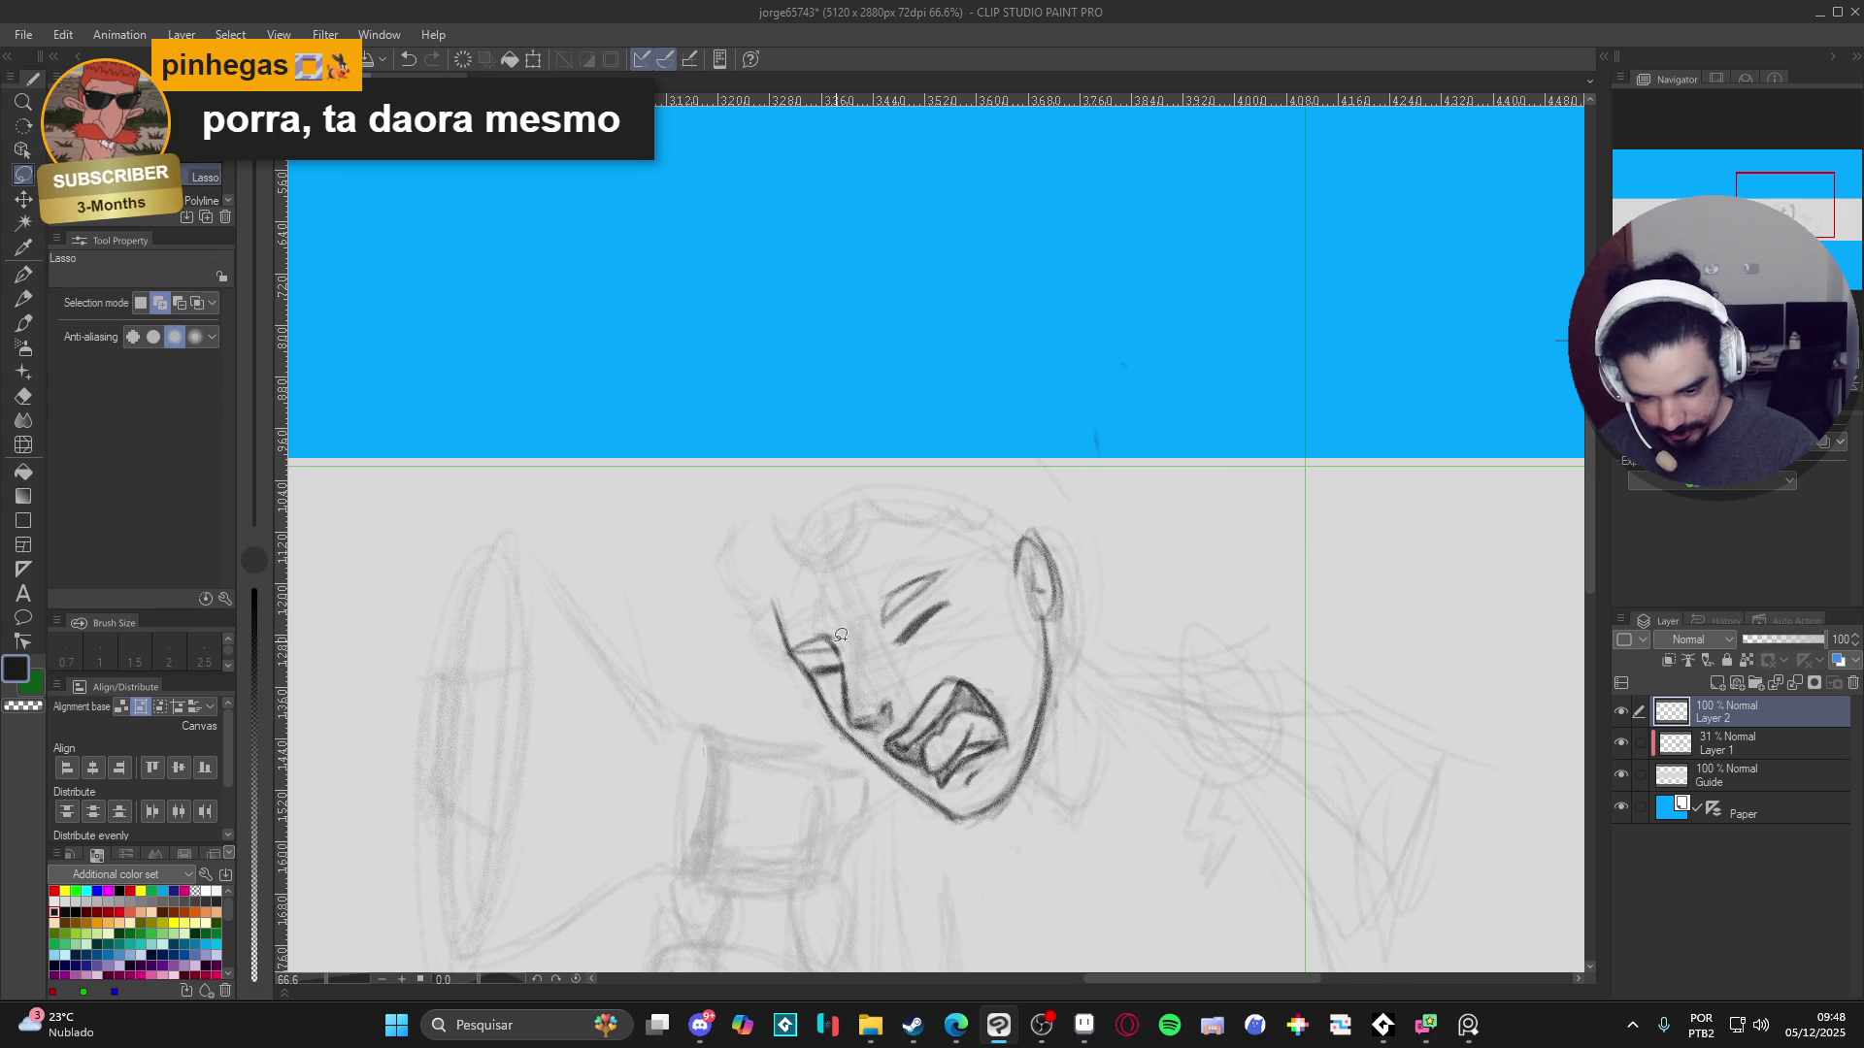
{"action": "mouse_move", "coordinate": [830, 635]}
{"action": "left_mouse_down"}
{"action": "mouse_move", "coordinate": [855, 720]}
{"action": "mouse_move", "coordinate": [898, 670]}
{"action": "mouse_move", "coordinate": [847, 622]}
{"action": "mouse_move", "coordinate": [821, 631]}
{"action": "left_mouse_up"}
{"action": "key", "text": "ctrl+t"}
{"action": "left_click_drag", "start_coordinate": [982, 633], "coordinate": [996, 598]}
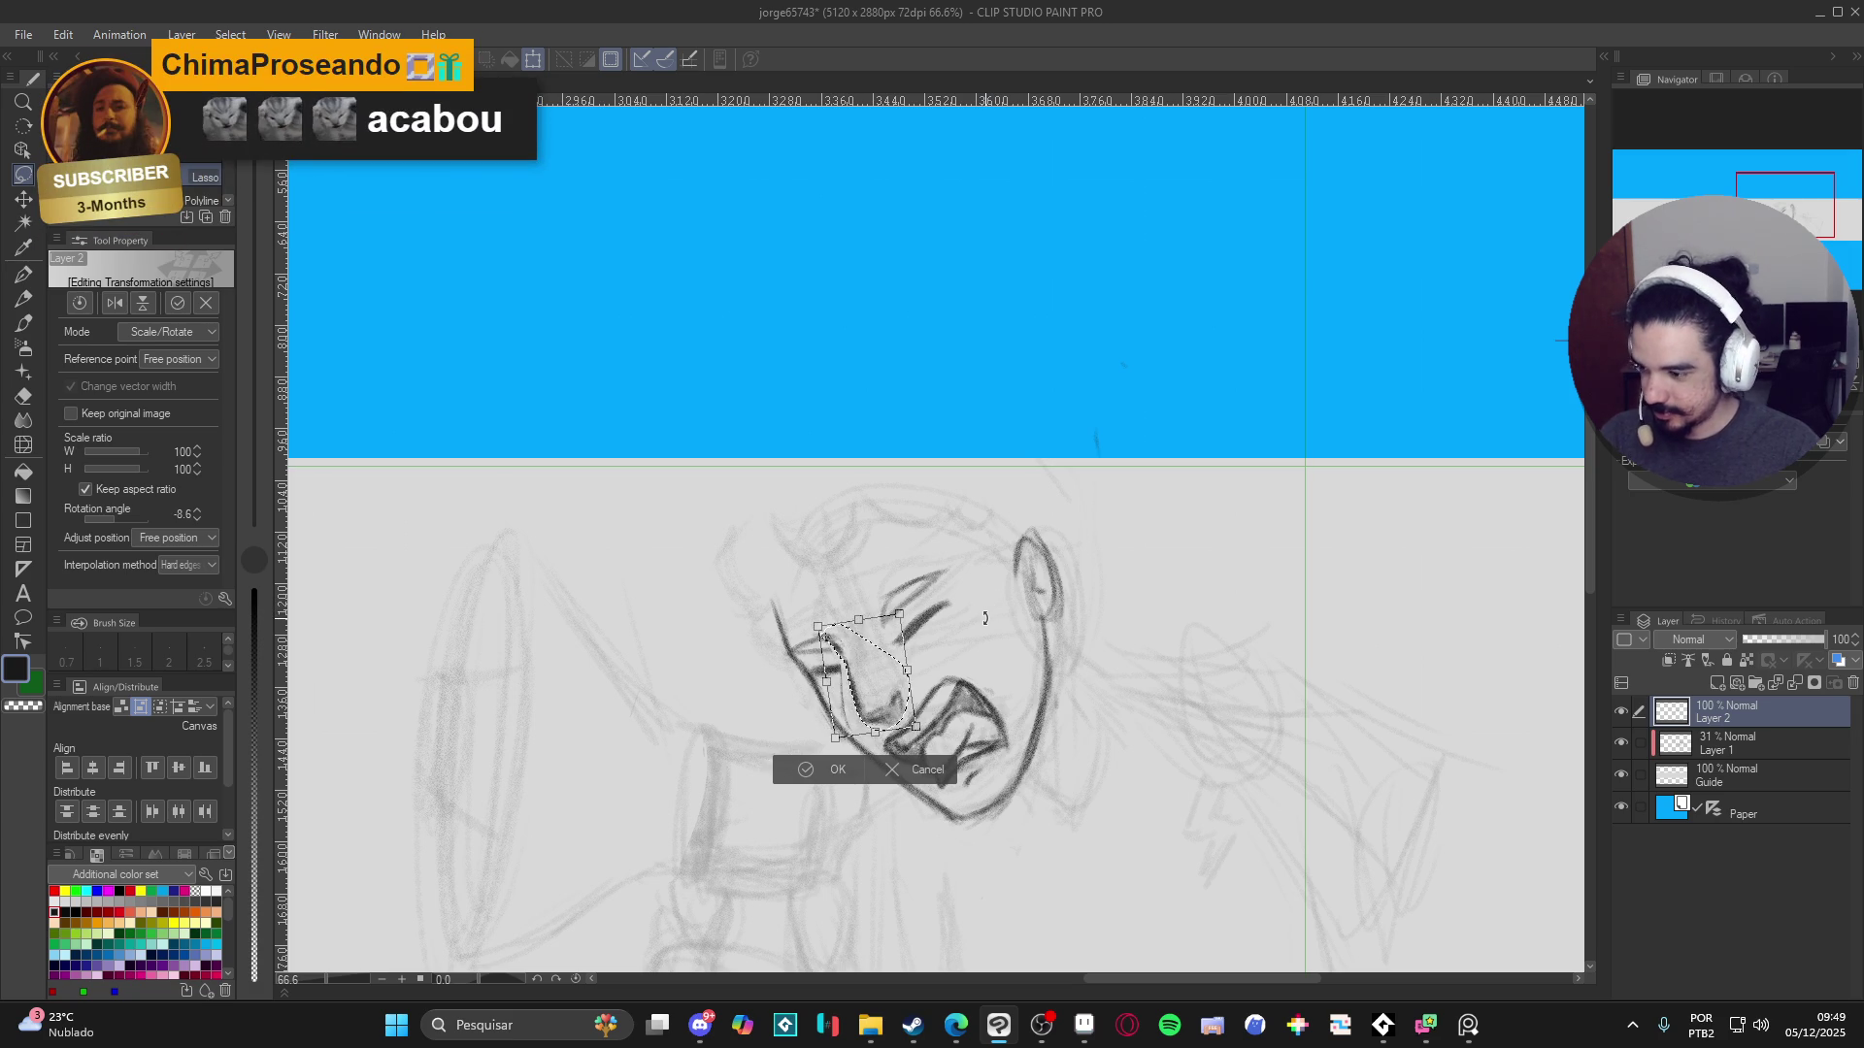
{"action": "key", "text": "Return"}
{"action": "key", "text": "p"}
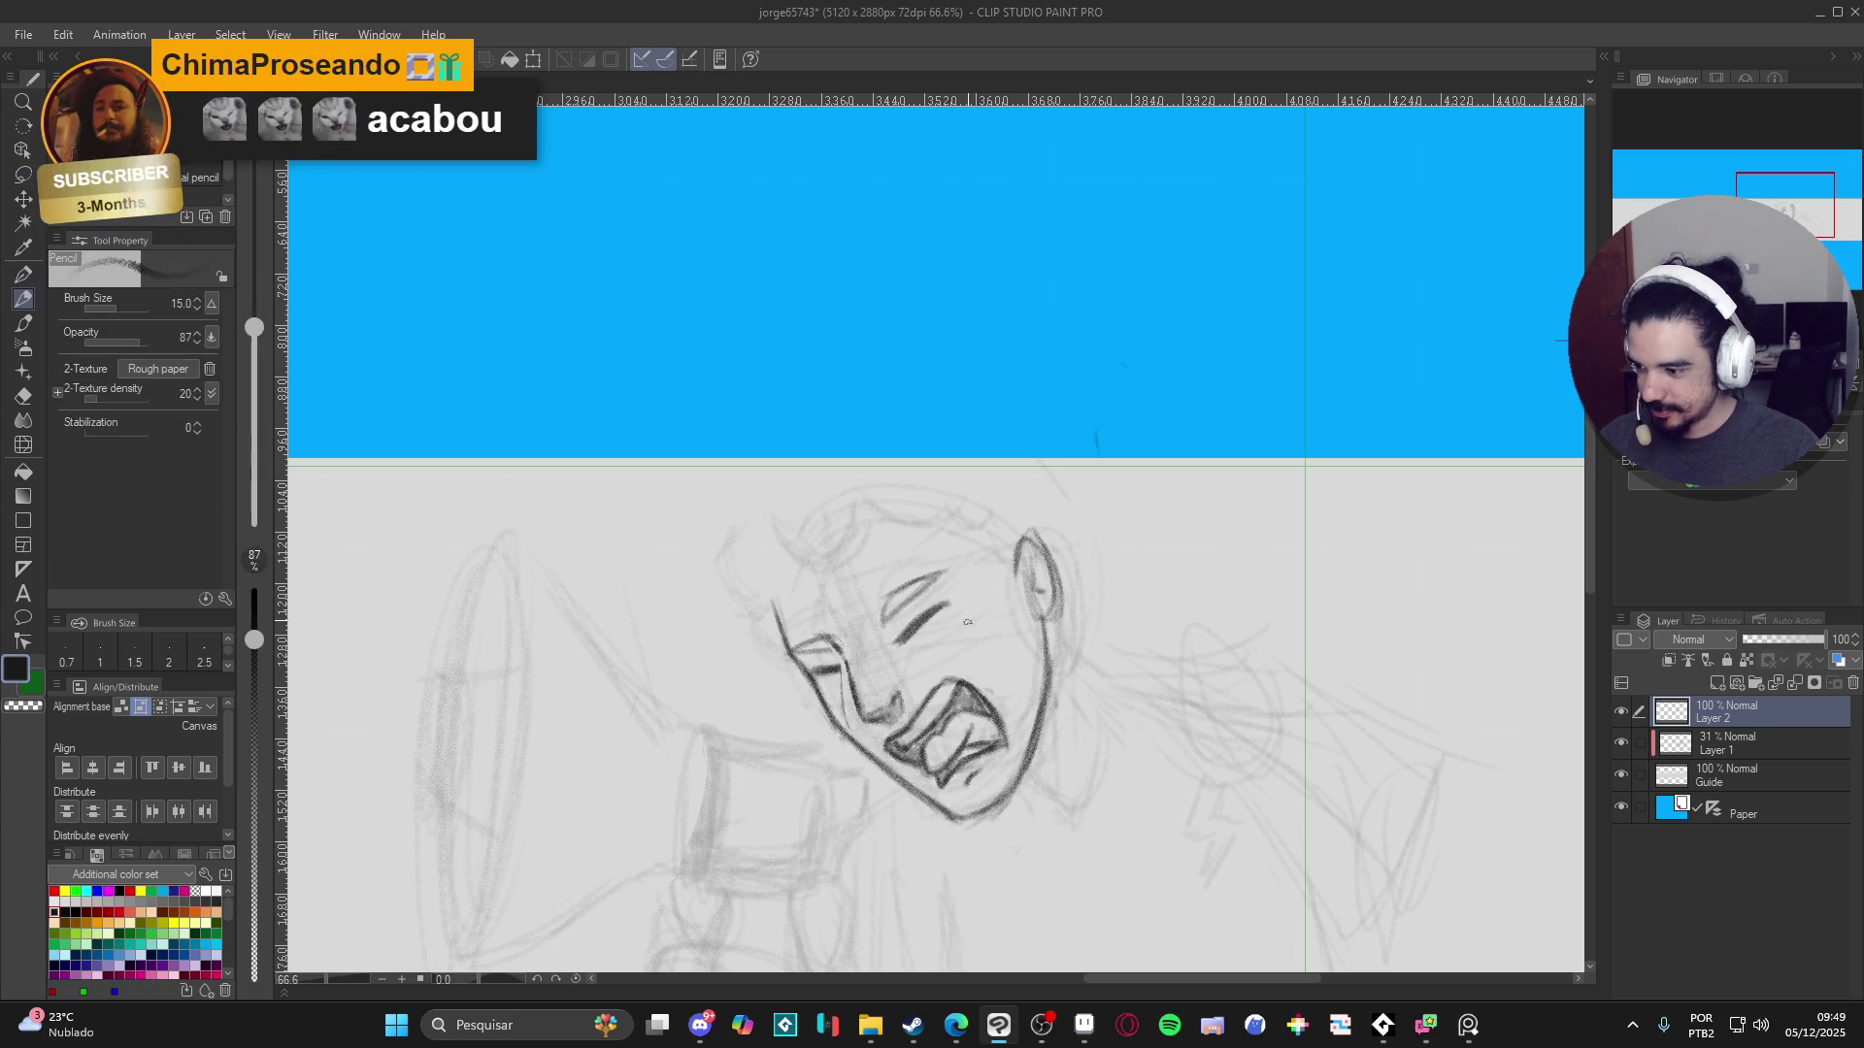
{"action": "scroll", "coordinate": [985, 665], "scroll_direction": "right", "scroll_amount": 1}
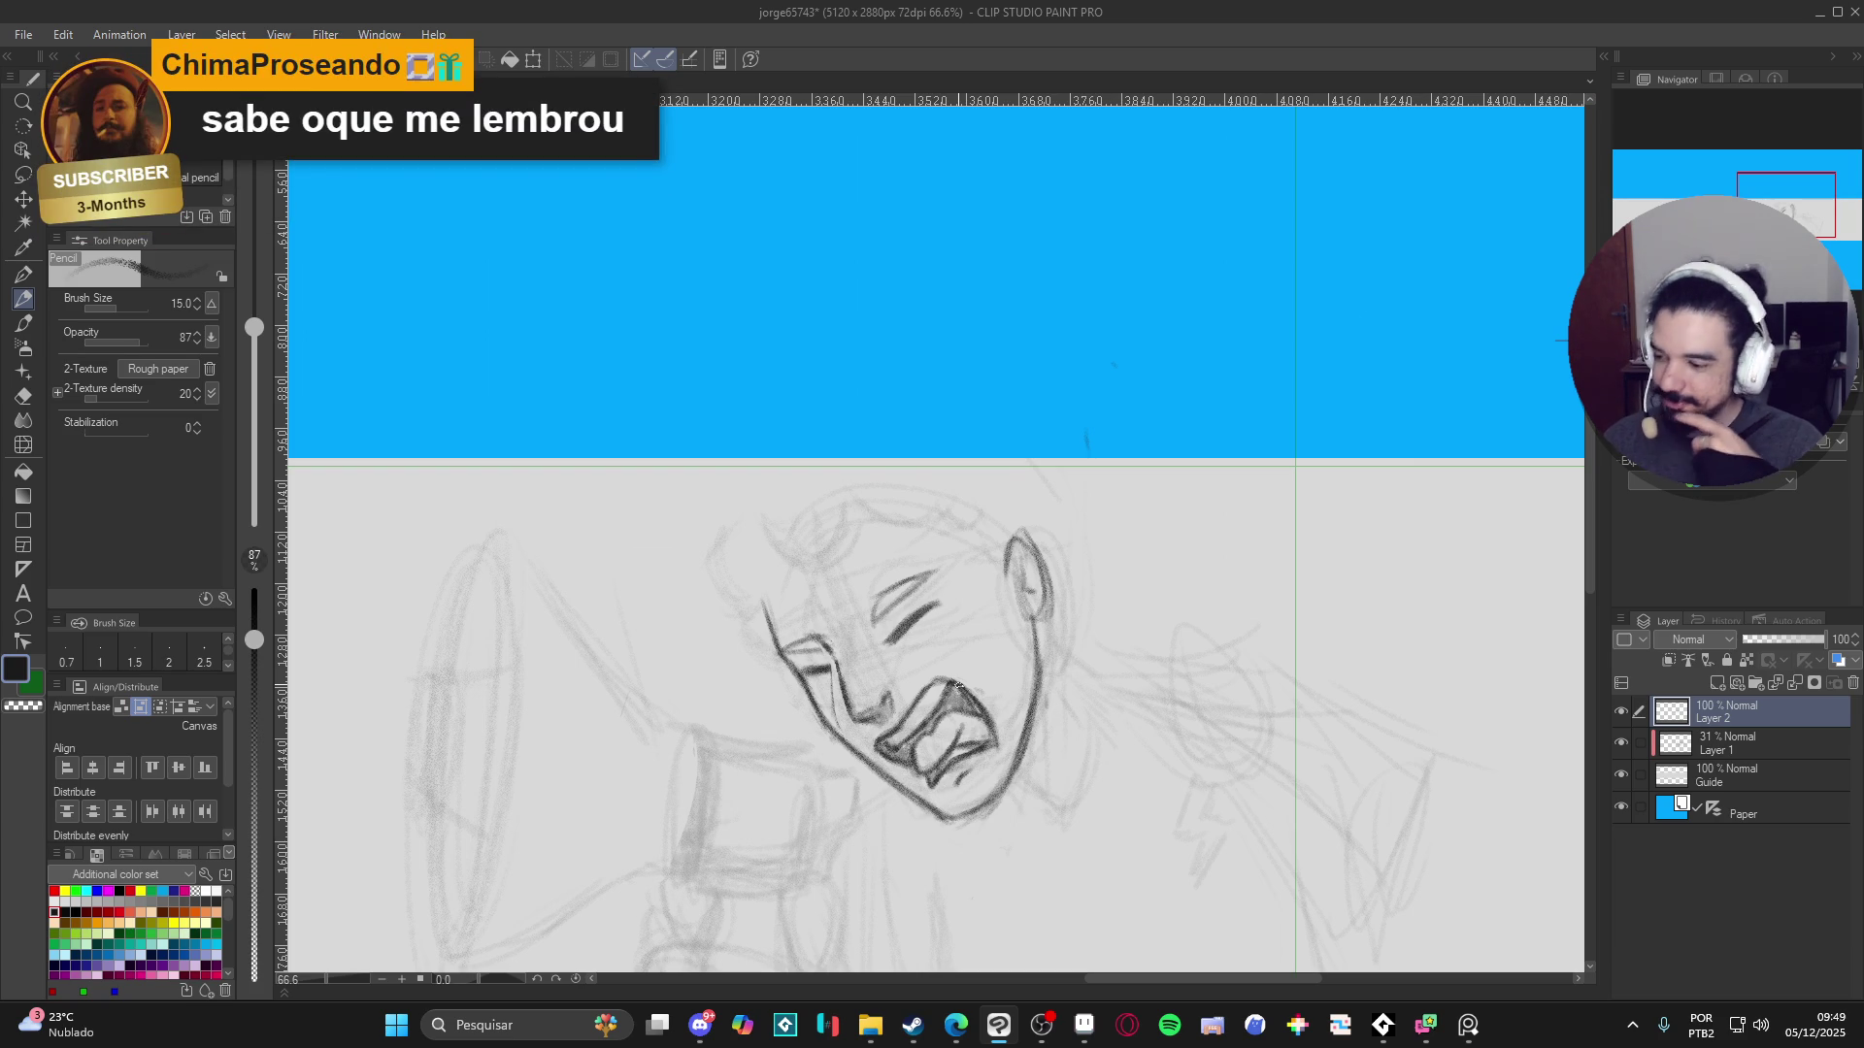
{"action": "key", "text": "e"}
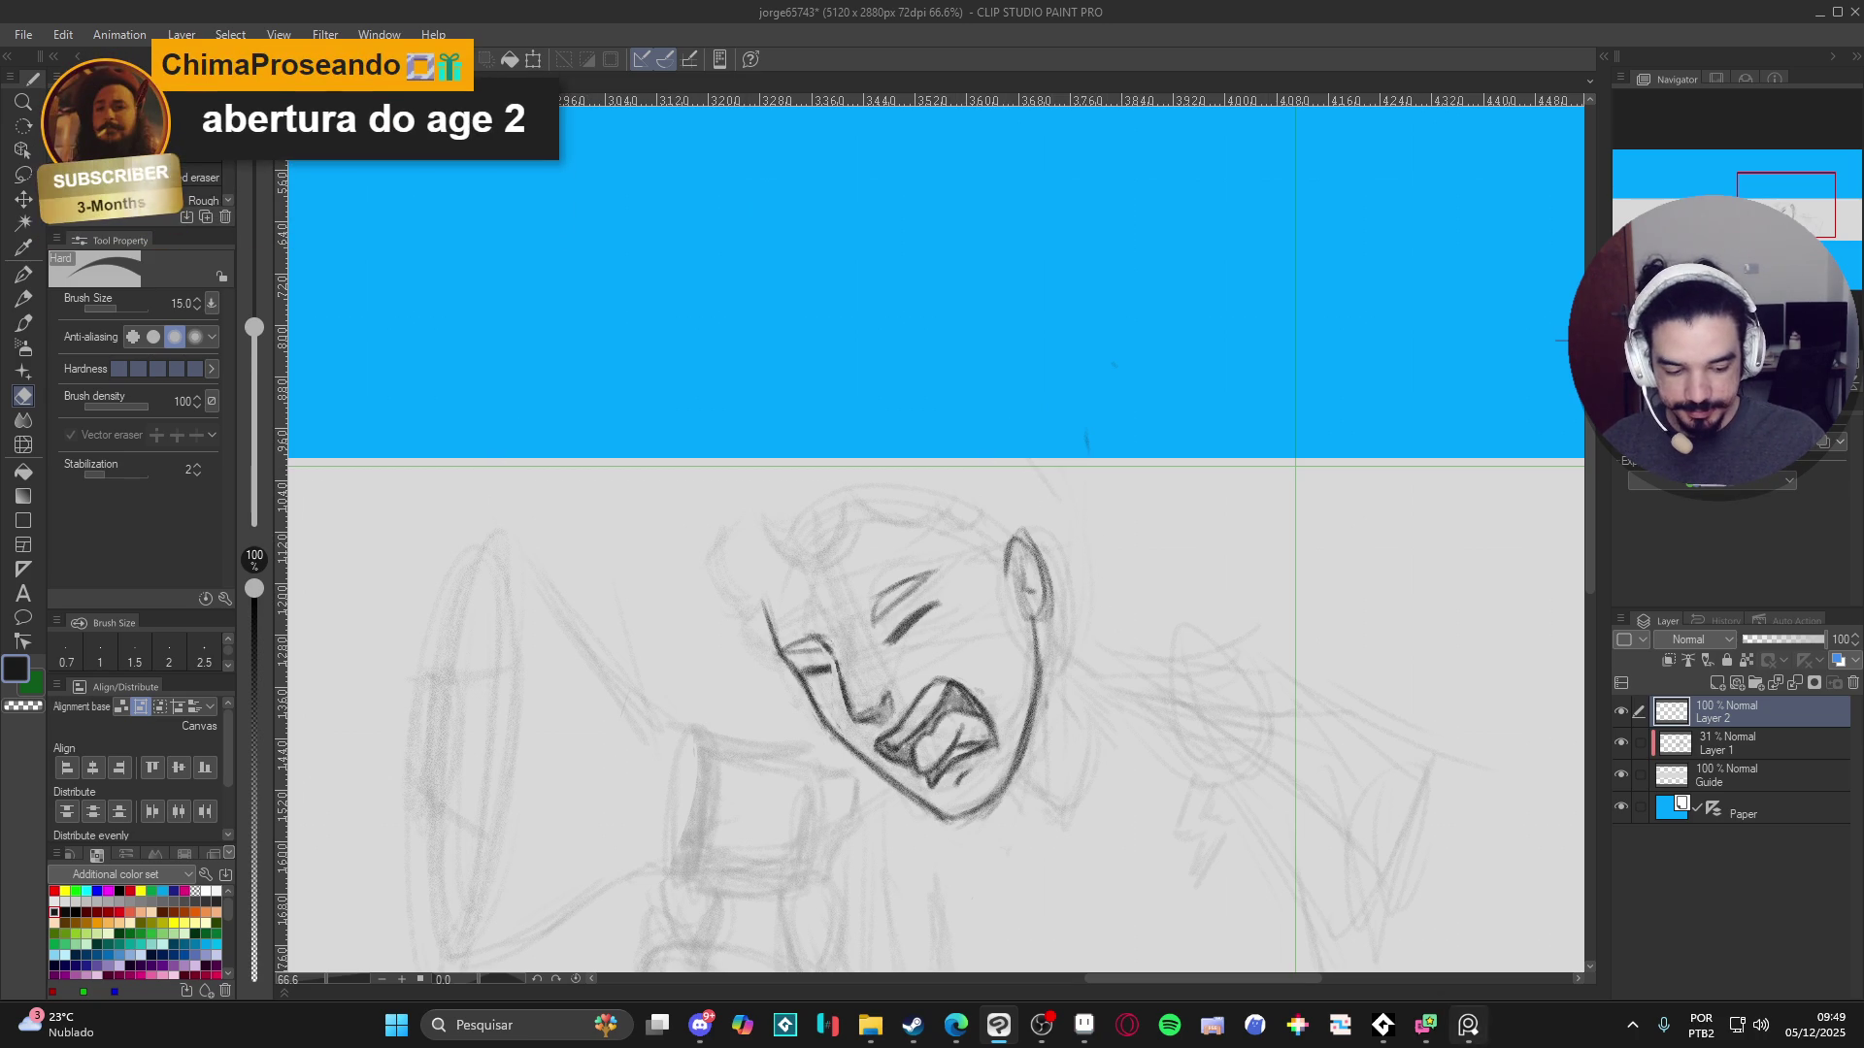
{"action": "left_click", "coordinate": [1471, 1031]}
{"action": "left_click", "coordinate": [1470, 1031]}
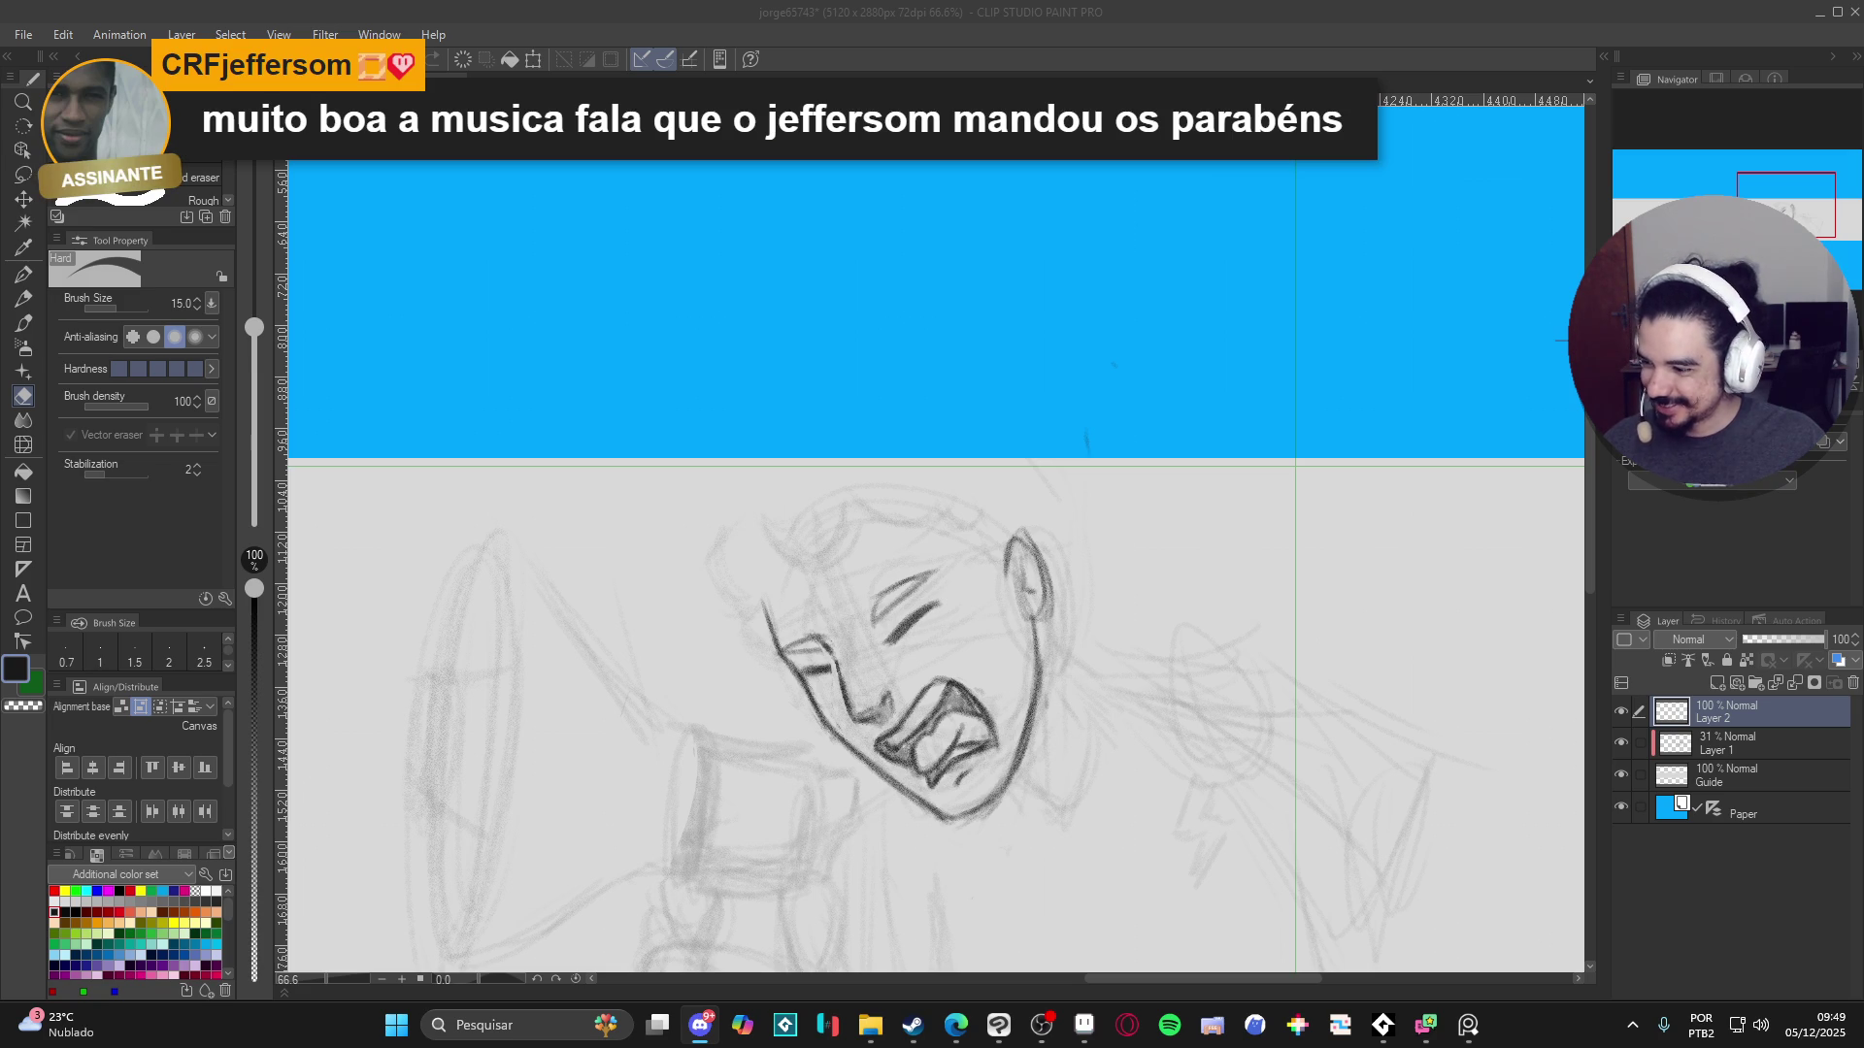
{"action": "key", "text": "alt+Tab"}
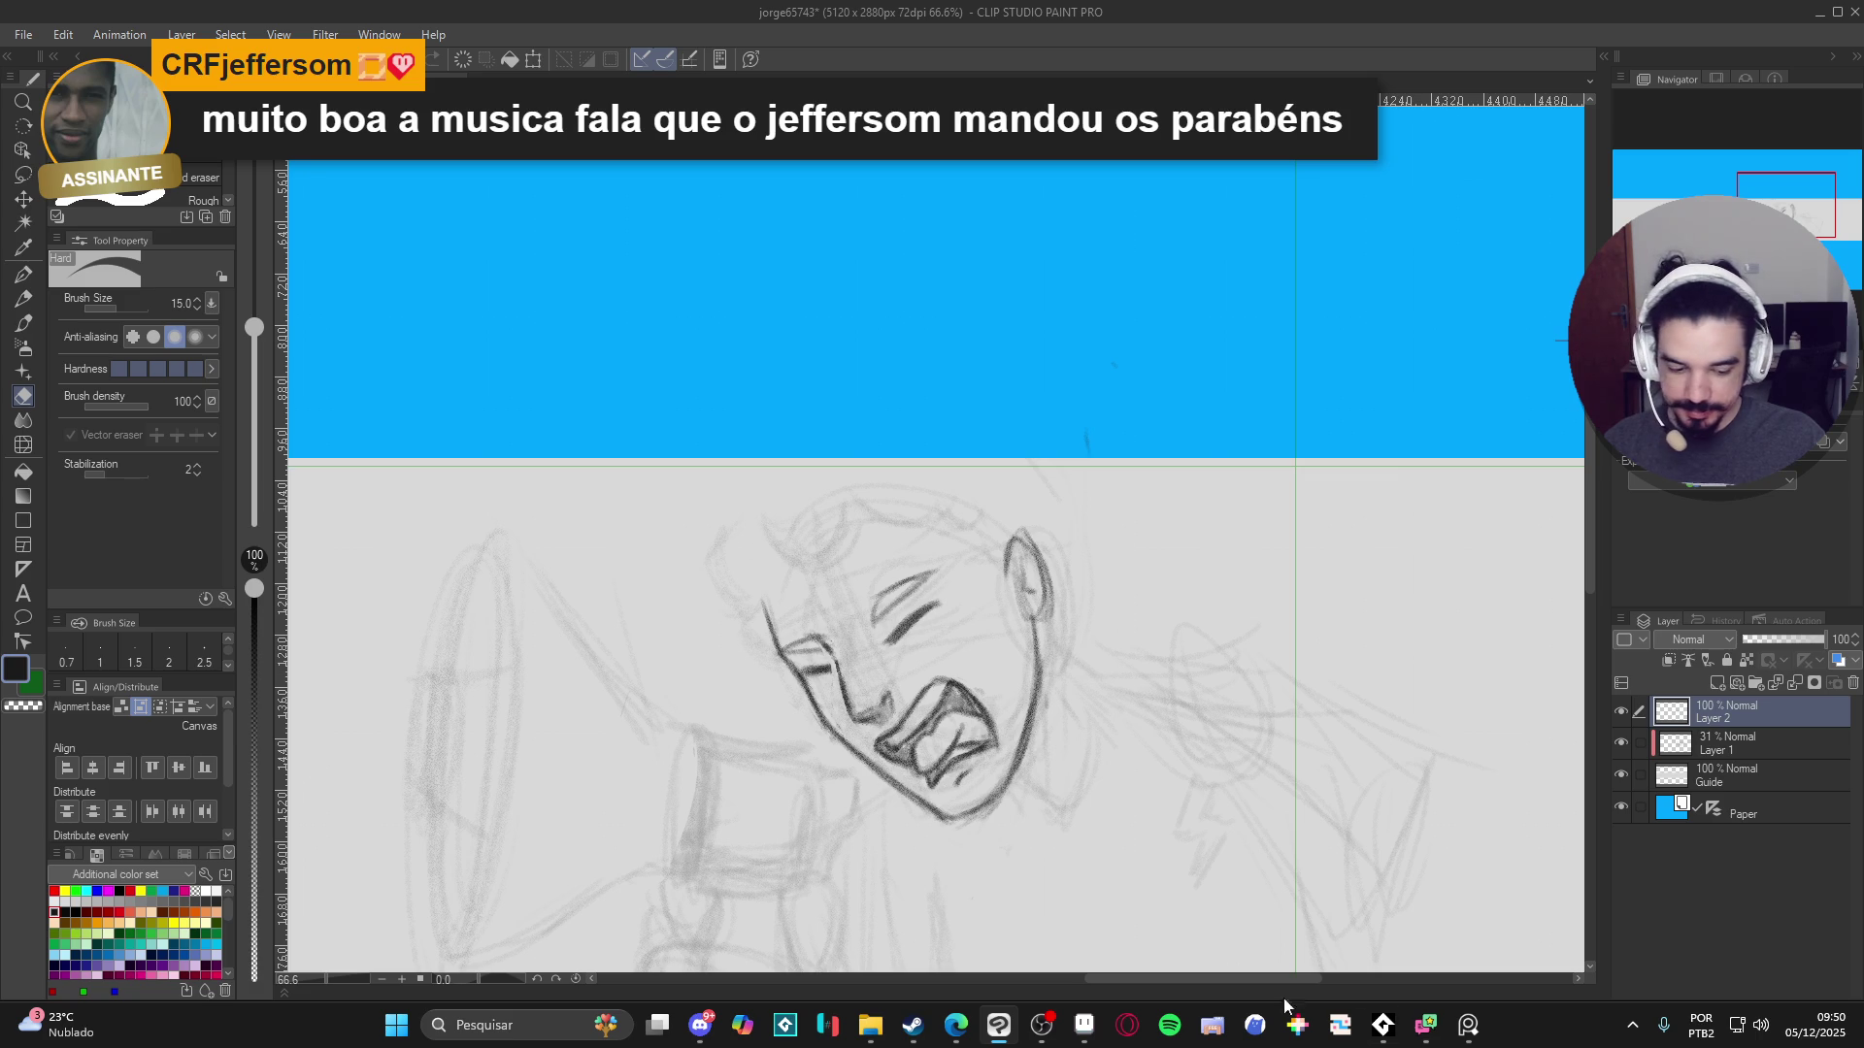
{"action": "left_click", "coordinate": [1468, 1024]}
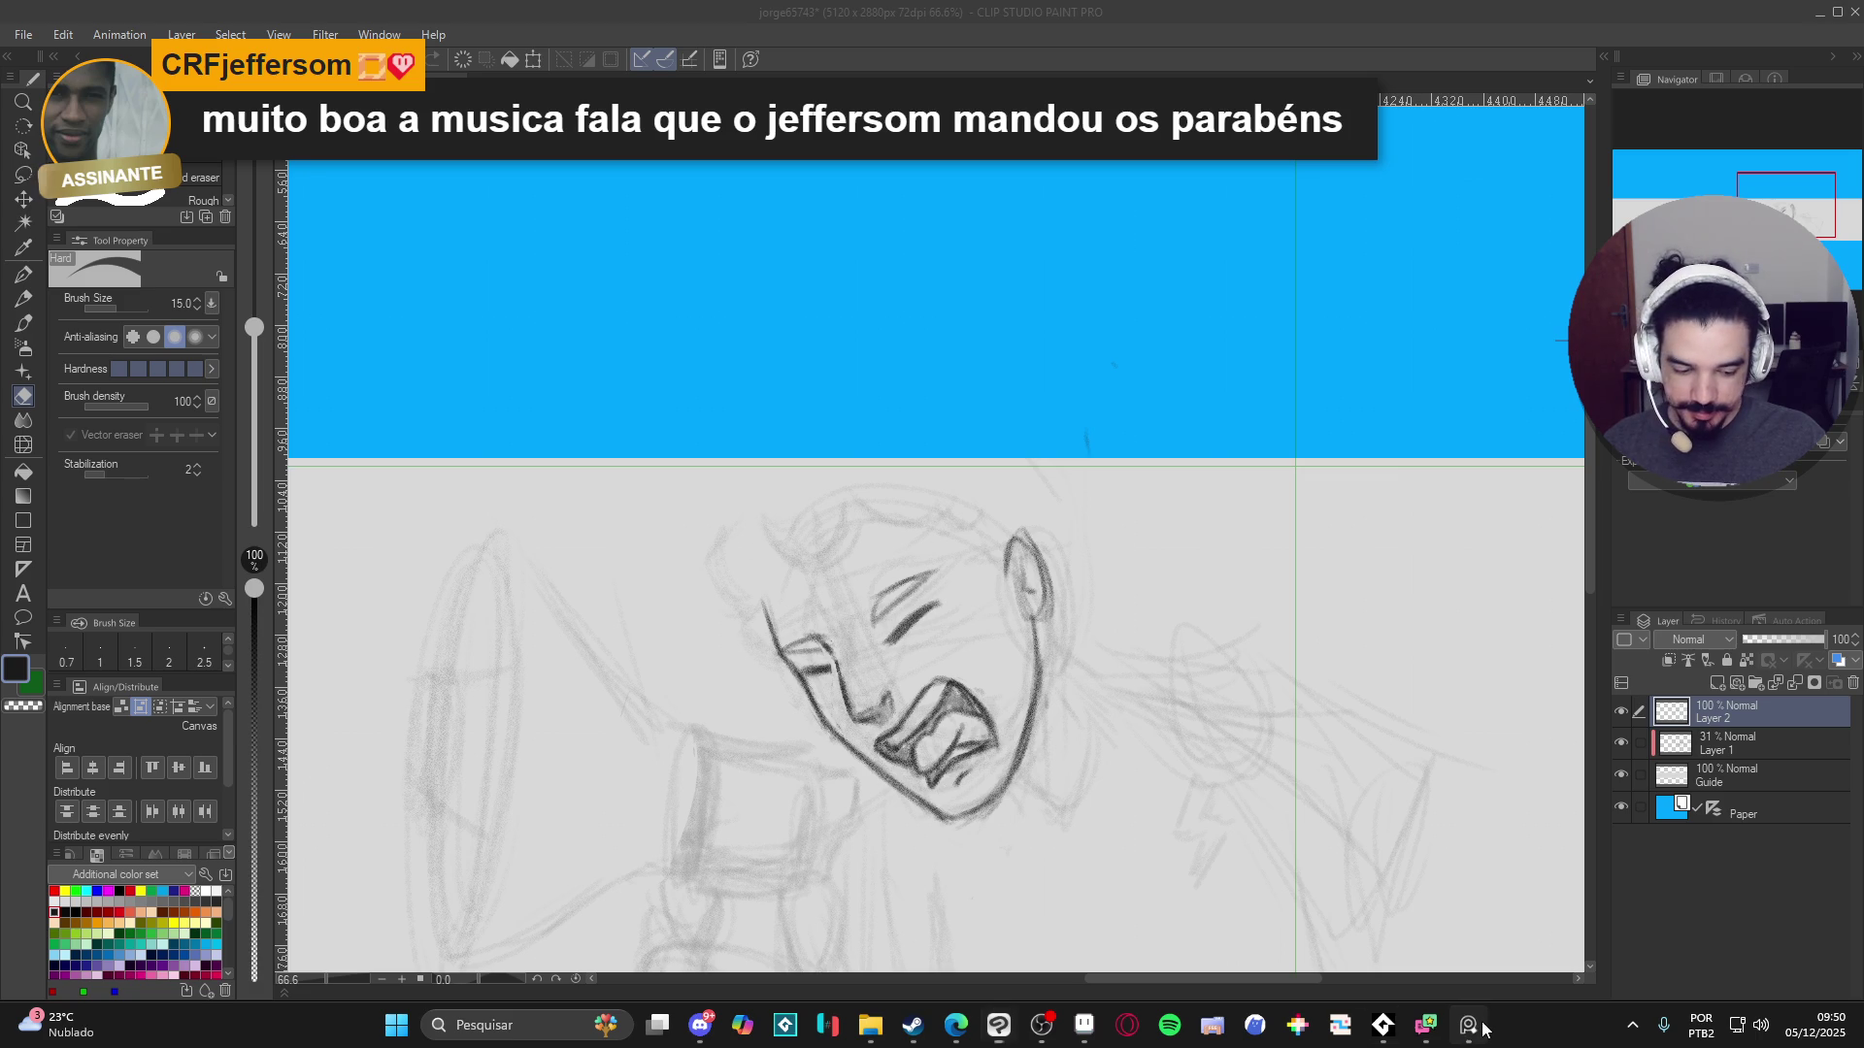
{"action": "left_click", "coordinate": [1171, 9]}
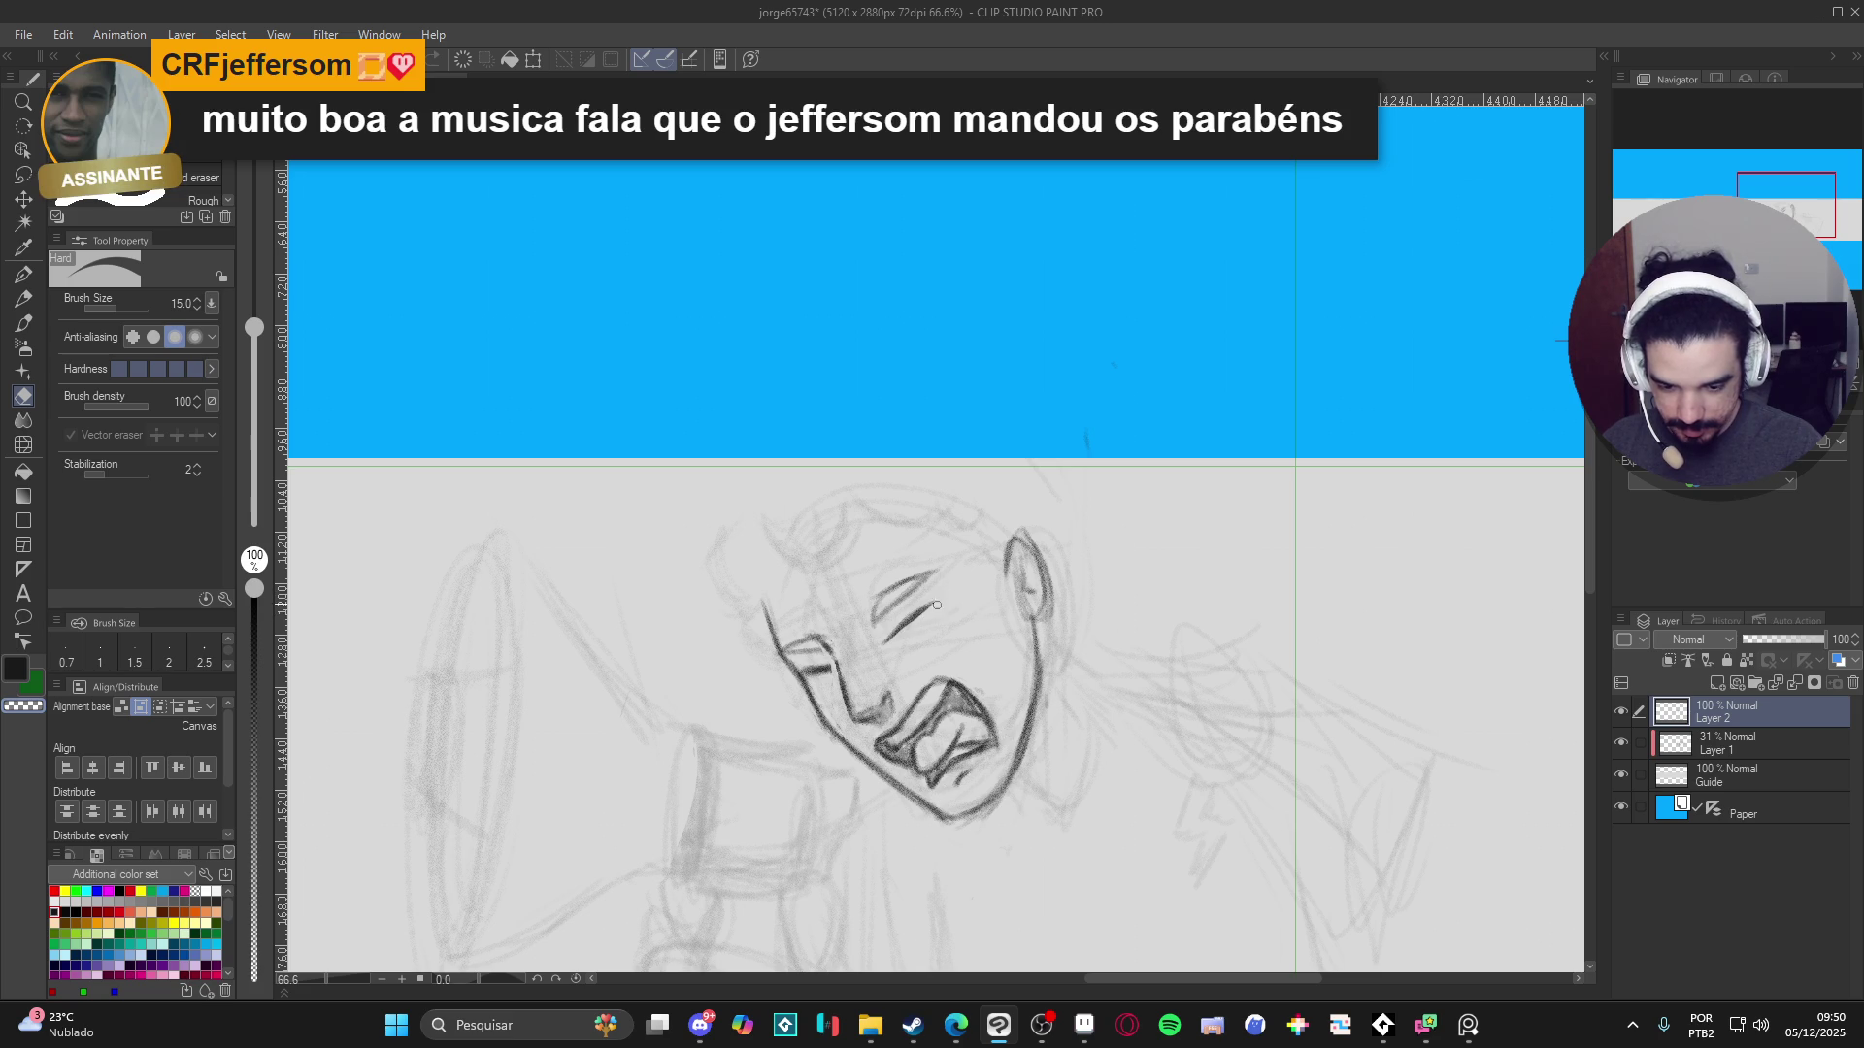
{"action": "key", "text": "r"}
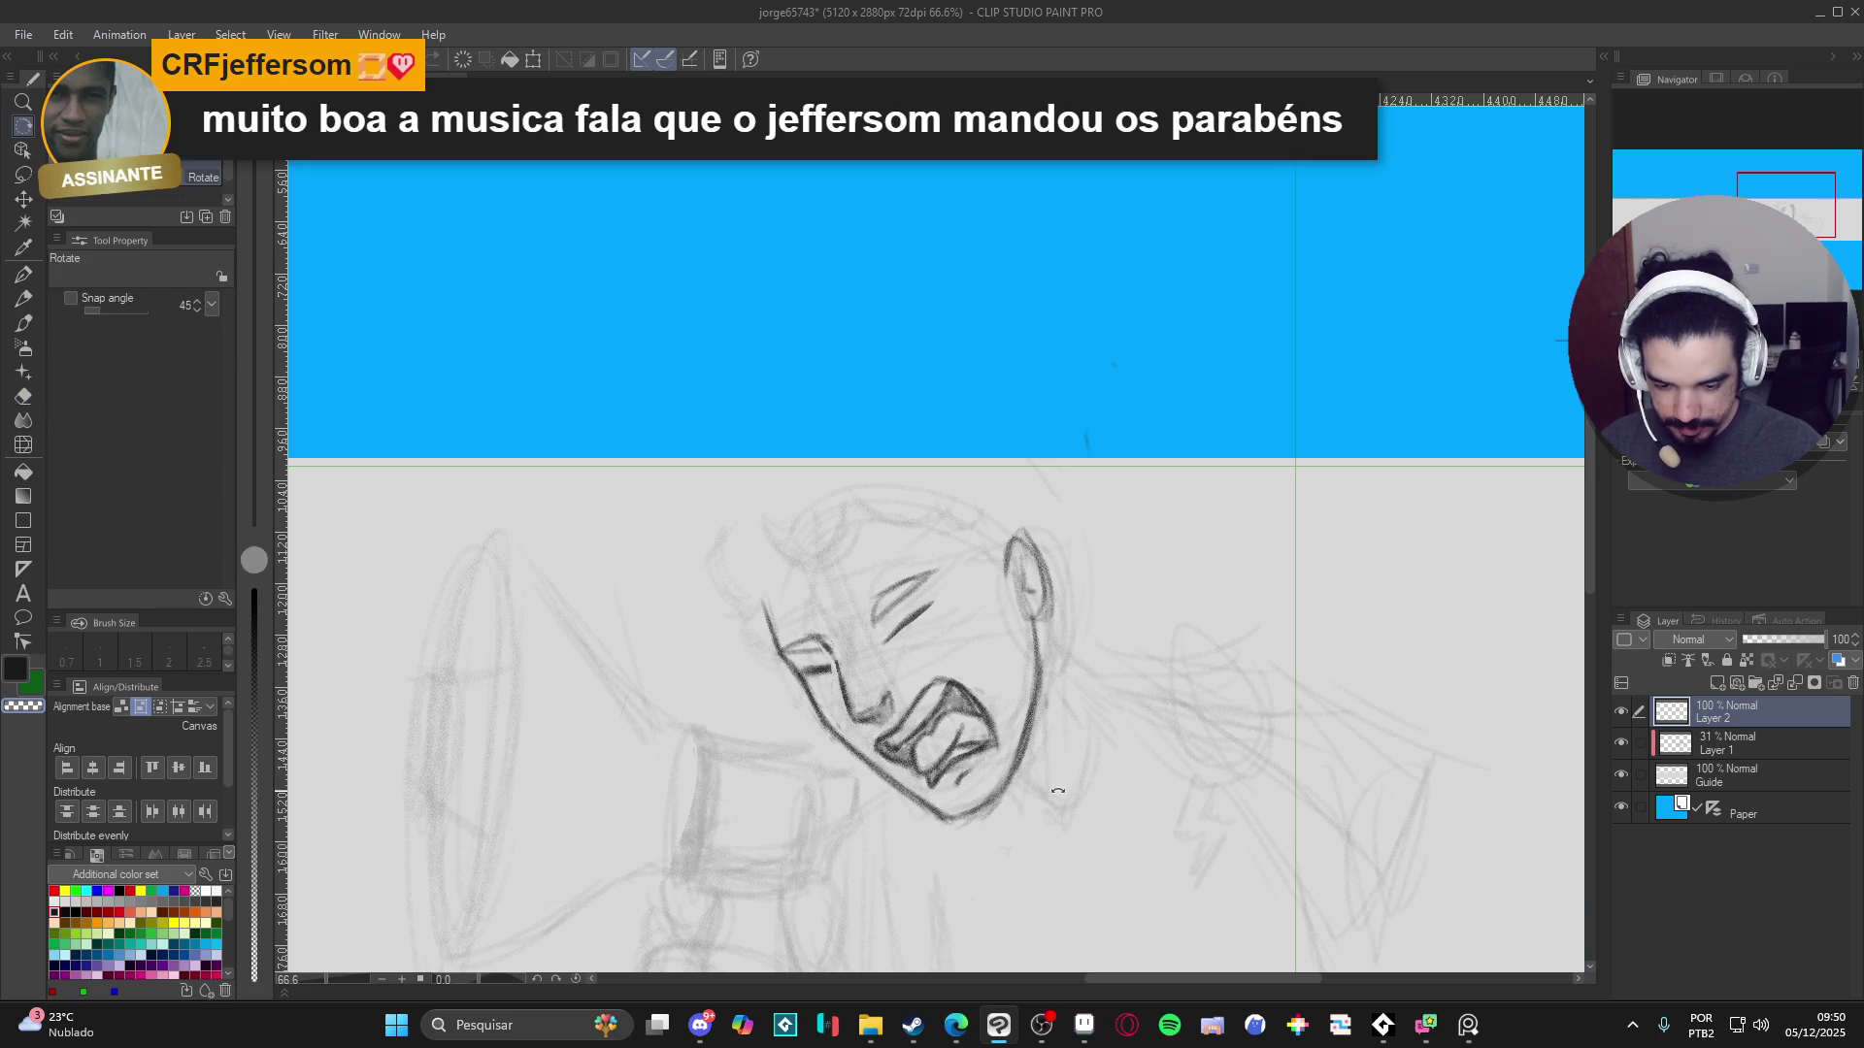
{"action": "left_click_drag", "start_coordinate": [1058, 791], "coordinate": [1214, 525]}
{"action": "key", "text": "p"}
{"action": "key", "text": "p"}
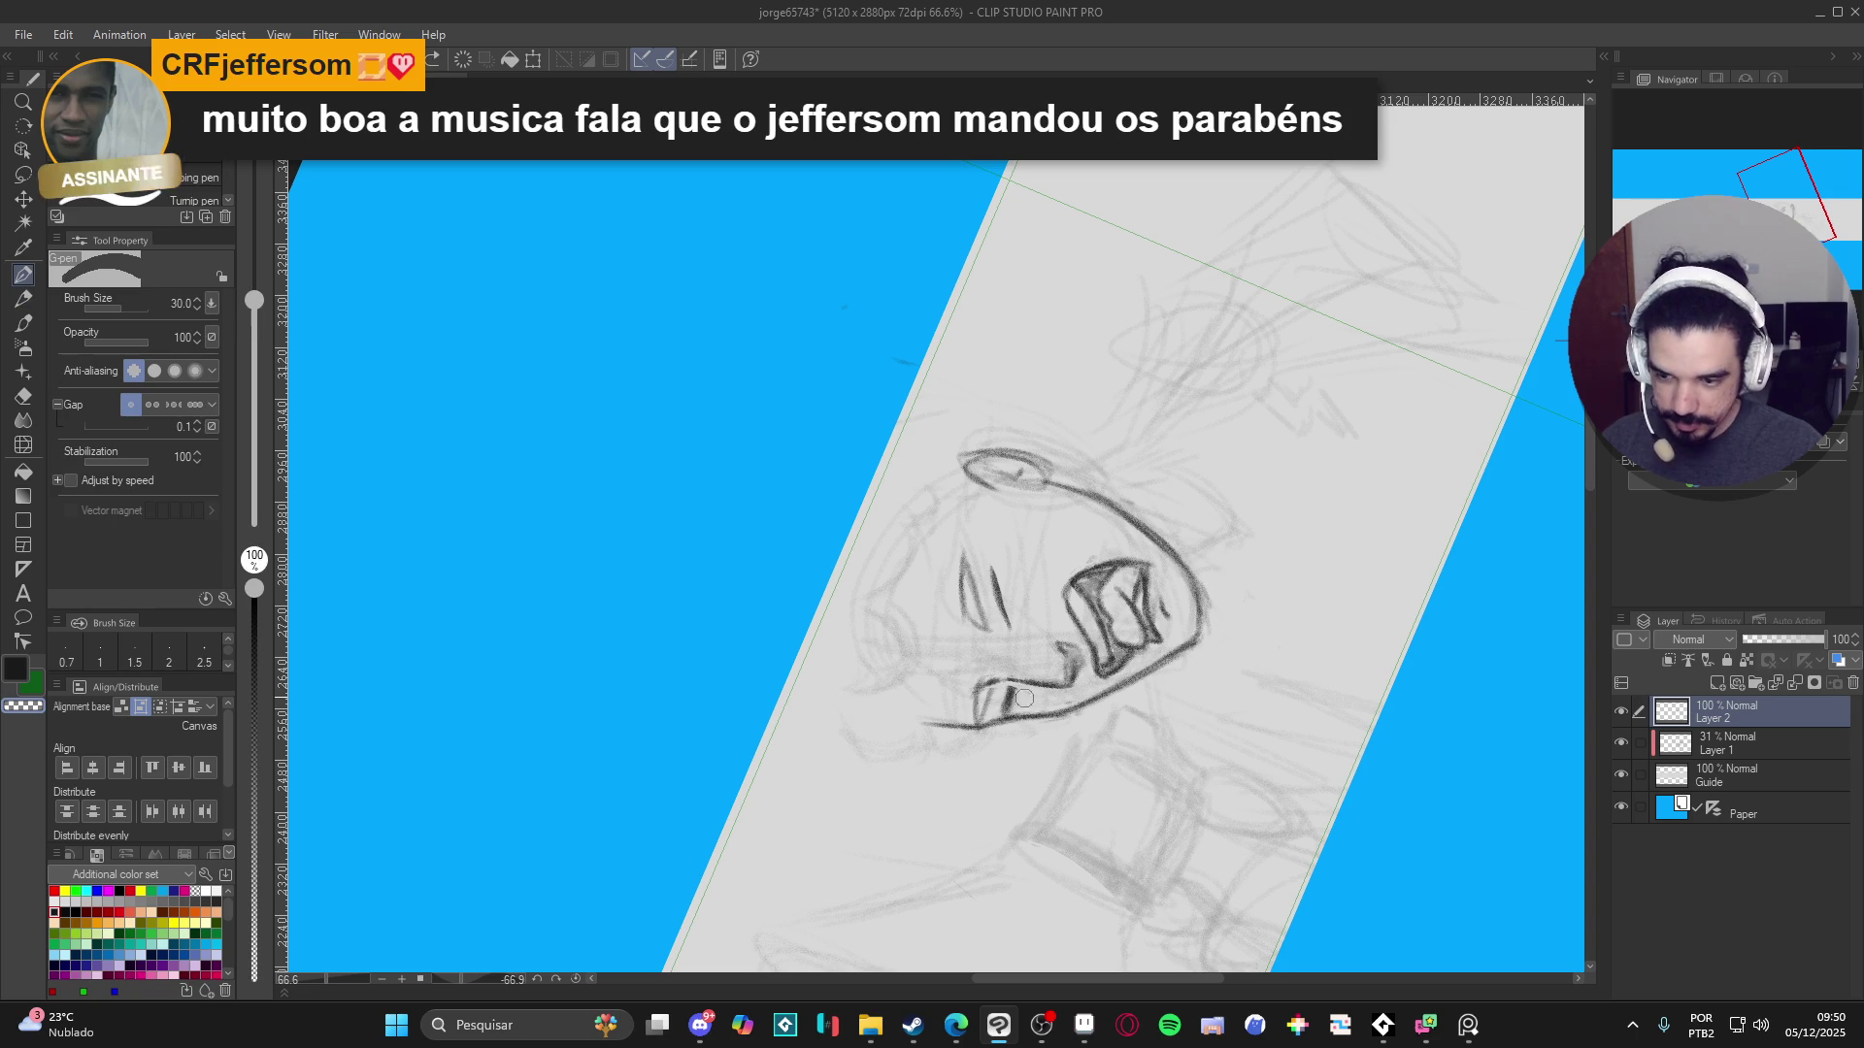
{"action": "key", "text": "bracketleft"}
{"action": "key", "text": "bracketleft"}
{"action": "key", "text": "bracketleft"}
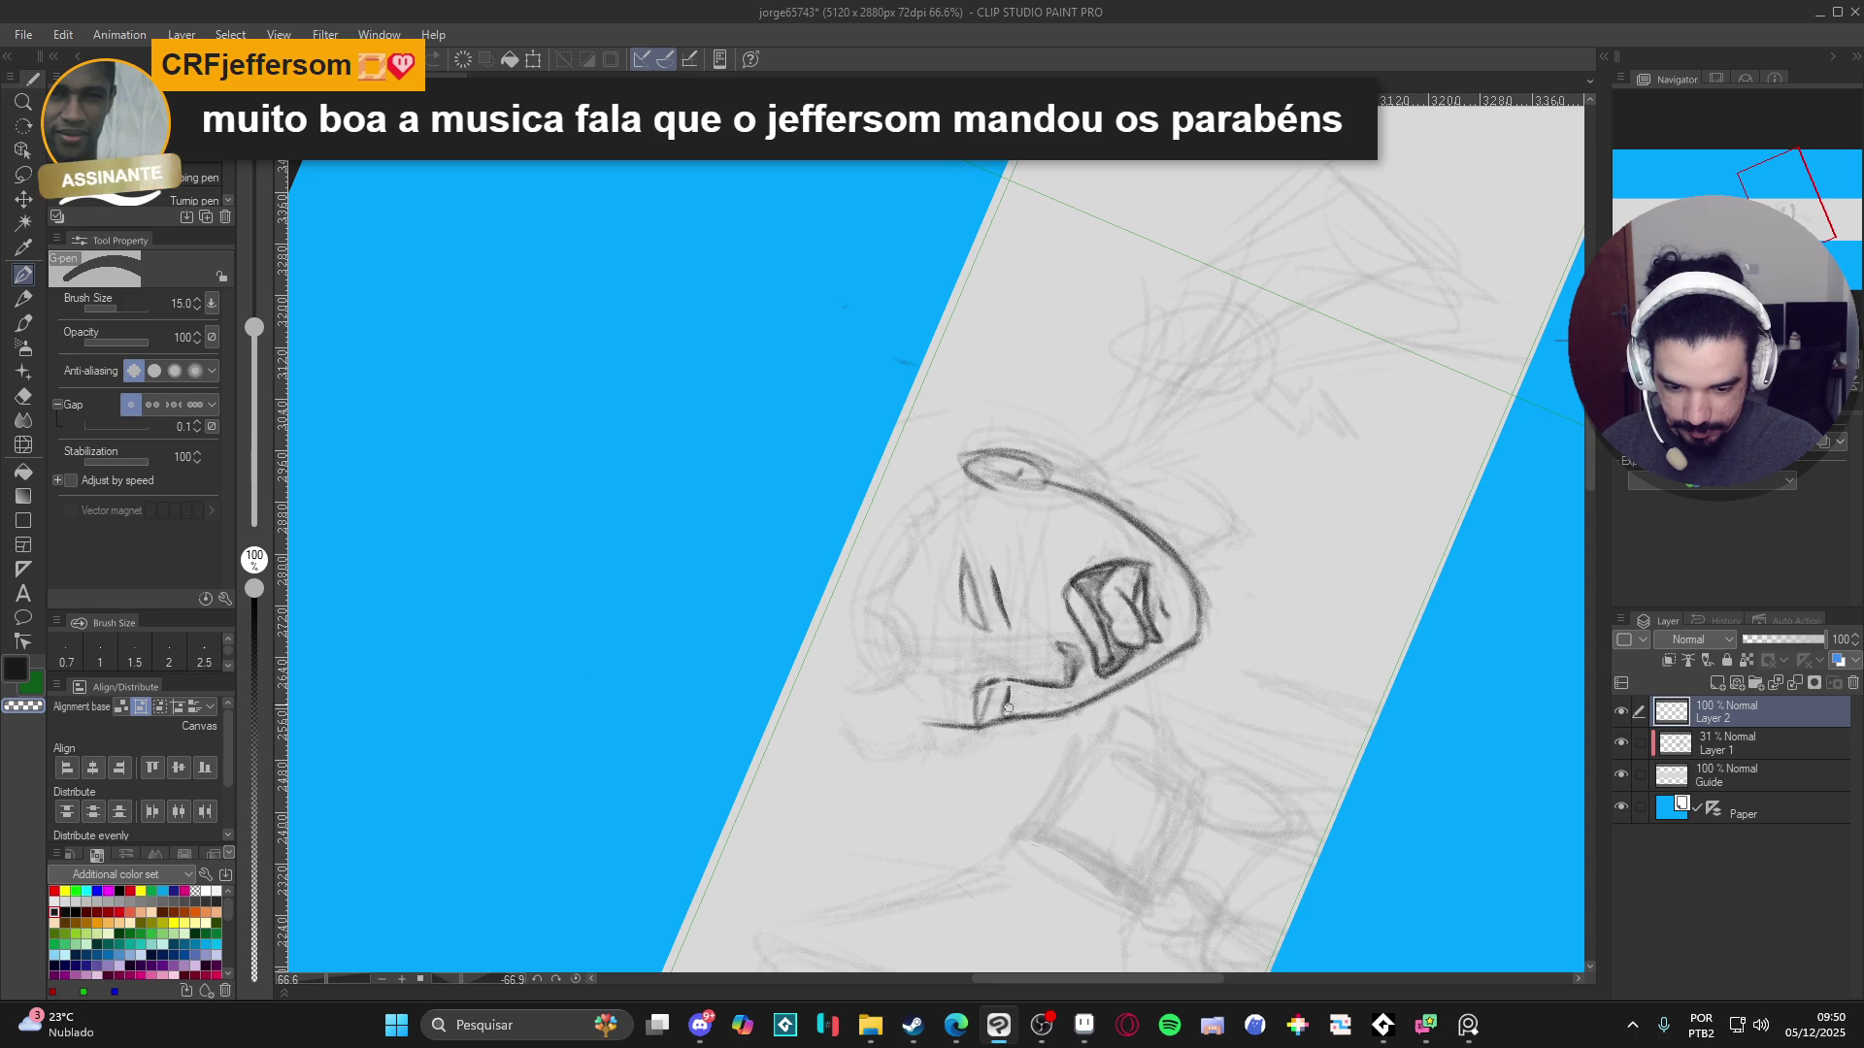
{"action": "key", "text": "ctrl+shift+r"}
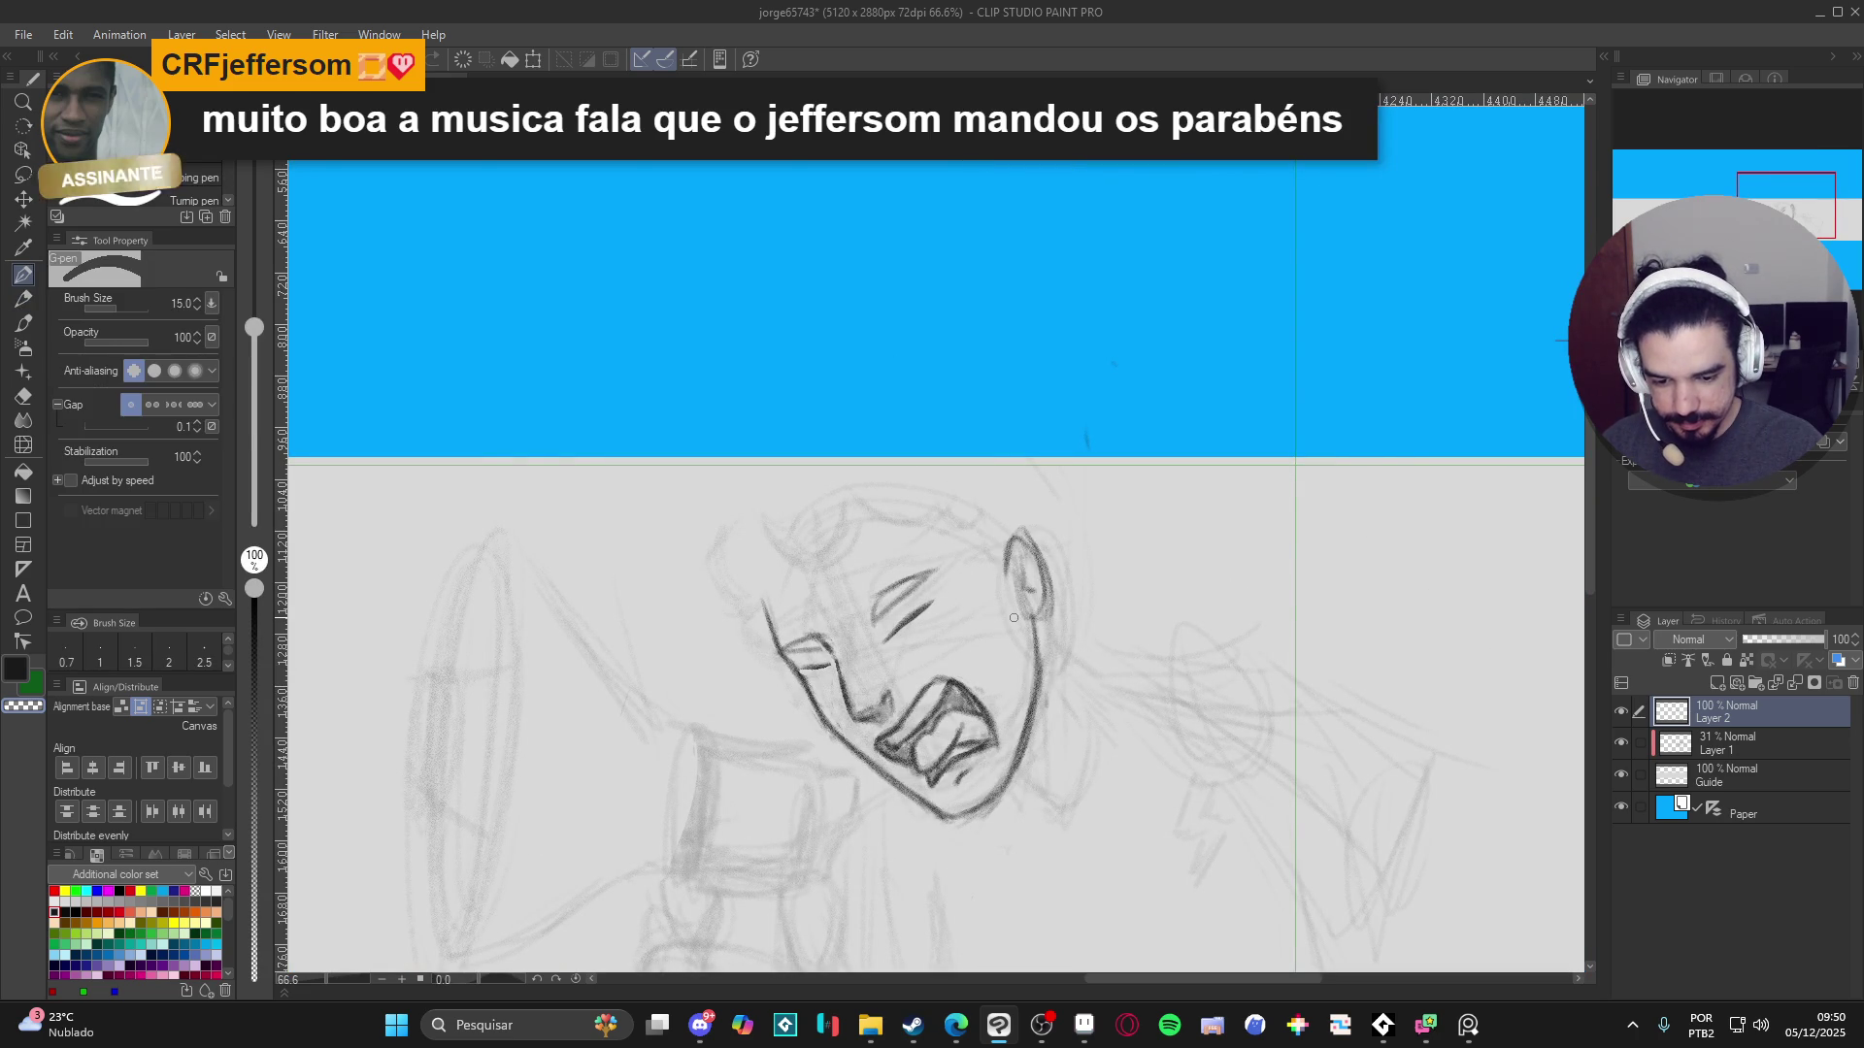
{"action": "key", "text": "p"}
{"action": "key", "text": "p"}
{"action": "key", "text": "p"}
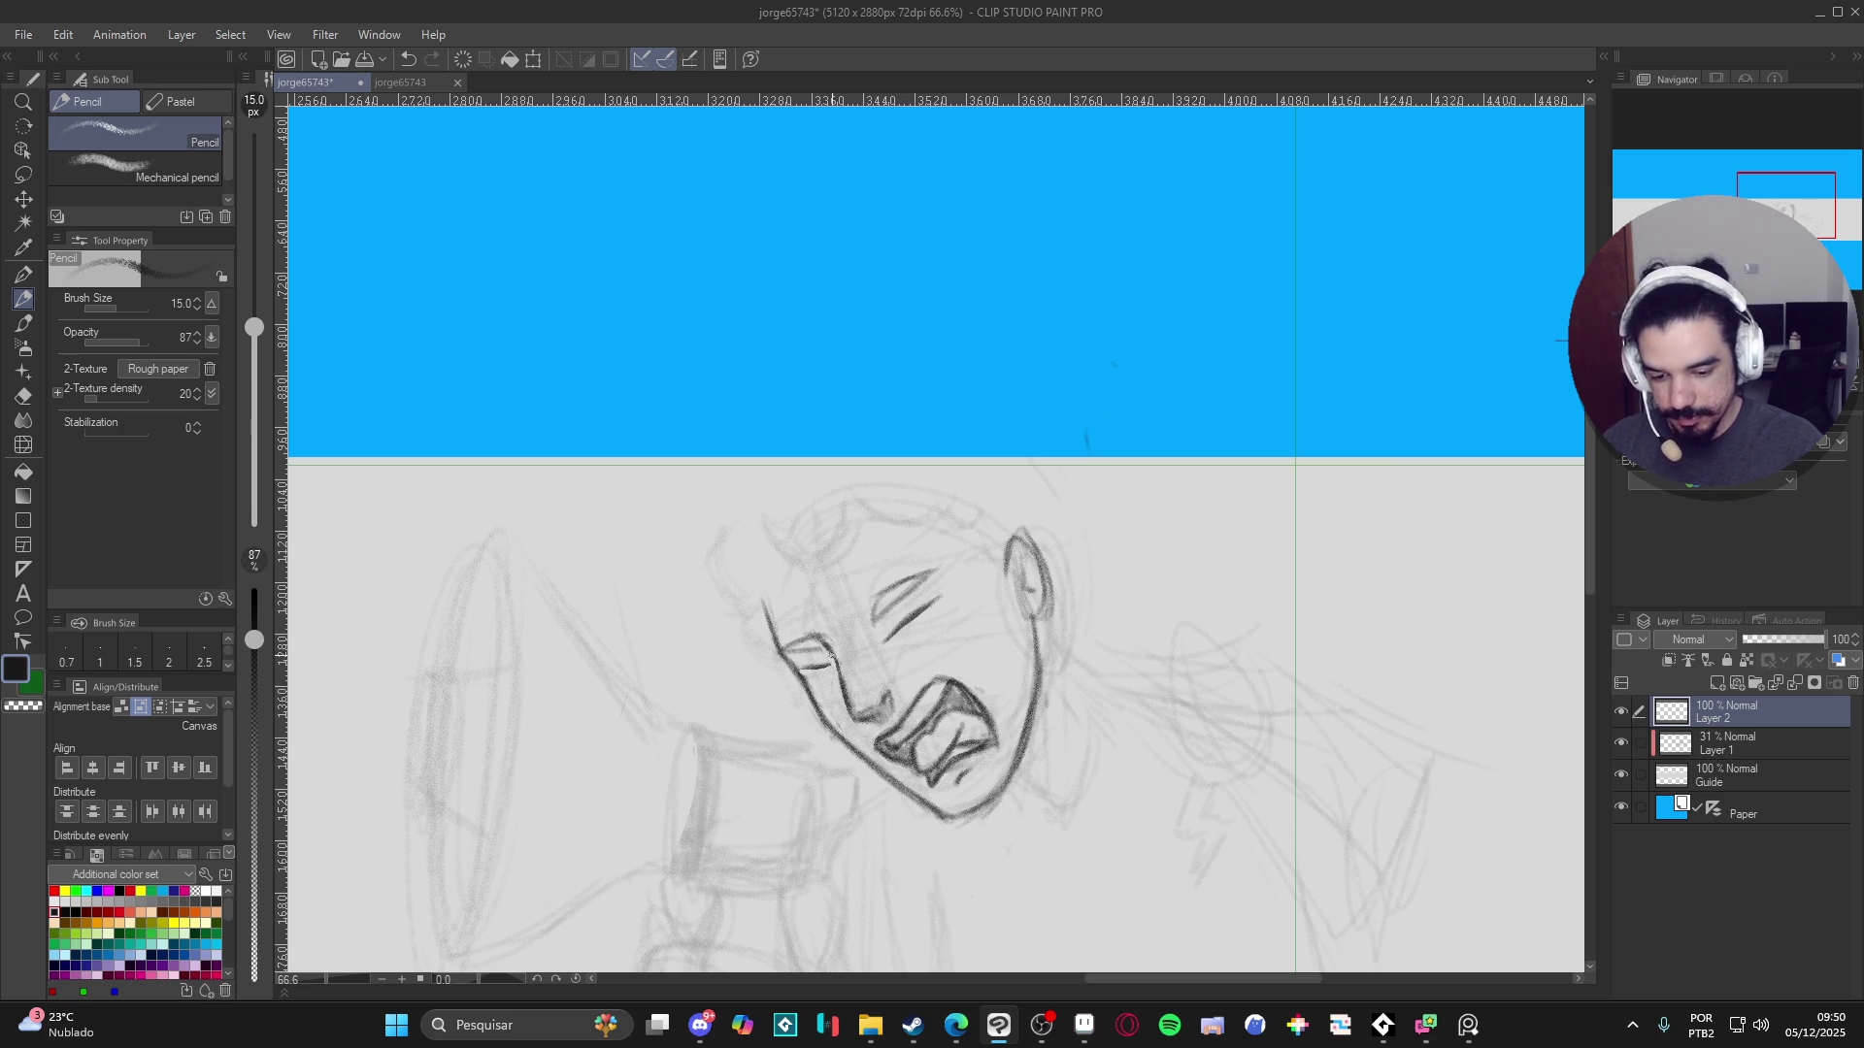
{"action": "left_click_drag", "start_coordinate": [957, 701], "coordinate": [983, 693]}
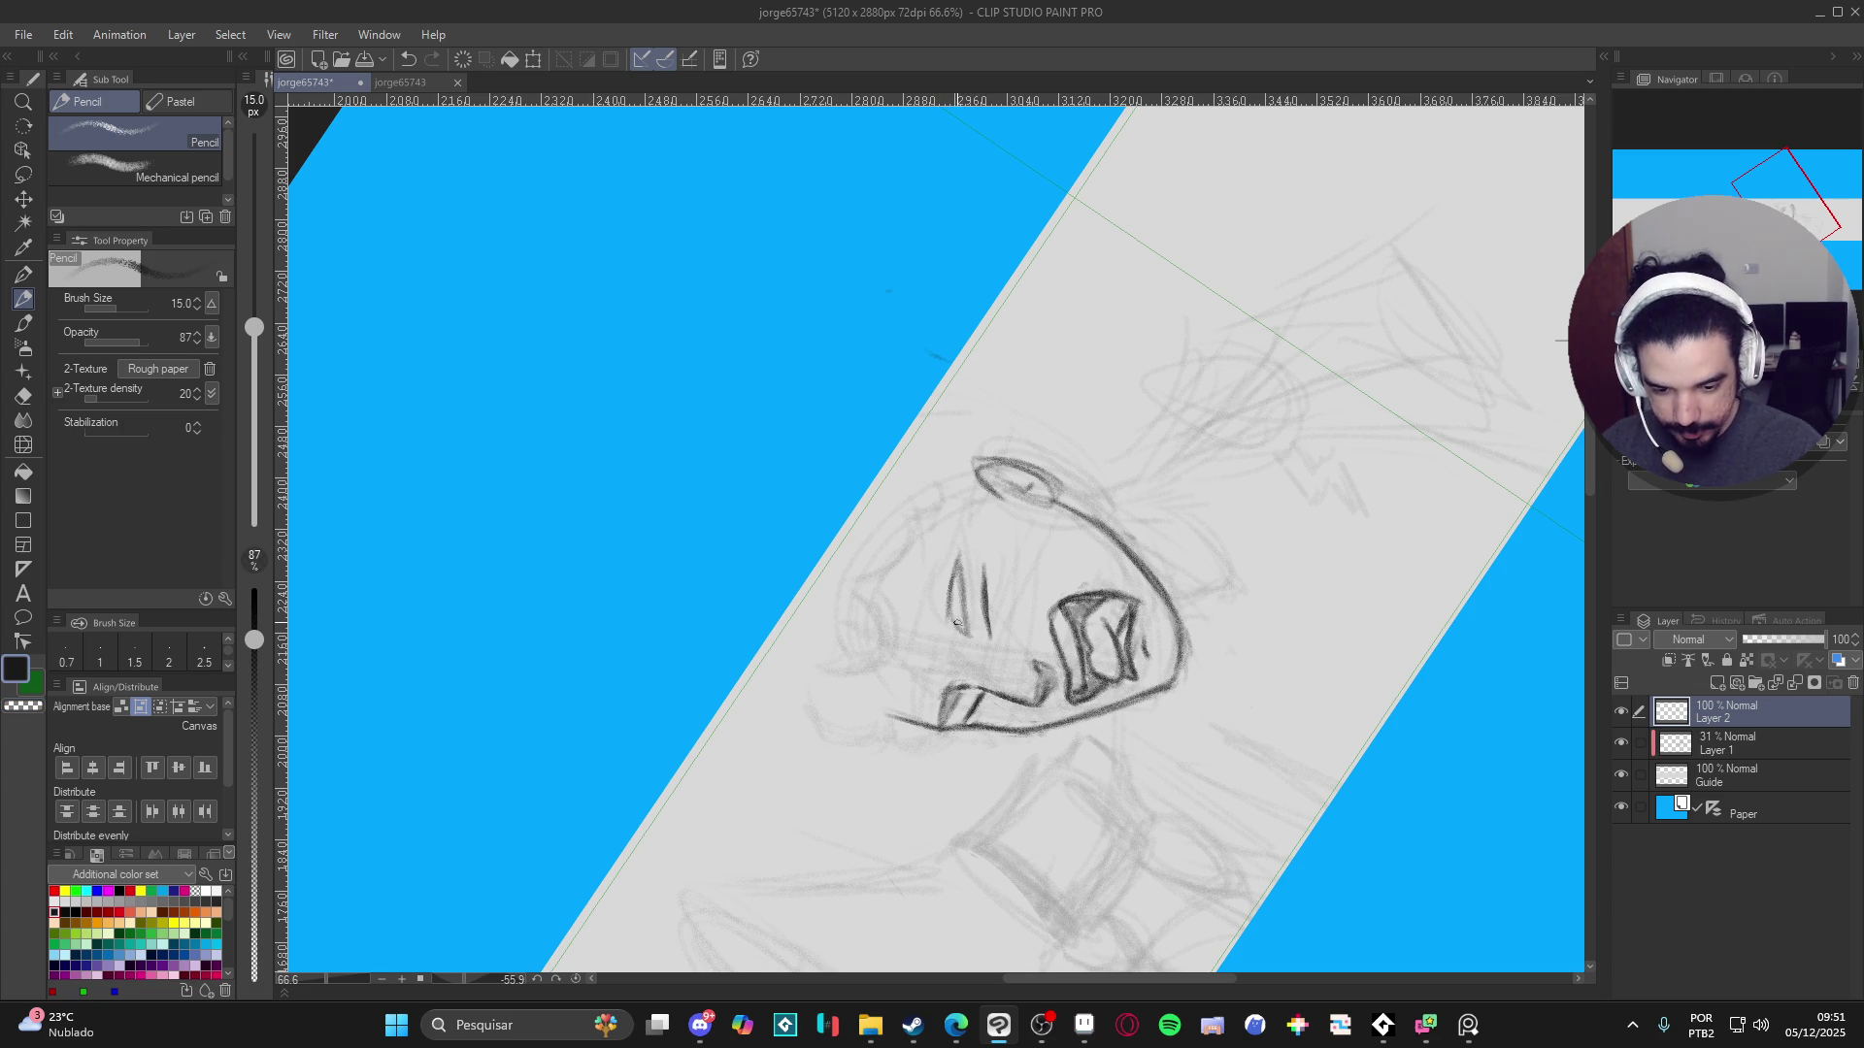
{"action": "key", "text": "r"}
{"action": "mouse_move", "coordinate": [956, 583]}
{"action": "left_mouse_down"}
{"action": "mouse_move", "coordinate": [1257, 575]}
{"action": "mouse_move", "coordinate": [1024, 774]}
{"action": "left_mouse_up"}
{"action": "scroll", "coordinate": [1024, 773], "scroll_direction": "down", "scroll_amount": 1}
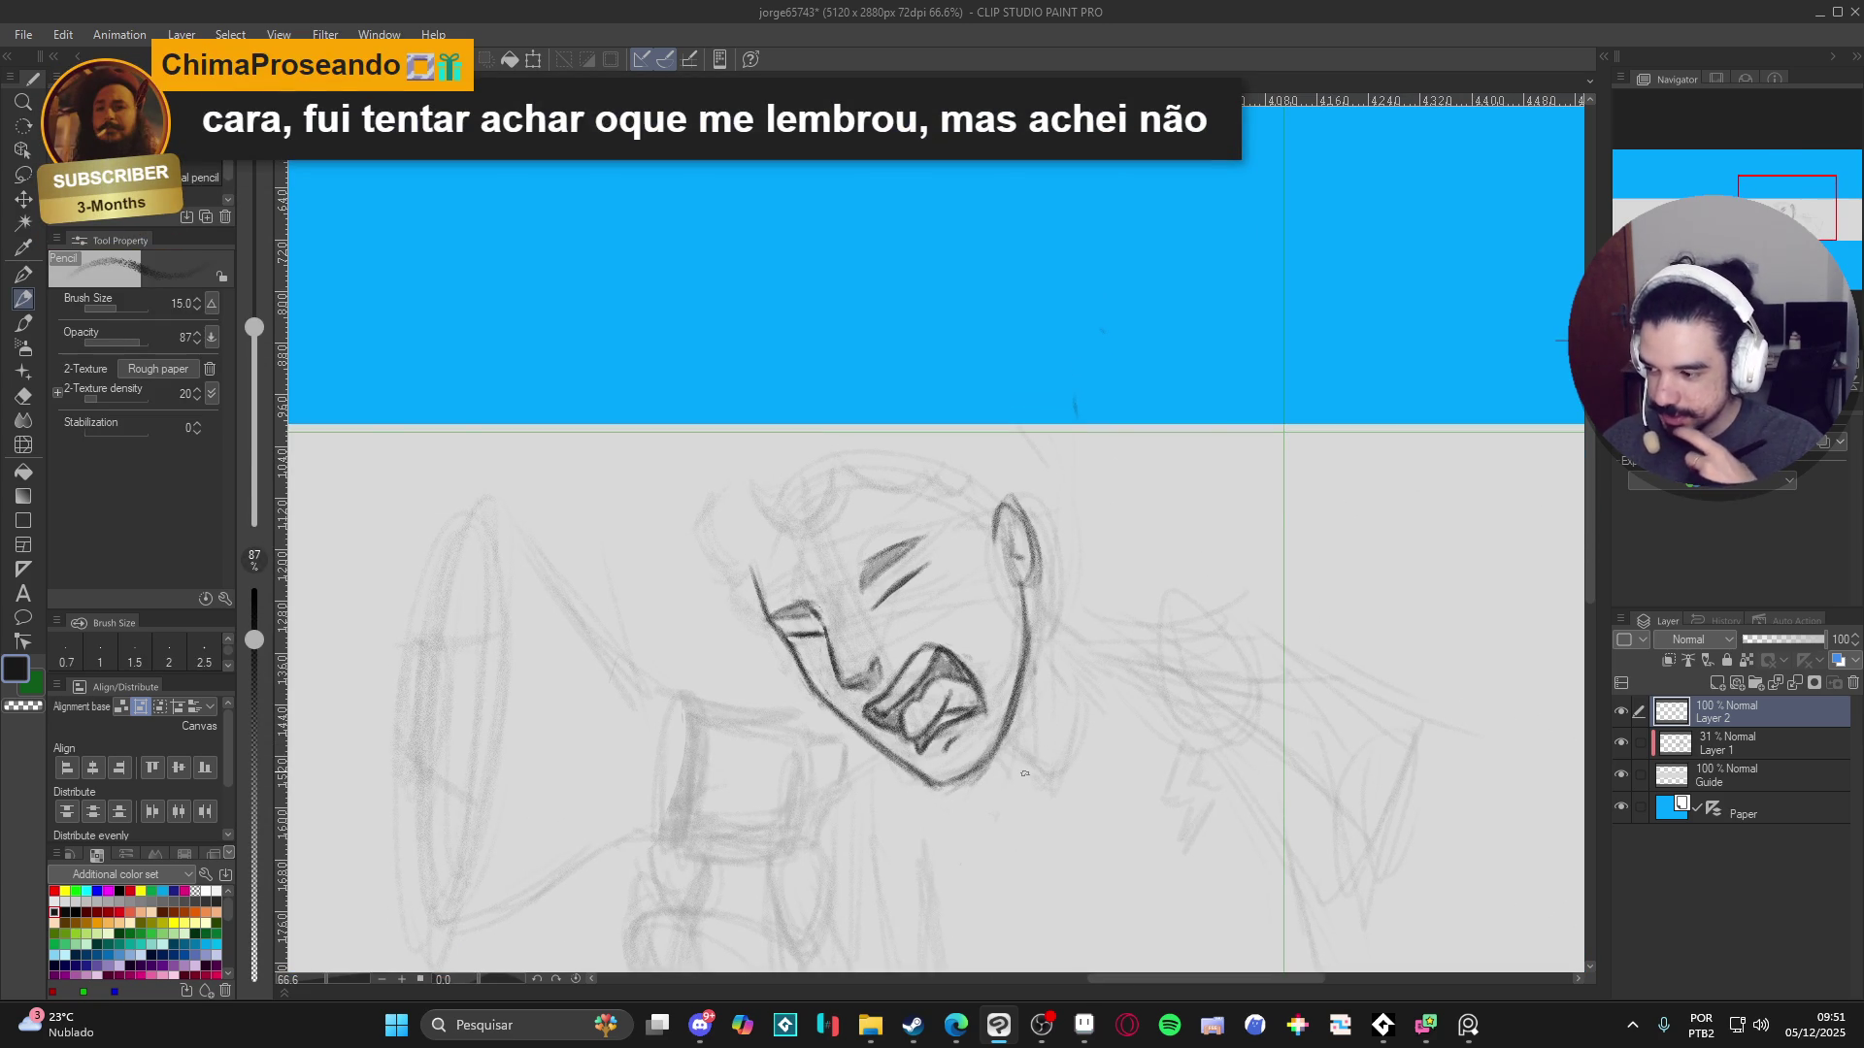
- Darken the ear's outer outline and add two inner detail strokes
{"action": "left_click_drag", "start_coordinate": [1073, 771], "coordinate": [1125, 800]}
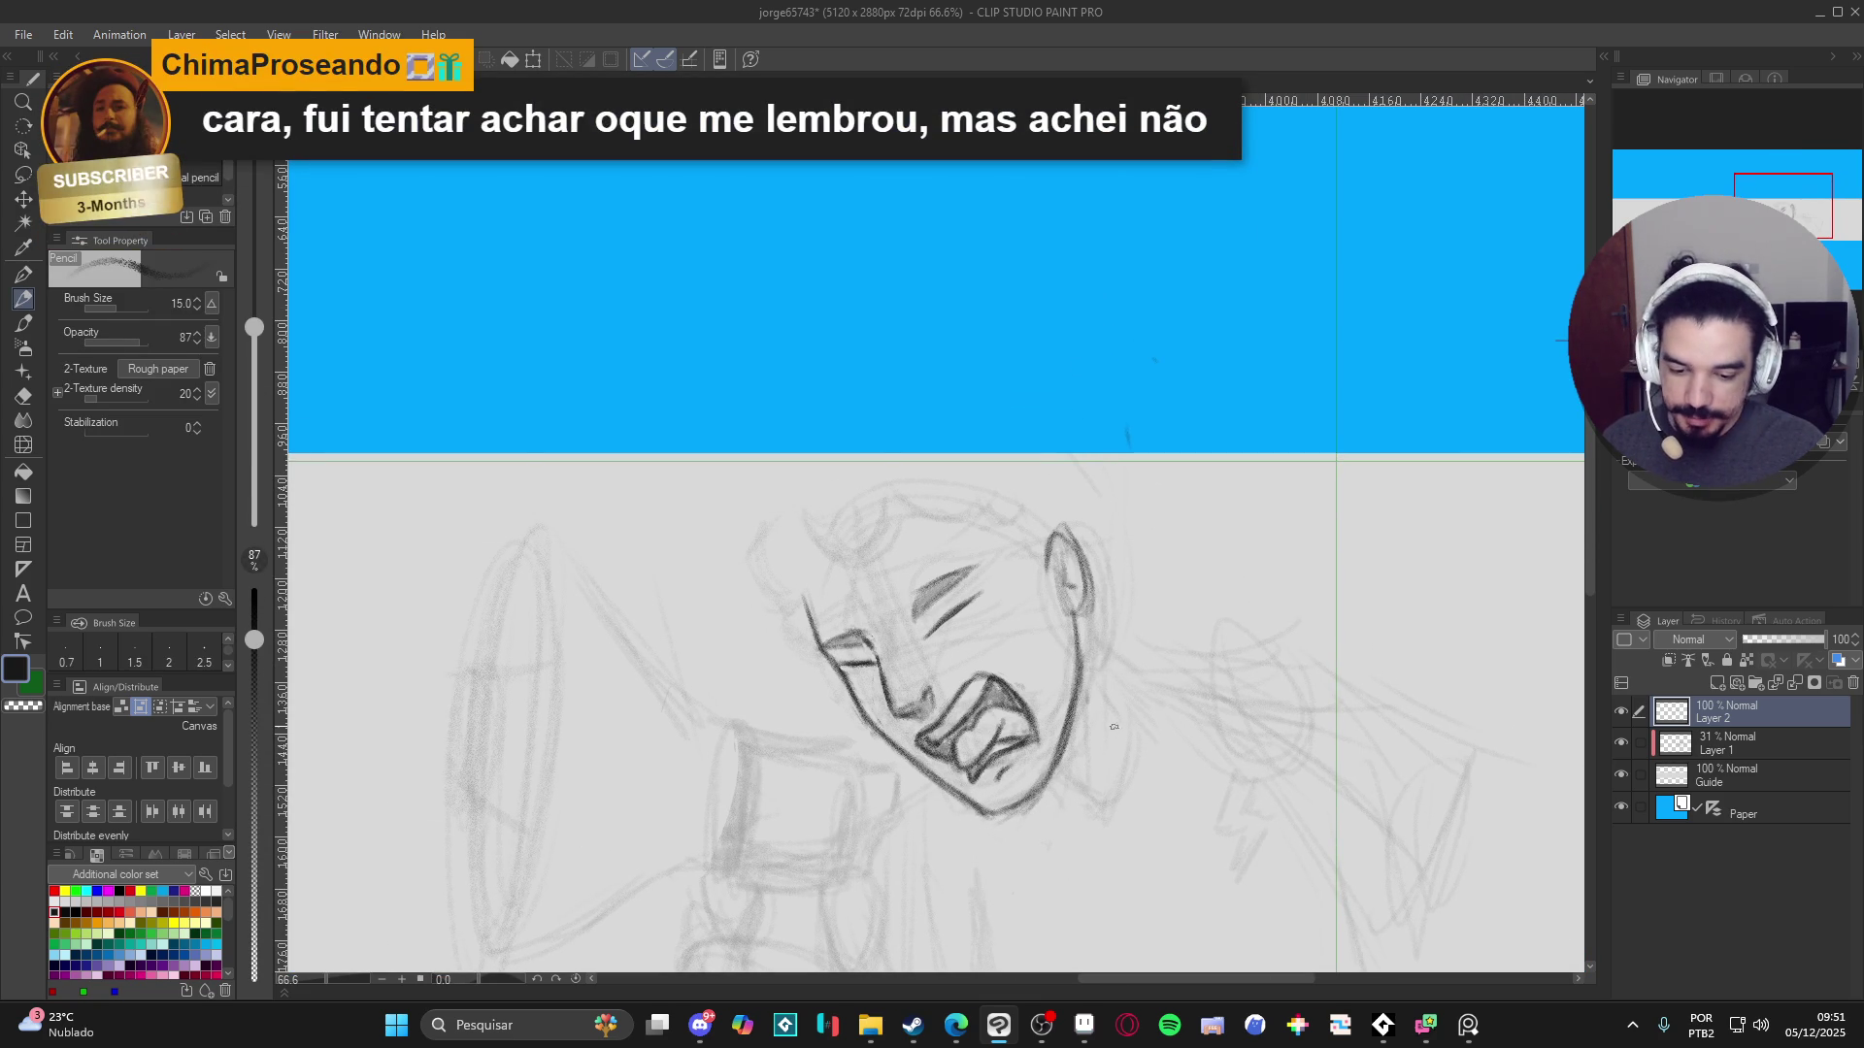
{"action": "key", "text": "e"}
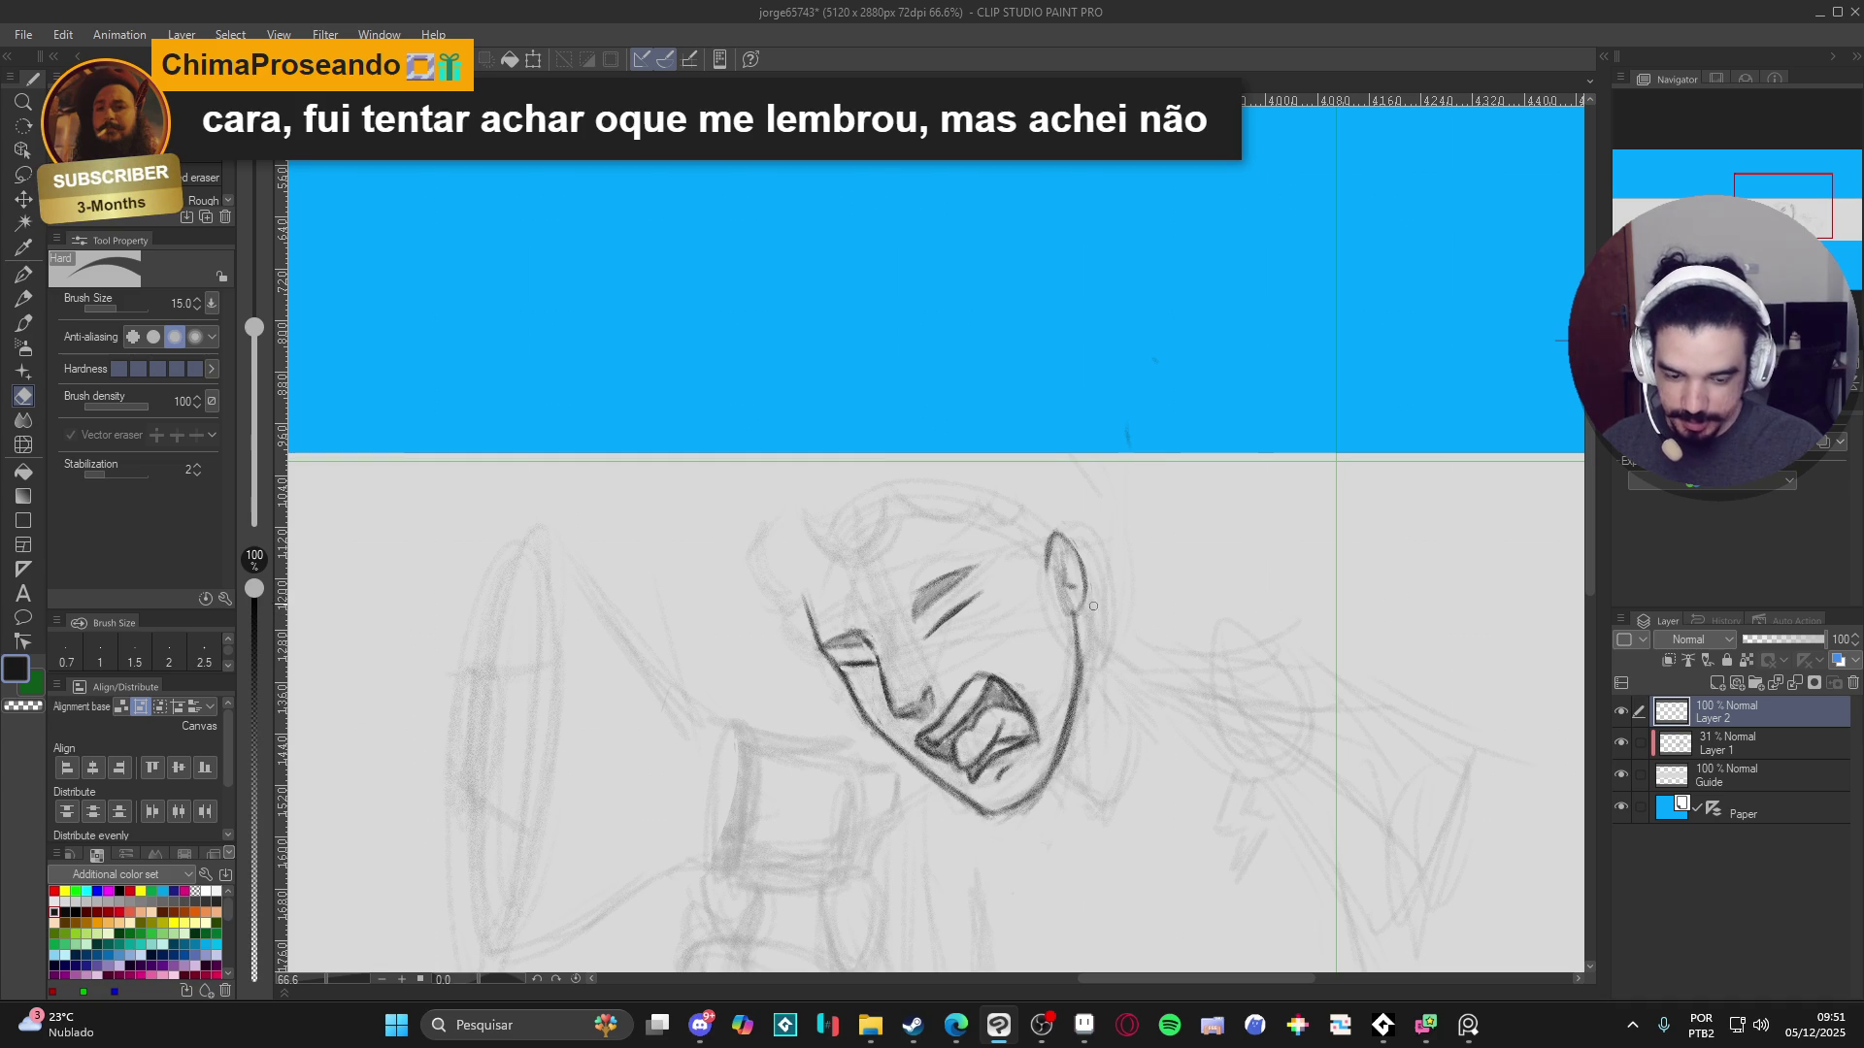
{"action": "key", "text": "p"}
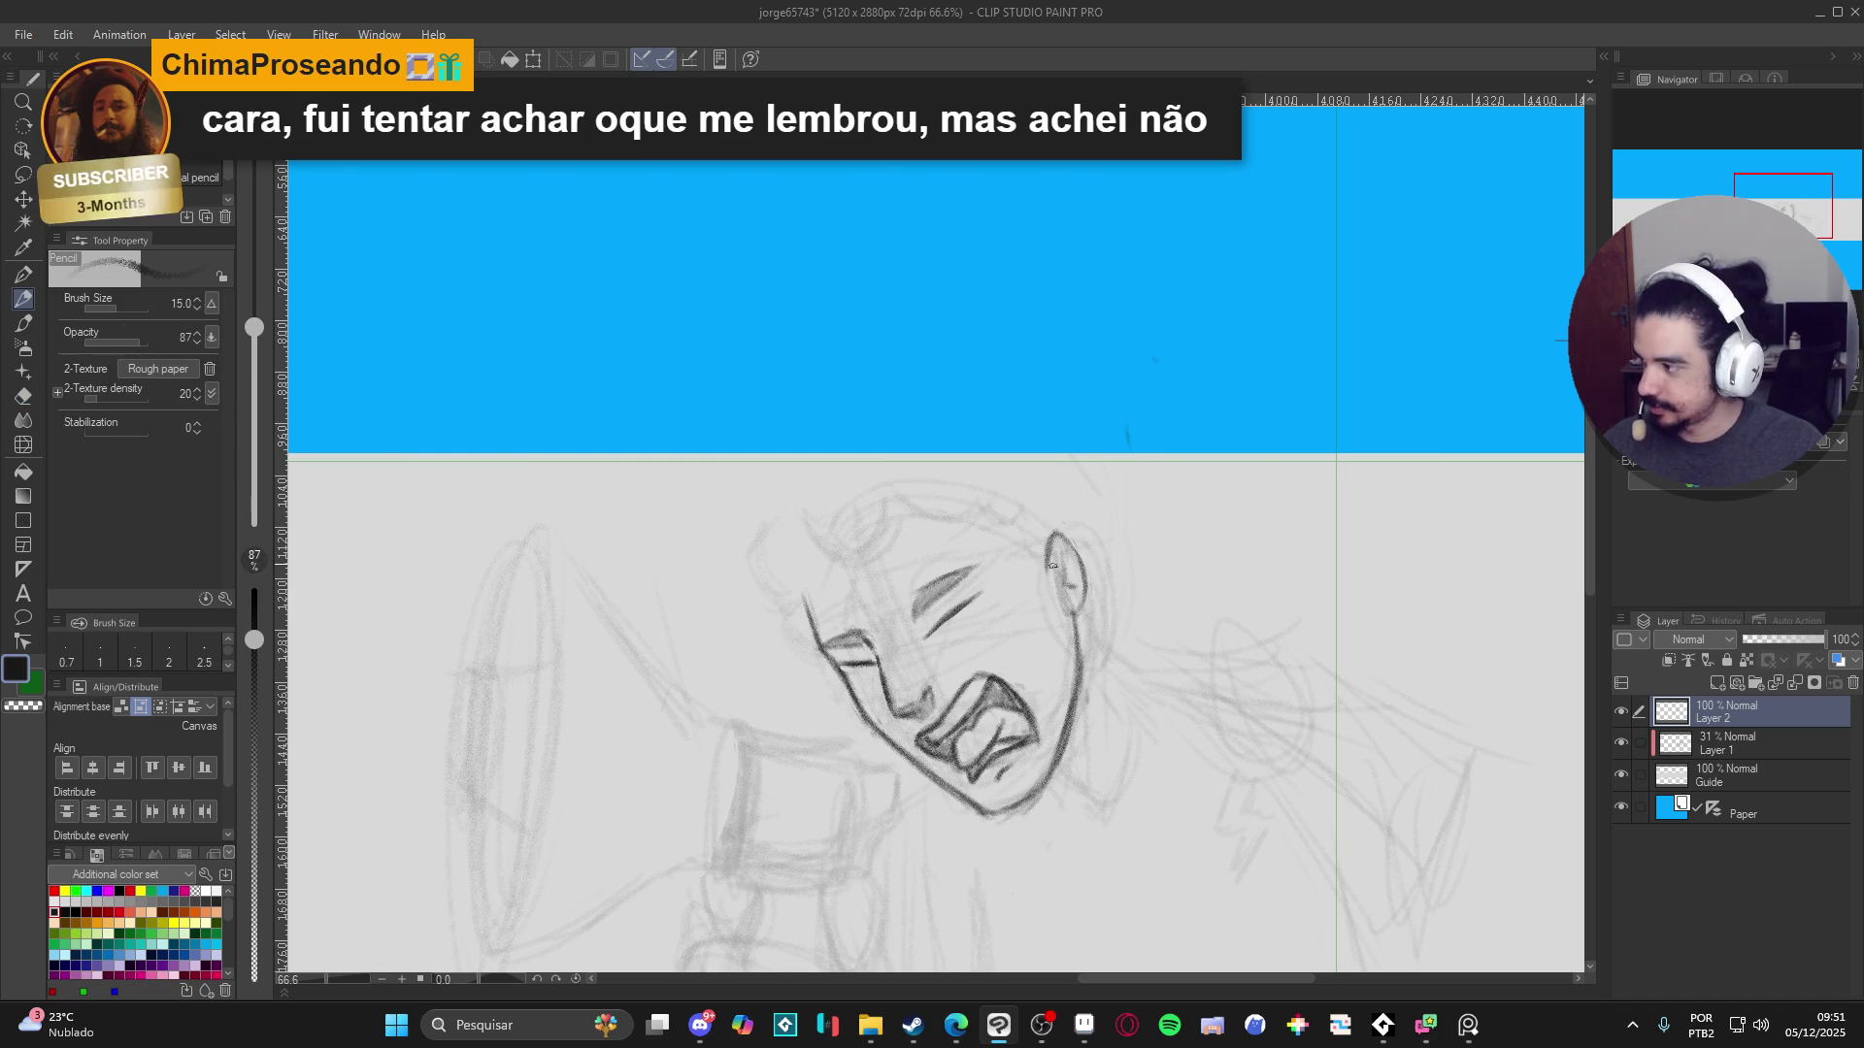
{"action": "mouse_move", "coordinate": [1049, 550]}
{"action": "left_mouse_down"}
{"action": "mouse_move", "coordinate": [1057, 531]}
{"action": "mouse_move", "coordinate": [1073, 546]}
{"action": "mouse_move", "coordinate": [1084, 592]}
{"action": "left_mouse_up"}
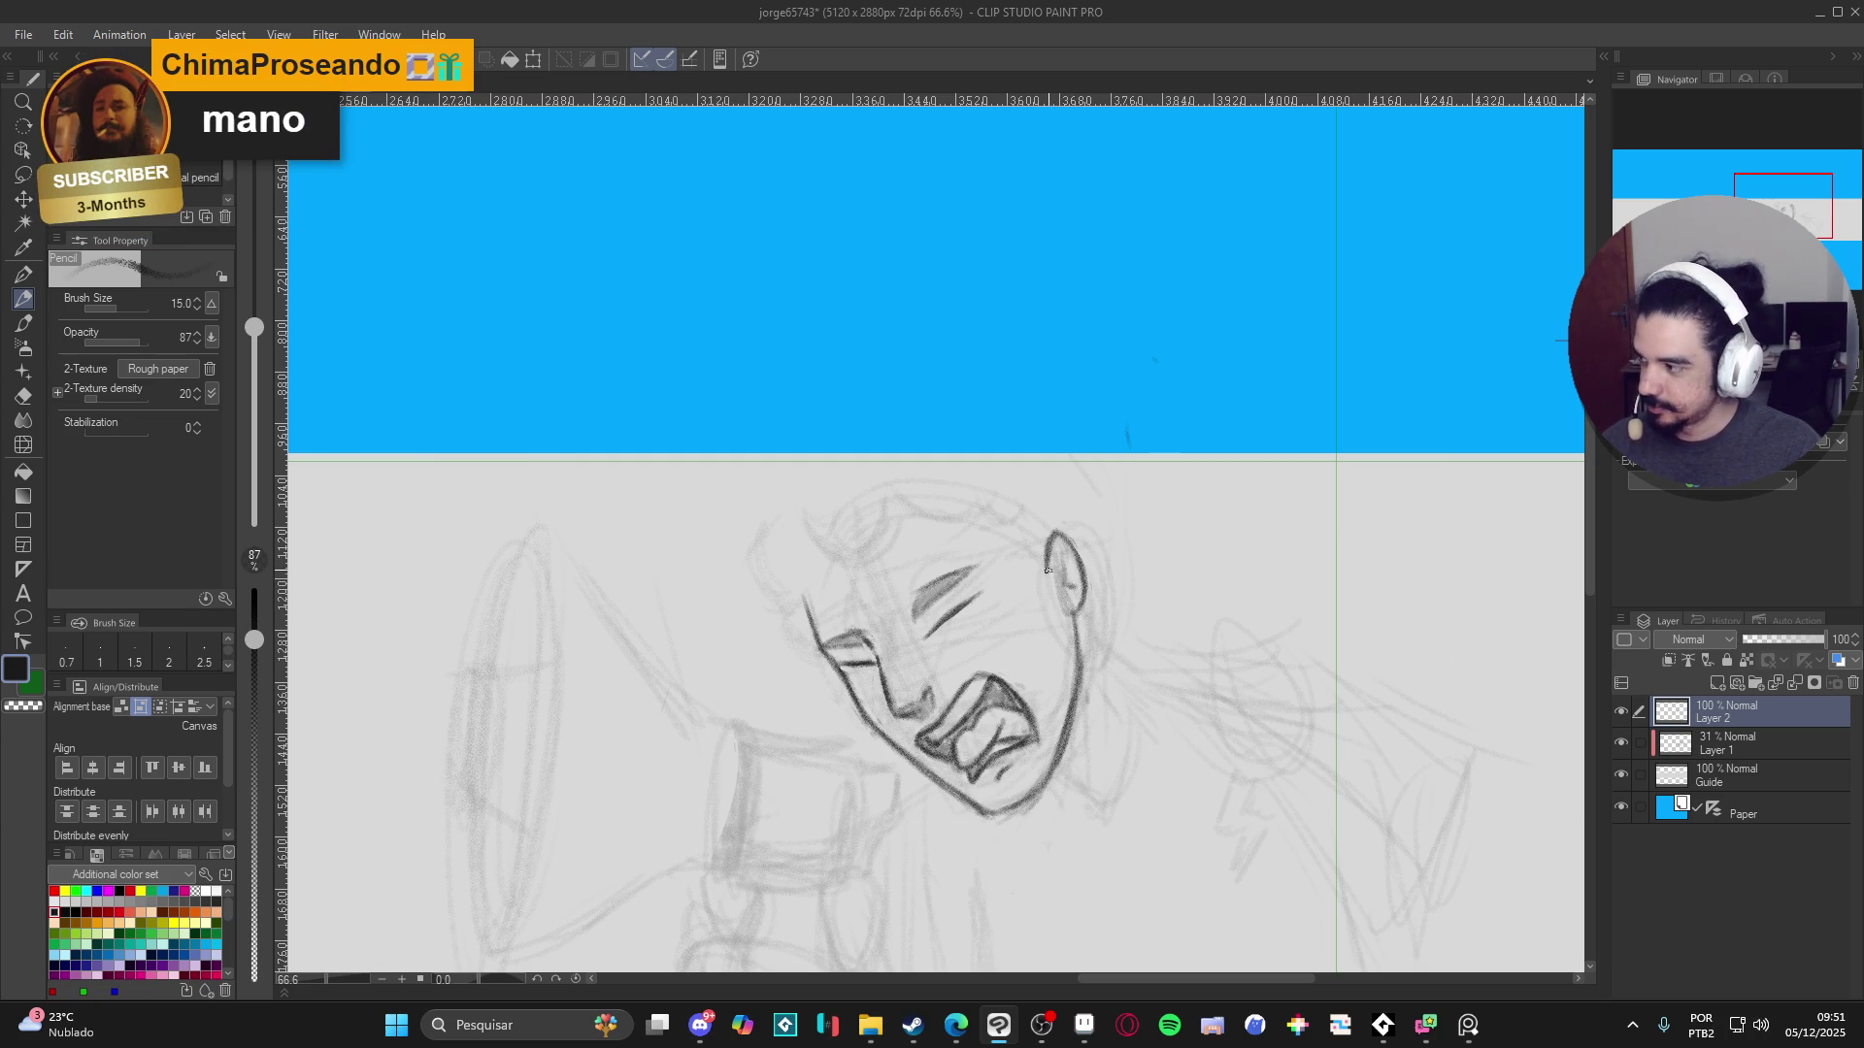
{"action": "left_click_drag", "start_coordinate": [1070, 590], "coordinate": [1064, 559]}
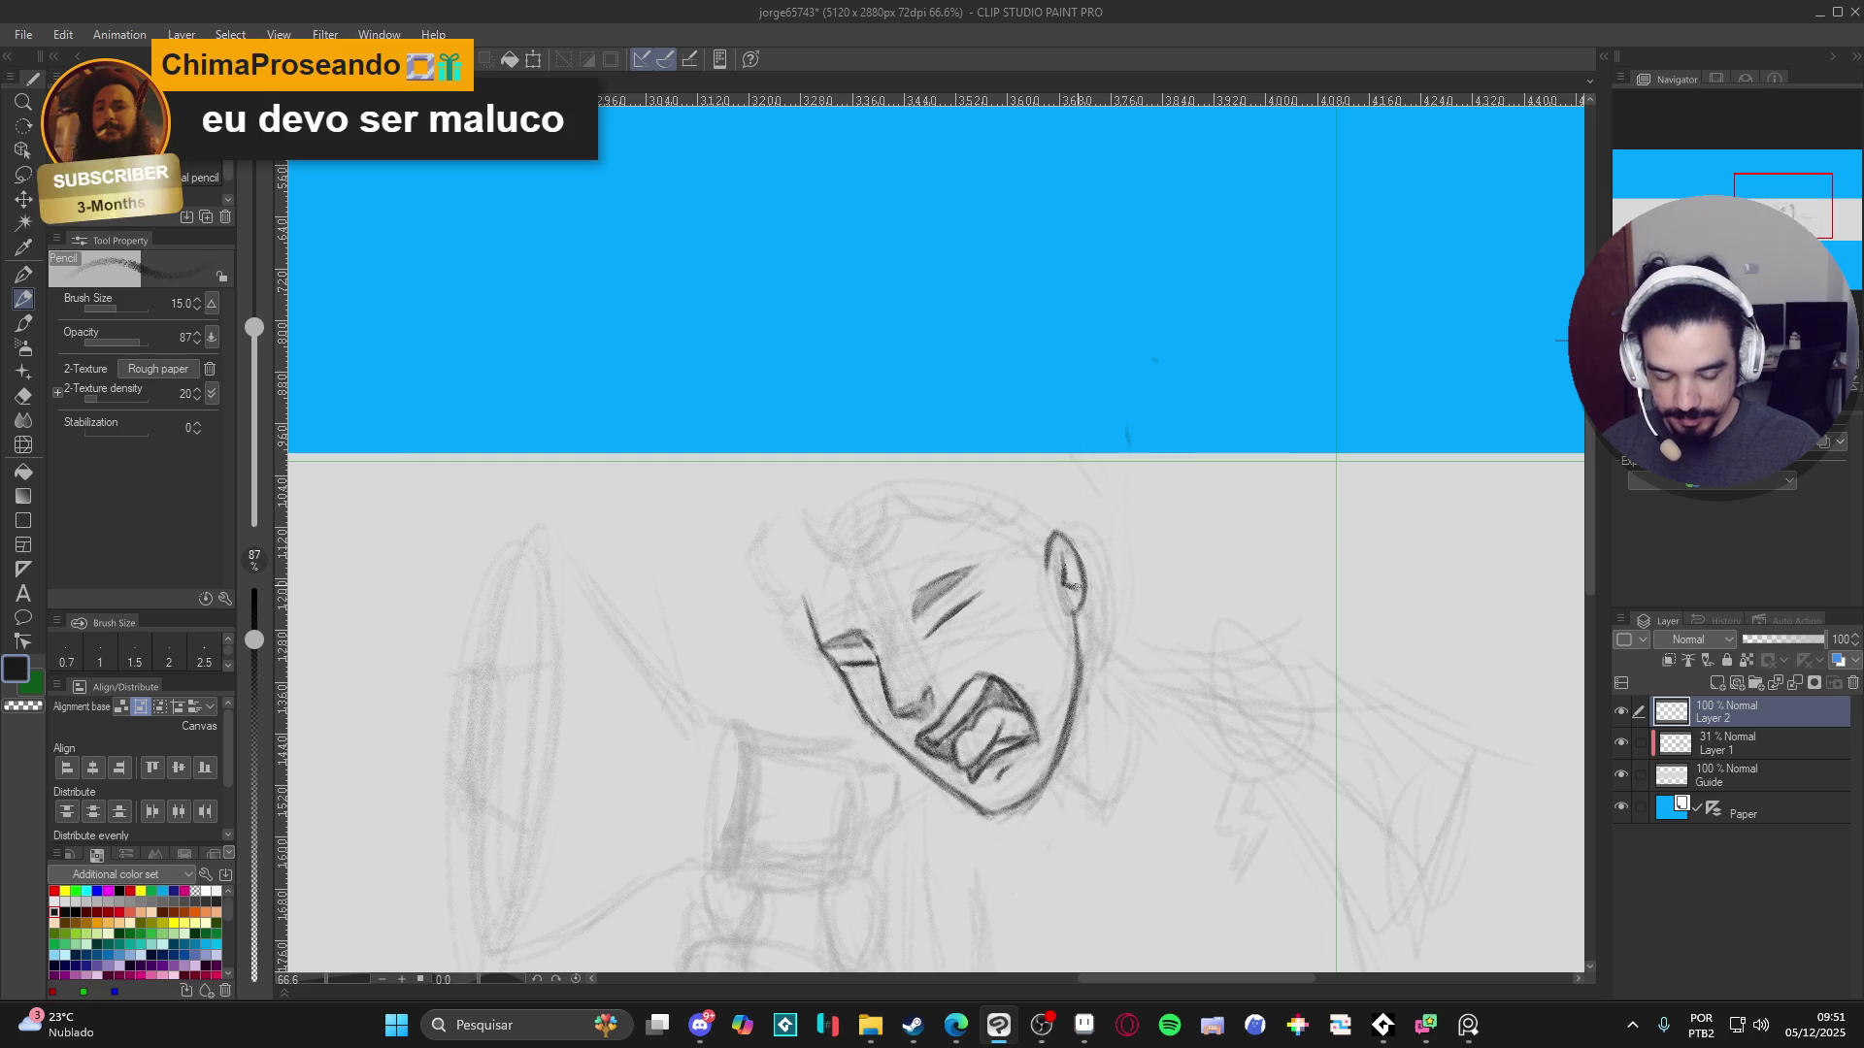
{"action": "left_click_drag", "start_coordinate": [1067, 583], "coordinate": [1063, 551]}
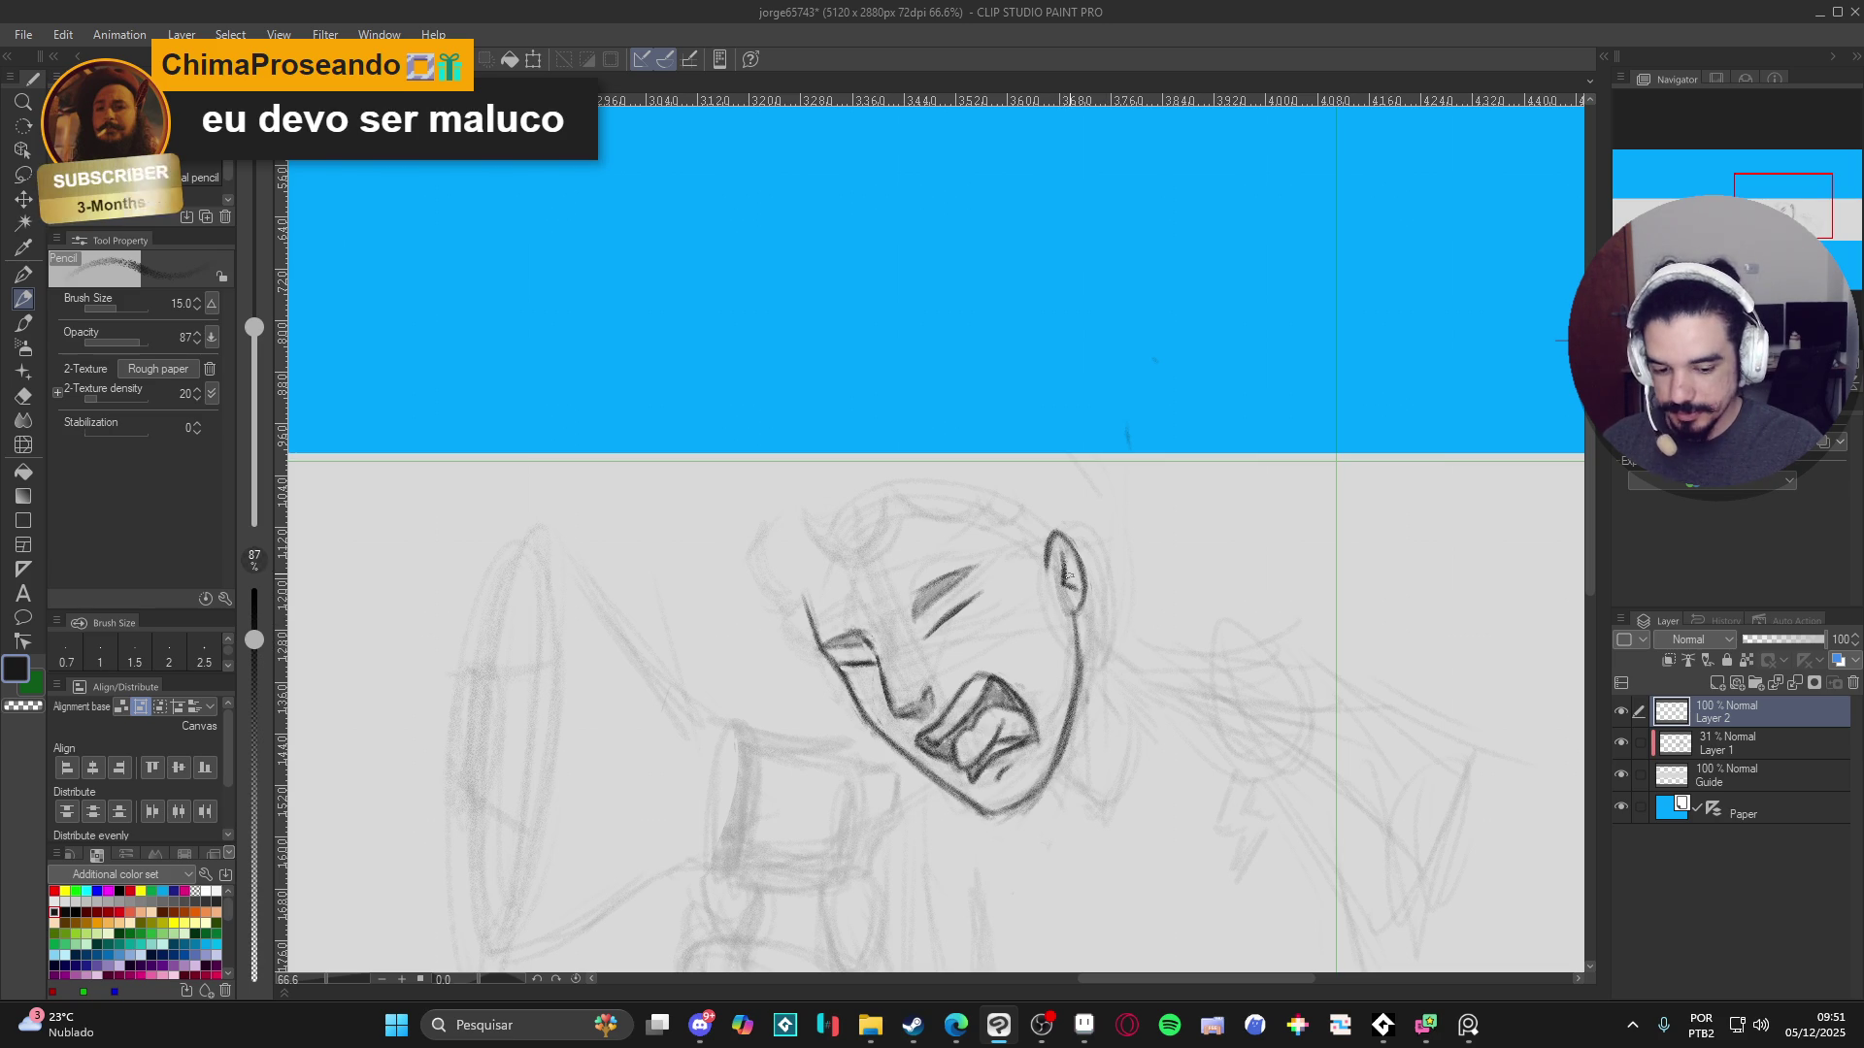
- Redraw the right cheek and jaw line in darker, thicker black strokes
{"action": "mouse_move", "coordinate": [1076, 642]}
{"action": "left_mouse_down"}
{"action": "mouse_move", "coordinate": [1064, 728]}
{"action": "mouse_move", "coordinate": [1022, 810]}
{"action": "mouse_move", "coordinate": [993, 819]}
{"action": "left_mouse_up"}
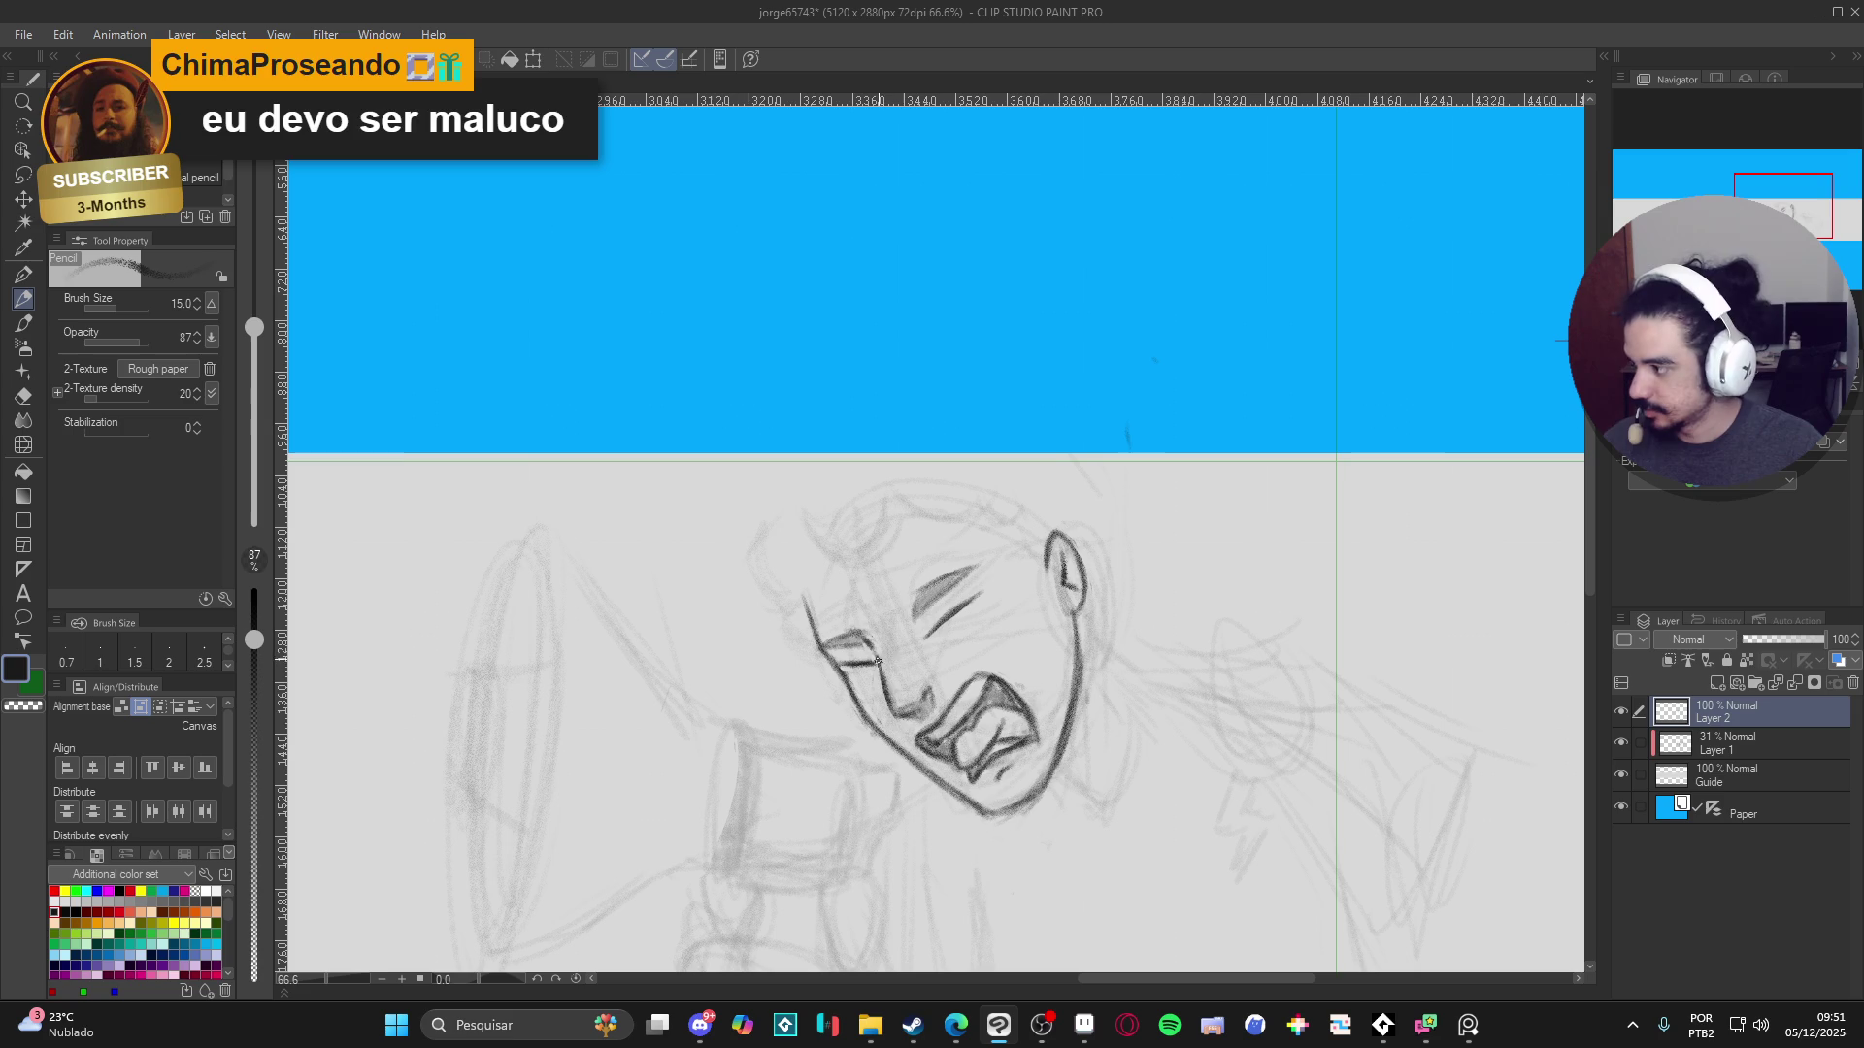
{"action": "left_click_drag", "start_coordinate": [975, 716], "coordinate": [945, 712]}
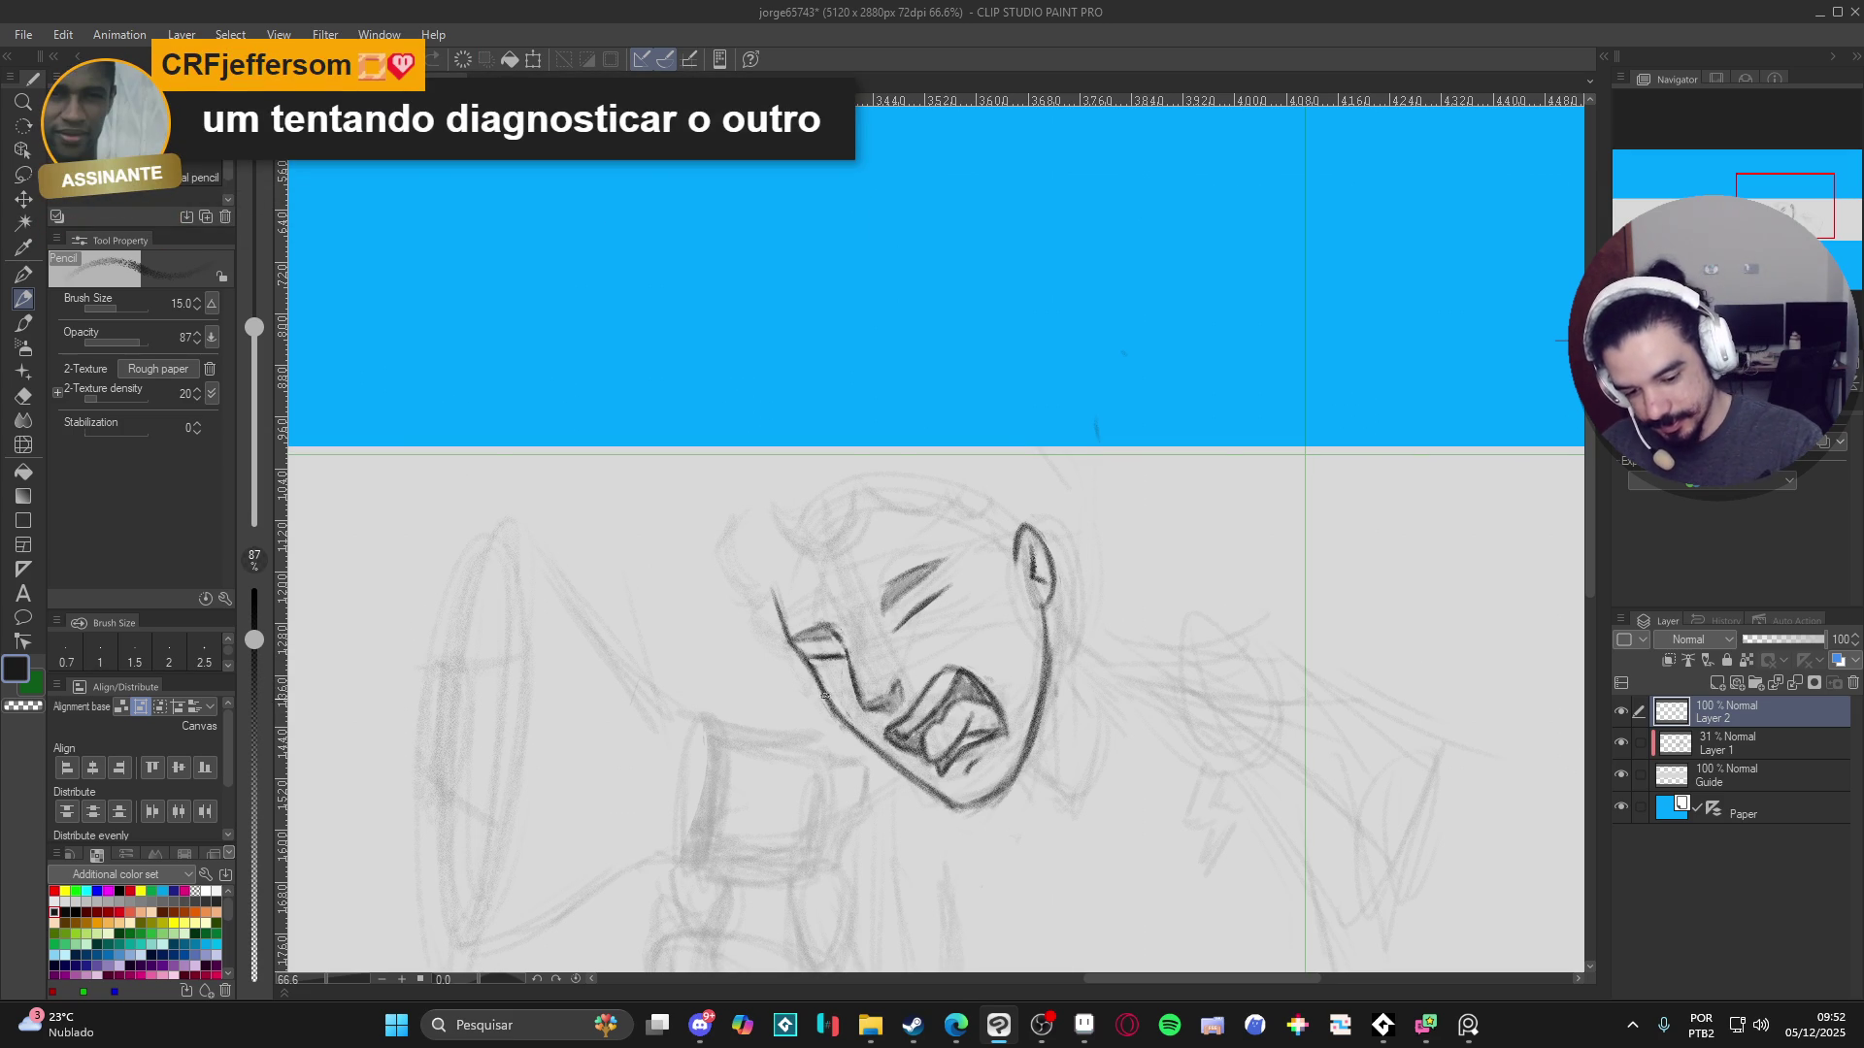
{"action": "key", "text": "c"}
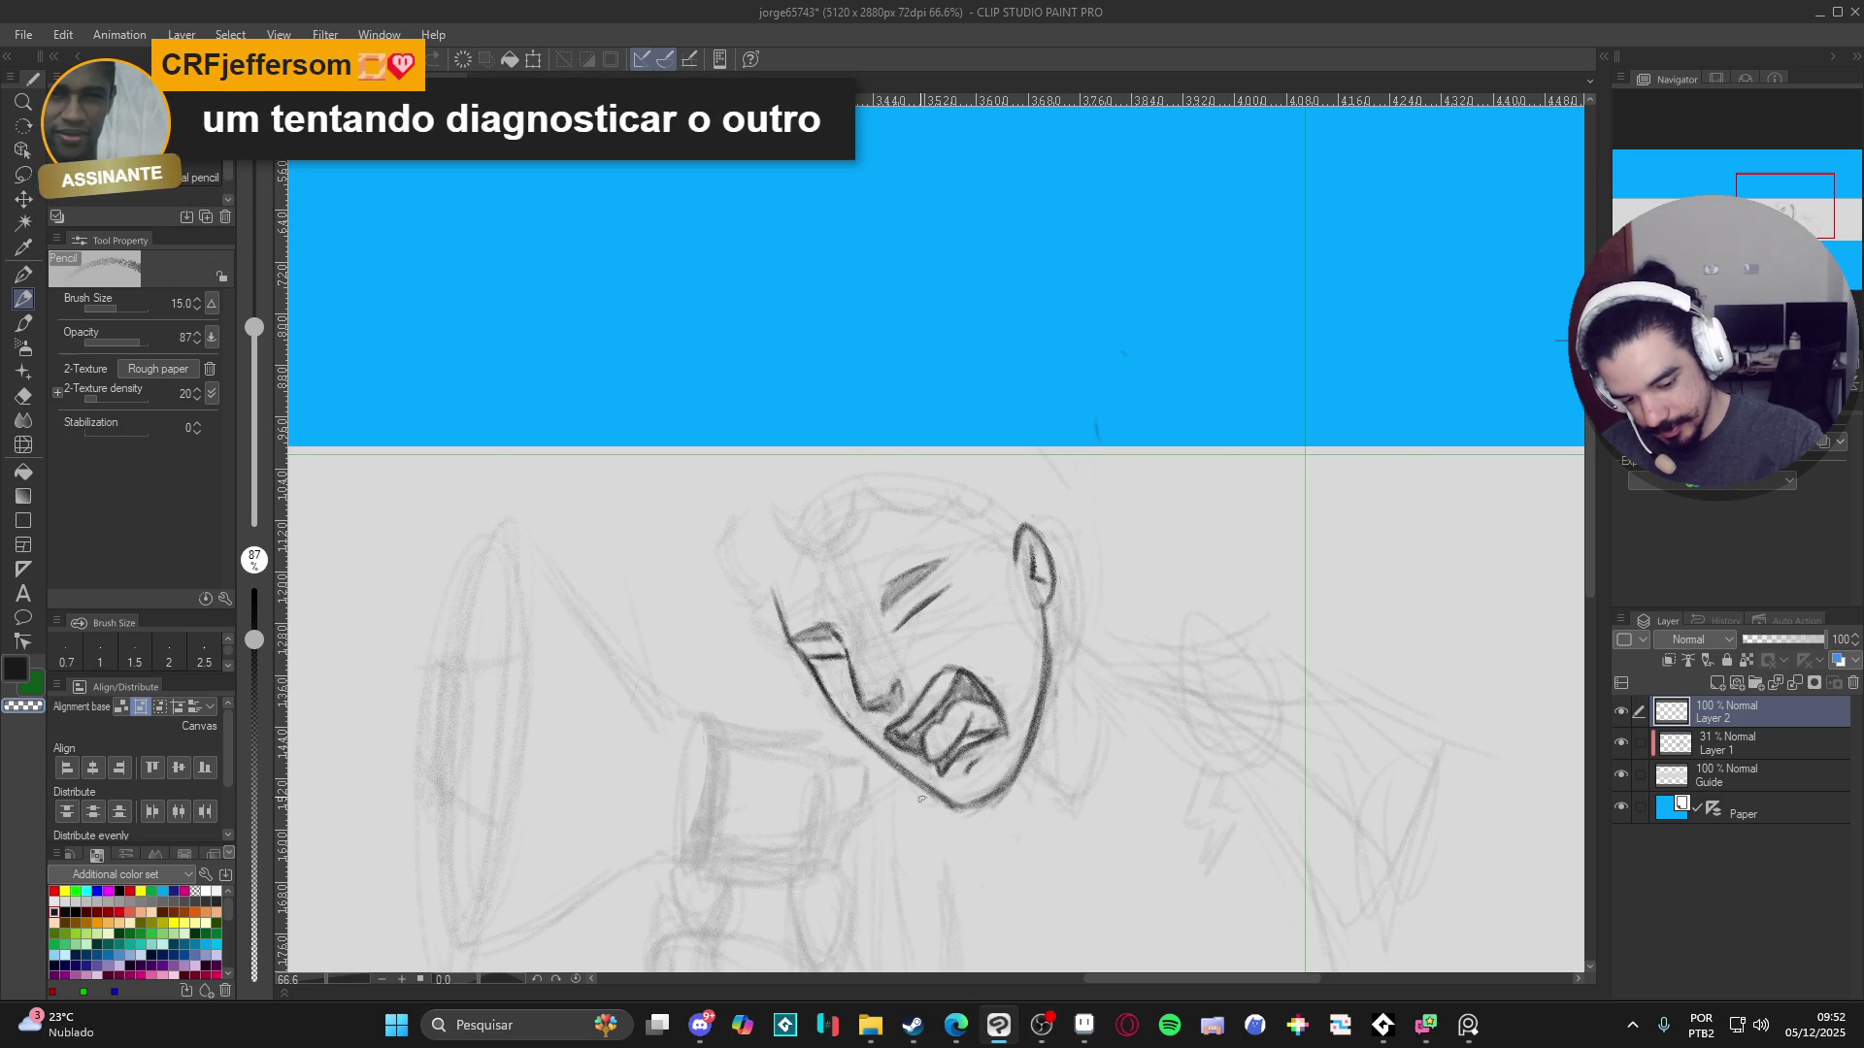
{"action": "key", "text": "c"}
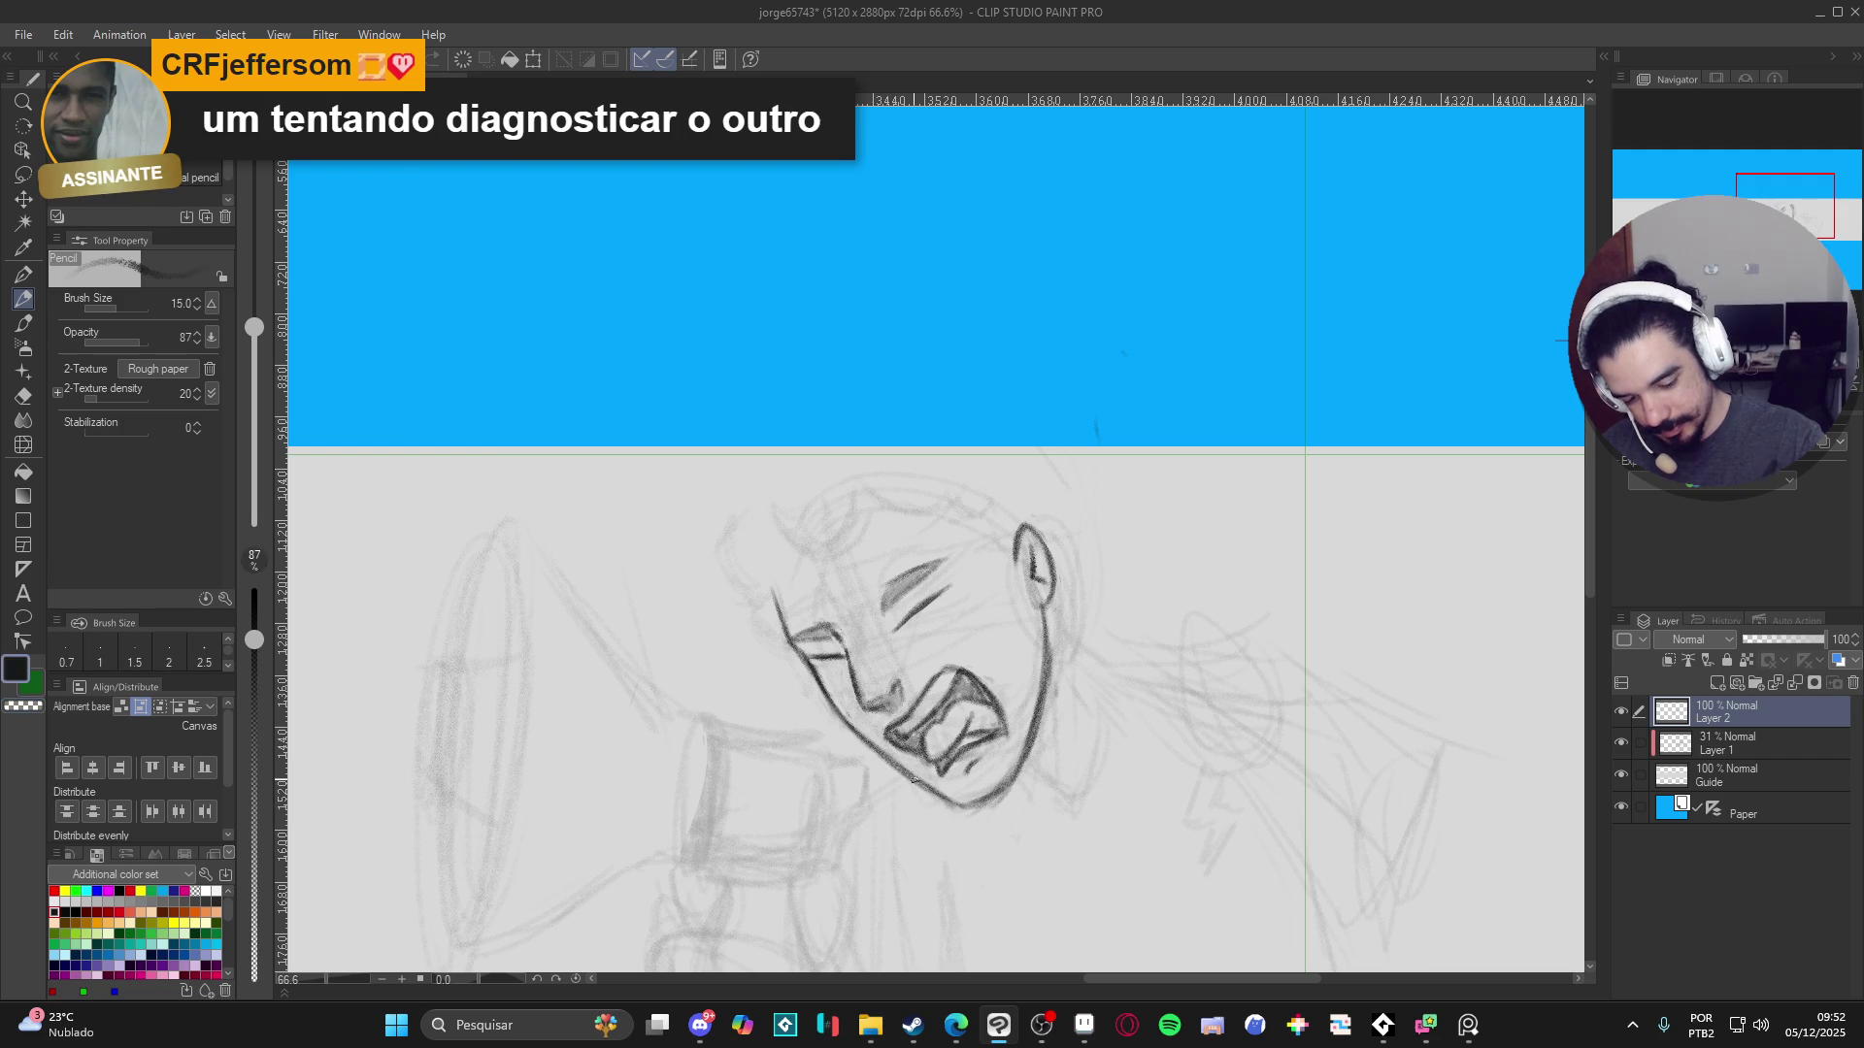
{"action": "left_click_drag", "start_coordinate": [934, 791], "coordinate": [993, 806]}
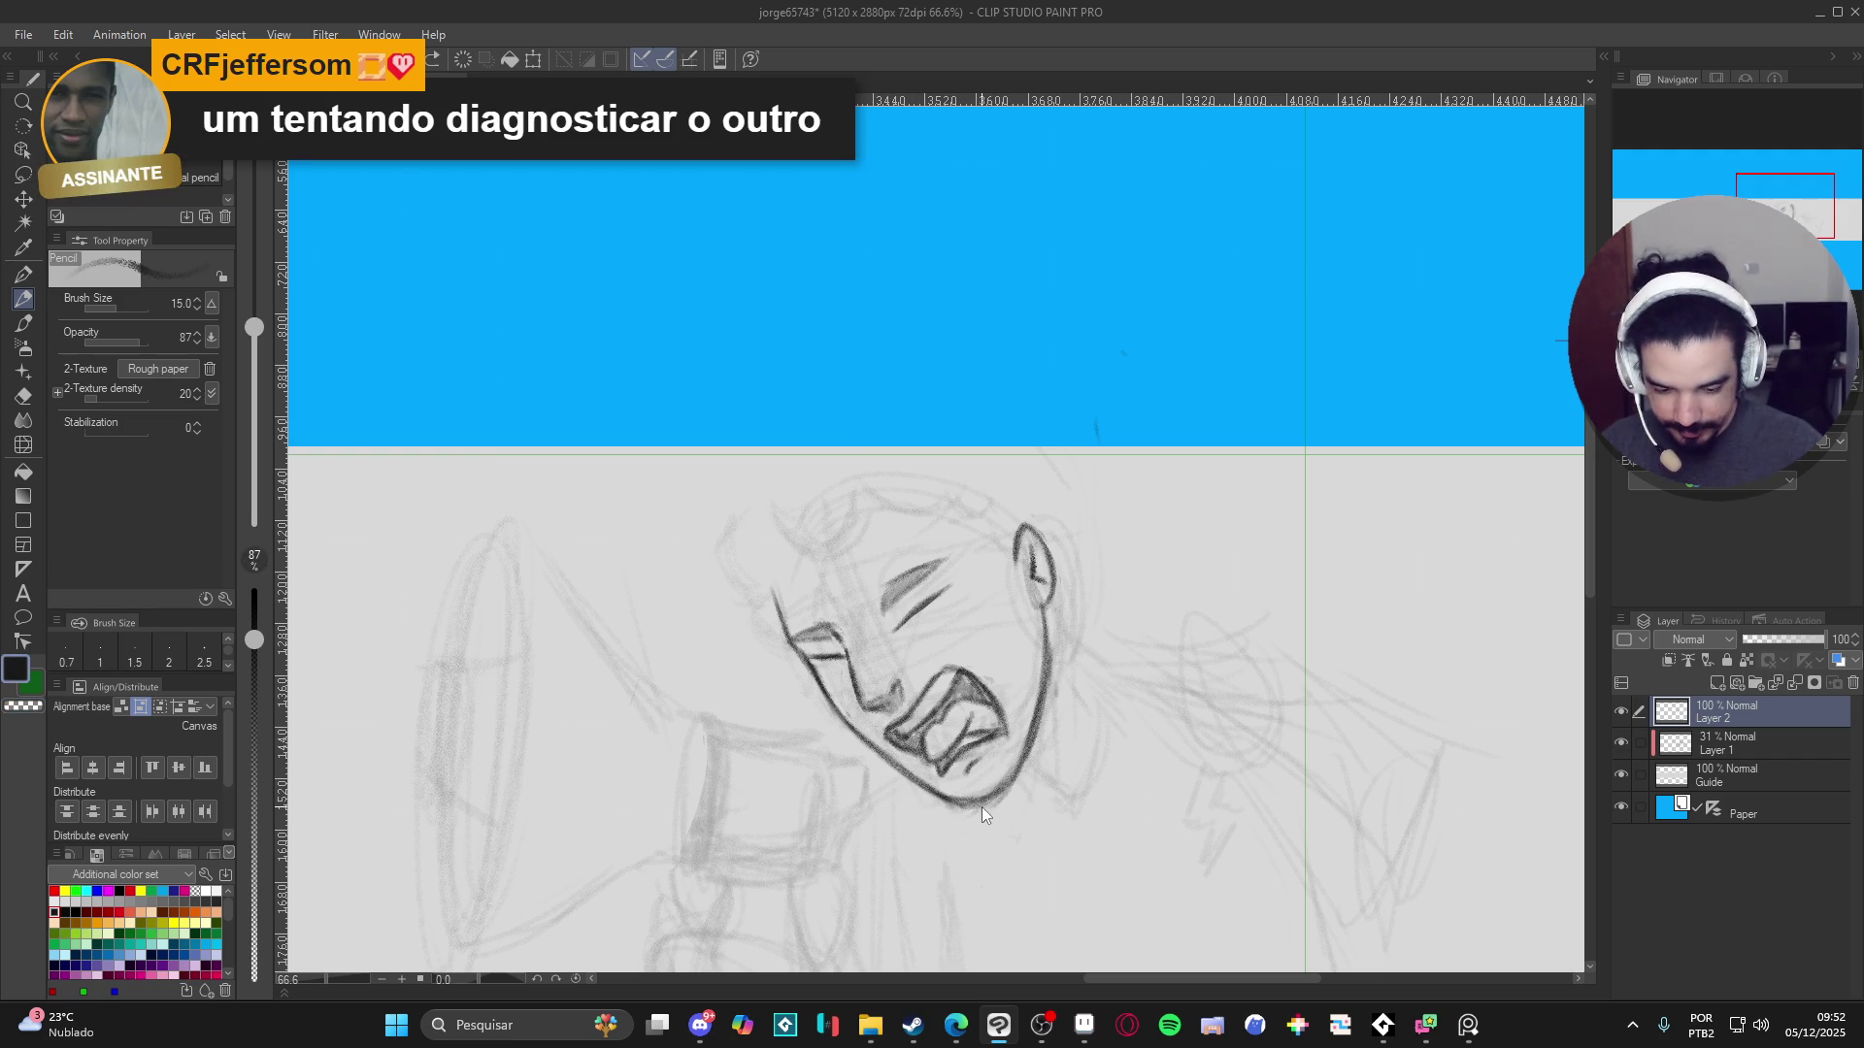
{"action": "left_click_drag", "start_coordinate": [956, 803], "coordinate": [994, 801]}
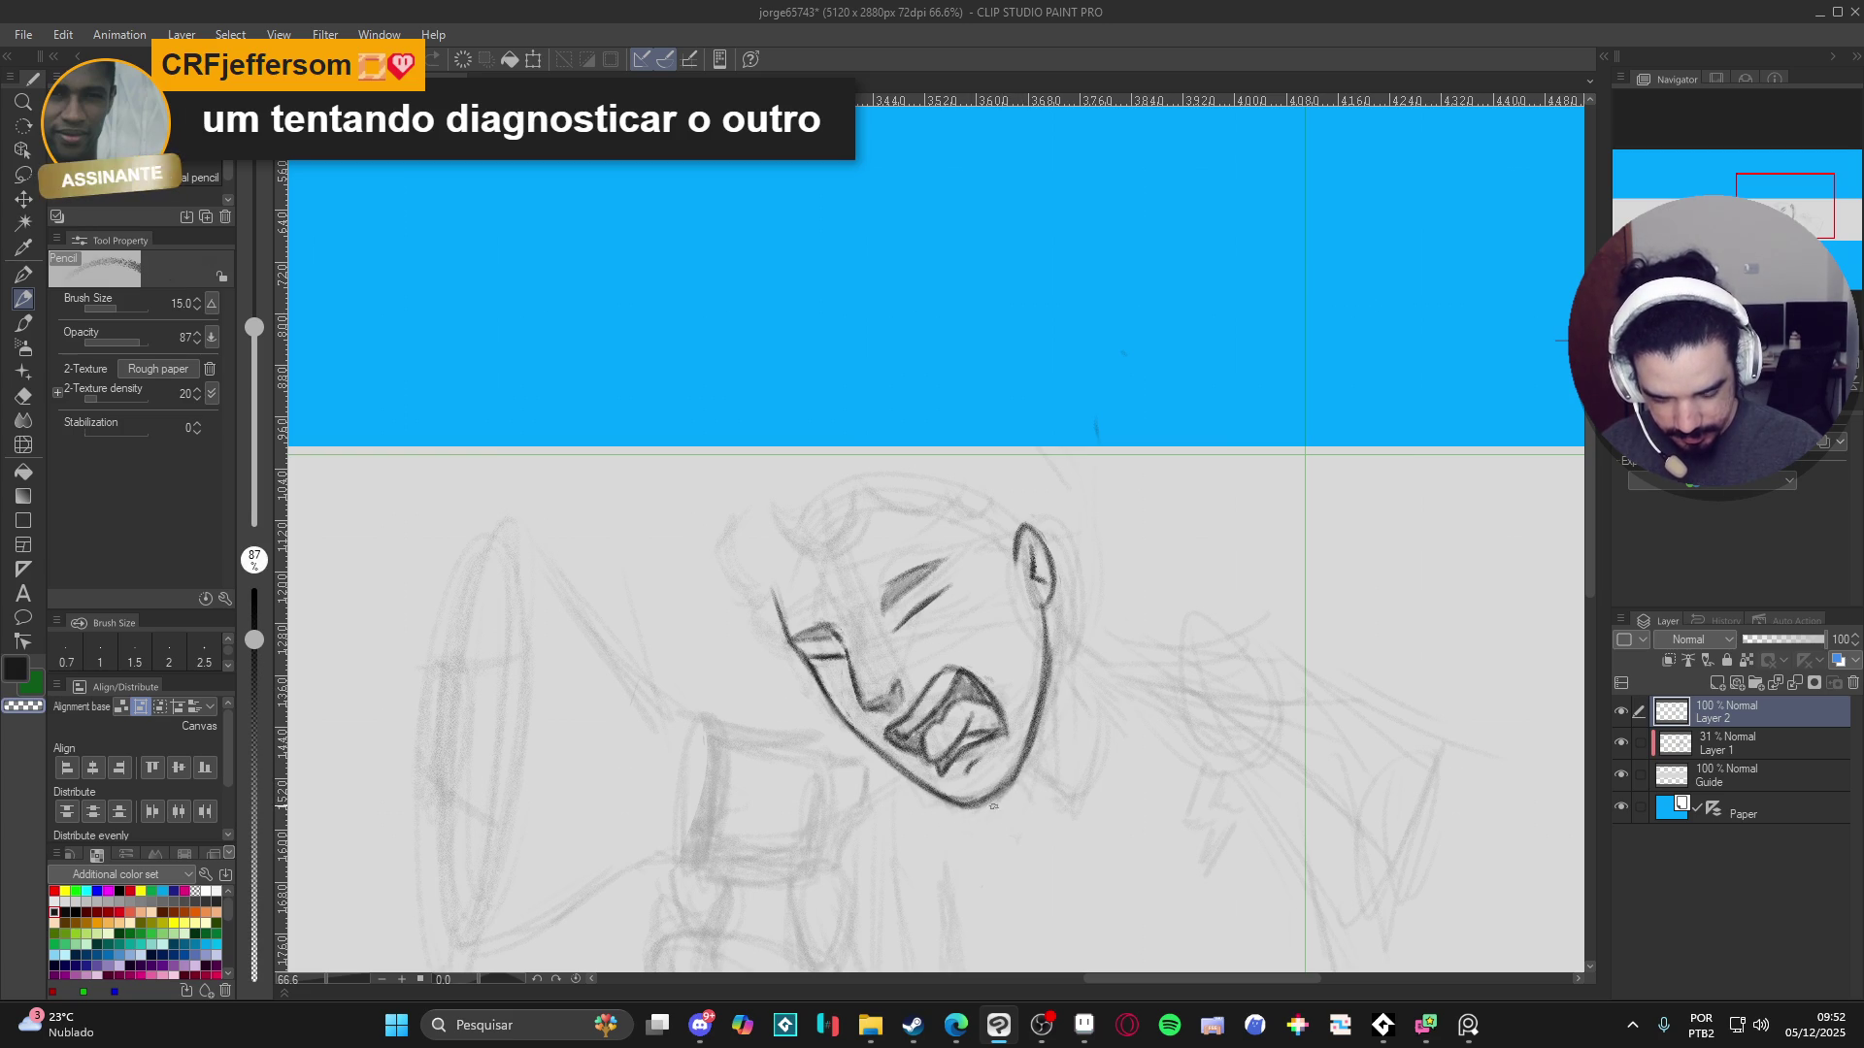
{"action": "left_click_drag", "start_coordinate": [1081, 696], "coordinate": [1099, 732]}
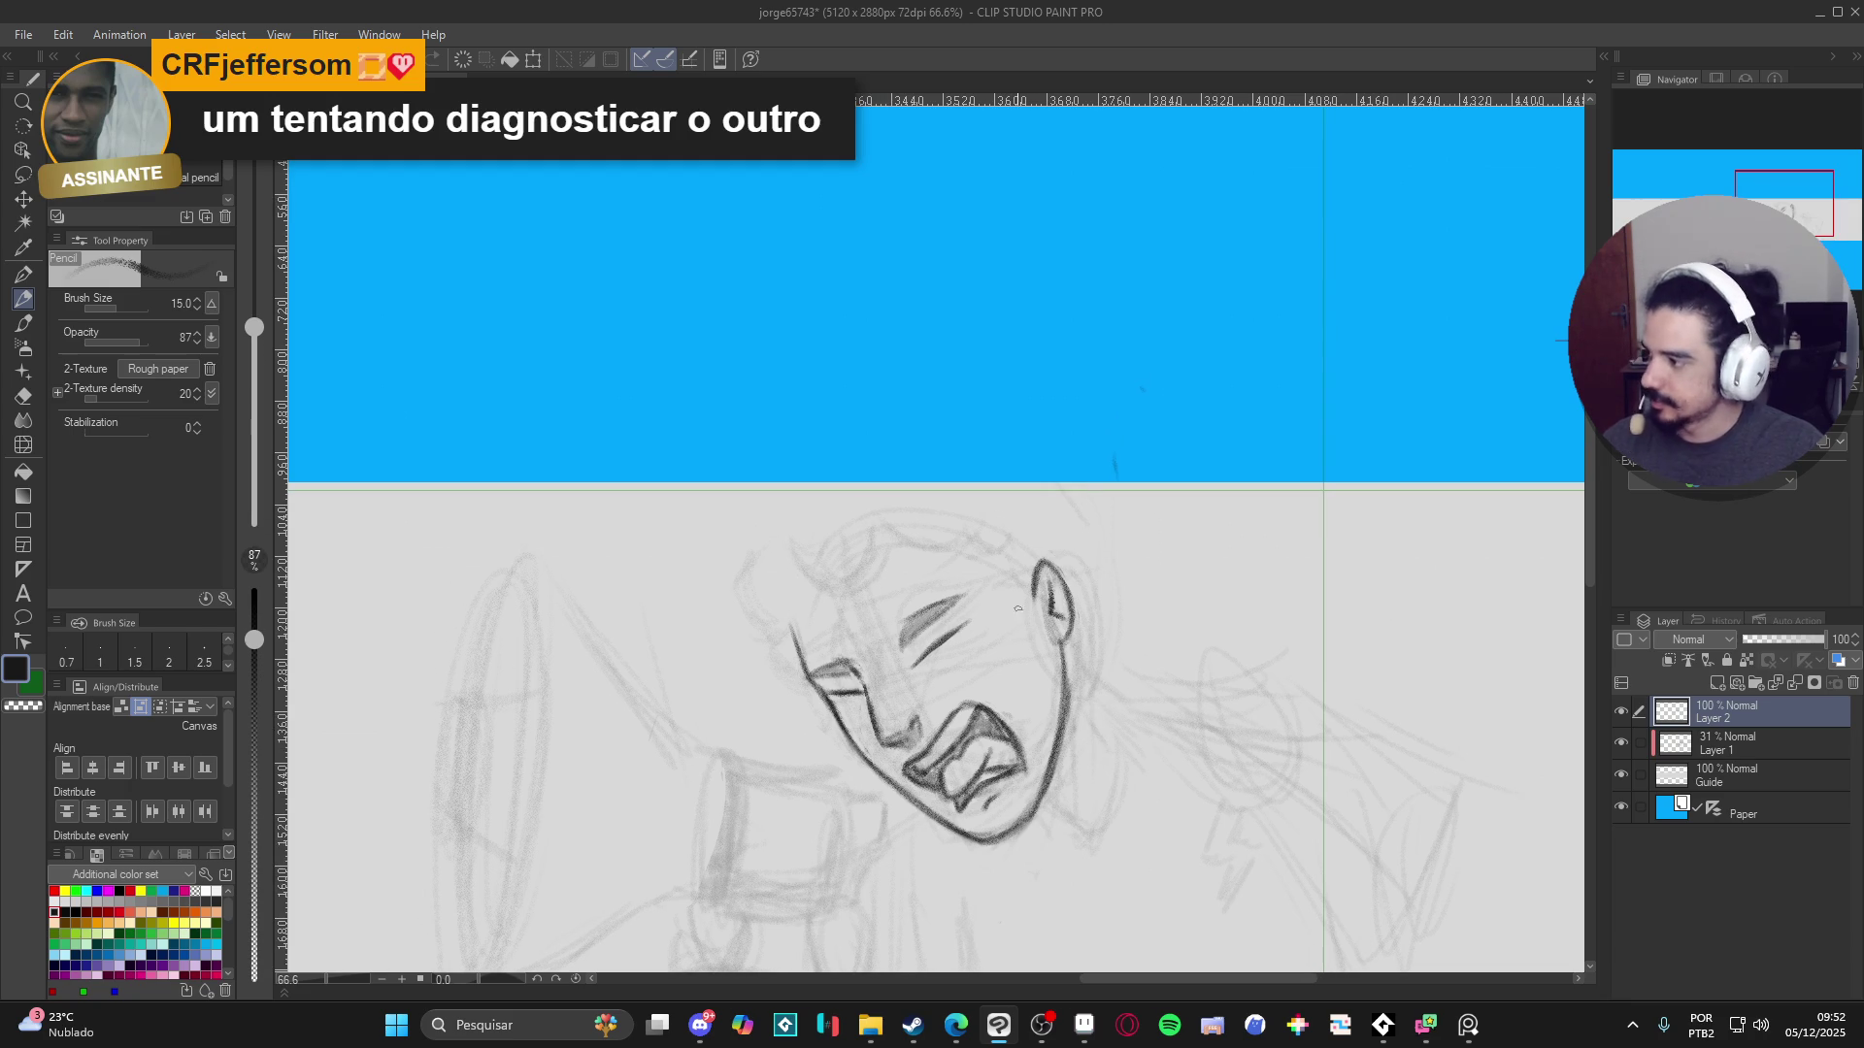
{"action": "mouse_move", "coordinate": [1068, 660]}
{"action": "left_mouse_down"}
{"action": "mouse_move", "coordinate": [1106, 699]}
{"action": "mouse_move", "coordinate": [1080, 606]}
{"action": "left_mouse_up"}
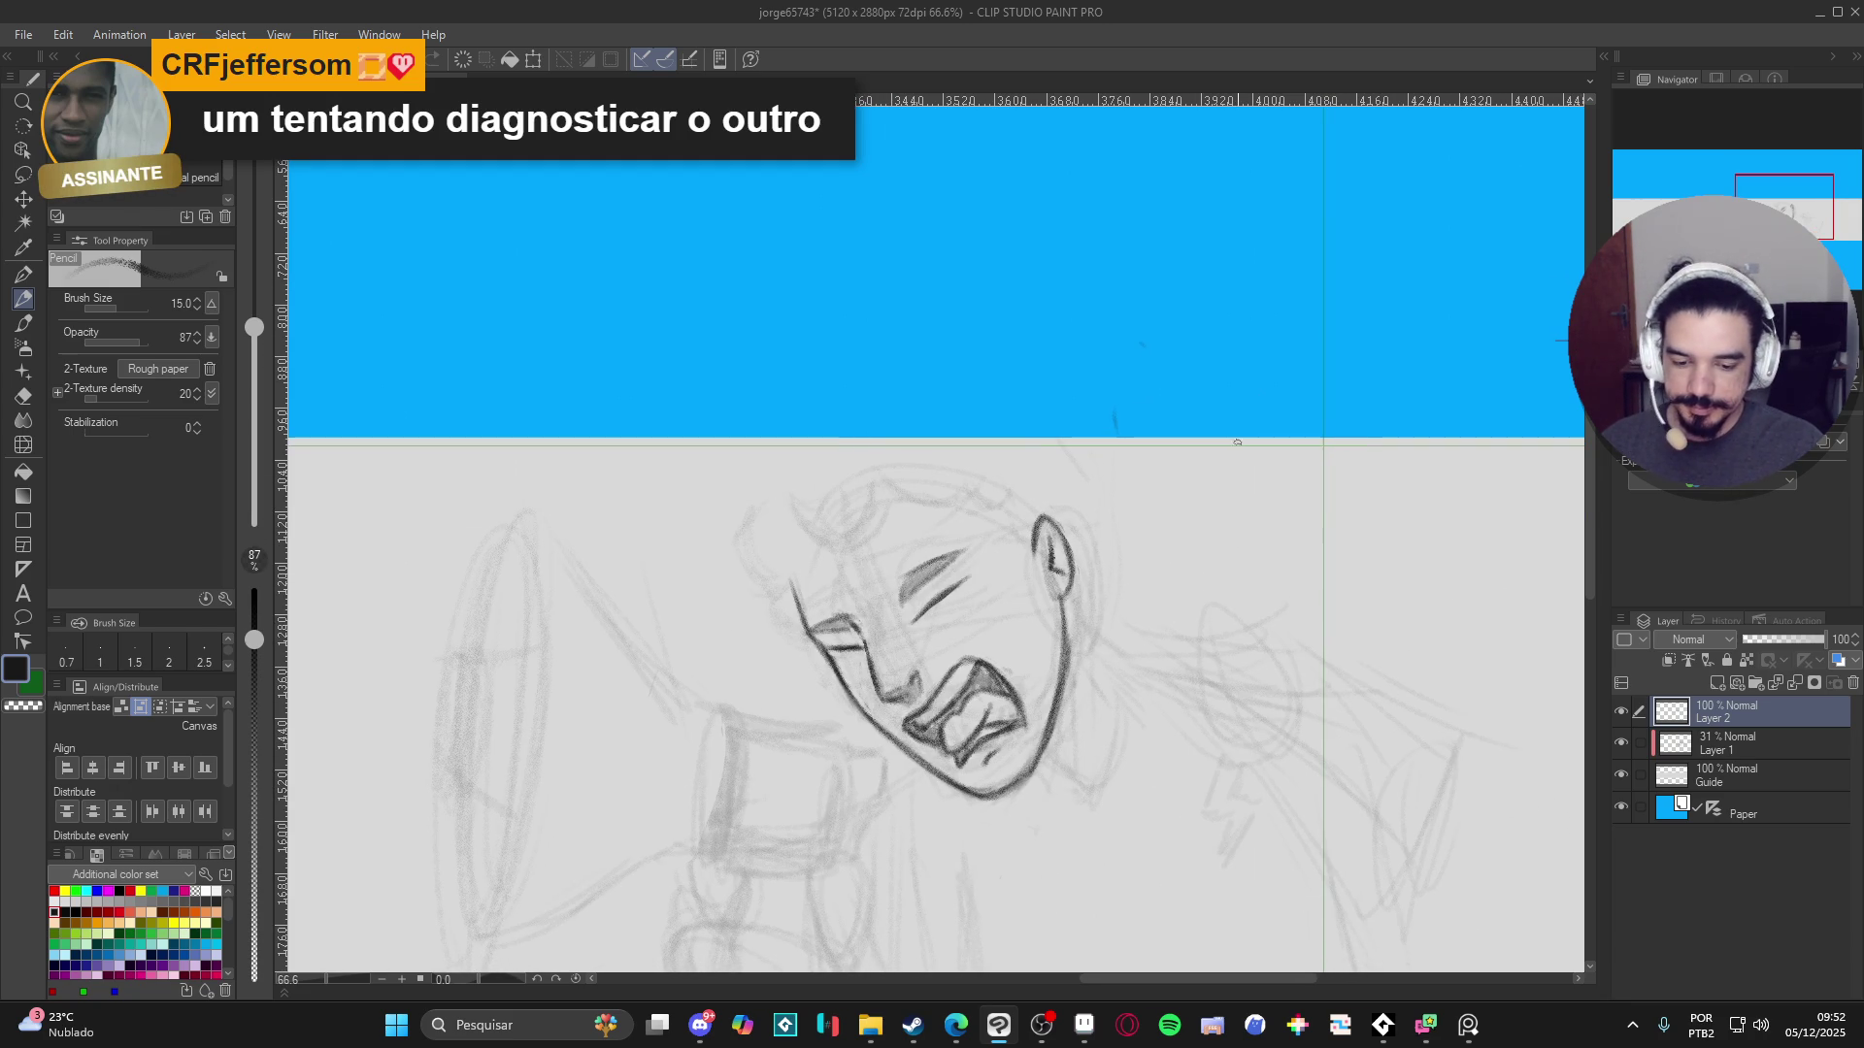
{"action": "left_click", "coordinate": [1718, 749]}
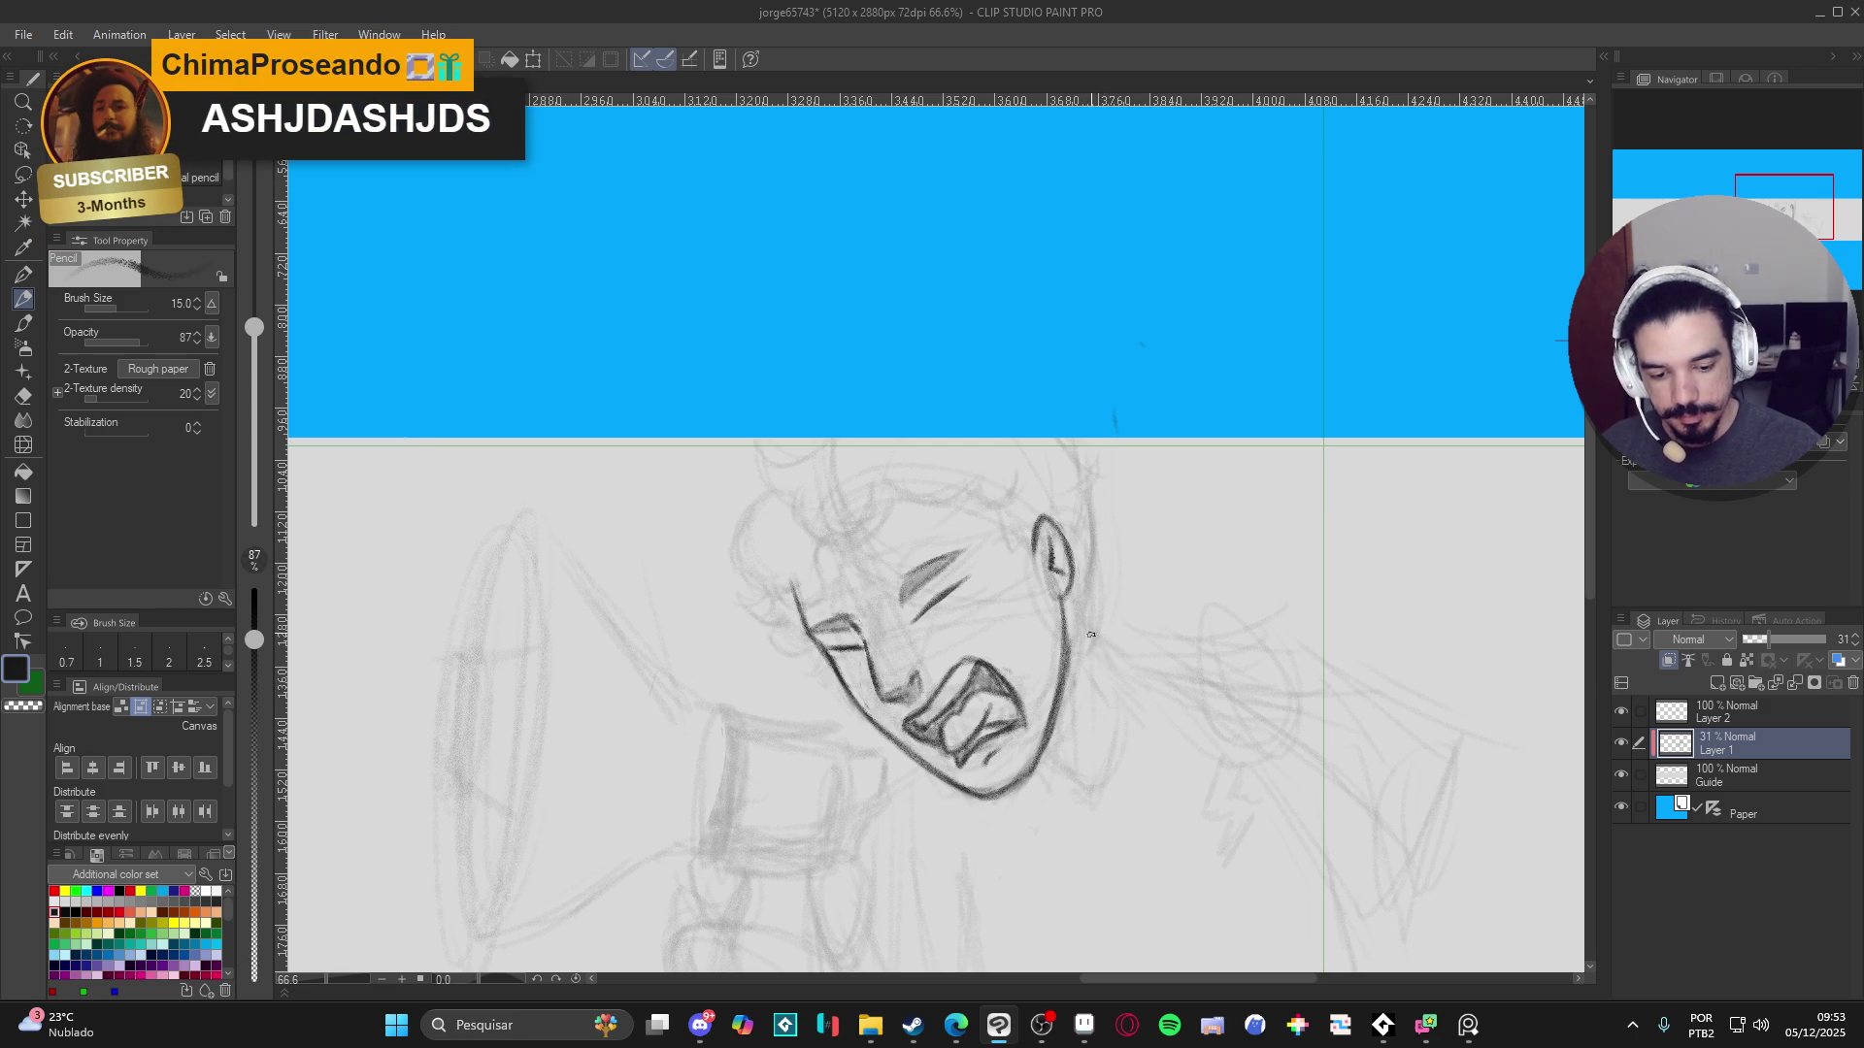
- Pan the view up-left over the sketch toward the top of the head
{"action": "left_click_drag", "start_coordinate": [1161, 713], "coordinate": [1061, 545]}
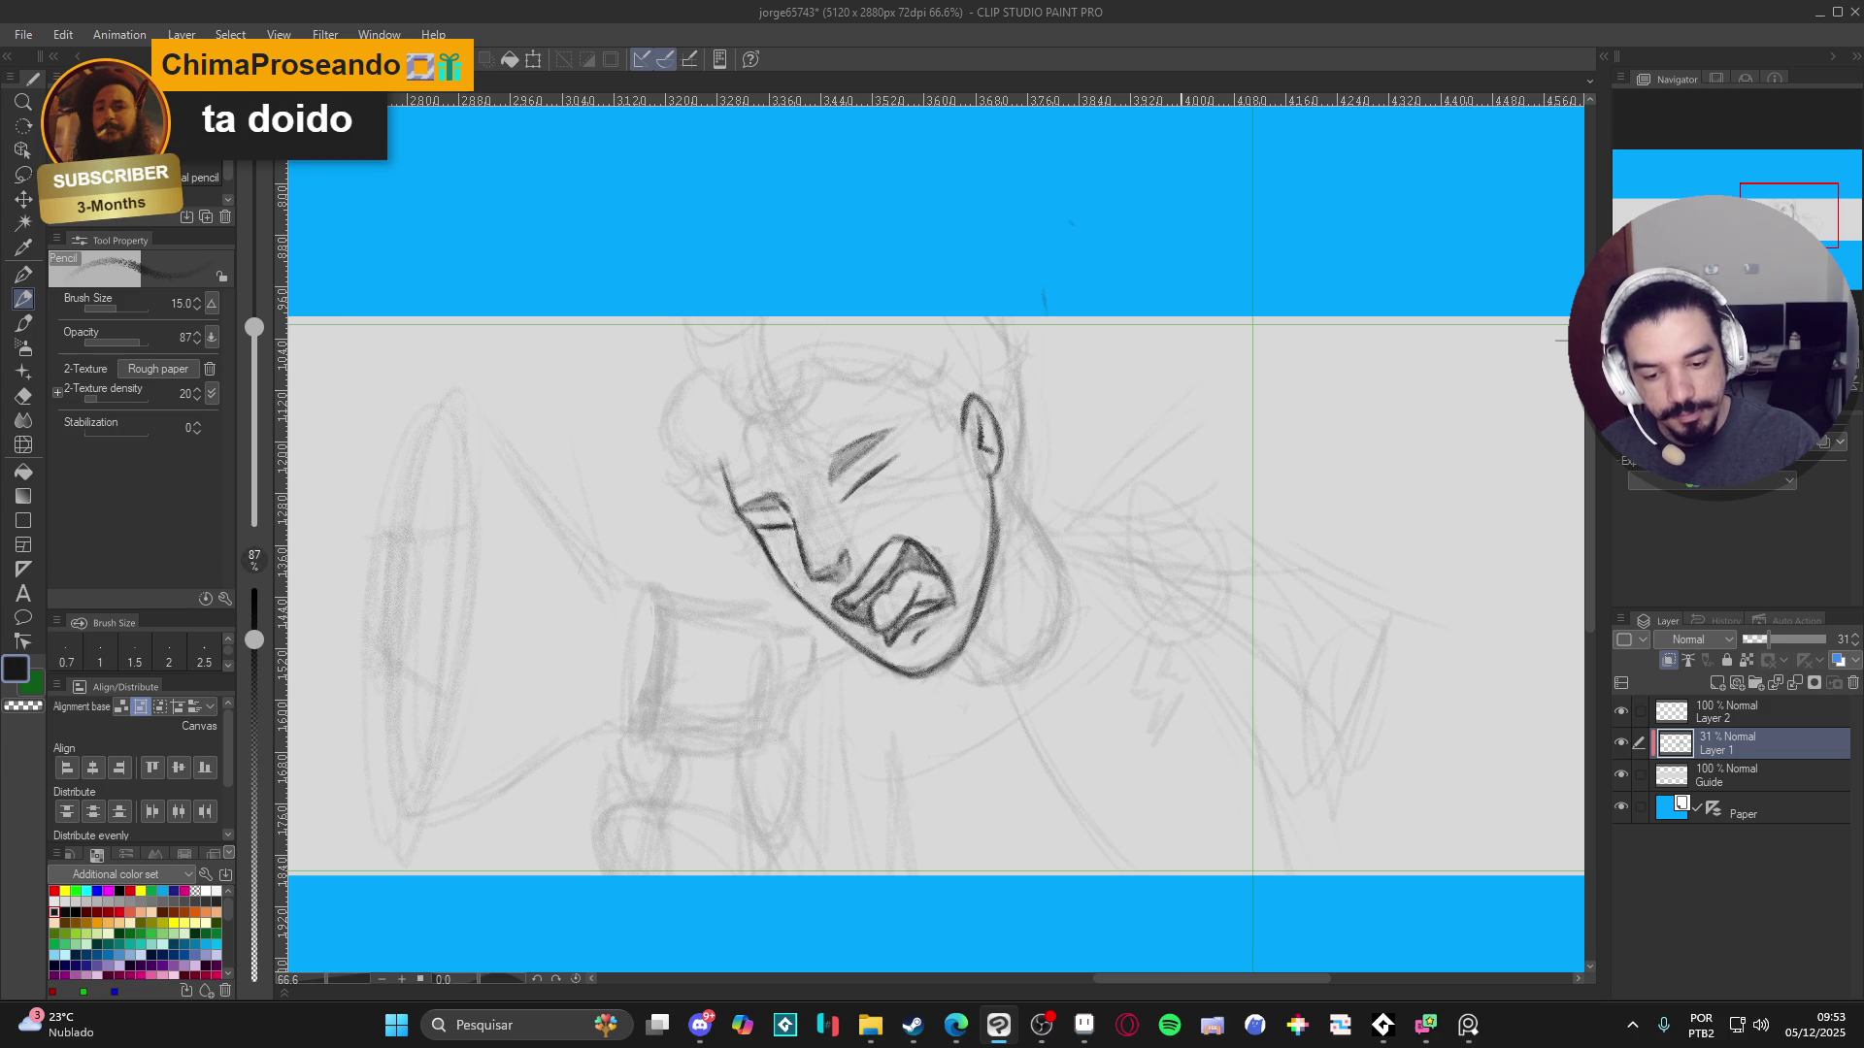
- Sketch light pencil strokes for the shoulder area beside the face
{"action": "left_click_drag", "start_coordinate": [1193, 444], "coordinate": [1200, 577]}
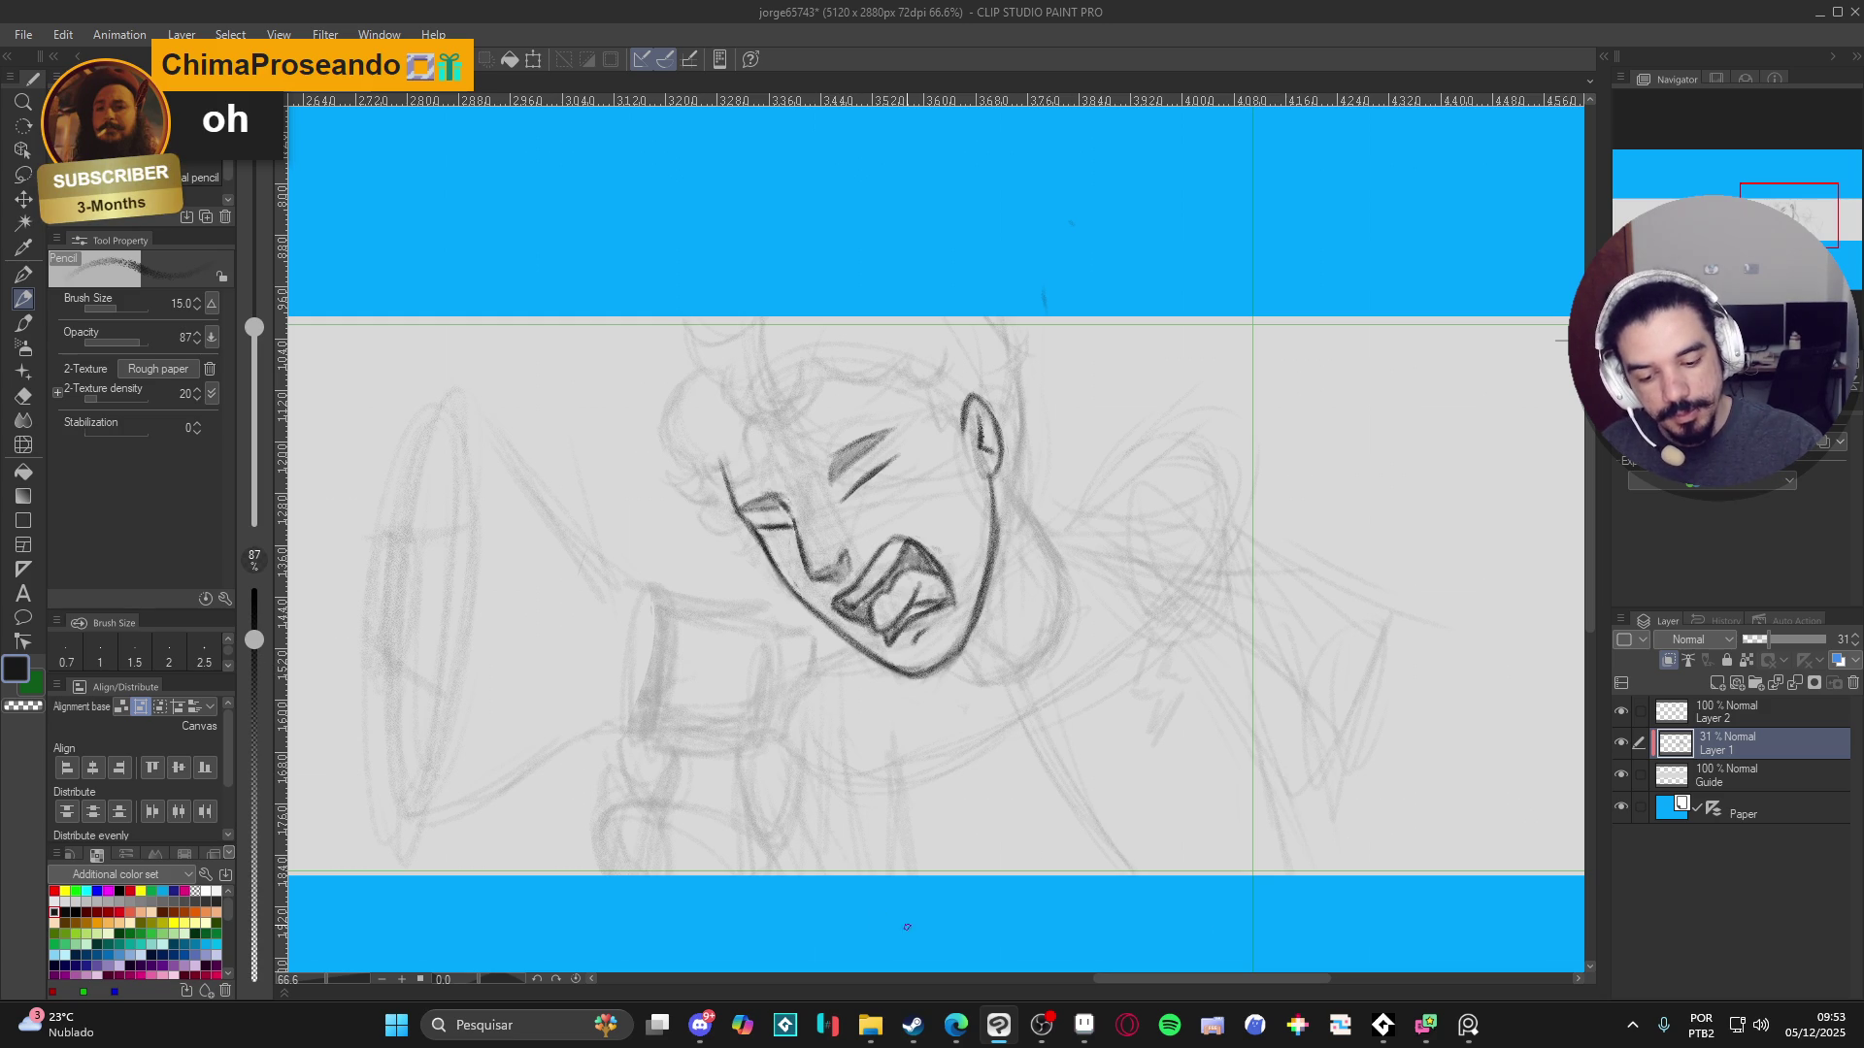
{"action": "left_click_drag", "start_coordinate": [784, 809], "coordinate": [760, 818]}
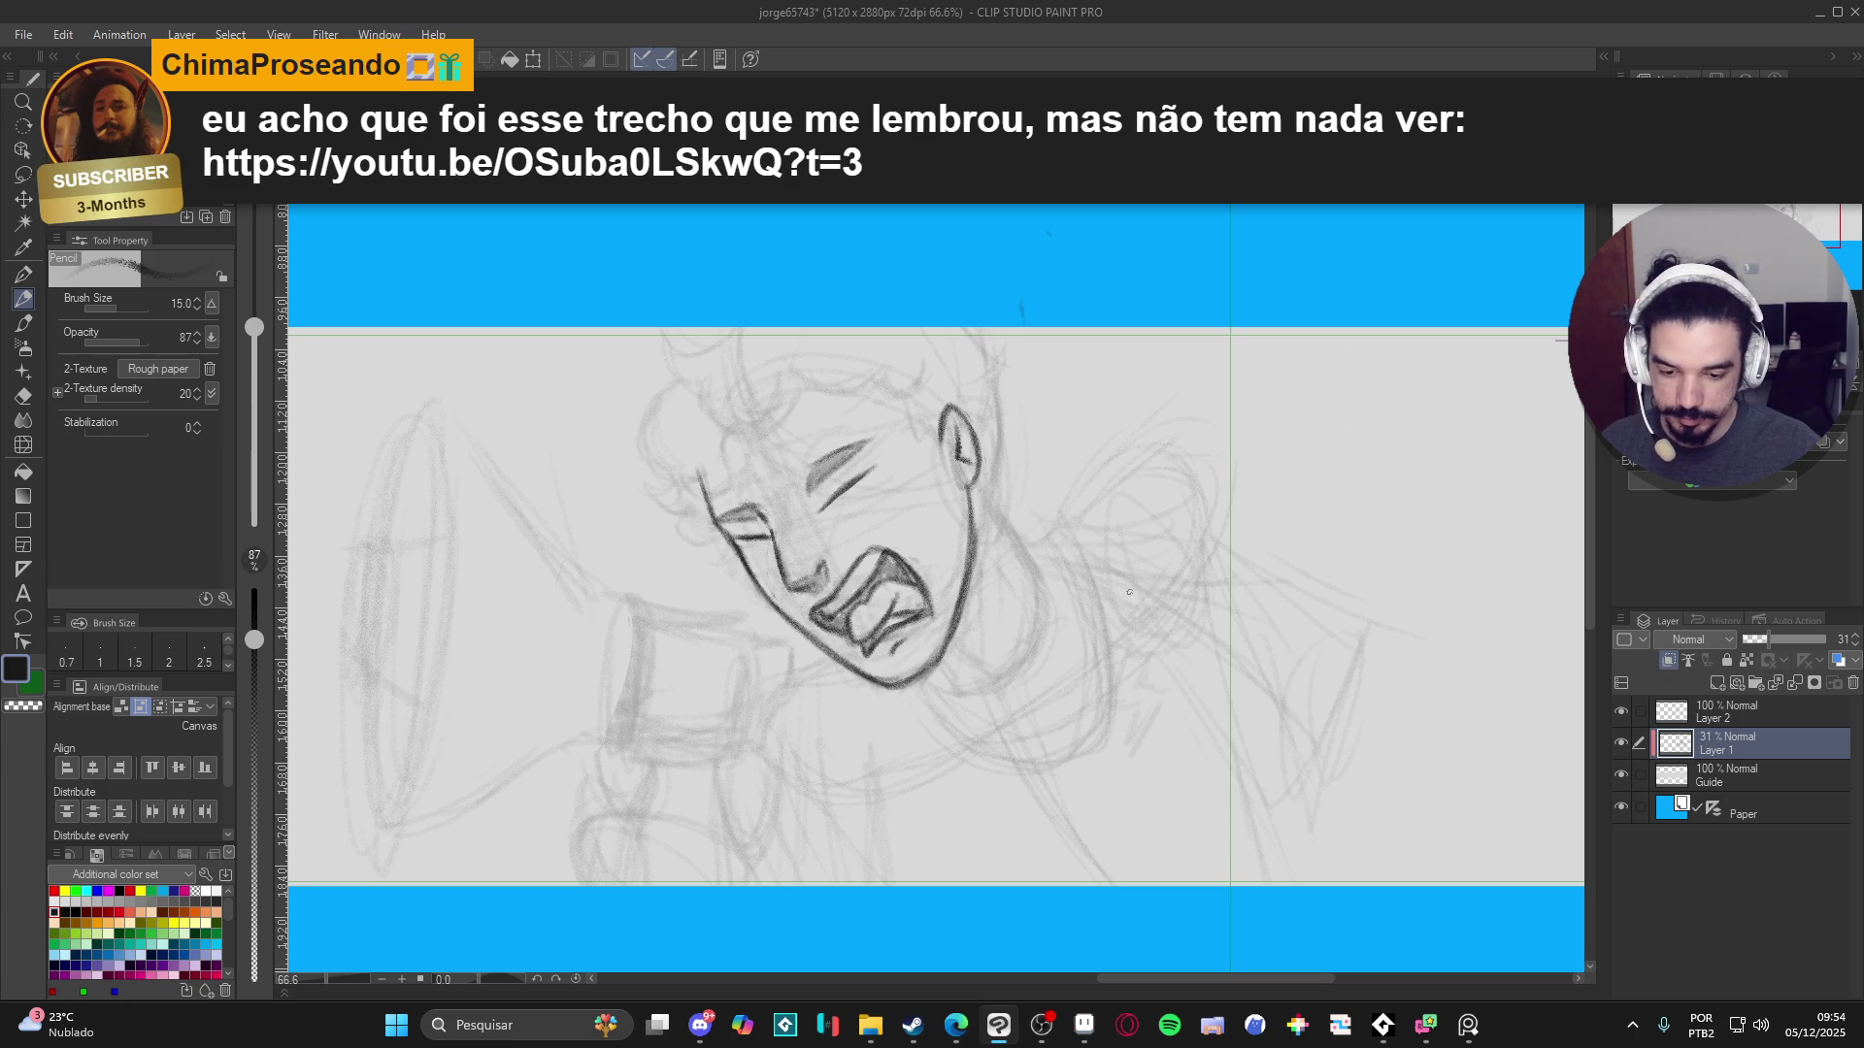
{"action": "left_click_drag", "start_coordinate": [1314, 564], "coordinate": [1253, 540]}
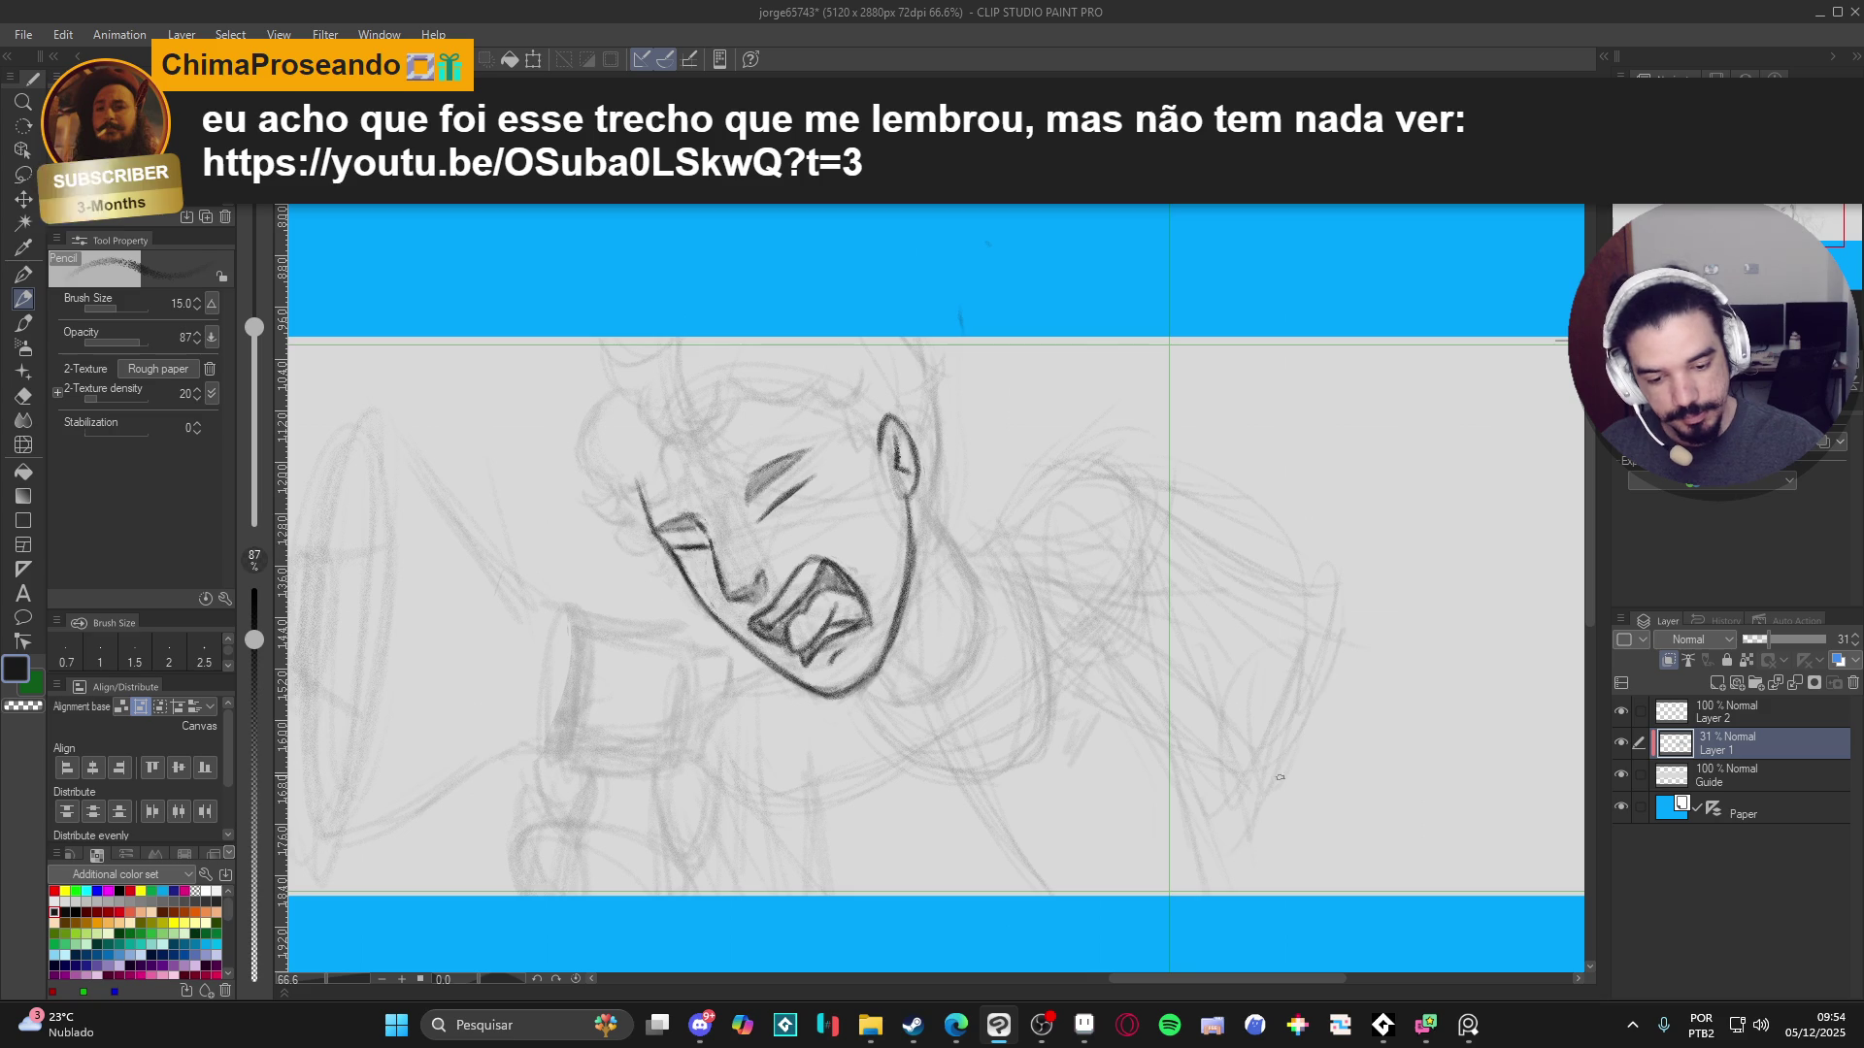
{"action": "left_click_drag", "start_coordinate": [1282, 621], "coordinate": [1193, 548]}
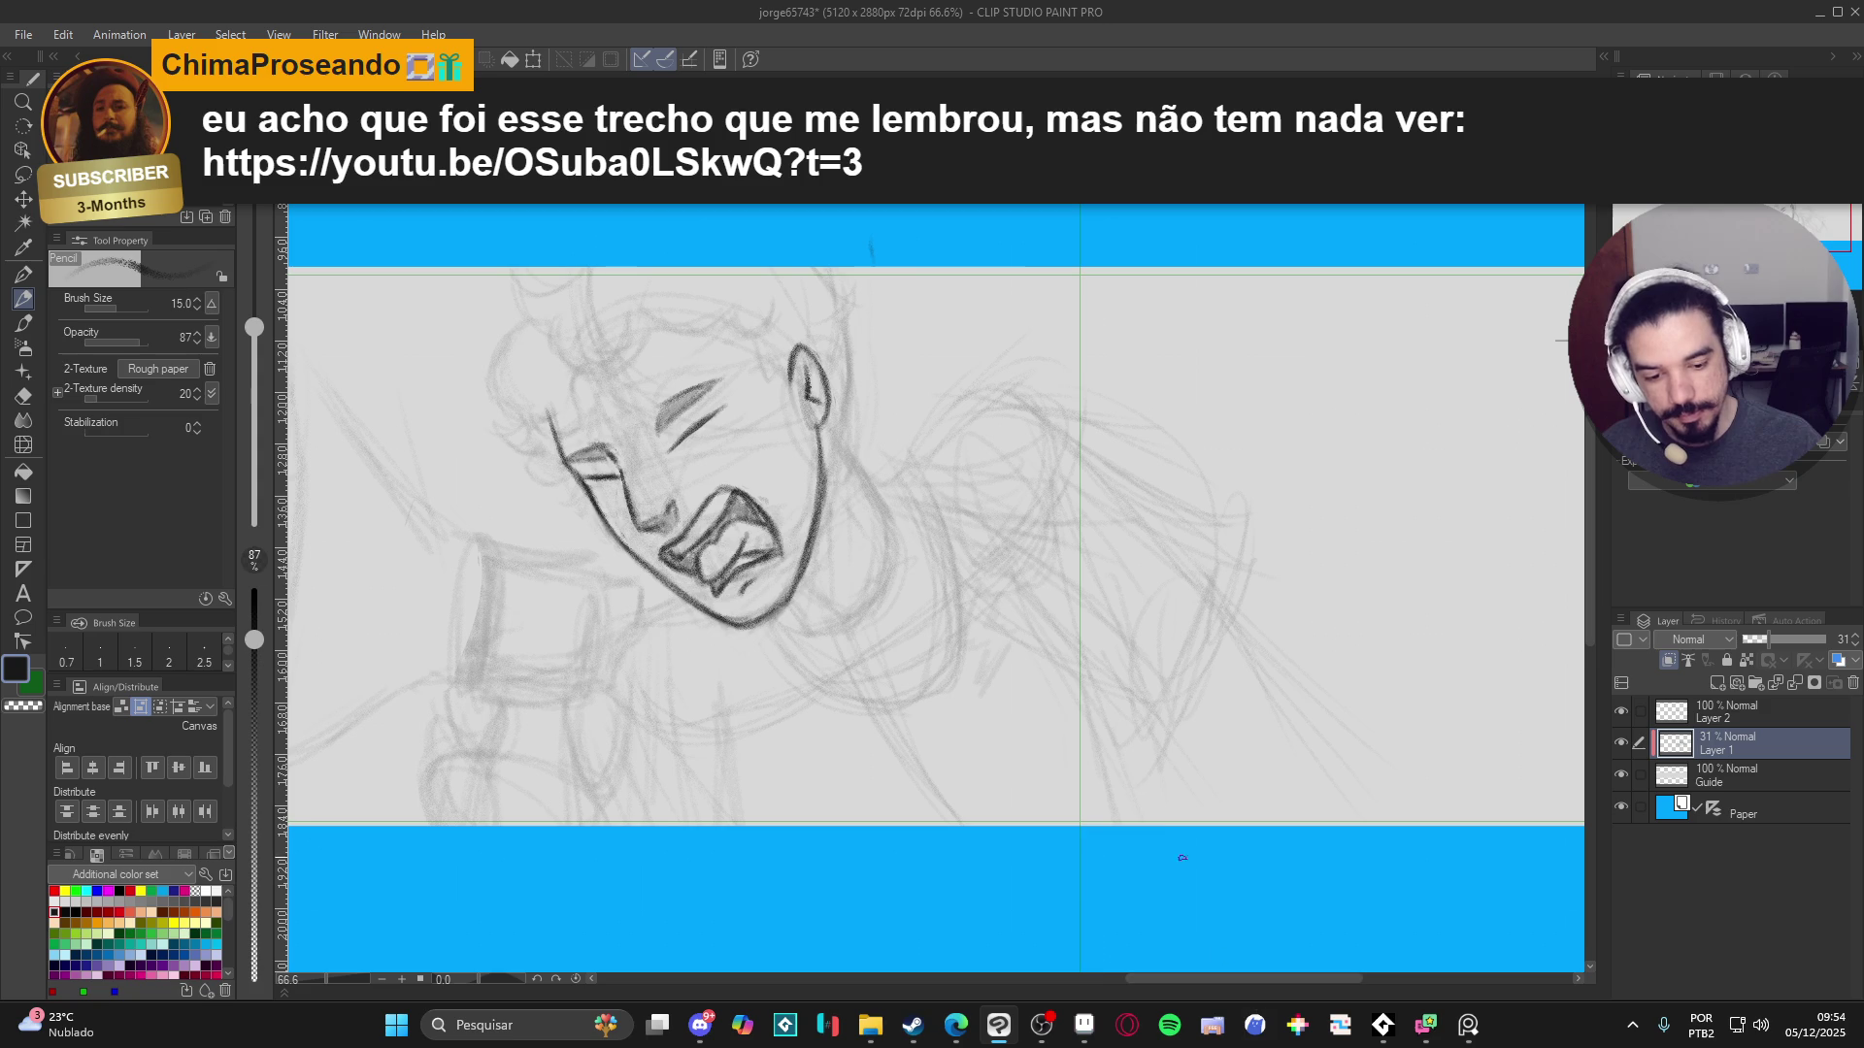
{"action": "mouse_move", "coordinate": [1111, 651]}
{"action": "left_mouse_down"}
{"action": "mouse_move", "coordinate": [1286, 733]}
{"action": "mouse_move", "coordinate": [1303, 692]}
{"action": "left_mouse_up"}
{"action": "mouse_move", "coordinate": [1156, 651]}
{"action": "left_mouse_down"}
{"action": "mouse_move", "coordinate": [1172, 726]}
{"action": "mouse_move", "coordinate": [1218, 710]}
{"action": "mouse_move", "coordinate": [1149, 724]}
{"action": "left_mouse_up"}
{"action": "left_click_drag", "start_coordinate": [1190, 791], "coordinate": [1155, 767]}
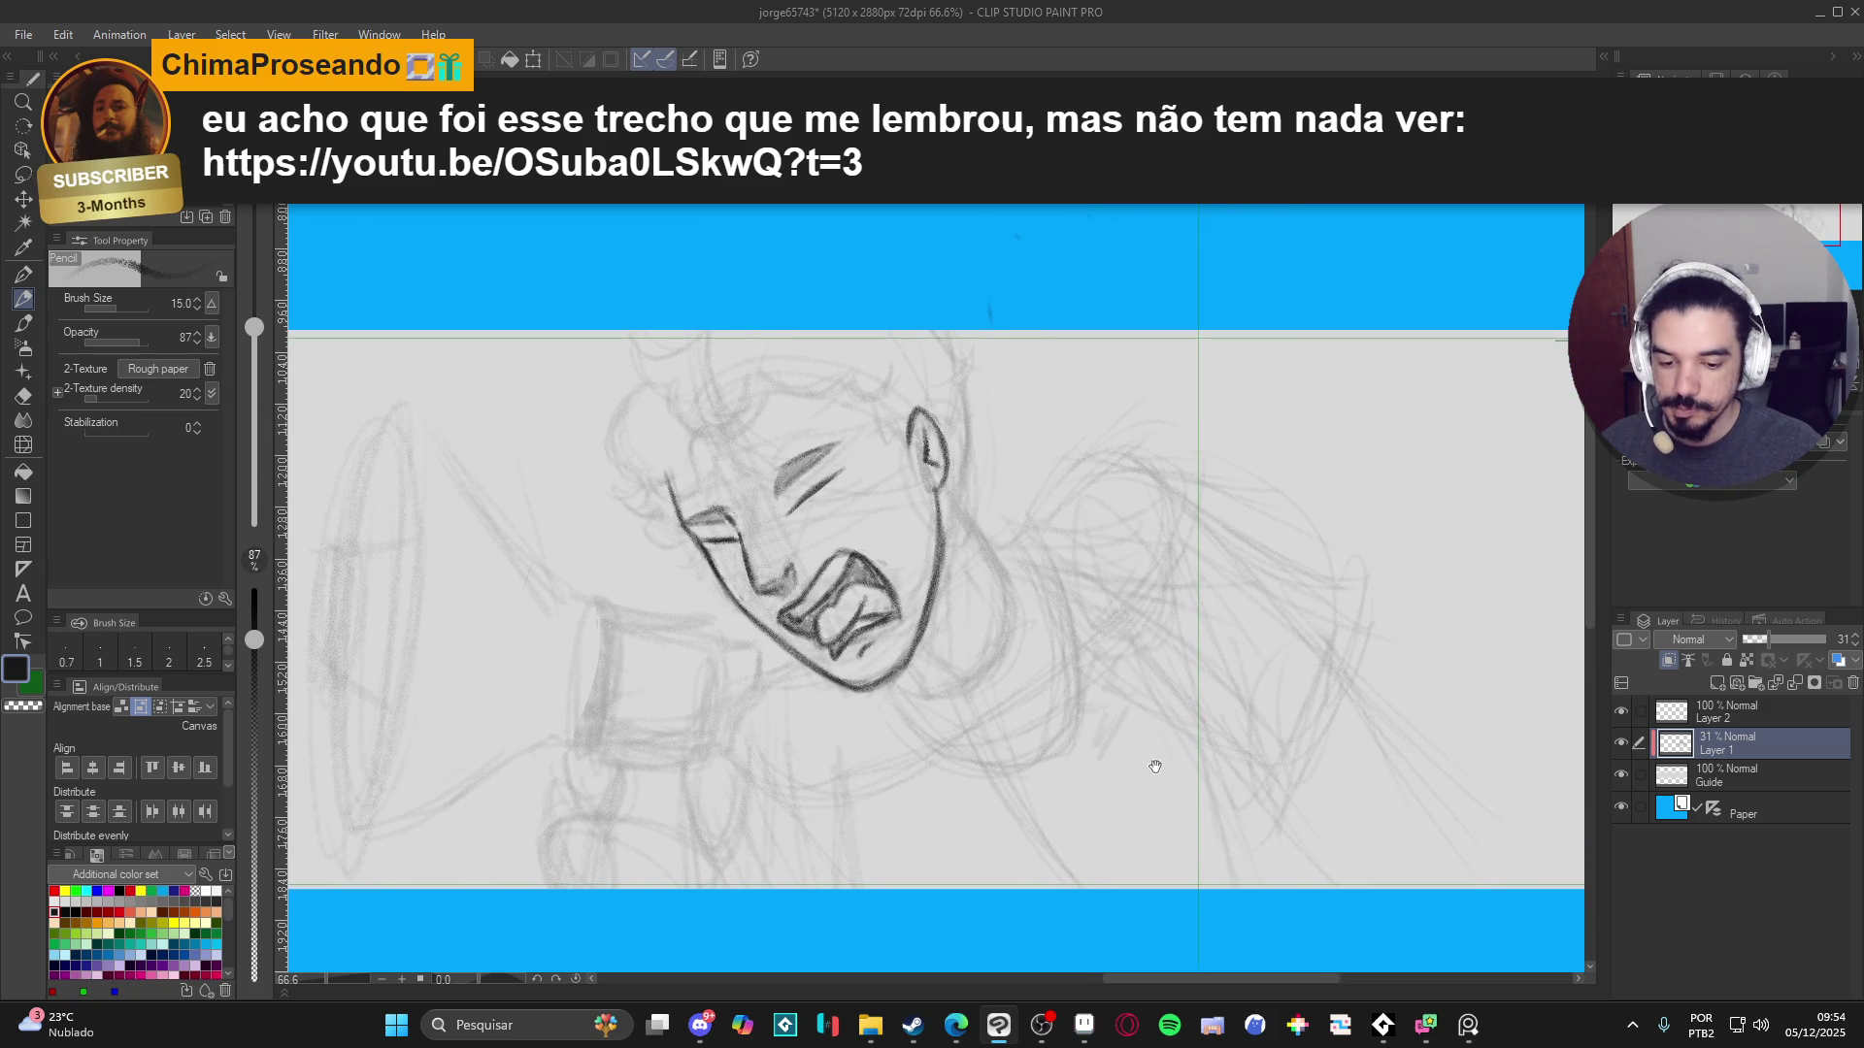
- Save the drawing and switch away from Clip Studio Paint
{"action": "key", "text": "ctrl+s"}
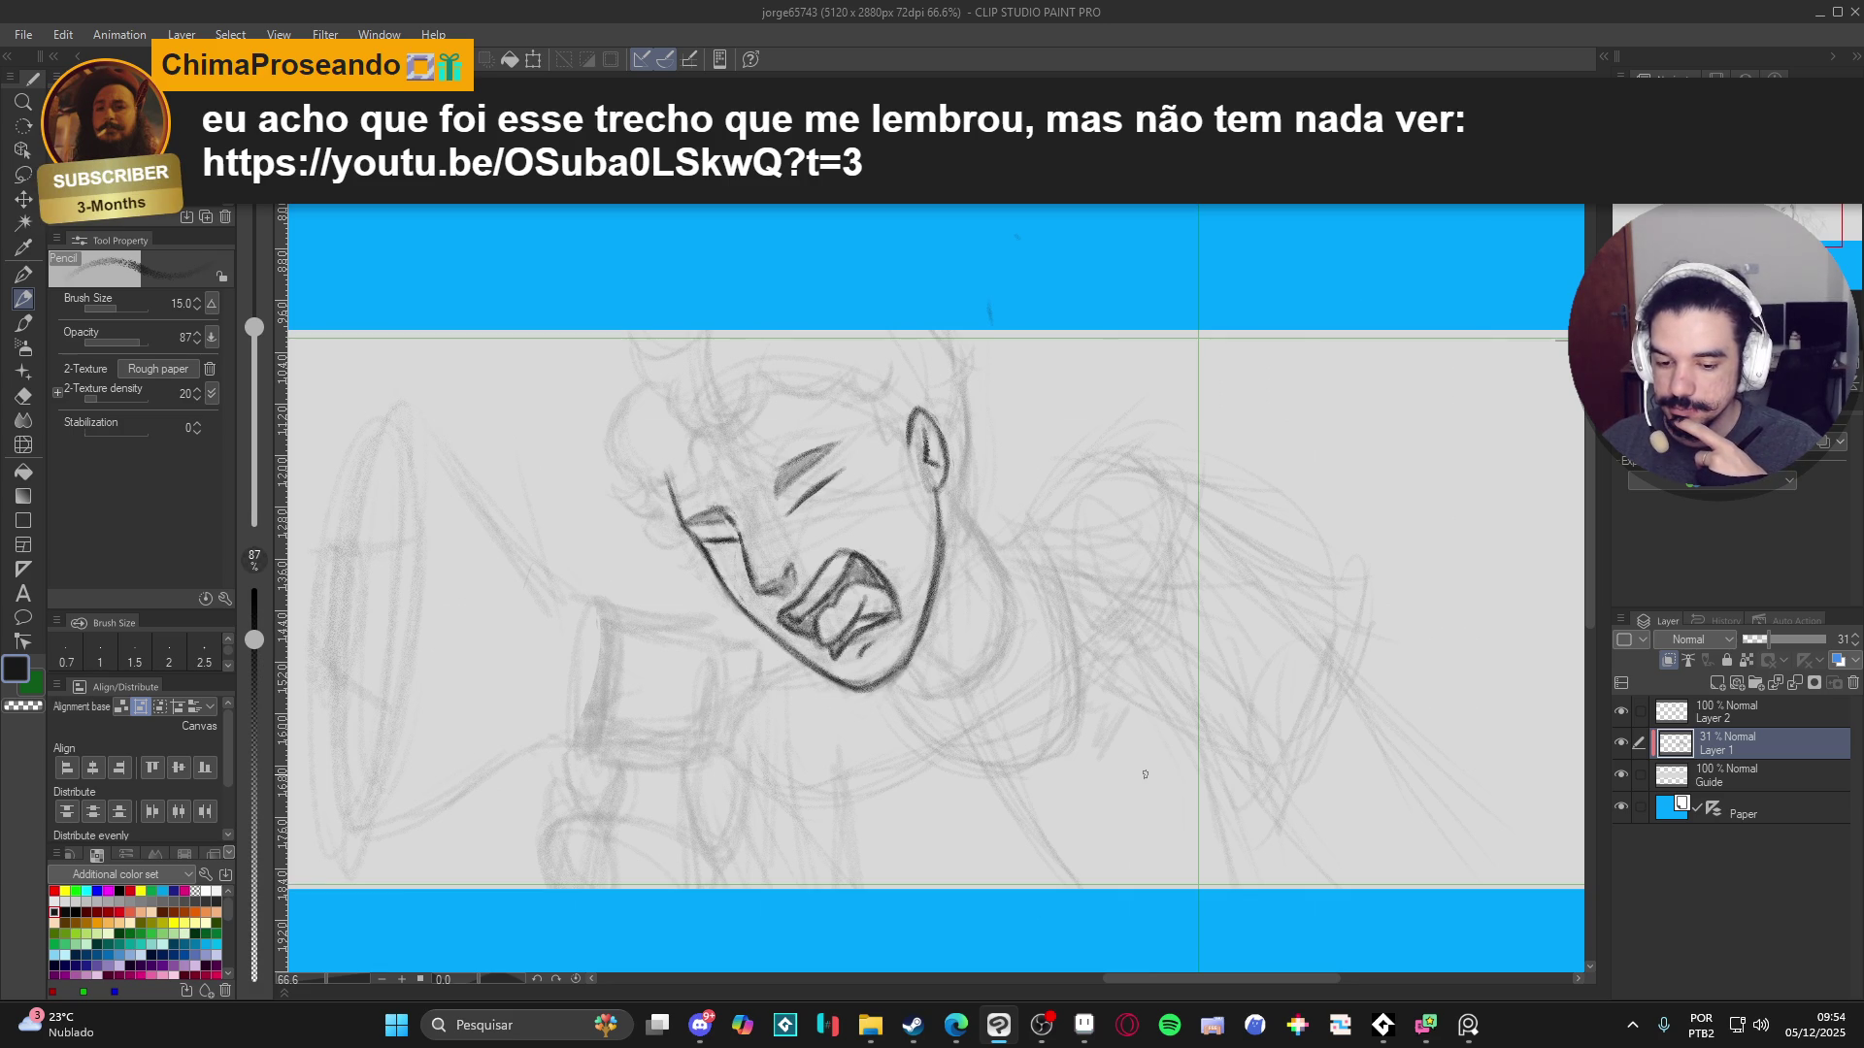
{"action": "left_click_drag", "start_coordinate": [1032, 559], "coordinate": [1029, 574]}
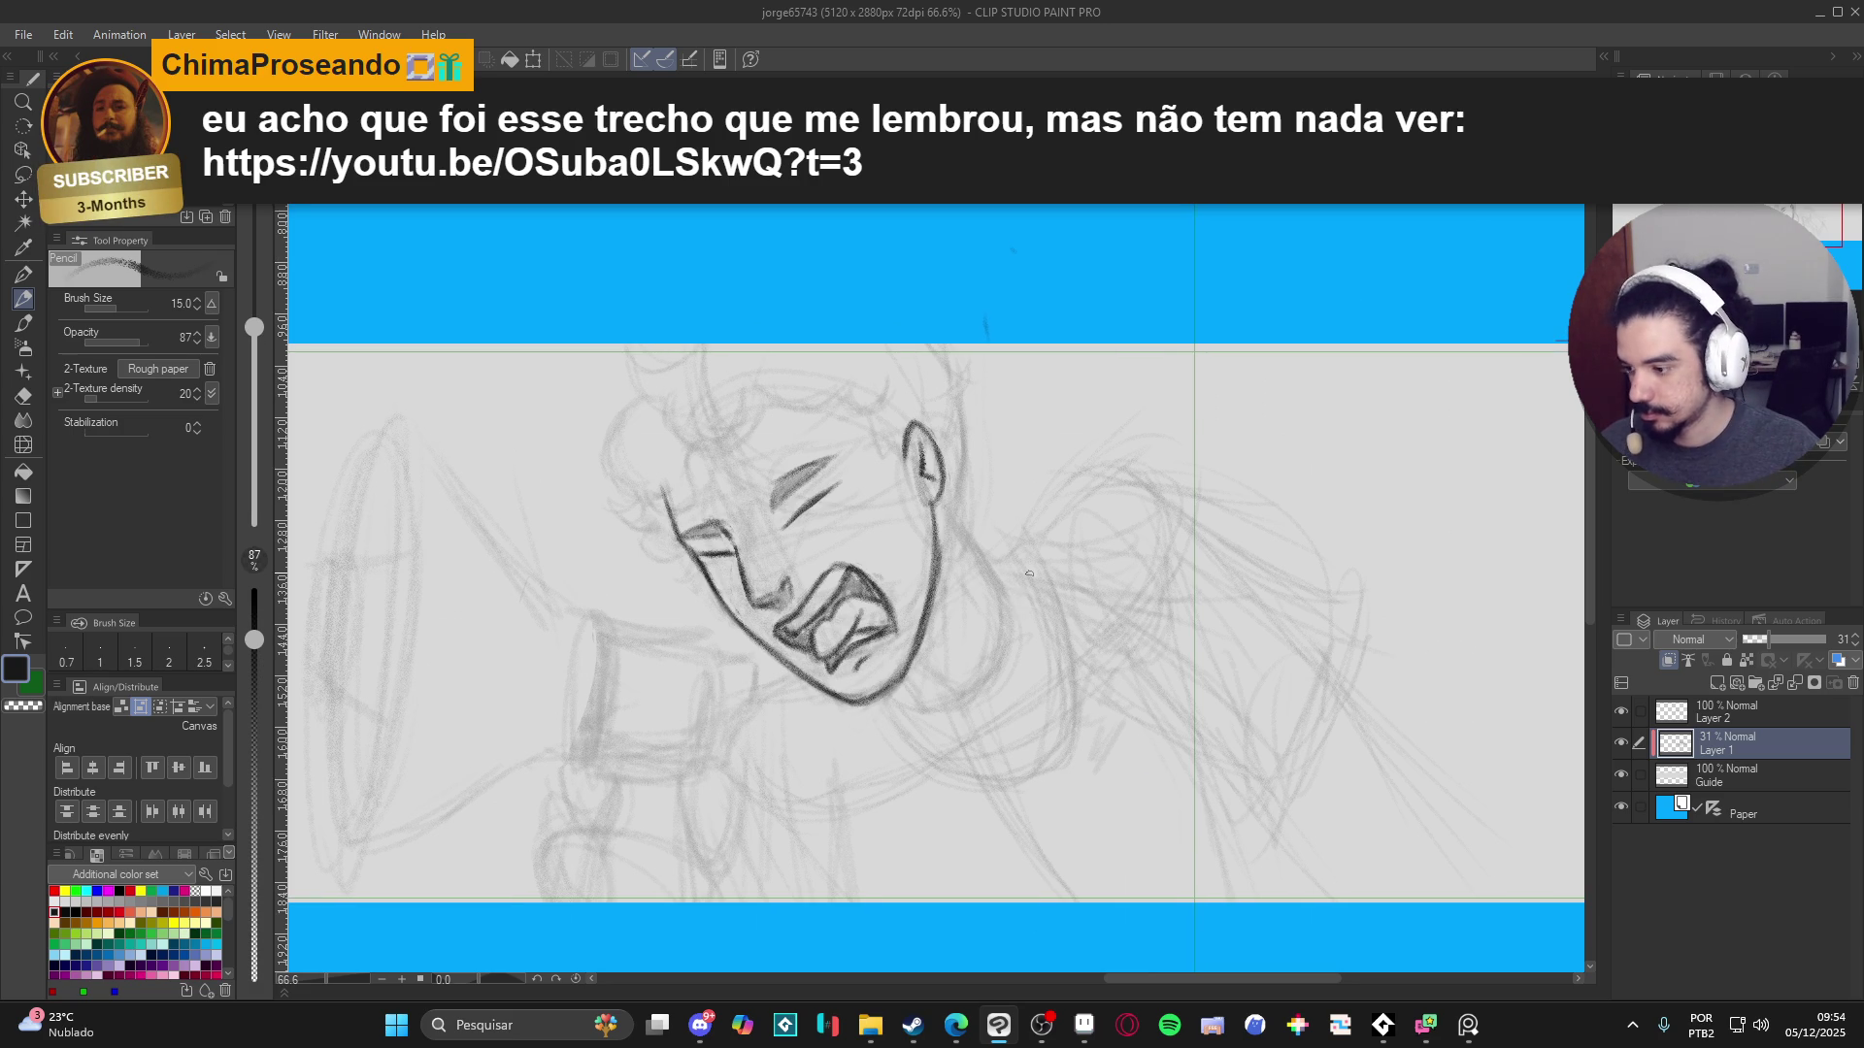
{"action": "key", "text": "alt+Tab"}
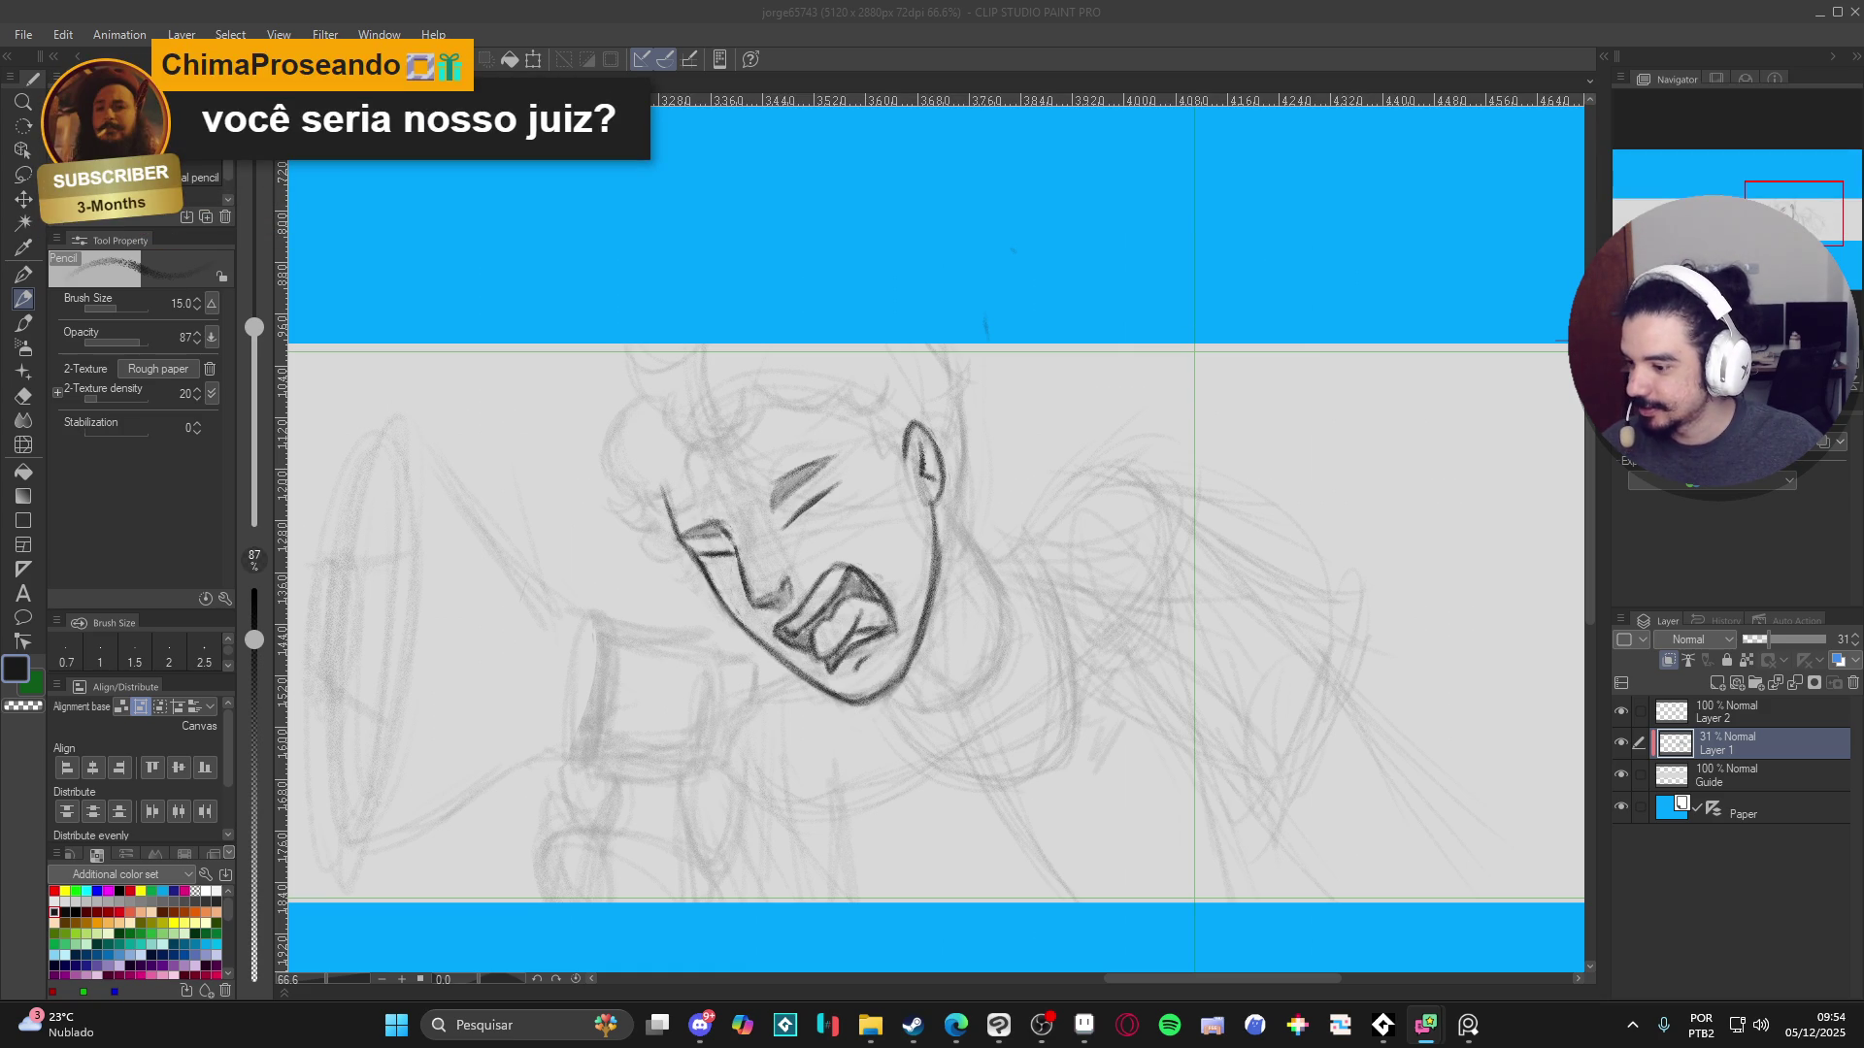
- In the browser, turn the Age of Empires 2 theme video's volume down low and resume it
{"action": "key", "text": "alt+Tab"}
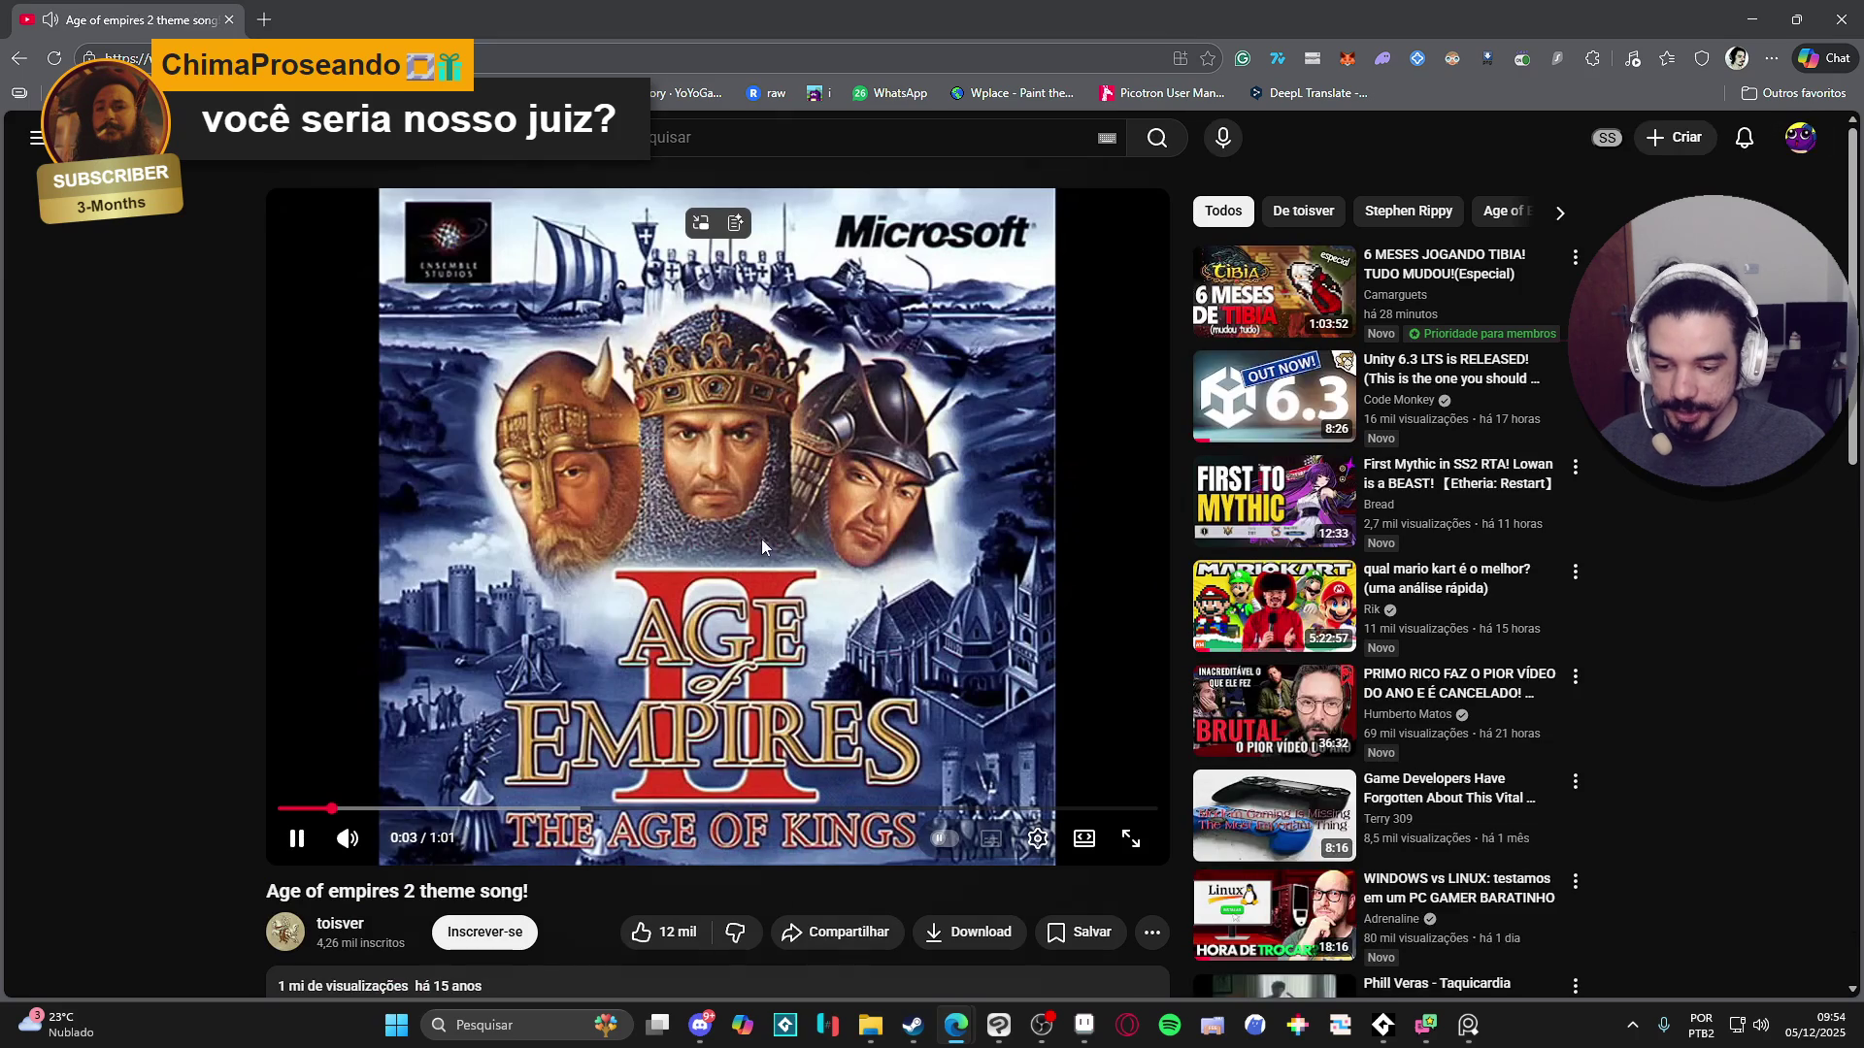
{"action": "left_click", "coordinate": [766, 598]}
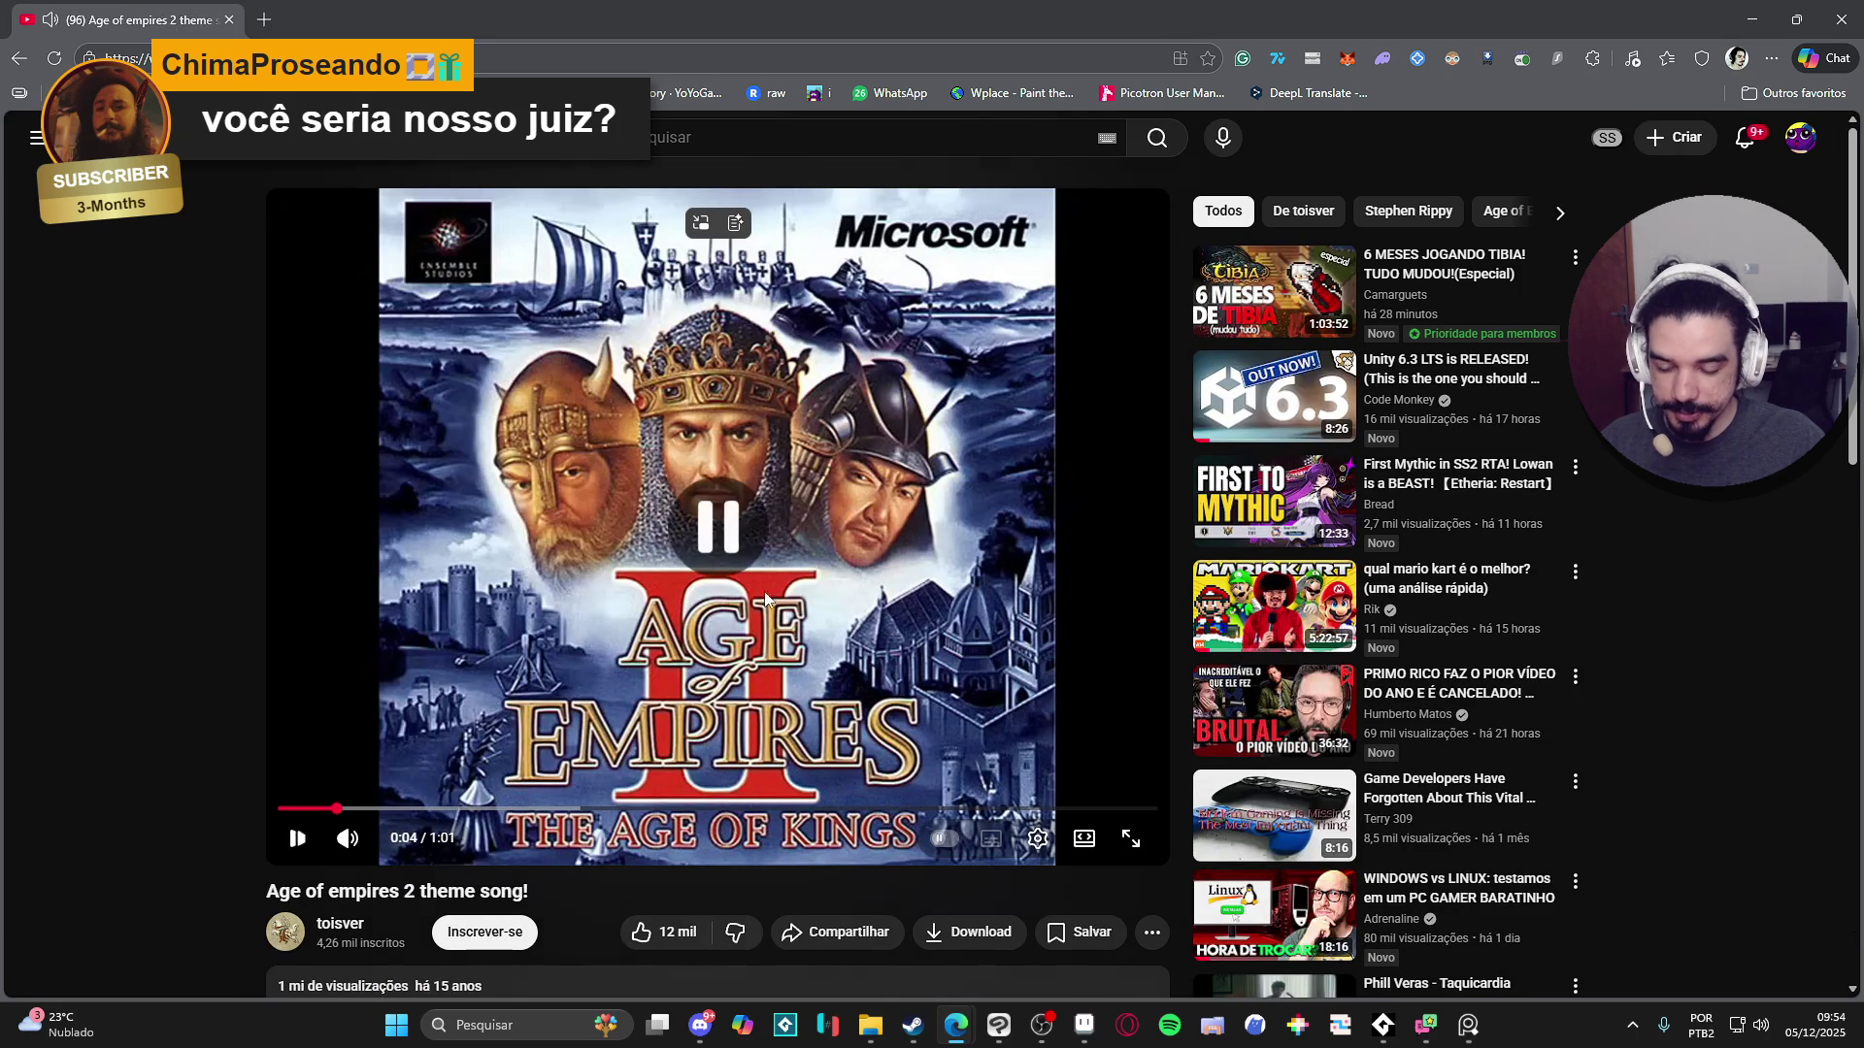
{"action": "left_click_drag", "start_coordinate": [407, 841], "coordinate": [381, 841]}
{"action": "key", "text": "space"}
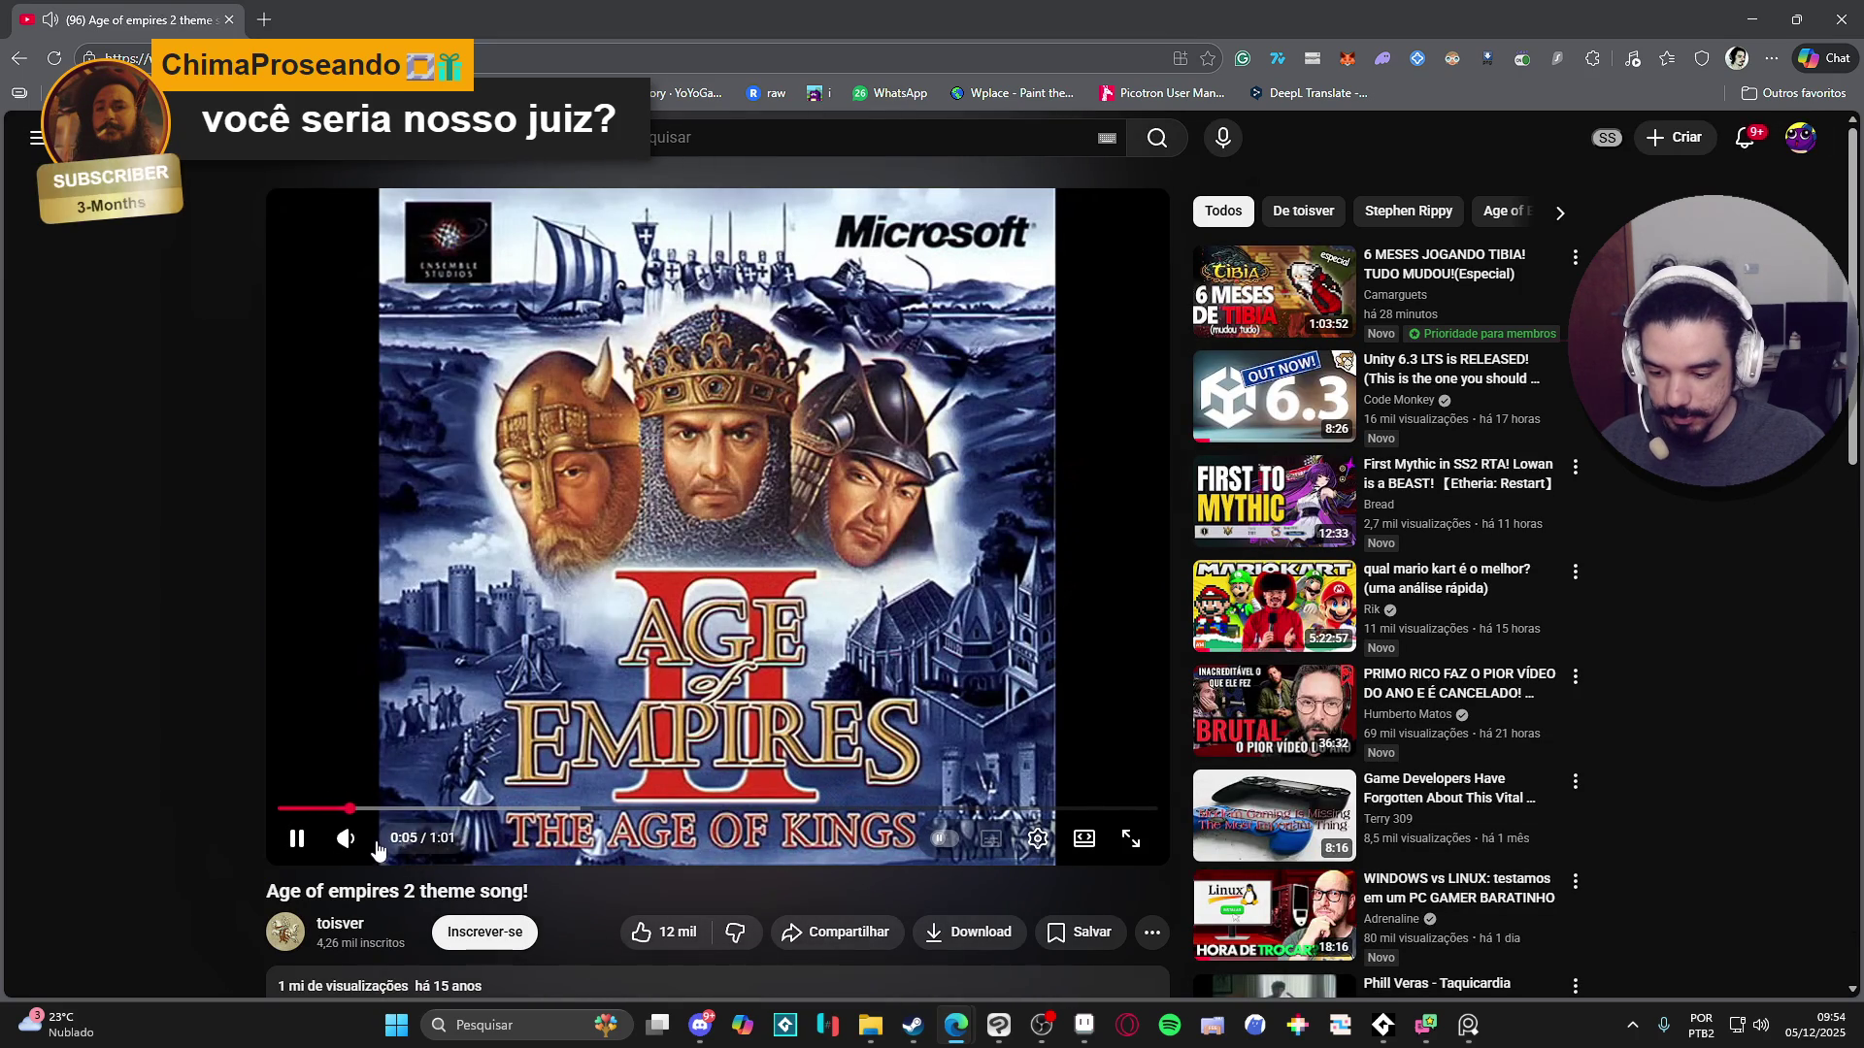
- Pause the video at 0:08, play on to 0:15, pause, and return to Clip Studio Paint
{"action": "left_click", "coordinate": [295, 840]}
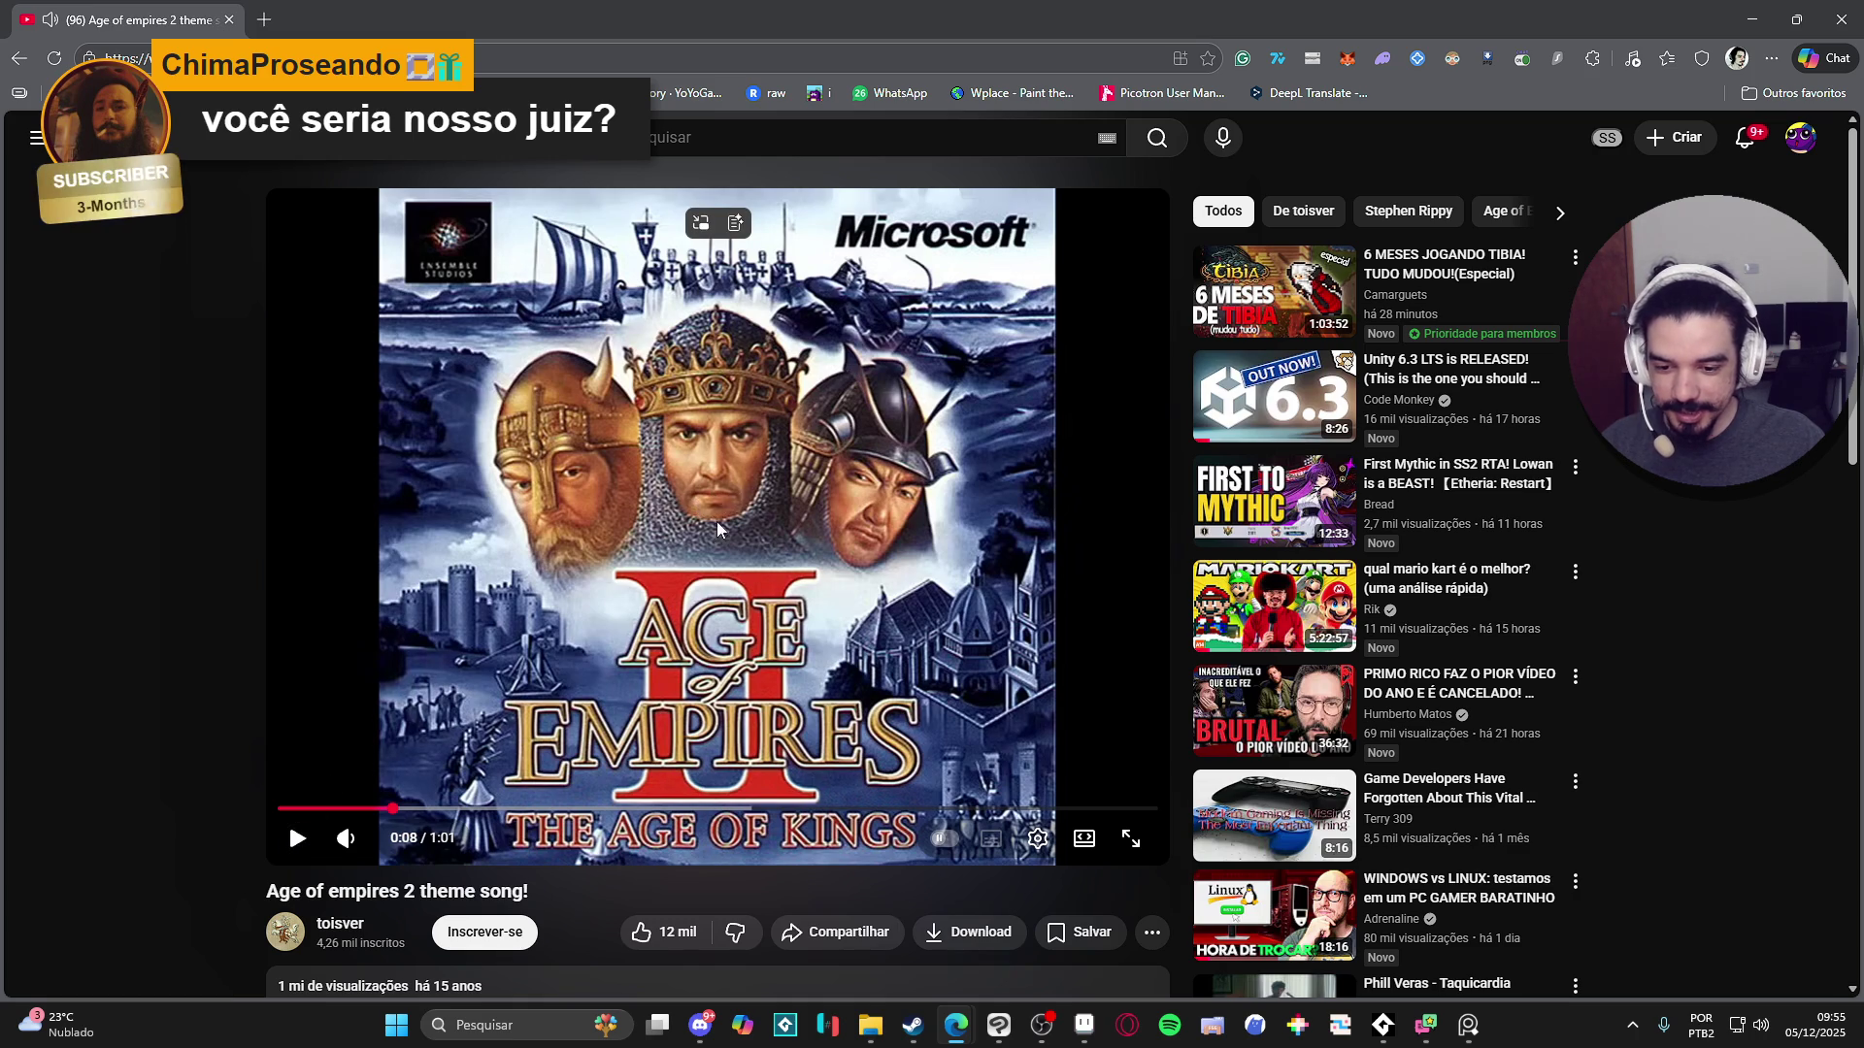
{"action": "left_click", "coordinate": [298, 847]}
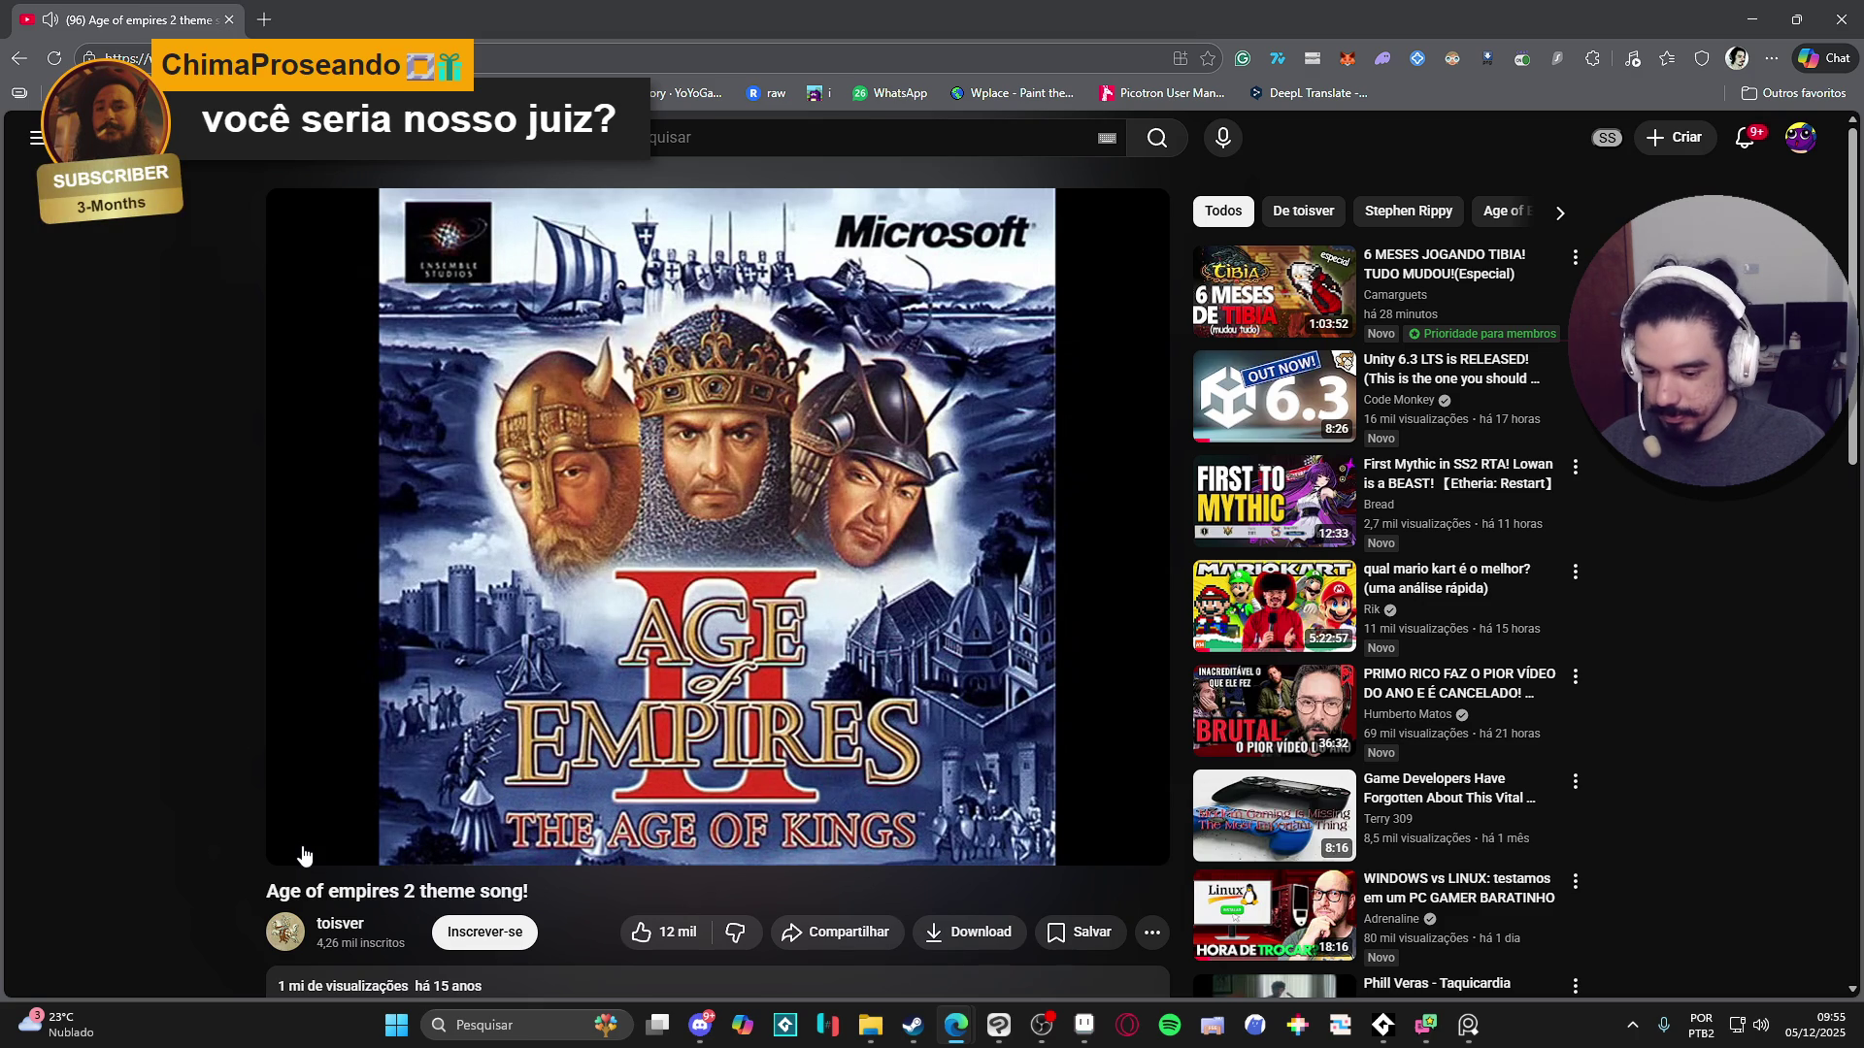
{"action": "left_click", "coordinate": [297, 841]}
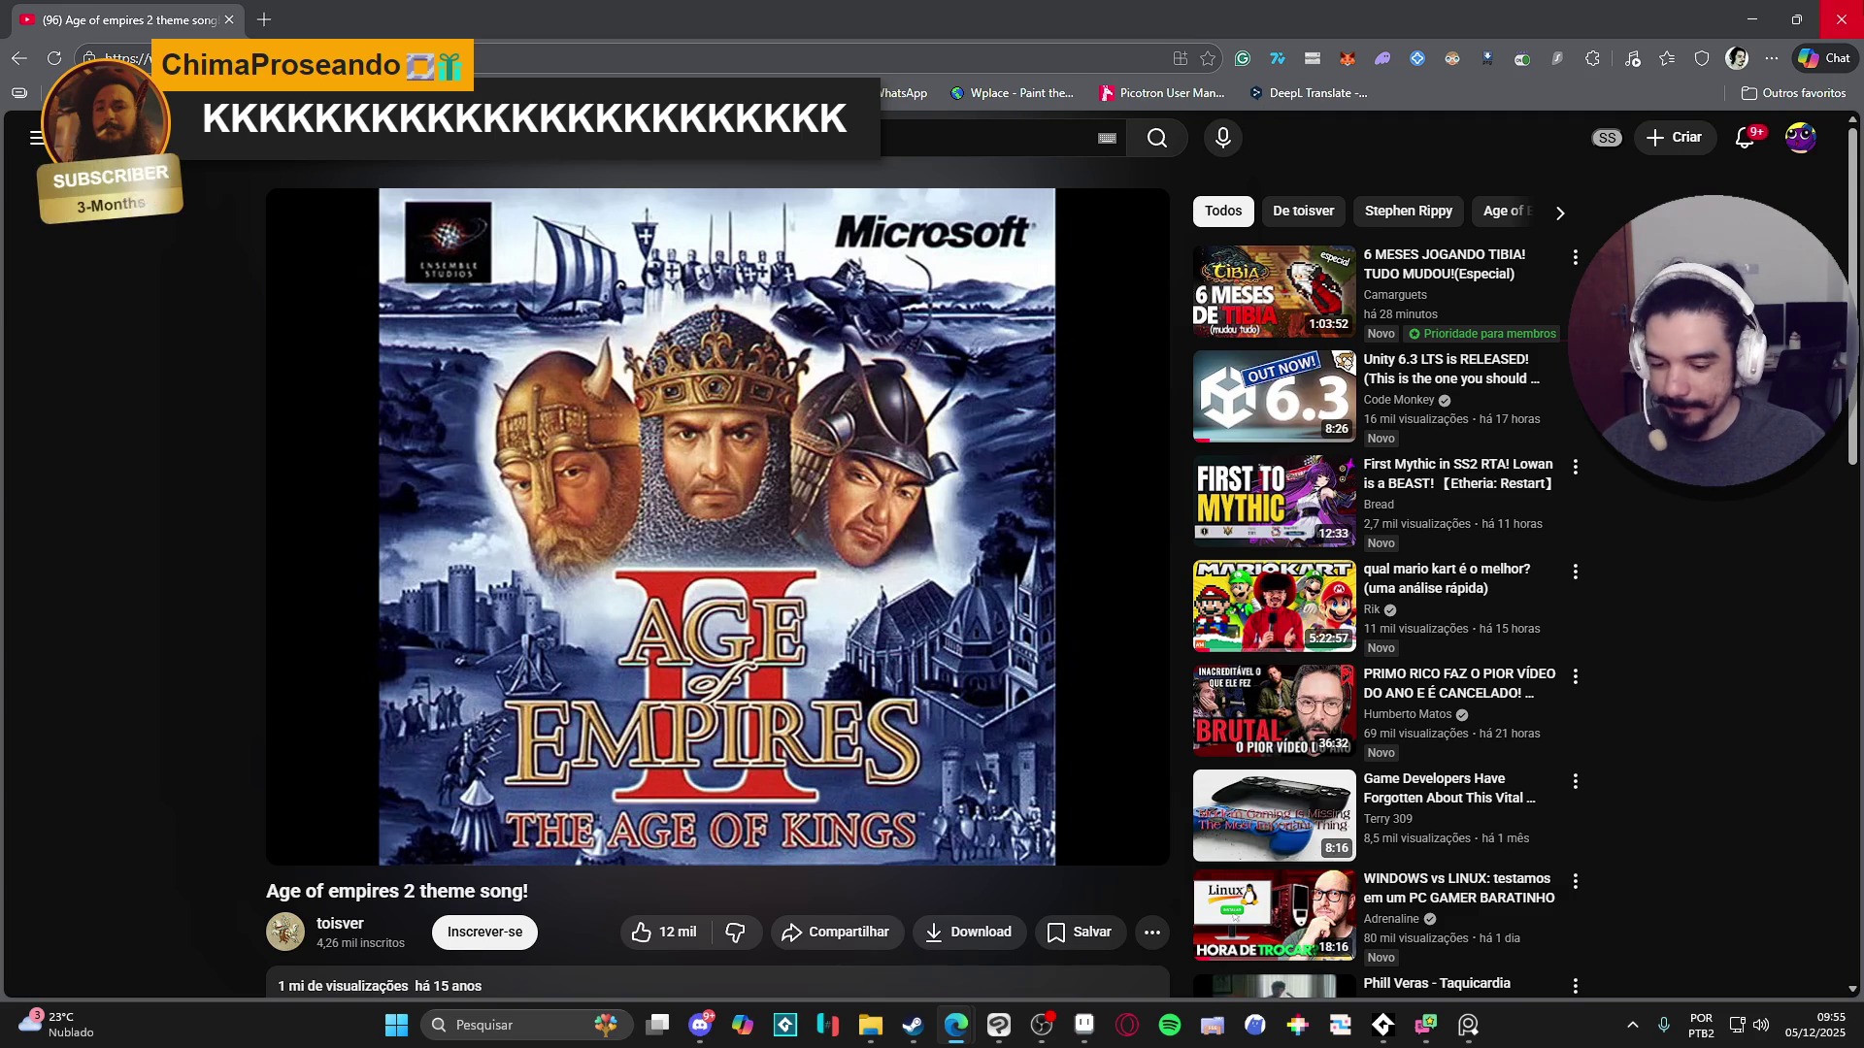
{"action": "key", "text": "alt+Tab"}
{"action": "left_click", "coordinate": [1126, 8]}
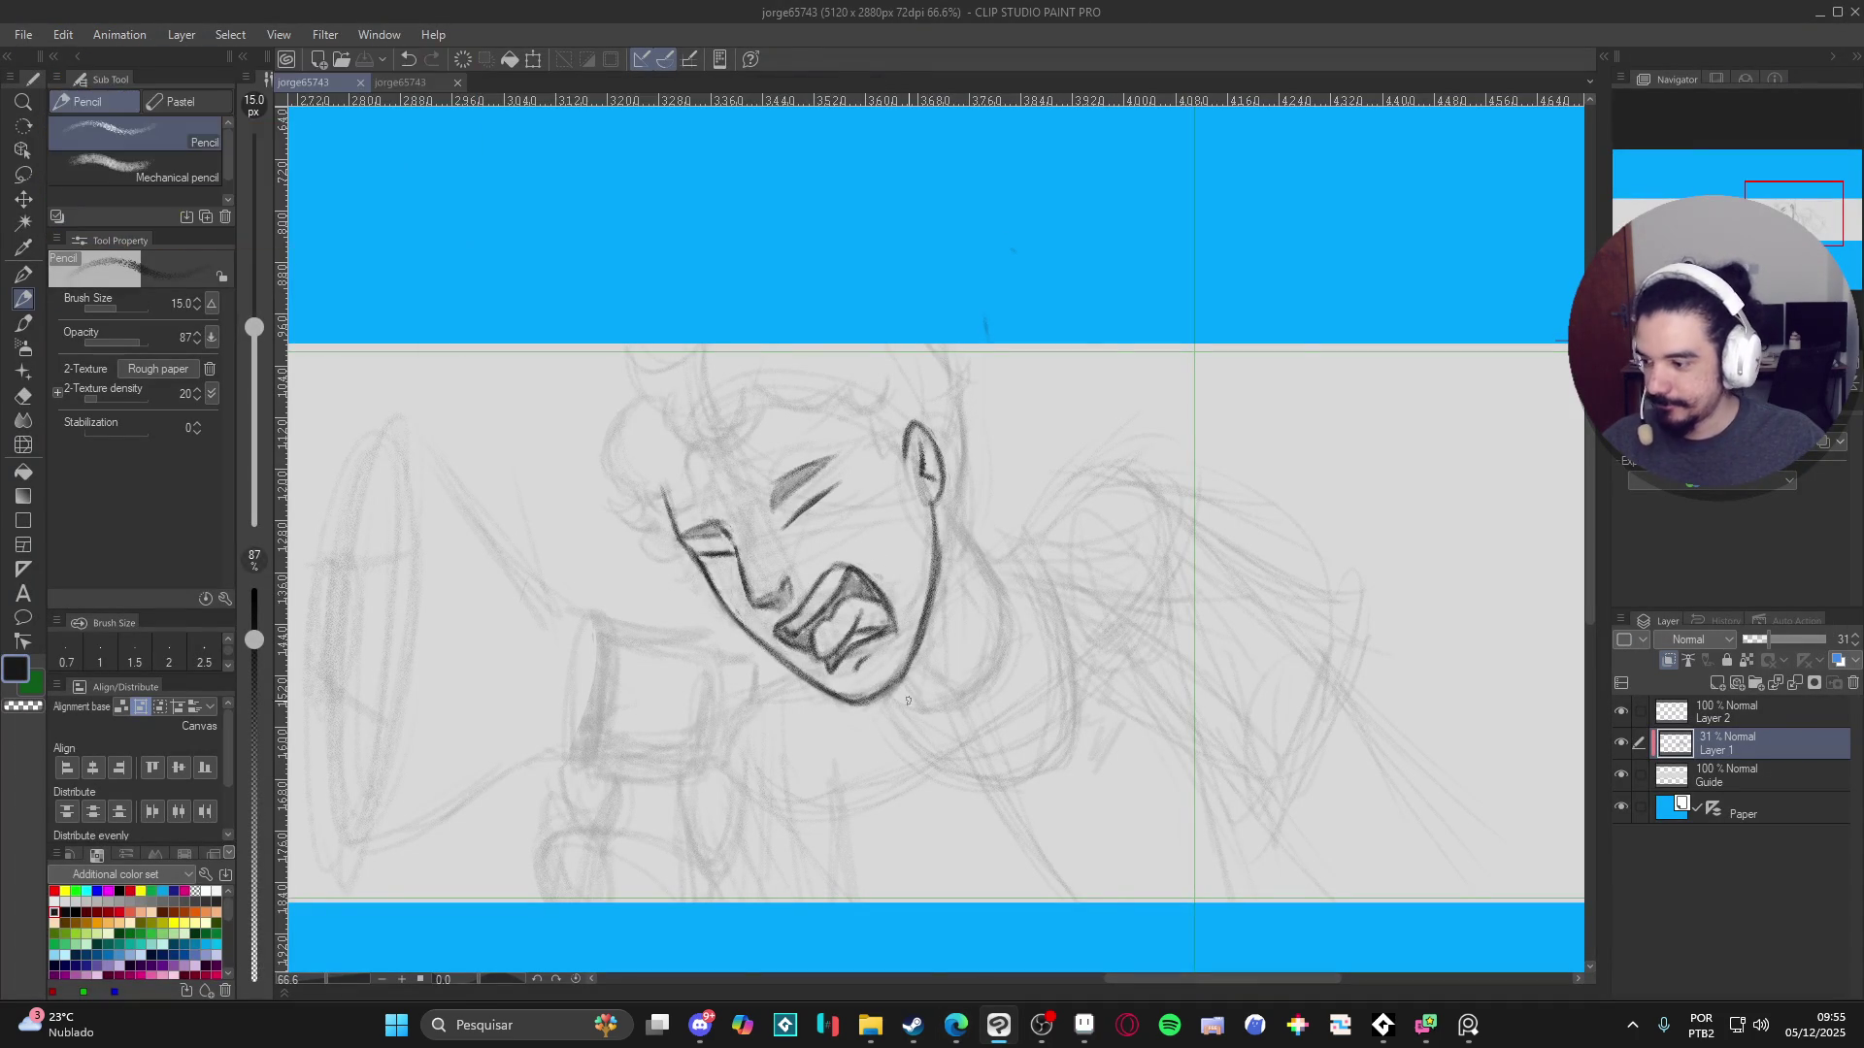
- Check the chat app, return to Clip Studio Paint, and bring the console music player forward
{"action": "left_click", "coordinate": [716, 1035]}
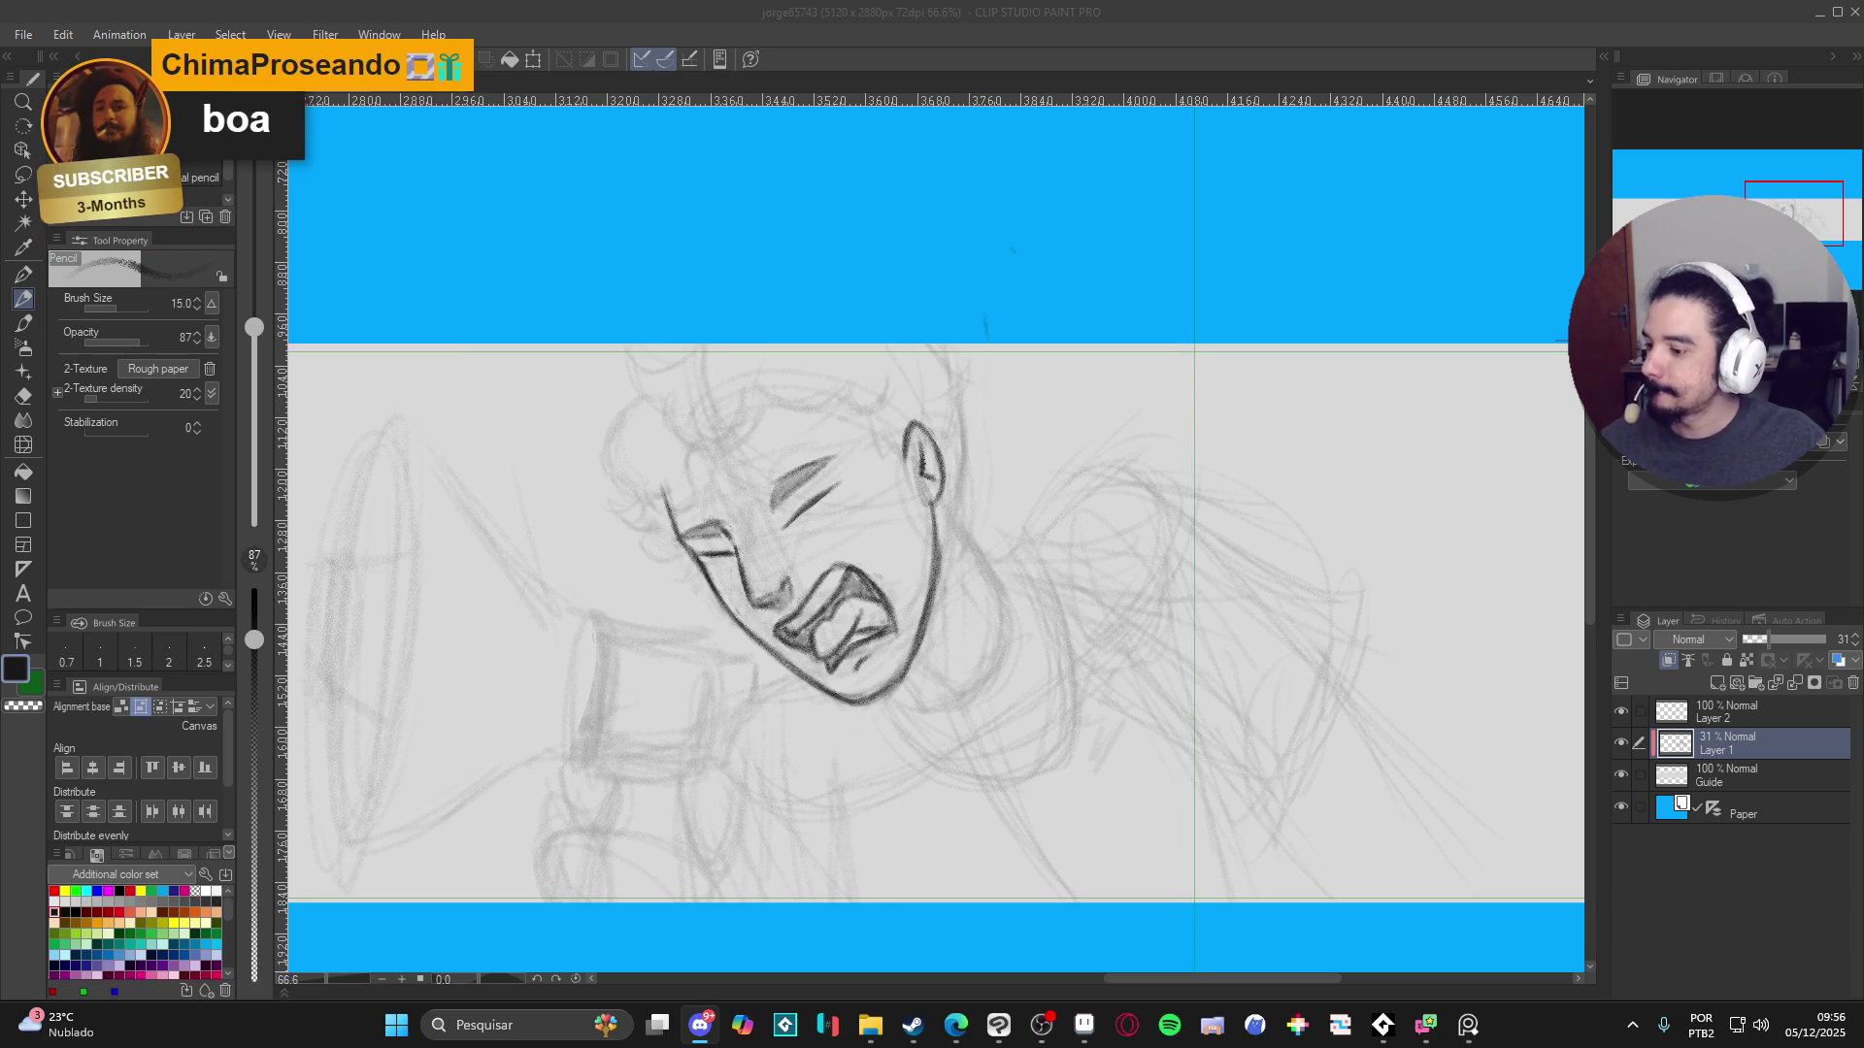
{"action": "key", "text": "alt+Tab"}
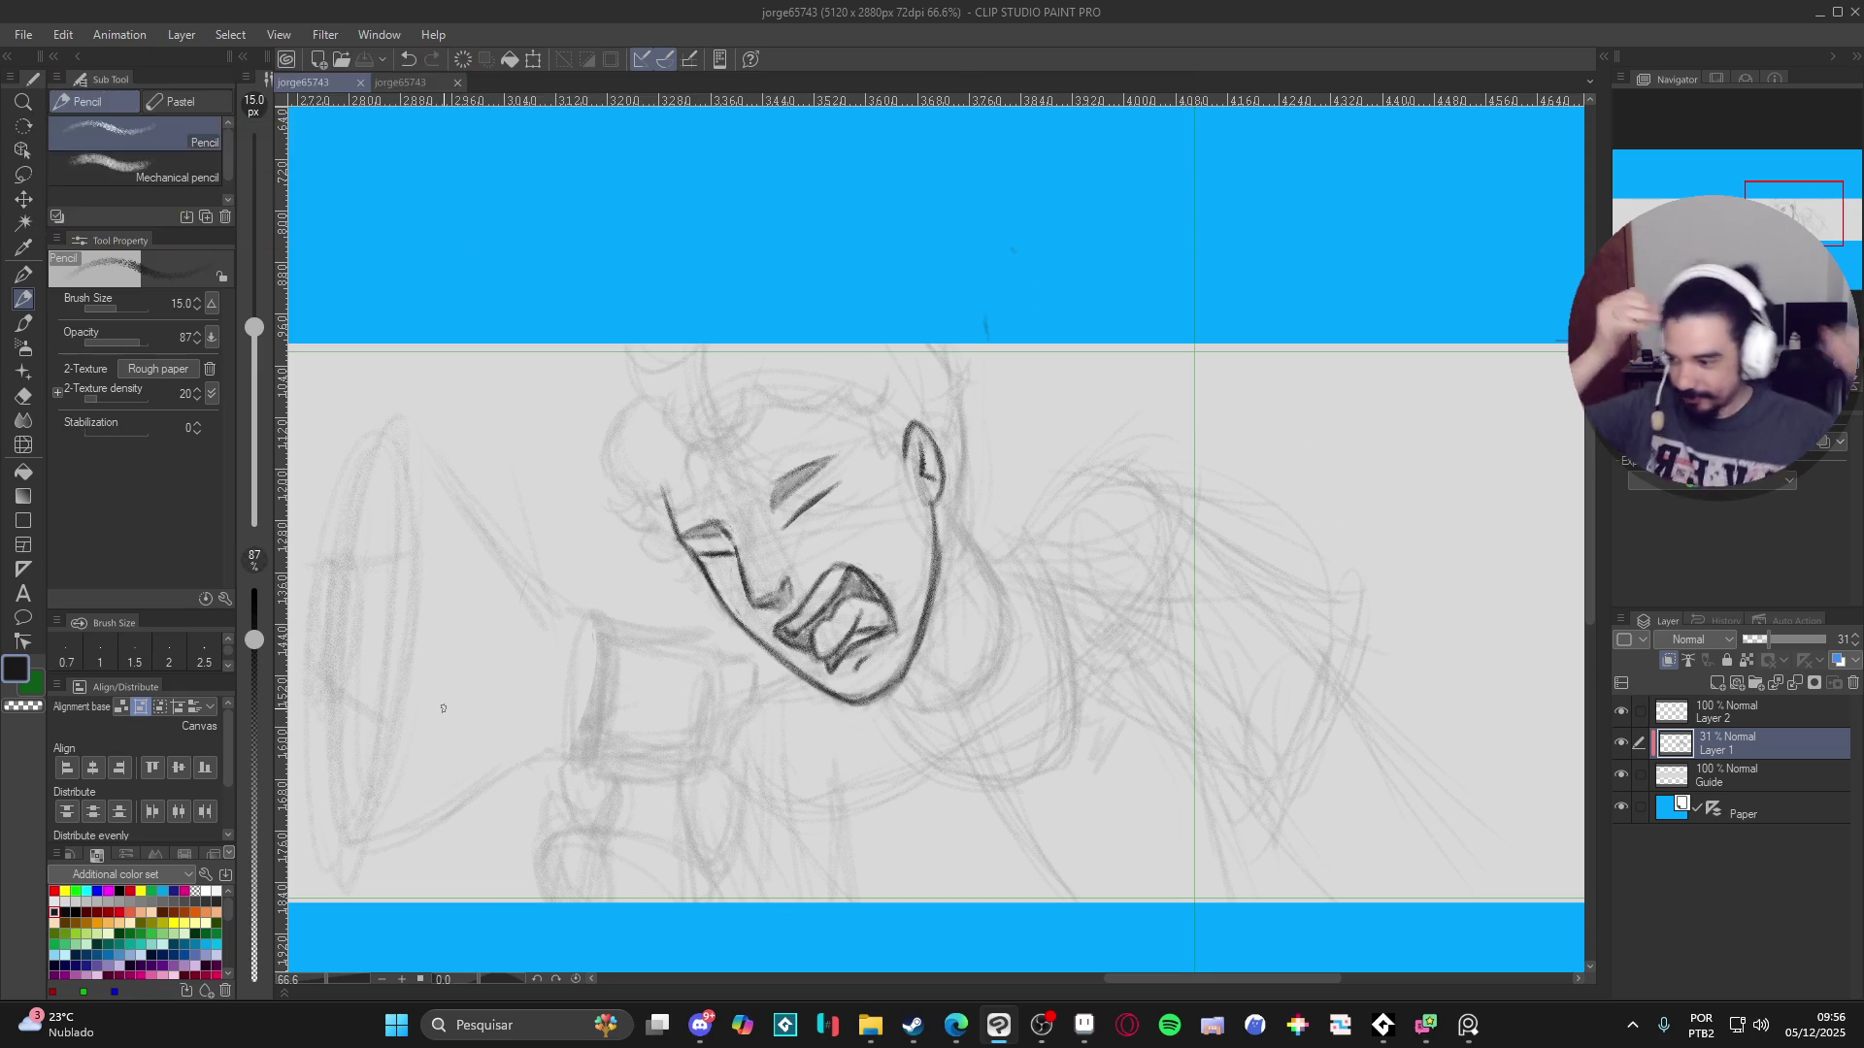
{"action": "left_click", "coordinate": [1382, 1024]}
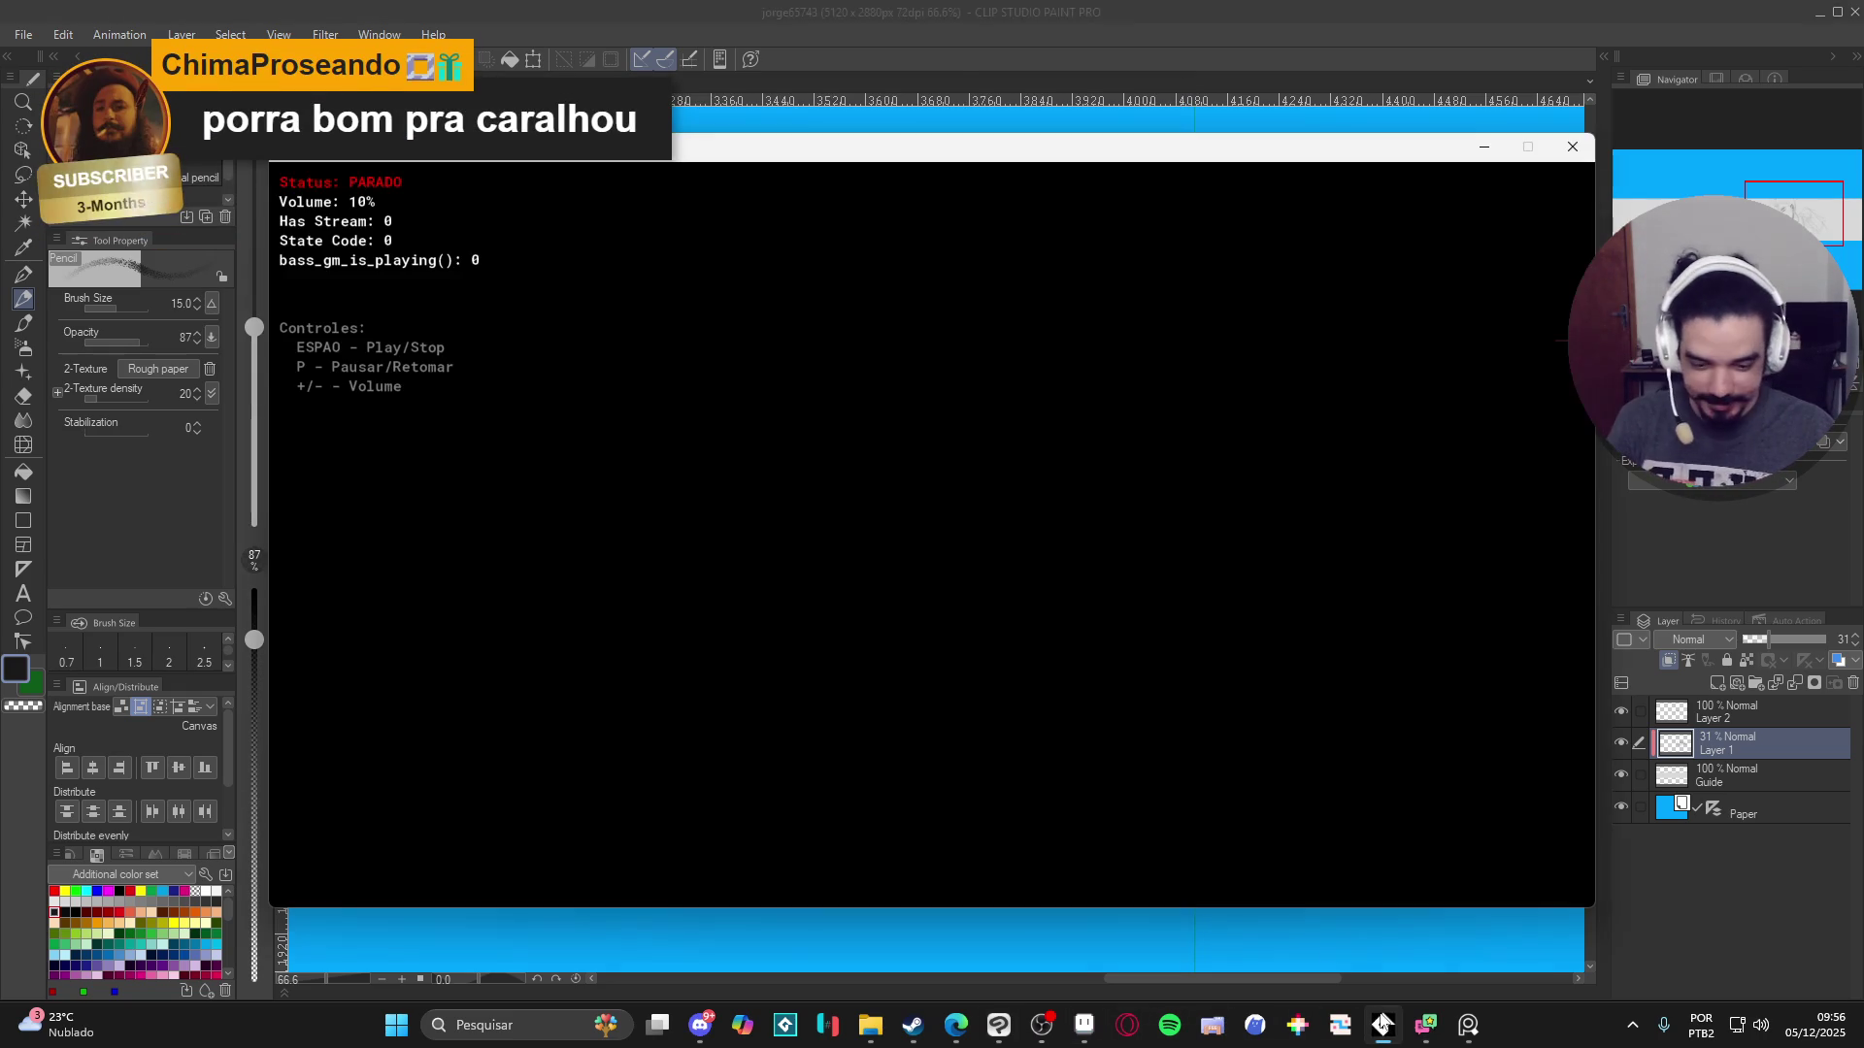
{"action": "key", "text": "space"}
{"action": "left_click", "coordinate": [942, 11]}
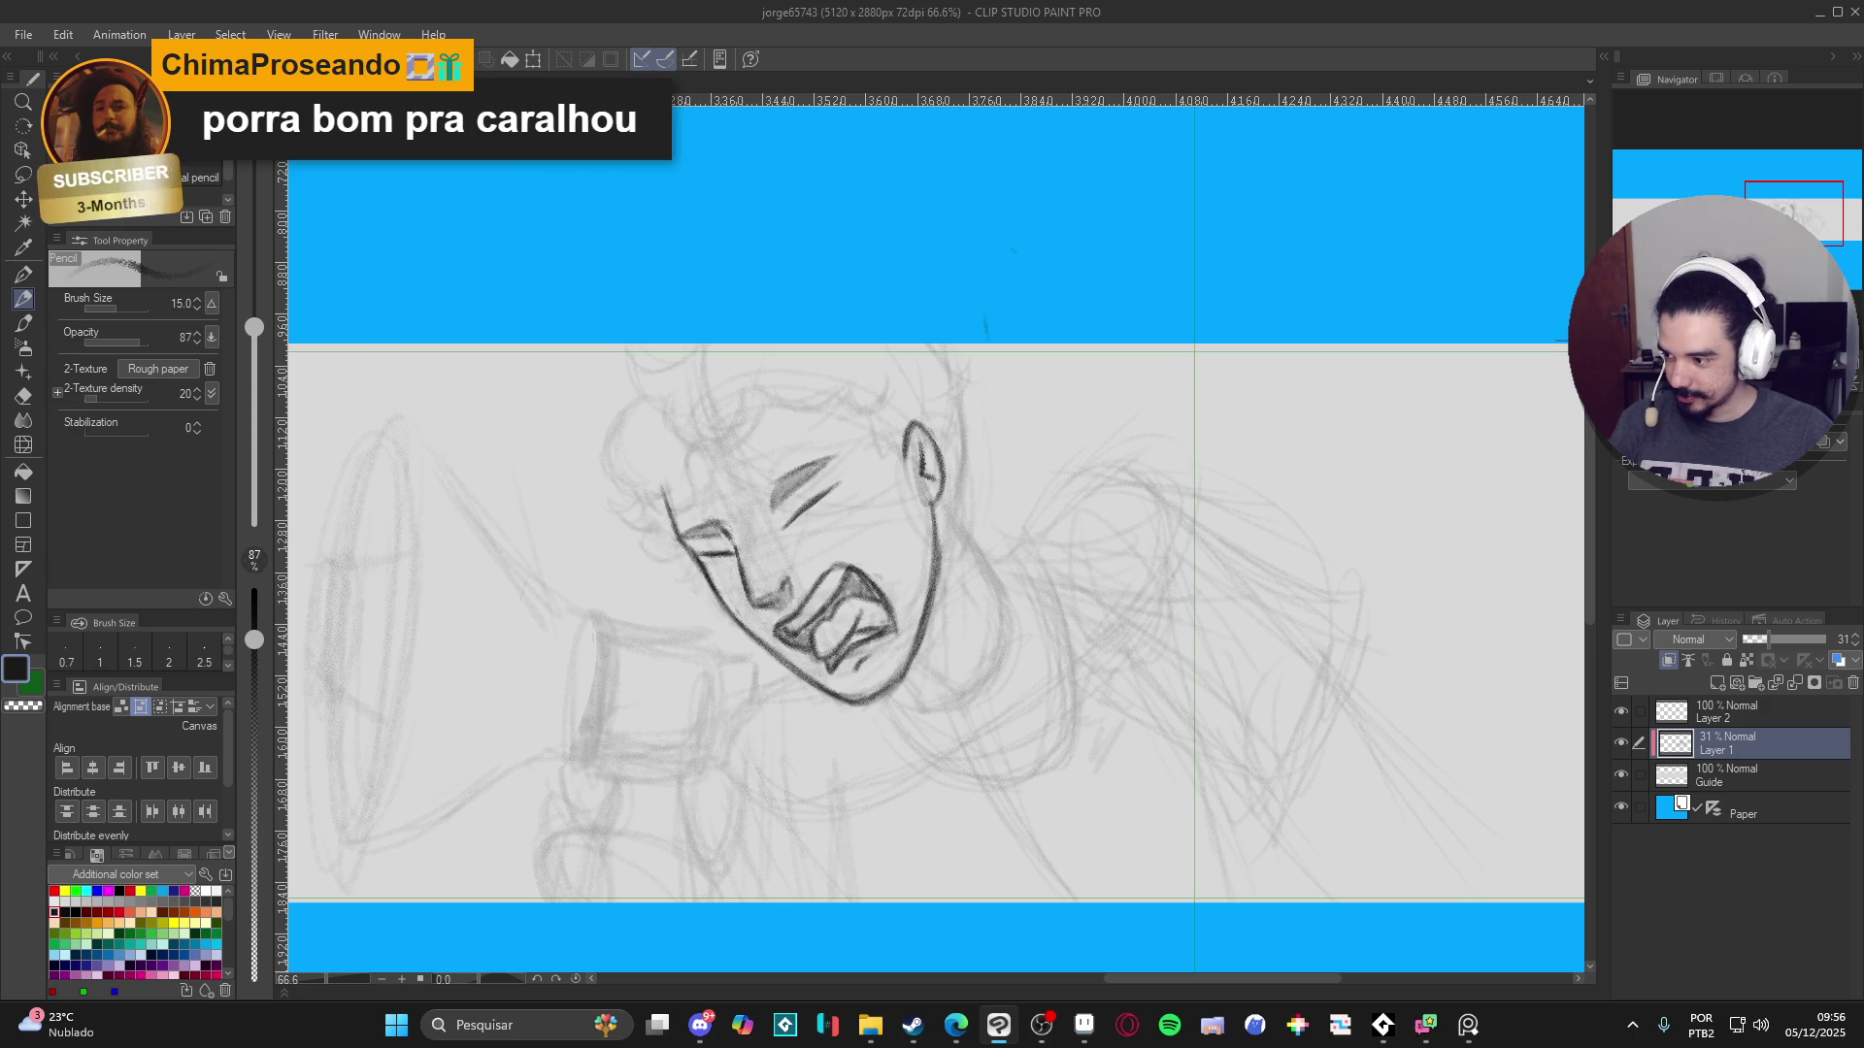
{"action": "key", "text": "super+shift+s"}
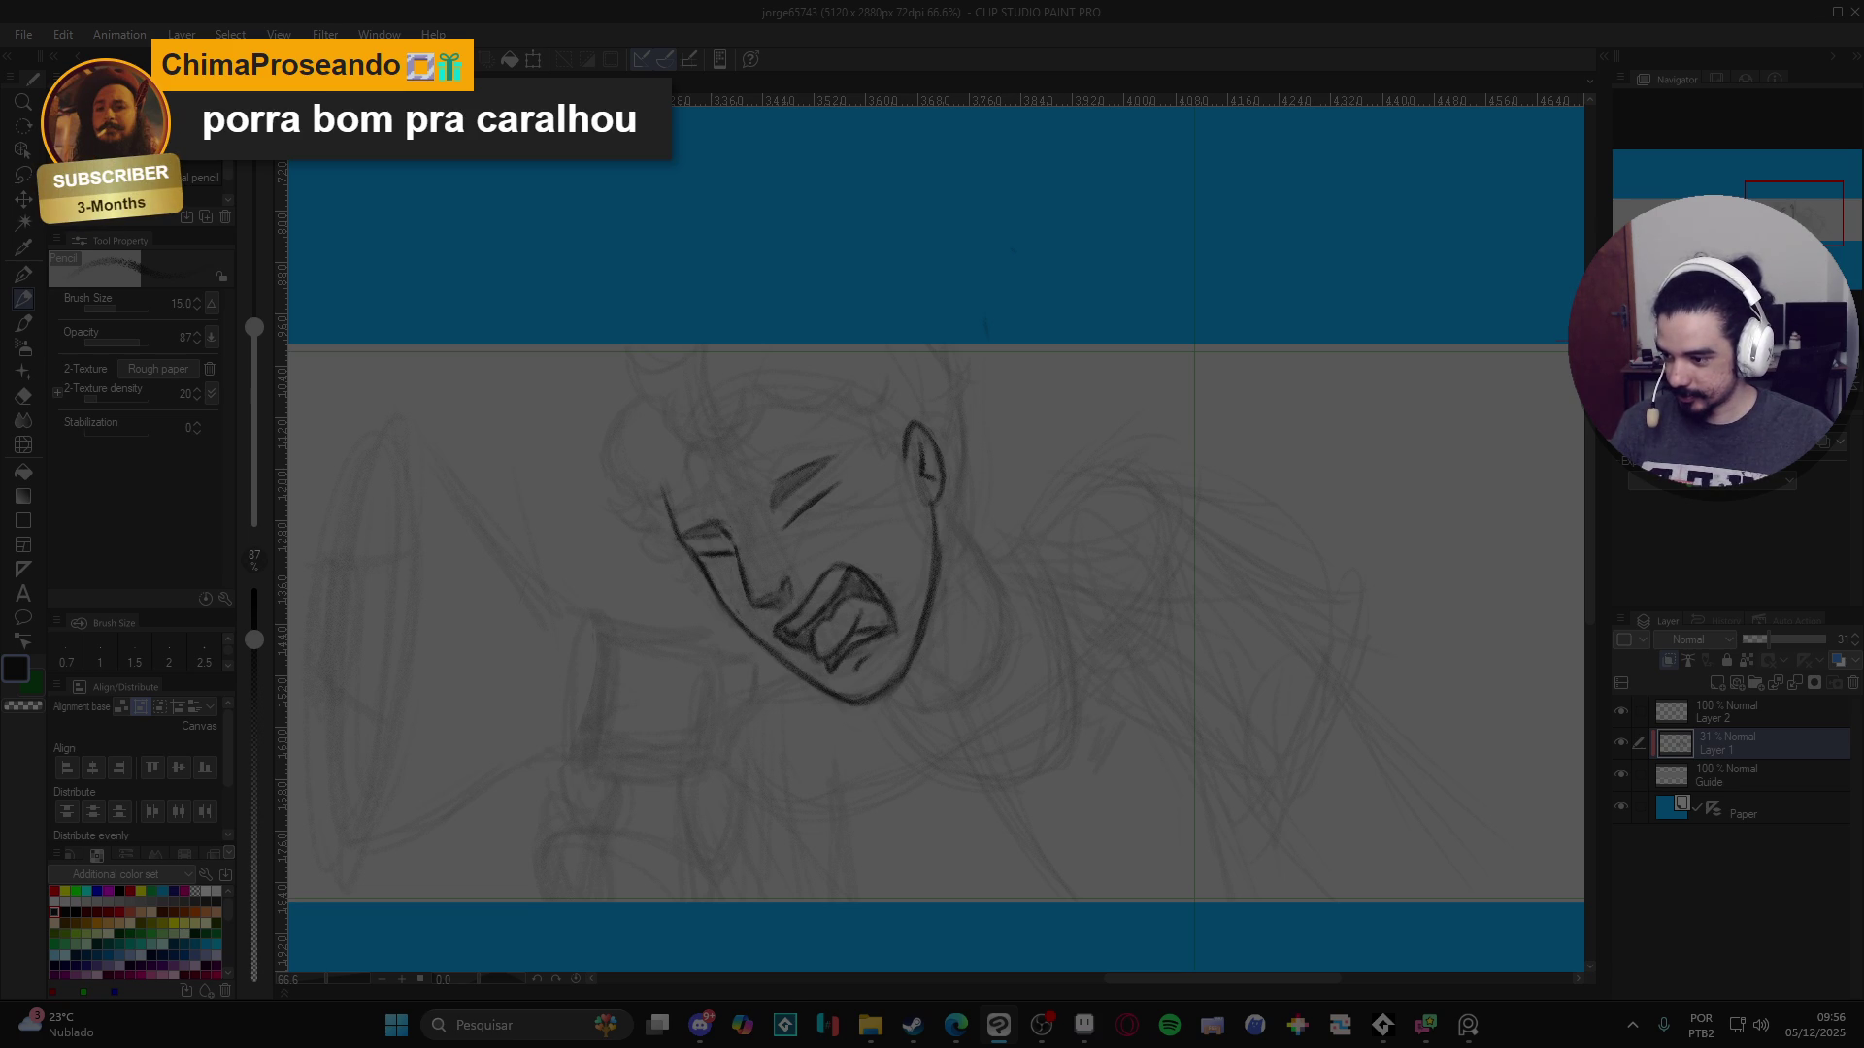
{"action": "left_click_drag", "start_coordinate": [199, 97], "coordinate": [645, 144]}
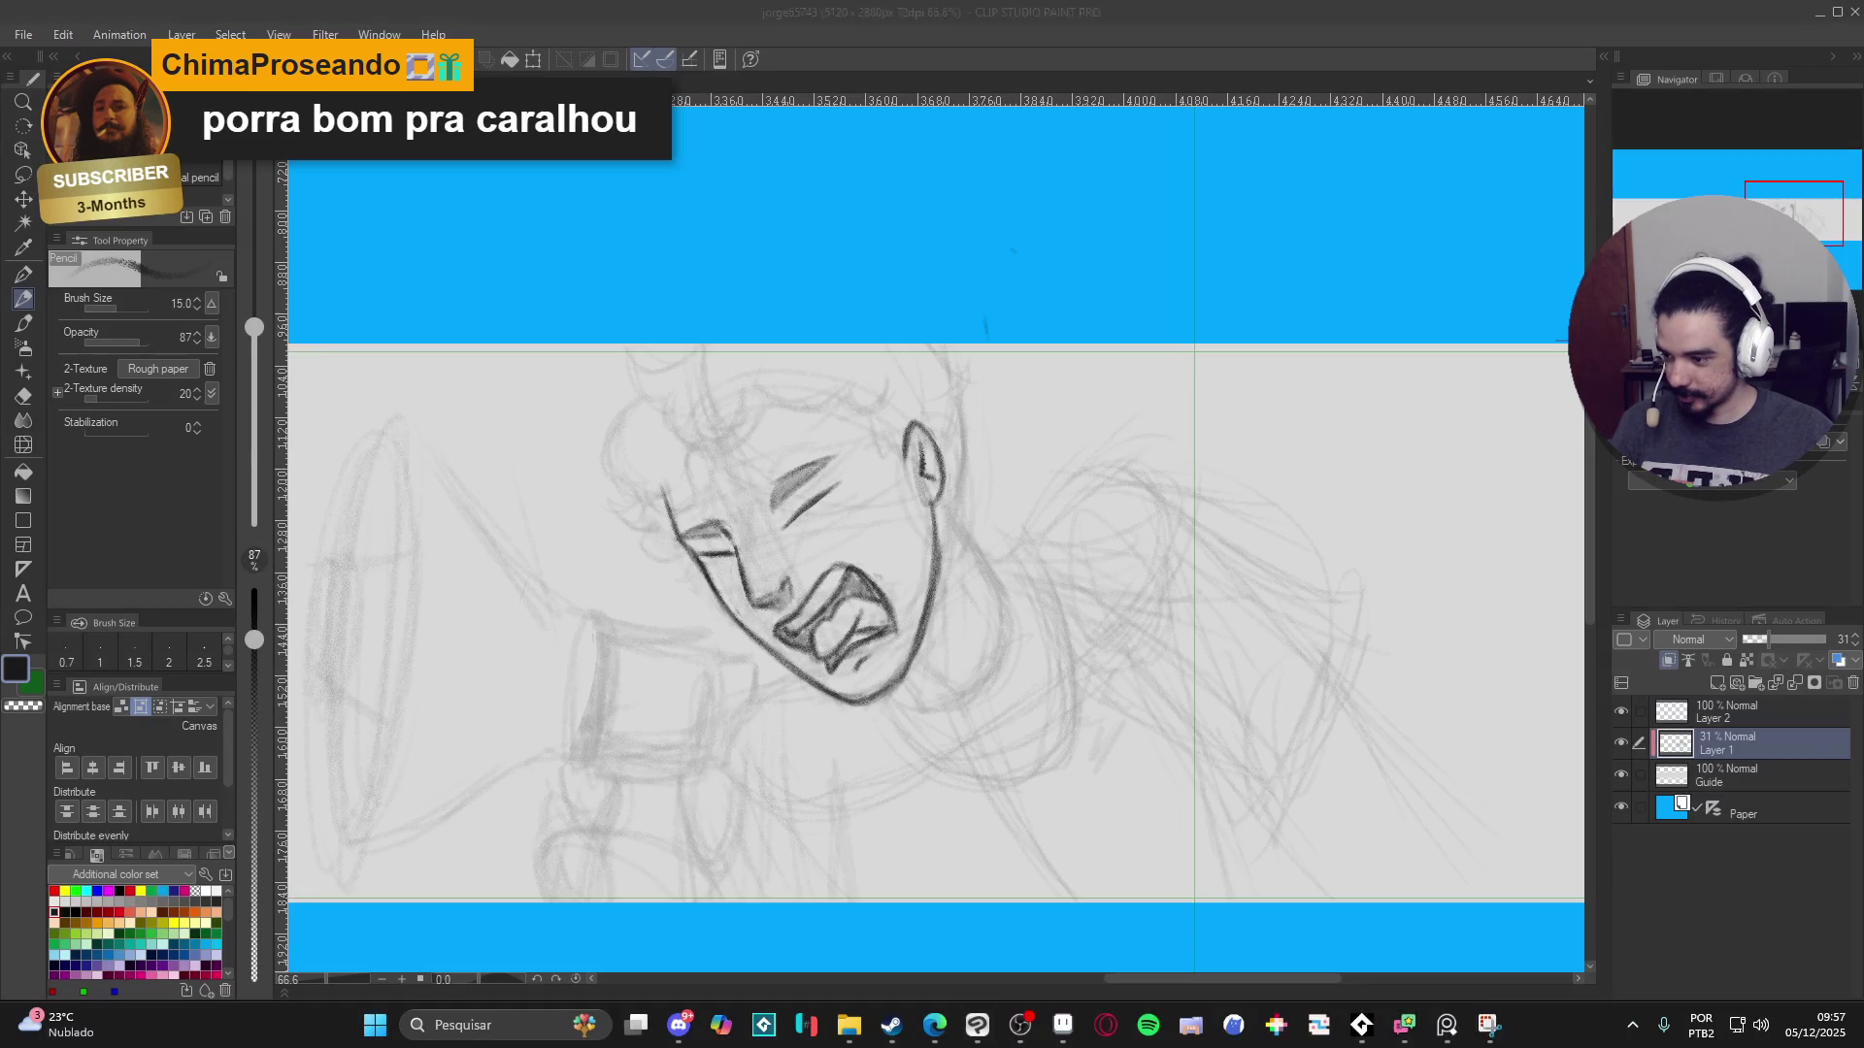
{"action": "left_click", "coordinate": [695, 1036]}
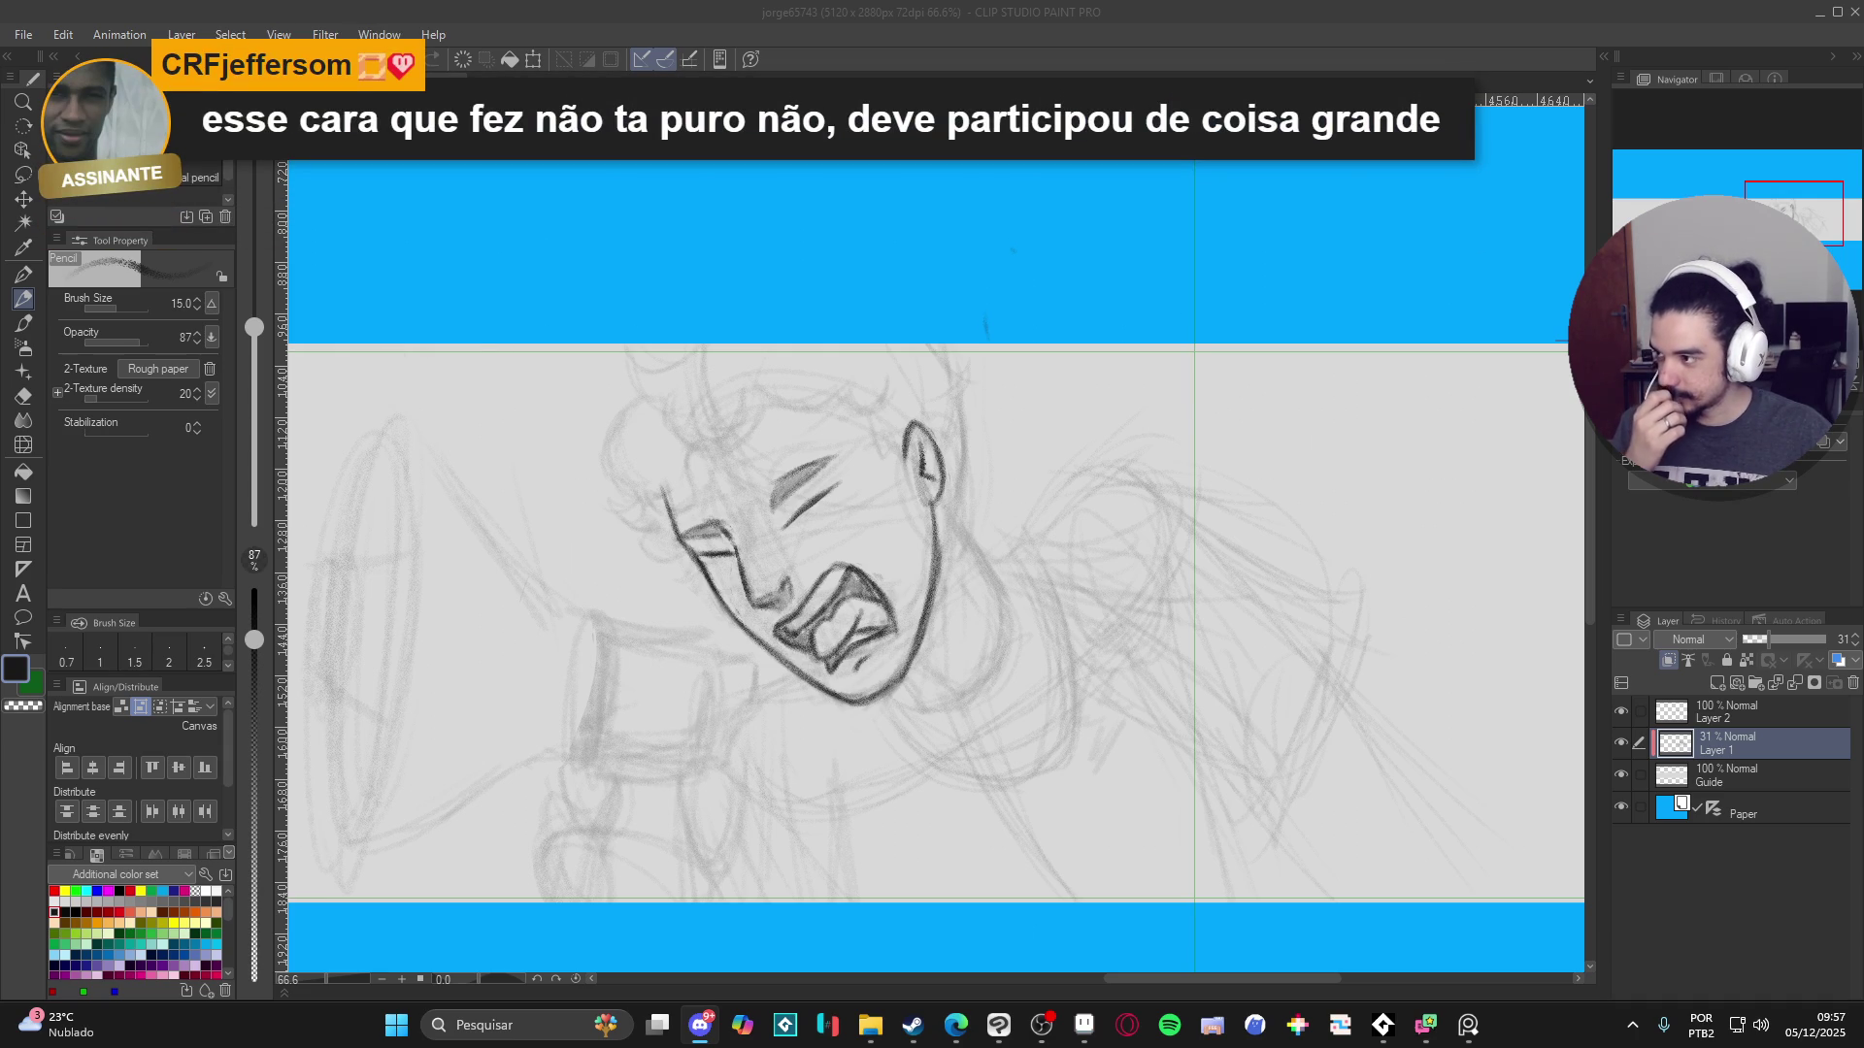
{"action": "key", "text": "alt+Tab"}
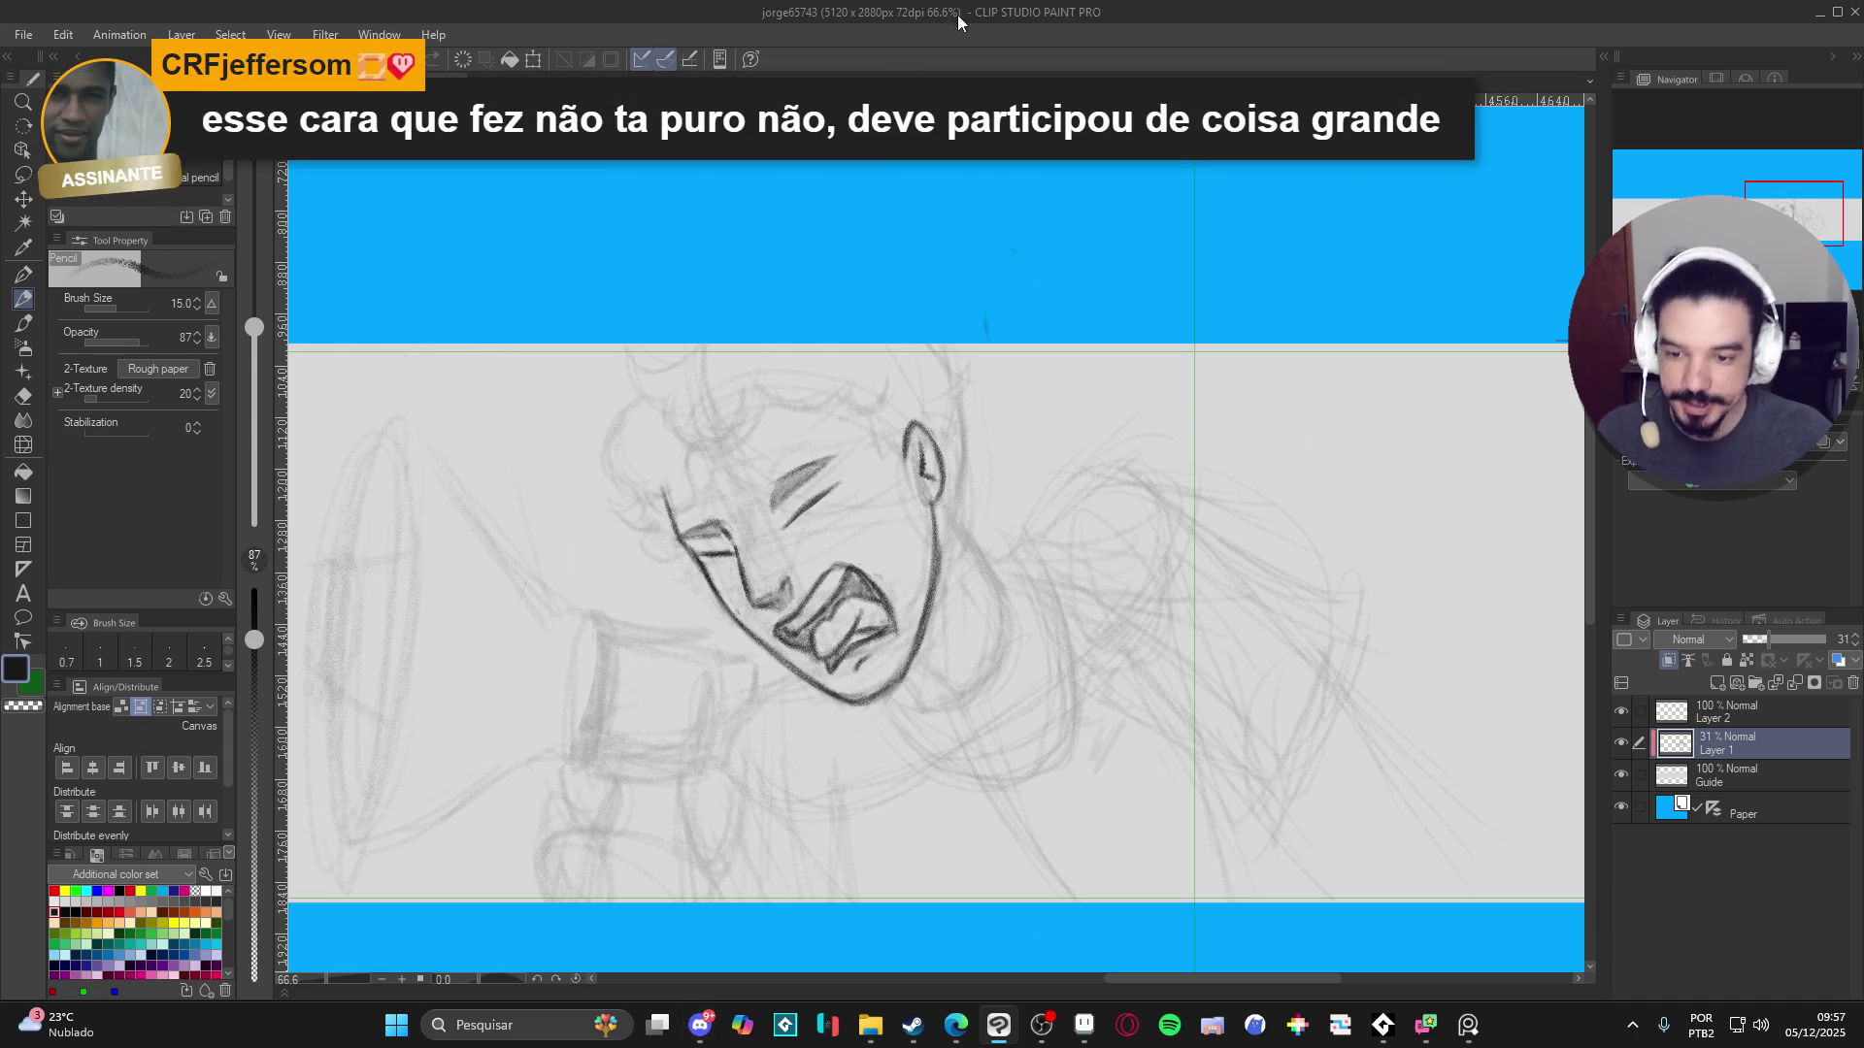
{"action": "scroll", "coordinate": [805, 427], "scroll_direction": "down", "scroll_amount": 1}
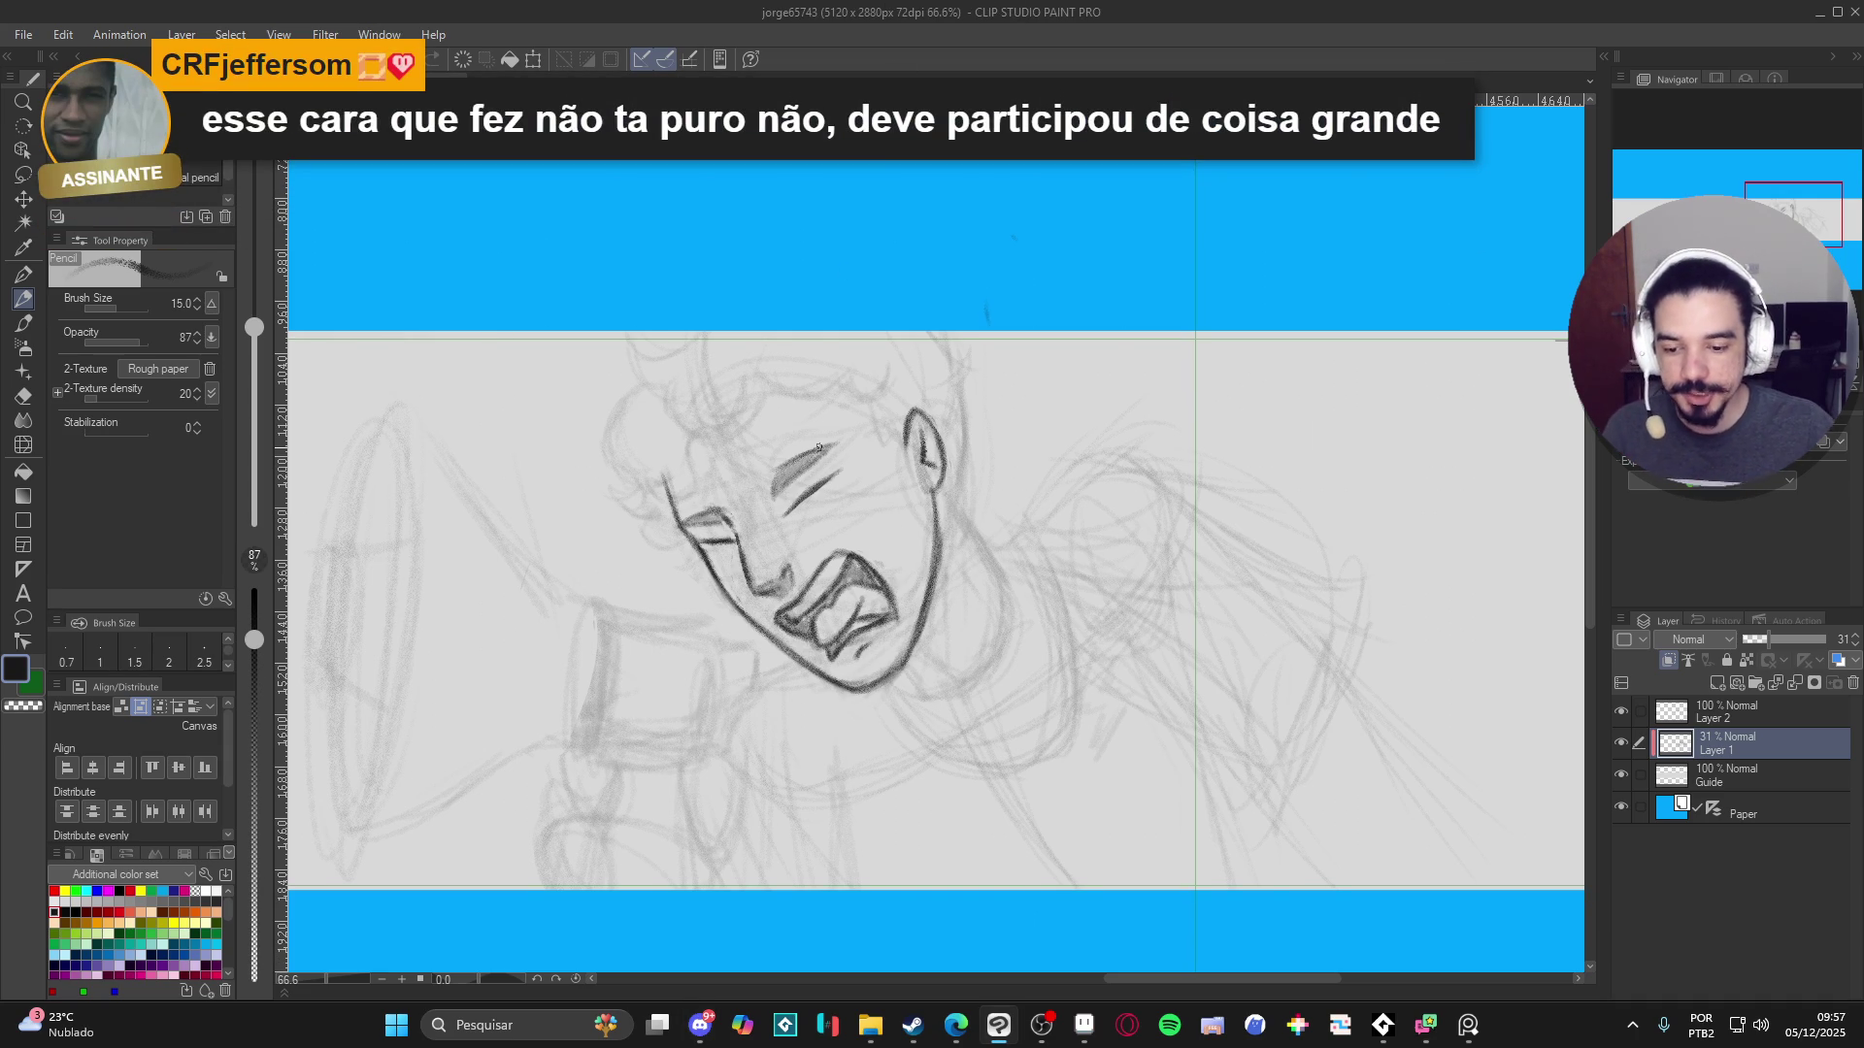
{"action": "left_click", "coordinate": [1621, 742]}
{"action": "left_click", "coordinate": [1620, 741]}
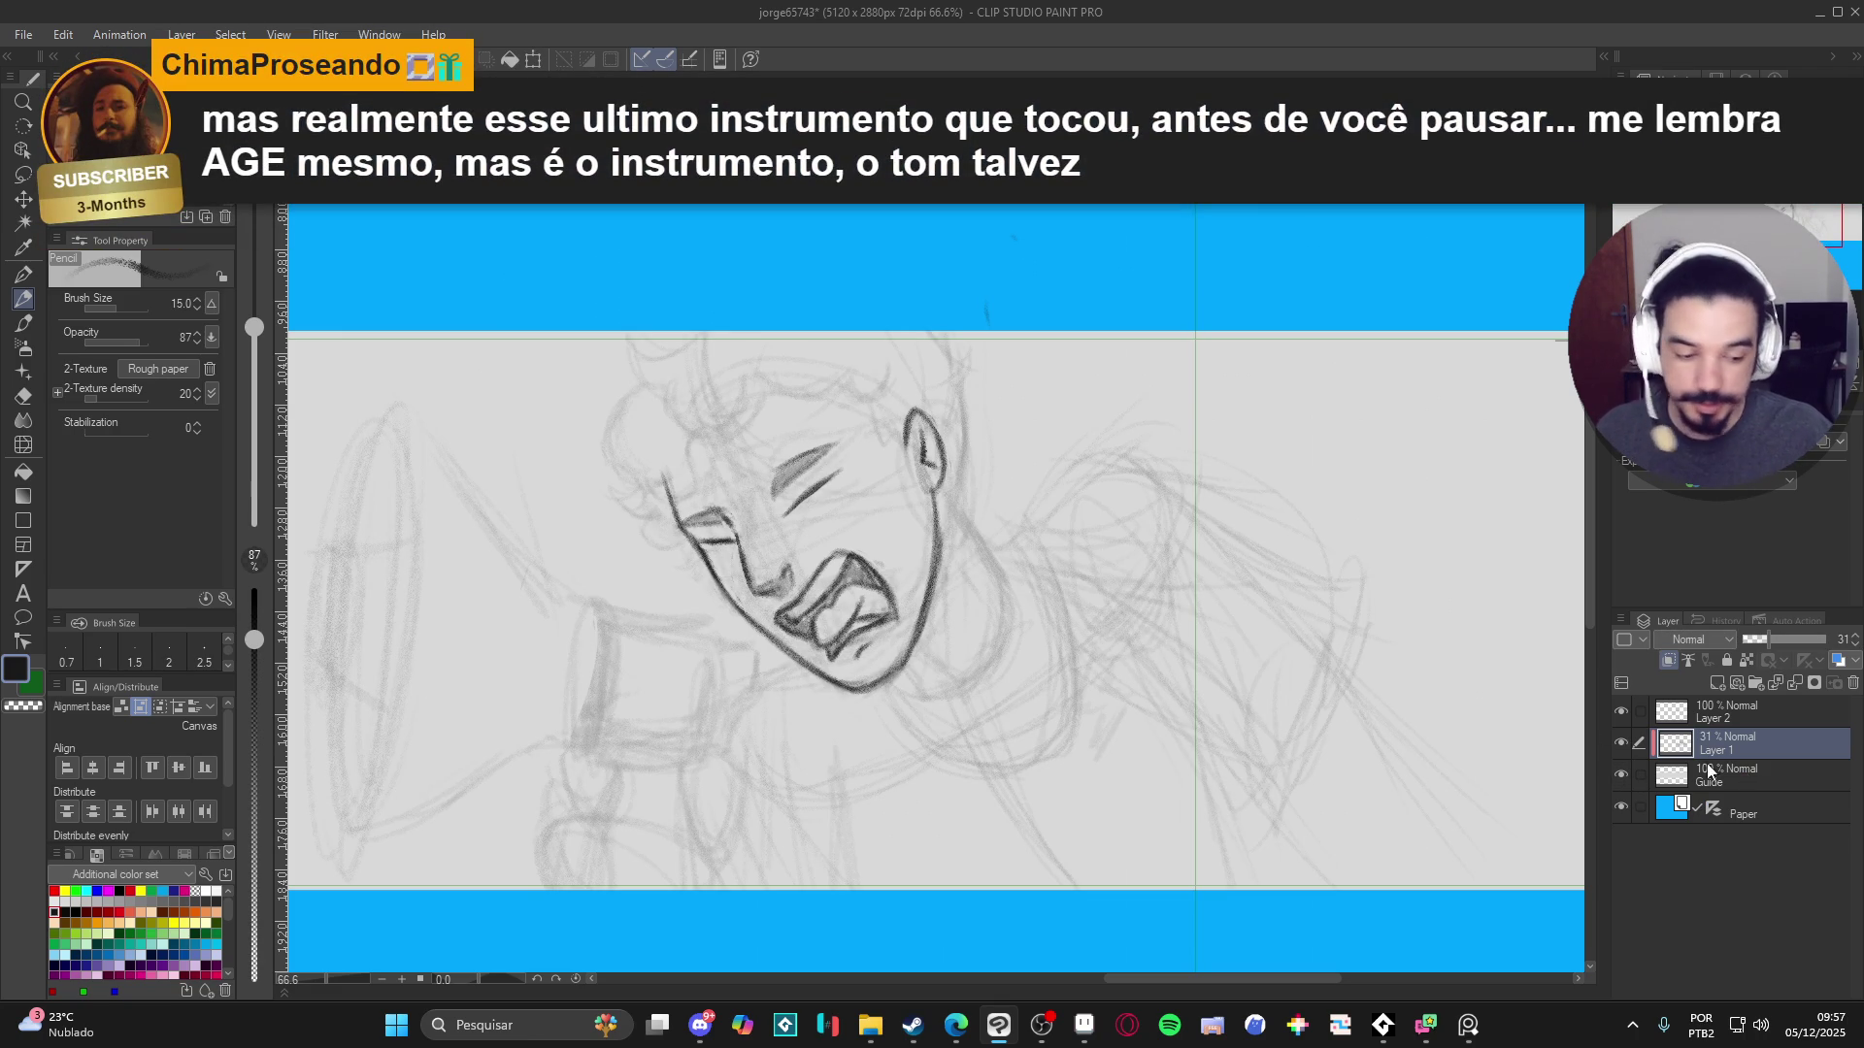
{"action": "left_click", "coordinate": [1622, 743]}
- Show Layer 1's rough sketch, make Layer 2 active, and save the drawing
{"action": "left_click", "coordinate": [1621, 743]}
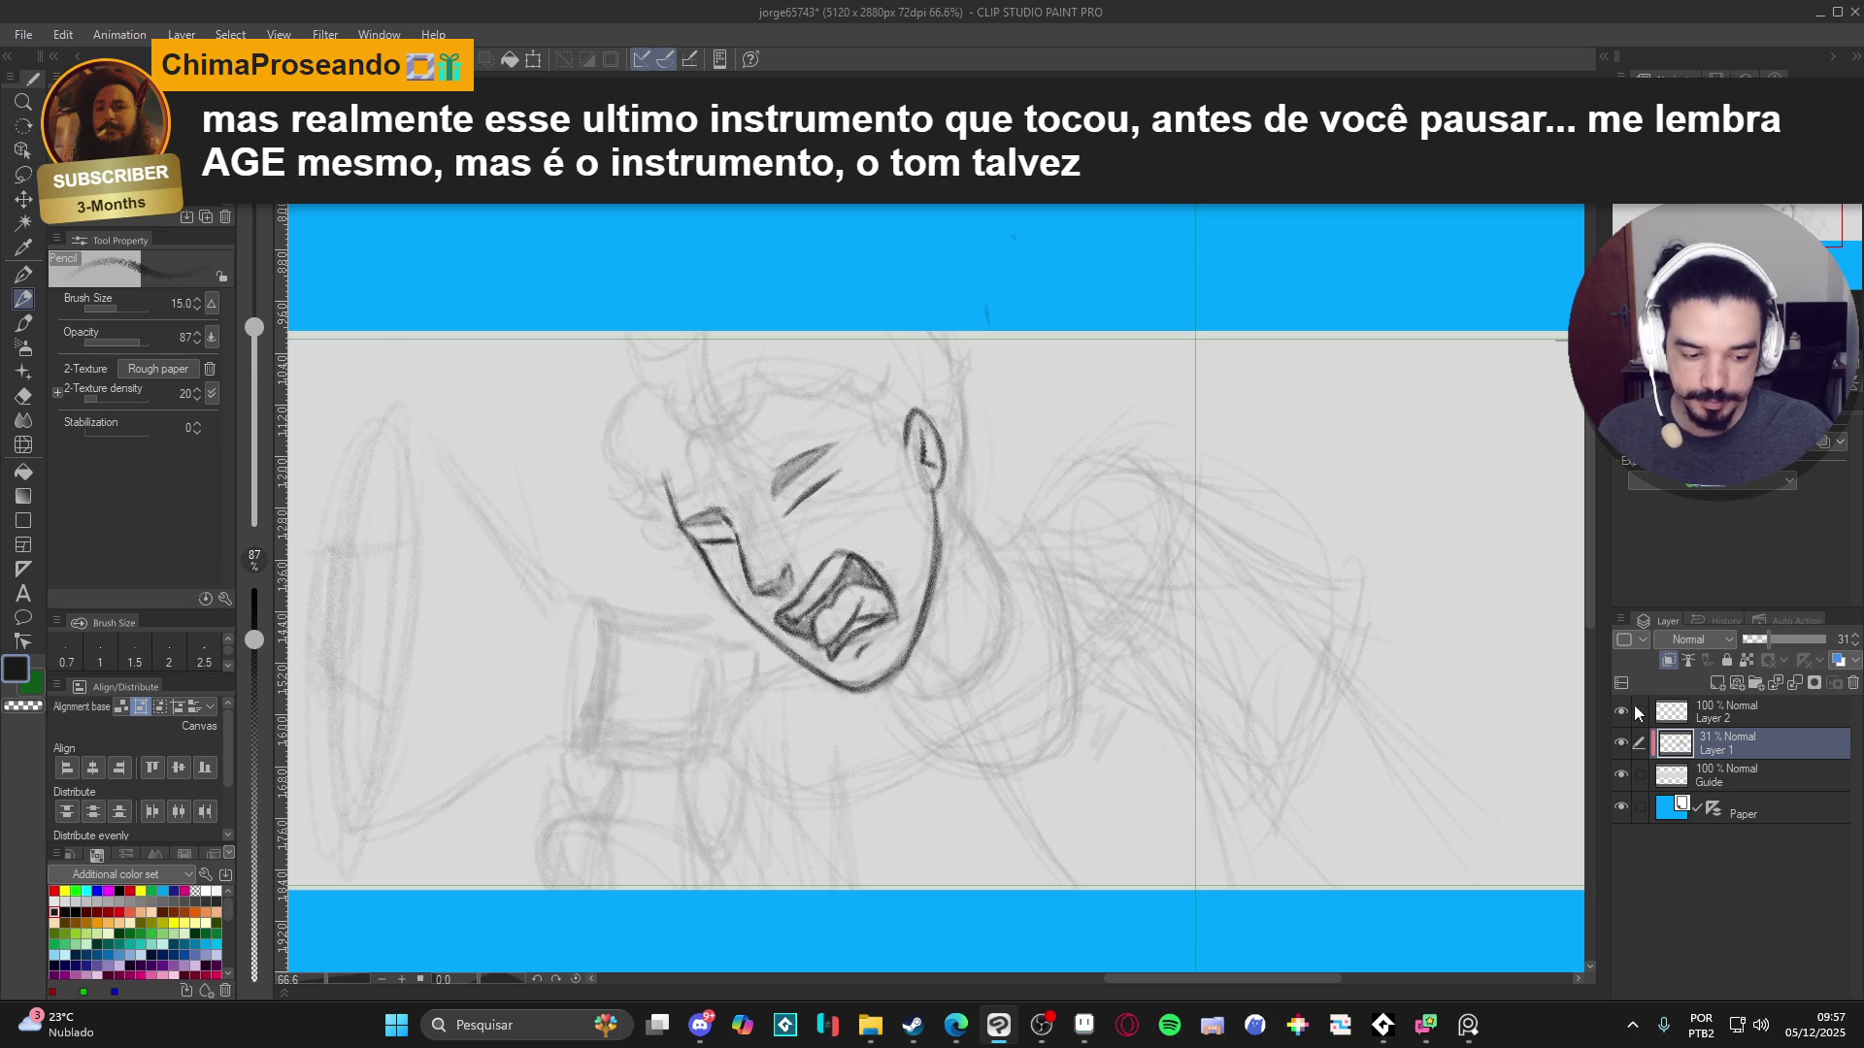
{"action": "left_click", "coordinate": [1653, 709]}
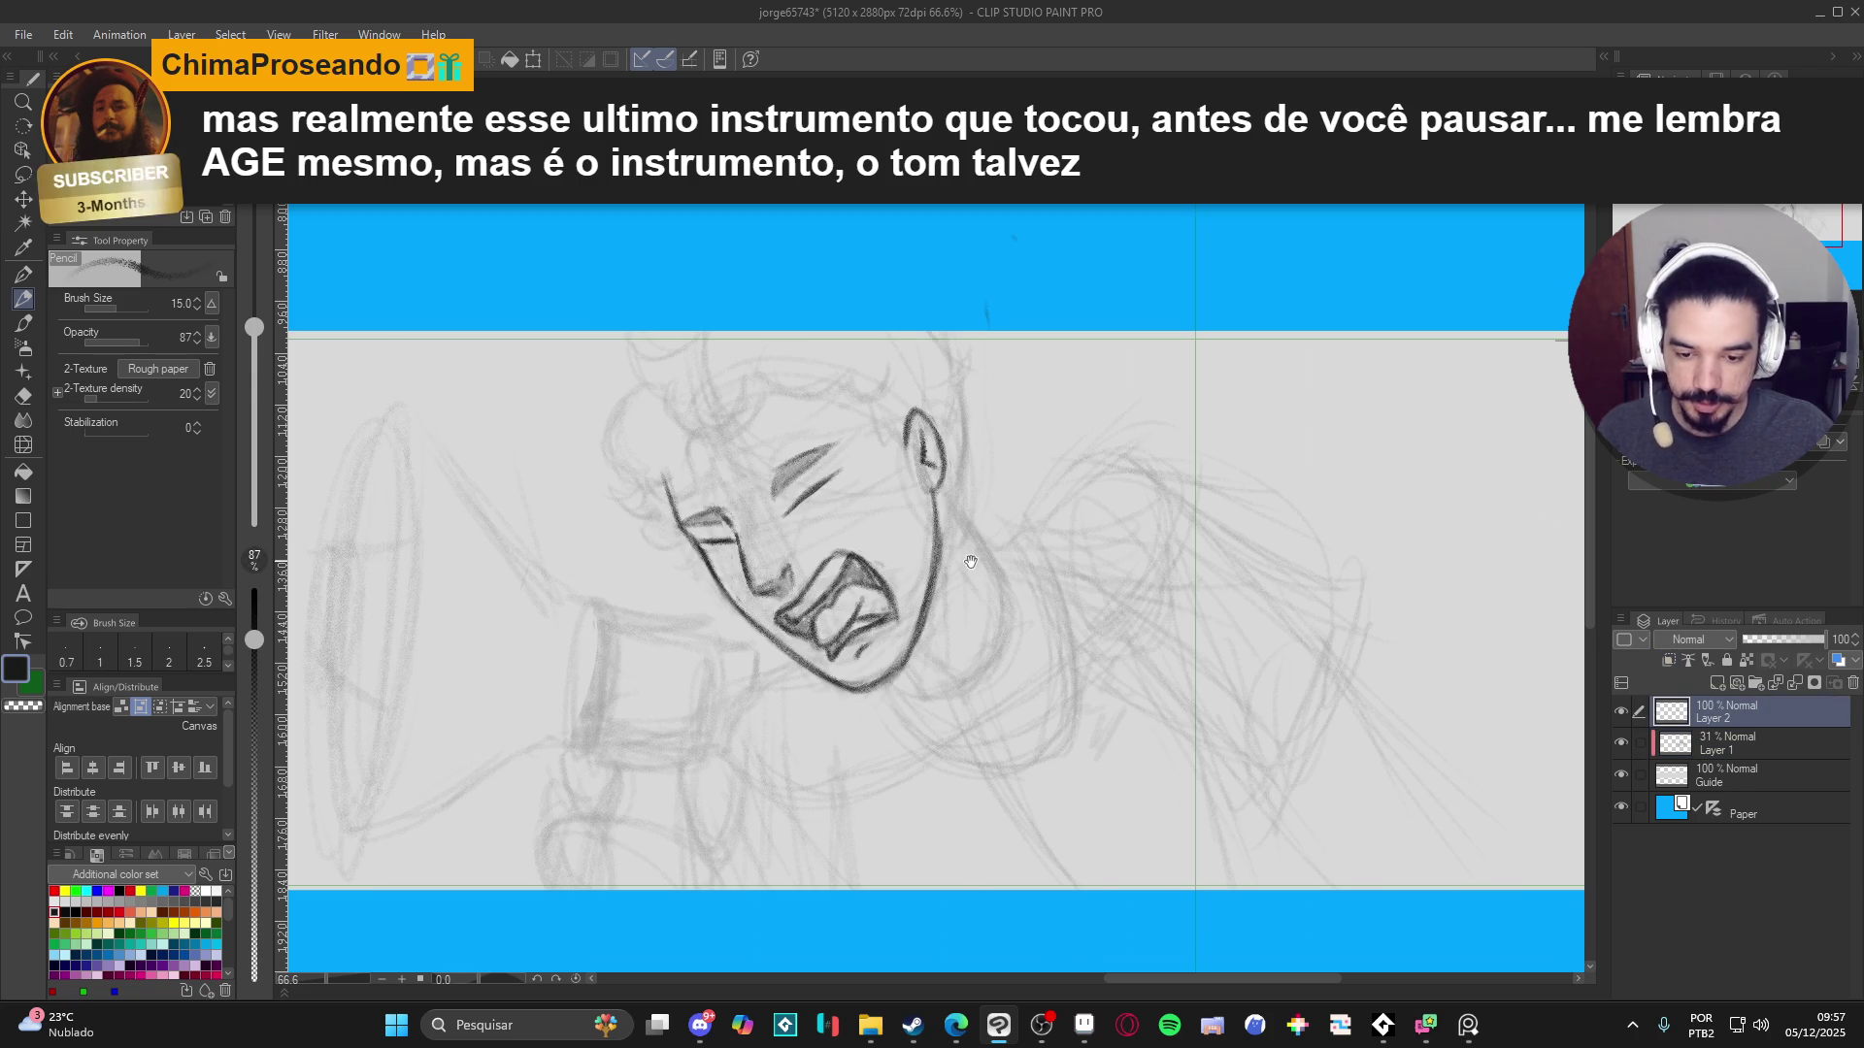
{"action": "left_click_drag", "start_coordinate": [974, 563], "coordinate": [1075, 617]}
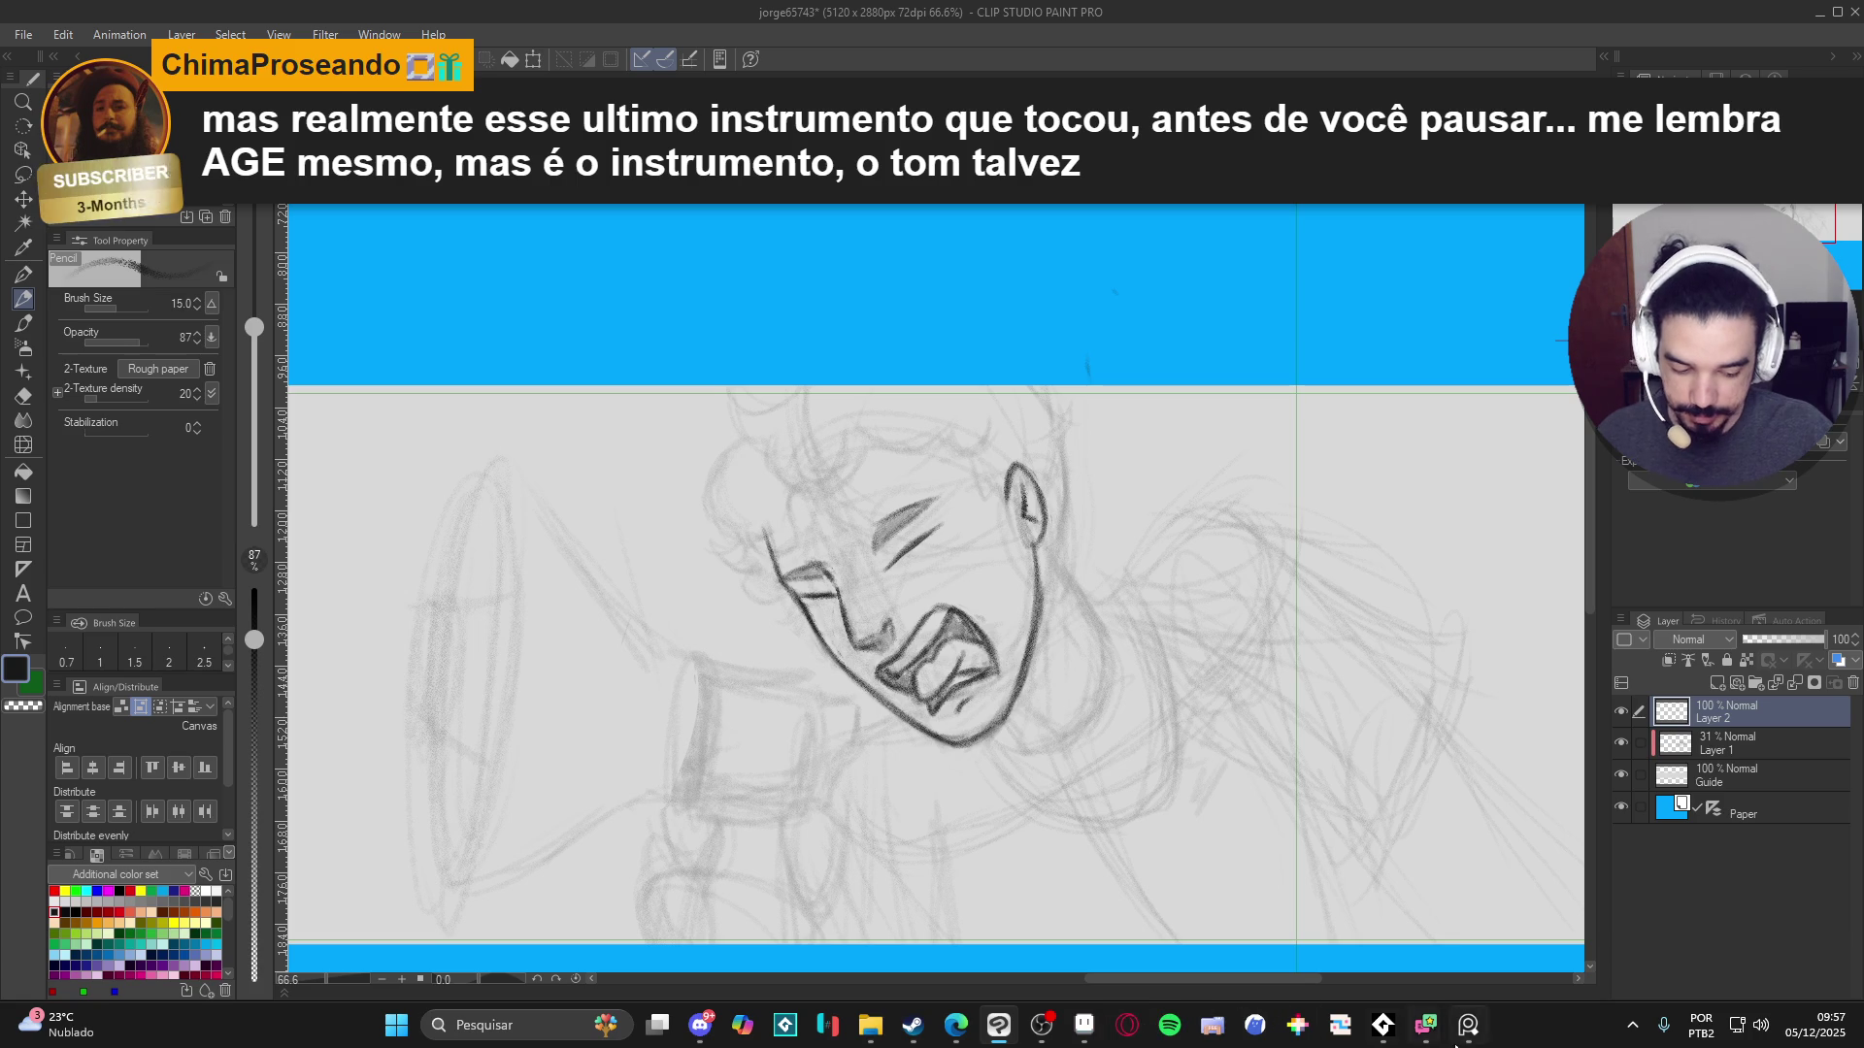
{"action": "left_click", "coordinate": [865, 9]}
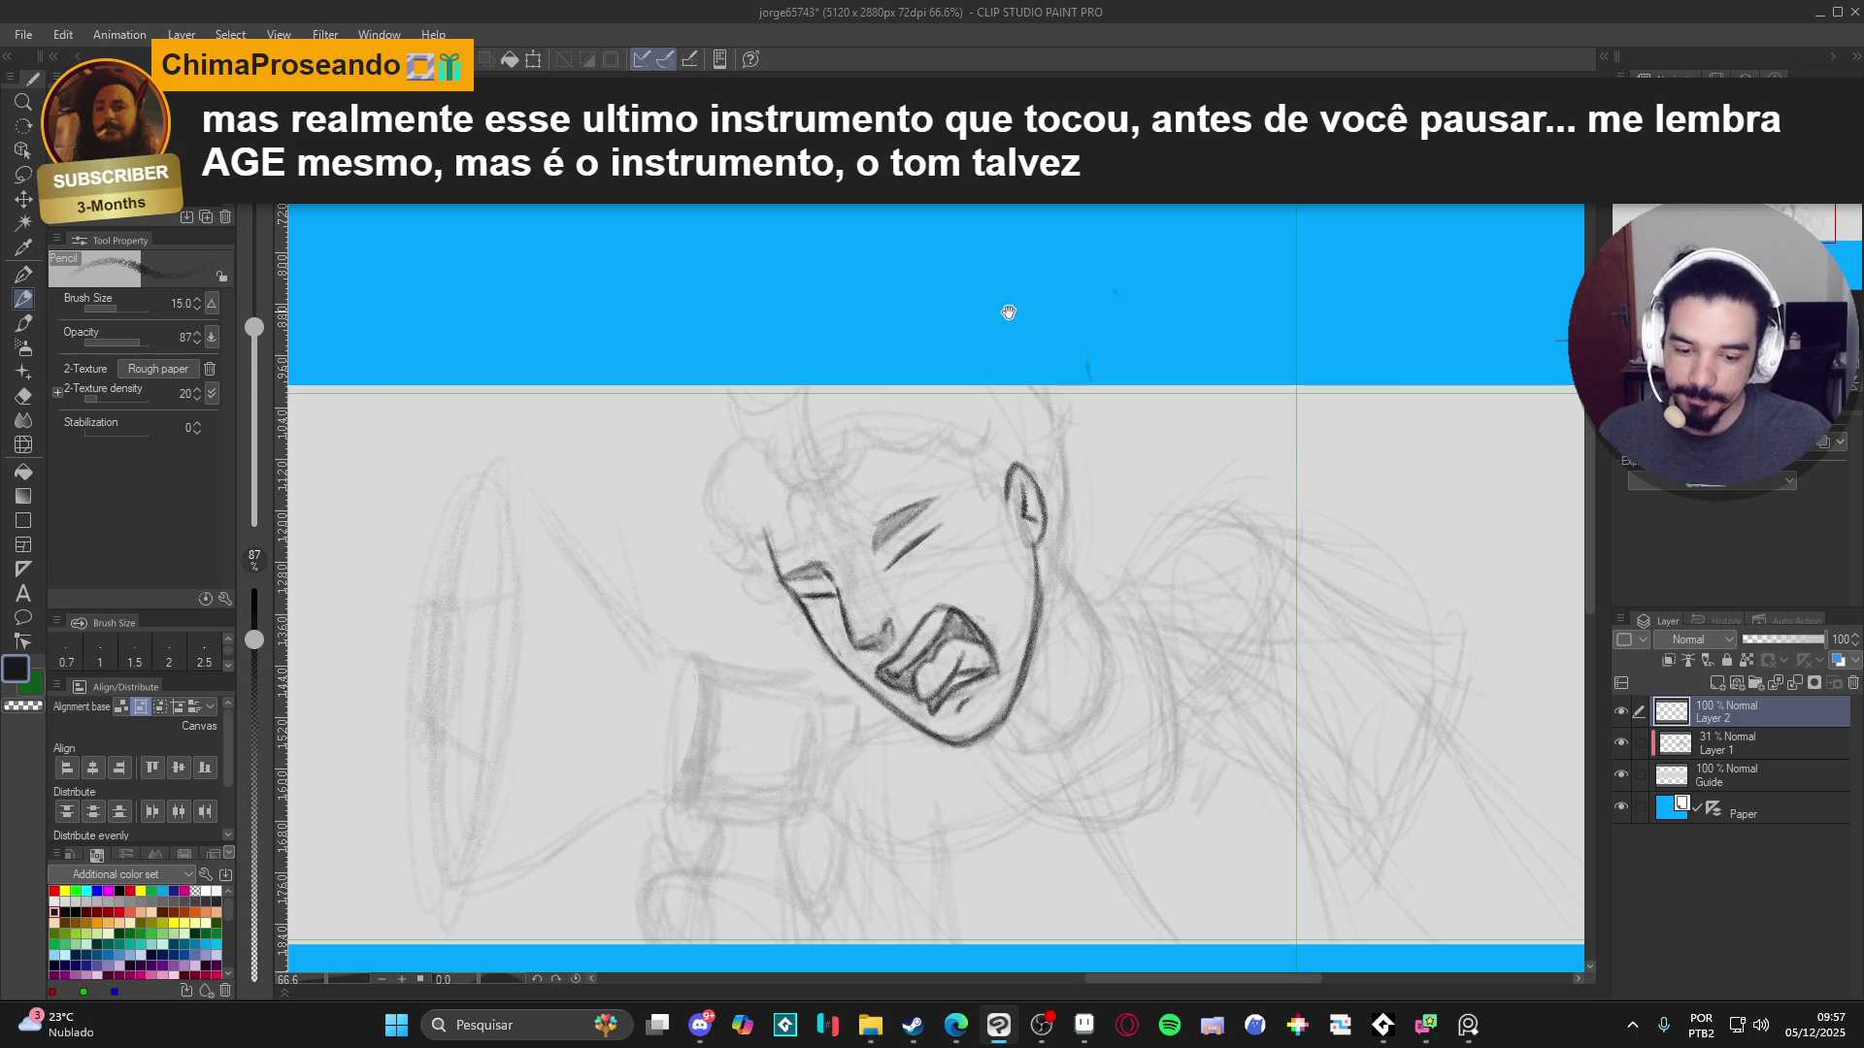
{"action": "left_click_drag", "start_coordinate": [1009, 312], "coordinate": [1061, 324]}
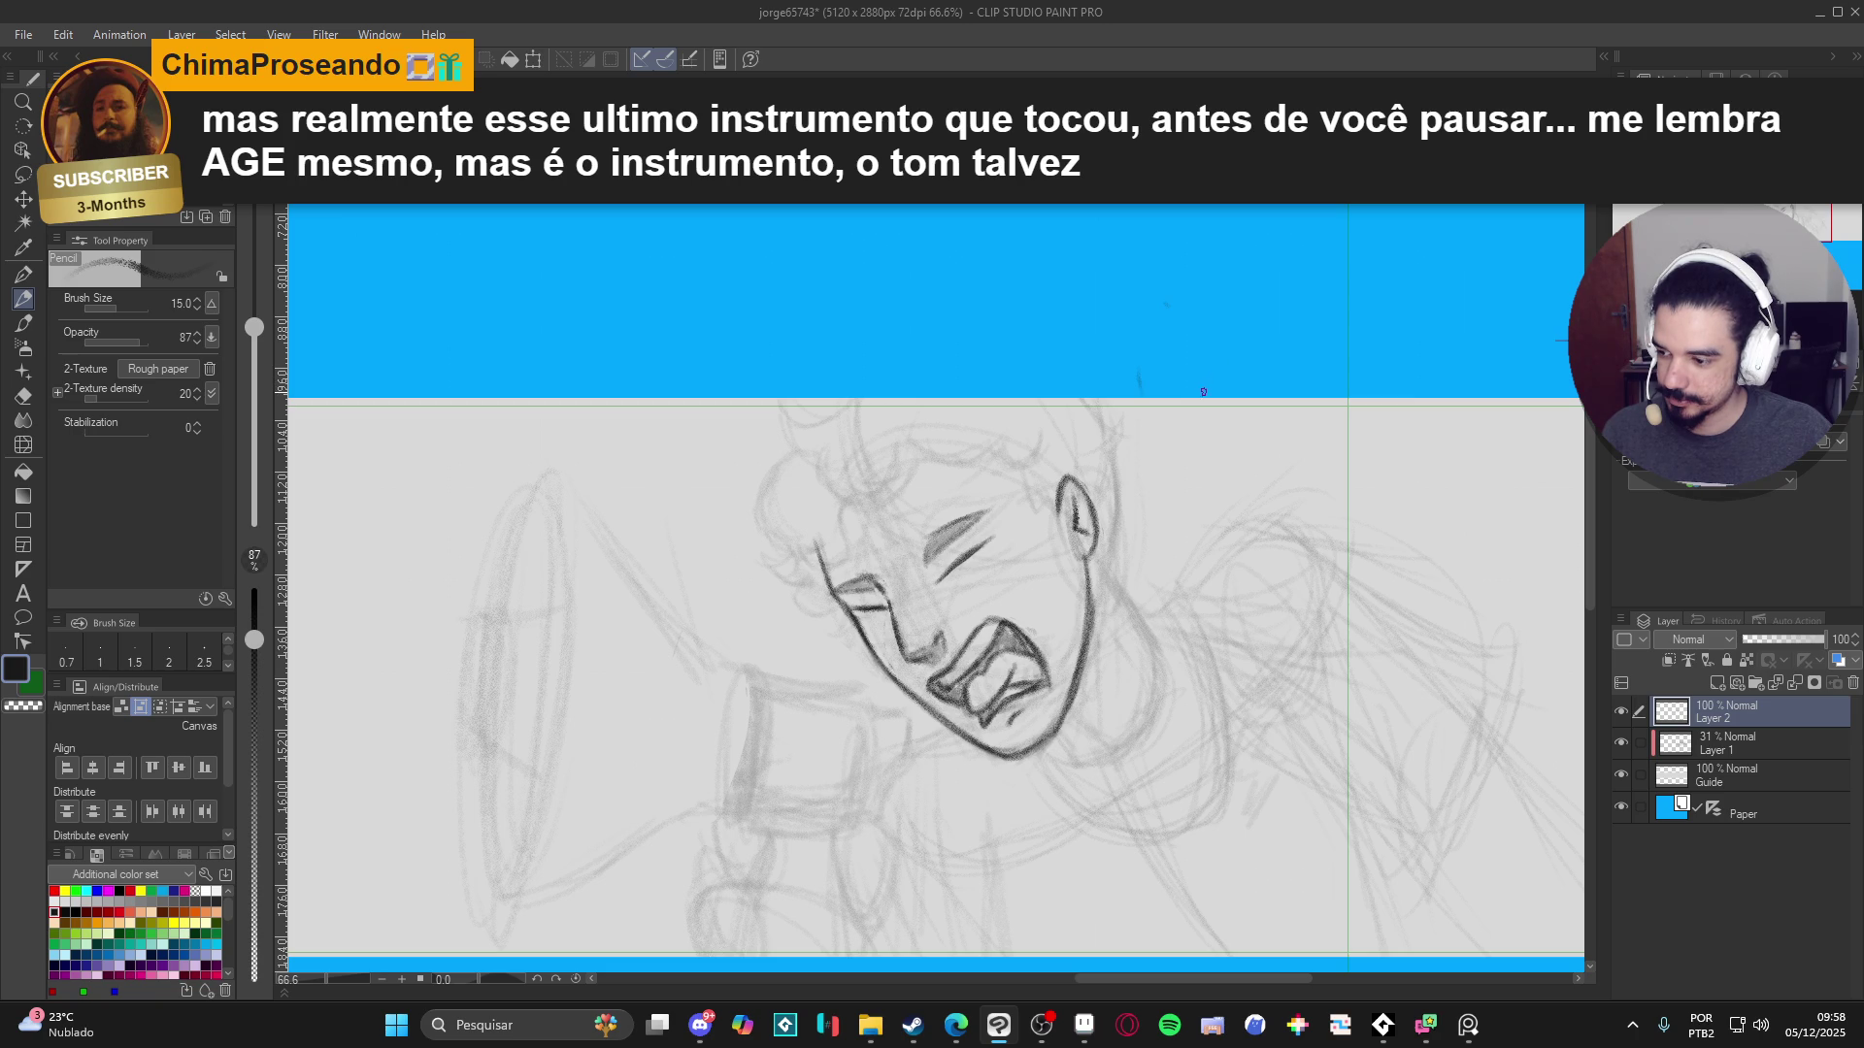
{"action": "left_click_drag", "start_coordinate": [950, 421], "coordinate": [965, 444]}
{"action": "key", "text": "ctrl+s"}
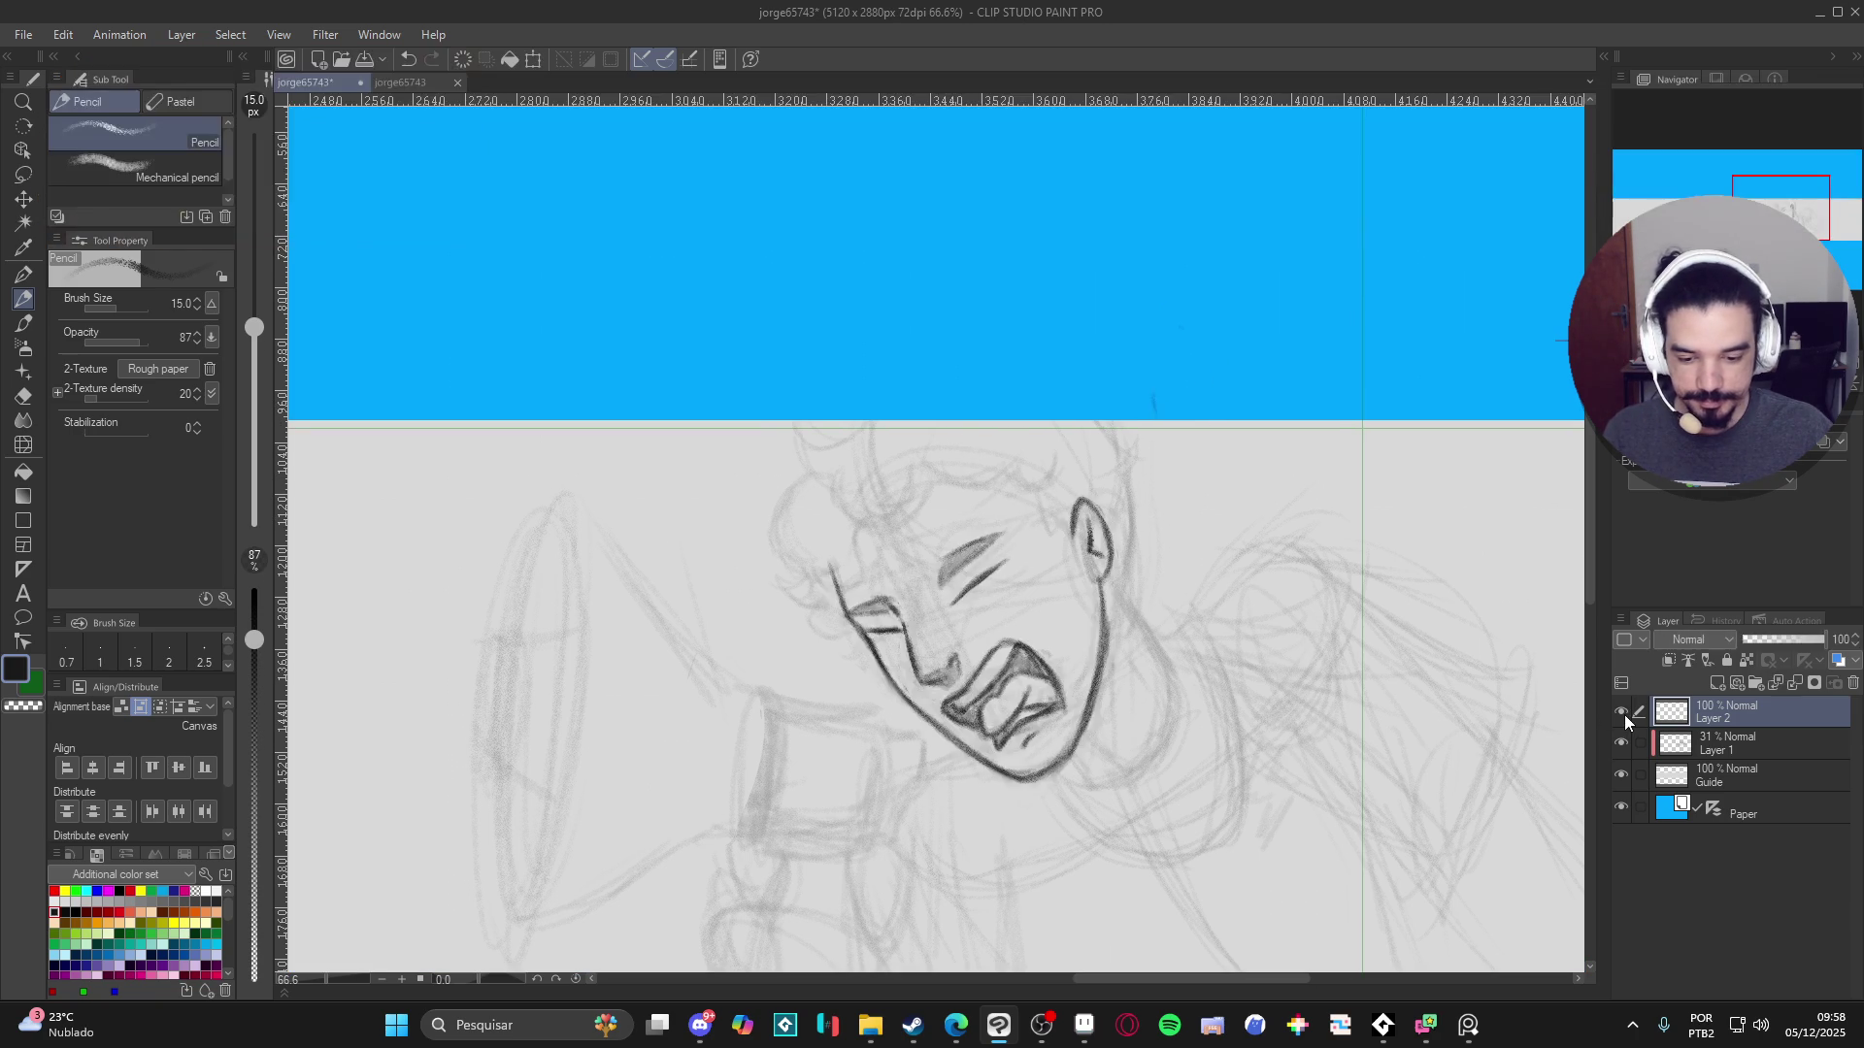
- Darken and thicken the upper eyebrow line, then pan up toward the forehead
{"action": "mouse_move", "coordinate": [962, 544]}
{"action": "left_mouse_down"}
{"action": "mouse_move", "coordinate": [950, 614]}
{"action": "mouse_move", "coordinate": [1068, 631]}
{"action": "mouse_move", "coordinate": [998, 587]}
{"action": "left_mouse_up"}
{"action": "mouse_move", "coordinate": [787, 664]}
{"action": "left_mouse_down"}
{"action": "mouse_move", "coordinate": [822, 699]}
{"action": "mouse_move", "coordinate": [782, 671]}
{"action": "left_mouse_up"}
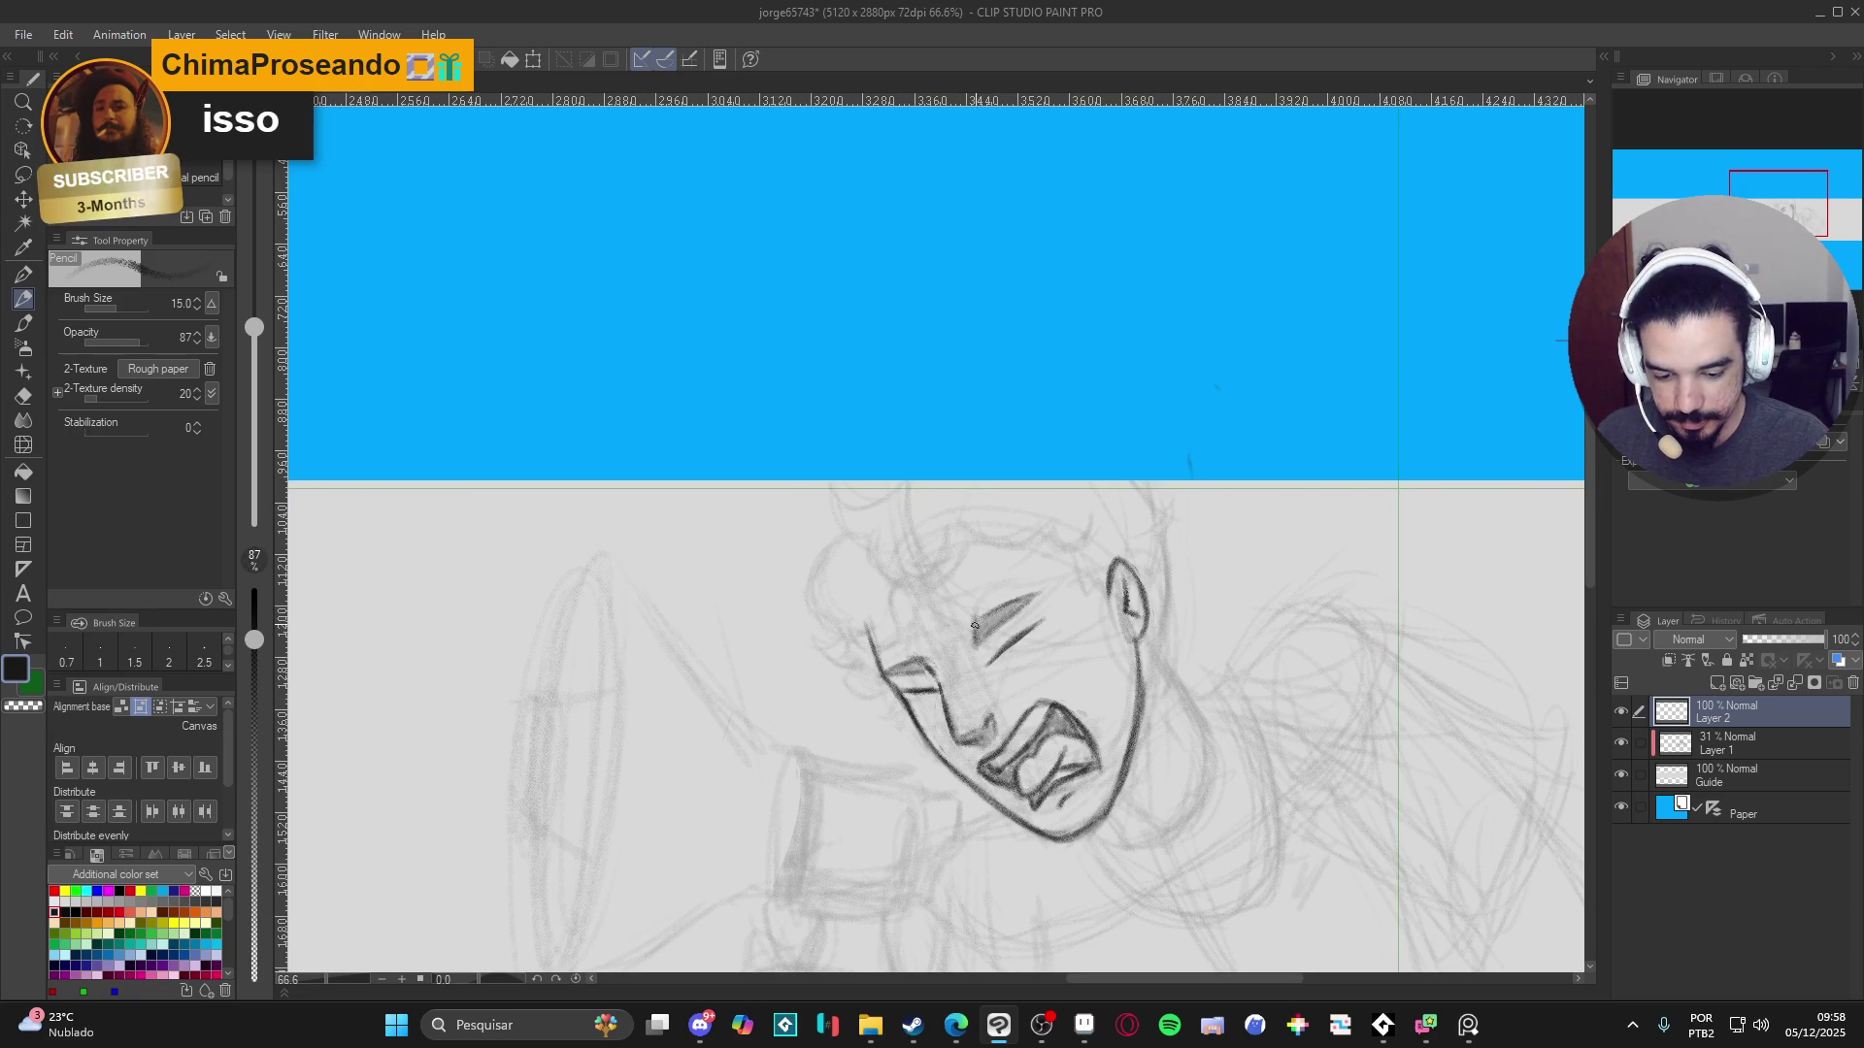
{"action": "left_click_drag", "start_coordinate": [1003, 600], "coordinate": [980, 606]}
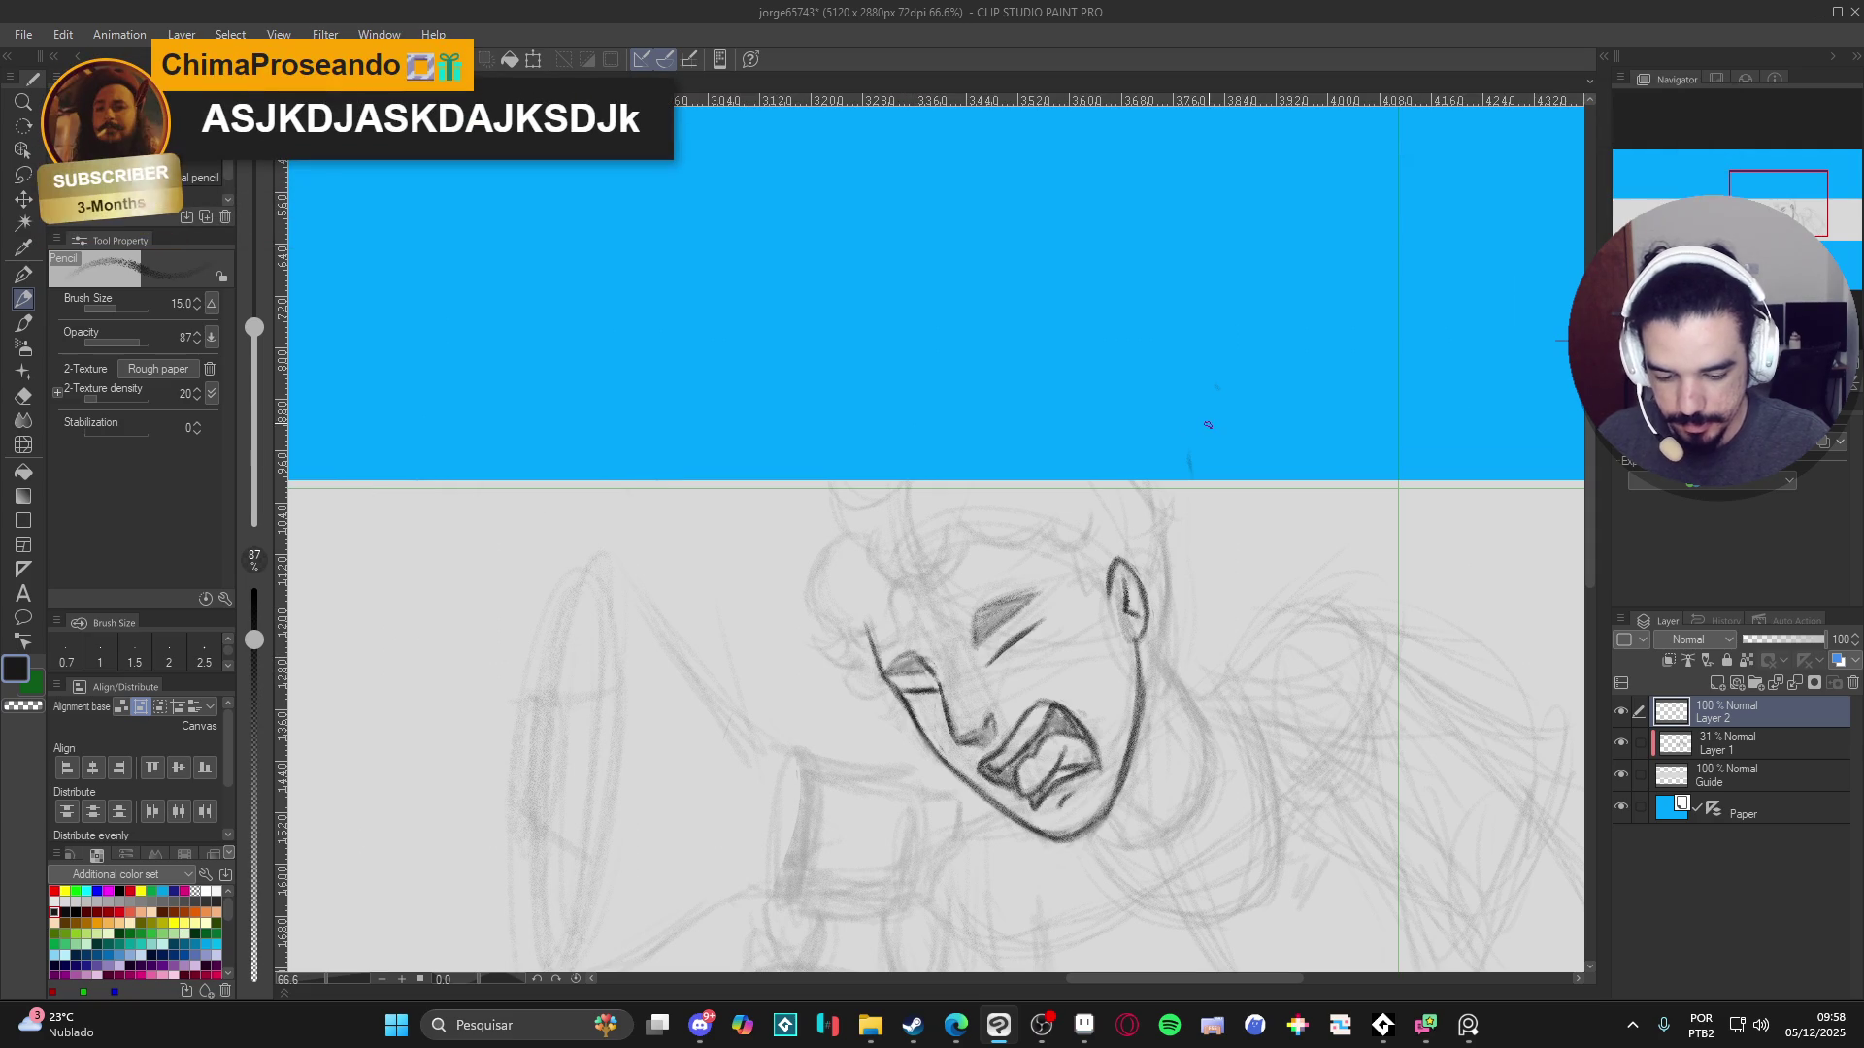
{"action": "left_click_drag", "start_coordinate": [1068, 640], "coordinate": [1074, 653]}
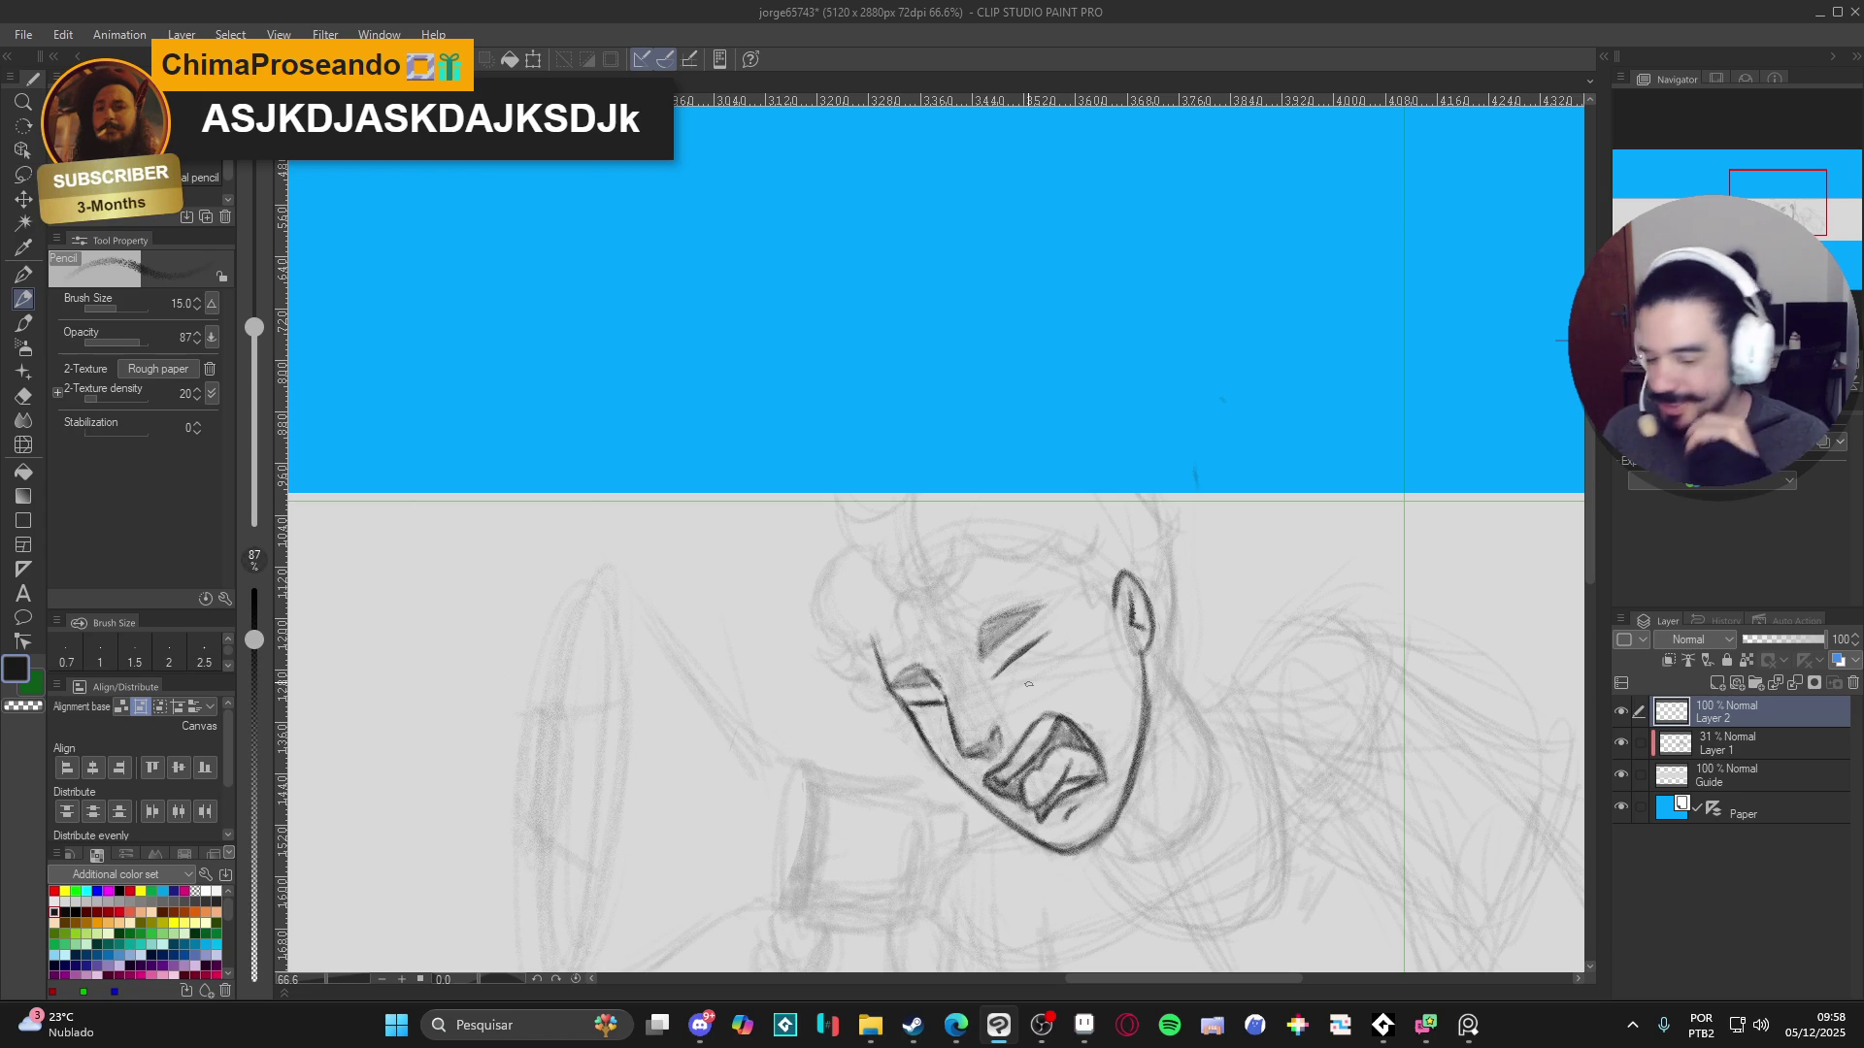
{"action": "left_click_drag", "start_coordinate": [1096, 626], "coordinate": [1078, 609]}
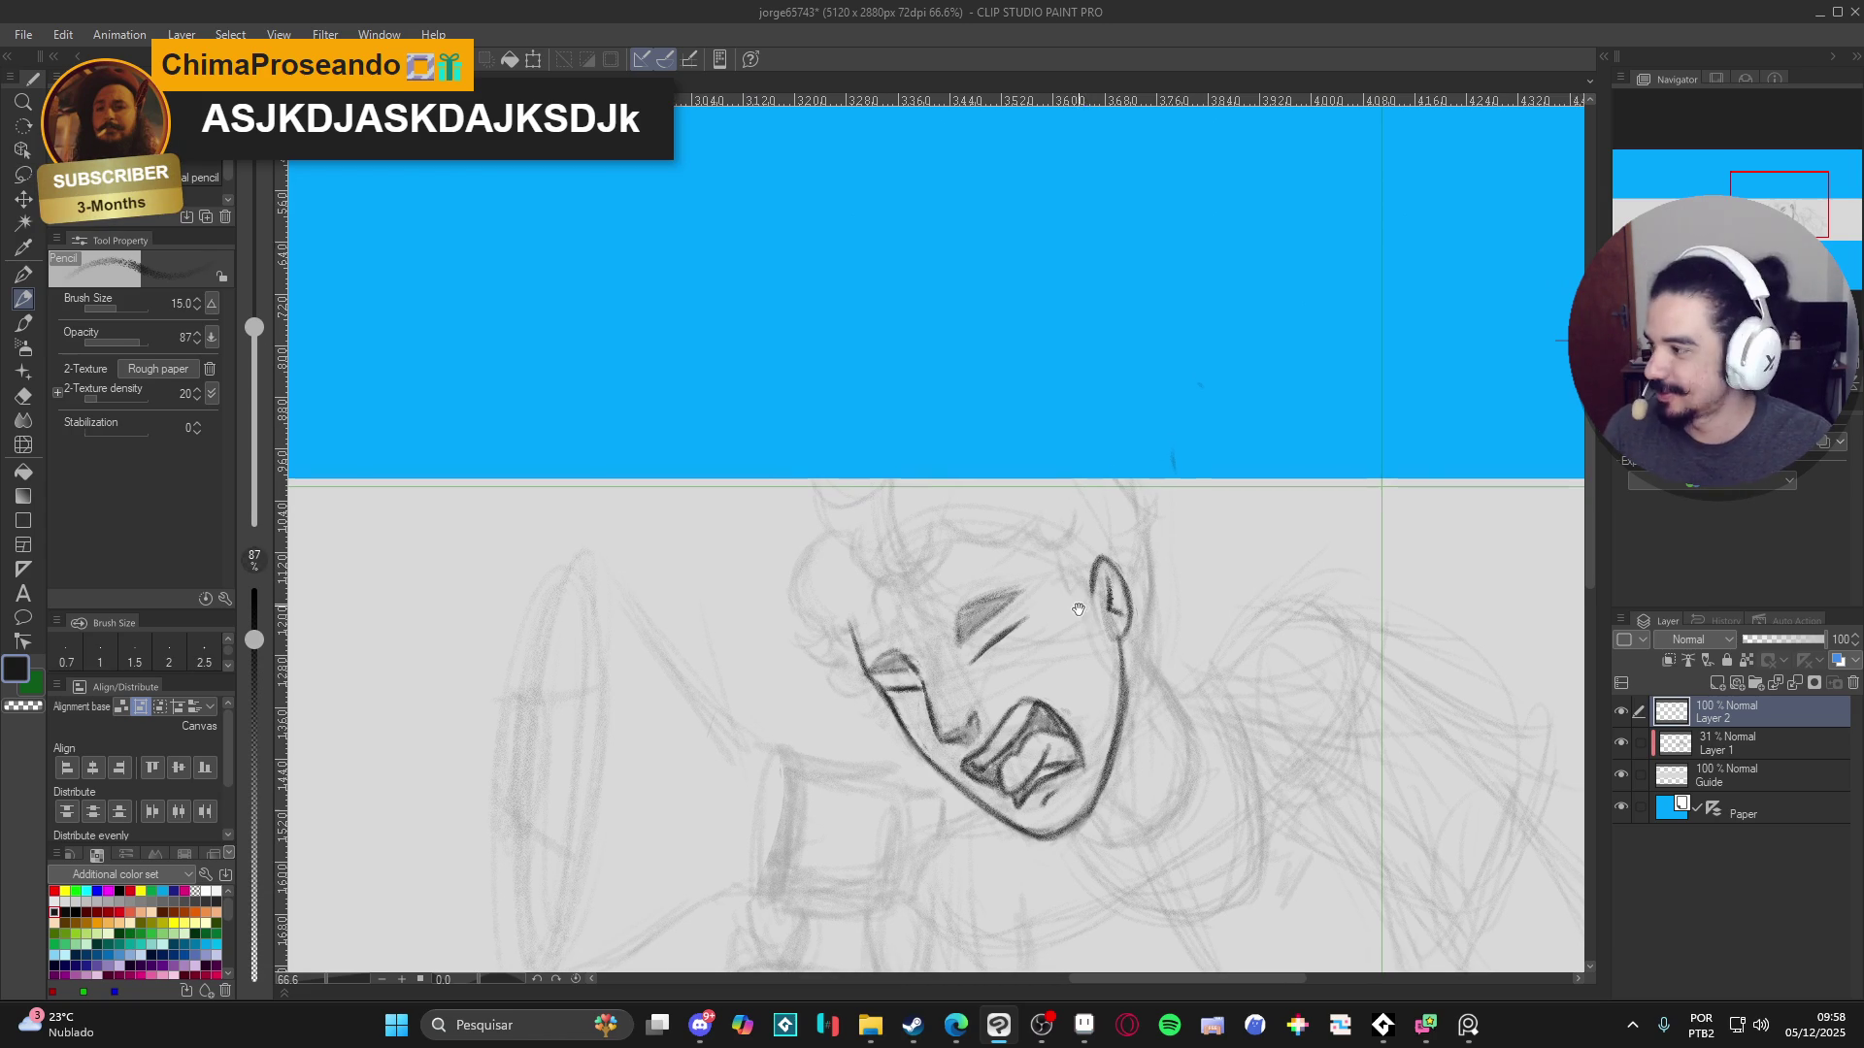
{"action": "mouse_move", "coordinate": [887, 574]}
{"action": "left_mouse_down"}
{"action": "mouse_move", "coordinate": [908, 554]}
{"action": "mouse_move", "coordinate": [826, 522]}
{"action": "mouse_move", "coordinate": [802, 580]}
{"action": "mouse_move", "coordinate": [837, 617]}
{"action": "mouse_move", "coordinate": [812, 539]}
{"action": "mouse_move", "coordinate": [849, 506]}
{"action": "left_mouse_up"}
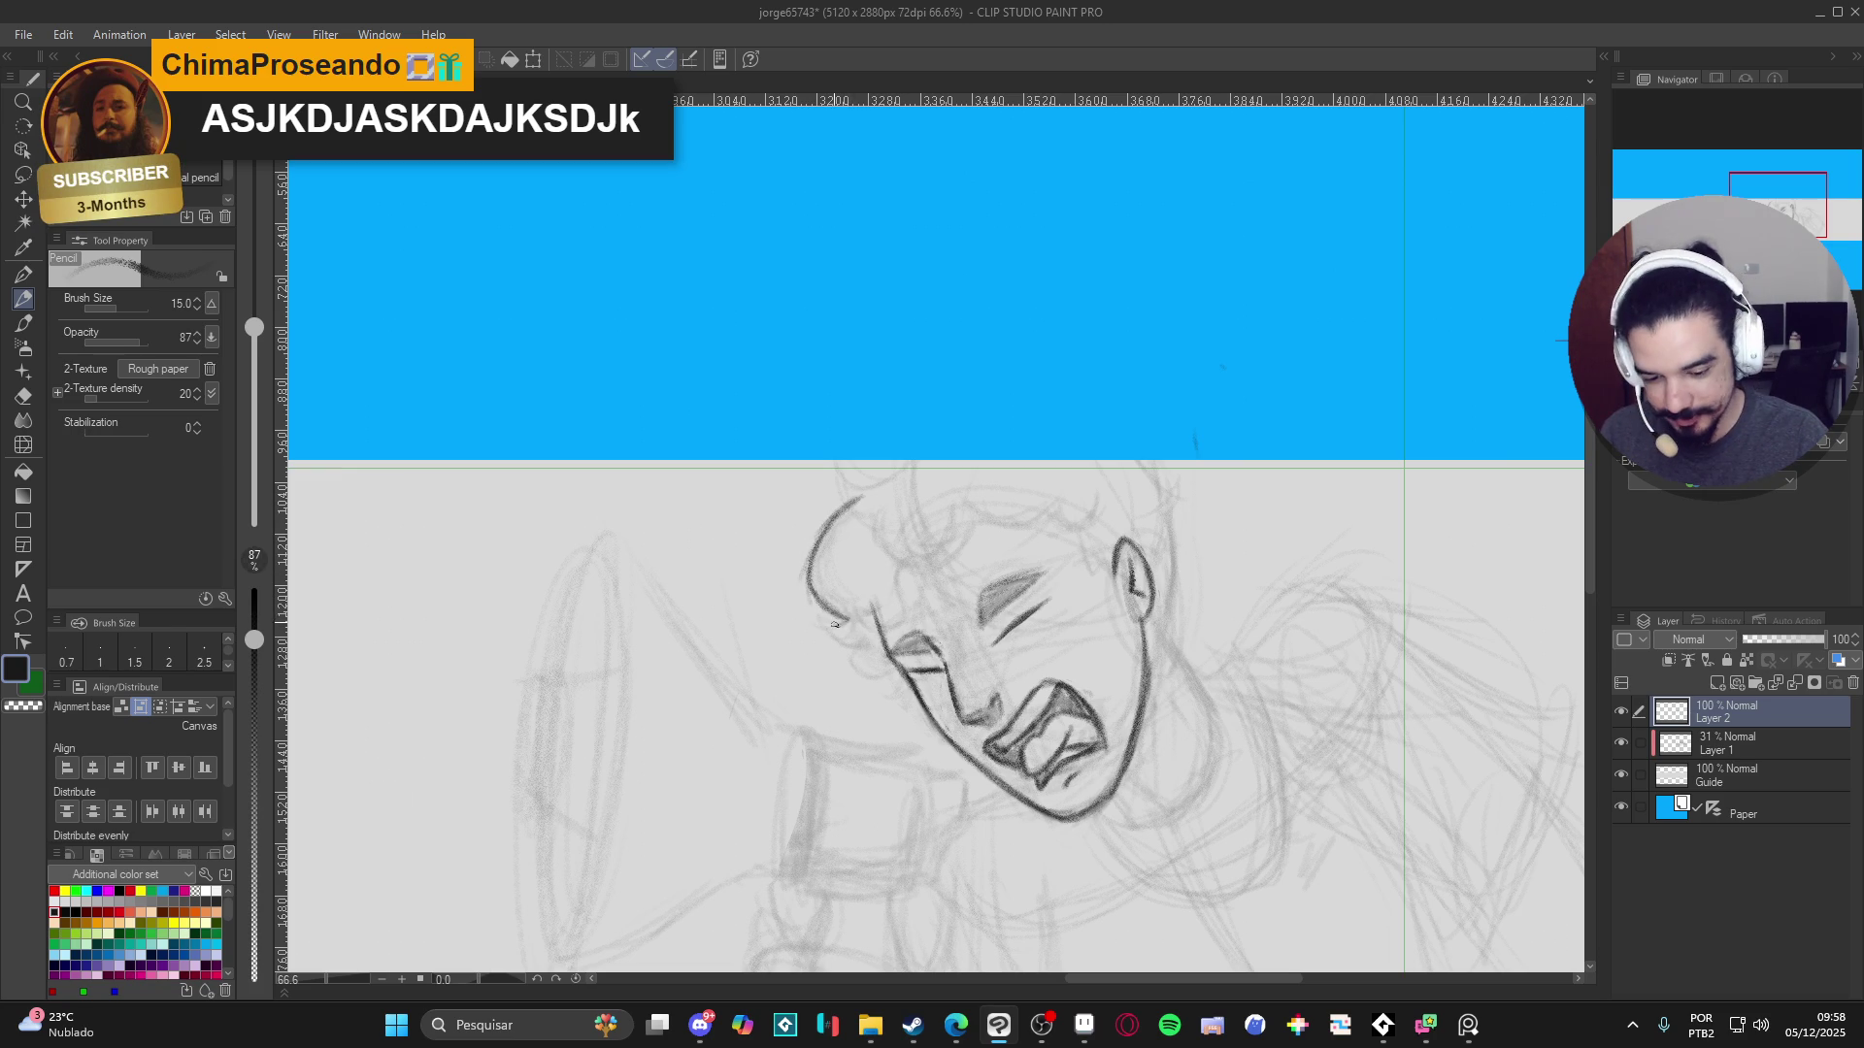
- Add a small mark at the curve's end and short strokes near the nose
{"action": "mouse_move", "coordinate": [827, 629]}
{"action": "left_mouse_down"}
{"action": "mouse_move", "coordinate": [840, 643]}
{"action": "mouse_move", "coordinate": [827, 626]}
{"action": "left_mouse_up"}
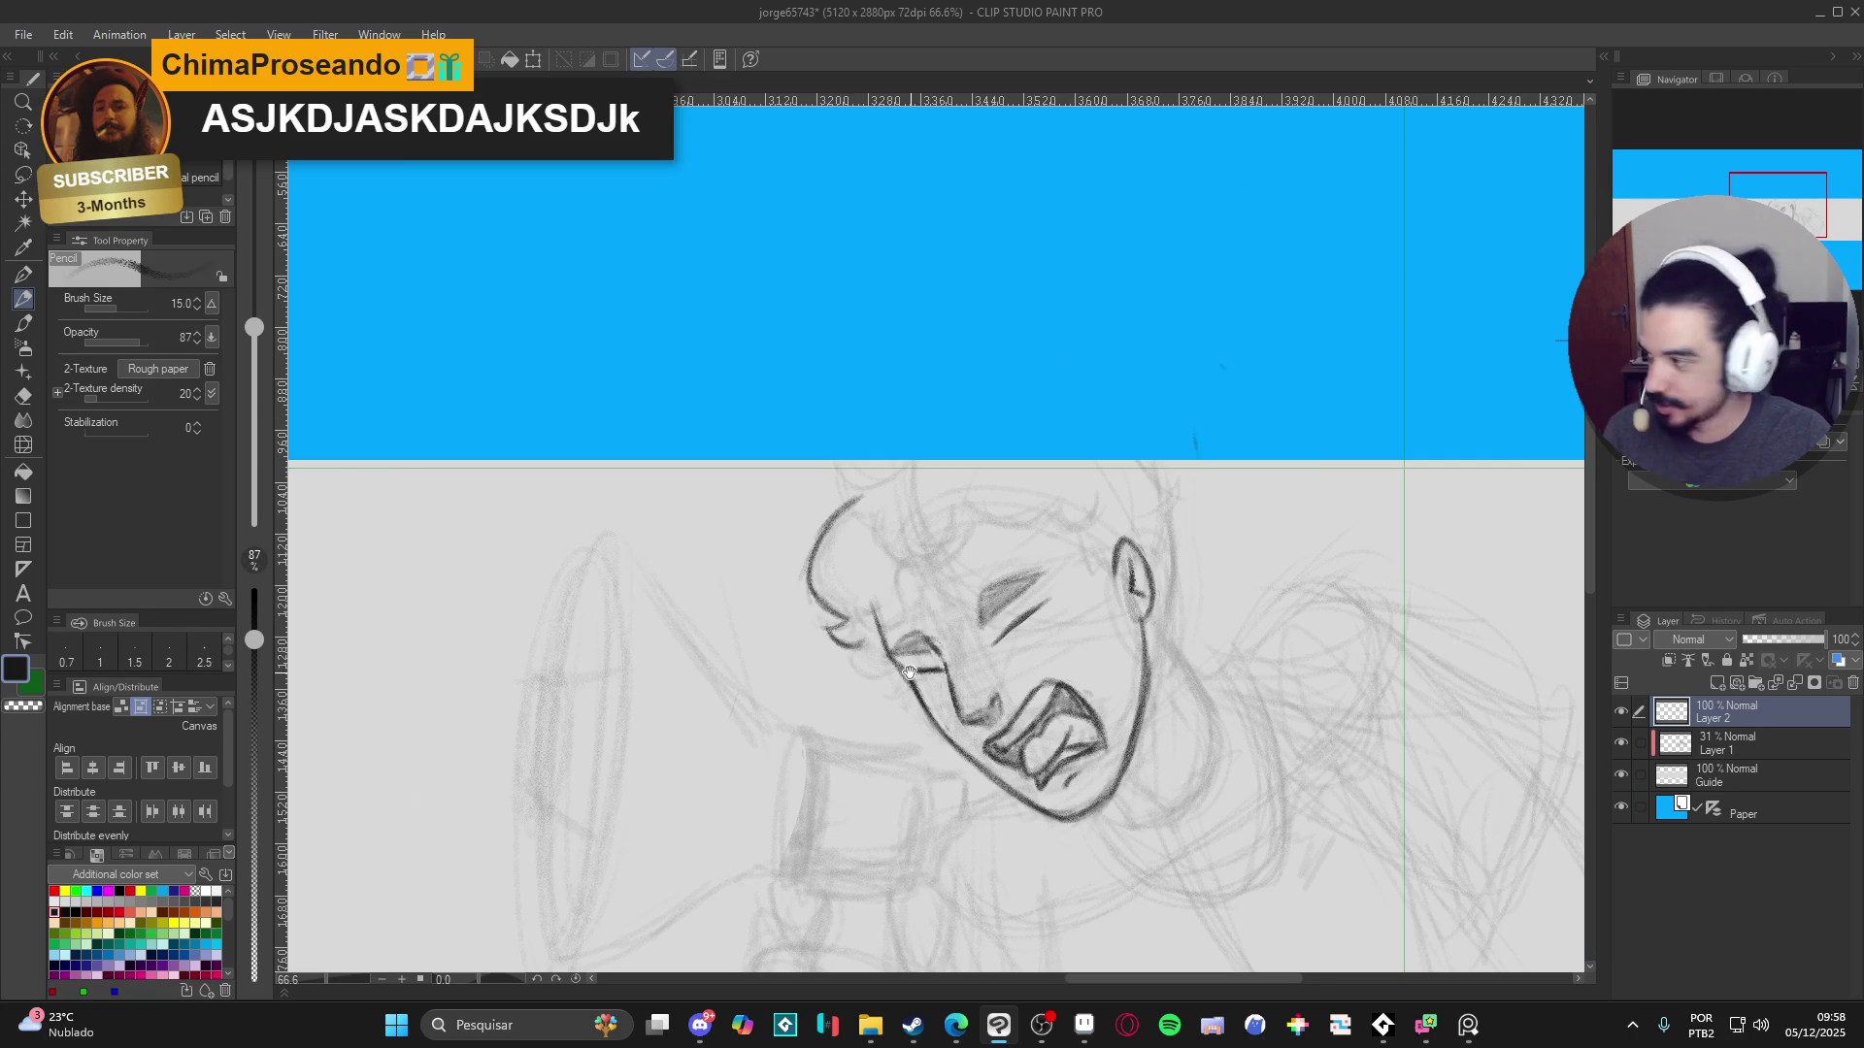
{"action": "left_click_drag", "start_coordinate": [909, 672], "coordinate": [898, 599]}
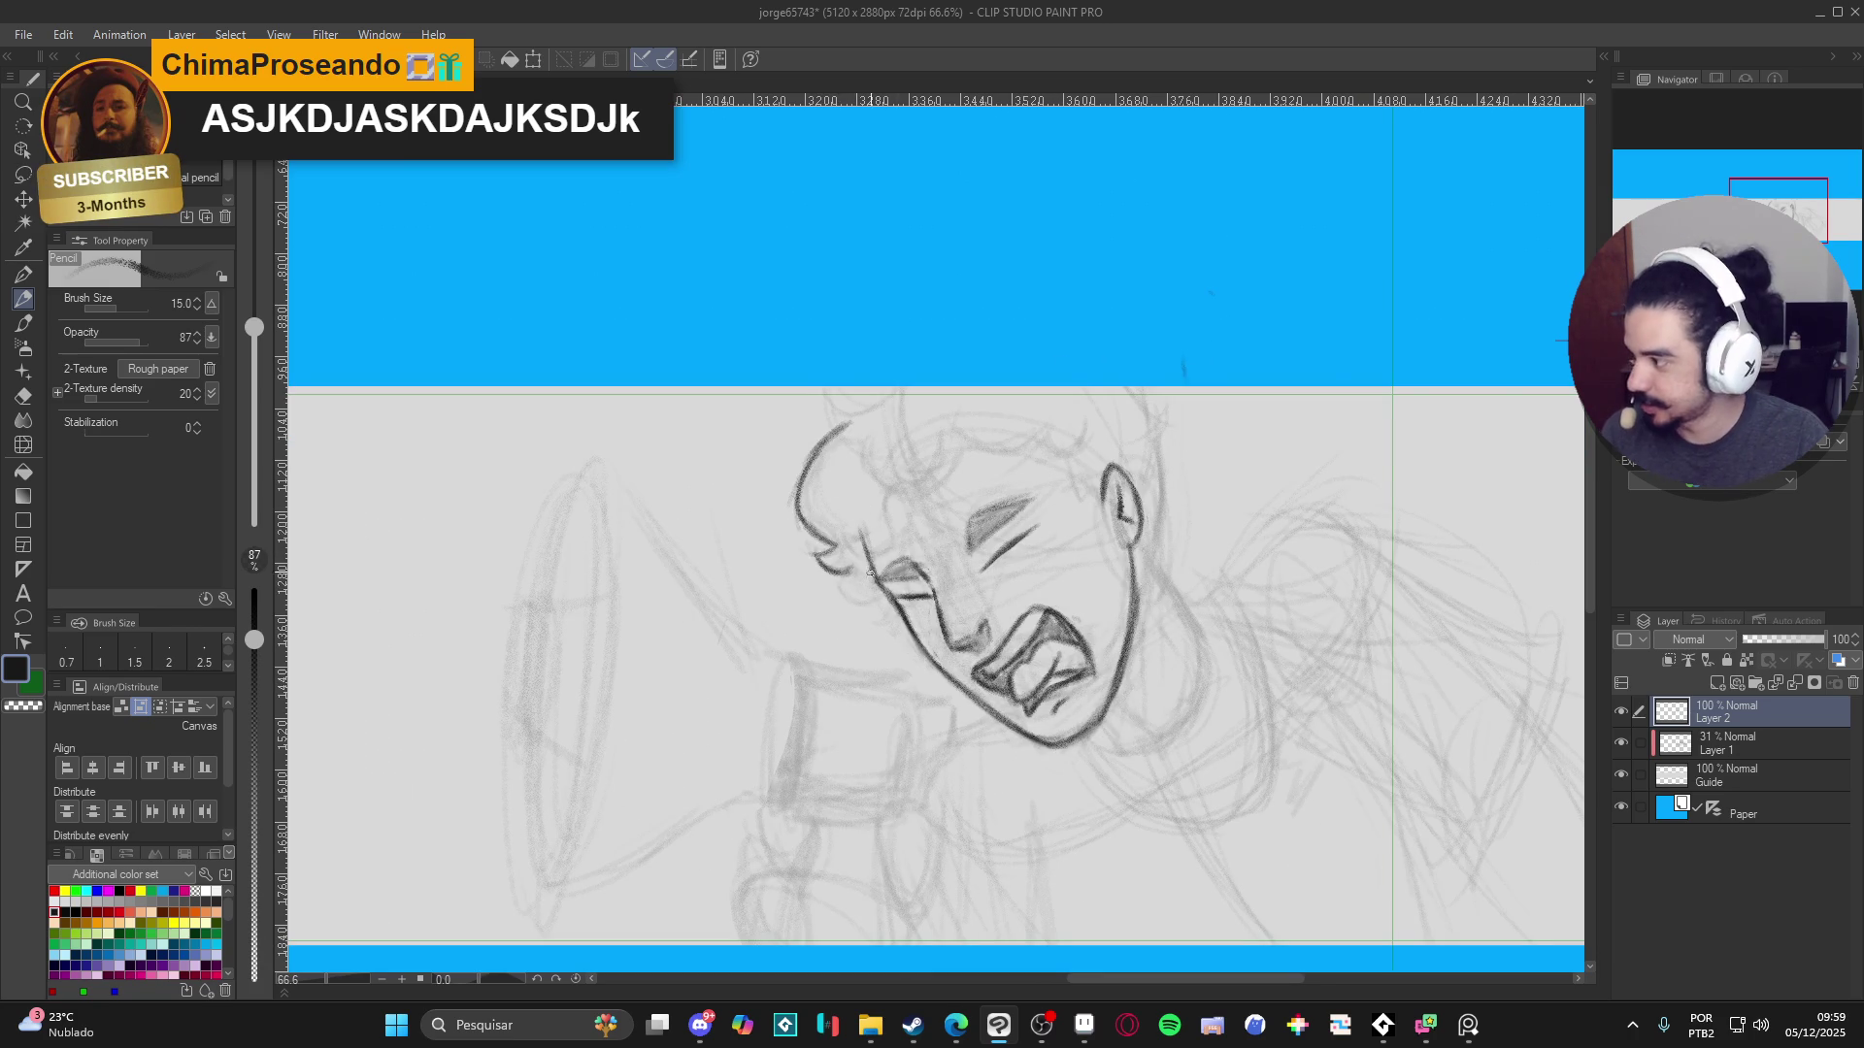
{"action": "mouse_move", "coordinate": [852, 568]}
{"action": "left_mouse_down"}
{"action": "mouse_move", "coordinate": [845, 594]}
{"action": "mouse_move", "coordinate": [883, 594]}
{"action": "mouse_move", "coordinate": [846, 581]}
{"action": "left_mouse_up"}
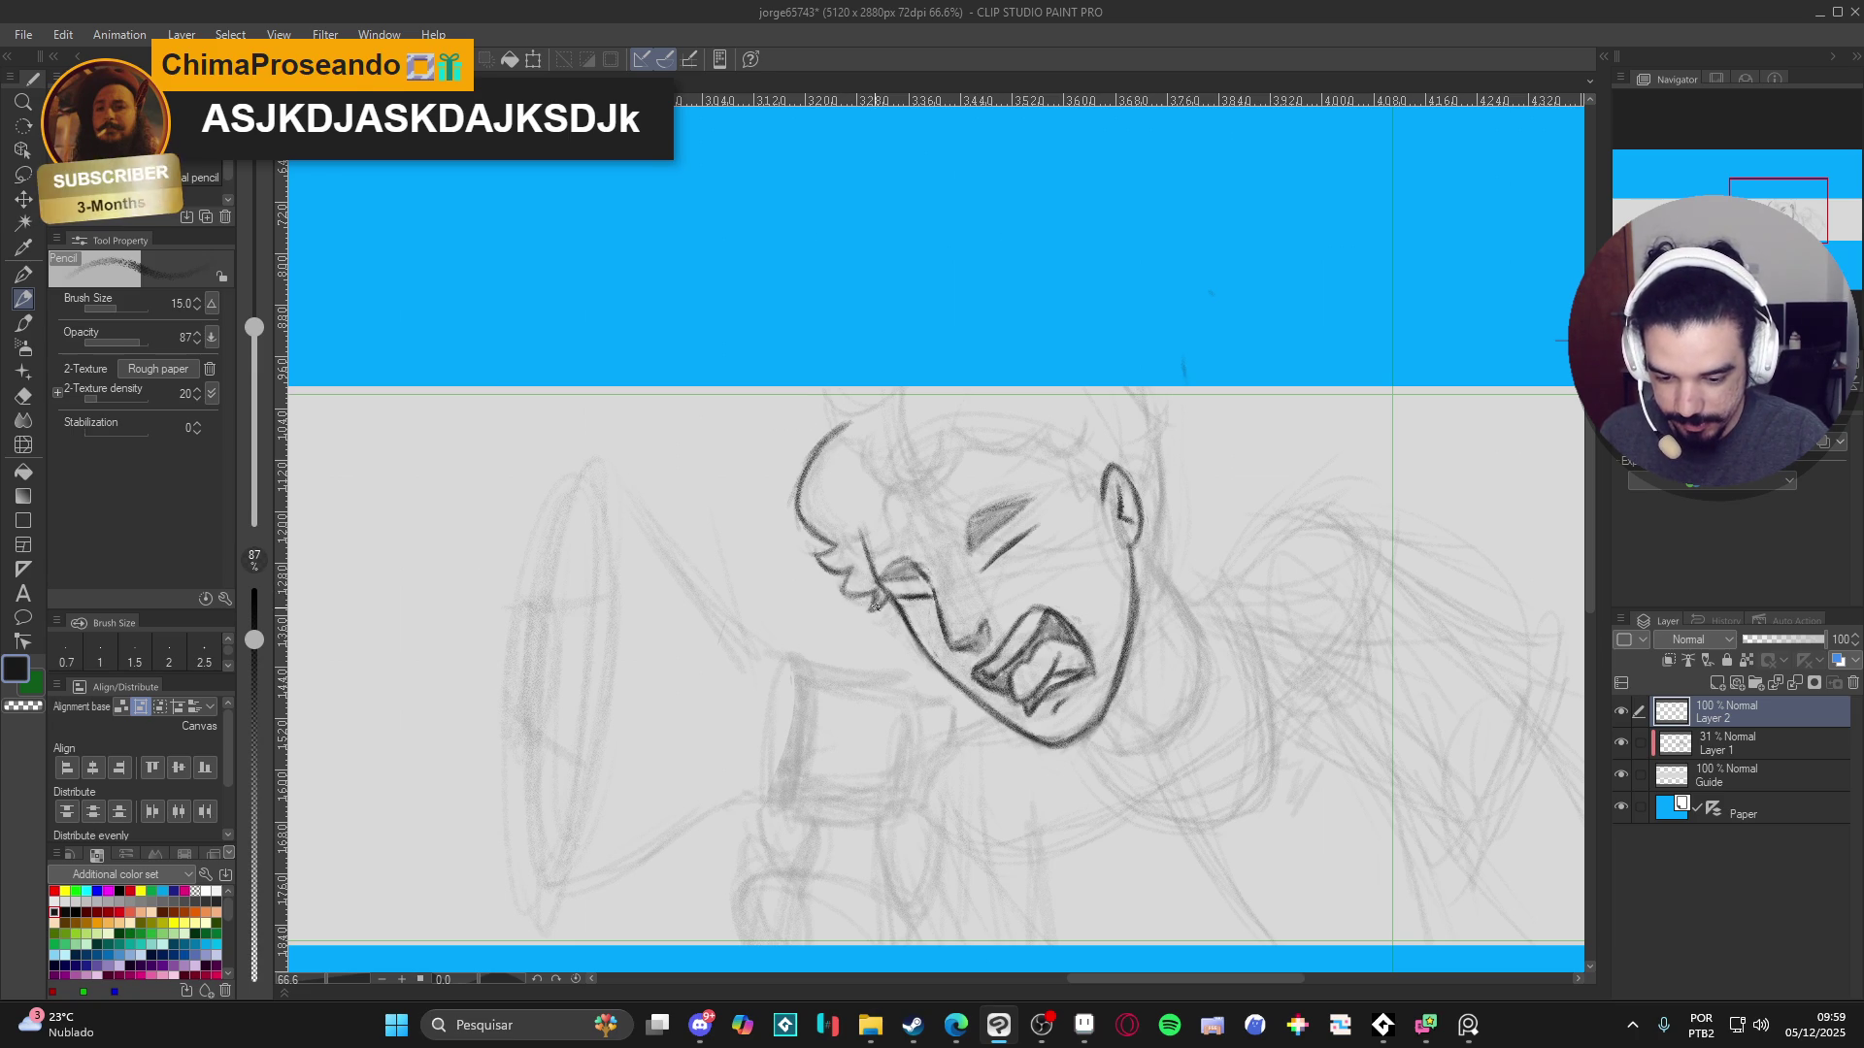
{"action": "left_click_drag", "start_coordinate": [839, 587], "coordinate": [795, 645]}
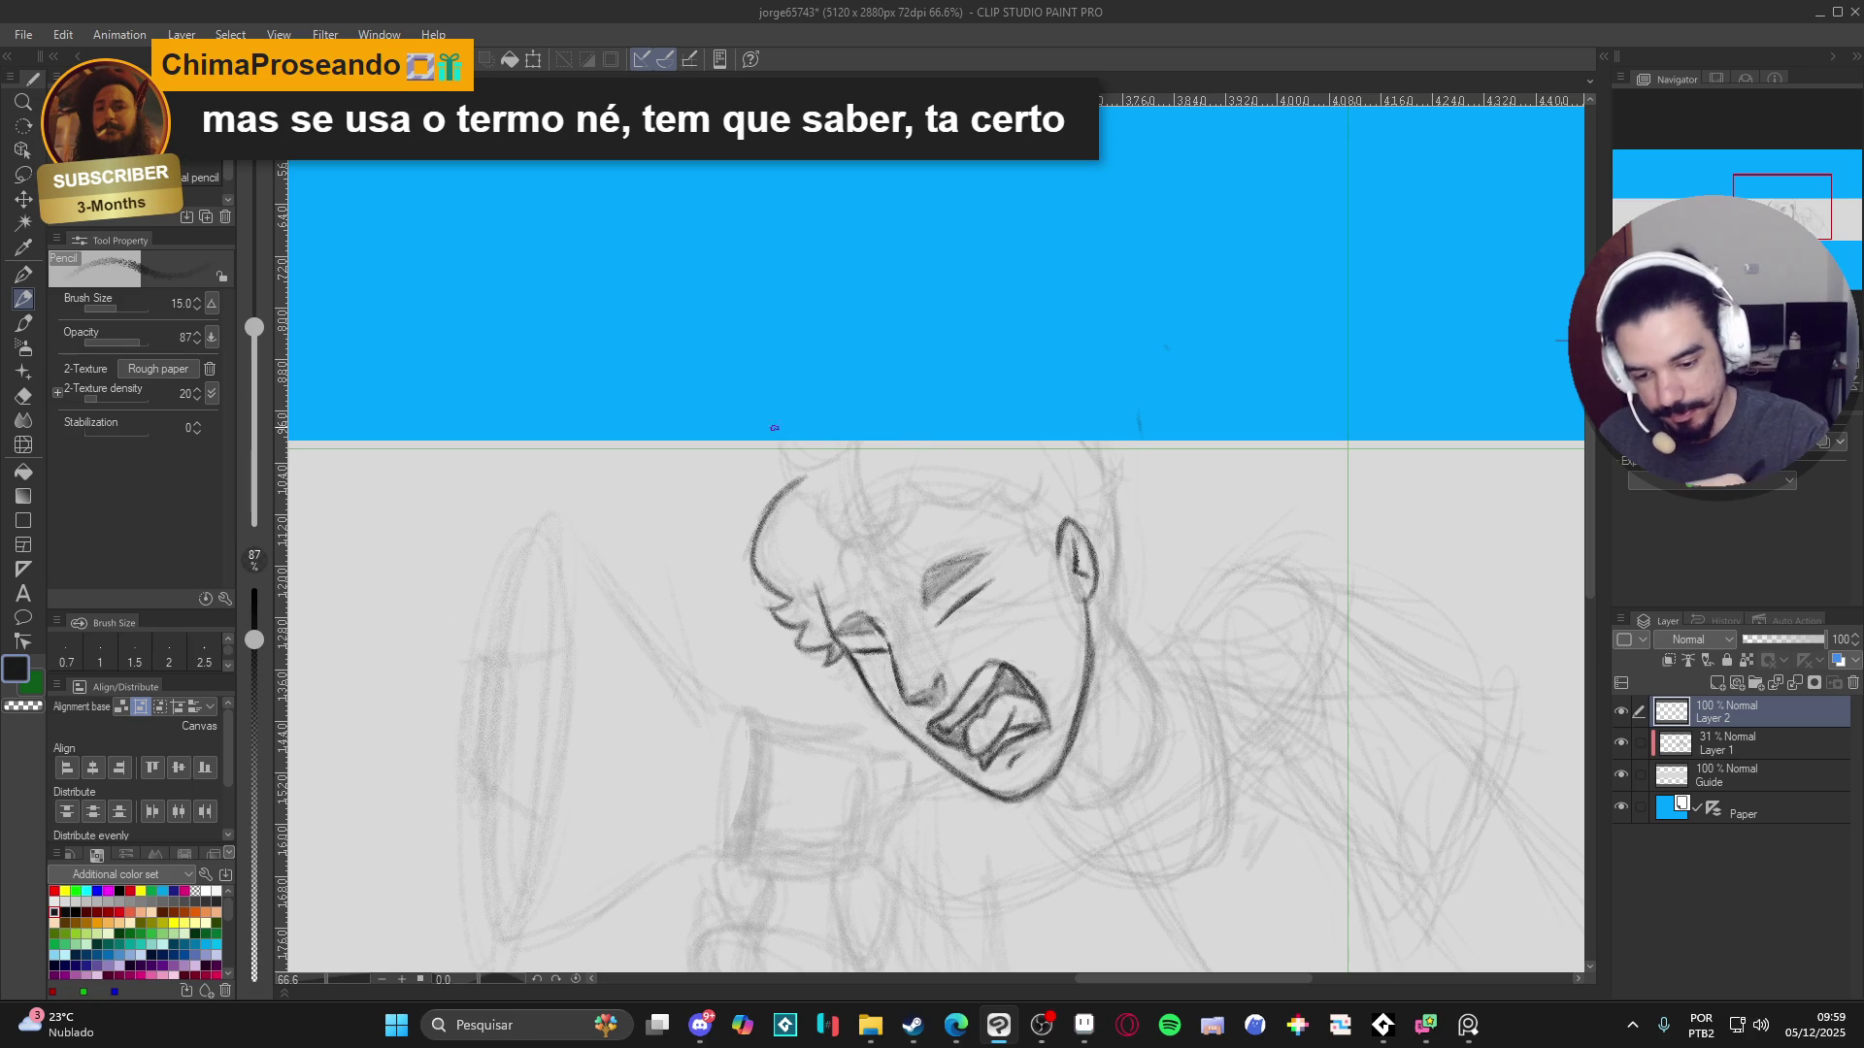
- Ink curly hair down the side of the head and near the cheek, then save
{"action": "mouse_move", "coordinate": [818, 420]}
{"action": "left_mouse_down"}
{"action": "mouse_move", "coordinate": [794, 495]}
{"action": "mouse_move", "coordinate": [864, 479]}
{"action": "mouse_move", "coordinate": [836, 457]}
{"action": "mouse_move", "coordinate": [850, 446]}
{"action": "left_mouse_up"}
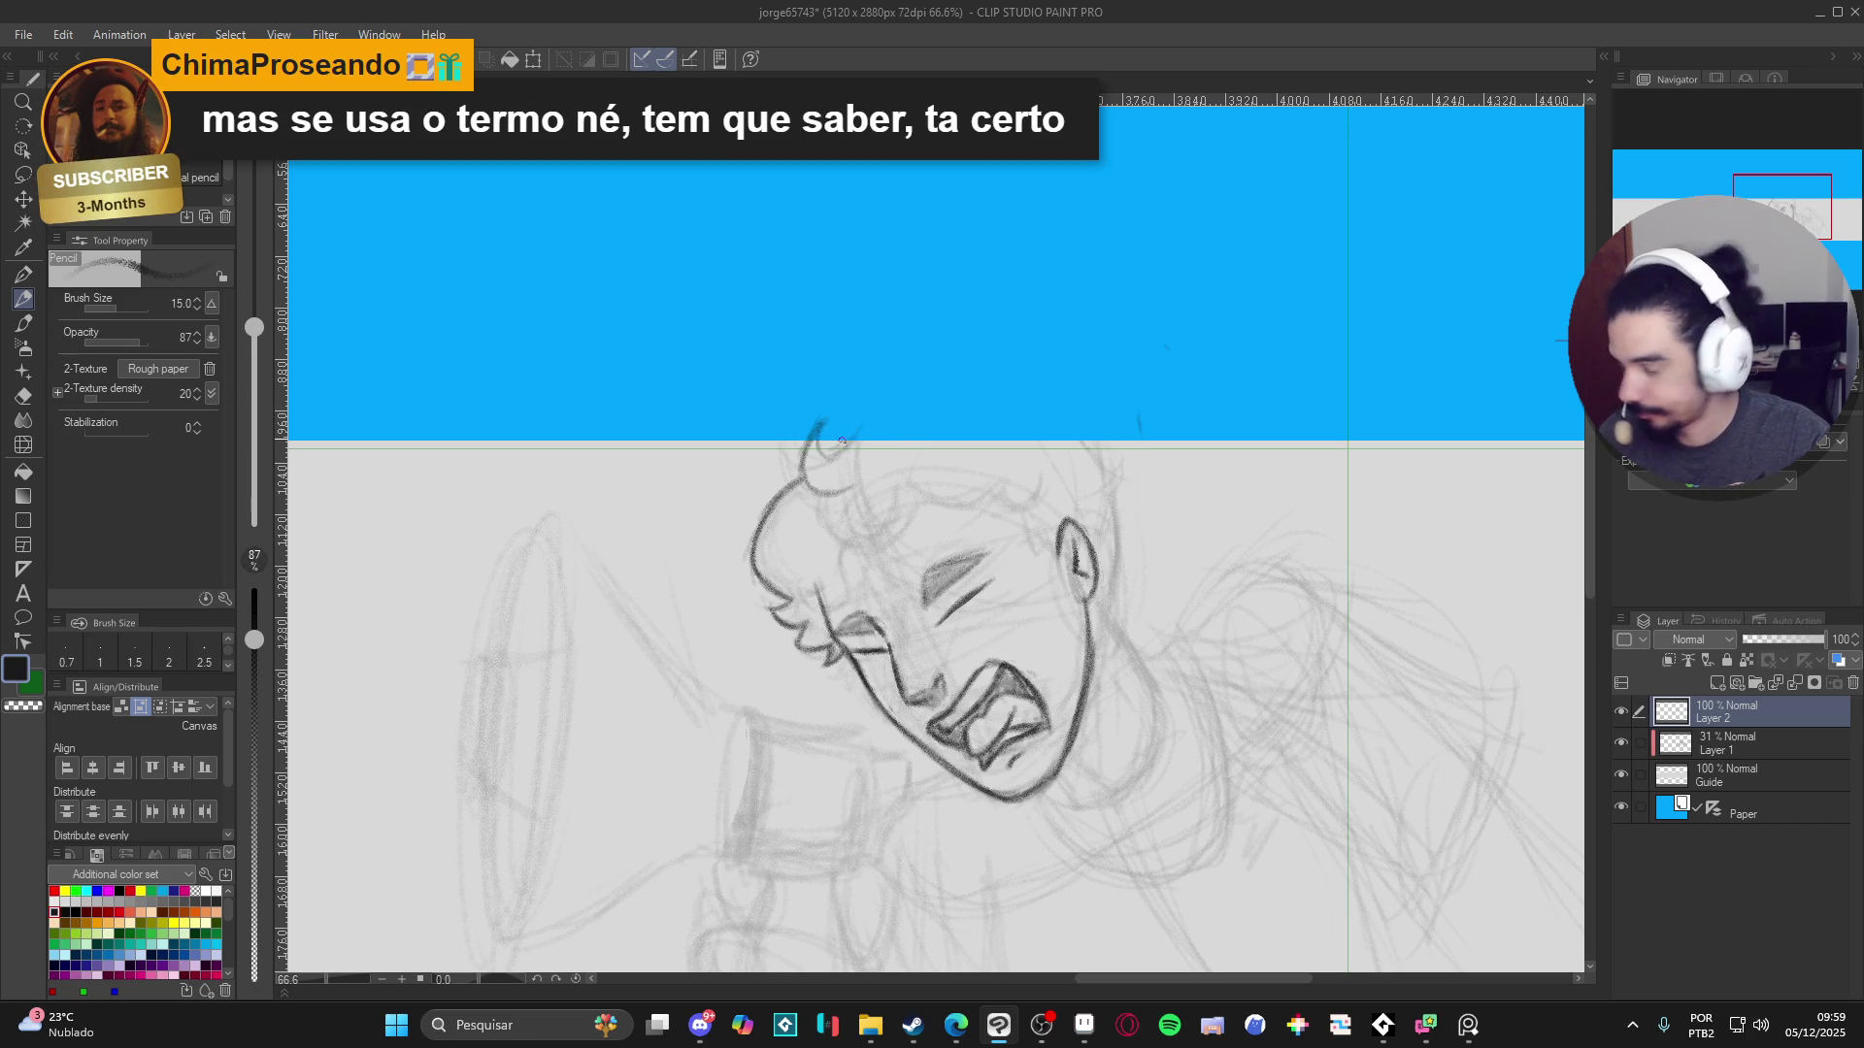
{"action": "left_click_drag", "start_coordinate": [1003, 587], "coordinate": [981, 553]}
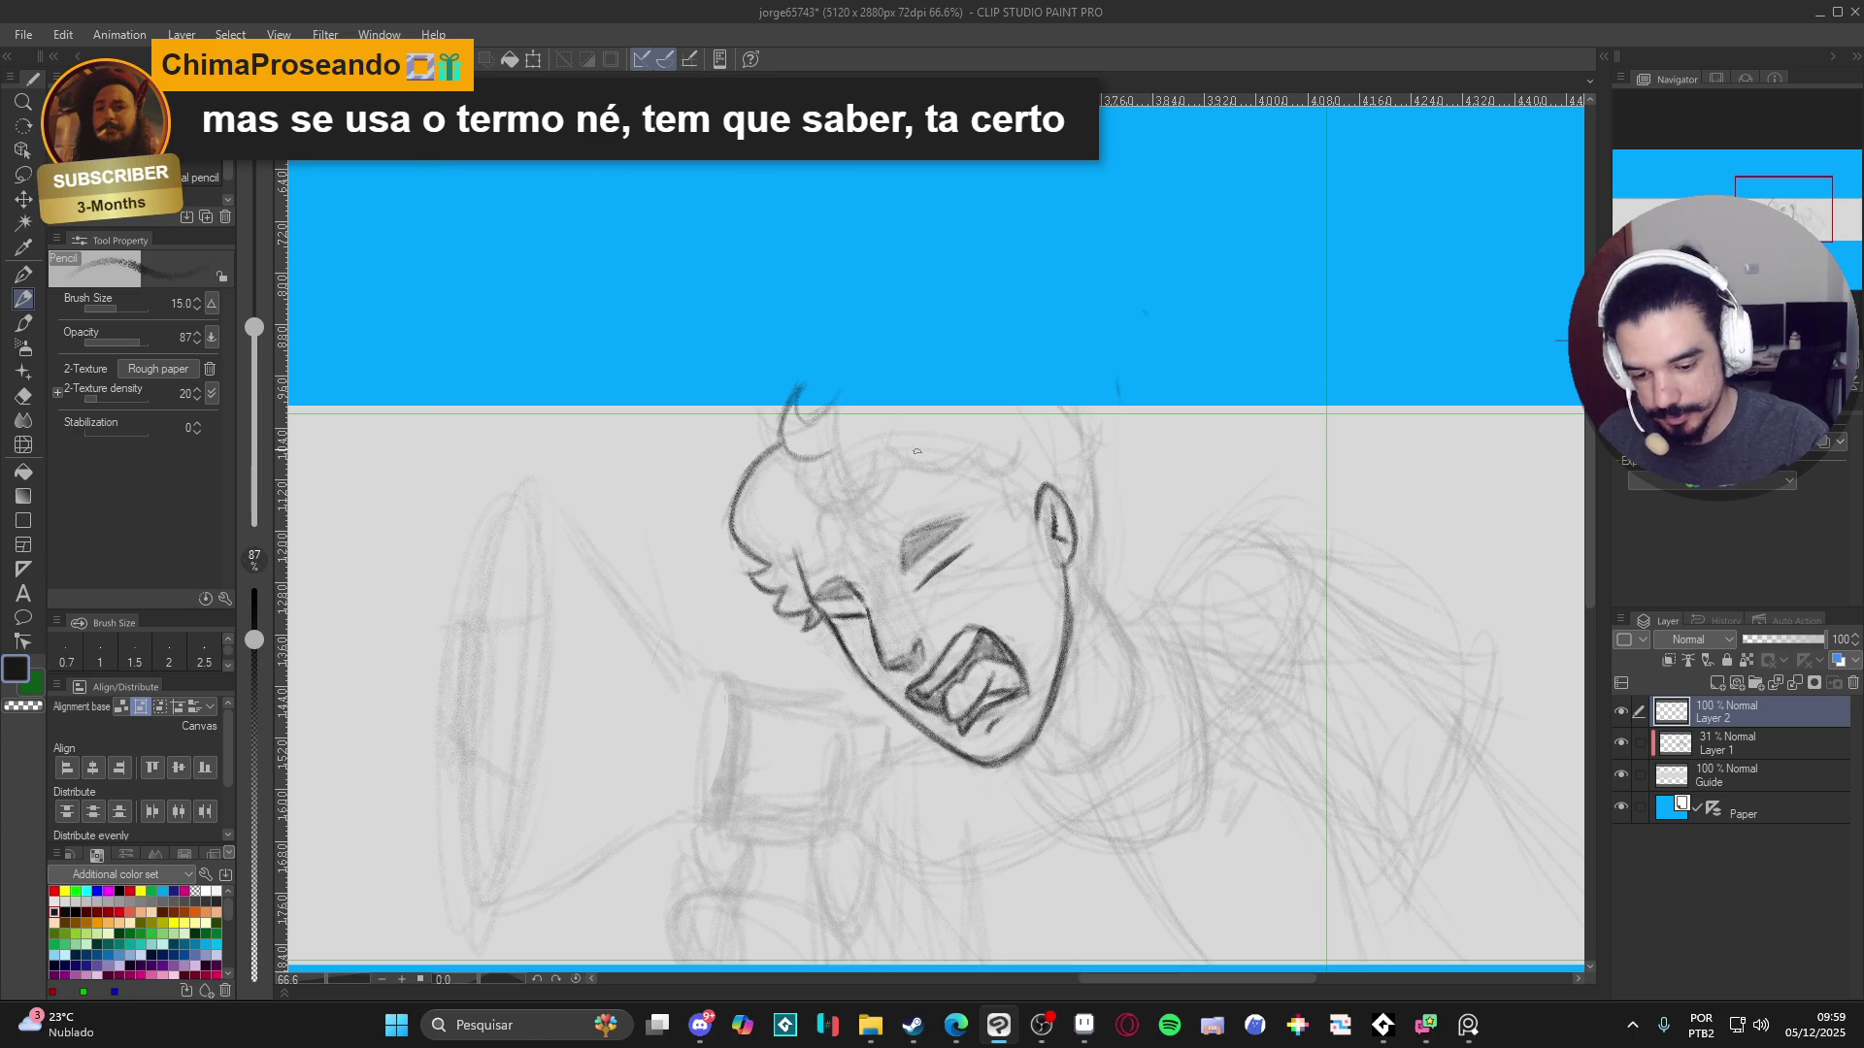
{"action": "mouse_move", "coordinate": [892, 449]}
{"action": "left_mouse_down"}
{"action": "mouse_move", "coordinate": [885, 510]}
{"action": "mouse_move", "coordinate": [820, 526]}
{"action": "mouse_move", "coordinate": [891, 490]}
{"action": "left_mouse_up"}
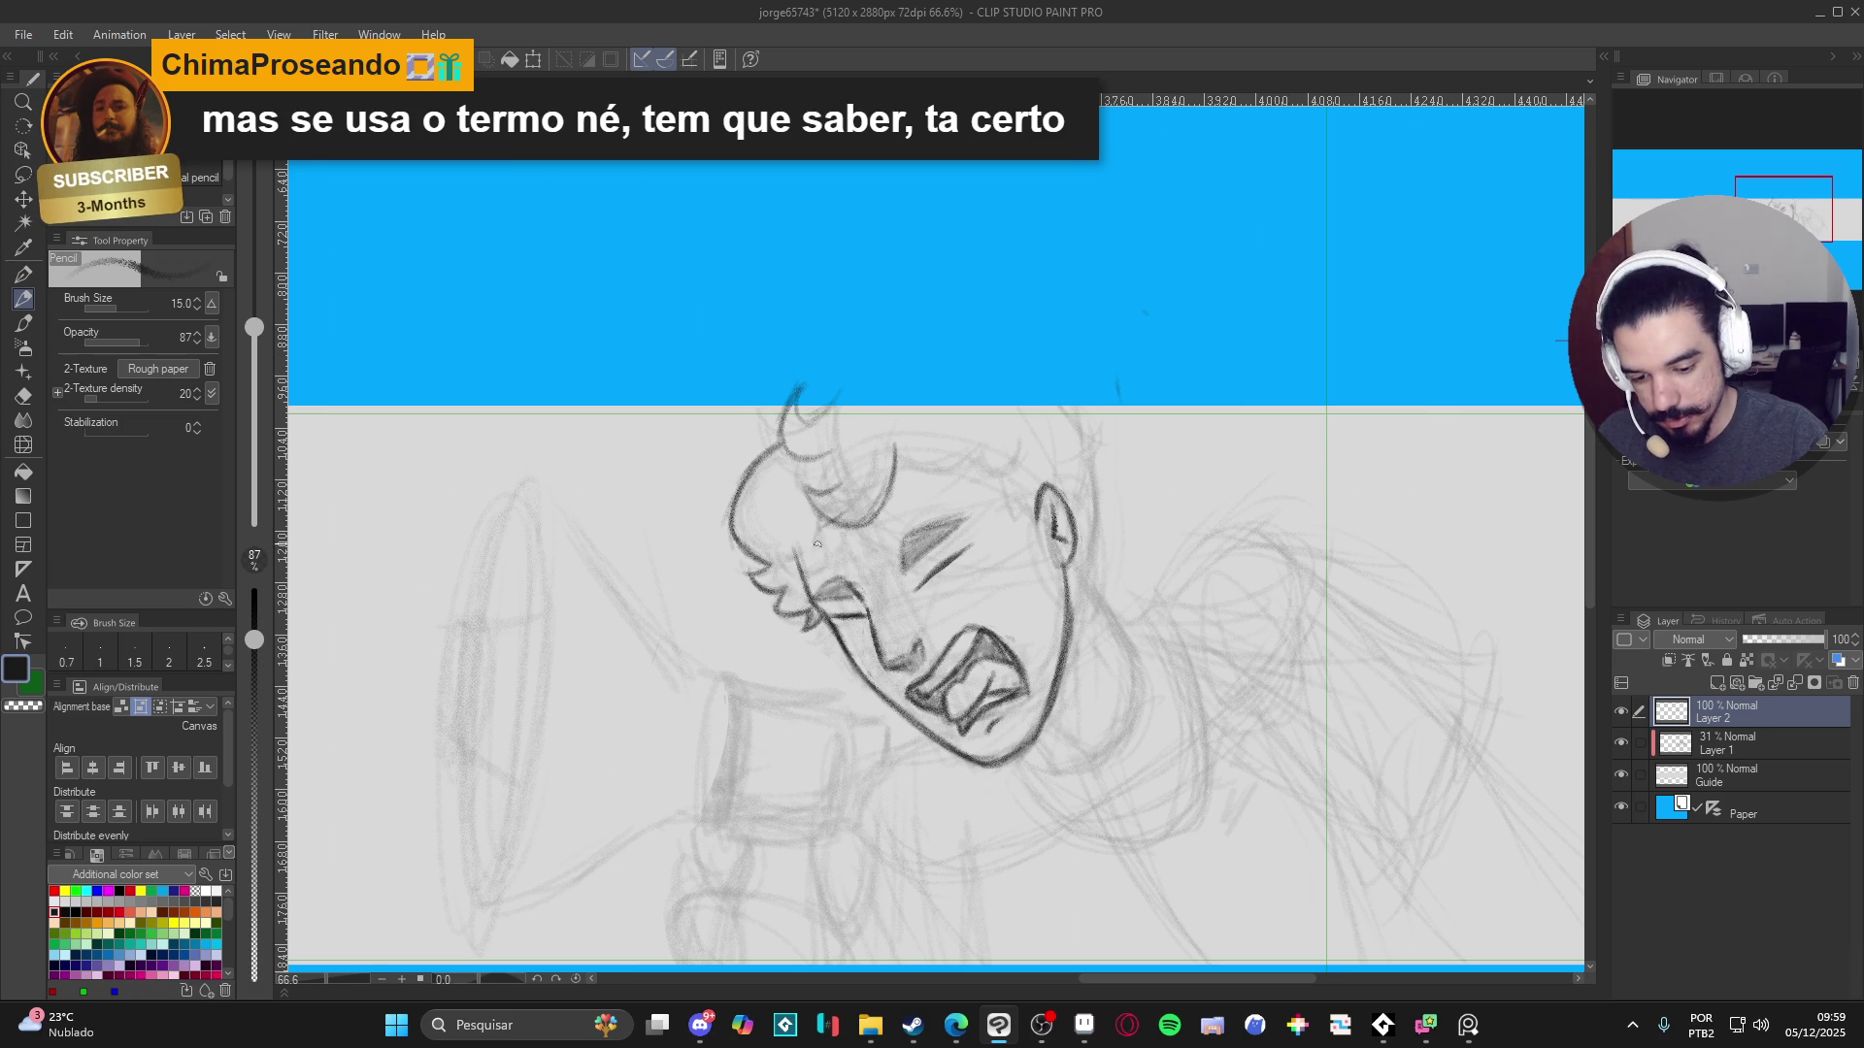
{"action": "mouse_move", "coordinate": [823, 558]}
{"action": "left_mouse_down"}
{"action": "mouse_move", "coordinate": [807, 584]}
{"action": "mouse_move", "coordinate": [784, 579]}
{"action": "mouse_move", "coordinate": [811, 565]}
{"action": "left_mouse_up"}
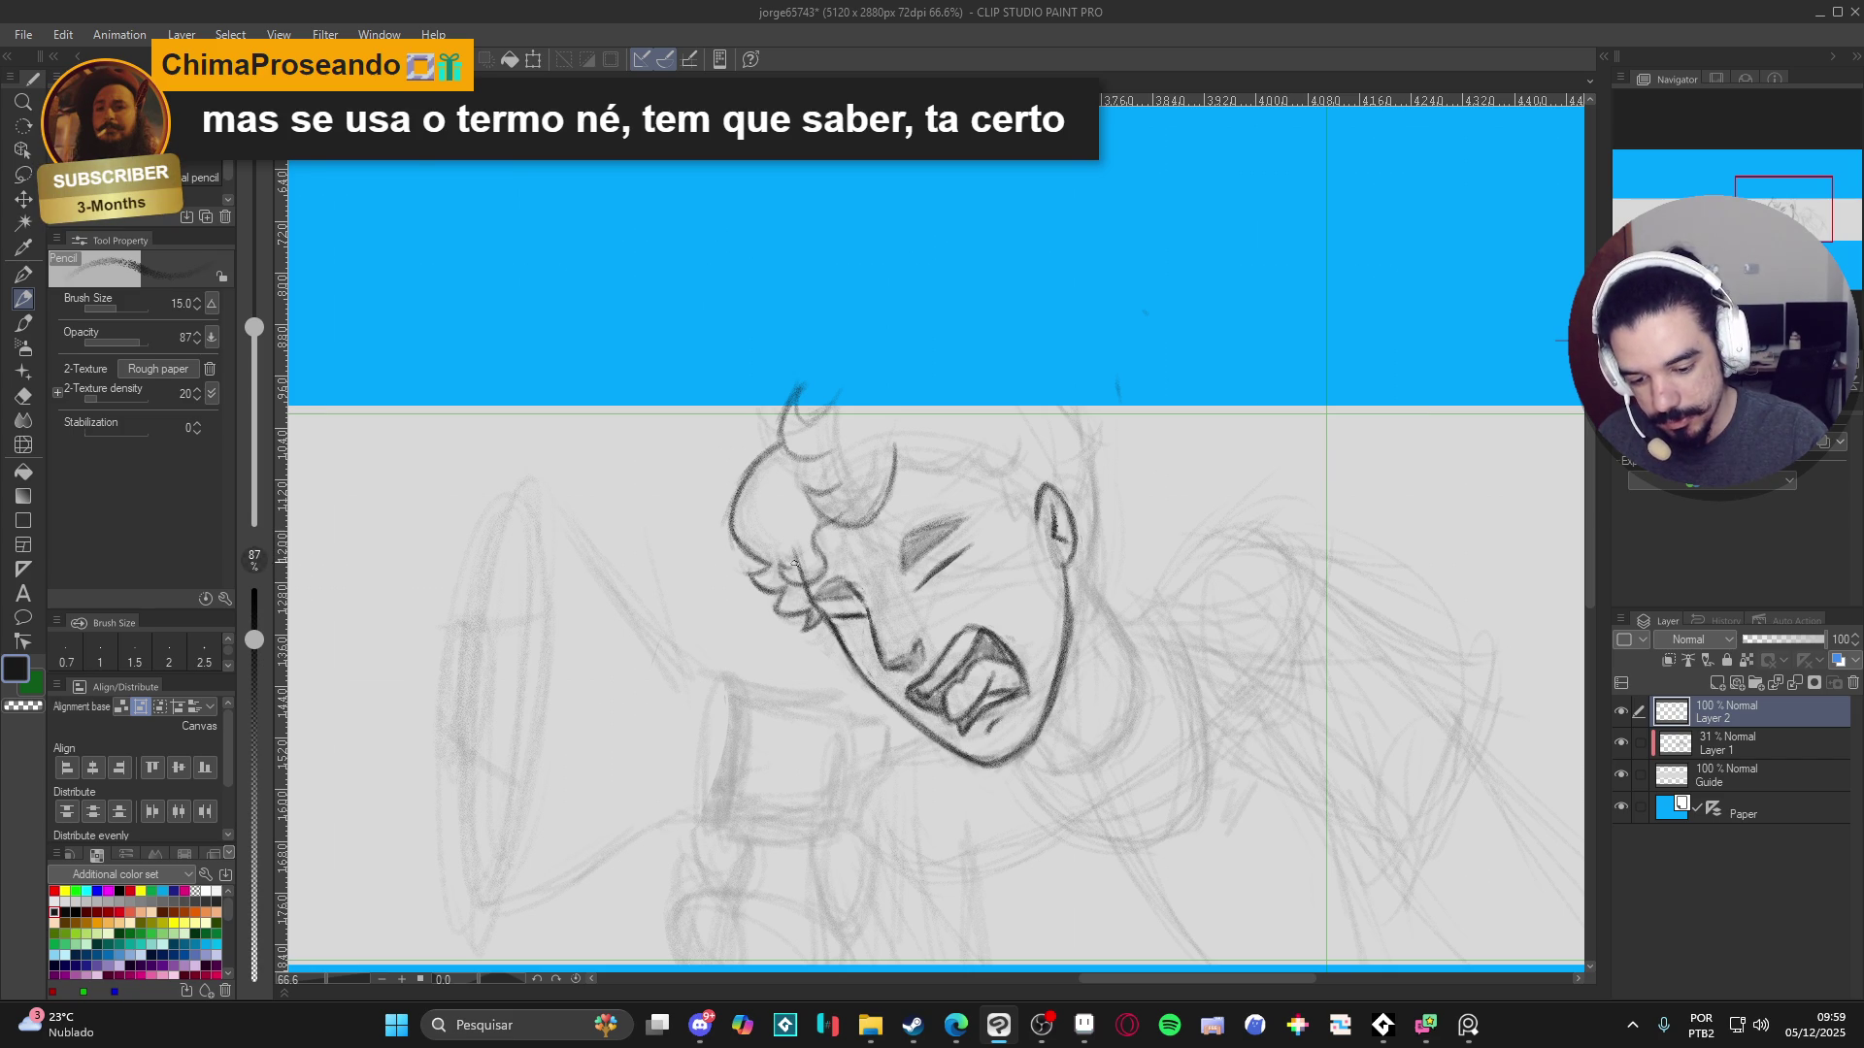
{"action": "left_click_drag", "start_coordinate": [821, 569], "coordinate": [808, 574]}
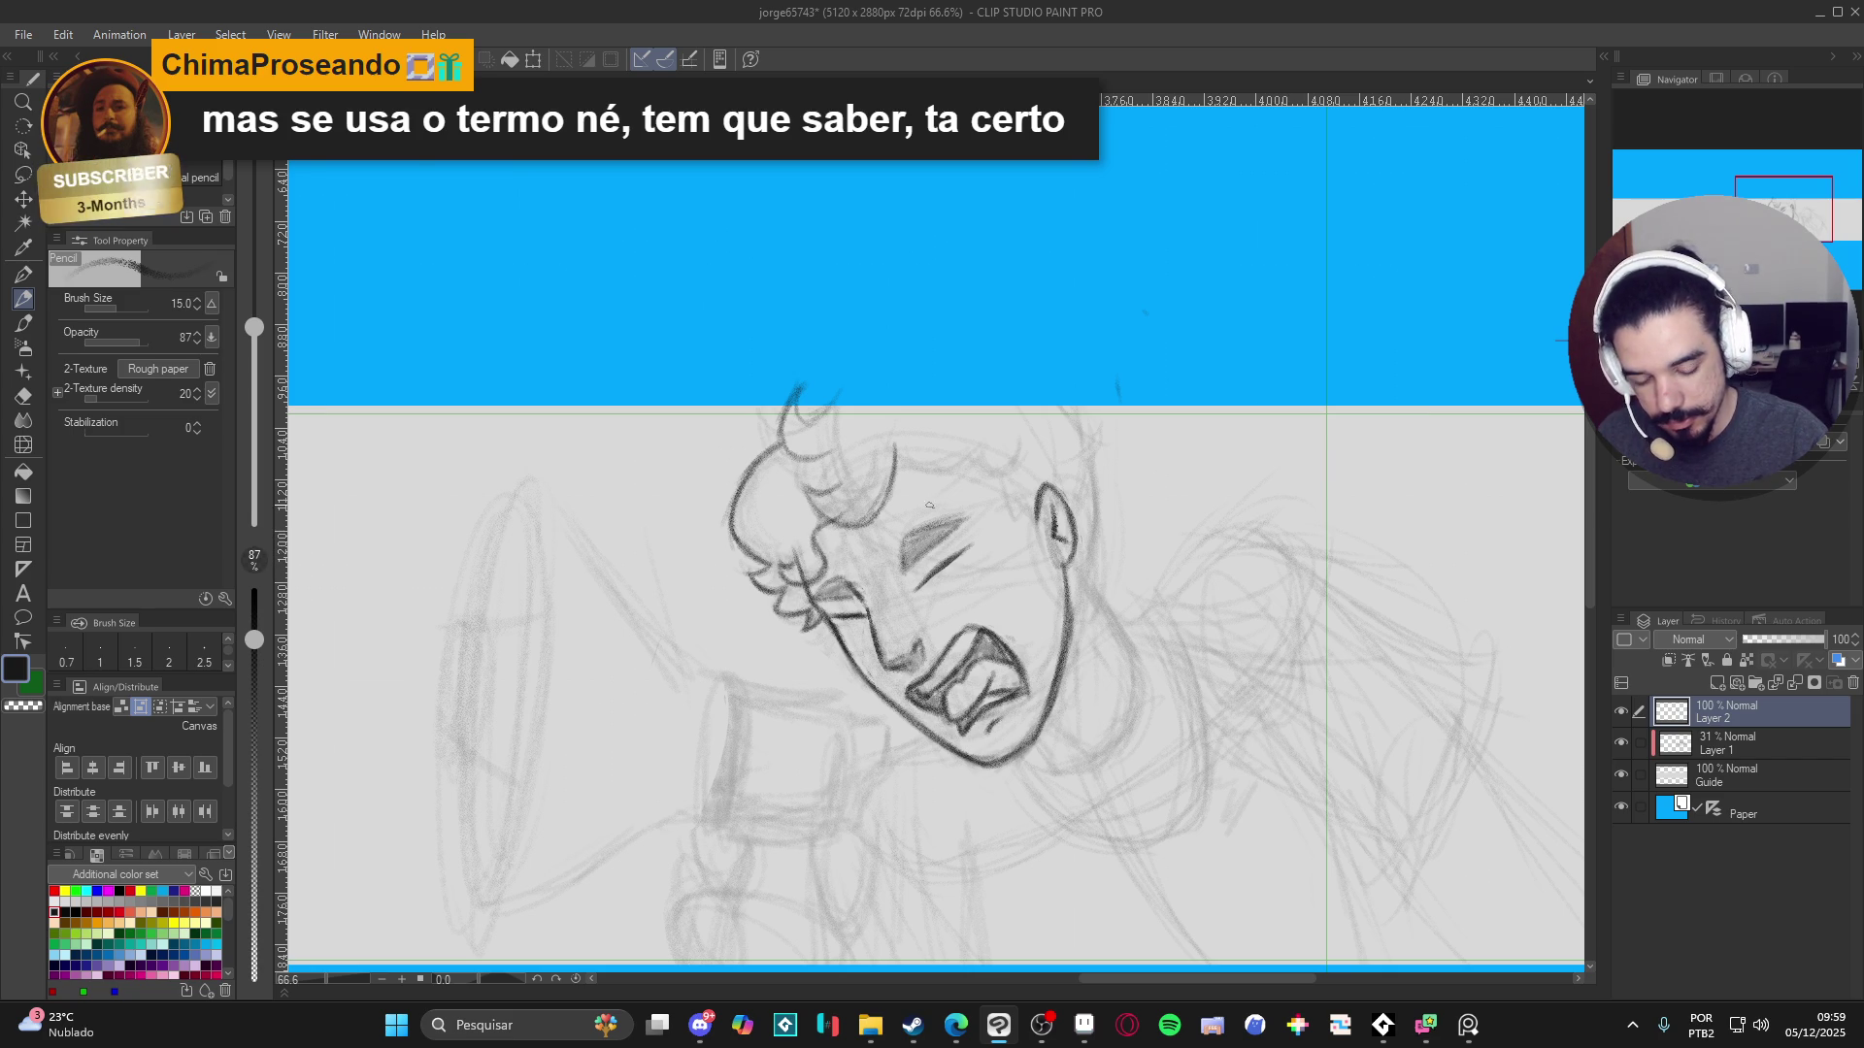
{"action": "left_click_drag", "start_coordinate": [1244, 753], "coordinate": [1214, 751]}
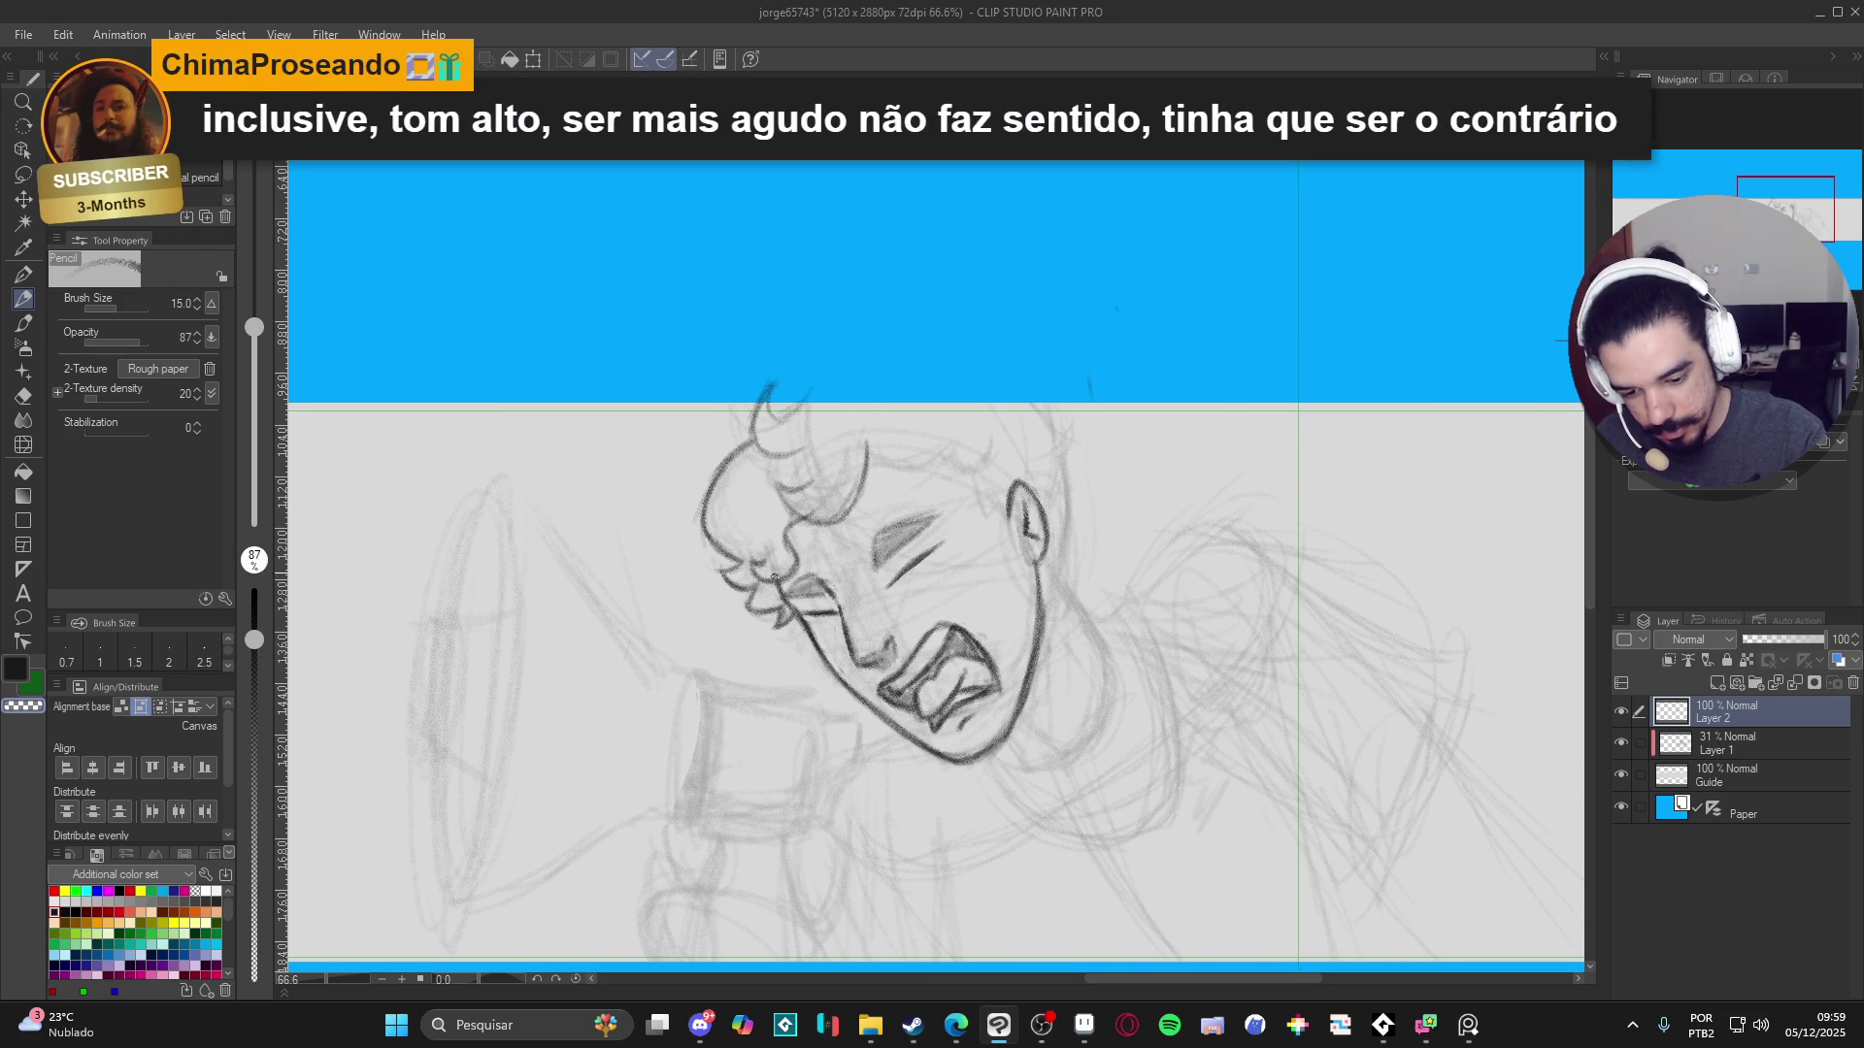
{"action": "left_click_drag", "start_coordinate": [893, 553], "coordinate": [872, 577]}
{"action": "key", "text": "ctrl+s"}
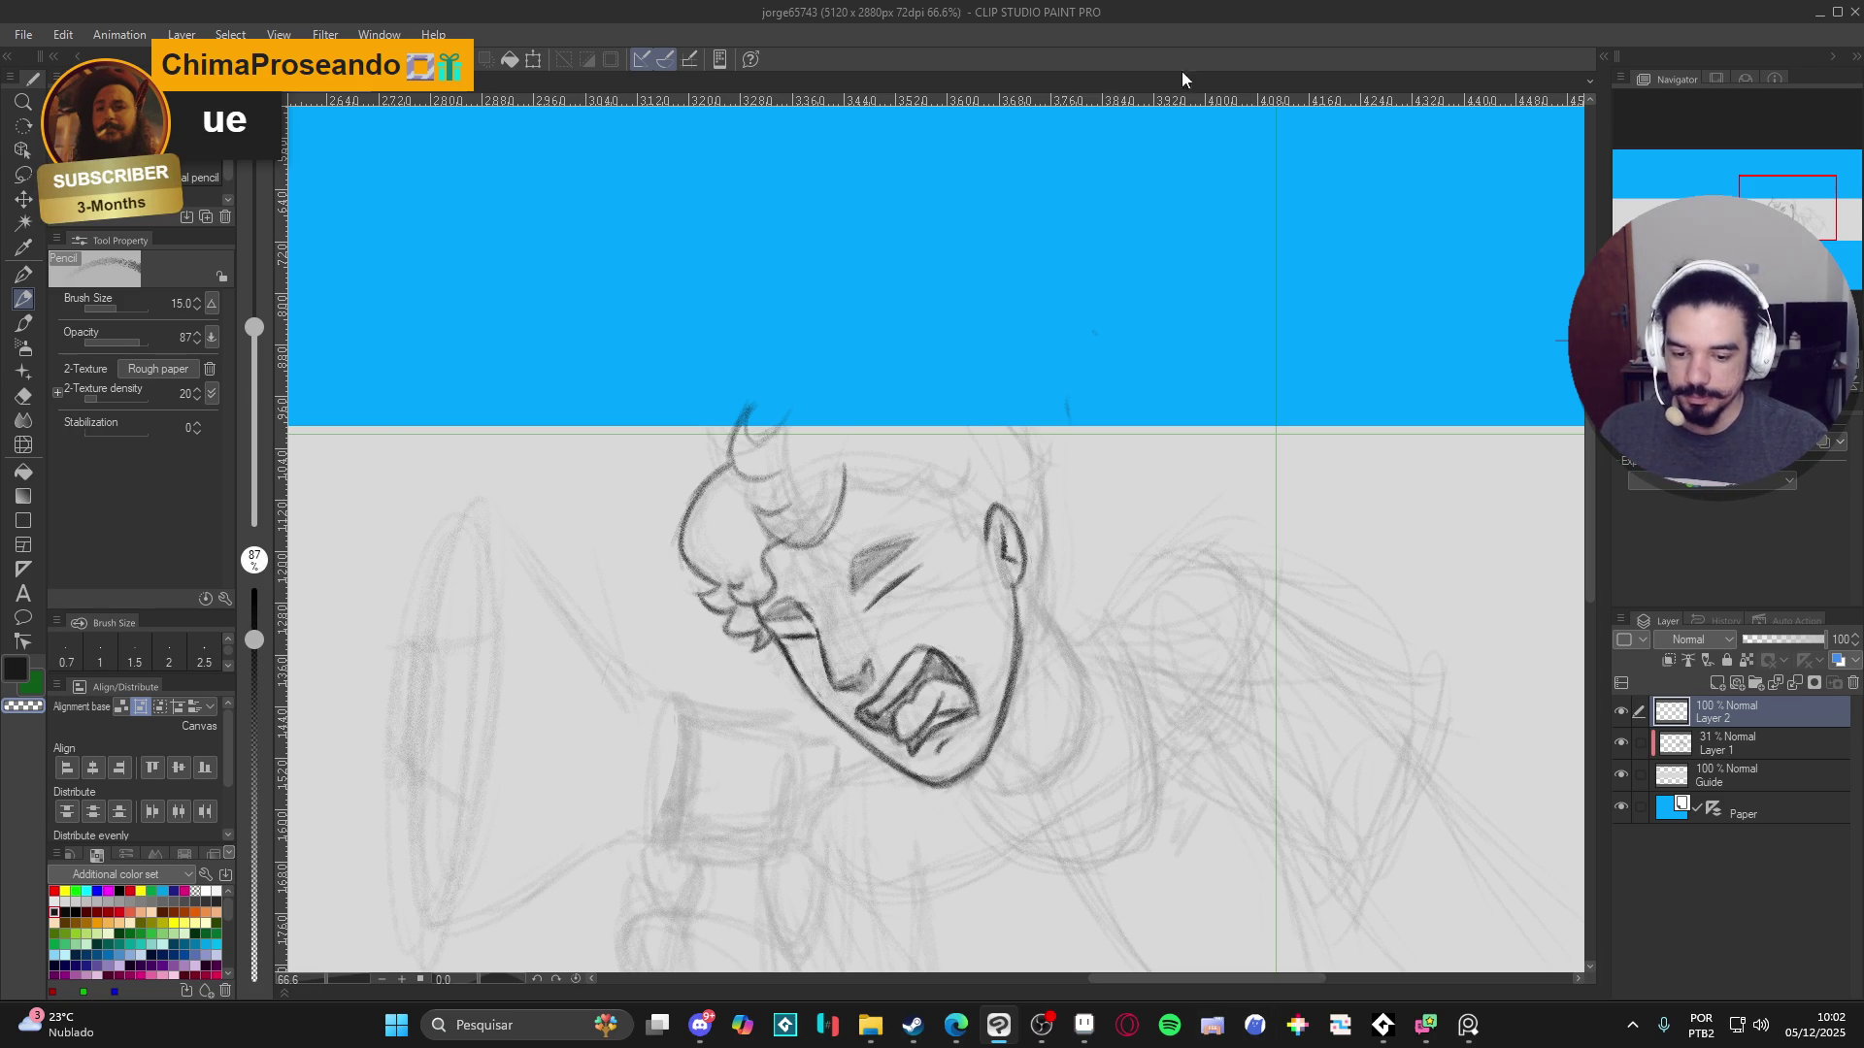
- Tilt the canvas and ink darker curls along the hair outline, saving midway
{"action": "left_click_drag", "start_coordinate": [1074, 355], "coordinate": [1007, 369]}
{"action": "left_click", "coordinate": [1620, 711]}
{"action": "left_click", "coordinate": [1620, 711]}
{"action": "mouse_move", "coordinate": [1216, 677]}
{"action": "left_mouse_down"}
{"action": "mouse_move", "coordinate": [1123, 711]}
{"action": "mouse_move", "coordinate": [710, 471]}
{"action": "left_mouse_up"}
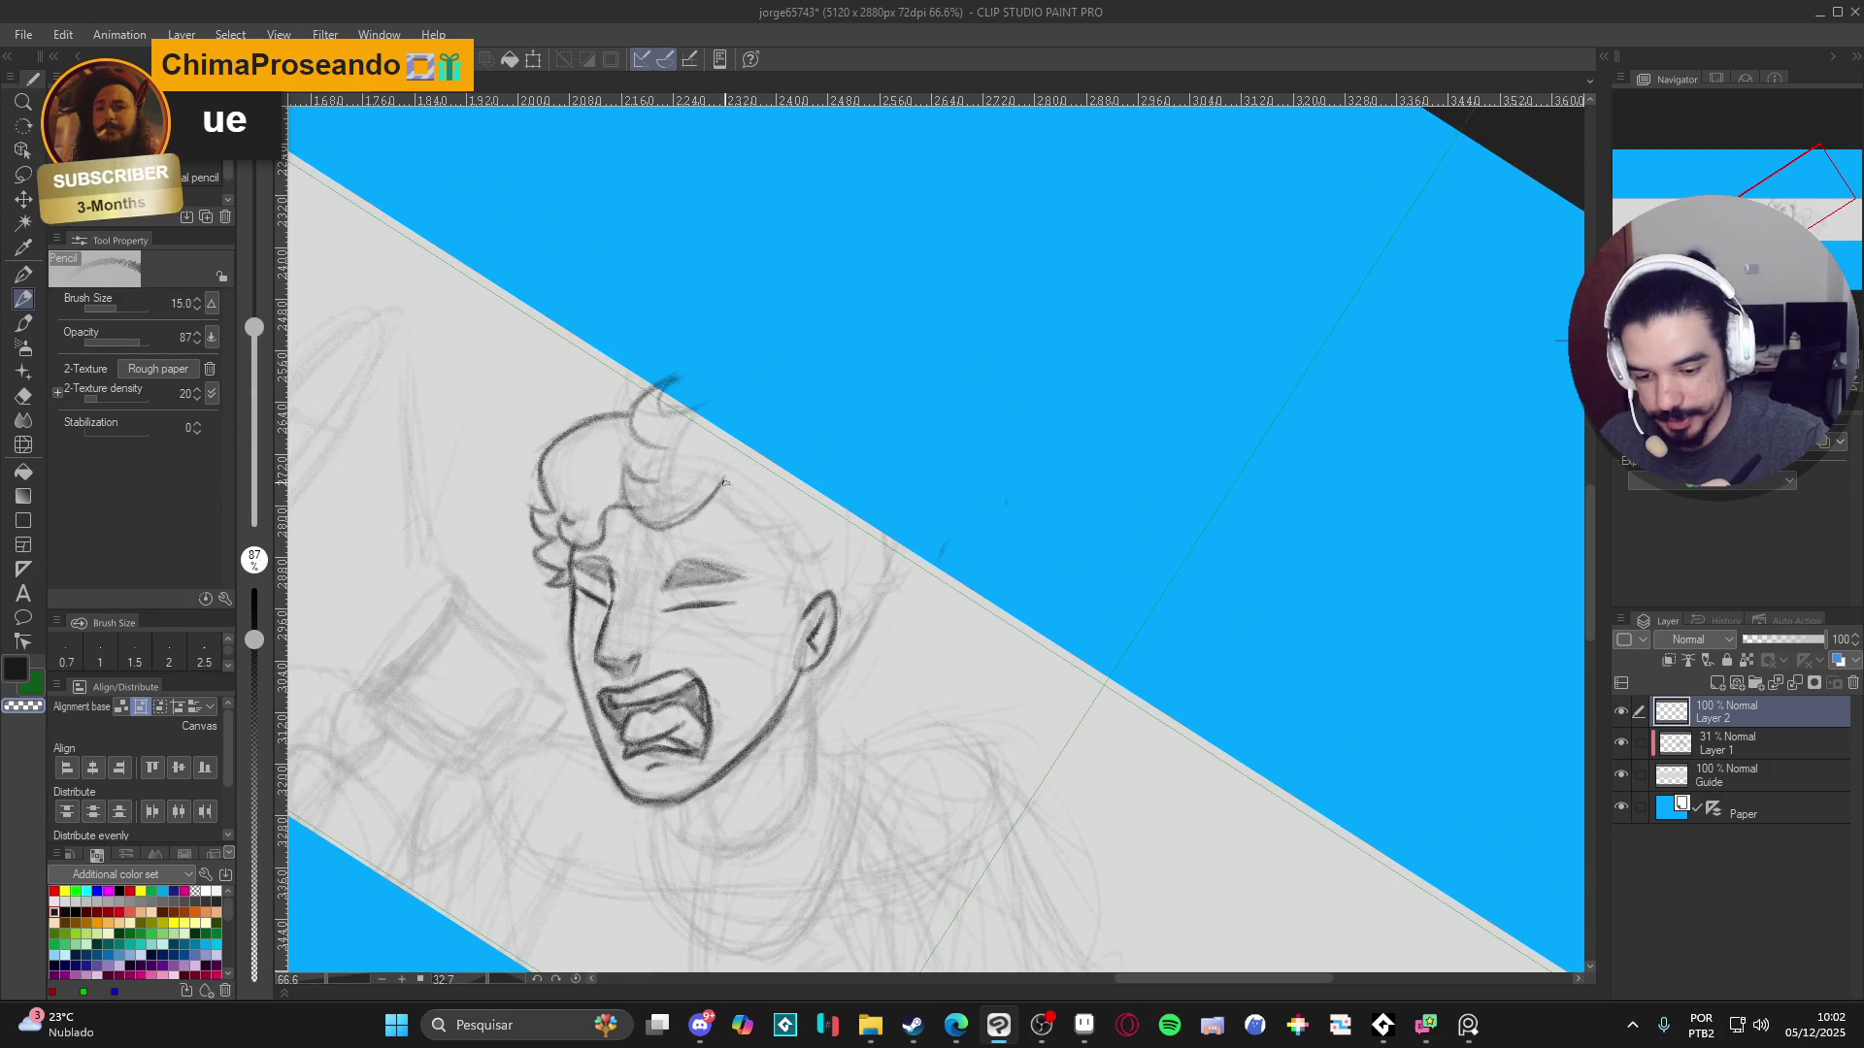
{"action": "mouse_move", "coordinate": [723, 478]}
{"action": "left_mouse_down"}
{"action": "mouse_move", "coordinate": [754, 532]}
{"action": "mouse_move", "coordinate": [810, 563]}
{"action": "mouse_move", "coordinate": [824, 549]}
{"action": "mouse_move", "coordinate": [732, 506]}
{"action": "mouse_move", "coordinate": [803, 545]}
{"action": "left_mouse_up"}
{"action": "key", "text": "ctrl+s"}
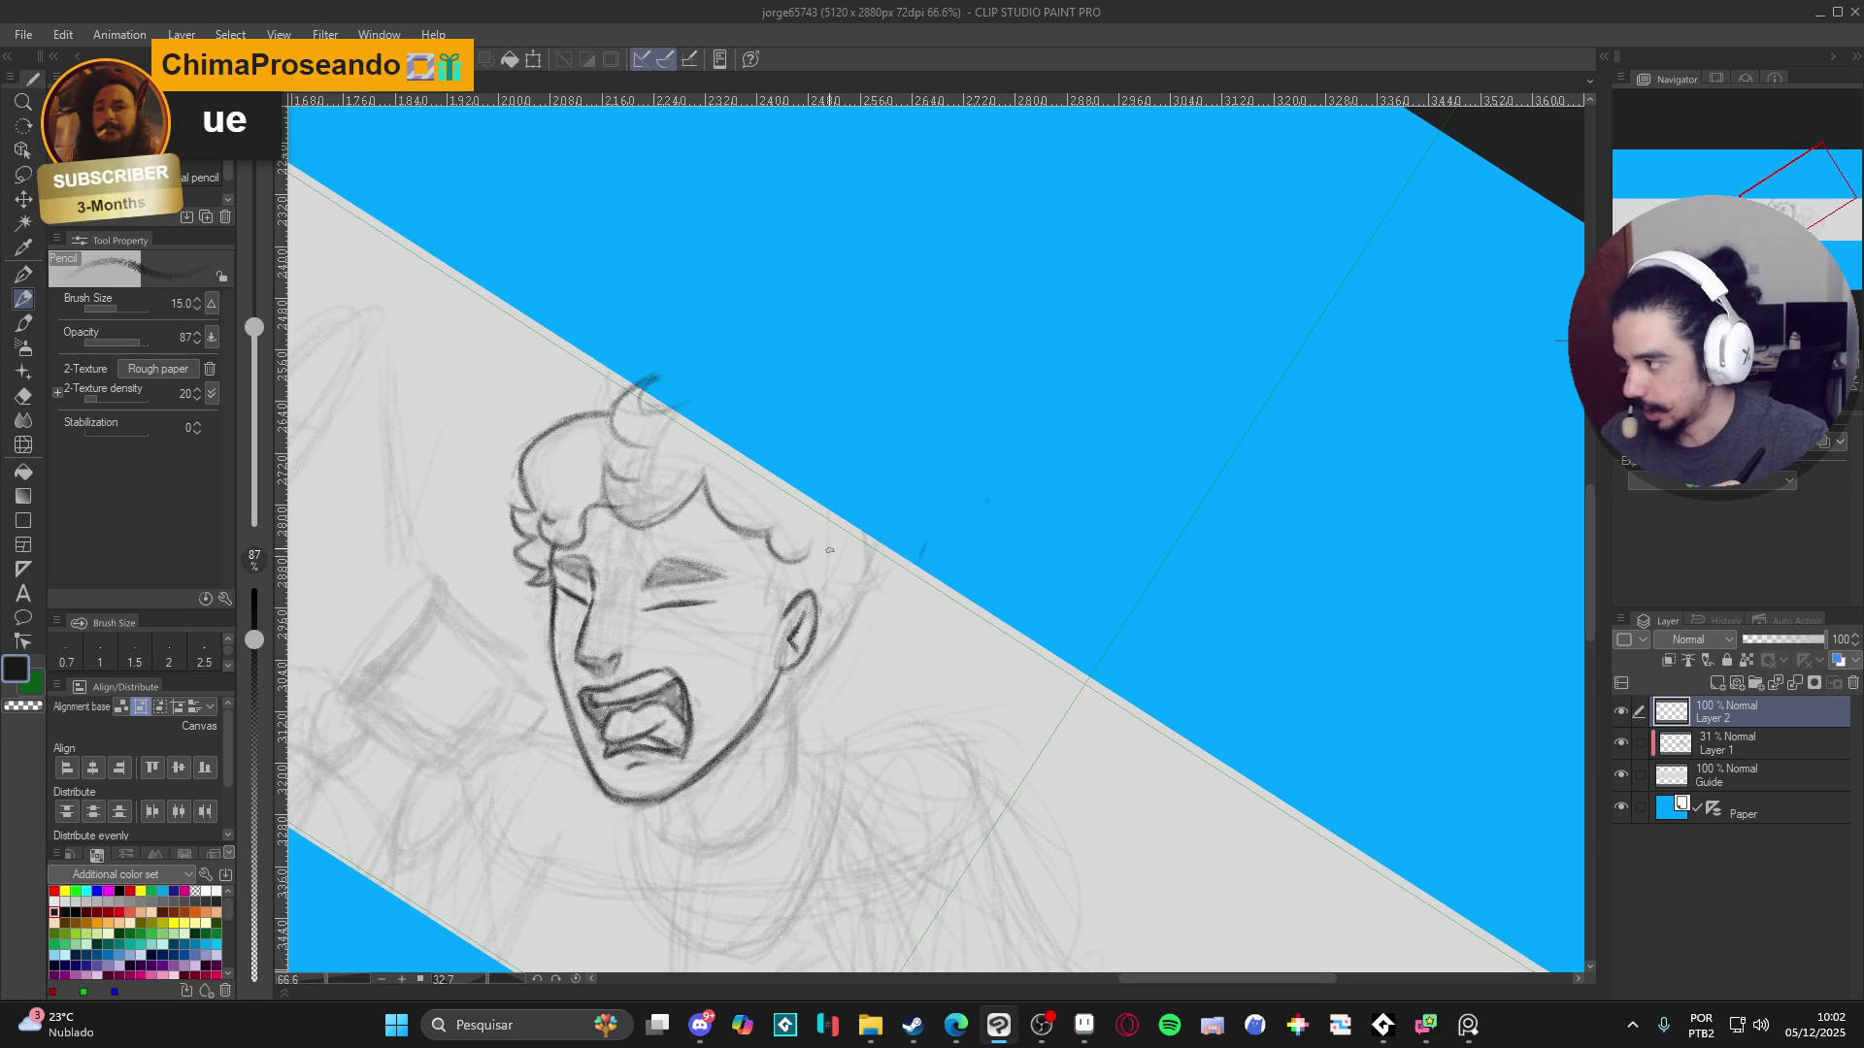
{"action": "left_click_drag", "start_coordinate": [805, 548], "coordinate": [796, 548]}
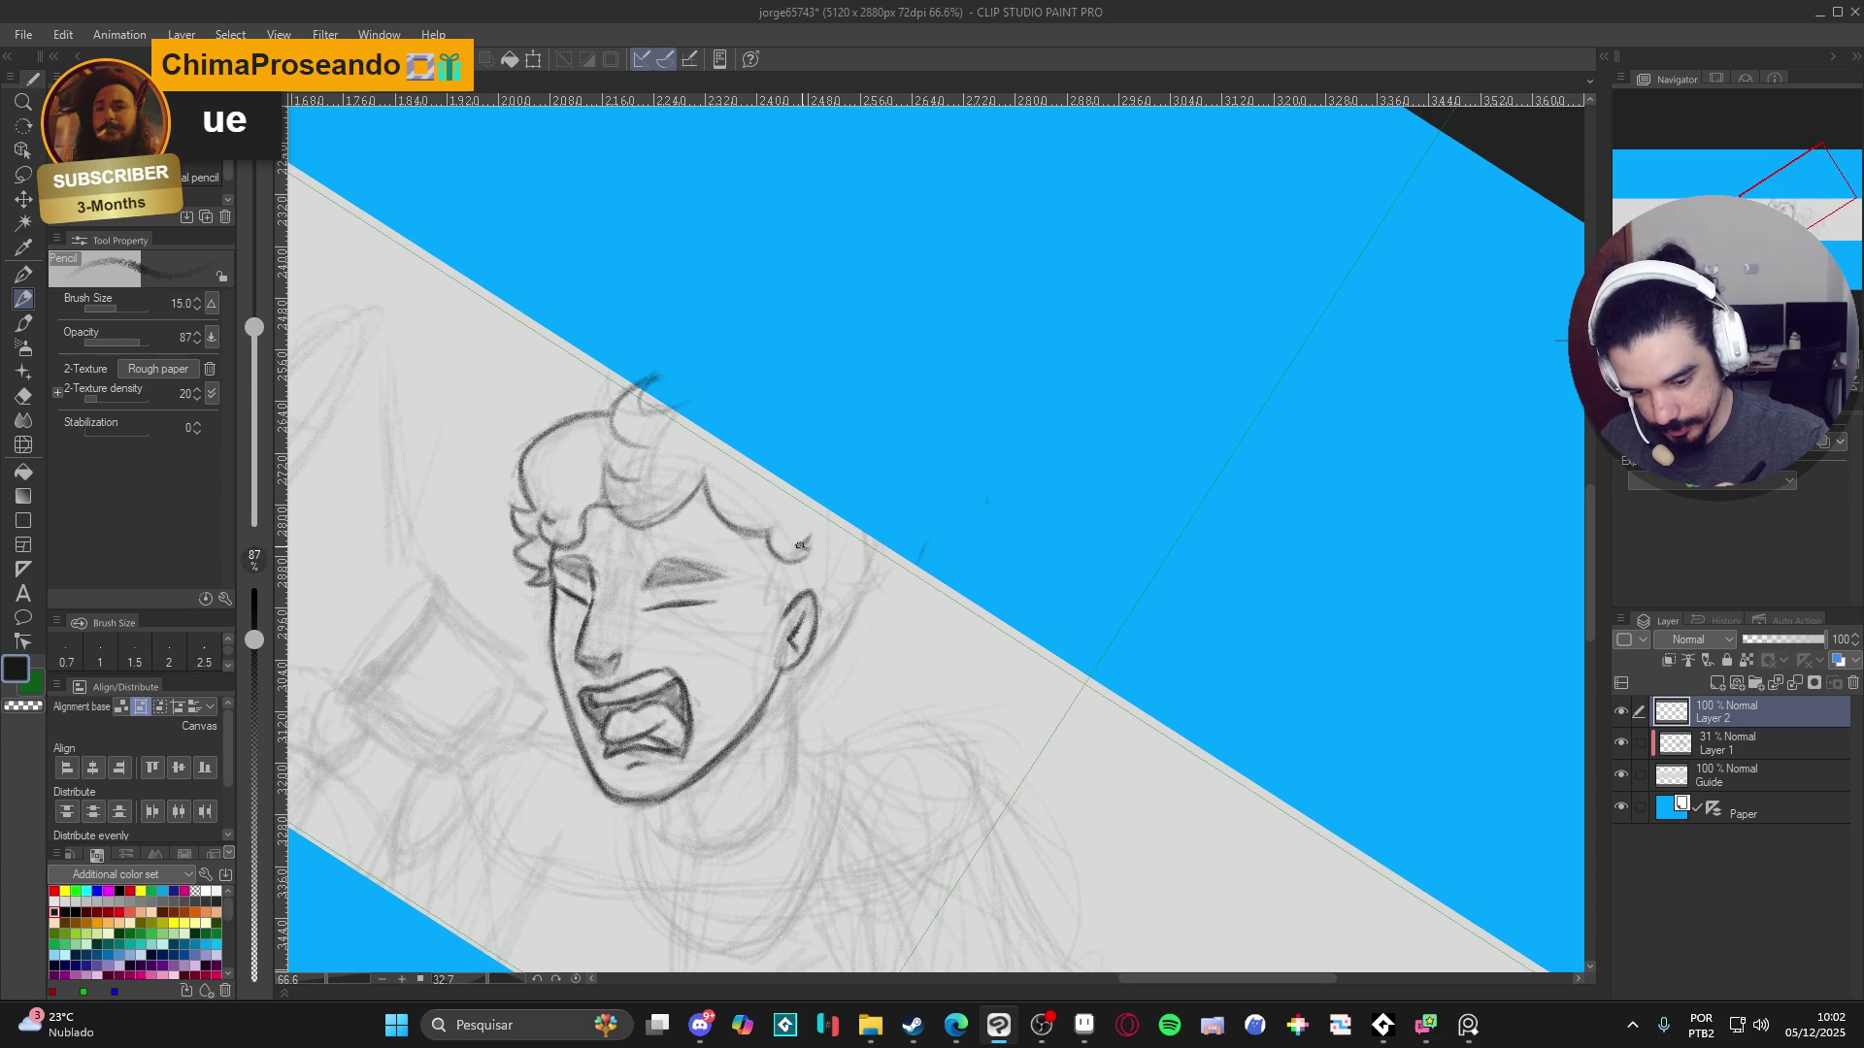
{"action": "mouse_move", "coordinate": [808, 546]}
{"action": "left_mouse_down"}
{"action": "mouse_move", "coordinate": [768, 568]}
{"action": "mouse_move", "coordinate": [775, 622]}
{"action": "mouse_move", "coordinate": [773, 603]}
{"action": "left_mouse_up"}
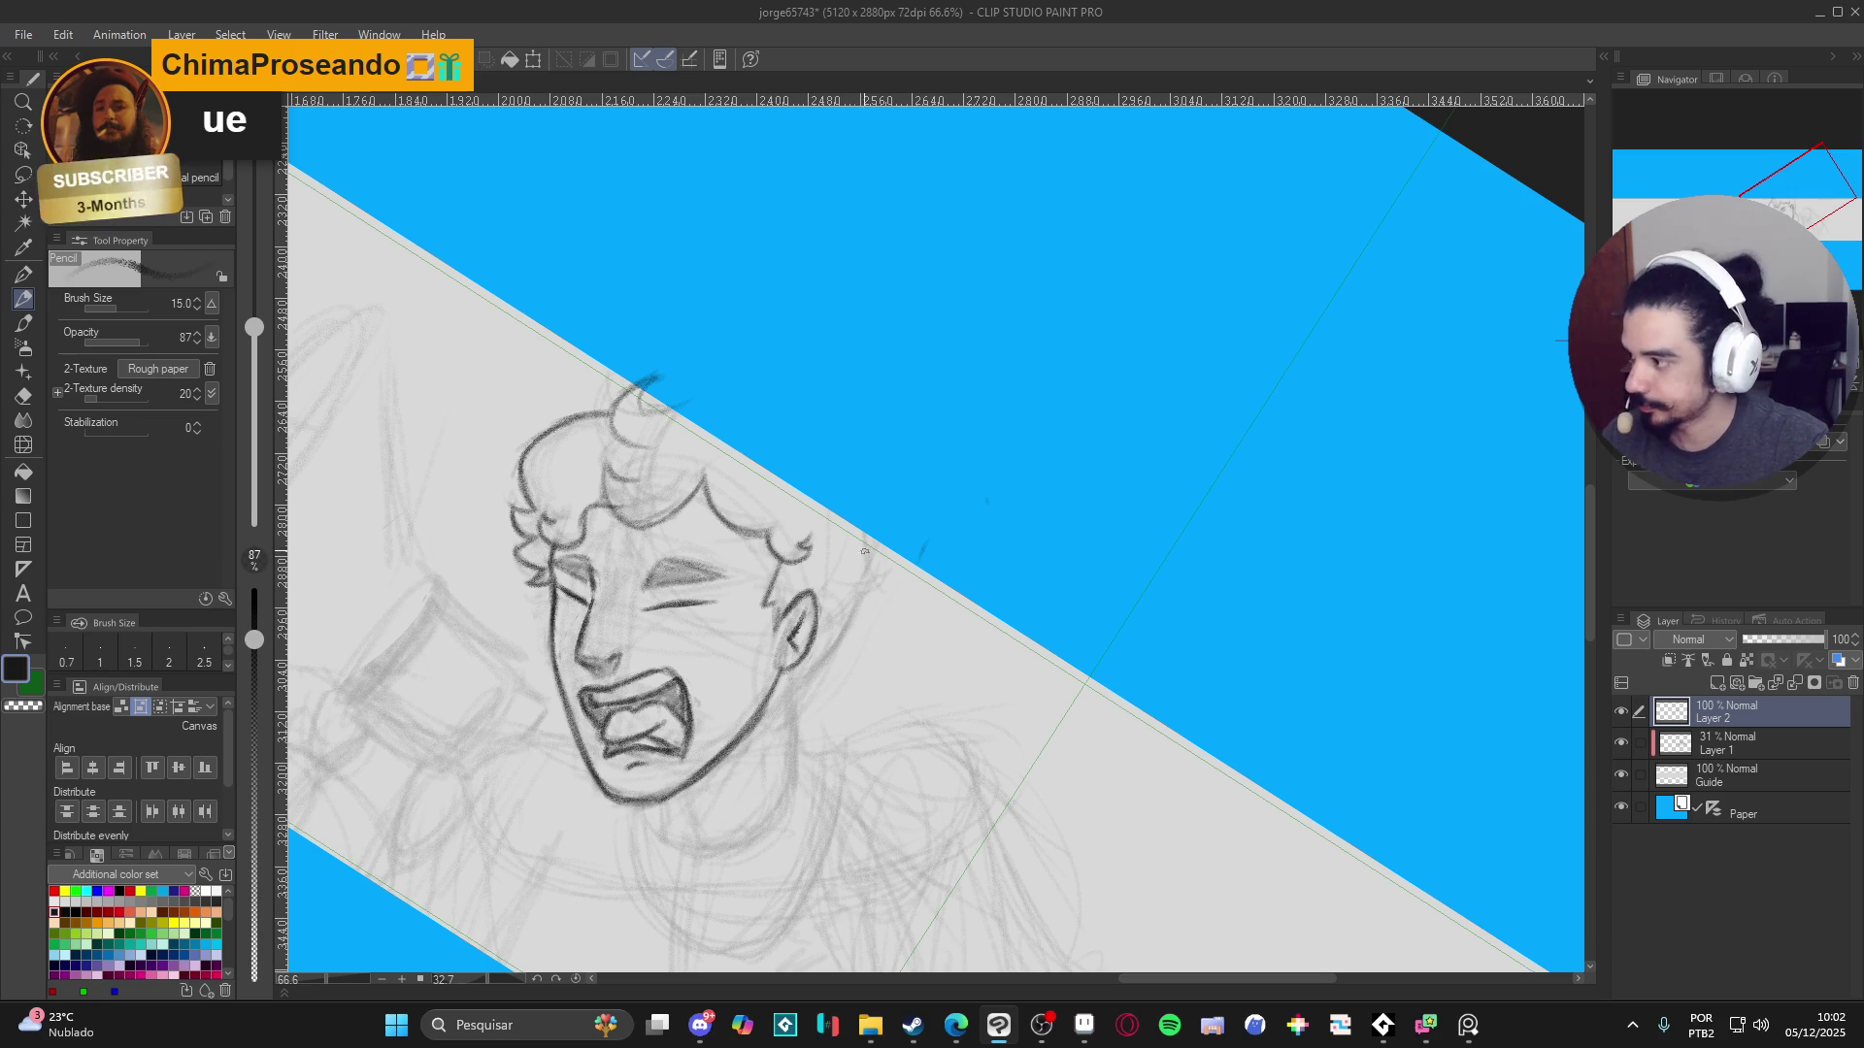
- Draw the ear edge, jaw line and neck line, then level the canvas rotation
{"action": "mouse_move", "coordinate": [852, 508]}
{"action": "left_mouse_down"}
{"action": "mouse_move", "coordinate": [877, 563]}
{"action": "mouse_move", "coordinate": [856, 609]}
{"action": "mouse_move", "coordinate": [879, 582]}
{"action": "mouse_move", "coordinate": [867, 541]}
{"action": "left_mouse_up"}
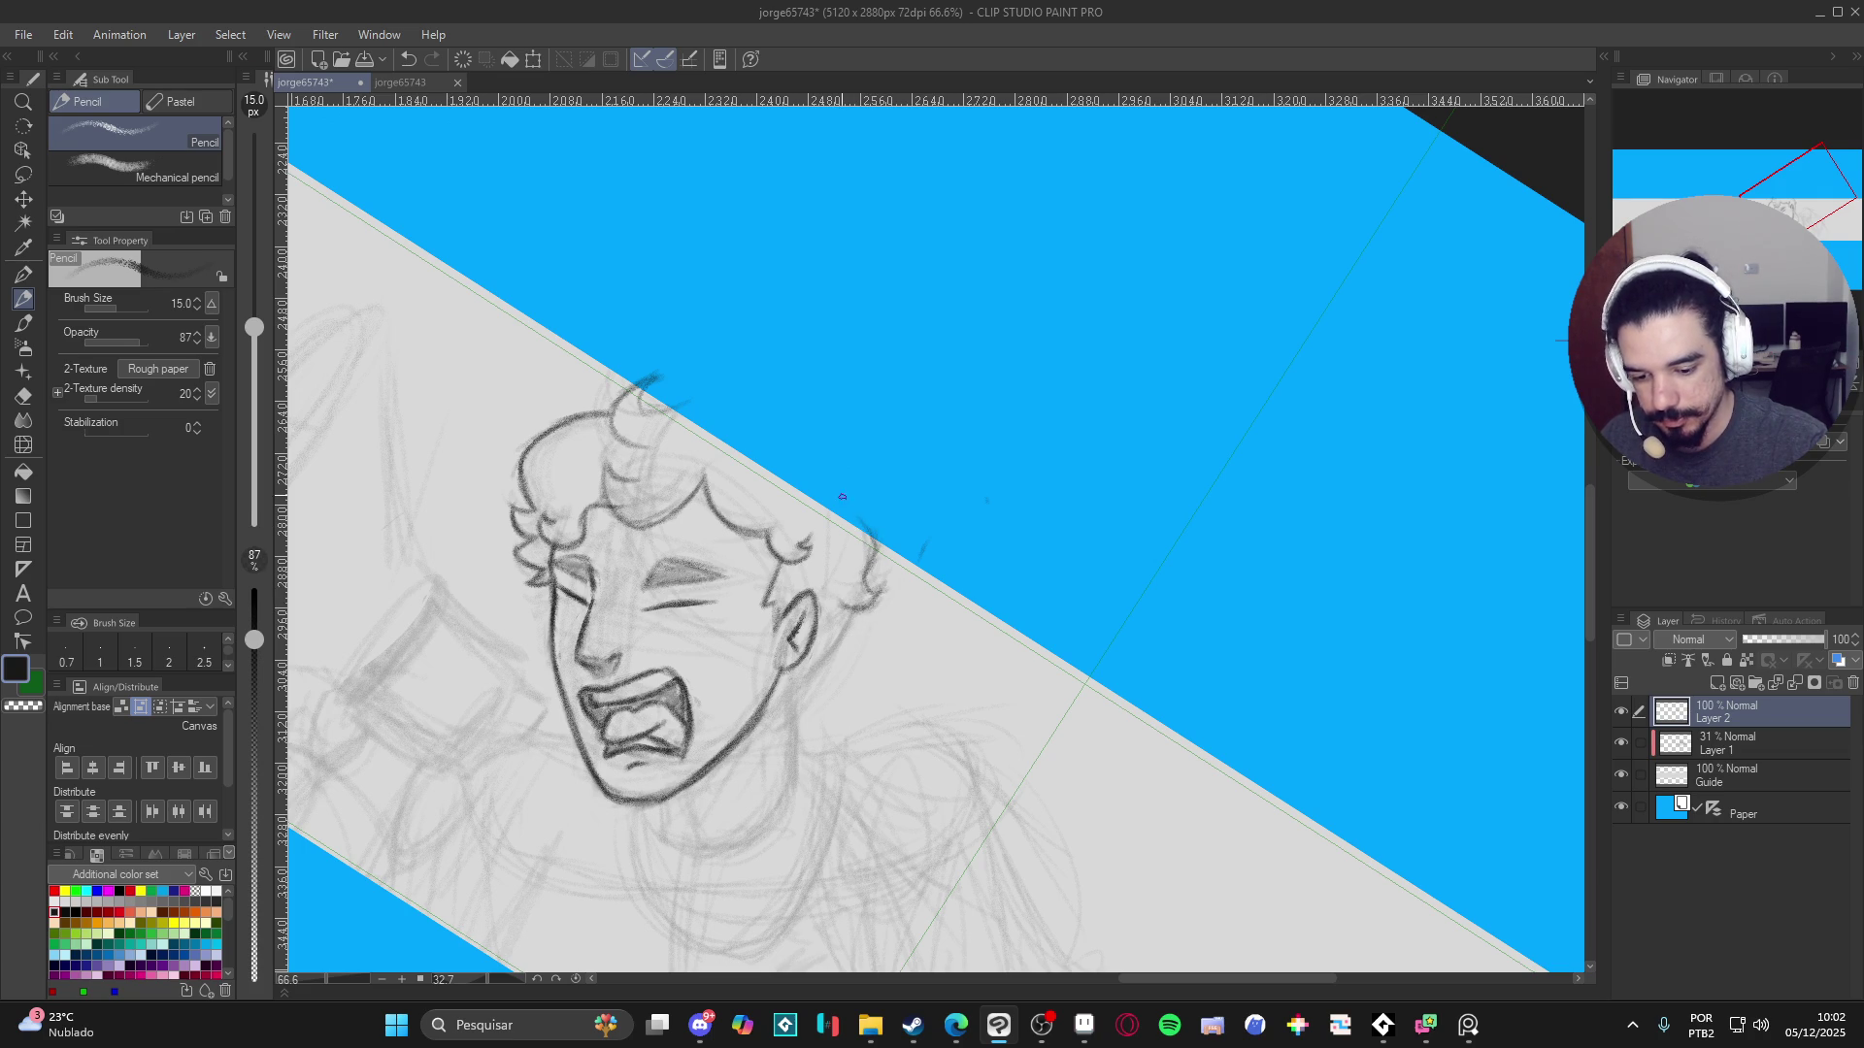
{"action": "left_click_drag", "start_coordinate": [851, 610], "coordinate": [806, 675]}
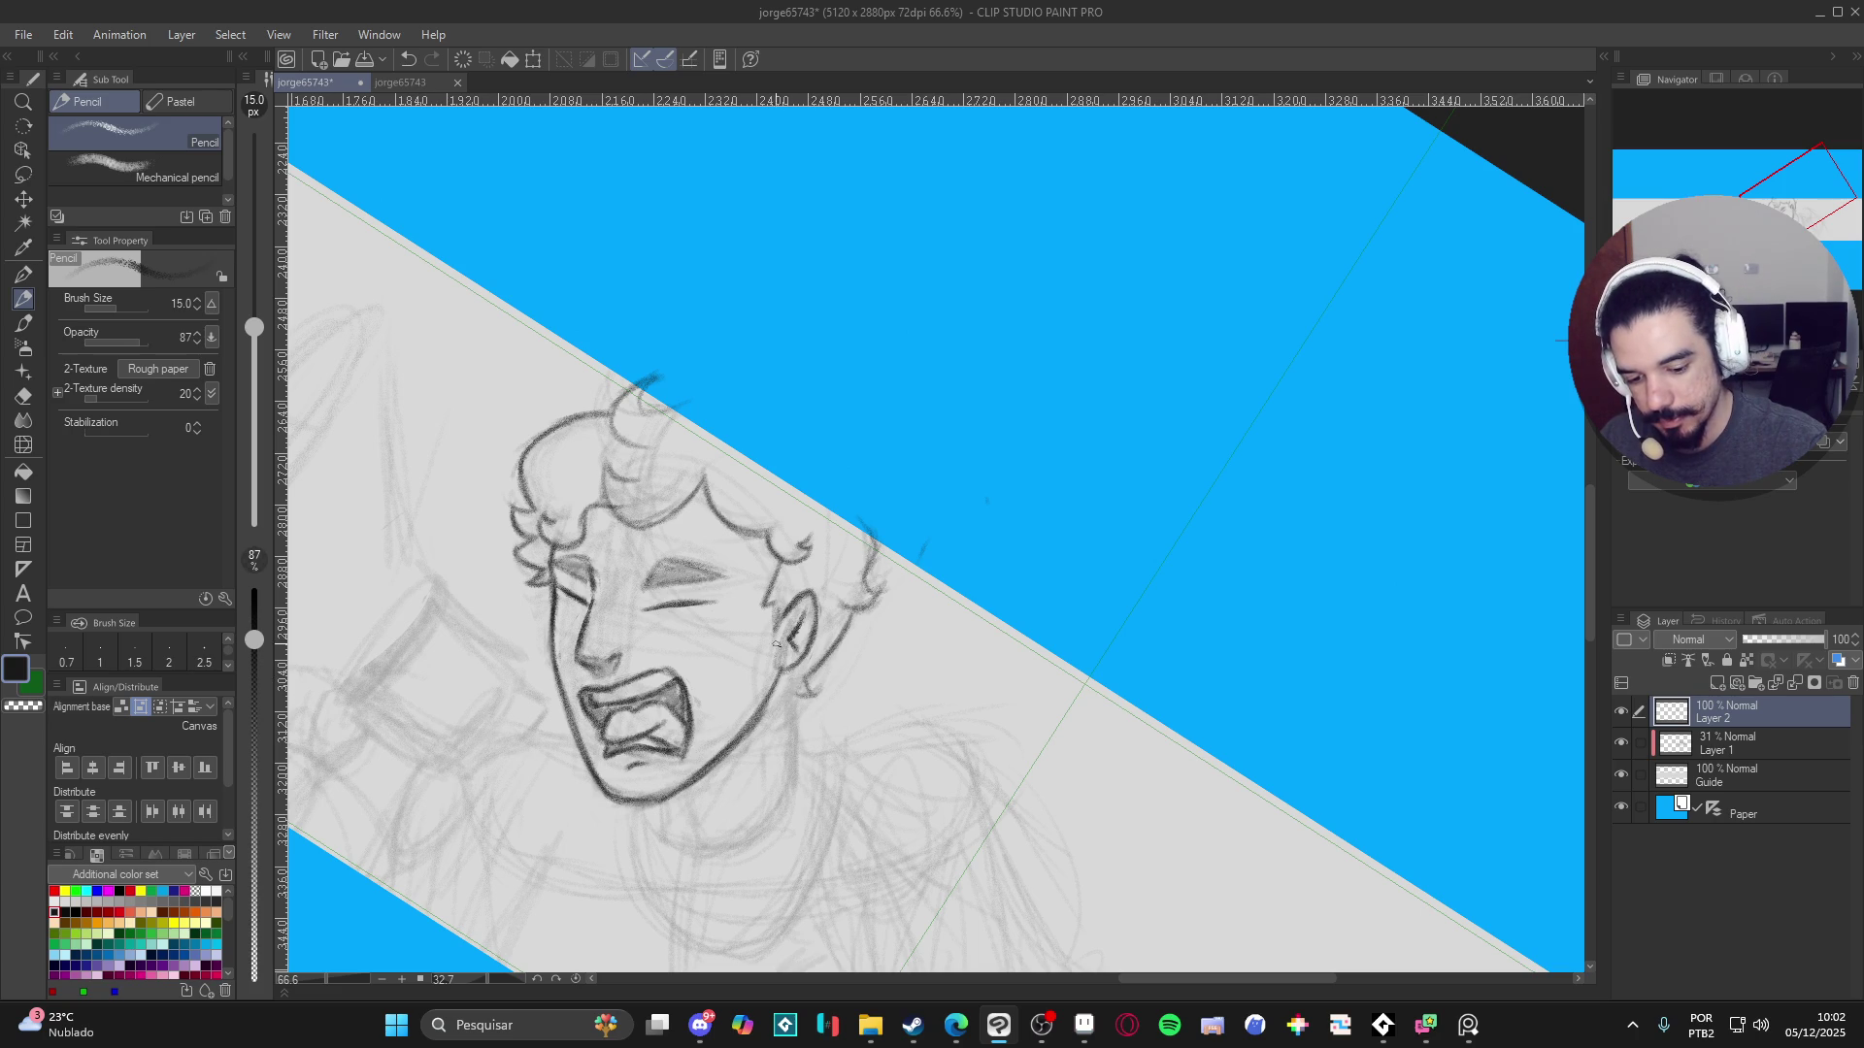
{"action": "mouse_move", "coordinate": [788, 688]}
{"action": "left_mouse_down"}
{"action": "mouse_move", "coordinate": [788, 756]}
{"action": "mouse_move", "coordinate": [788, 735]}
{"action": "left_mouse_up"}
{"action": "key", "text": "p"}
{"action": "key", "text": "ctrl+shift+r"}
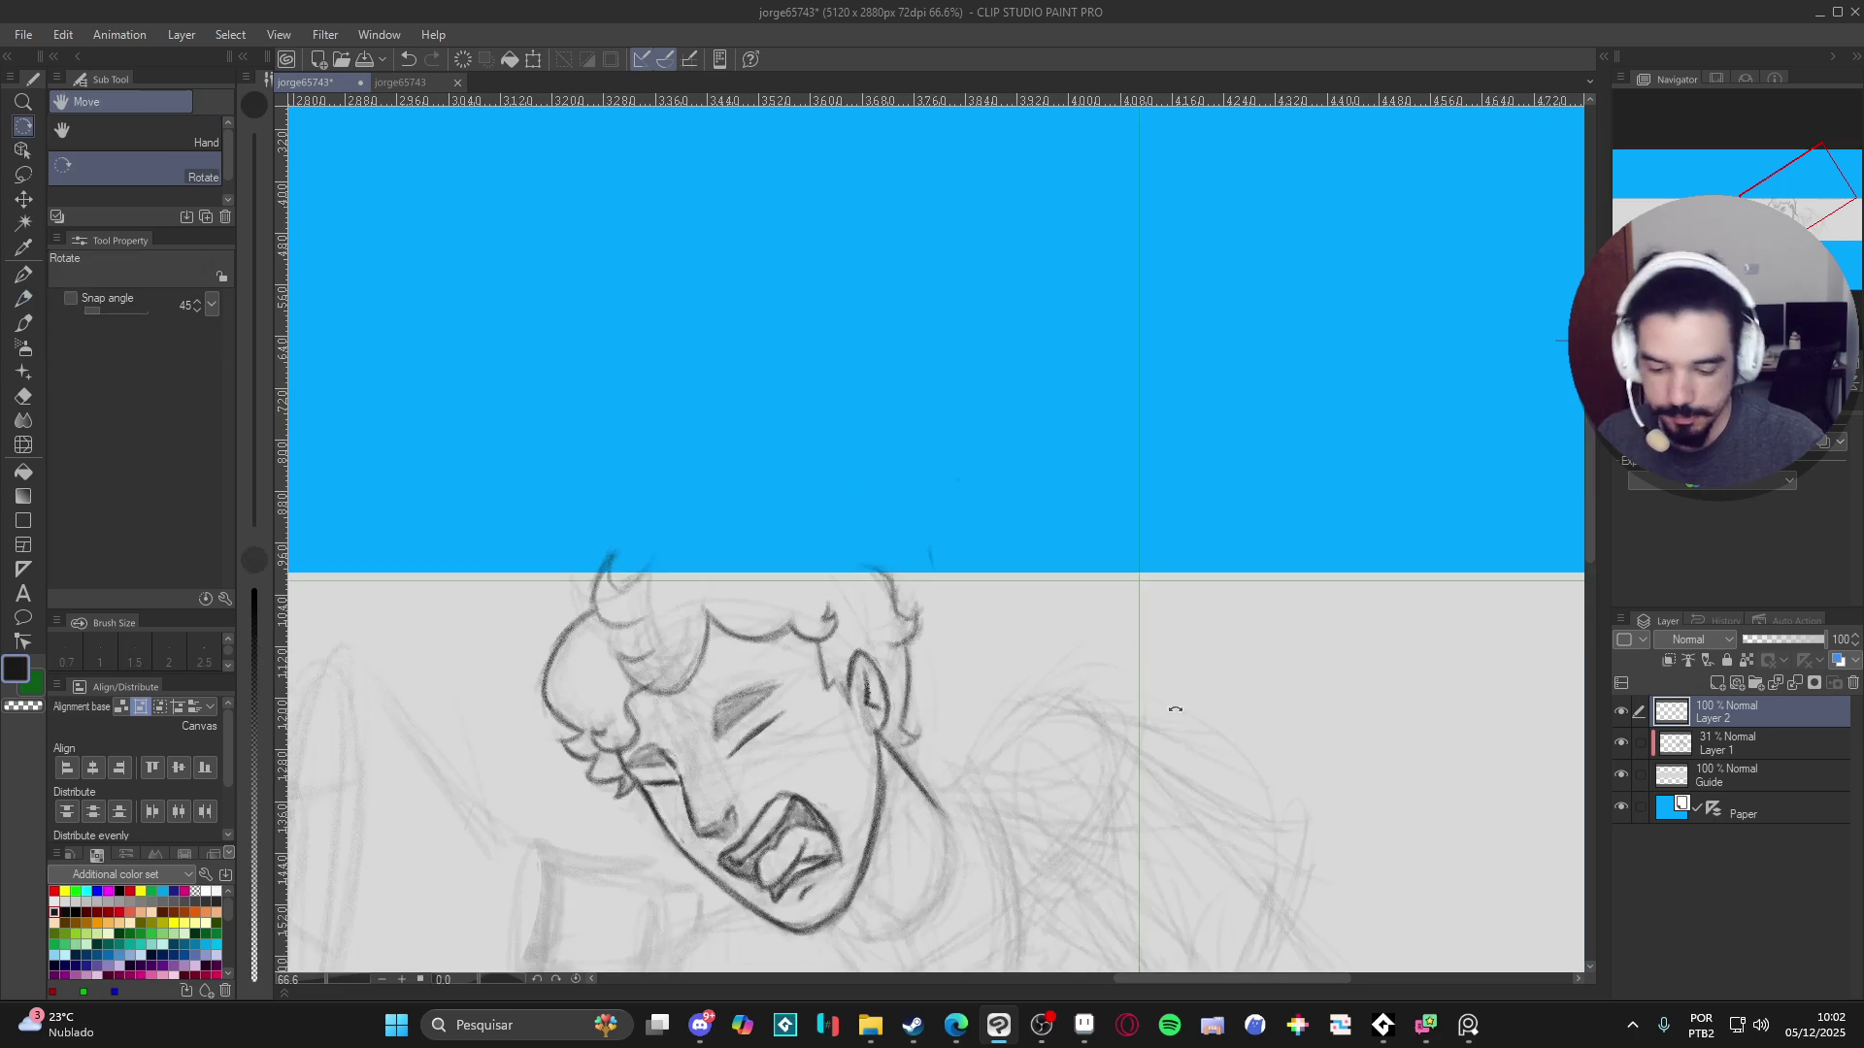
- Draw a small Y-shaped crease in pencil where the jaw meets the neck
{"action": "mouse_move", "coordinate": [958, 697]}
{"action": "left_mouse_down"}
{"action": "mouse_move", "coordinate": [834, 612]}
{"action": "mouse_move", "coordinate": [883, 521]}
{"action": "left_mouse_up"}
{"action": "key", "text": "p"}
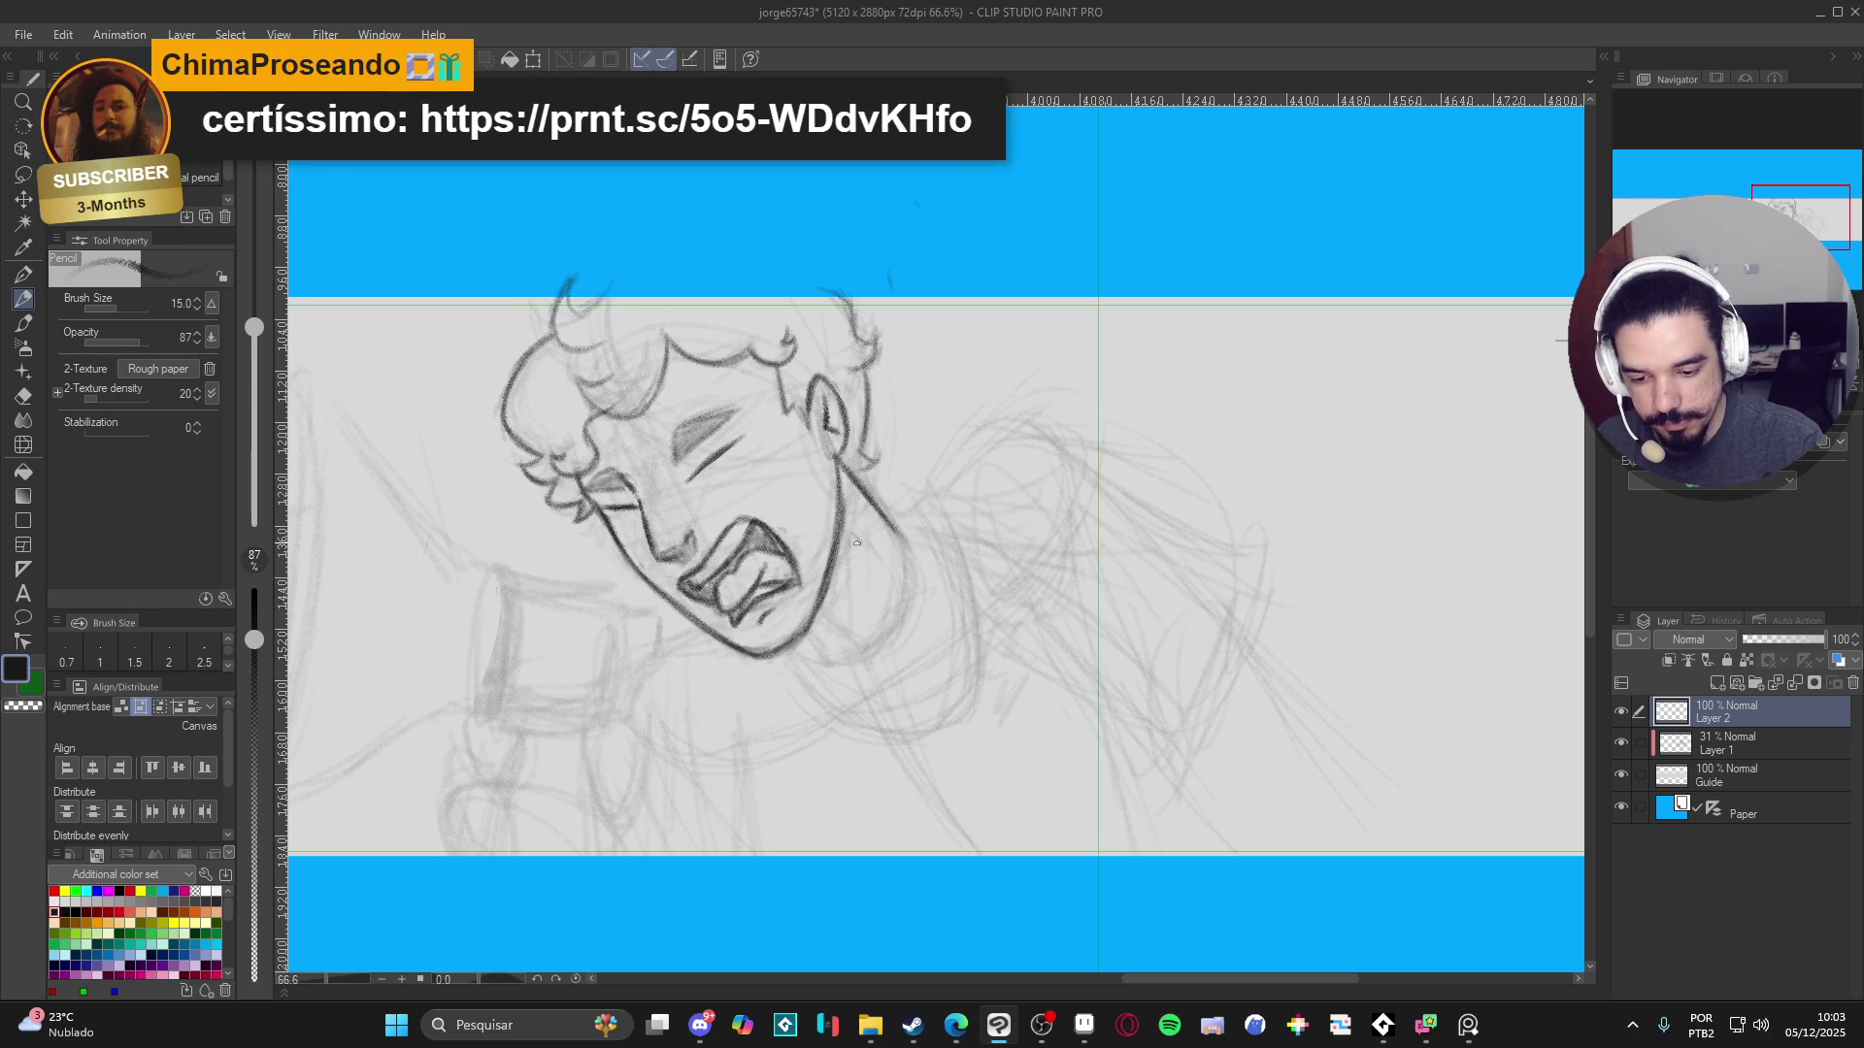
{"action": "left_click_drag", "start_coordinate": [860, 570], "coordinate": [863, 536]}
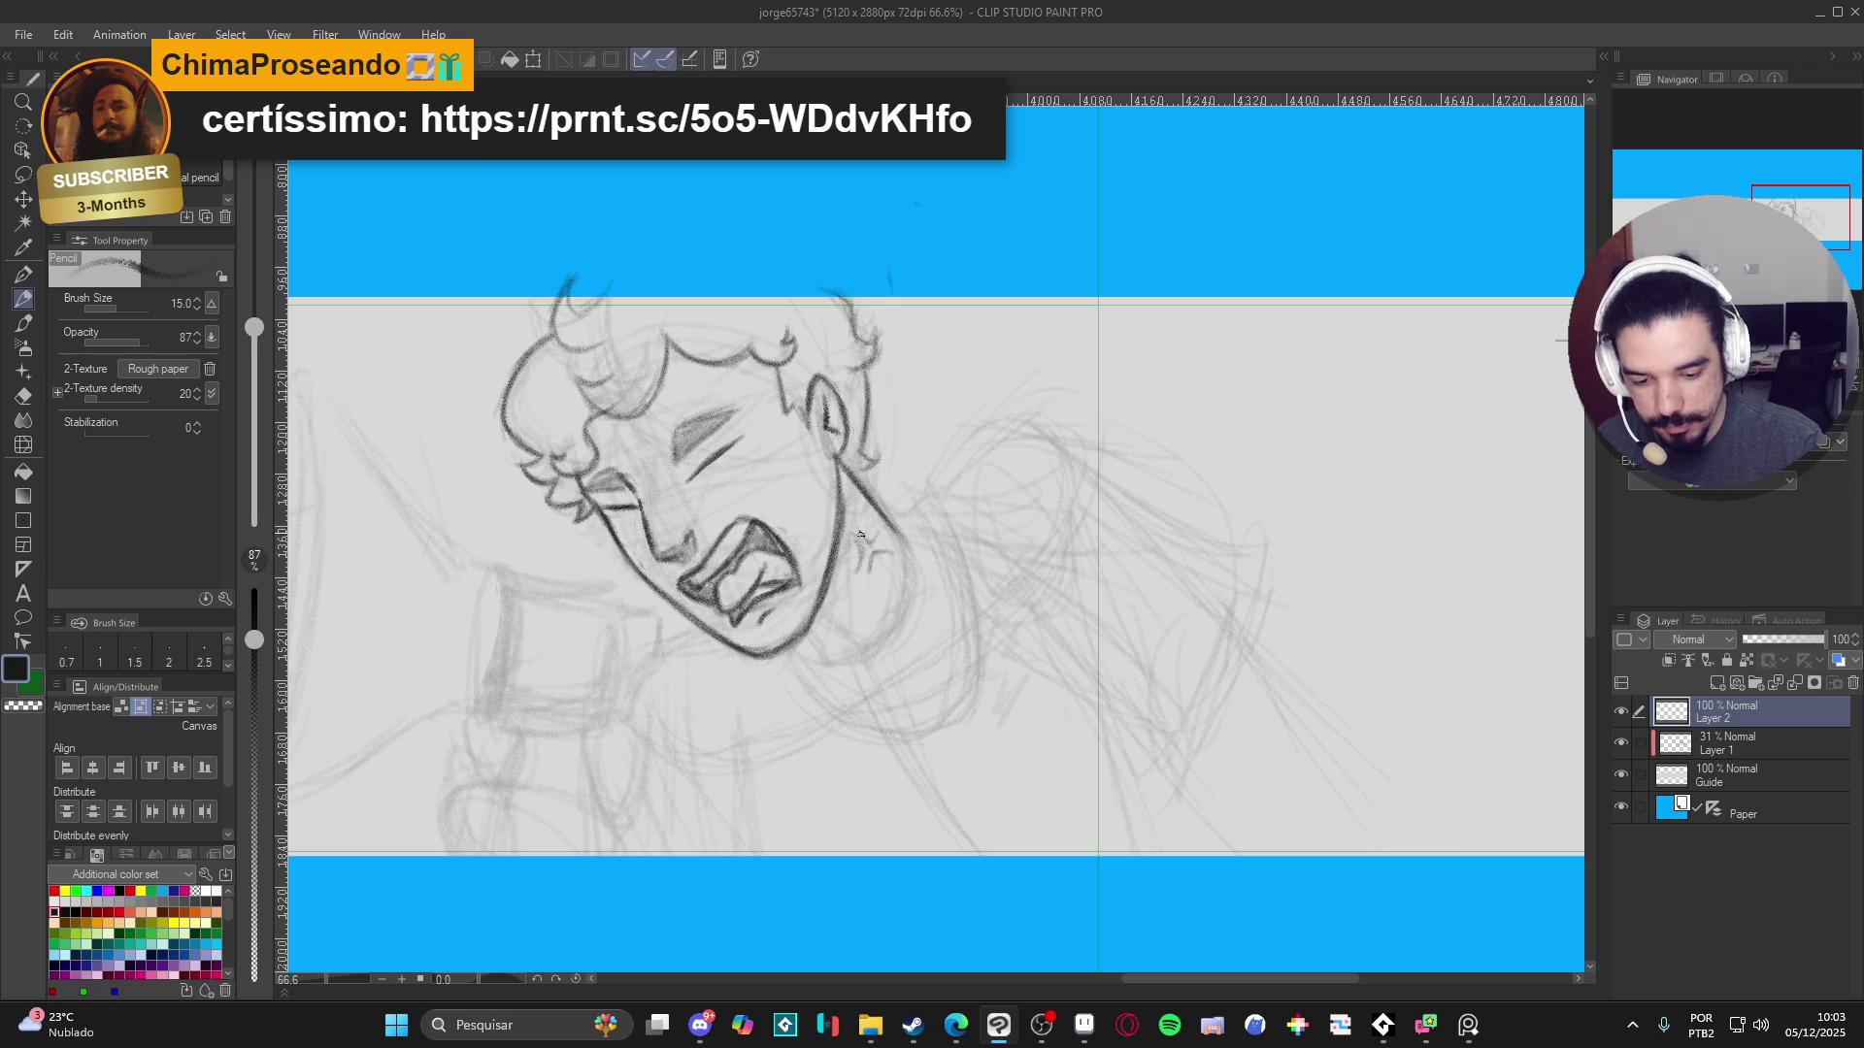
{"action": "mouse_move", "coordinate": [860, 535]}
{"action": "left_mouse_down"}
{"action": "mouse_move", "coordinate": [868, 572]}
{"action": "mouse_move", "coordinate": [857, 528]}
{"action": "left_mouse_up"}
{"action": "scroll", "coordinate": [927, 615], "scroll_direction": "down", "scroll_amount": 2}
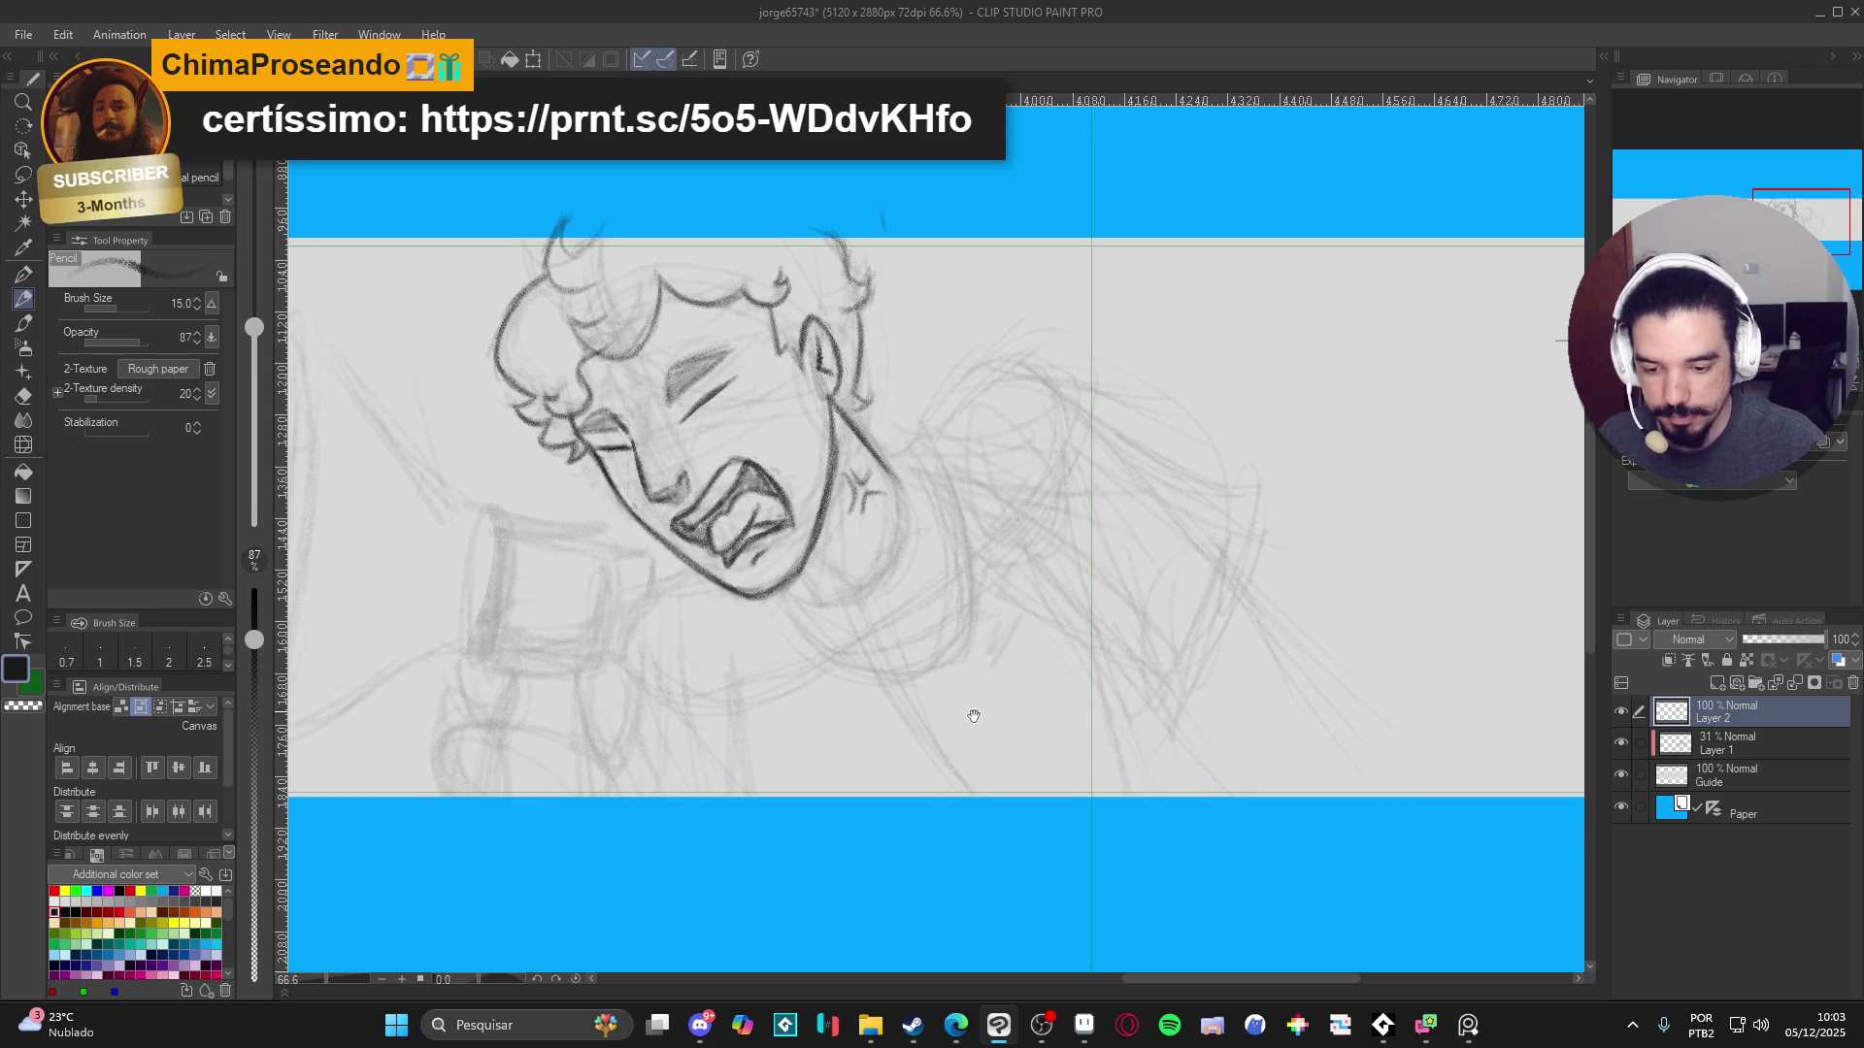
- Save the drawing, check the shared screenshot page in Edge, then close the browser
{"action": "key", "text": "ctrl+s"}
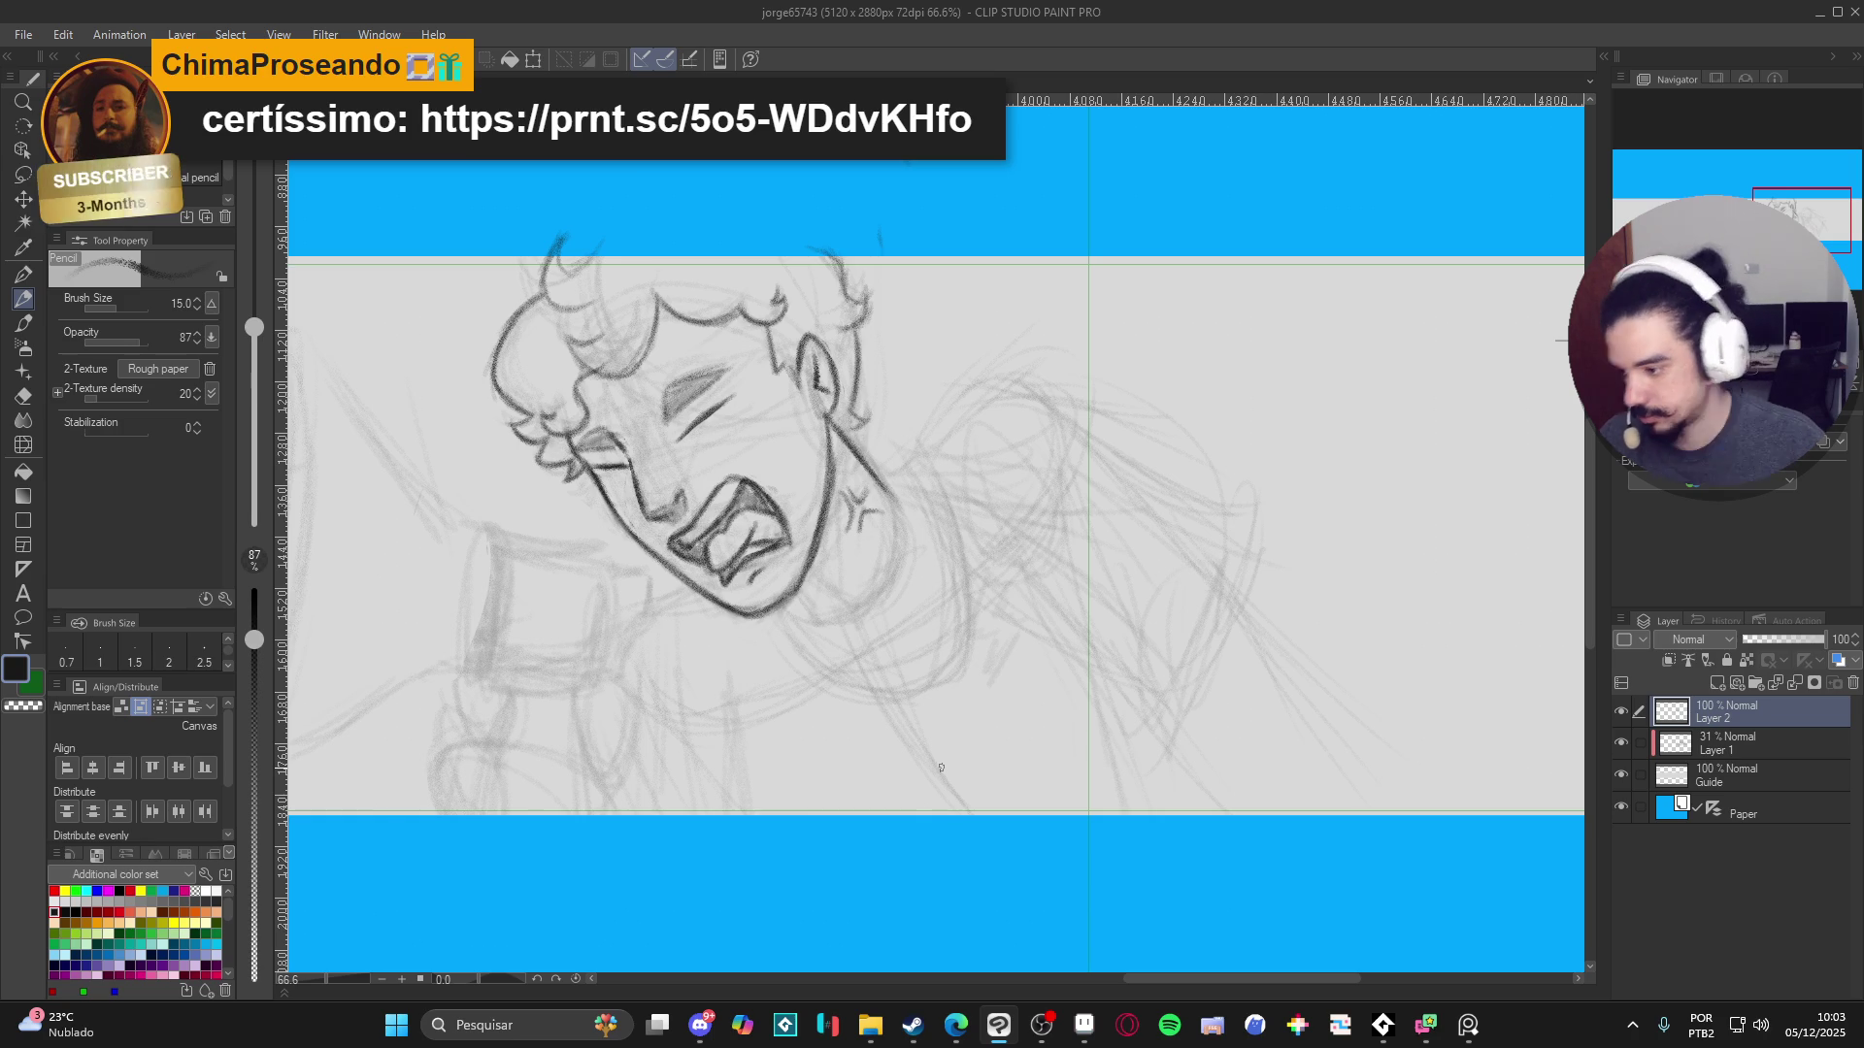
{"action": "key", "text": "alt+Tab"}
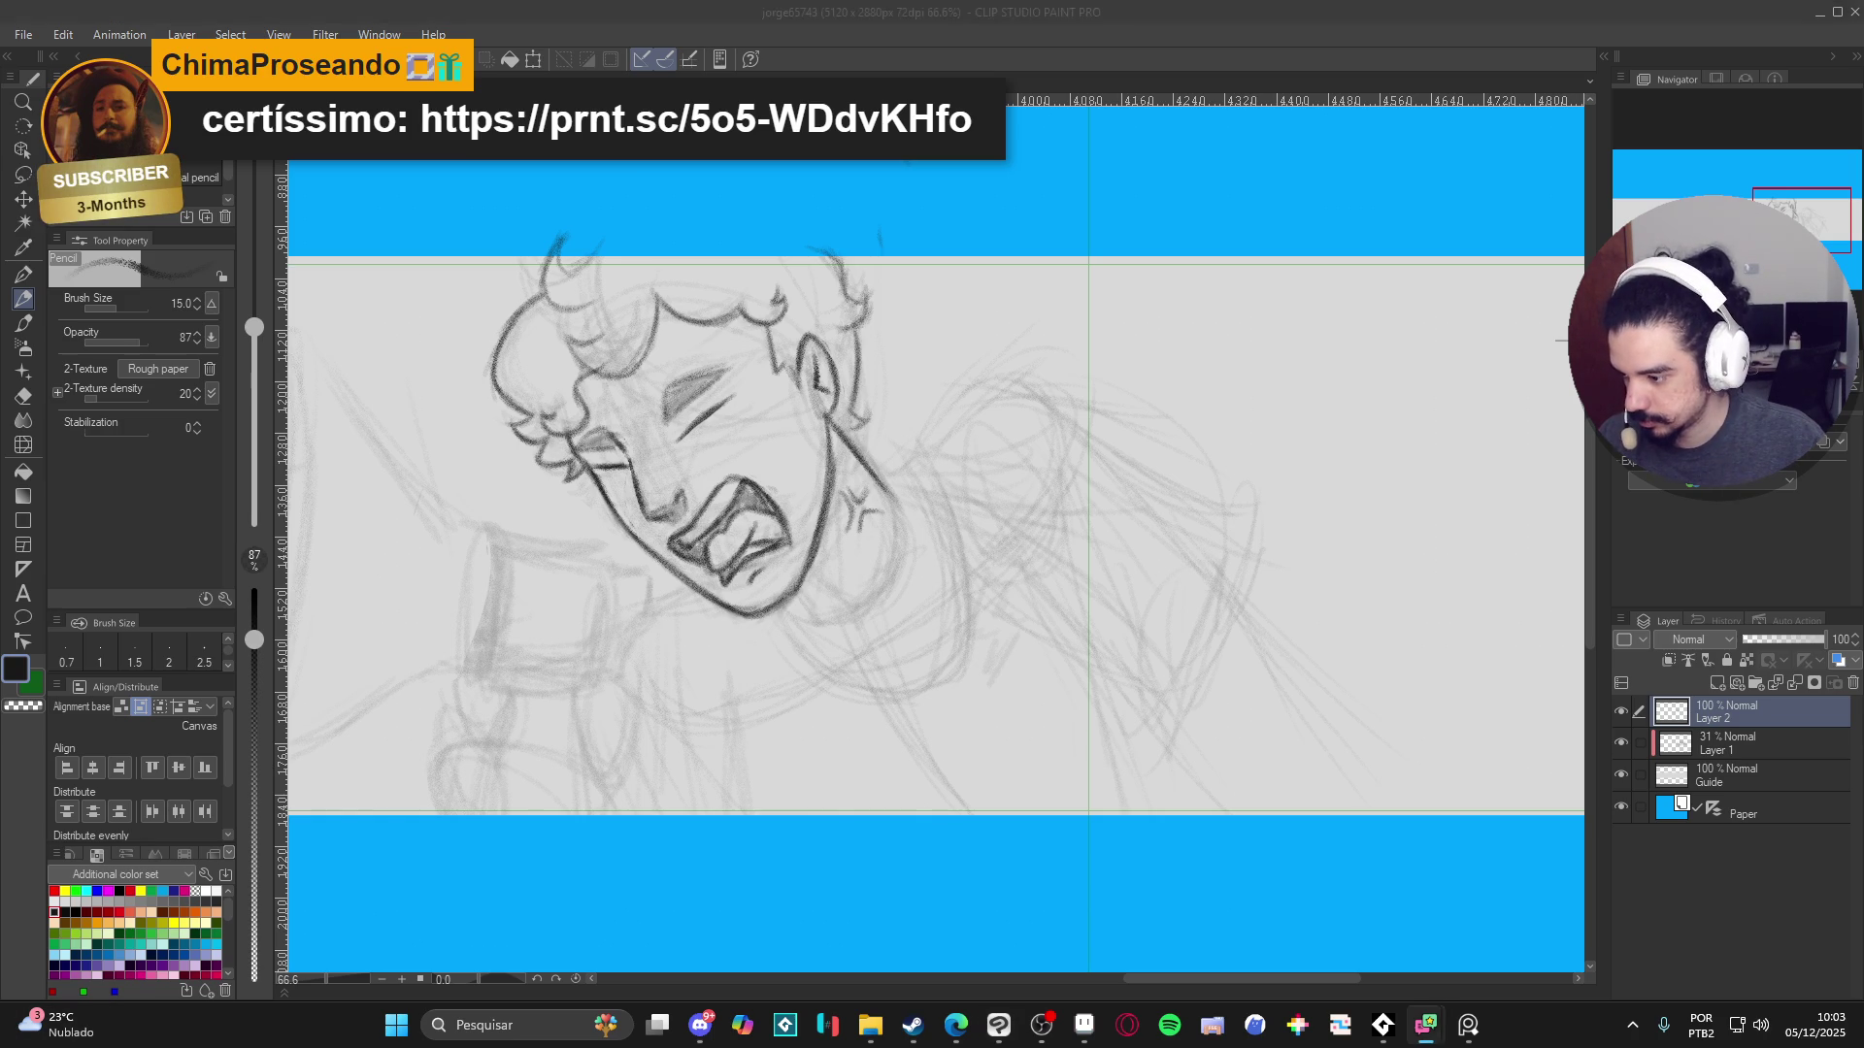
{"action": "key", "text": "alt+Tab"}
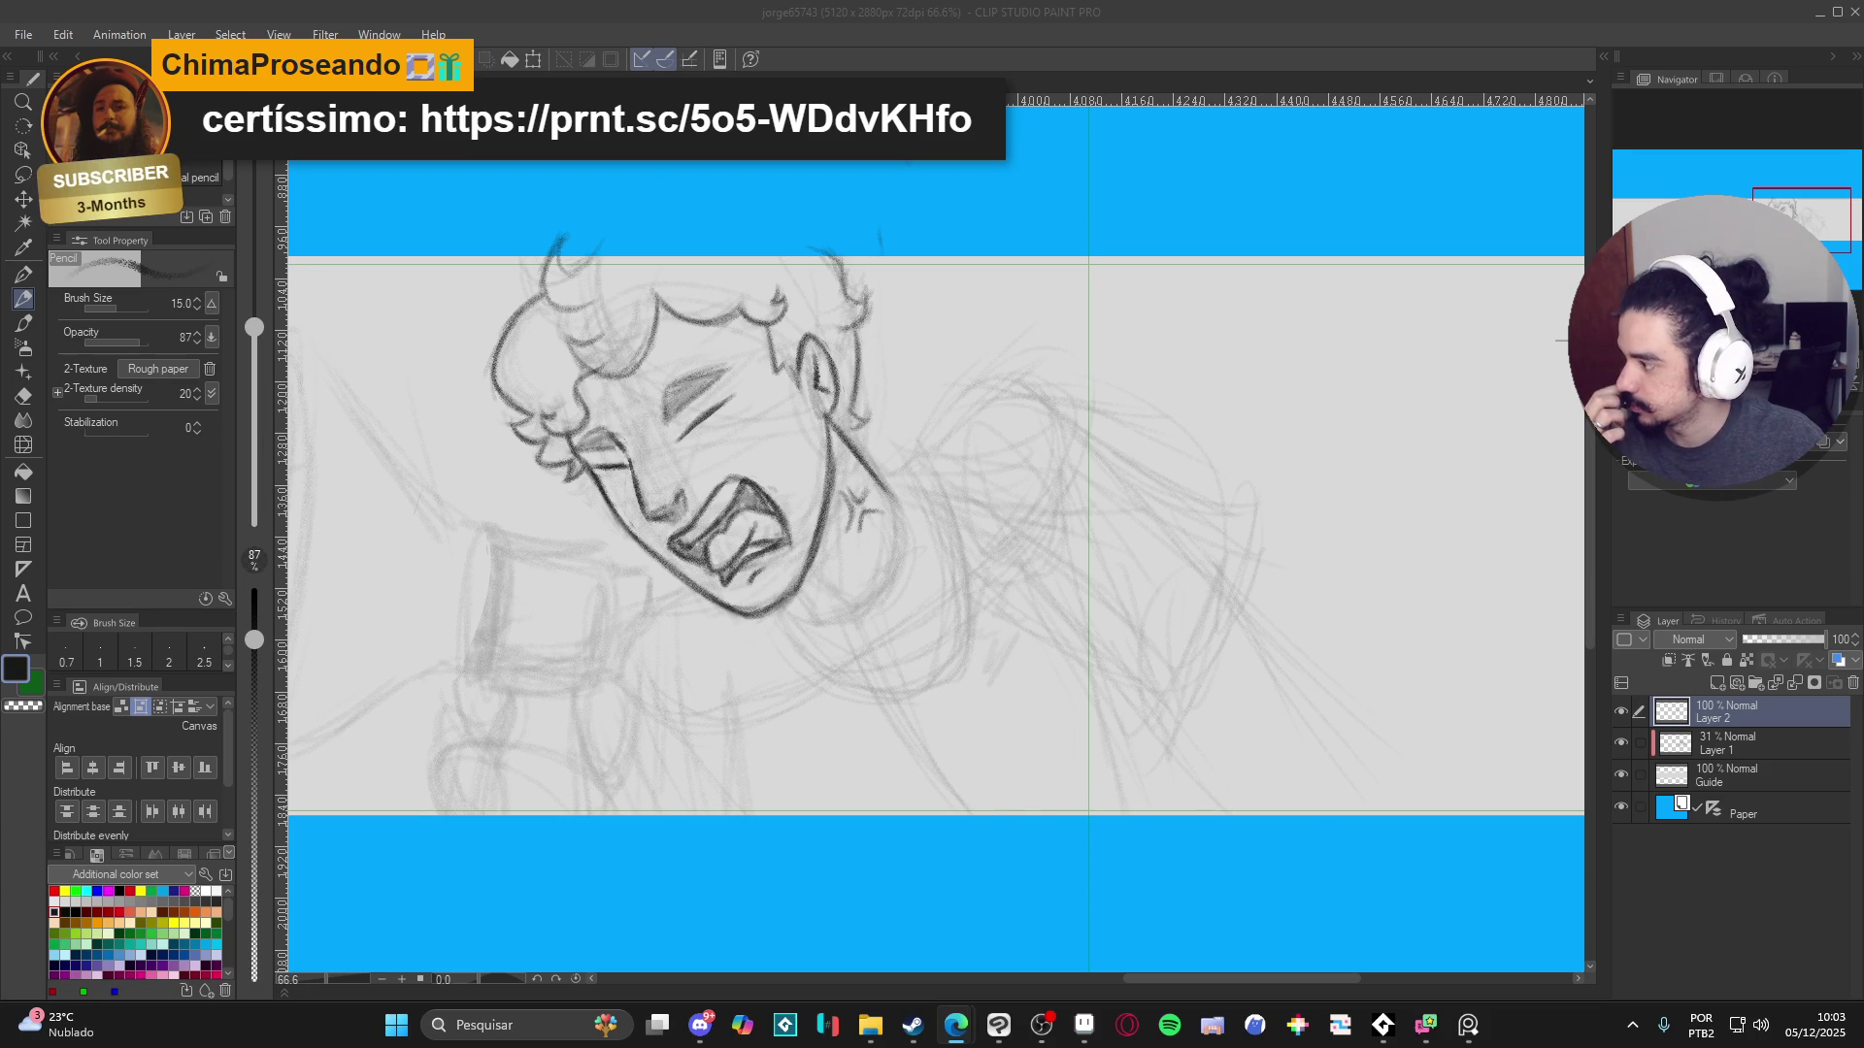
{"action": "key", "text": "alt+Tab"}
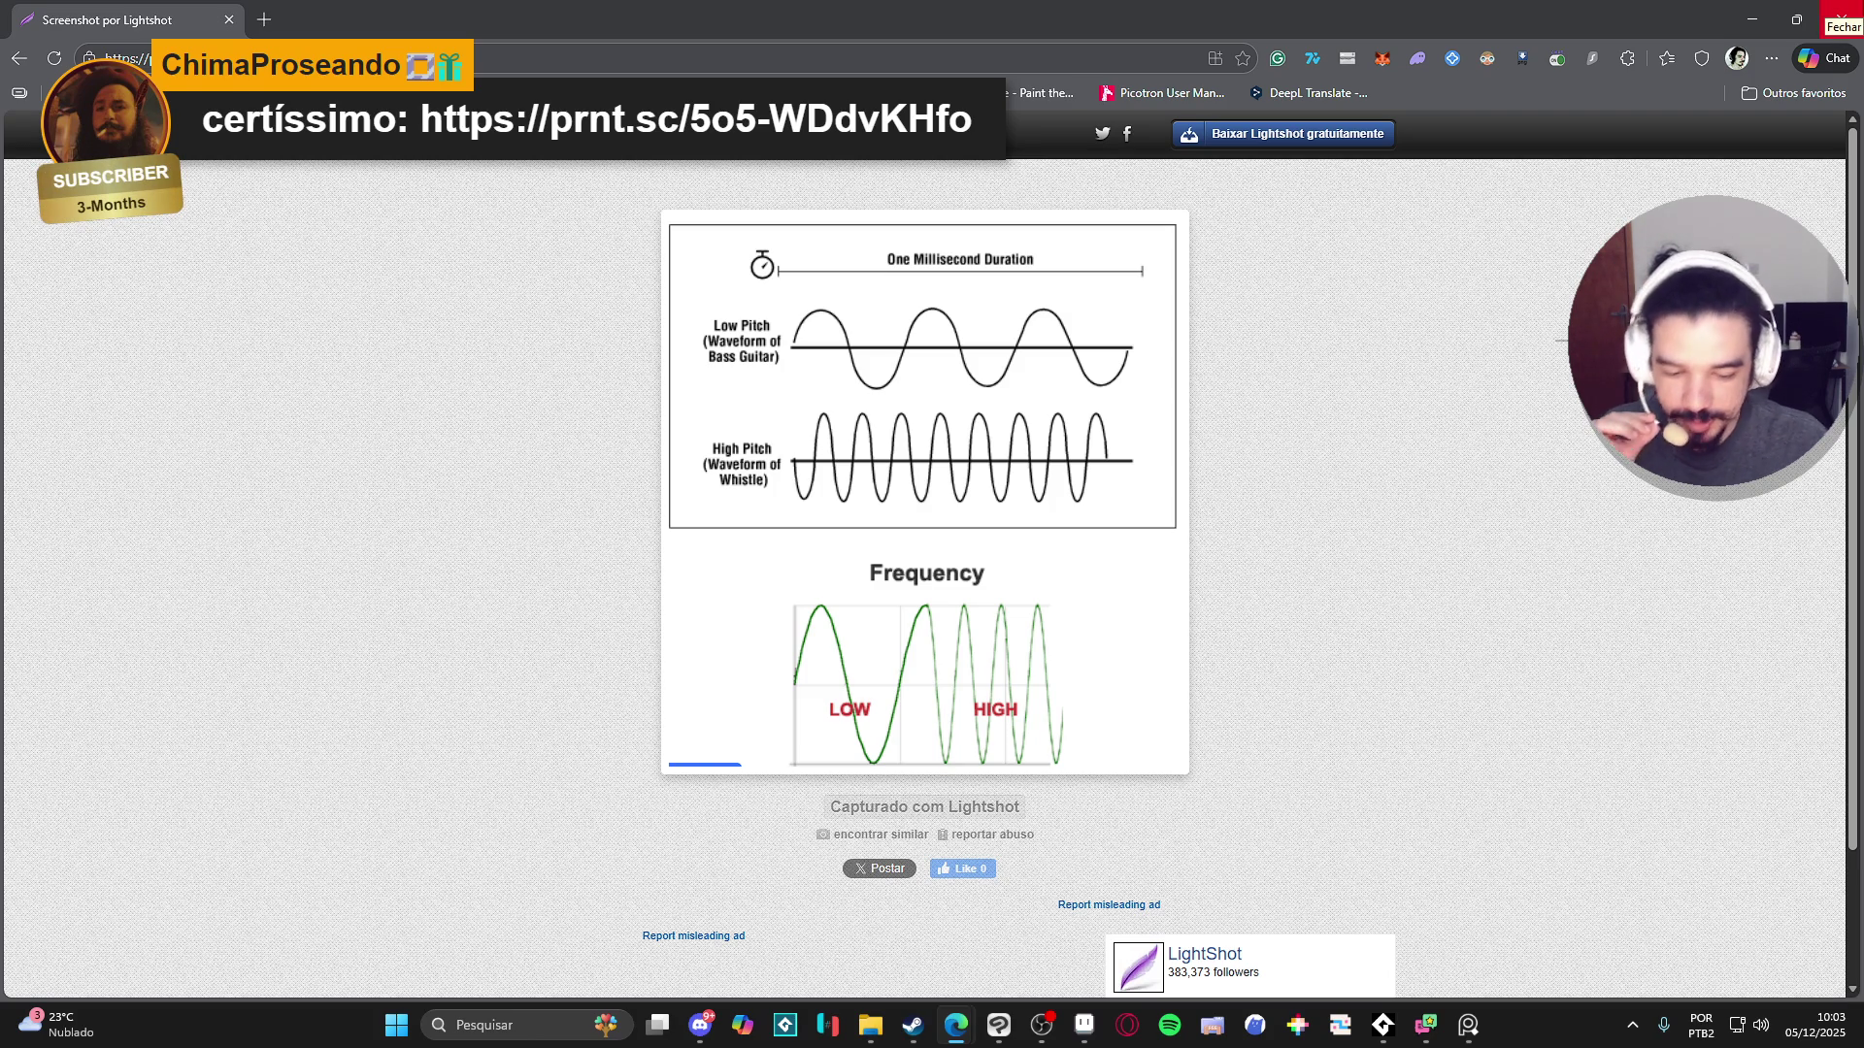
{"action": "left_click", "coordinate": [1841, 20]}
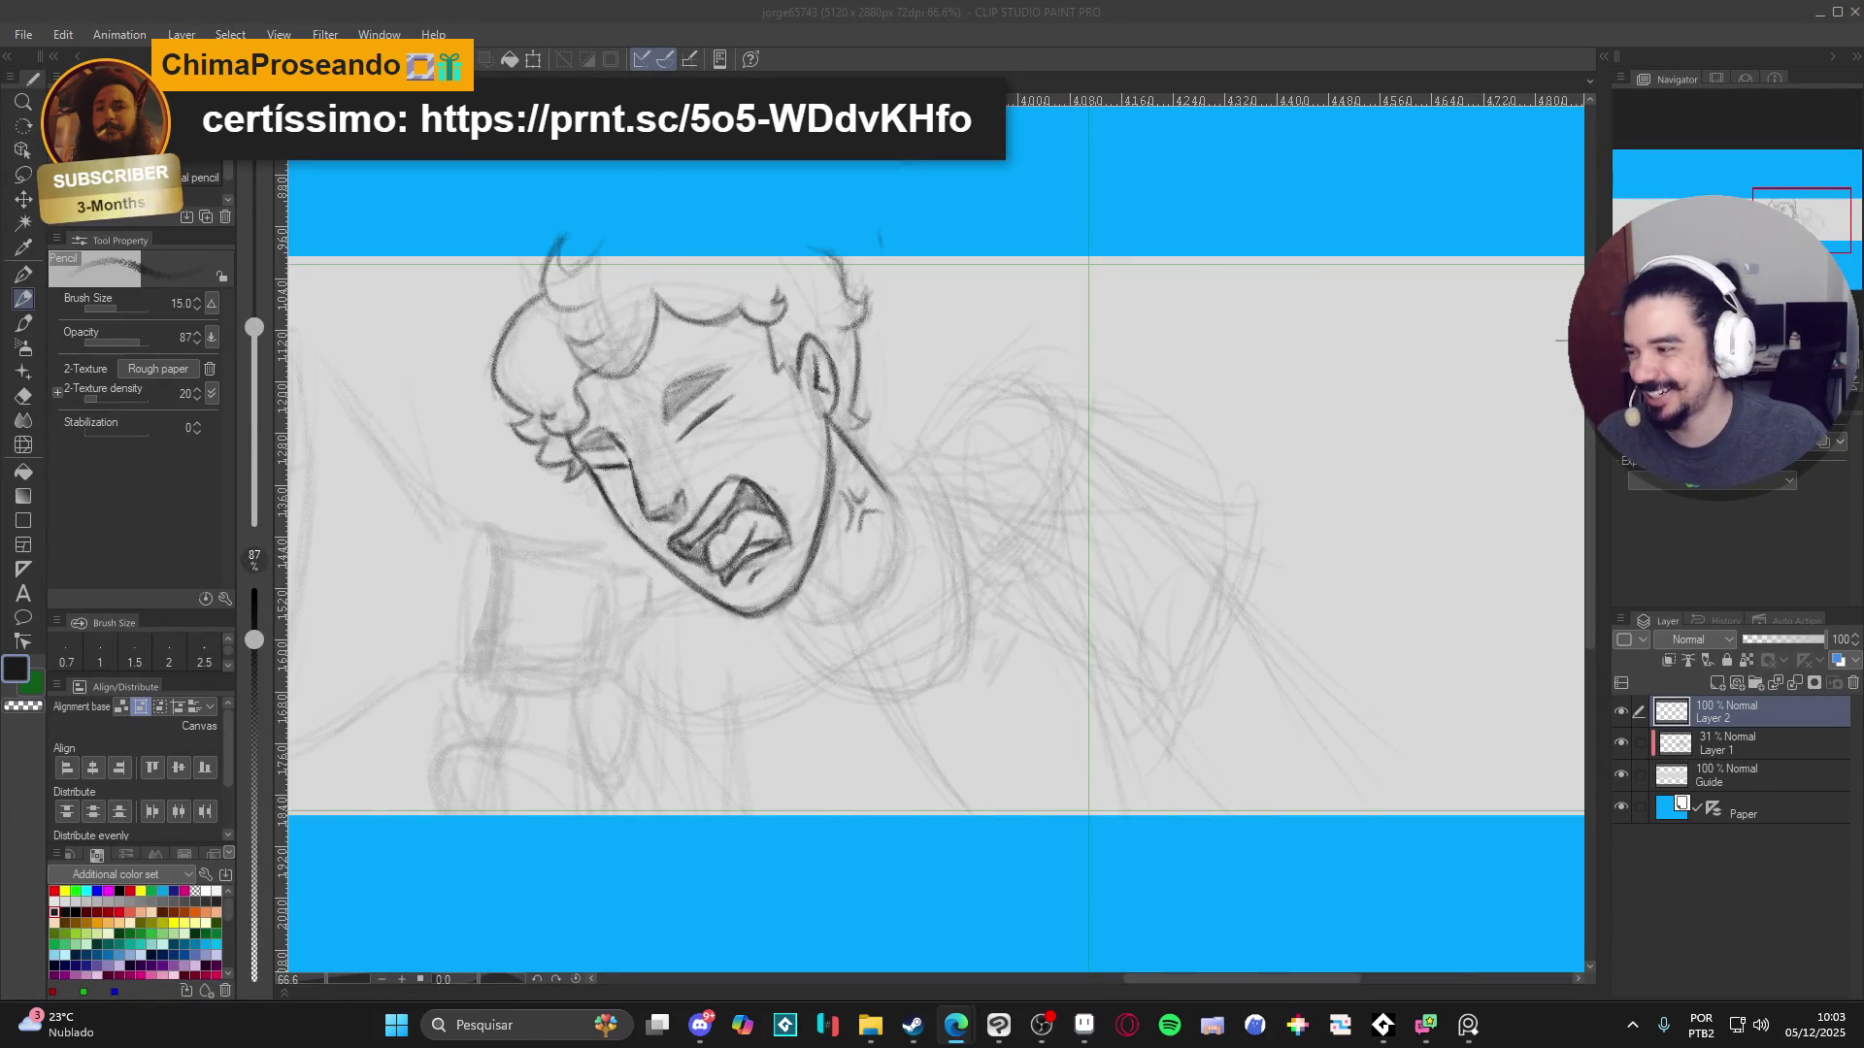
{"action": "left_click", "coordinate": [988, 37]}
{"action": "left_click_drag", "start_coordinate": [1087, 487], "coordinate": [1140, 510]}
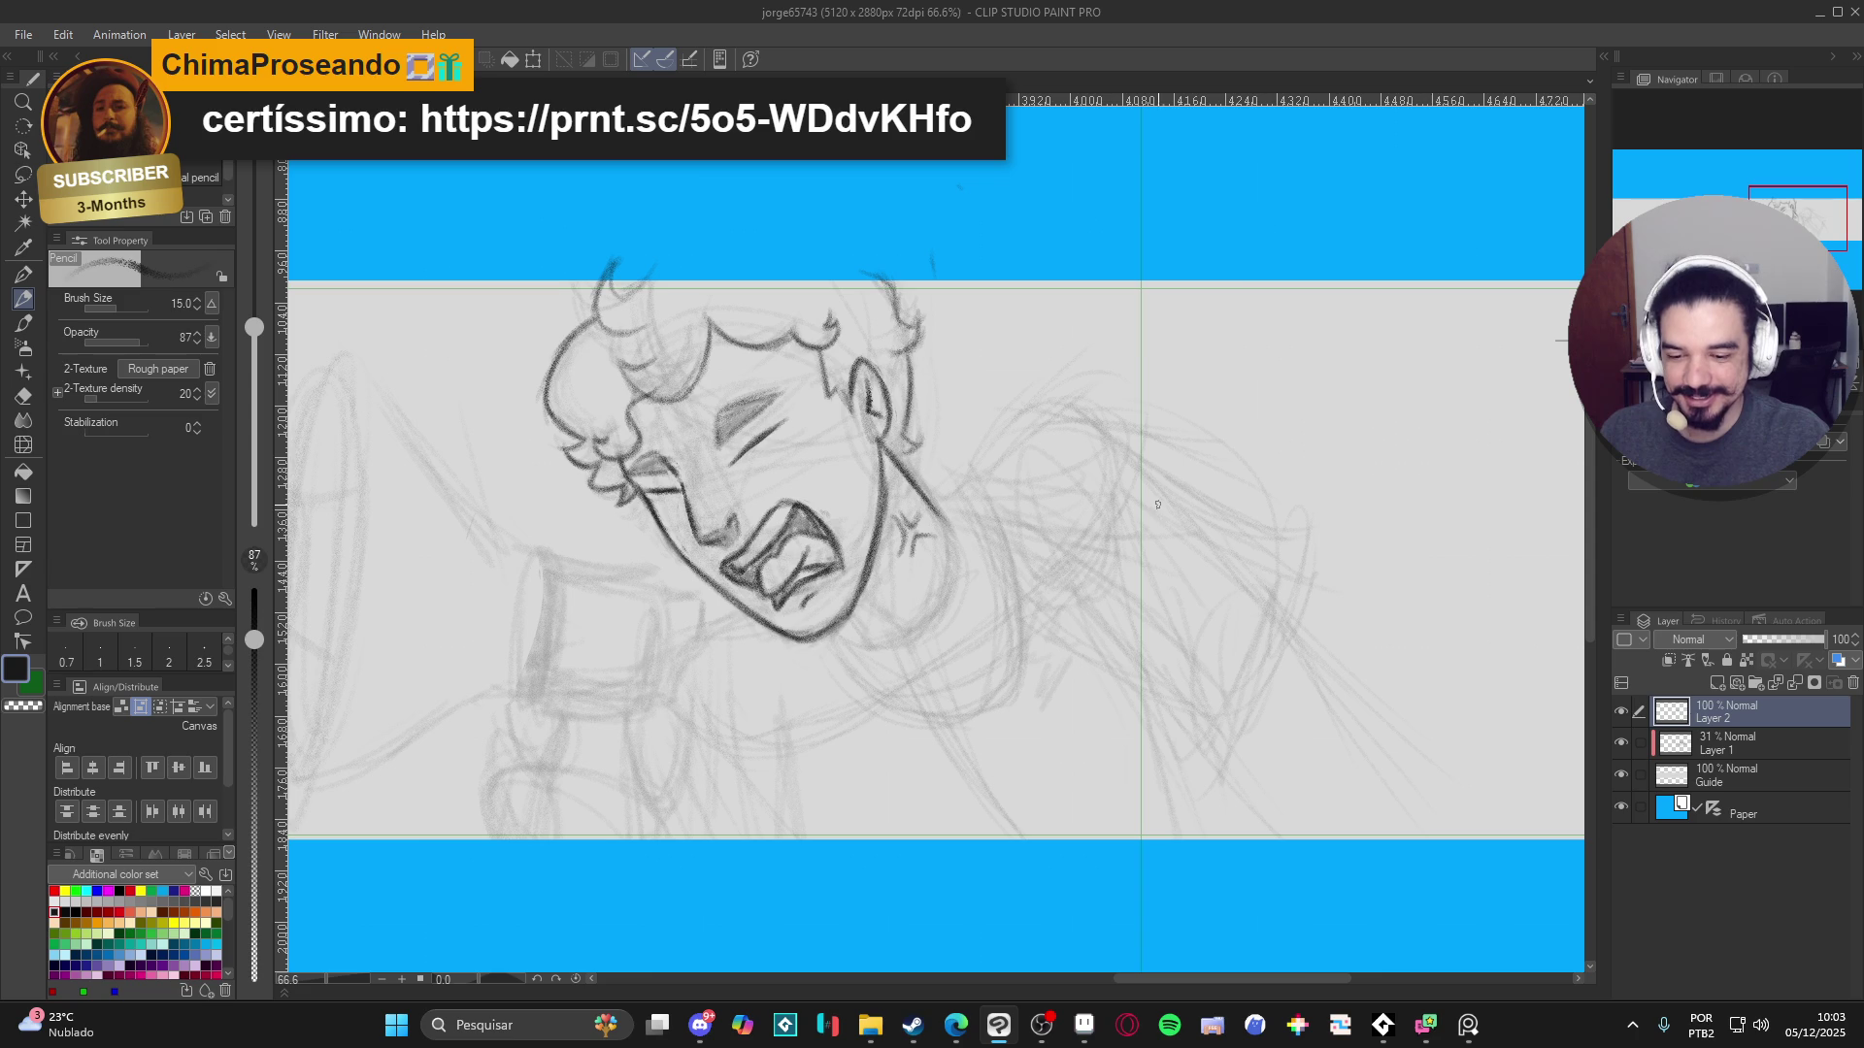
{"action": "left_click_drag", "start_coordinate": [1009, 562], "coordinate": [1038, 565]}
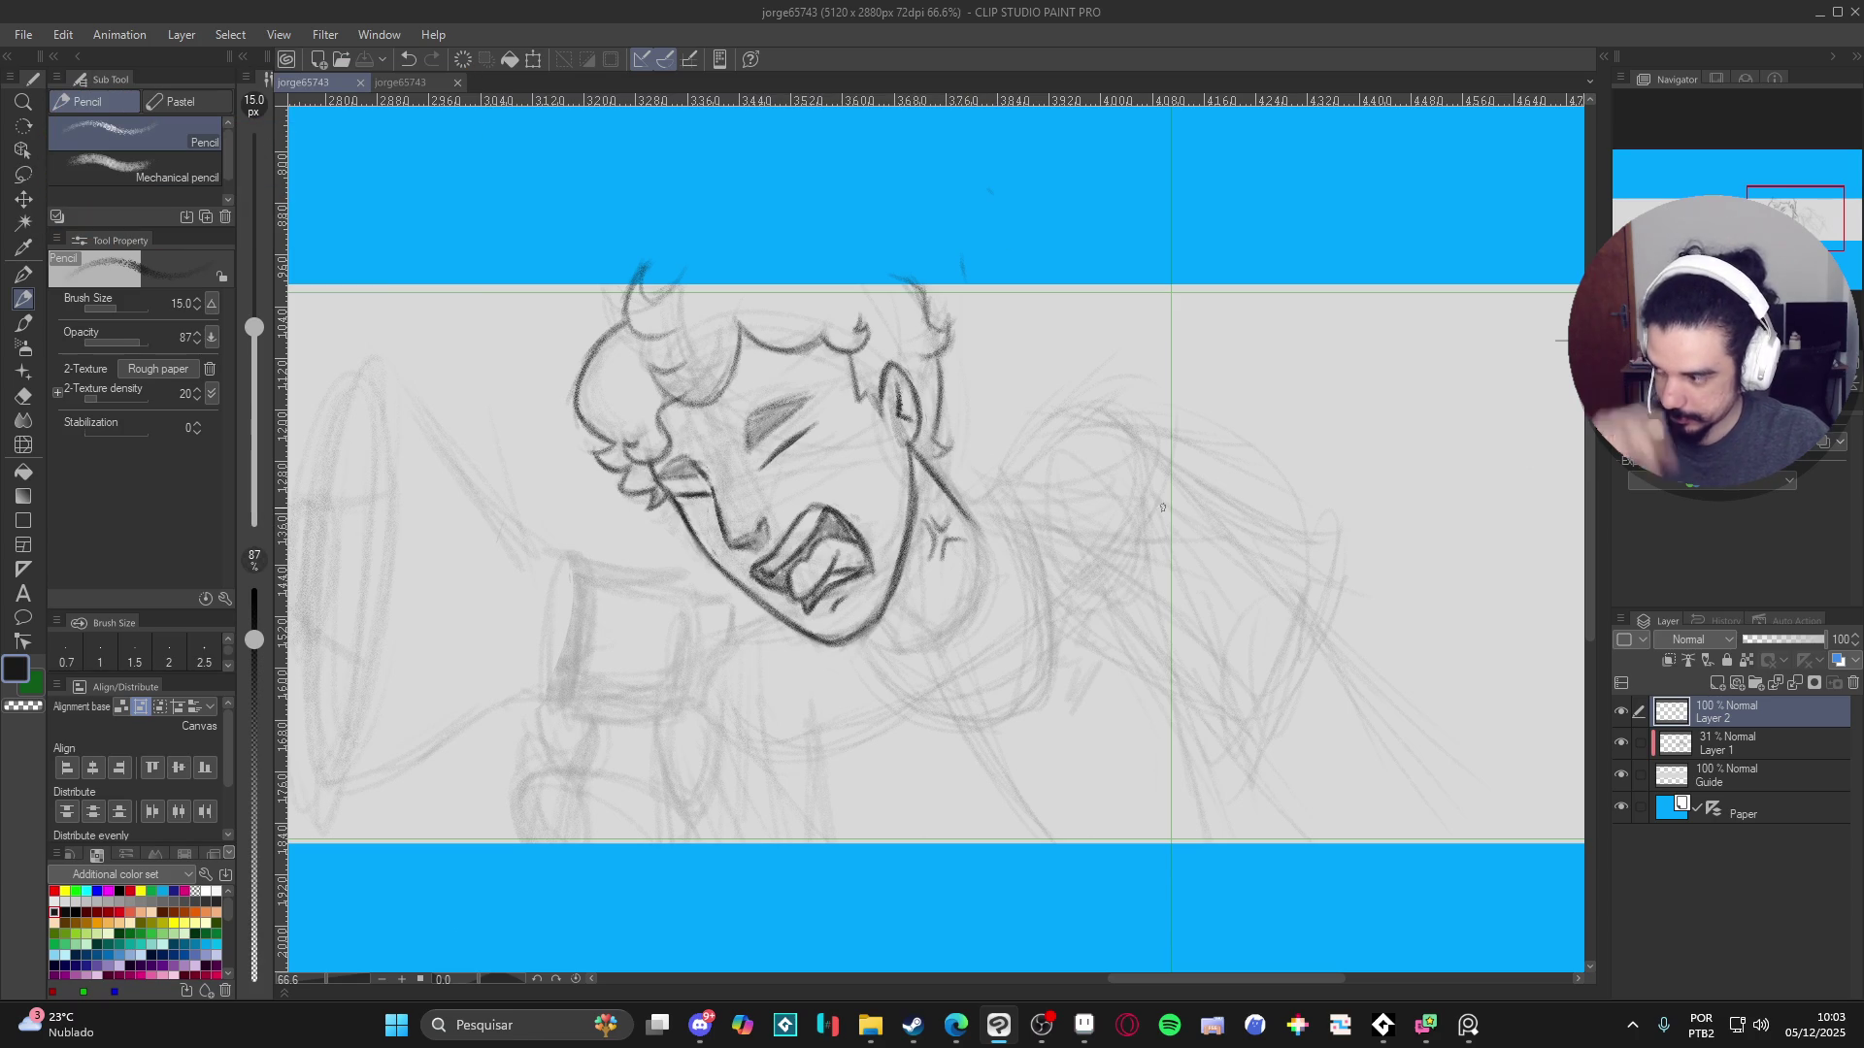
{"action": "mouse_move", "coordinate": [1099, 281]}
{"action": "left_mouse_down"}
{"action": "mouse_move", "coordinate": [1140, 300]}
{"action": "mouse_move", "coordinate": [1120, 324]}
{"action": "left_mouse_up"}
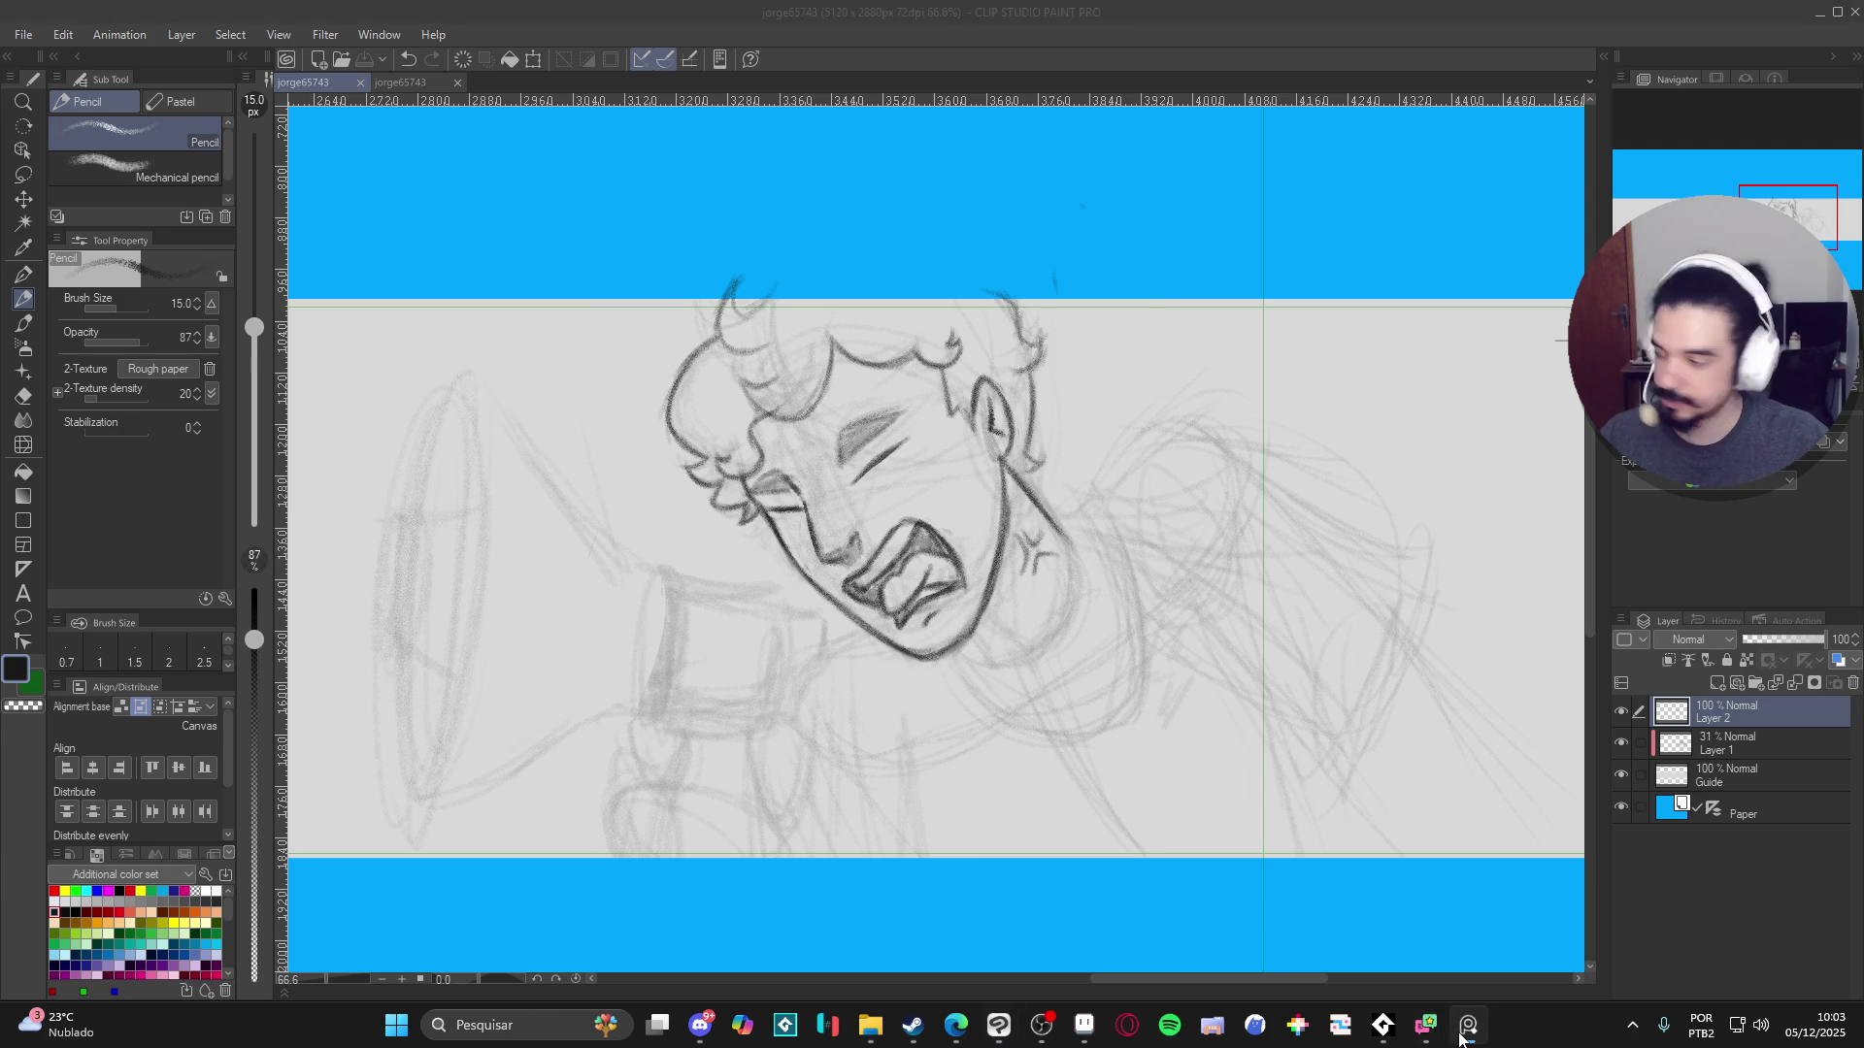
{"action": "mouse_move", "coordinate": [1443, 1031]}
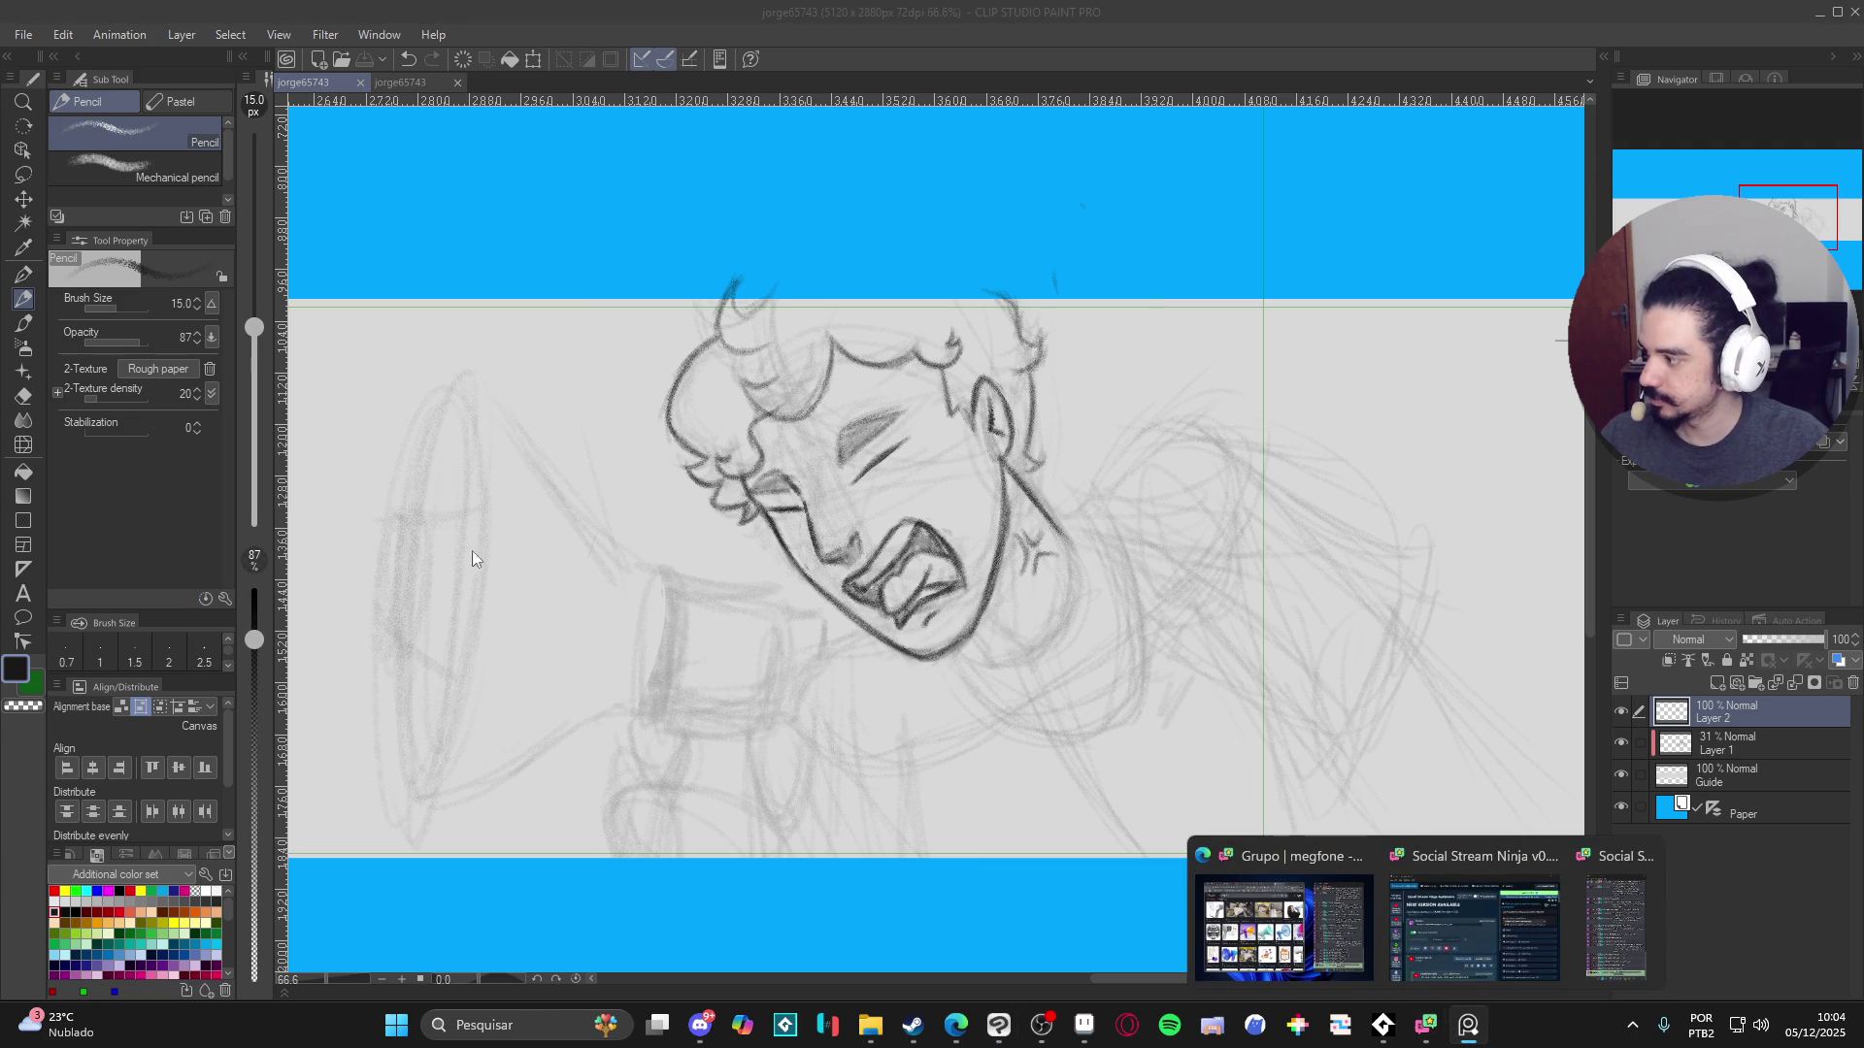
- Draw the neck curving down-left under the jaw, undoing and redrawing the first attempt
{"action": "left_click", "coordinate": [1288, 8]}
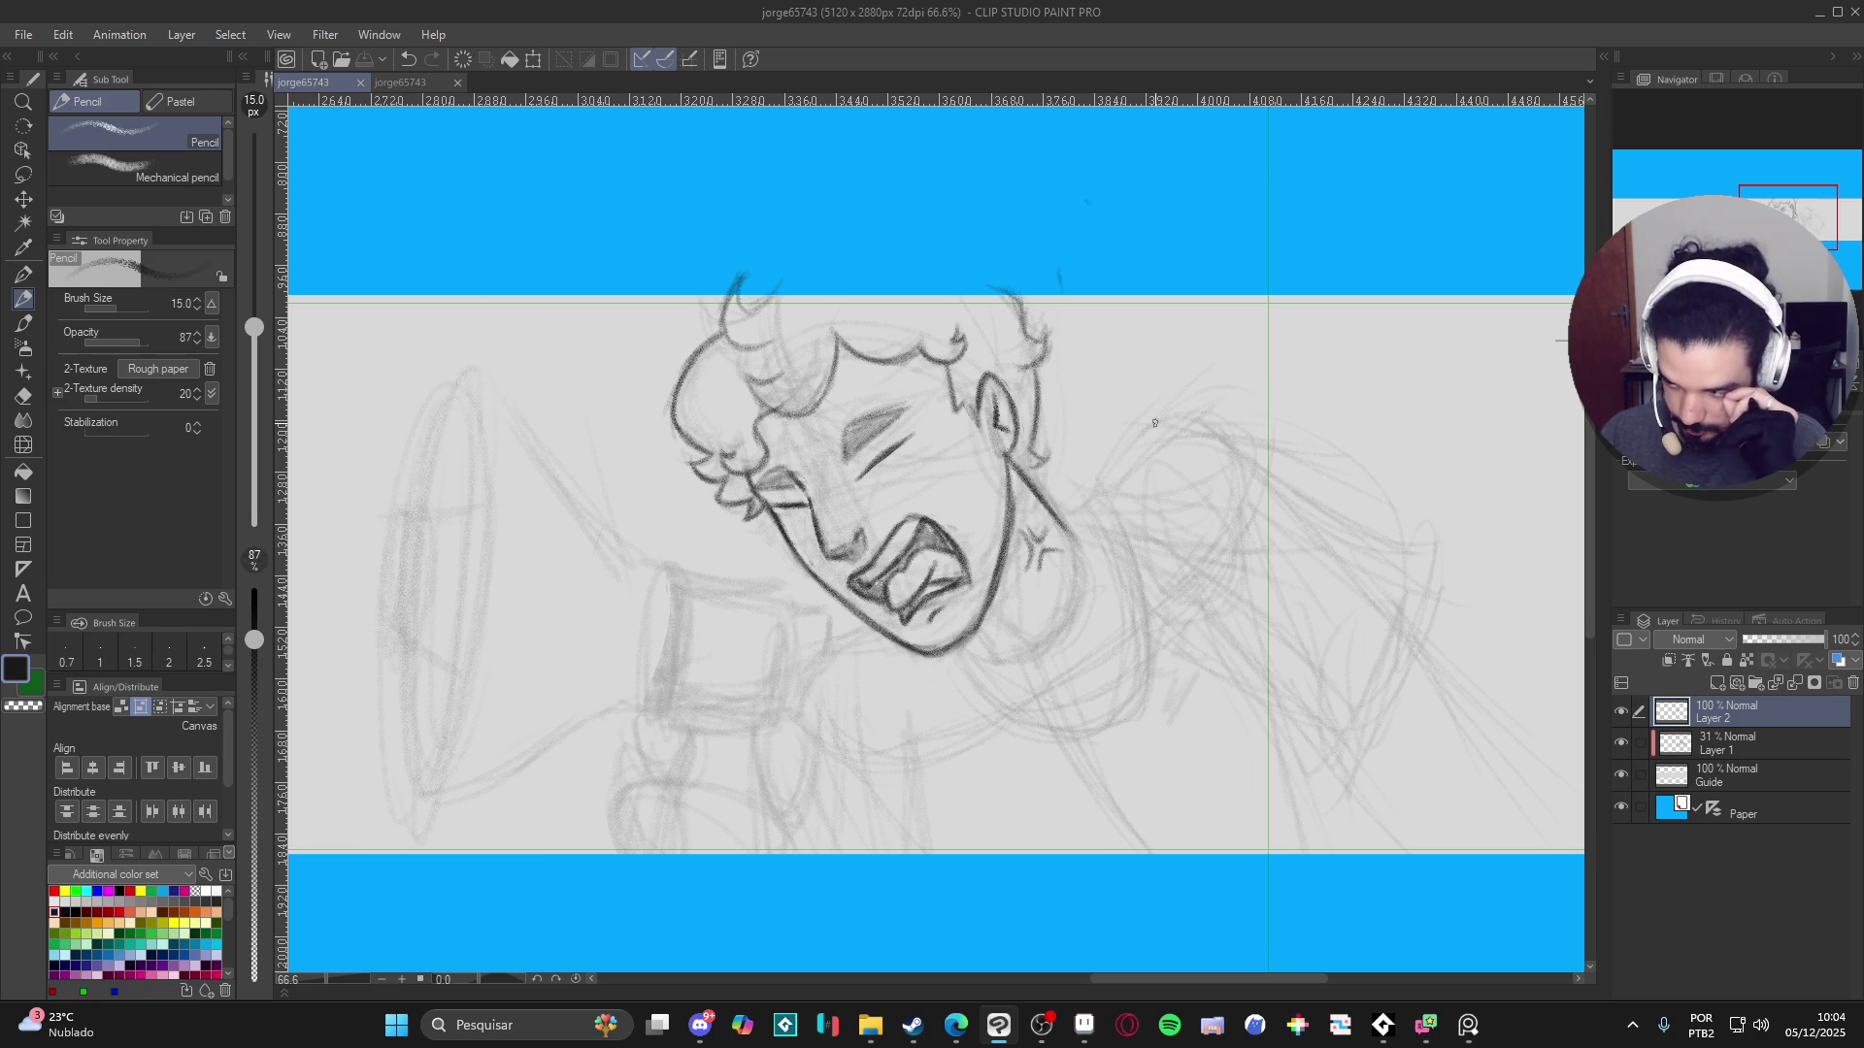
{"action": "mouse_move", "coordinate": [1015, 469]}
{"action": "left_mouse_down"}
{"action": "mouse_move", "coordinate": [1068, 523]}
{"action": "mouse_move", "coordinate": [1072, 609]}
{"action": "left_mouse_up"}
{"action": "left_click_drag", "start_coordinate": [1073, 545], "coordinate": [1062, 665]}
{"action": "left_click_drag", "start_coordinate": [1073, 582], "coordinate": [1046, 691]}
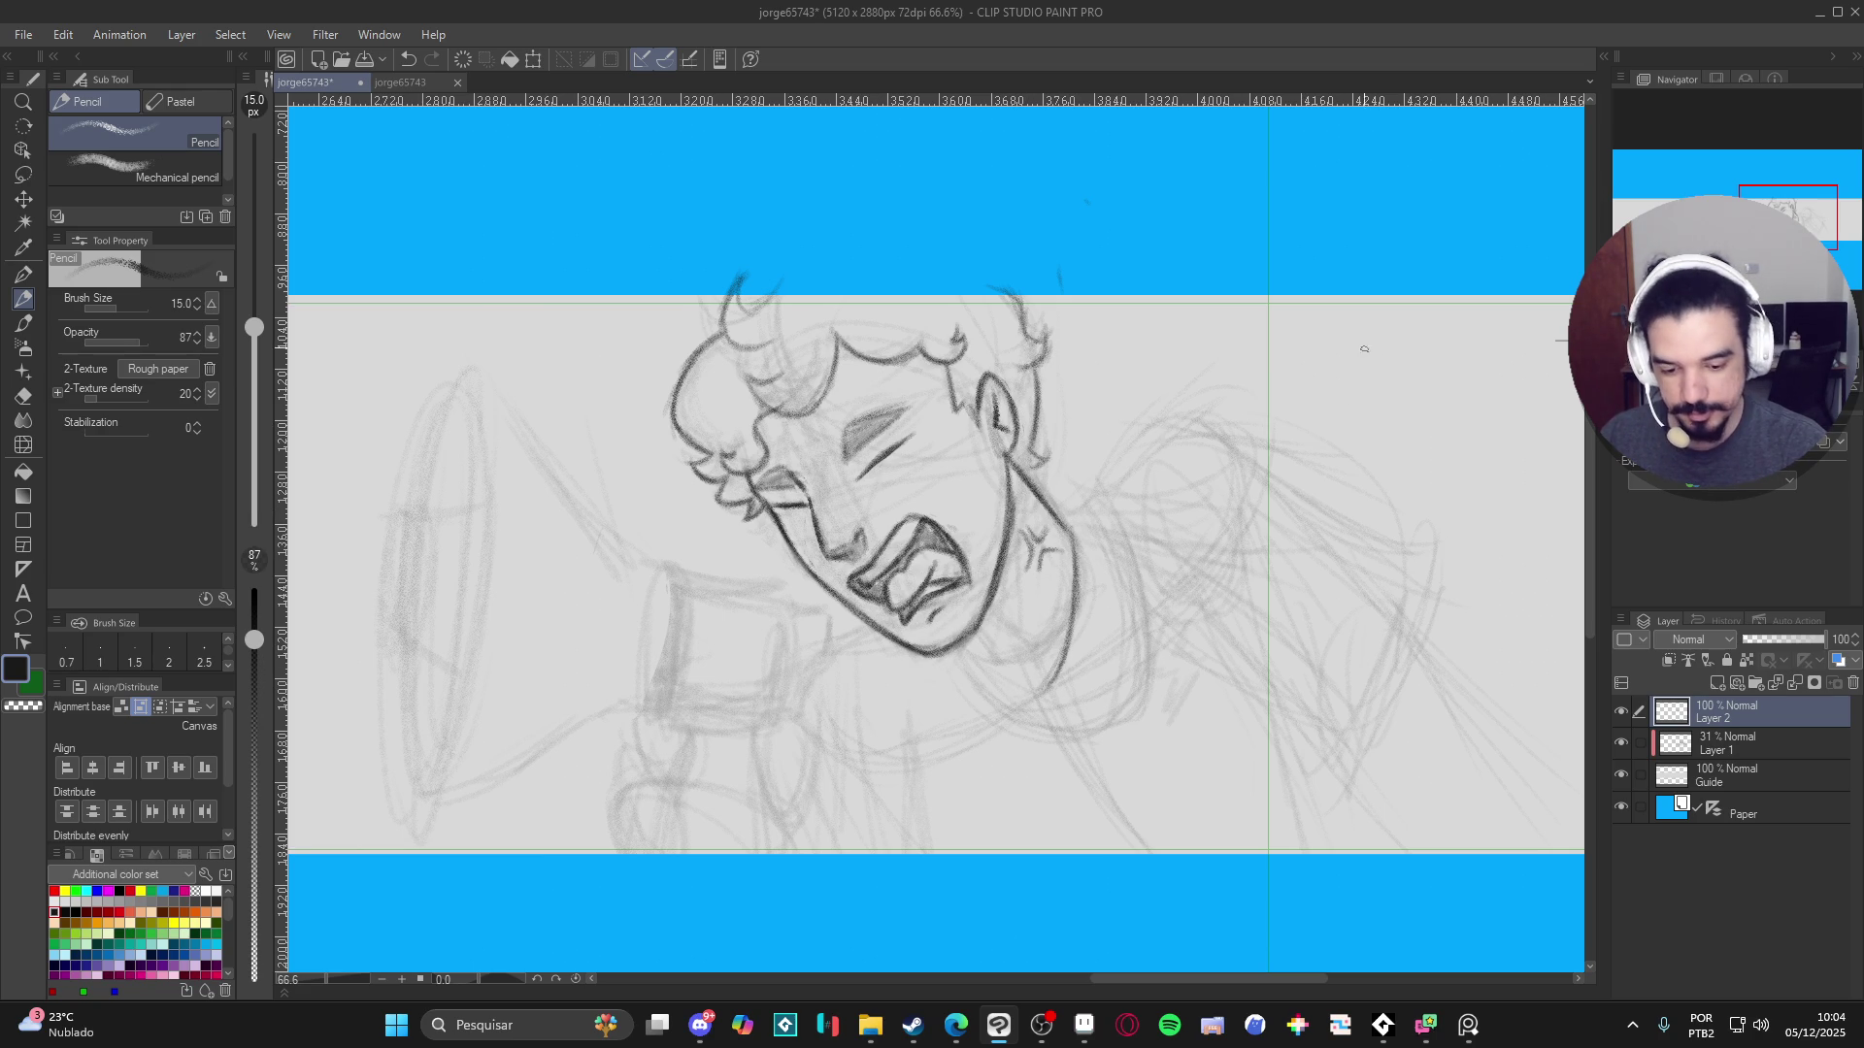
{"action": "key", "text": "ctrl+z"}
{"action": "key", "text": "ctrl+z"}
{"action": "key", "text": "ctrl+z"}
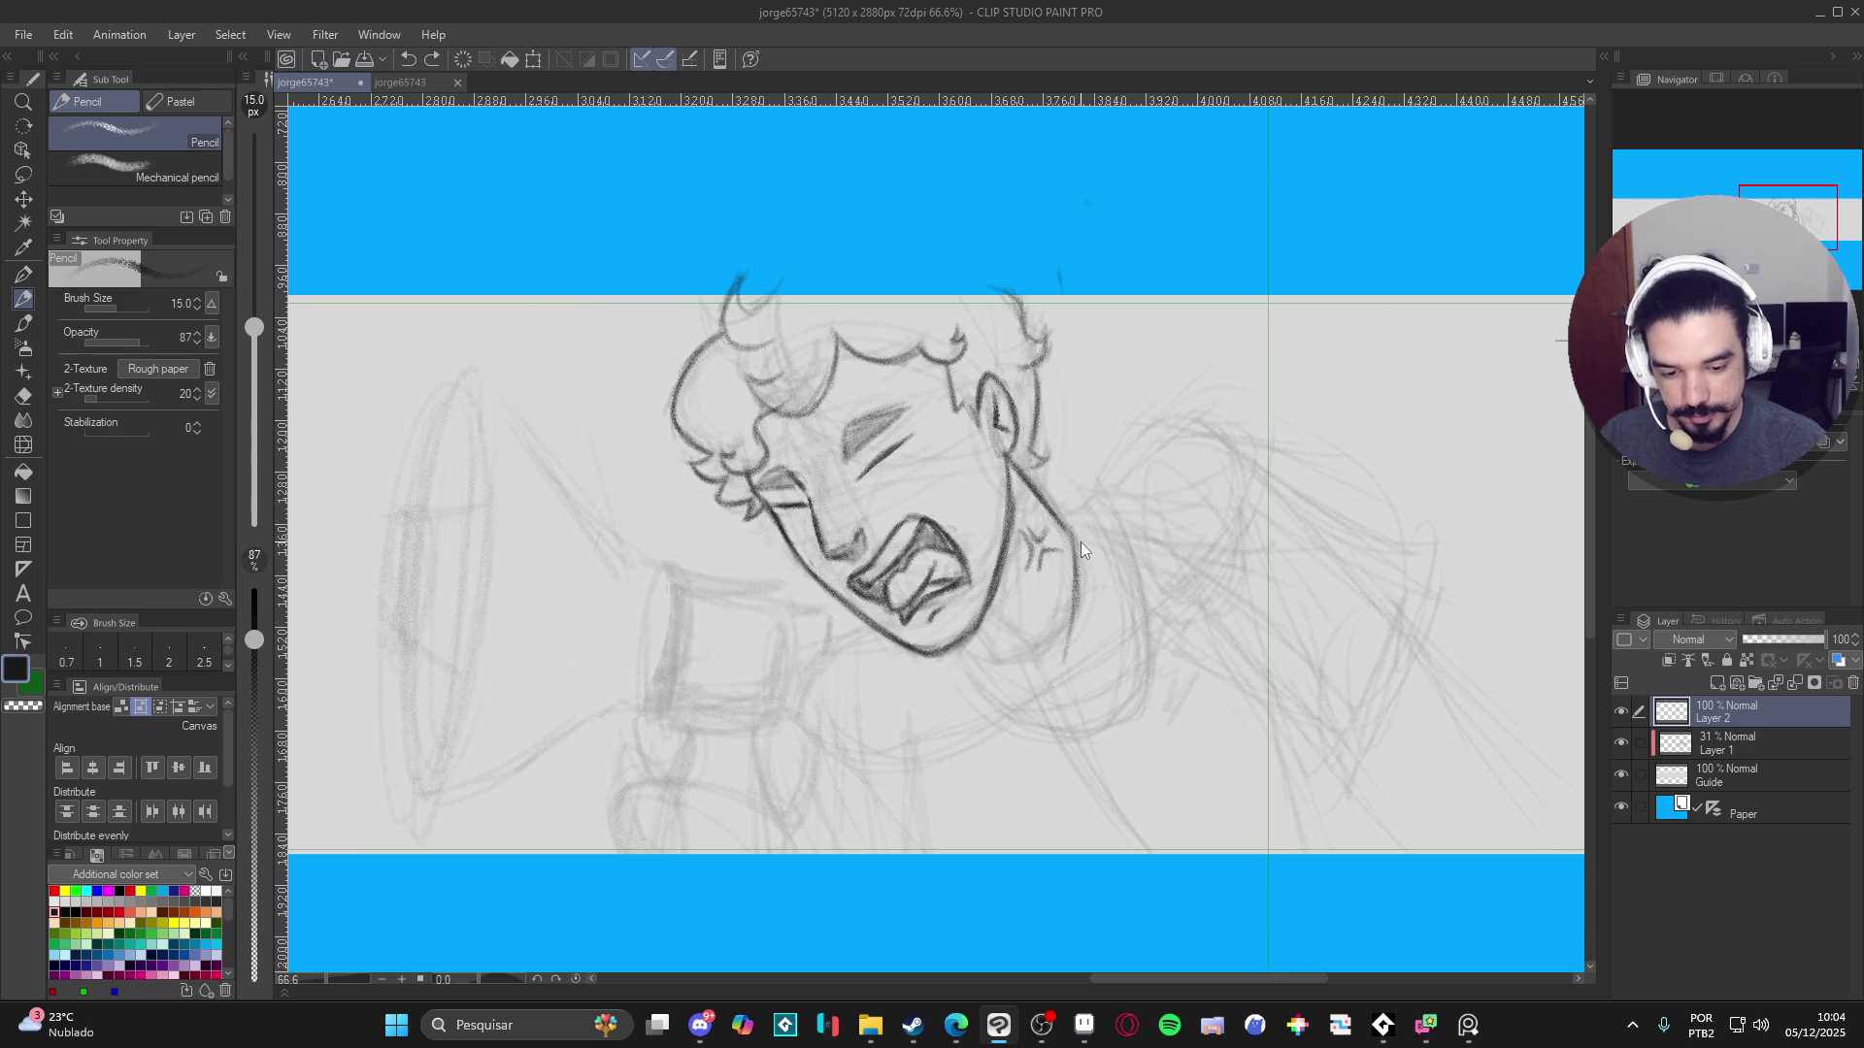
{"action": "mouse_move", "coordinate": [1080, 583]}
{"action": "left_mouse_down"}
{"action": "mouse_move", "coordinate": [1072, 544]}
{"action": "mouse_move", "coordinate": [1078, 667]}
{"action": "mouse_move", "coordinate": [1042, 711]}
{"action": "mouse_move", "coordinate": [981, 688]}
{"action": "mouse_move", "coordinate": [999, 704]}
{"action": "left_mouse_up"}
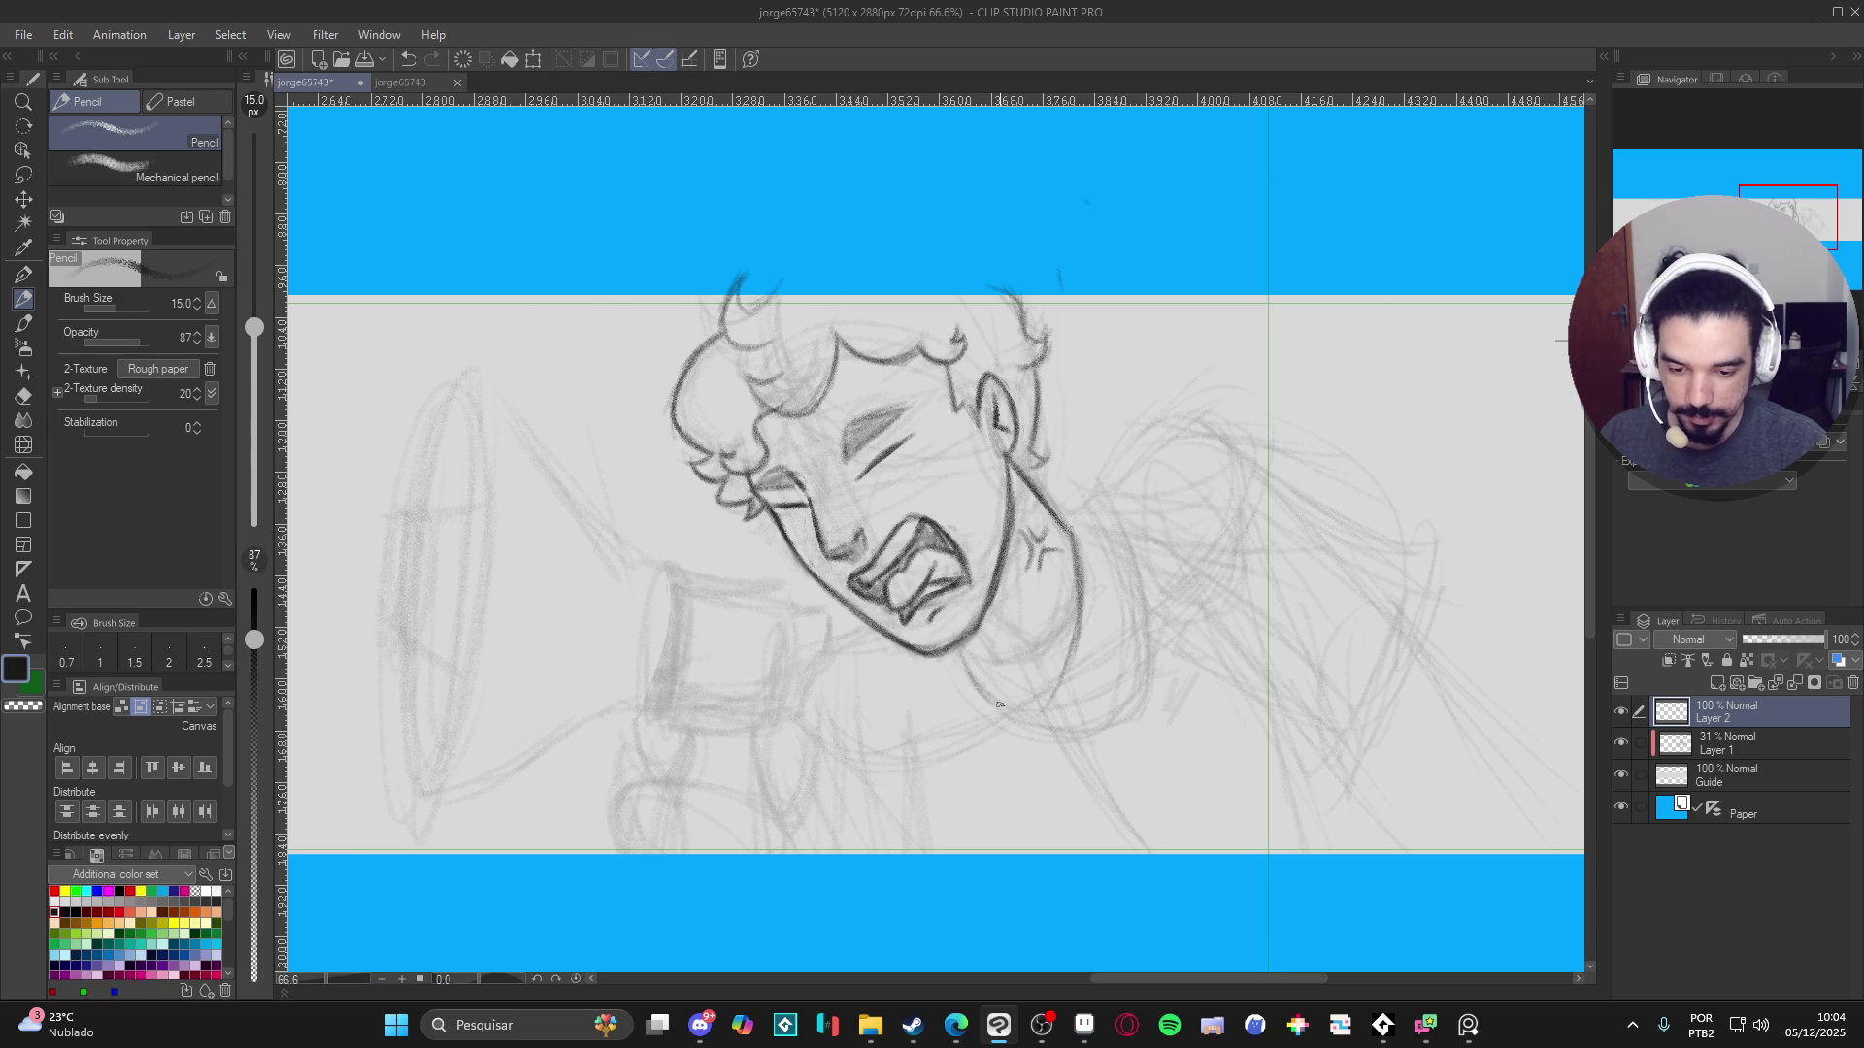
{"action": "mouse_move", "coordinate": [1076, 556]}
{"action": "left_mouse_down"}
{"action": "mouse_move", "coordinate": [1075, 626]}
{"action": "mouse_move", "coordinate": [1039, 701]}
{"action": "mouse_move", "coordinate": [1015, 707]}
{"action": "left_mouse_up"}
{"action": "mouse_move", "coordinate": [953, 648]}
{"action": "left_mouse_down"}
{"action": "mouse_move", "coordinate": [990, 694]}
{"action": "mouse_move", "coordinate": [1031, 681]}
{"action": "mouse_move", "coordinate": [1011, 706]}
{"action": "left_mouse_up"}
{"action": "mouse_move", "coordinate": [1077, 579]}
{"action": "left_mouse_down"}
{"action": "mouse_move", "coordinate": [1056, 691]}
{"action": "mouse_move", "coordinate": [1001, 701]}
{"action": "mouse_move", "coordinate": [1071, 578]}
{"action": "left_mouse_up"}
- Begin the shoulder line rising to the right from the neck junction
{"action": "mouse_move", "coordinate": [1050, 509]}
{"action": "left_mouse_down"}
{"action": "mouse_move", "coordinate": [1087, 501]}
{"action": "mouse_move", "coordinate": [1143, 416]}
{"action": "mouse_move", "coordinate": [1217, 408]}
{"action": "left_mouse_up"}
{"action": "left_click_drag", "start_coordinate": [1118, 447], "coordinate": [1186, 400]}
{"action": "mouse_move", "coordinate": [1087, 493]}
{"action": "left_mouse_down"}
{"action": "mouse_move", "coordinate": [1056, 514]}
{"action": "mouse_move", "coordinate": [1131, 427]}
{"action": "mouse_move", "coordinate": [1211, 408]}
{"action": "left_mouse_up"}
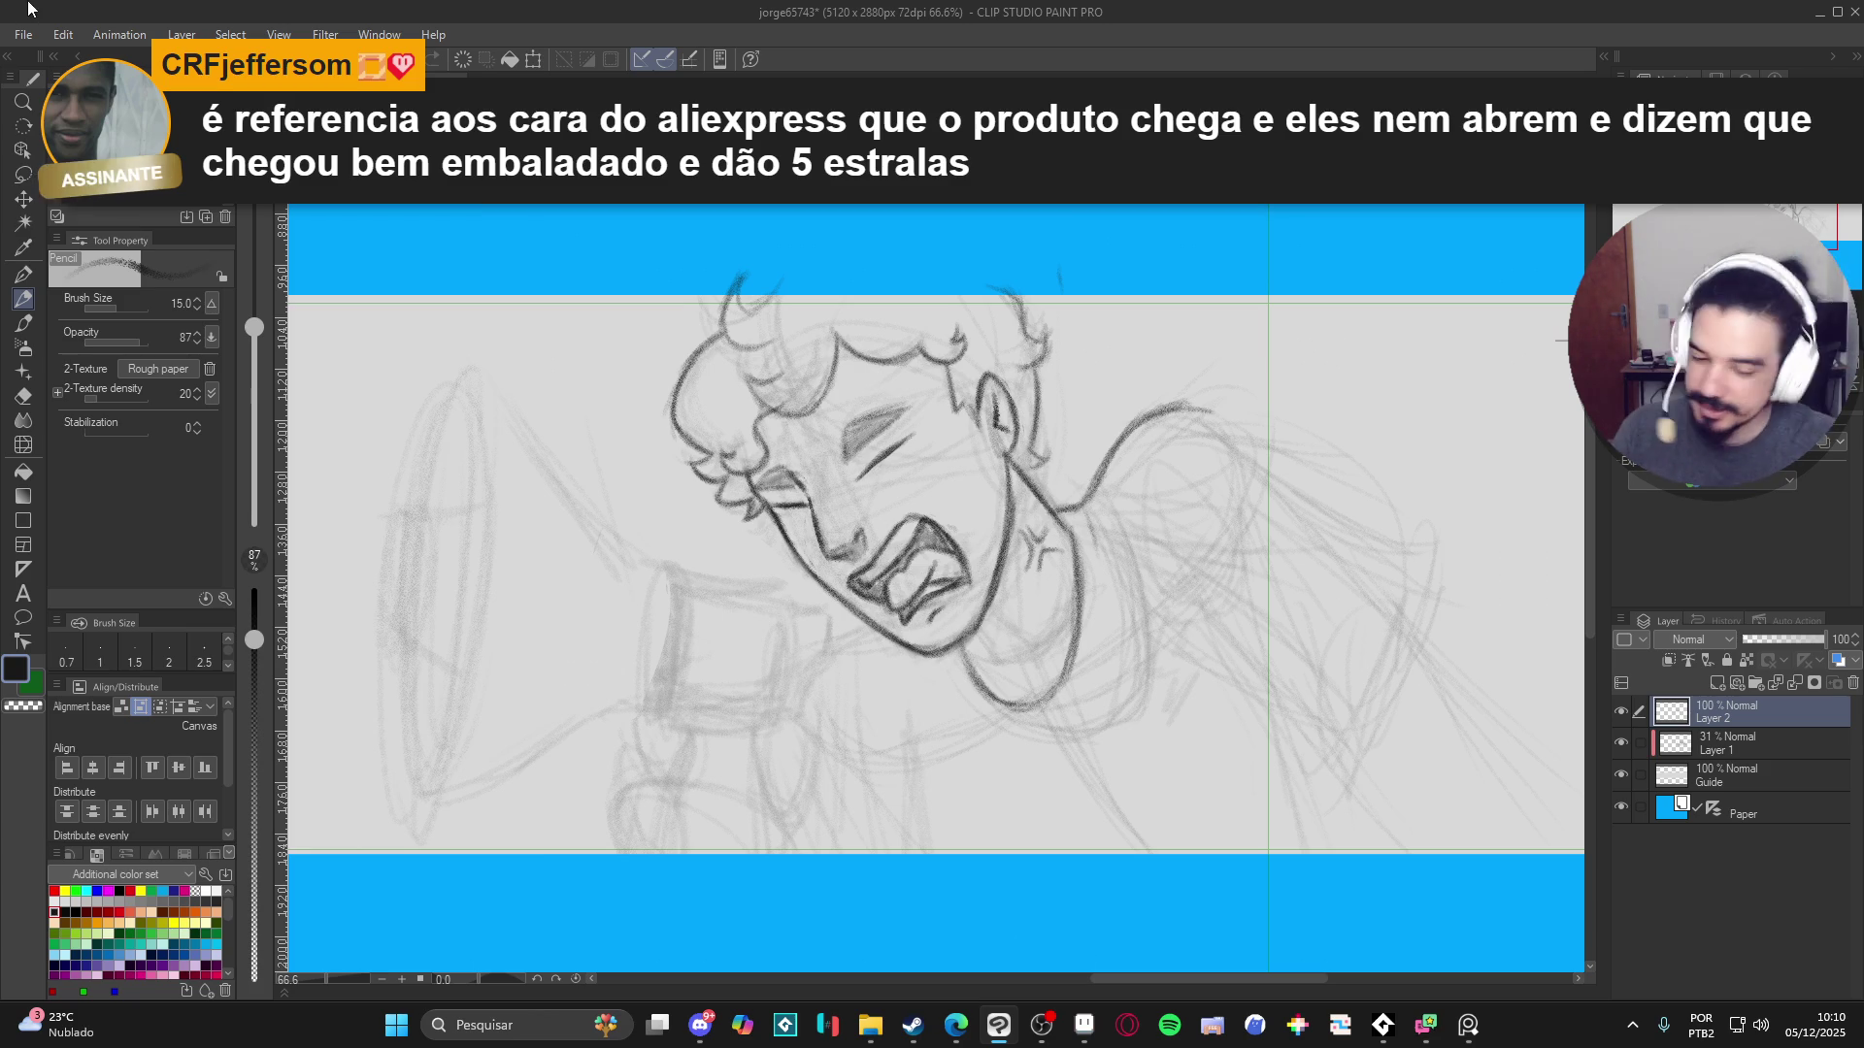
- Pan the canvas slightly toward the shoulder
{"action": "left_click_drag", "start_coordinate": [1206, 439], "coordinate": [1225, 420]}
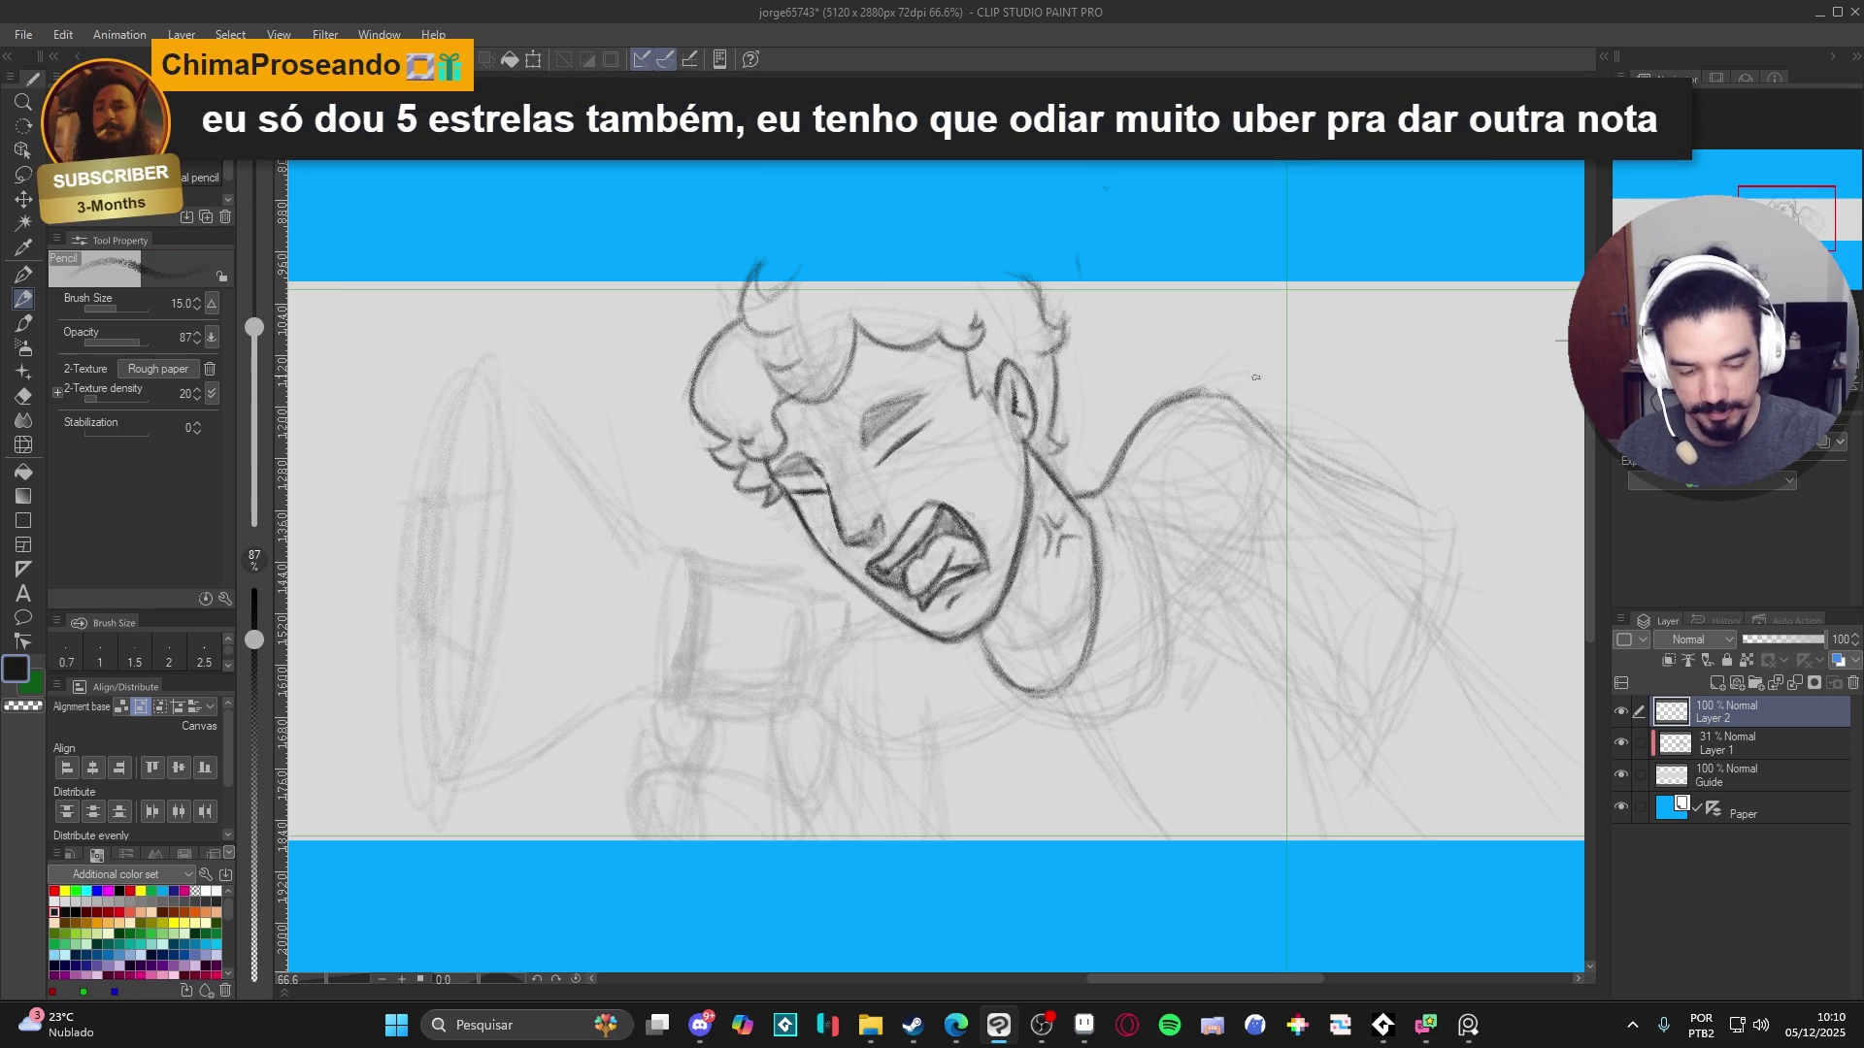
- Run the shoulder line into the arm, then darken the arm outline and forearm's lower contour
{"action": "mouse_move", "coordinate": [1285, 449]}
{"action": "left_mouse_down"}
{"action": "mouse_move", "coordinate": [1465, 540]}
{"action": "mouse_move", "coordinate": [1448, 651]}
{"action": "mouse_move", "coordinate": [1459, 561]}
{"action": "mouse_move", "coordinate": [1354, 735]}
{"action": "mouse_move", "coordinate": [1449, 549]}
{"action": "mouse_move", "coordinate": [1344, 767]}
{"action": "left_mouse_up"}
{"action": "mouse_move", "coordinate": [1453, 558]}
{"action": "left_mouse_down"}
{"action": "mouse_move", "coordinate": [1460, 637]}
{"action": "mouse_move", "coordinate": [1458, 602]}
{"action": "left_mouse_up"}
{"action": "left_click_drag", "start_coordinate": [1456, 600], "coordinate": [1446, 635]}
{"action": "left_click_drag", "start_coordinate": [1458, 547], "coordinate": [1444, 643]}
{"action": "left_click_drag", "start_coordinate": [1458, 579], "coordinate": [1448, 626]}
{"action": "left_click_drag", "start_coordinate": [1456, 545], "coordinate": [1425, 640]}
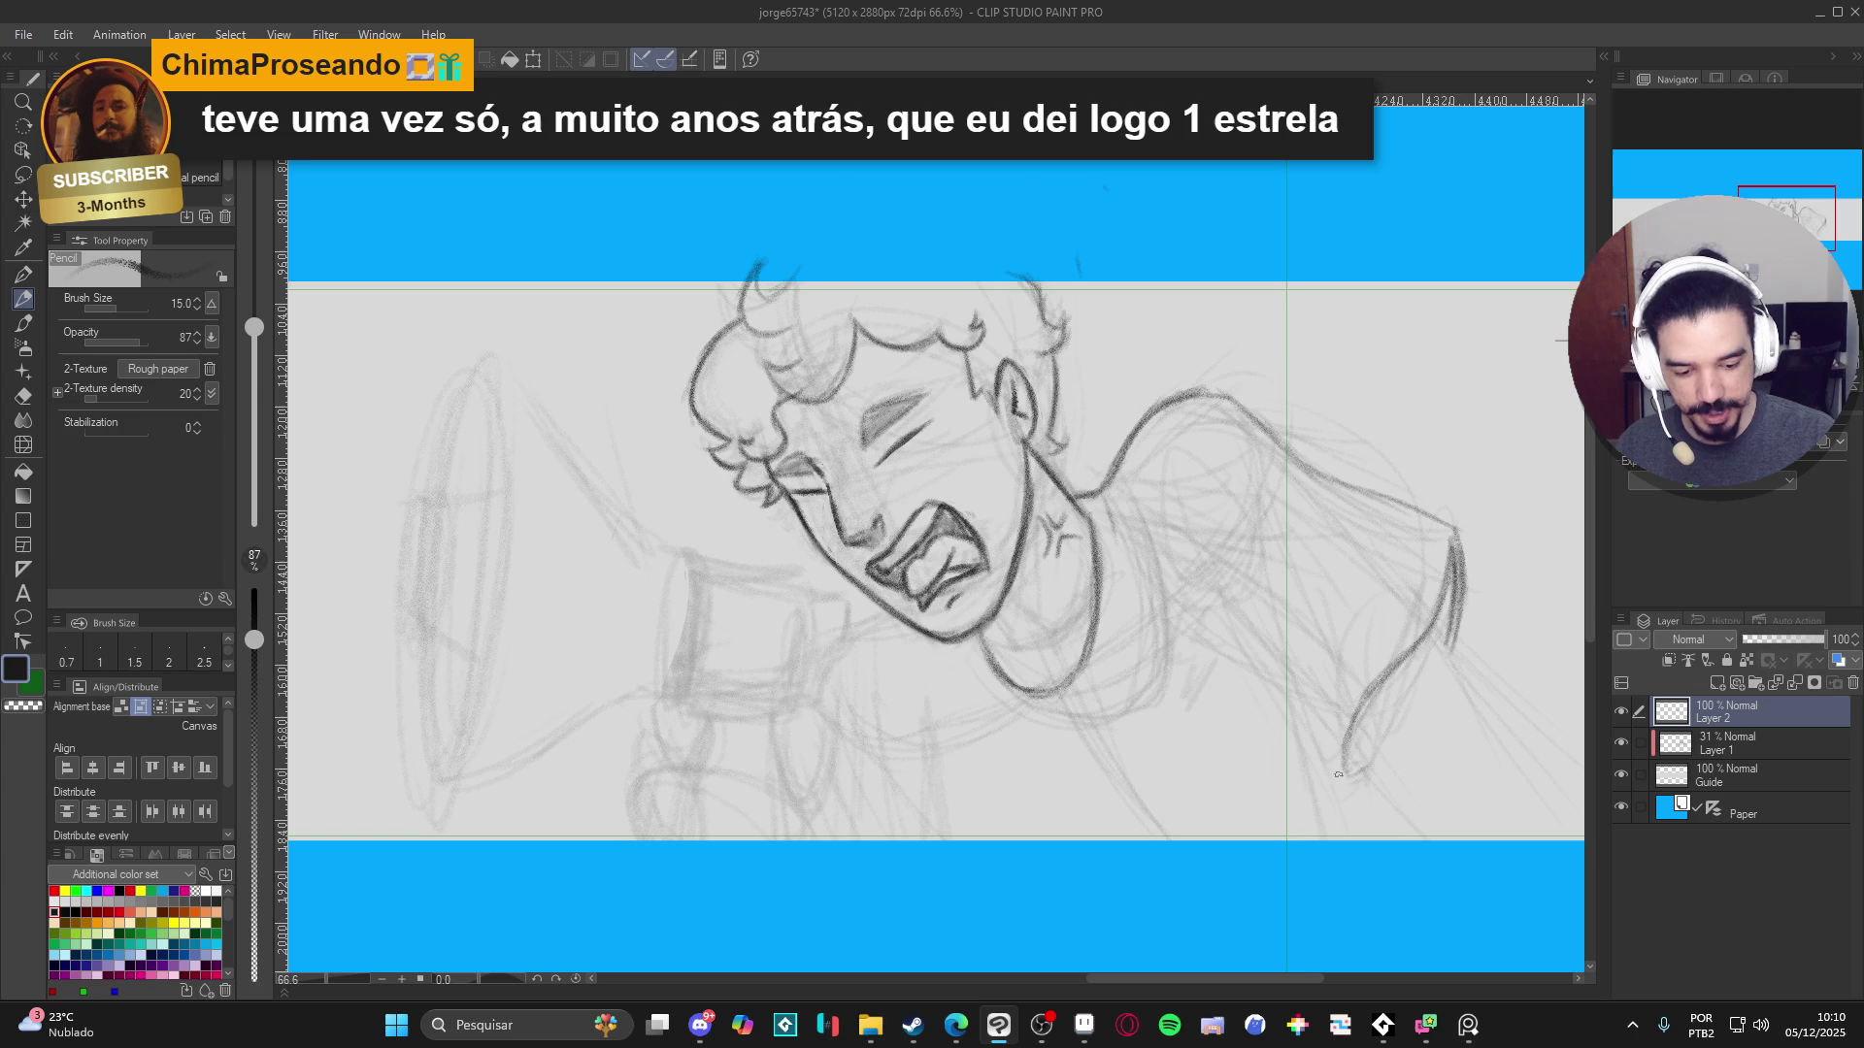
{"action": "mouse_move", "coordinate": [1344, 778]}
{"action": "left_mouse_down"}
{"action": "mouse_move", "coordinate": [1351, 740]}
{"action": "mouse_move", "coordinate": [1383, 776]}
{"action": "left_mouse_up"}
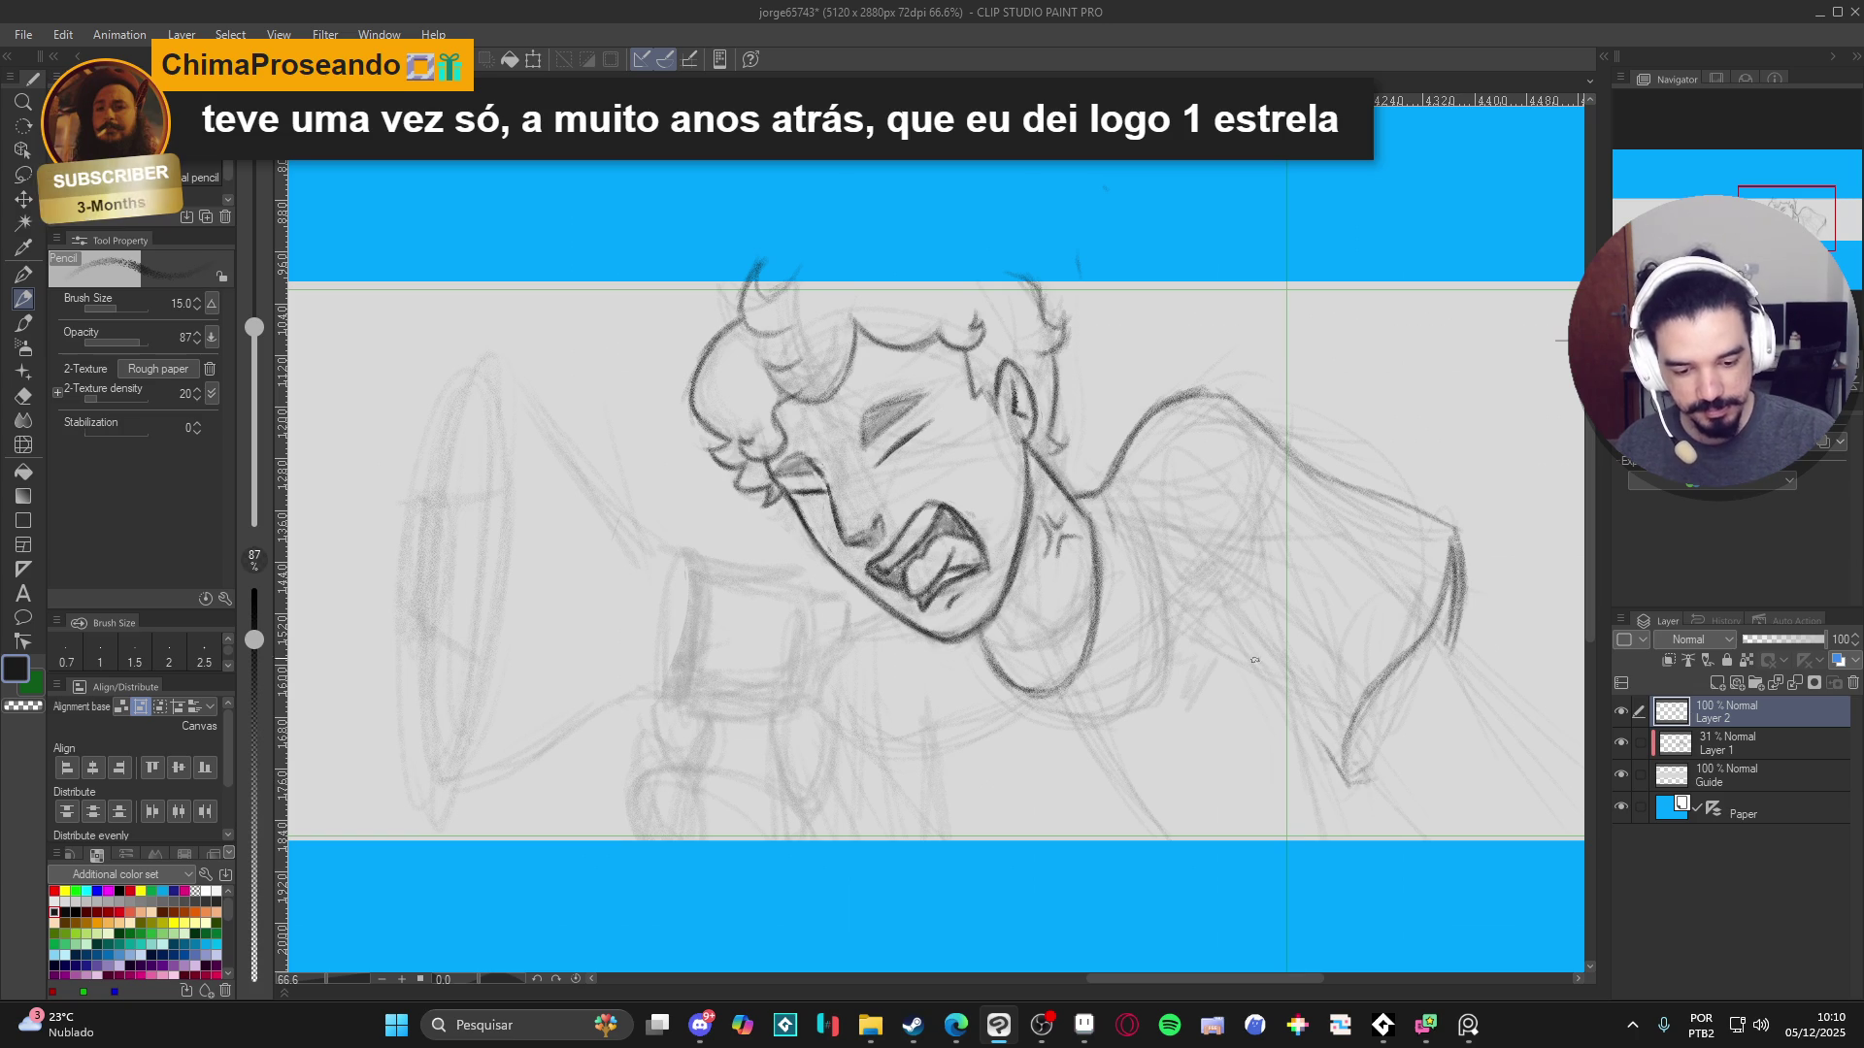
{"action": "mouse_move", "coordinate": [1279, 686]}
{"action": "left_mouse_down"}
{"action": "mouse_move", "coordinate": [1344, 784]}
{"action": "mouse_move", "coordinate": [1209, 614]}
{"action": "mouse_move", "coordinate": [1259, 646]}
{"action": "left_mouse_up"}
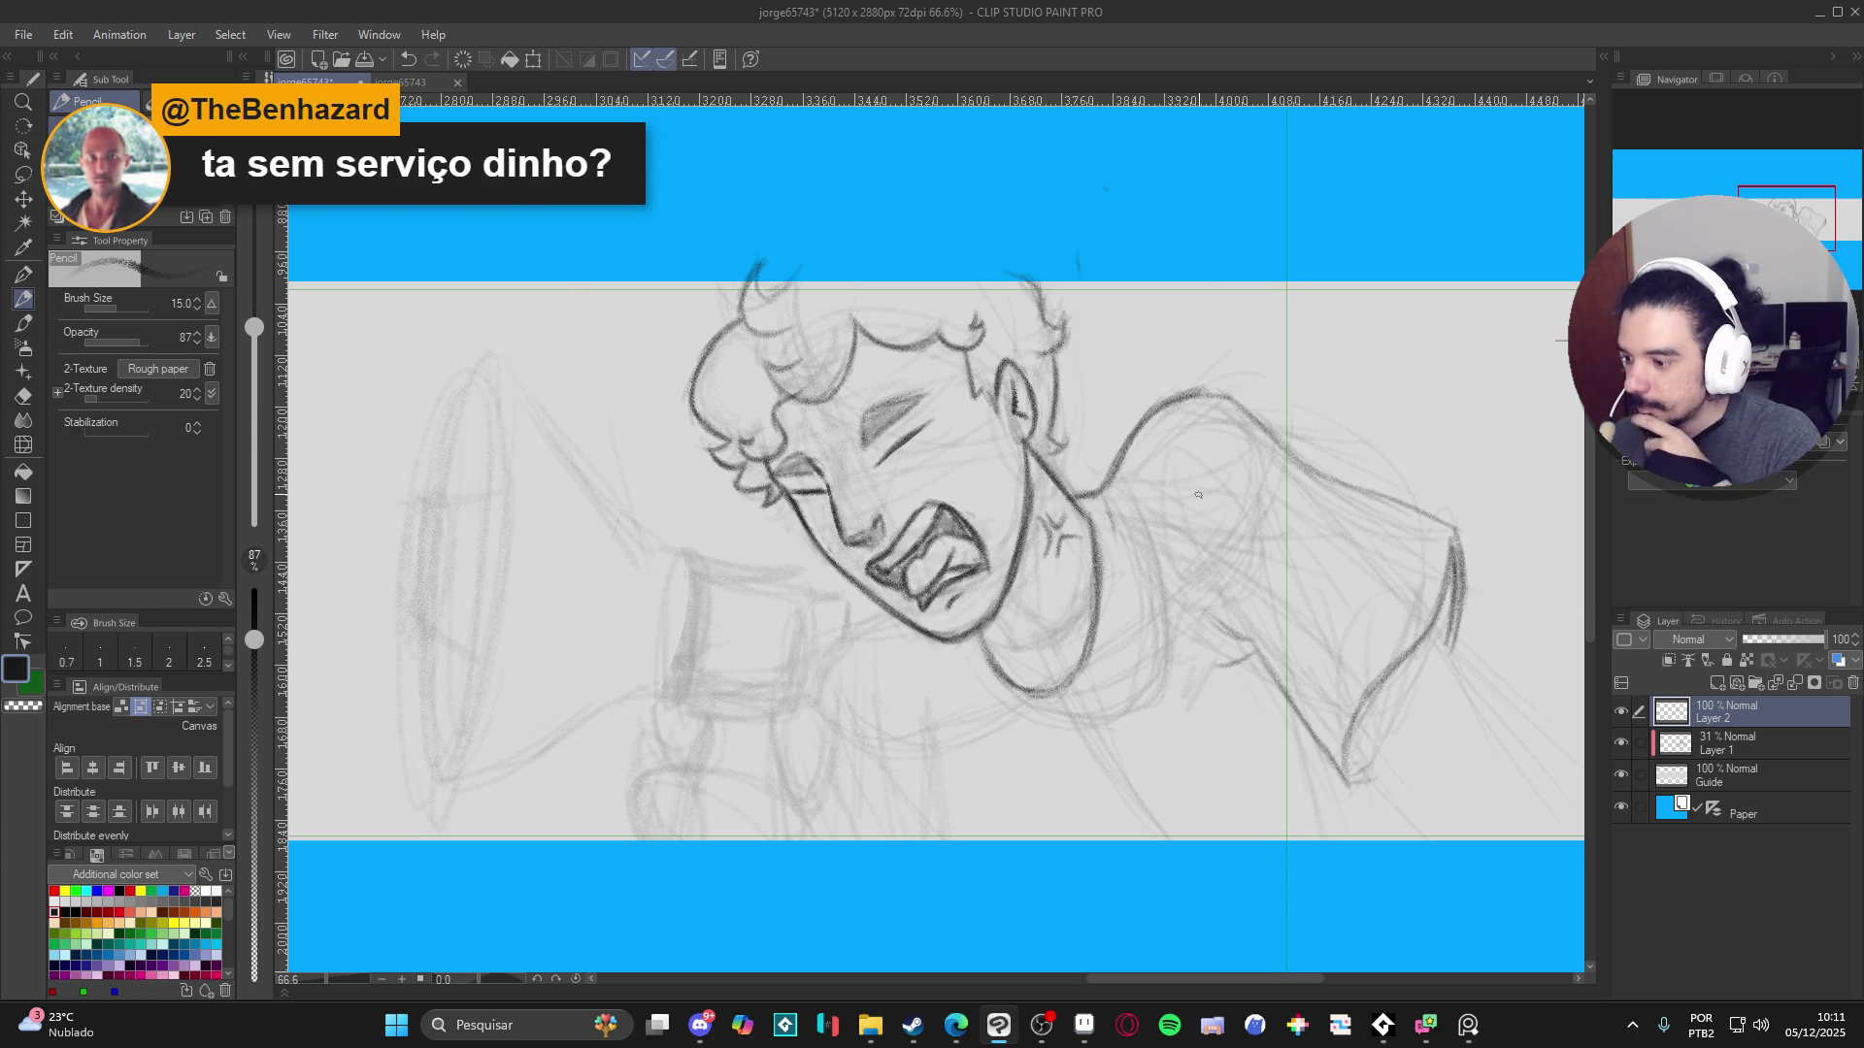
- Lasso the arm and shoulder sketch, nudge it up and right, then erase part of the neck-shoulder stroke
{"action": "key", "text": "m"}
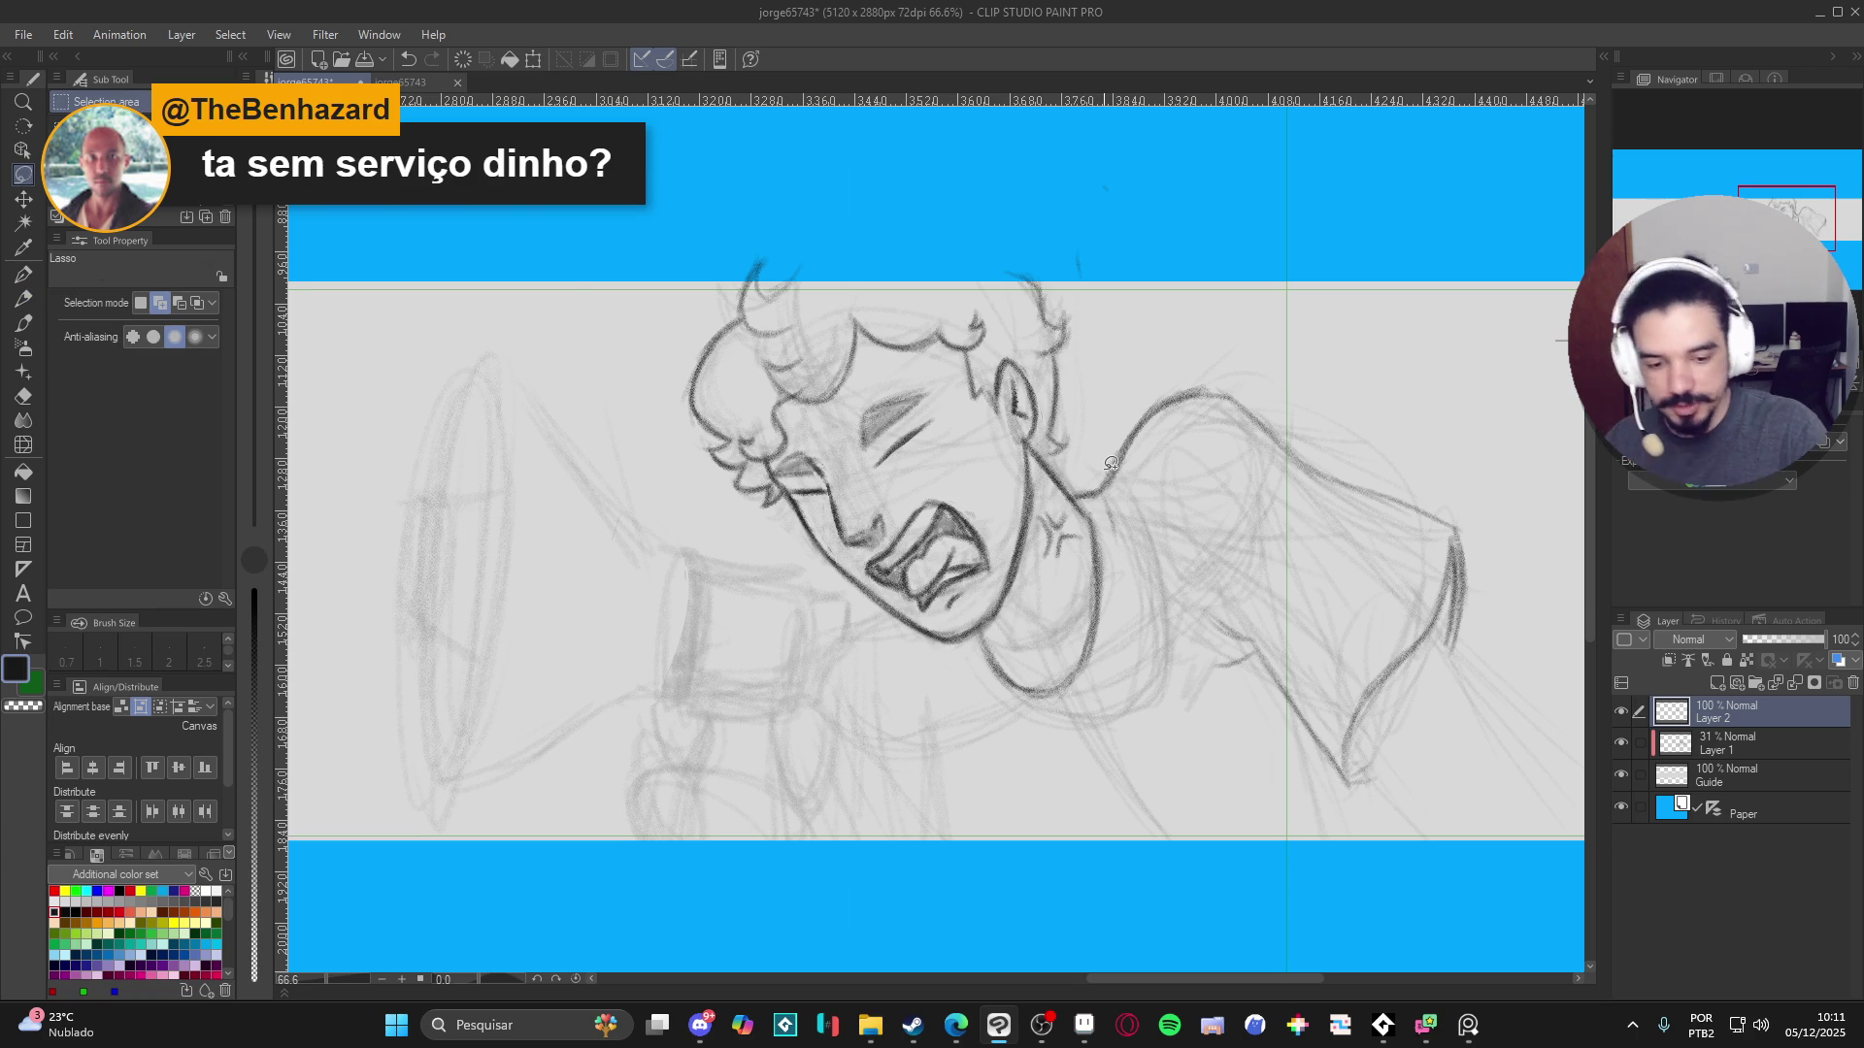
{"action": "mouse_move", "coordinate": [1102, 452]}
{"action": "left_mouse_down"}
{"action": "mouse_move", "coordinate": [1213, 721]}
{"action": "mouse_move", "coordinate": [1535, 582]}
{"action": "mouse_move", "coordinate": [1133, 374]}
{"action": "mouse_move", "coordinate": [1102, 454]}
{"action": "left_mouse_up"}
{"action": "key", "text": "ctrl+t"}
{"action": "left_click_drag", "start_coordinate": [1290, 495], "coordinate": [1317, 468]}
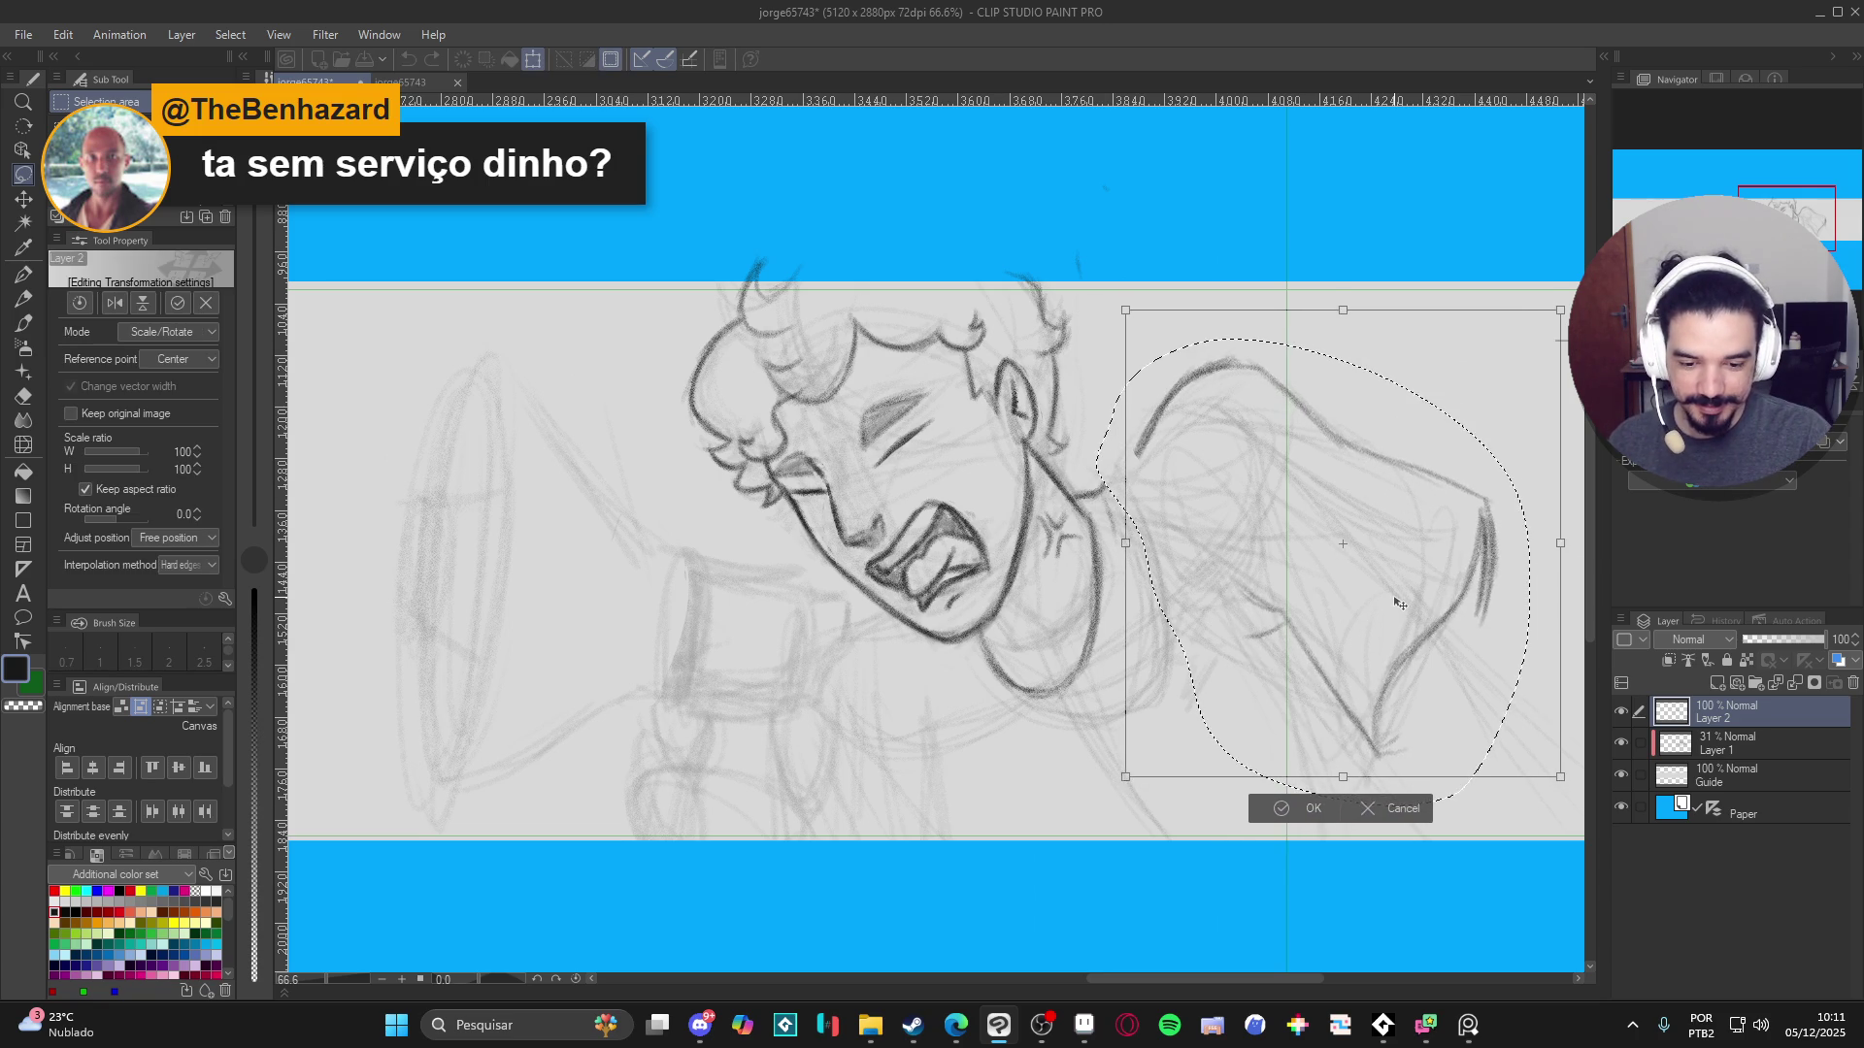
{"action": "left_click_drag", "start_coordinate": [1395, 604], "coordinate": [1408, 606]}
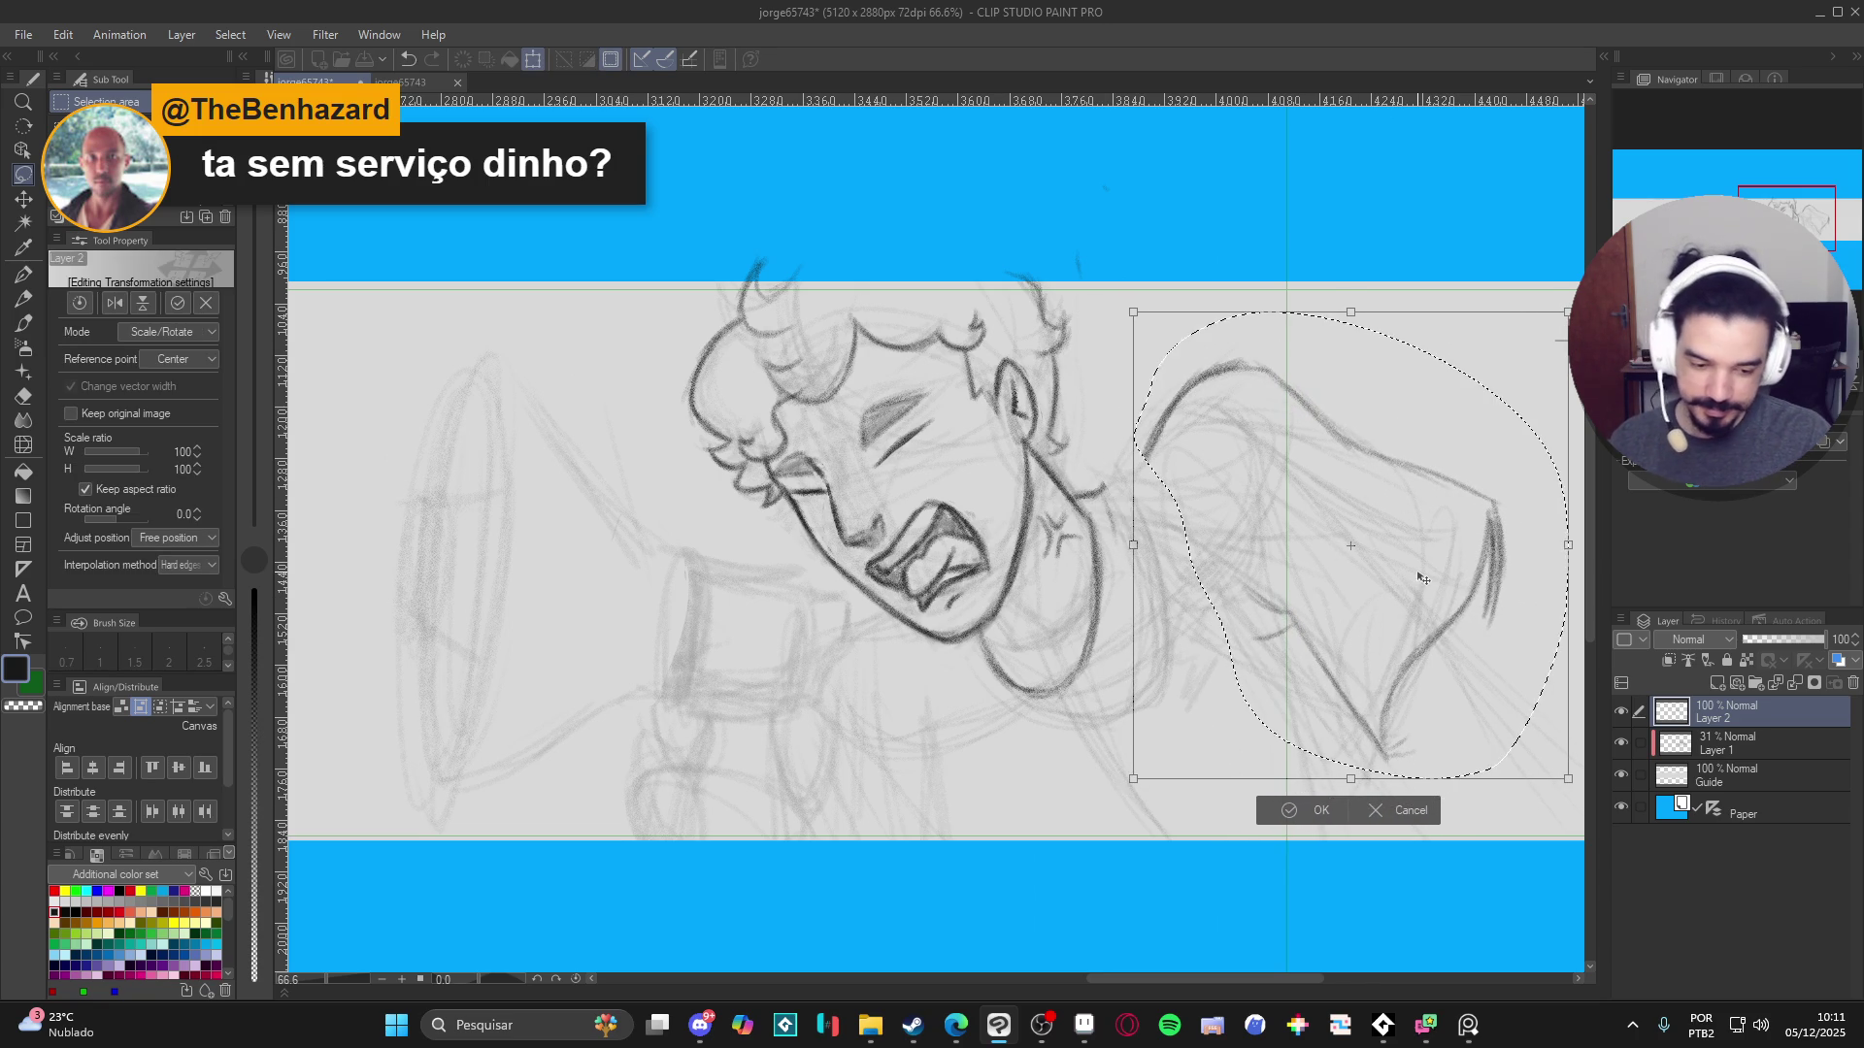
{"action": "key", "text": "Return"}
{"action": "key", "text": "ctrl+d"}
{"action": "key", "text": "p"}
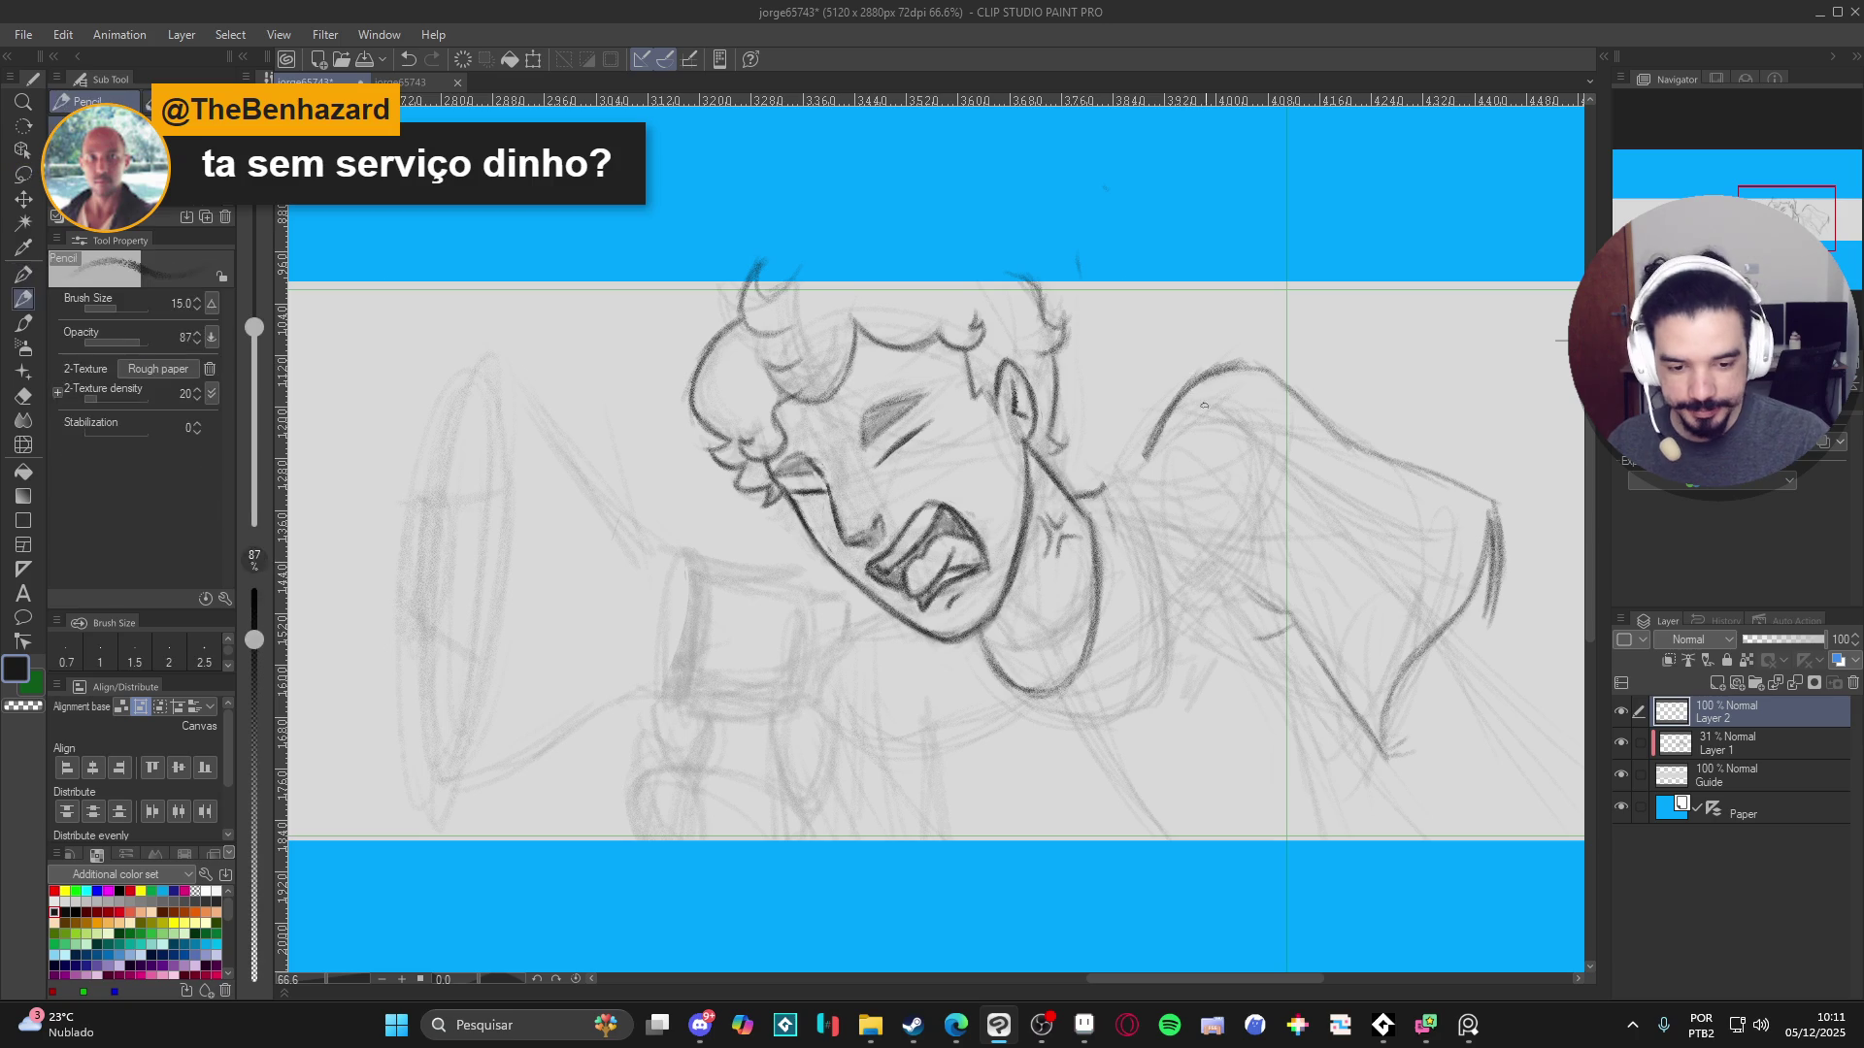
{"action": "key", "text": "e"}
{"action": "mouse_move", "coordinate": [1153, 454]}
{"action": "left_mouse_down"}
{"action": "mouse_move", "coordinate": [1165, 415]}
{"action": "mouse_move", "coordinate": [1149, 434]}
{"action": "left_mouse_up"}
- Retrace the neck-shoulder junction and shoulder line with darker pencil strokes
{"action": "key", "text": "p"}
{"action": "mouse_move", "coordinate": [1203, 374]}
{"action": "left_mouse_down"}
{"action": "mouse_move", "coordinate": [1087, 491]}
{"action": "mouse_move", "coordinate": [1201, 381]}
{"action": "left_mouse_up"}
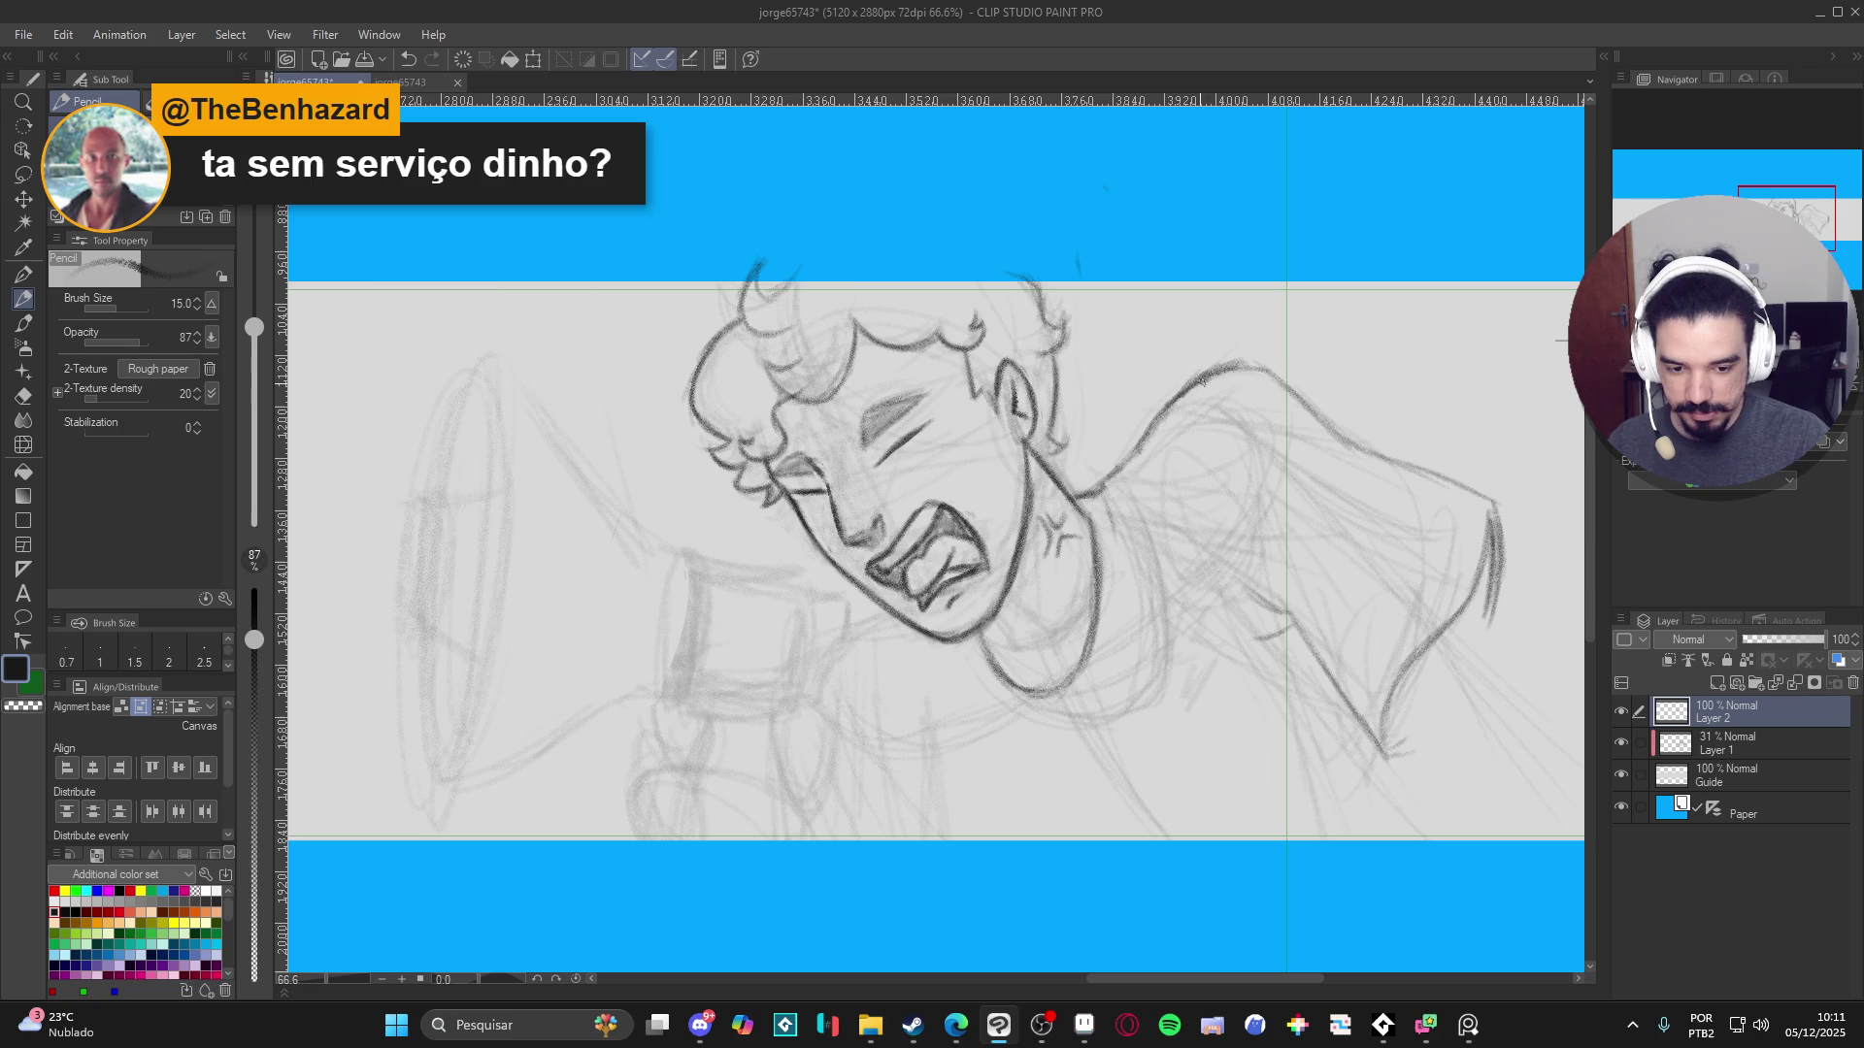
{"action": "left_click_drag", "start_coordinate": [1121, 469], "coordinate": [1103, 480]}
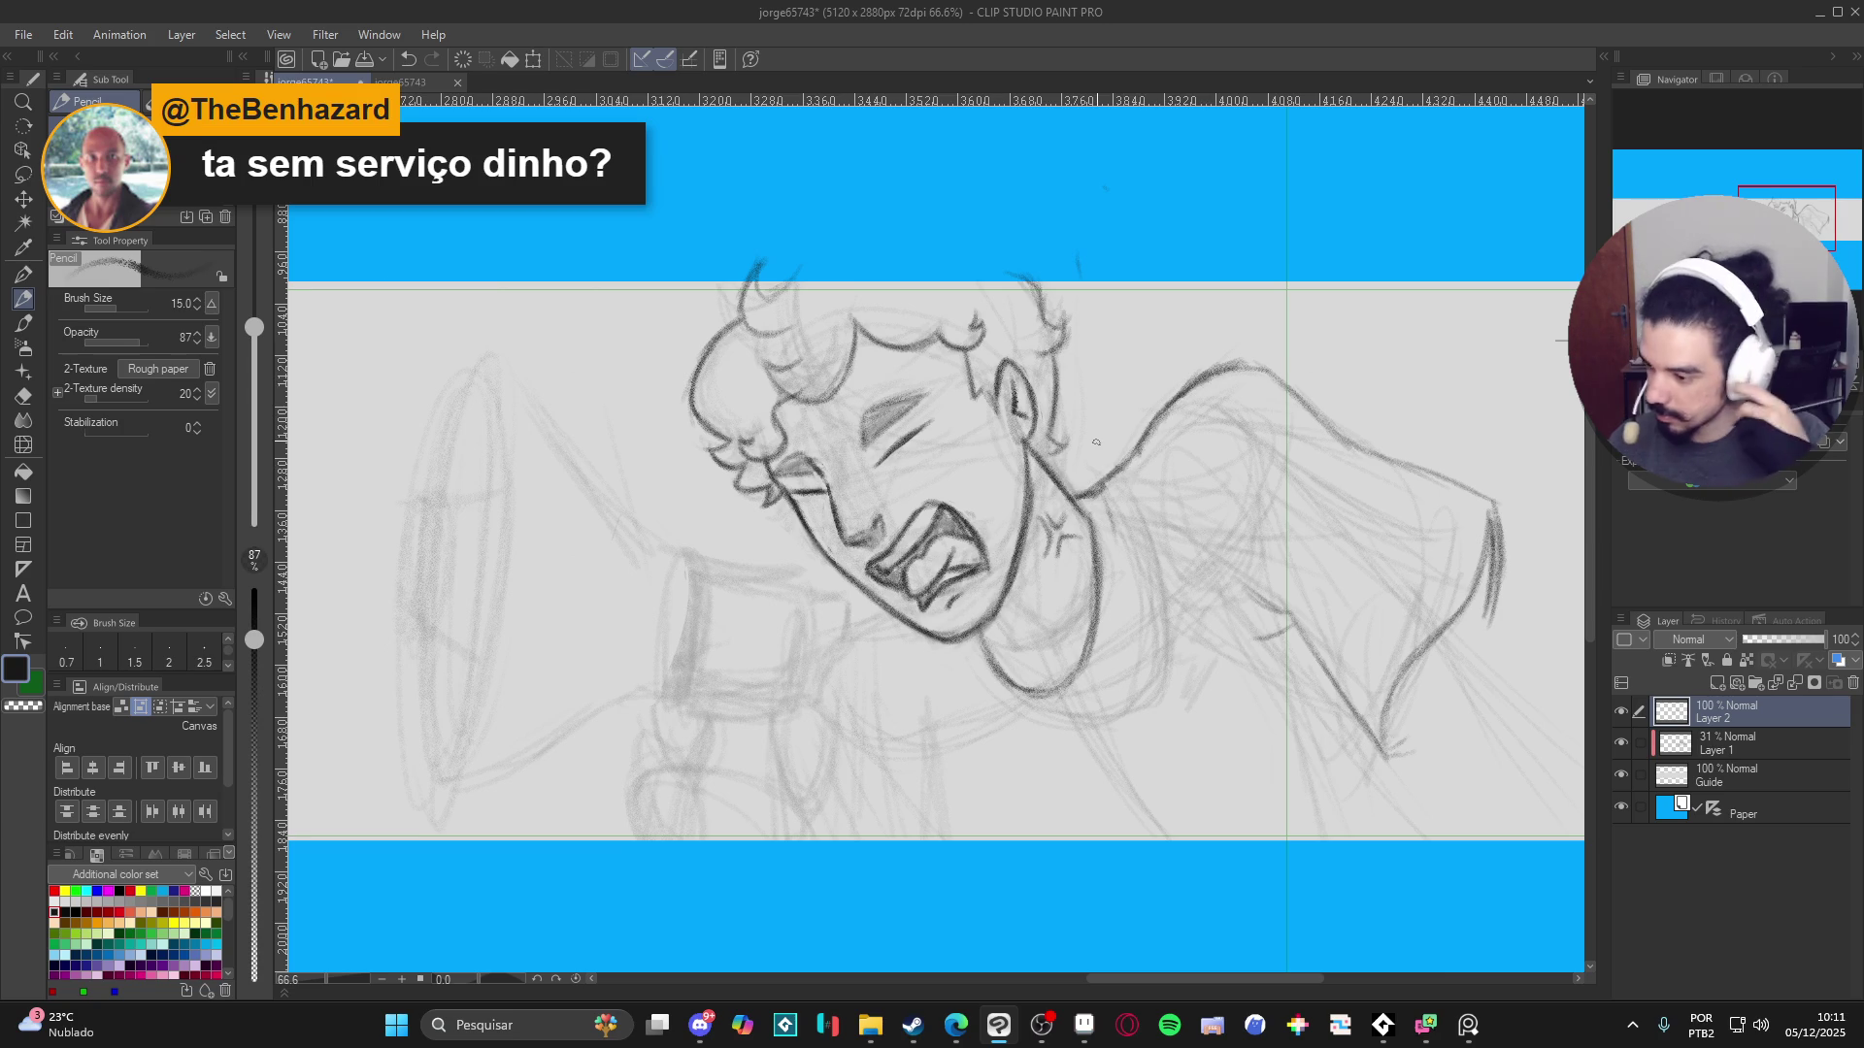
{"action": "left_click_drag", "start_coordinate": [1147, 429], "coordinate": [1215, 369]}
{"action": "mouse_move", "coordinate": [1109, 474]}
{"action": "left_mouse_down"}
{"action": "mouse_move", "coordinate": [1075, 497]}
{"action": "mouse_move", "coordinate": [1131, 456]}
{"action": "left_mouse_up"}
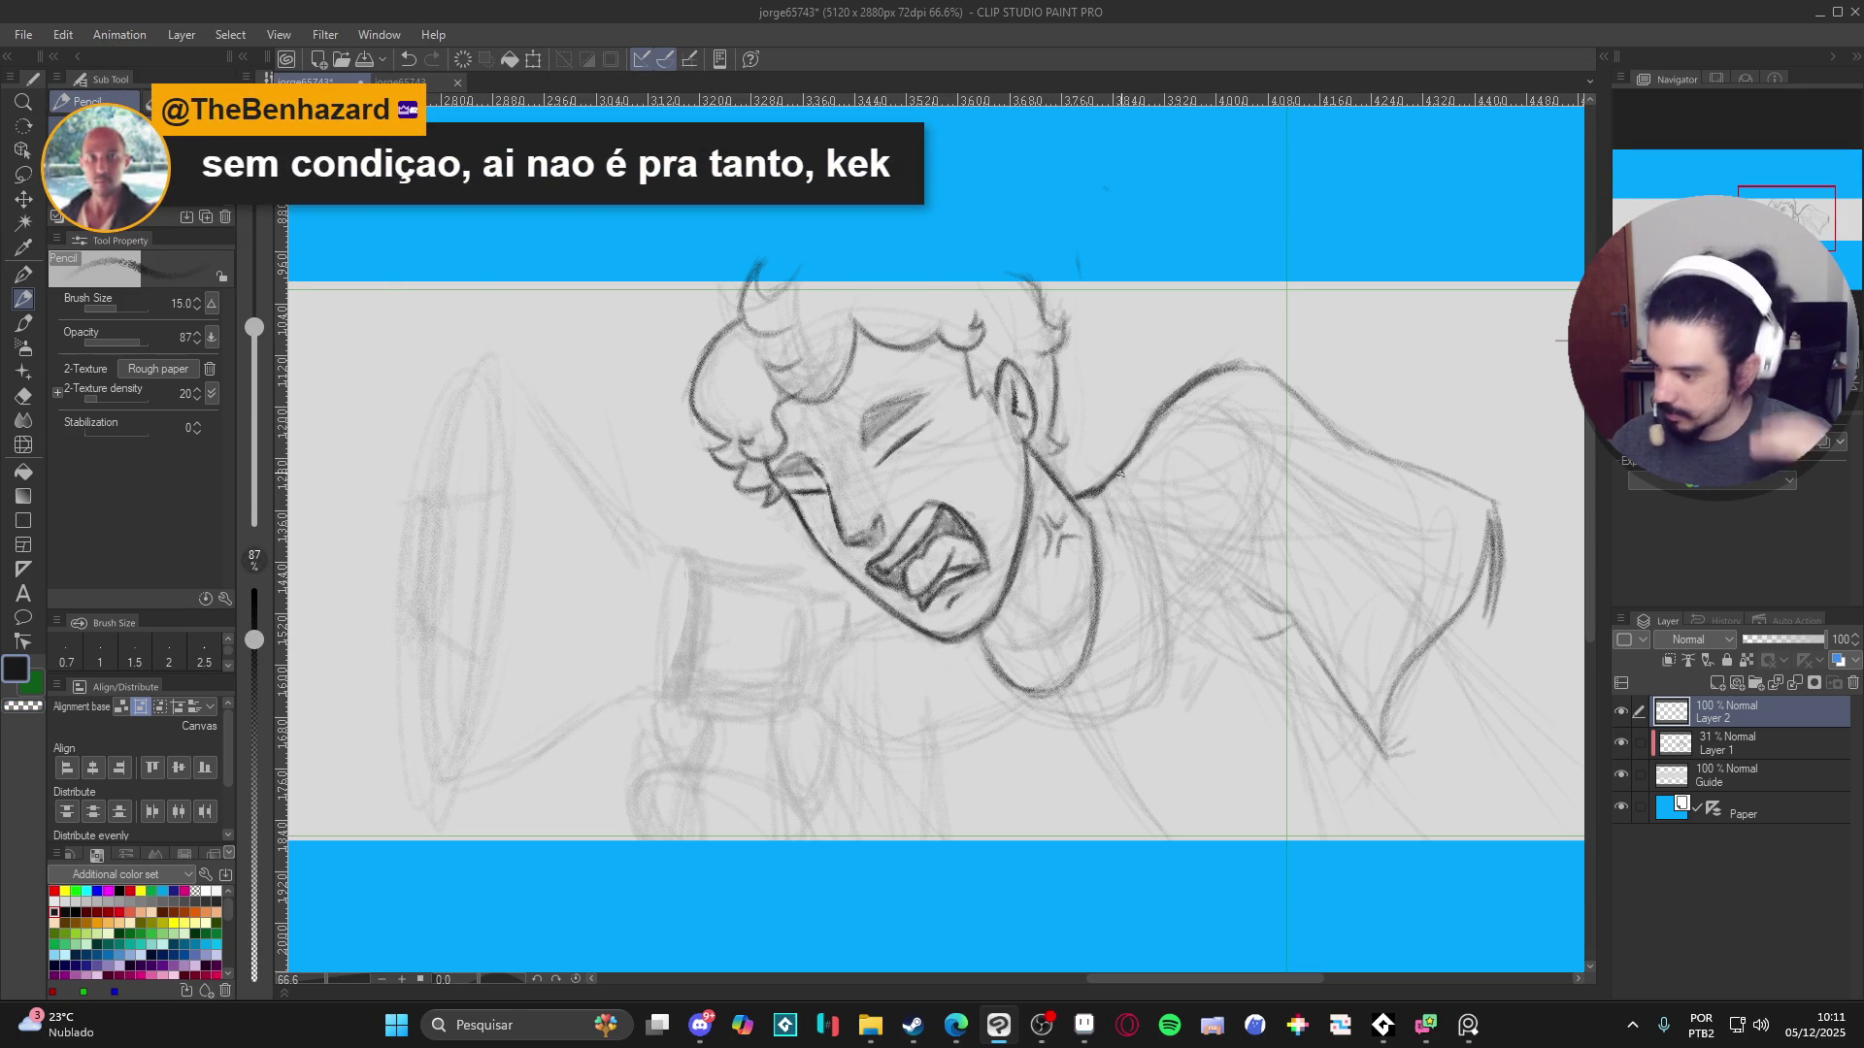
{"action": "mouse_move", "coordinate": [1188, 416]}
{"action": "left_mouse_down"}
{"action": "mouse_move", "coordinate": [1133, 441]}
{"action": "mouse_move", "coordinate": [1221, 403]}
{"action": "mouse_move", "coordinate": [1295, 469]}
{"action": "mouse_move", "coordinate": [1429, 524]}
{"action": "mouse_move", "coordinate": [1445, 567]}
{"action": "left_mouse_up"}
- Erase part of the shoulder line and redraw it down toward the elbow
{"action": "key", "text": "e"}
{"action": "mouse_move", "coordinate": [1320, 480]}
{"action": "left_mouse_down"}
{"action": "mouse_move", "coordinate": [1427, 524]}
{"action": "mouse_move", "coordinate": [1441, 626]}
{"action": "mouse_move", "coordinate": [1391, 660]}
{"action": "left_mouse_up"}
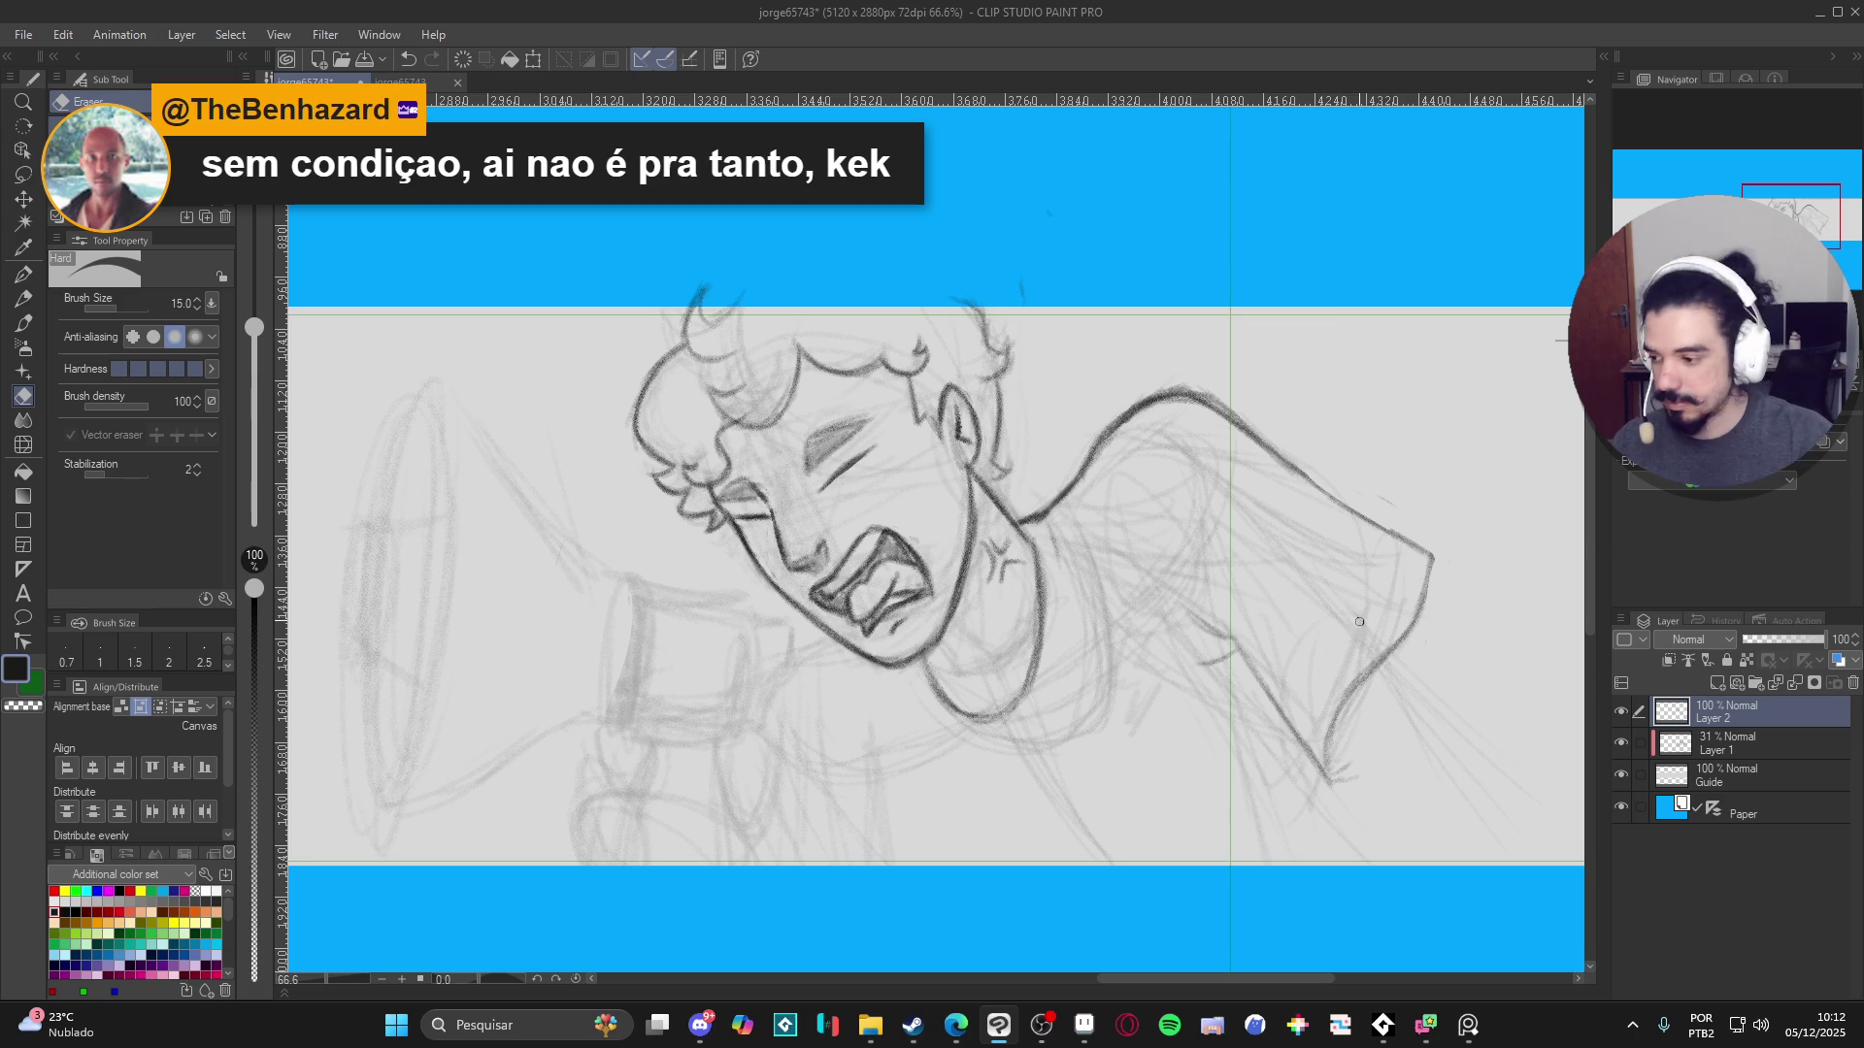
{"action": "key", "text": "p"}
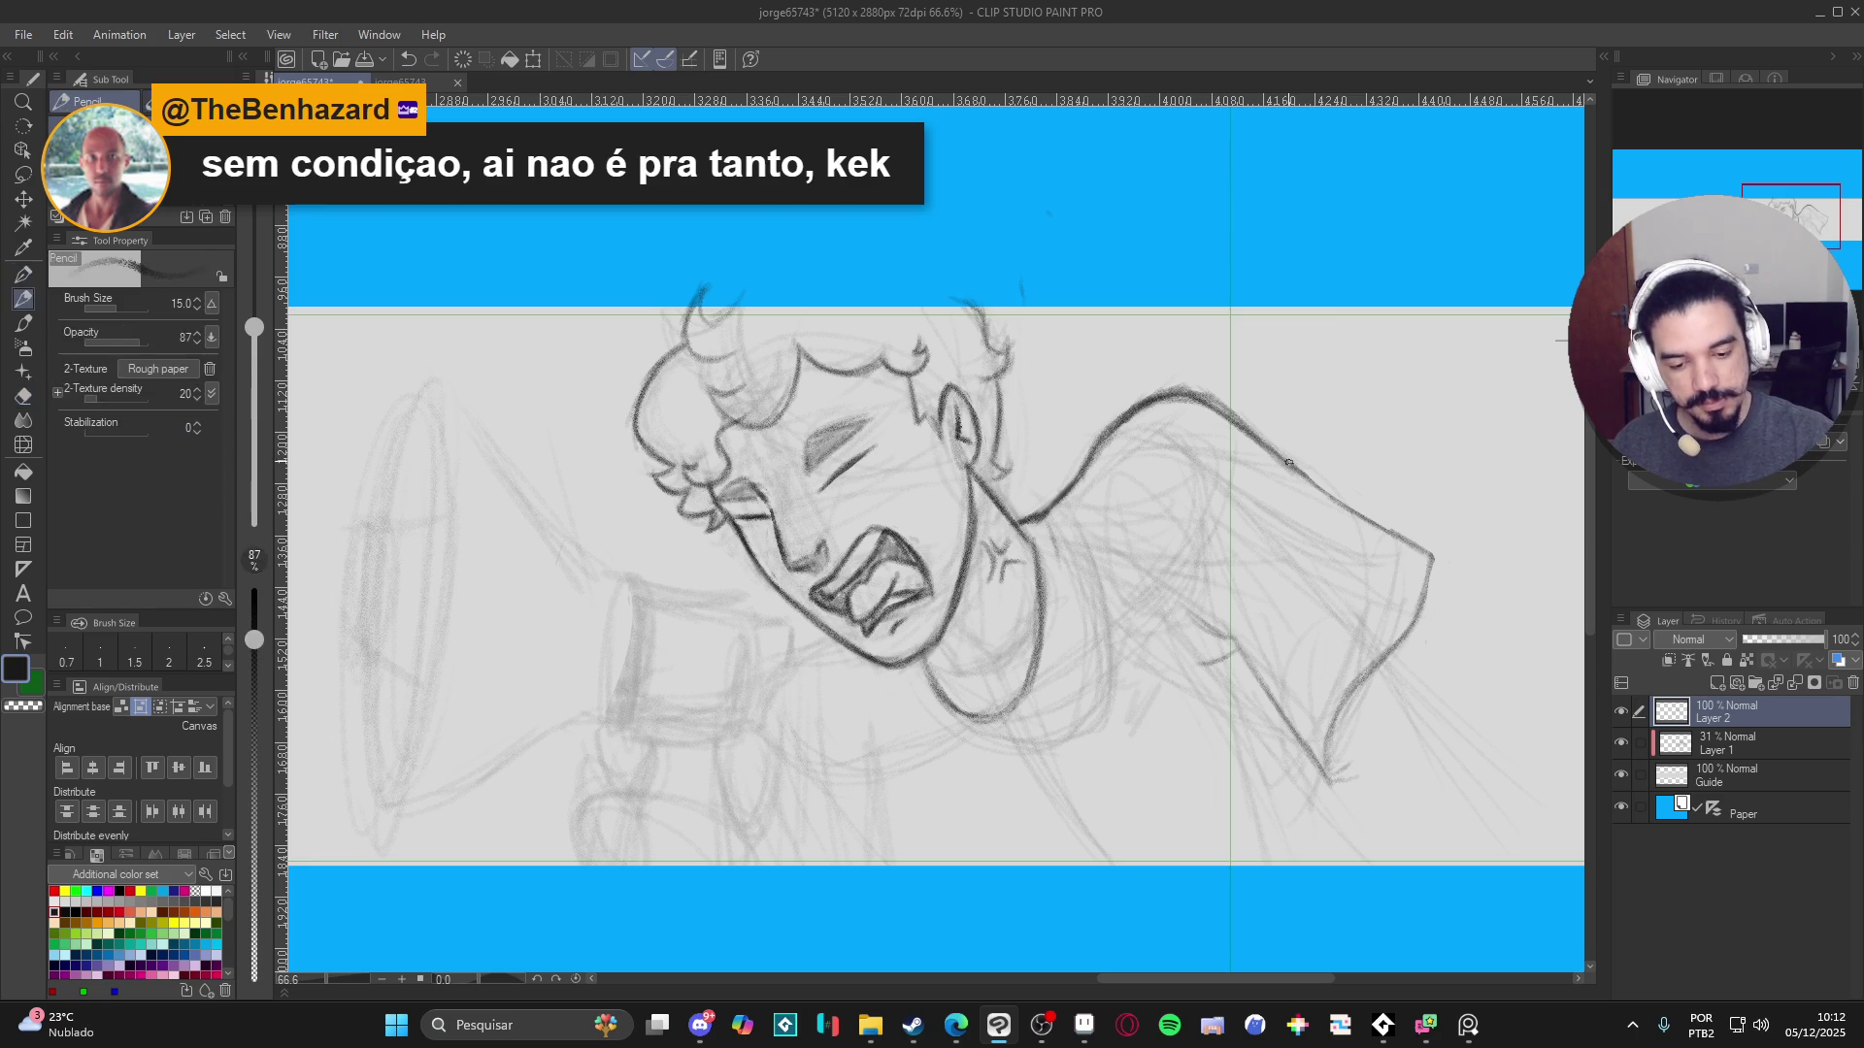
{"action": "mouse_move", "coordinate": [1246, 425]}
{"action": "left_mouse_down"}
{"action": "mouse_move", "coordinate": [1398, 538]}
{"action": "mouse_move", "coordinate": [1453, 629]}
{"action": "left_mouse_up"}
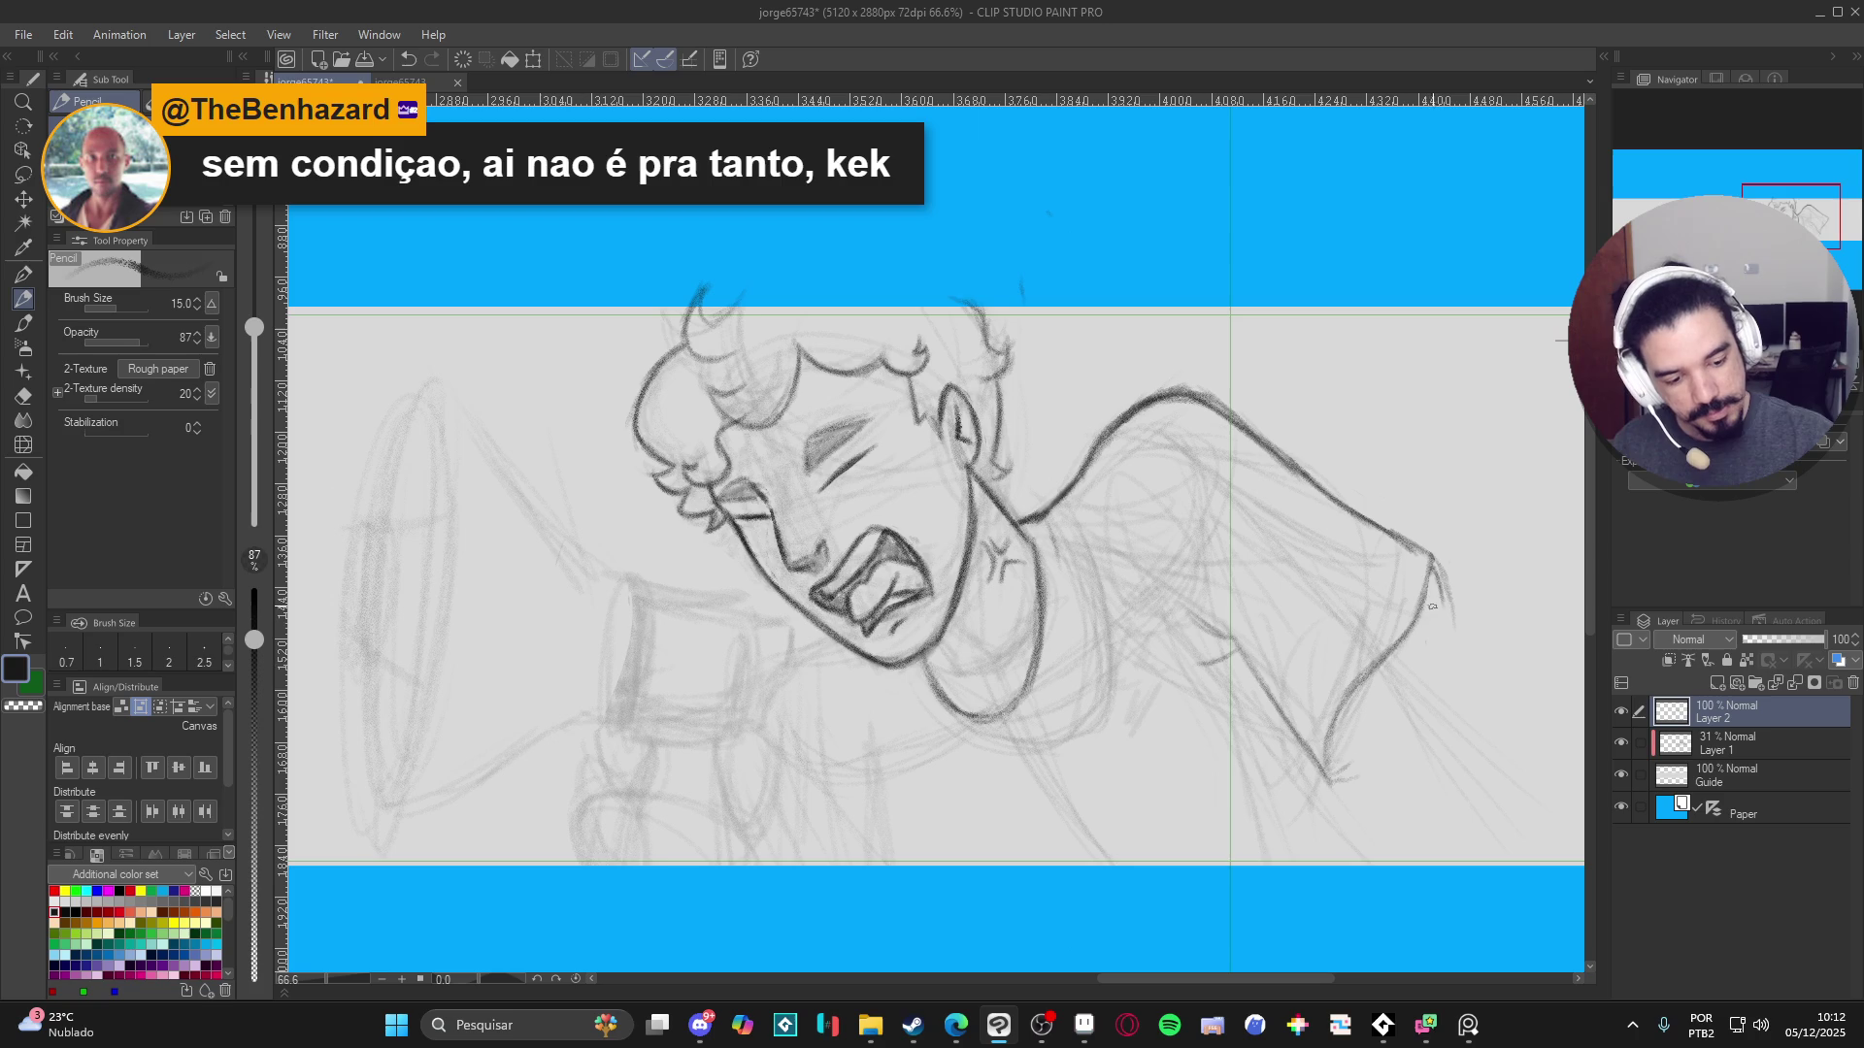
- Trace a dark stroke down along the arm and save the drawing
{"action": "key", "text": "c"}
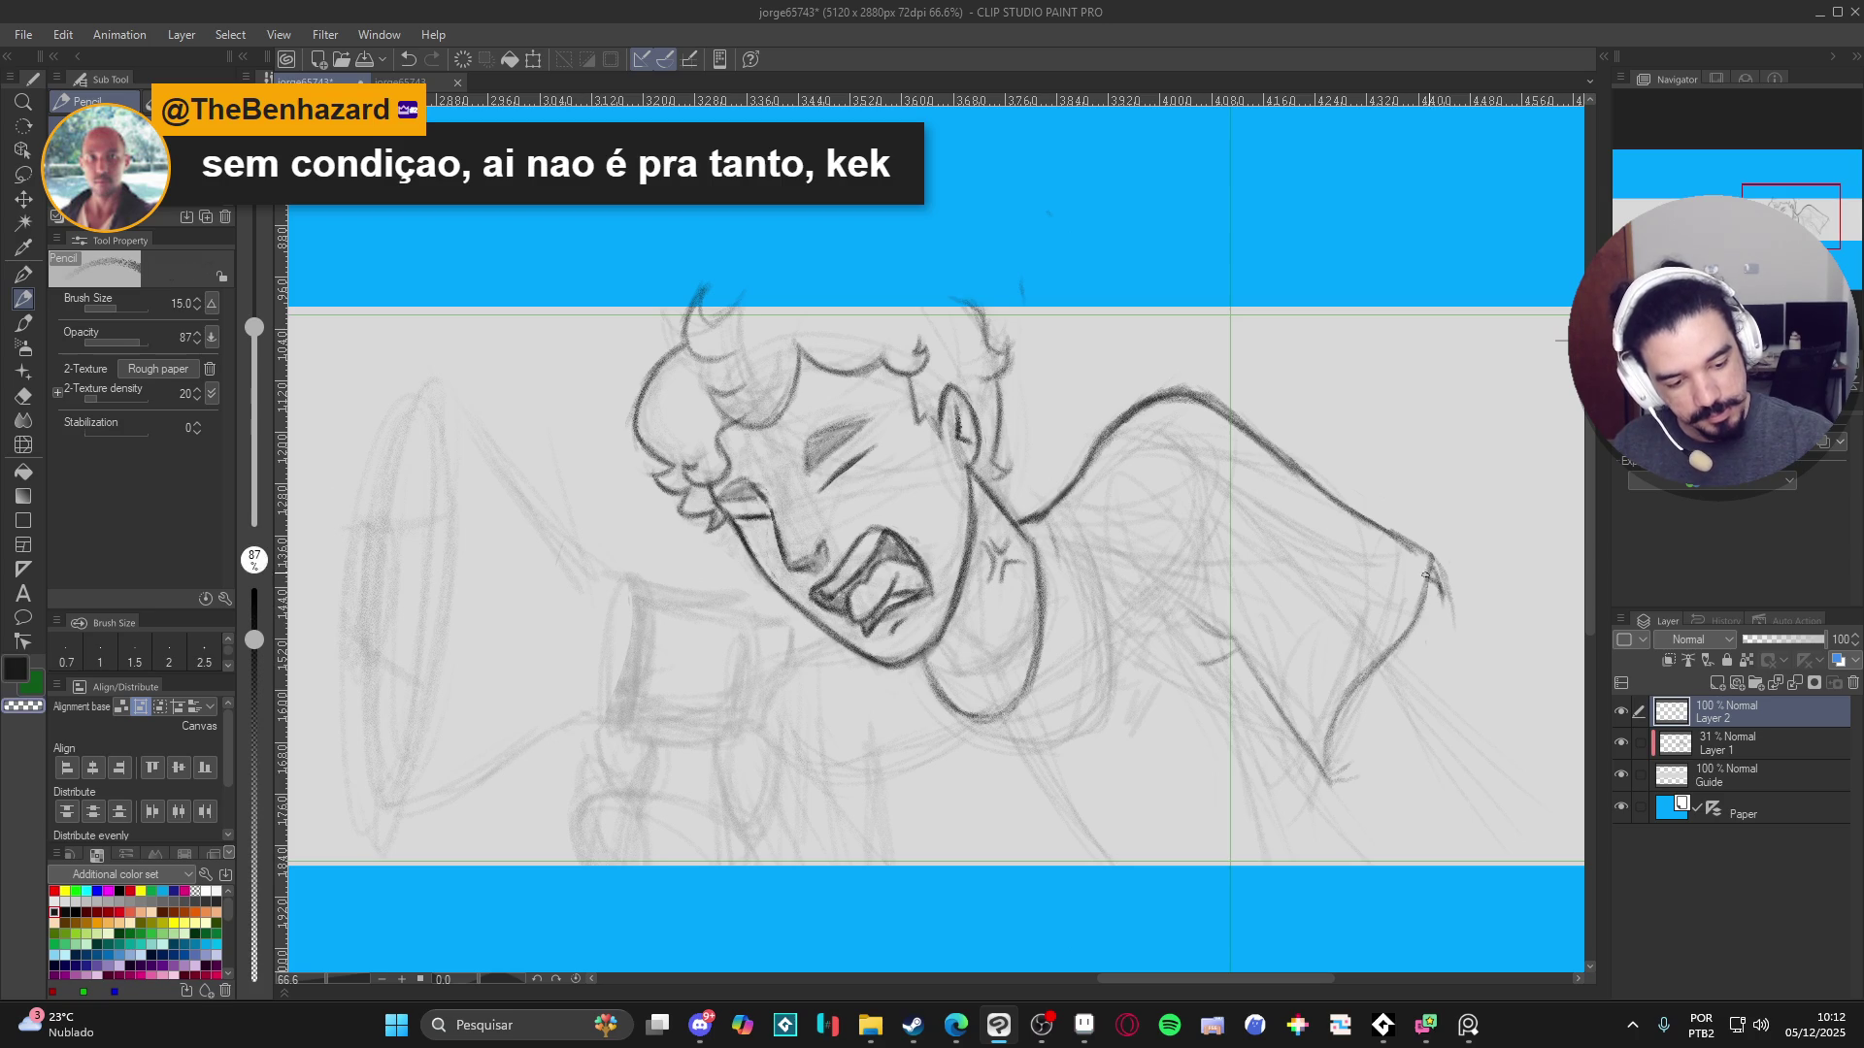
{"action": "key", "text": "c"}
{"action": "mouse_move", "coordinate": [1439, 578]}
{"action": "left_mouse_down"}
{"action": "mouse_move", "coordinate": [1330, 742]}
{"action": "mouse_move", "coordinate": [1335, 773]}
{"action": "mouse_move", "coordinate": [1223, 687]}
{"action": "left_mouse_up"}
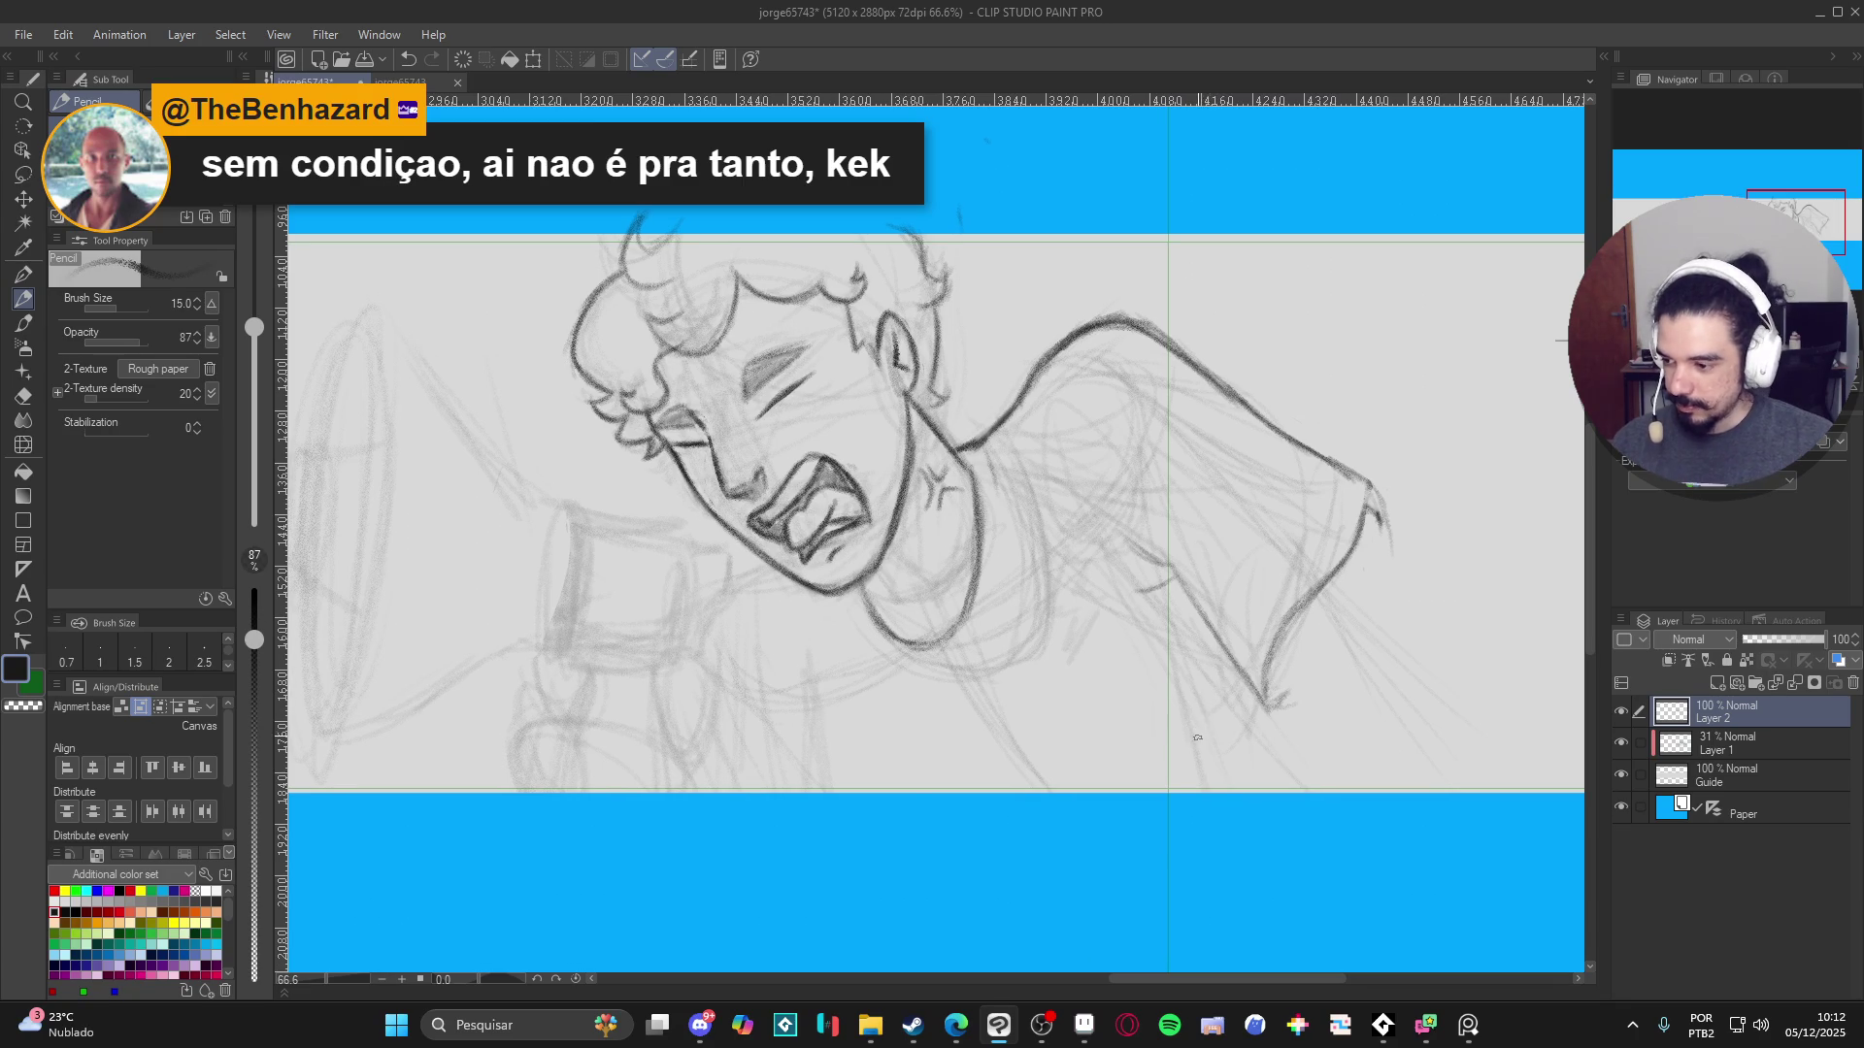
{"action": "mouse_move", "coordinate": [1214, 676]}
{"action": "left_mouse_down"}
{"action": "mouse_move", "coordinate": [1196, 664]}
{"action": "mouse_move", "coordinate": [1272, 635]}
{"action": "left_mouse_up"}
{"action": "key", "text": "ctrl+s"}
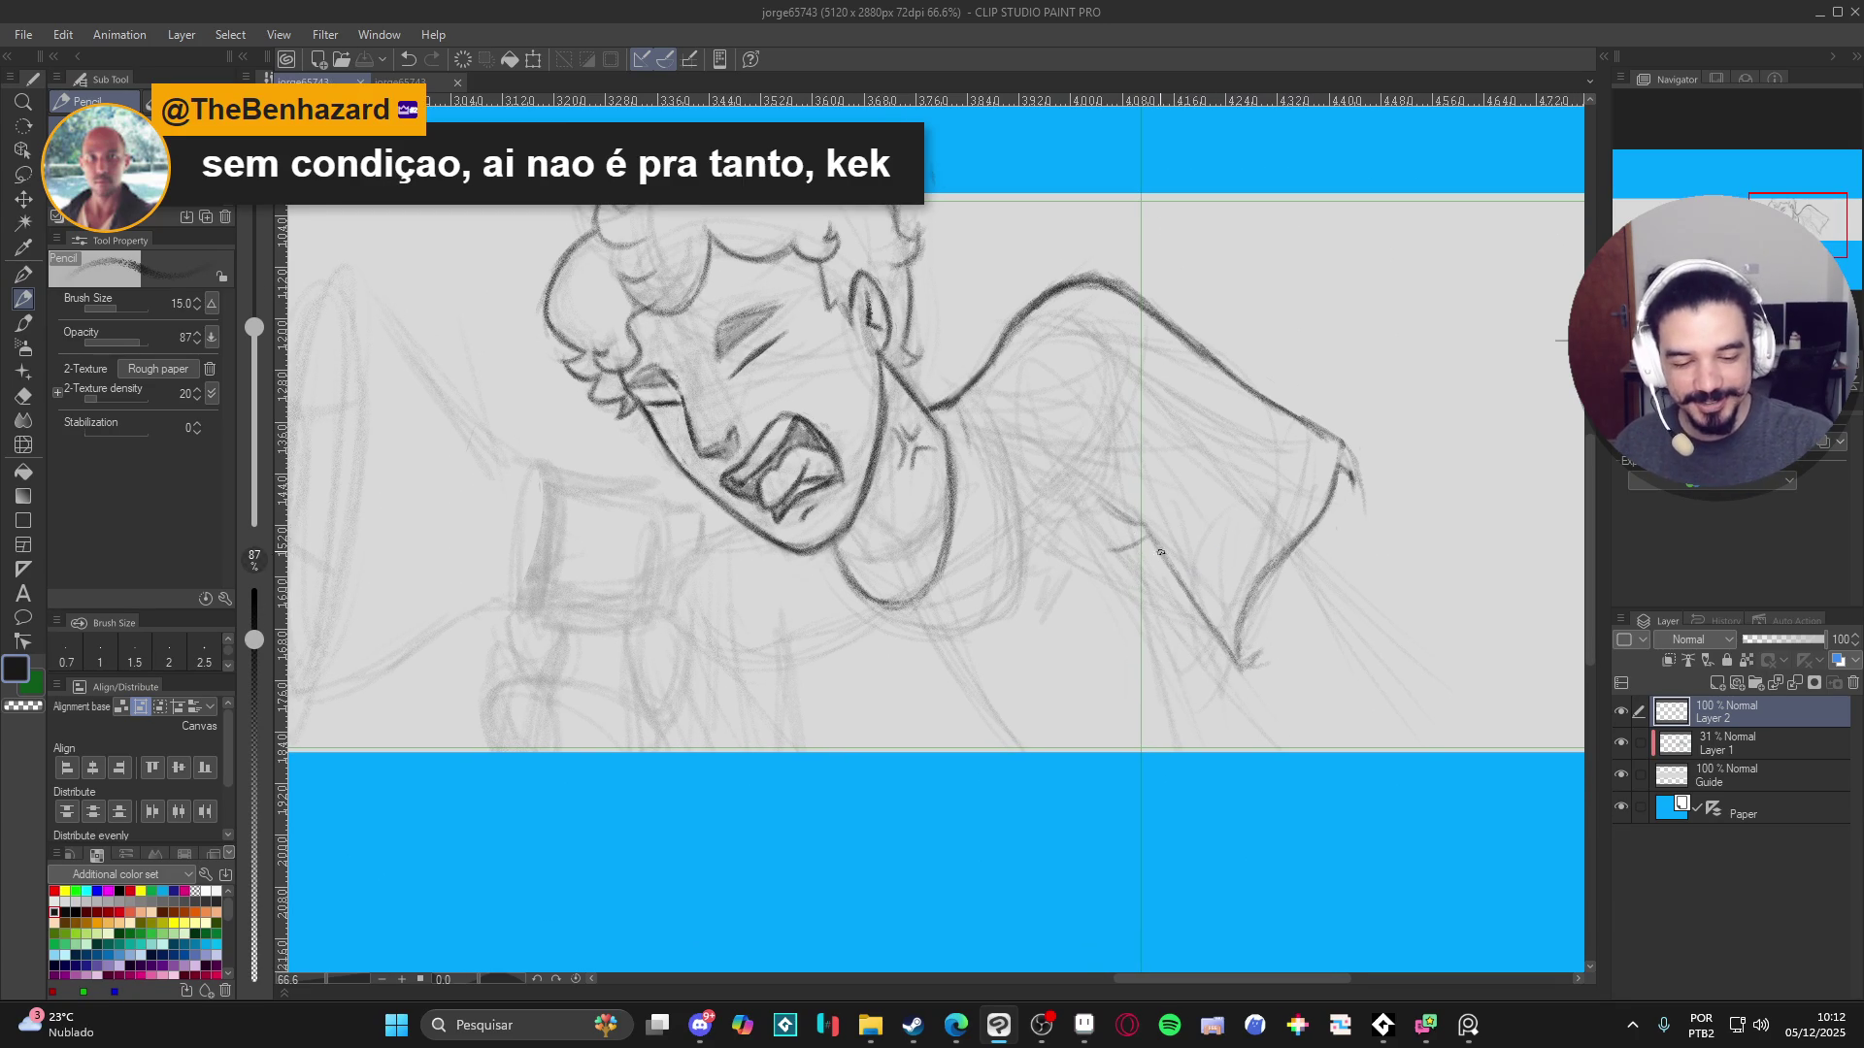
- Darken the forearm diagonal and elbow tip, adding faint strokes along the lower arm
{"action": "left_click_drag", "start_coordinate": [1144, 526], "coordinate": [1225, 654]}
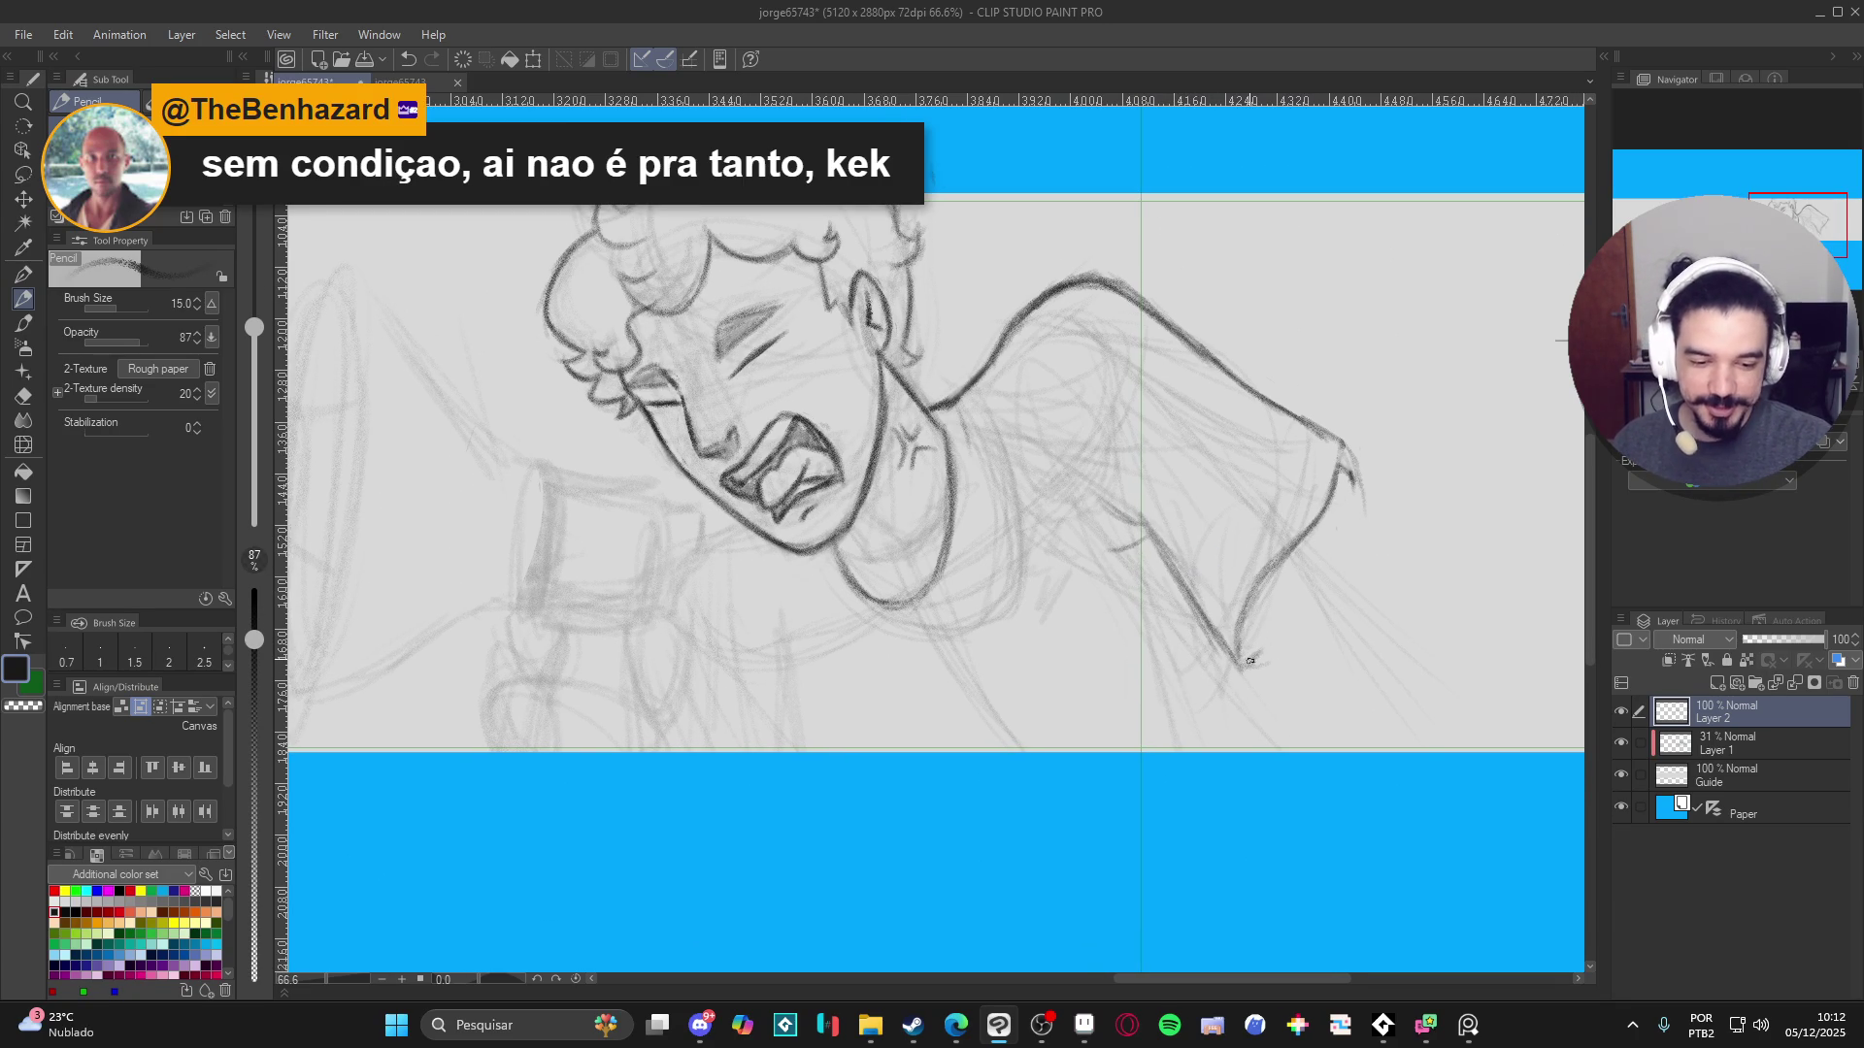
{"action": "left_click_drag", "start_coordinate": [1343, 451], "coordinate": [1364, 493]}
{"action": "left_click_drag", "start_coordinate": [1280, 535], "coordinate": [1335, 563]}
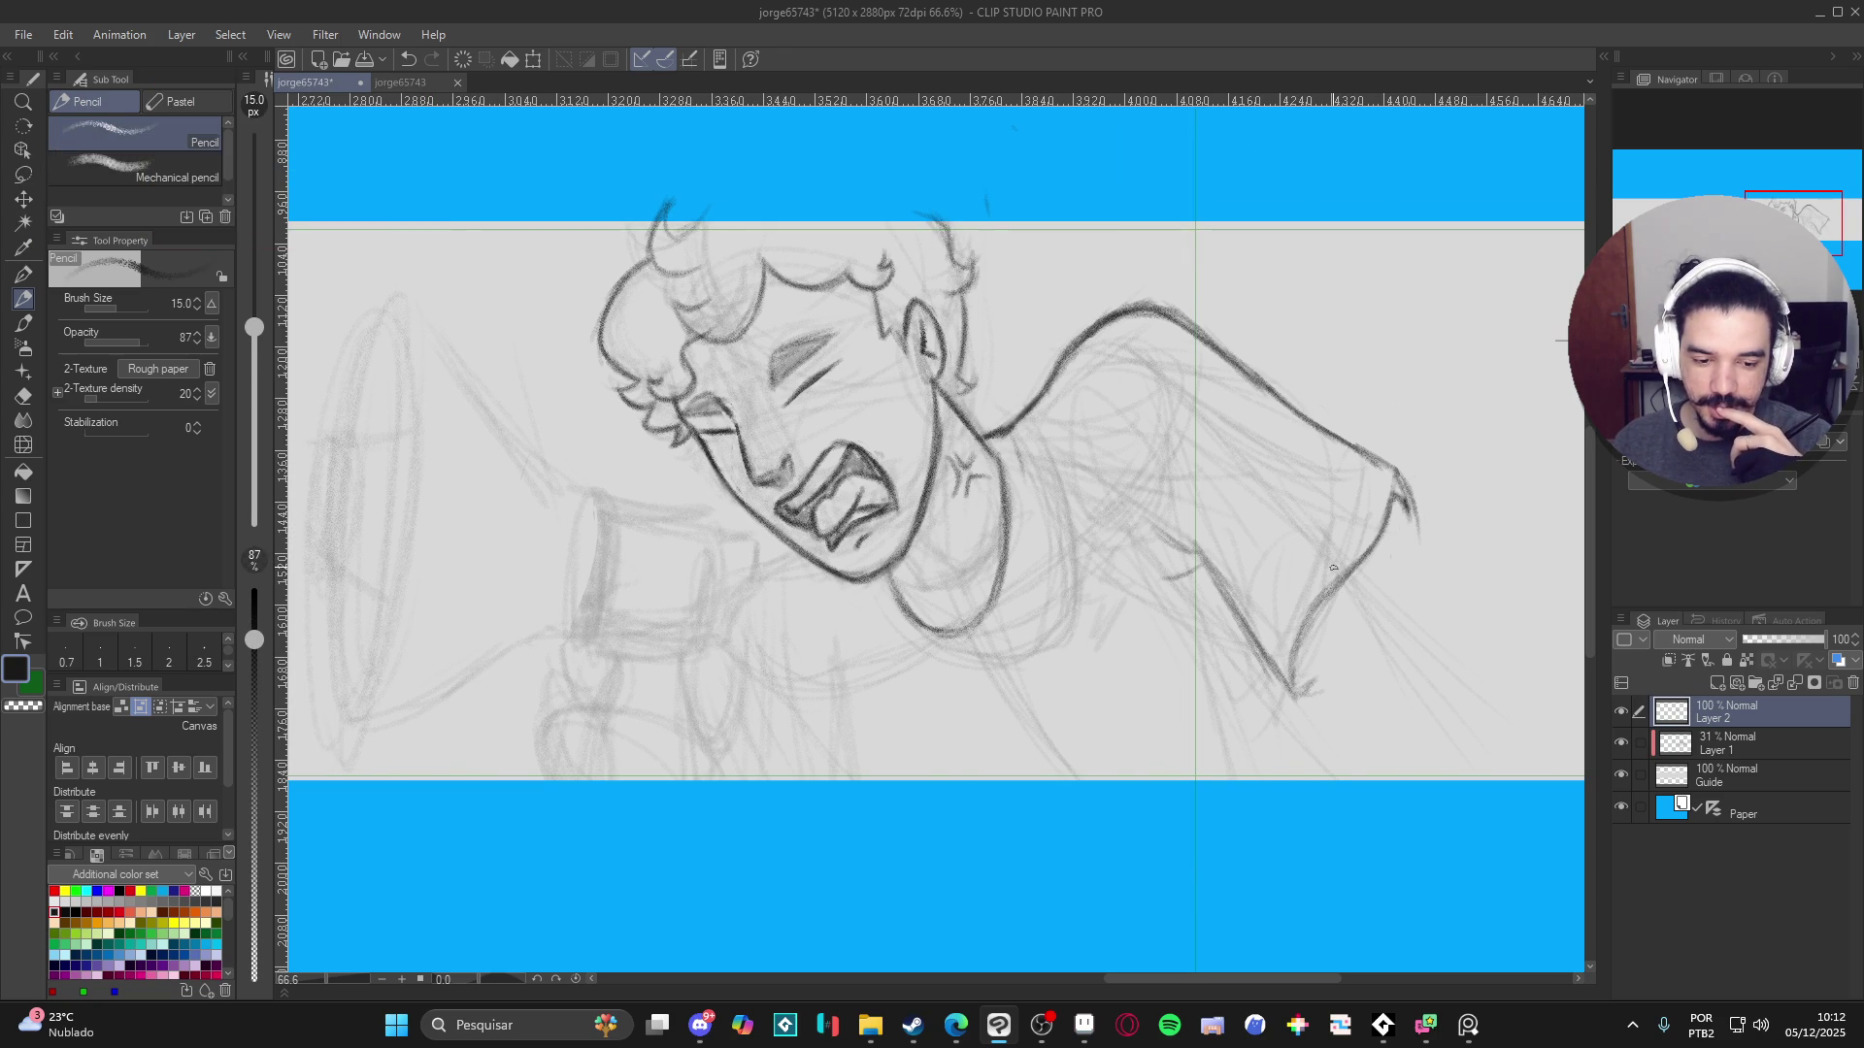
{"action": "left_click_drag", "start_coordinate": [1332, 567], "coordinate": [1197, 488]}
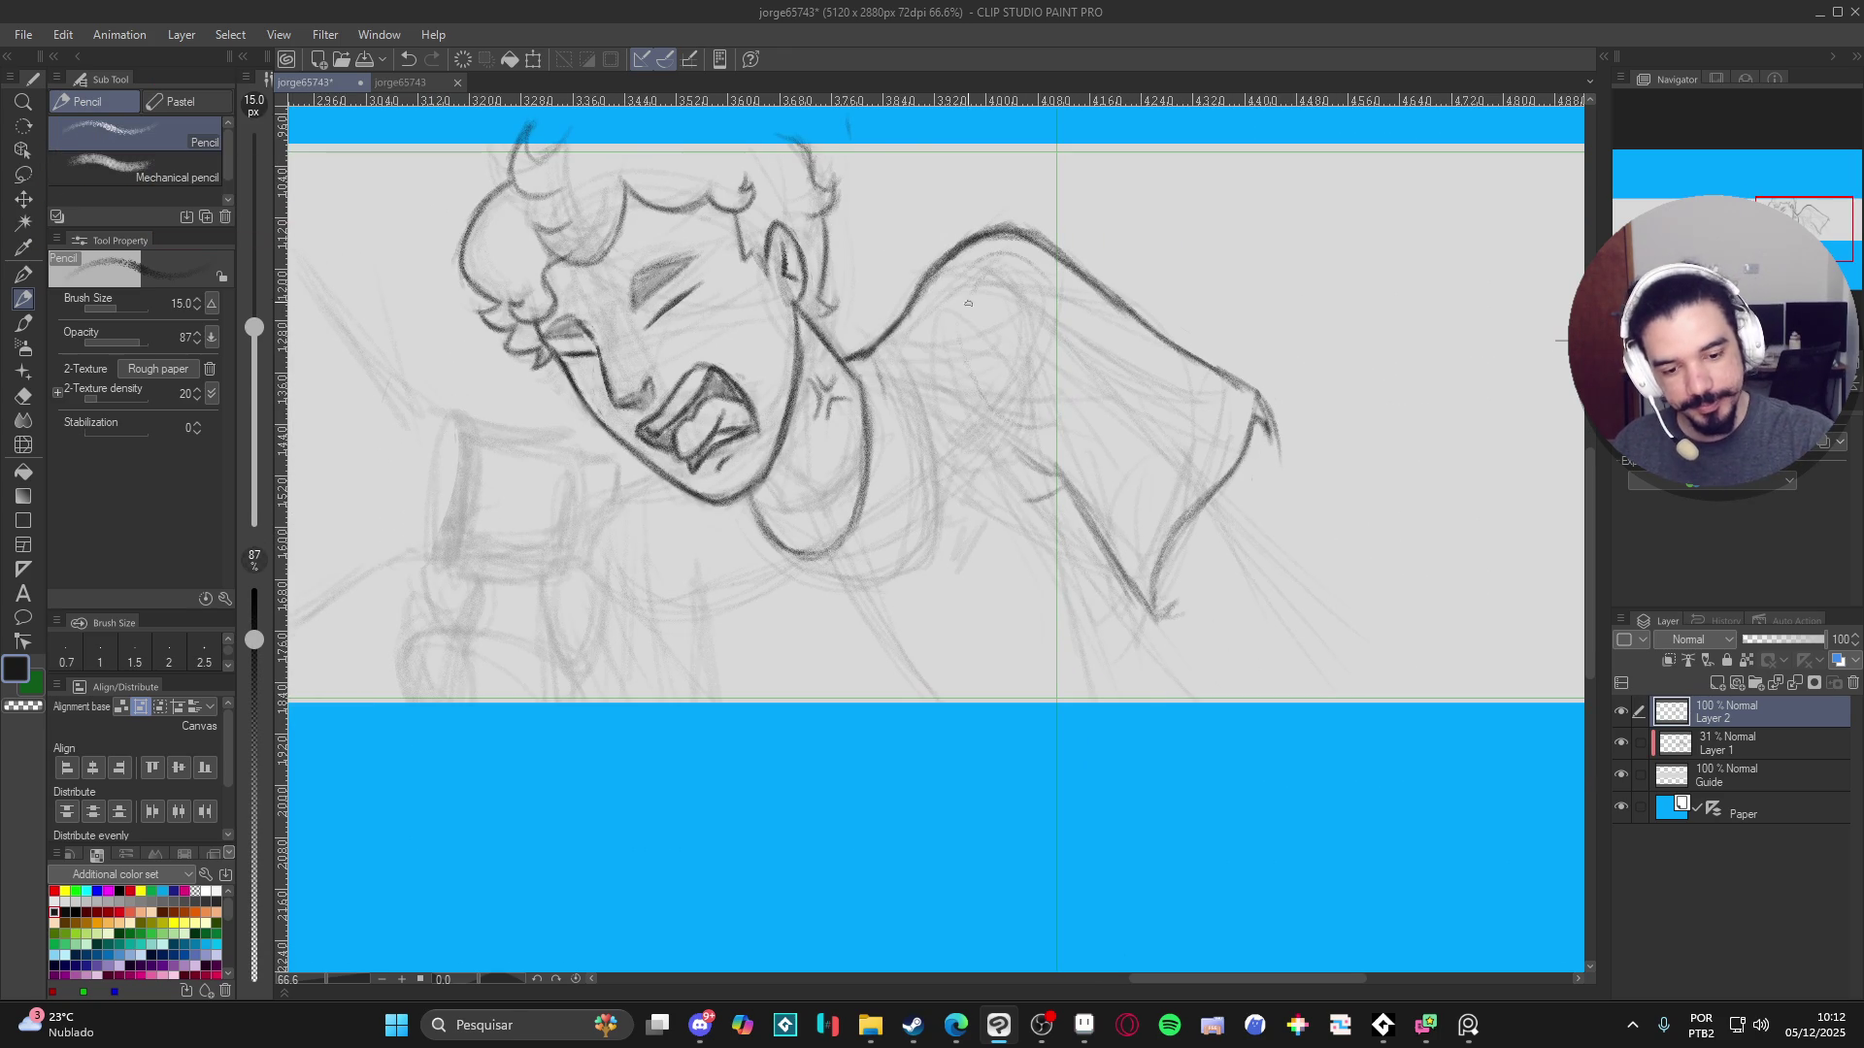
{"action": "left_click_drag", "start_coordinate": [1041, 427], "coordinate": [1169, 616]}
{"action": "left_click_drag", "start_coordinate": [1080, 482], "coordinate": [1170, 618]}
{"action": "left_click_drag", "start_coordinate": [1107, 301], "coordinate": [1362, 639]}
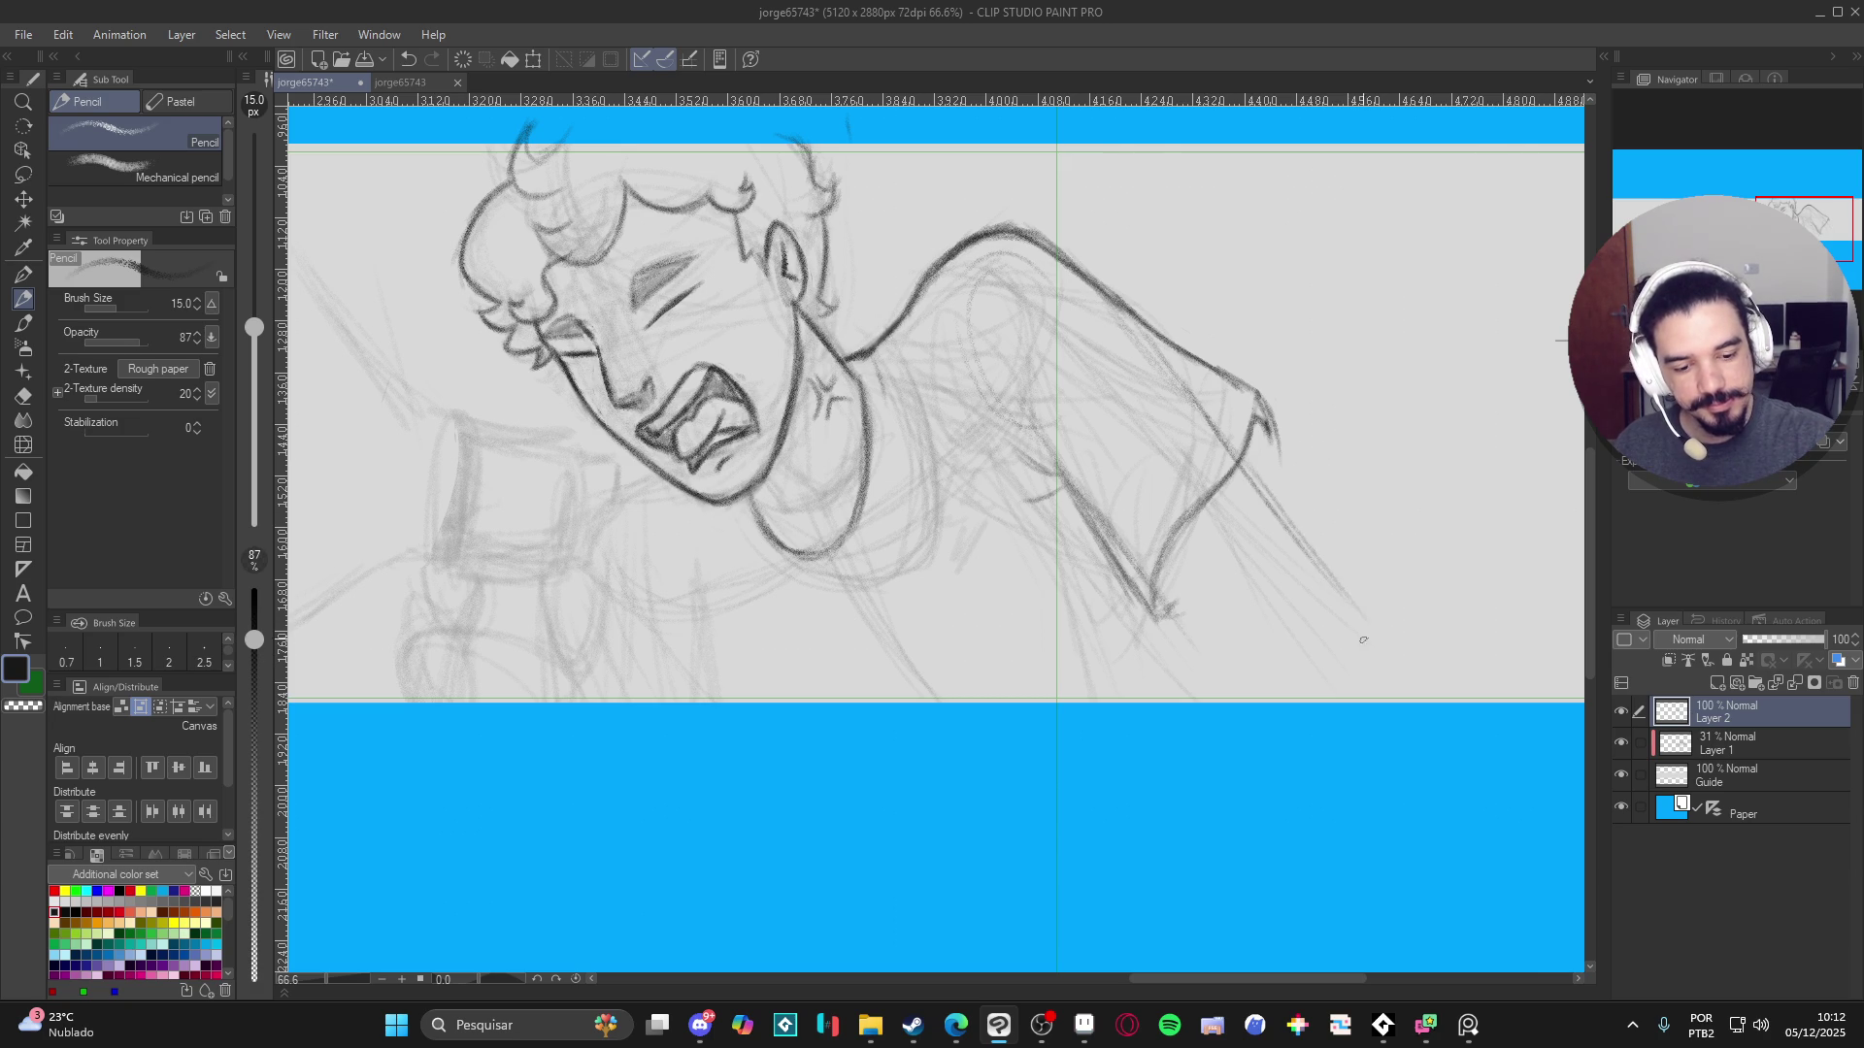
{"action": "left_click_drag", "start_coordinate": [1150, 332], "coordinate": [1298, 527]}
{"action": "left_click_drag", "start_coordinate": [1238, 425], "coordinate": [1348, 582]}
{"action": "left_click_drag", "start_coordinate": [1145, 582], "coordinate": [1209, 664]}
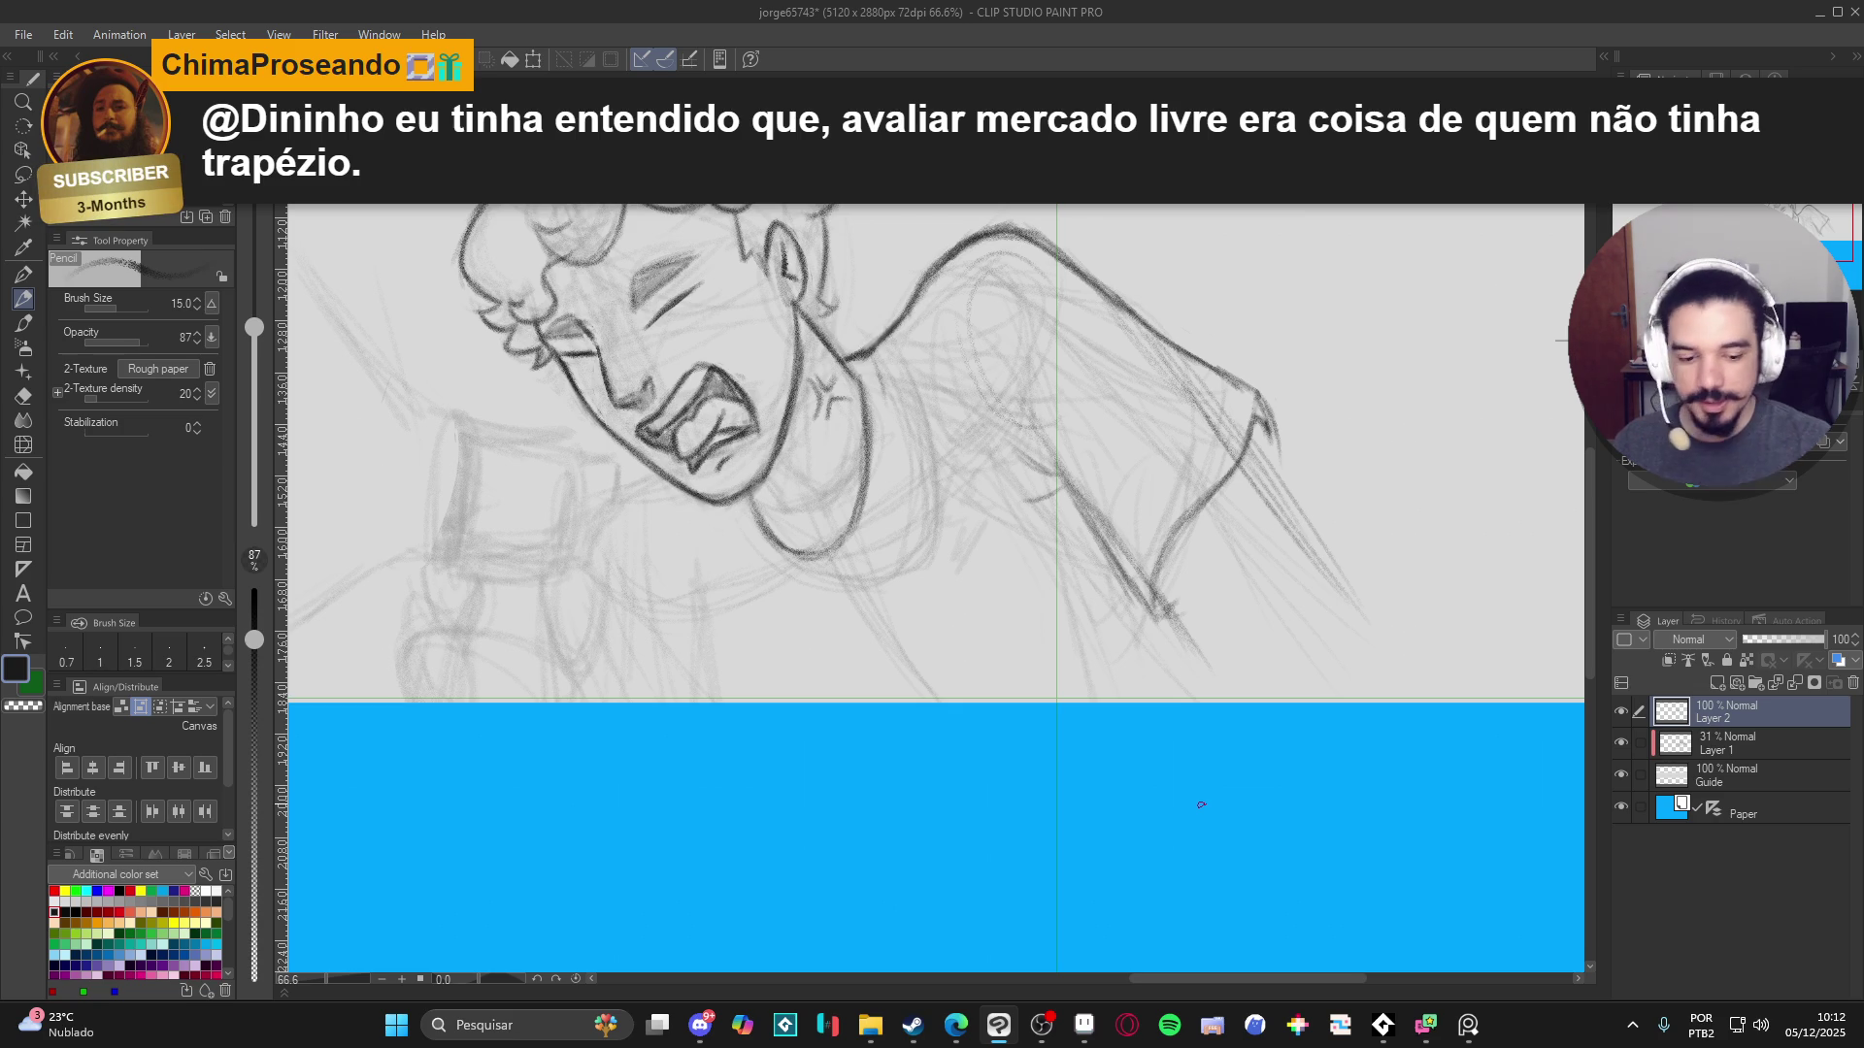
- Sketch a curved shape below the raised arm
{"action": "mouse_move", "coordinate": [1336, 621]}
{"action": "left_mouse_down"}
{"action": "mouse_move", "coordinate": [1218, 679]}
{"action": "mouse_move", "coordinate": [1295, 670]}
{"action": "mouse_move", "coordinate": [1214, 708]}
{"action": "left_mouse_up"}
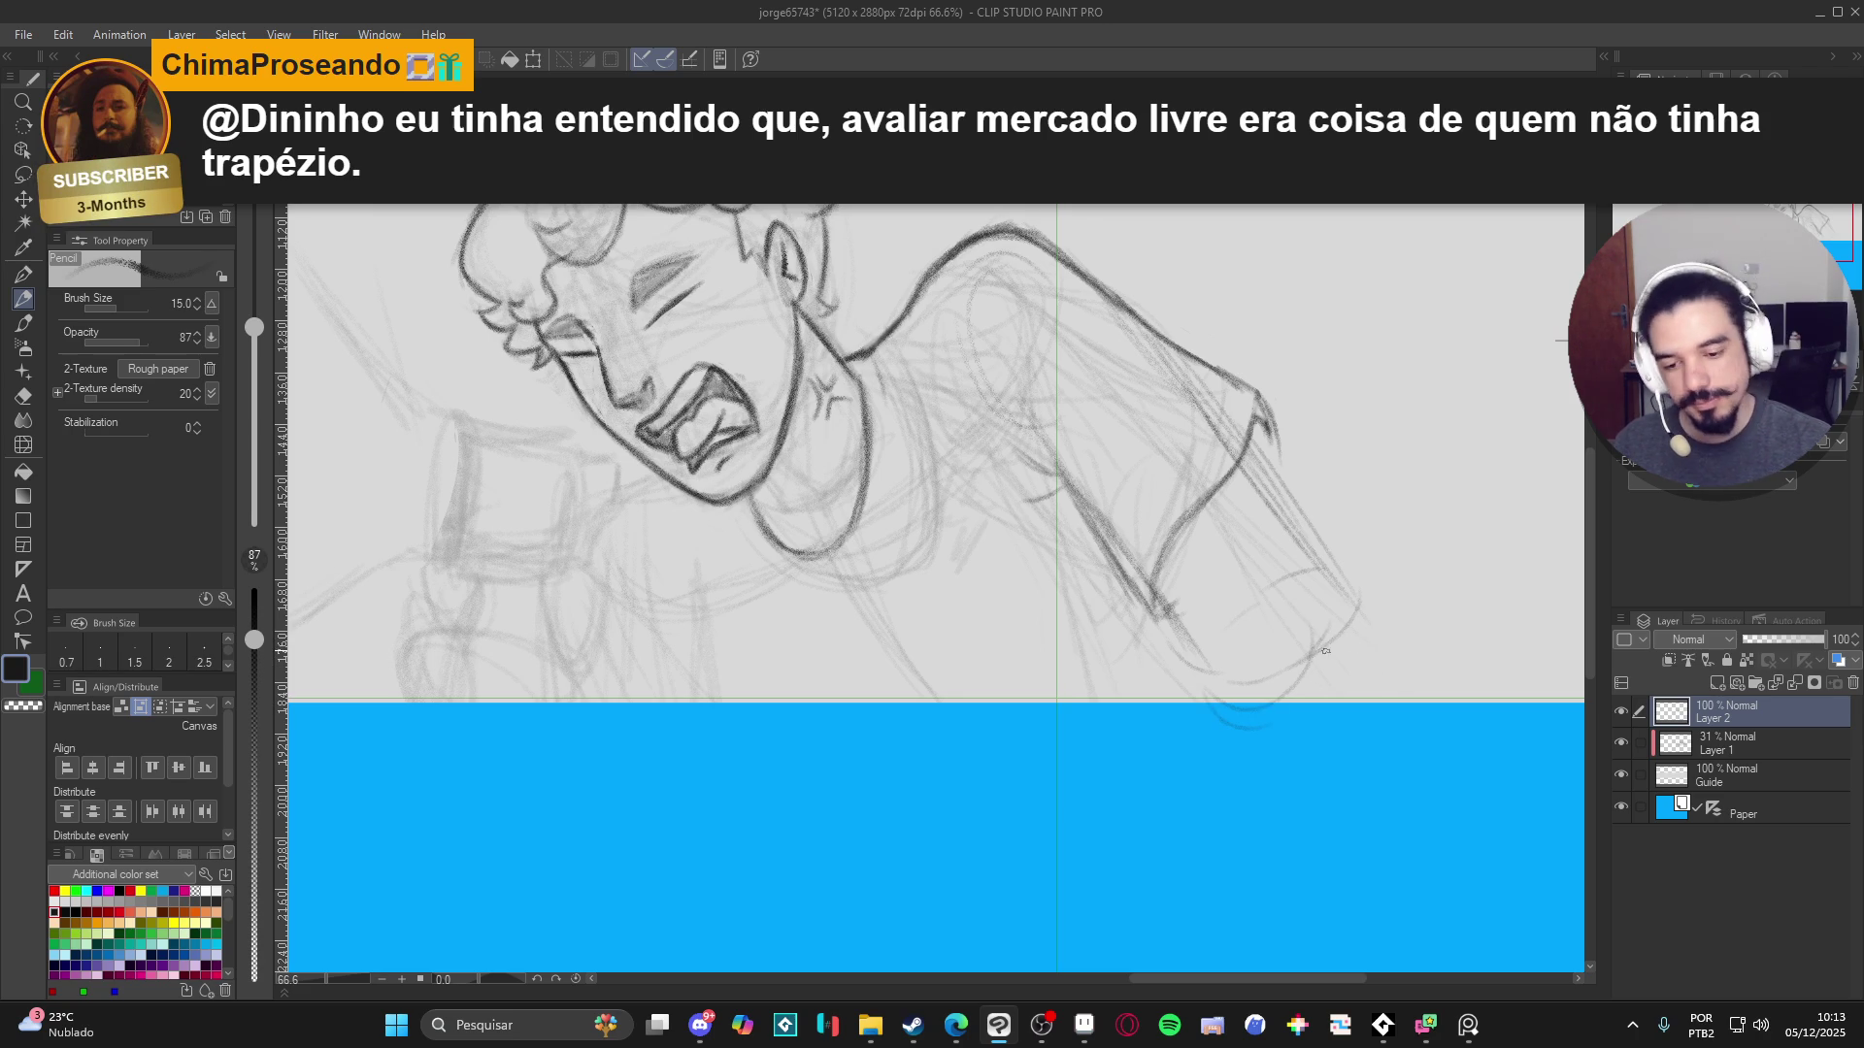
{"action": "left_click_drag", "start_coordinate": [1298, 616], "coordinate": [1453, 769]}
{"action": "left_click_drag", "start_coordinate": [1310, 755], "coordinate": [1354, 715]}
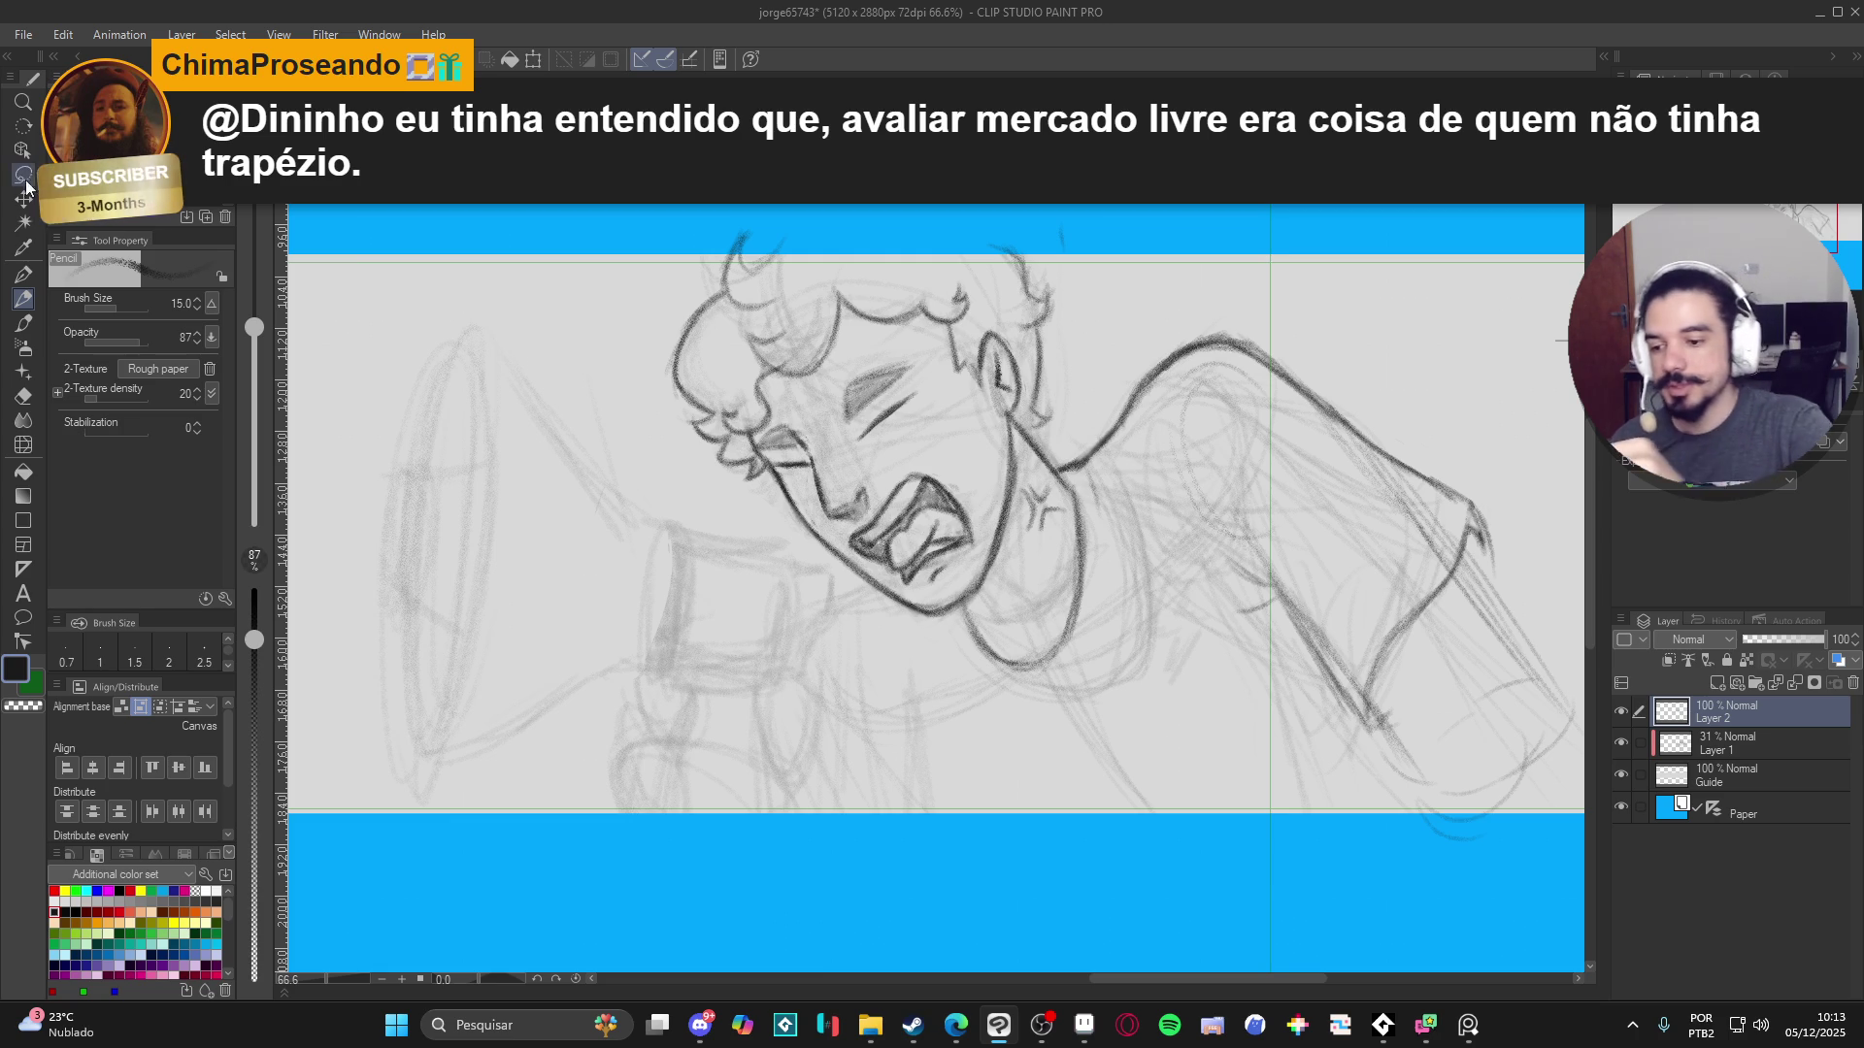
- Lasso the arm from the neck down, scale it to 91%, shift it up-left and commit
{"action": "key", "text": "m"}
{"action": "mouse_move", "coordinate": [1053, 458]}
{"action": "left_mouse_down"}
{"action": "mouse_move", "coordinate": [1388, 859]}
{"action": "mouse_move", "coordinate": [1553, 854]}
{"action": "mouse_move", "coordinate": [1299, 339]}
{"action": "mouse_move", "coordinate": [845, 287]}
{"action": "mouse_move", "coordinate": [743, 456]}
{"action": "left_mouse_up"}
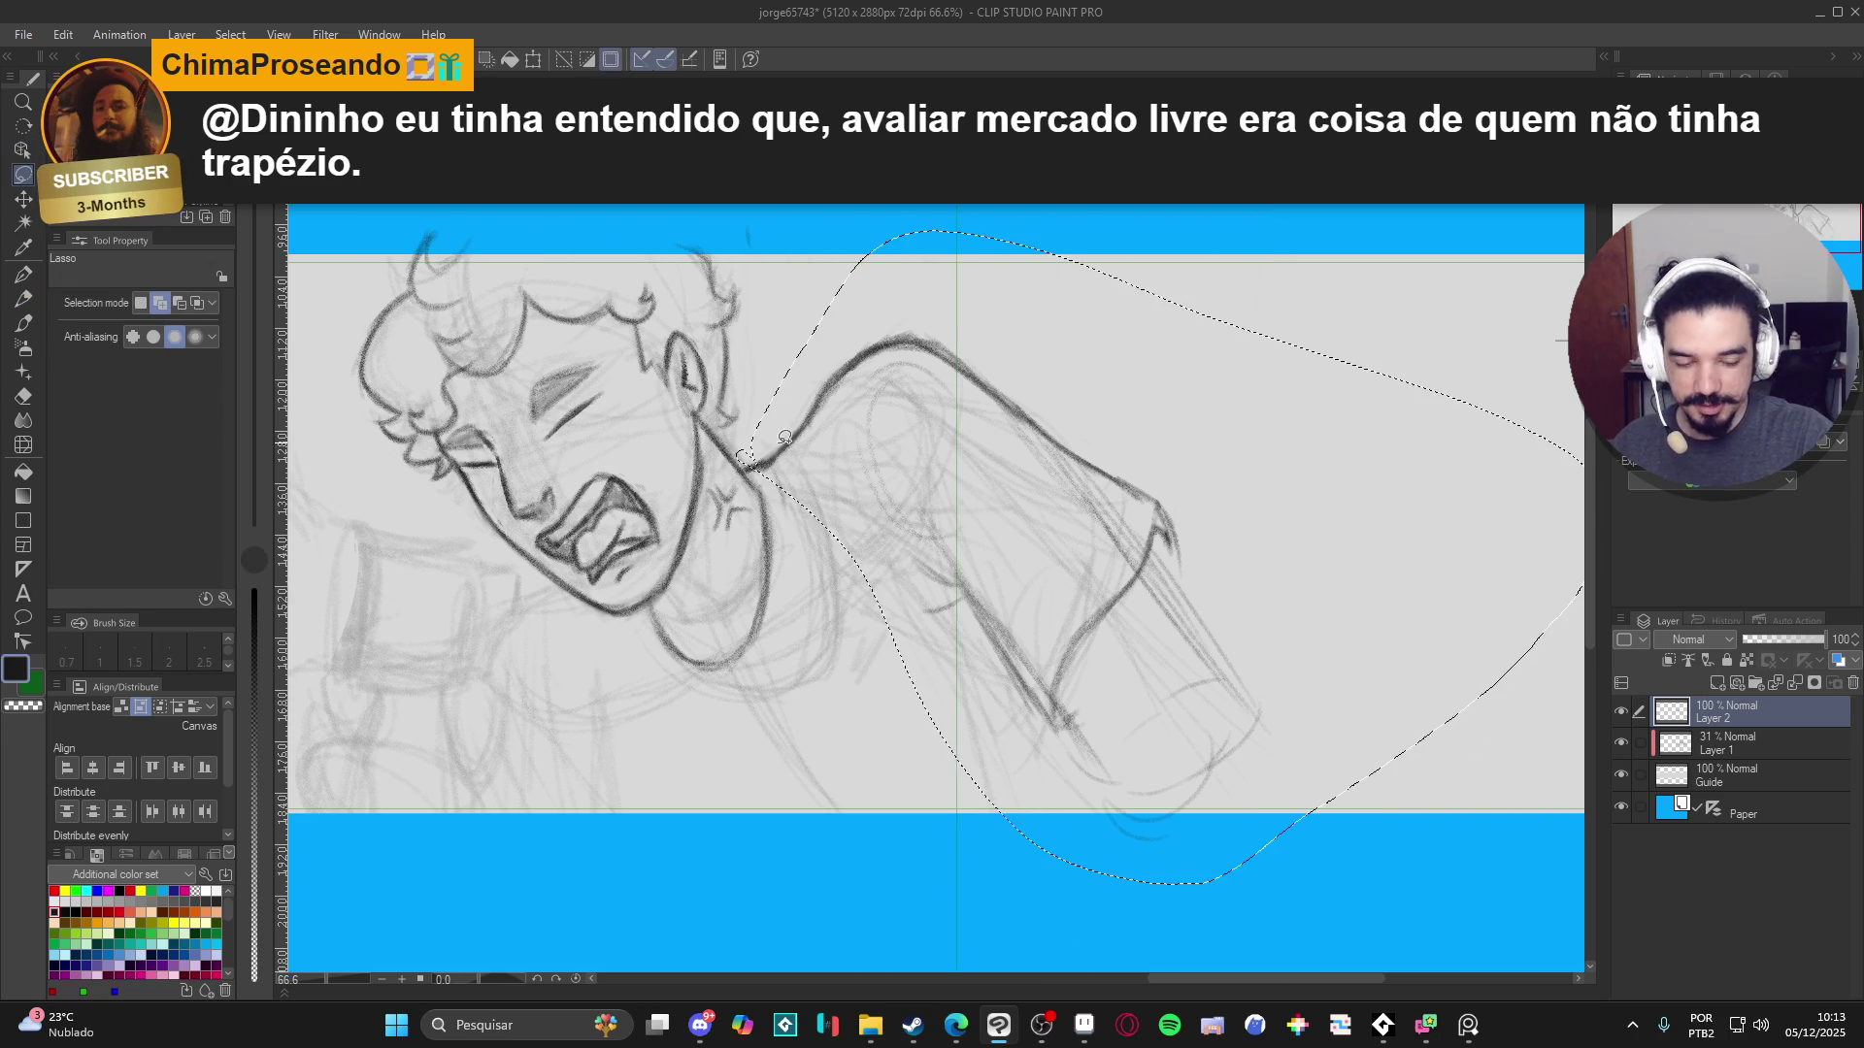
{"action": "key", "text": "ctrl+t"}
{"action": "left_click_drag", "start_coordinate": [734, 230], "coordinate": [816, 290]}
{"action": "mouse_move", "coordinate": [1142, 566]}
{"action": "left_mouse_down"}
{"action": "mouse_move", "coordinate": [1009, 554]}
{"action": "mouse_move", "coordinate": [1058, 534]}
{"action": "left_mouse_up"}
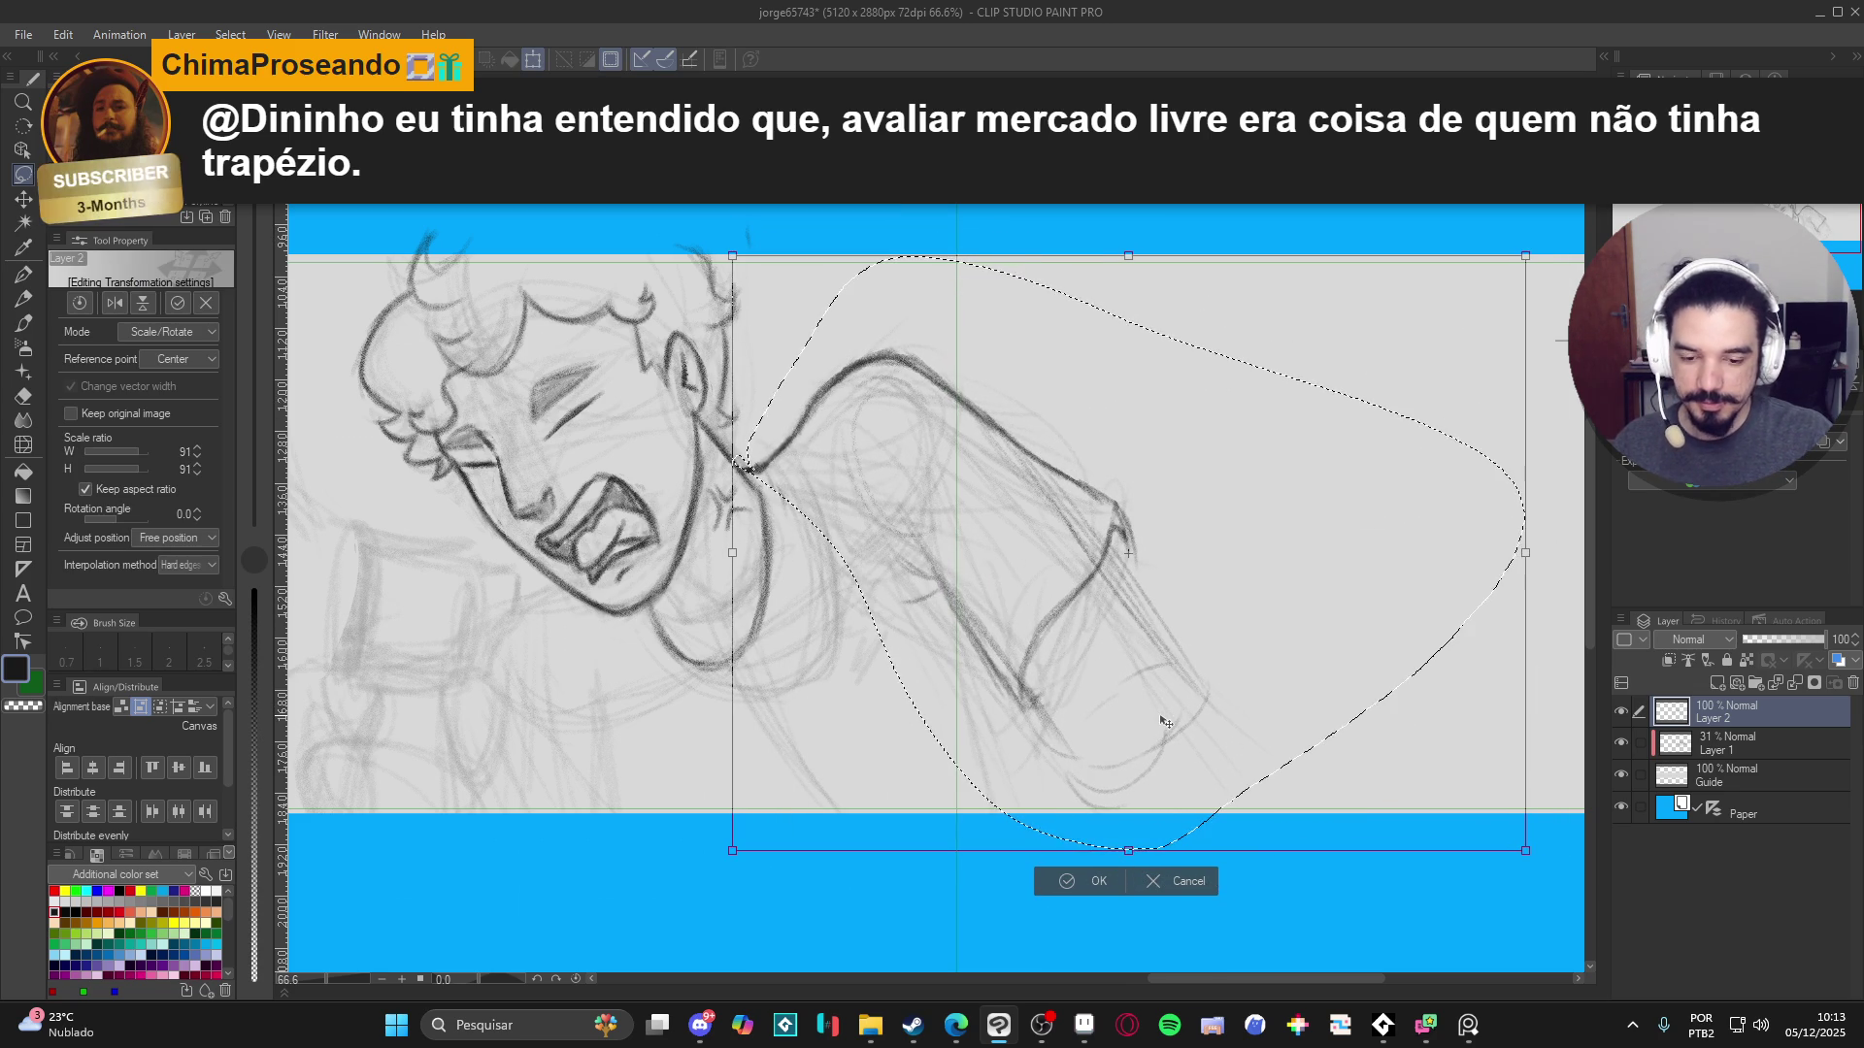
{"action": "key", "text": "Return"}
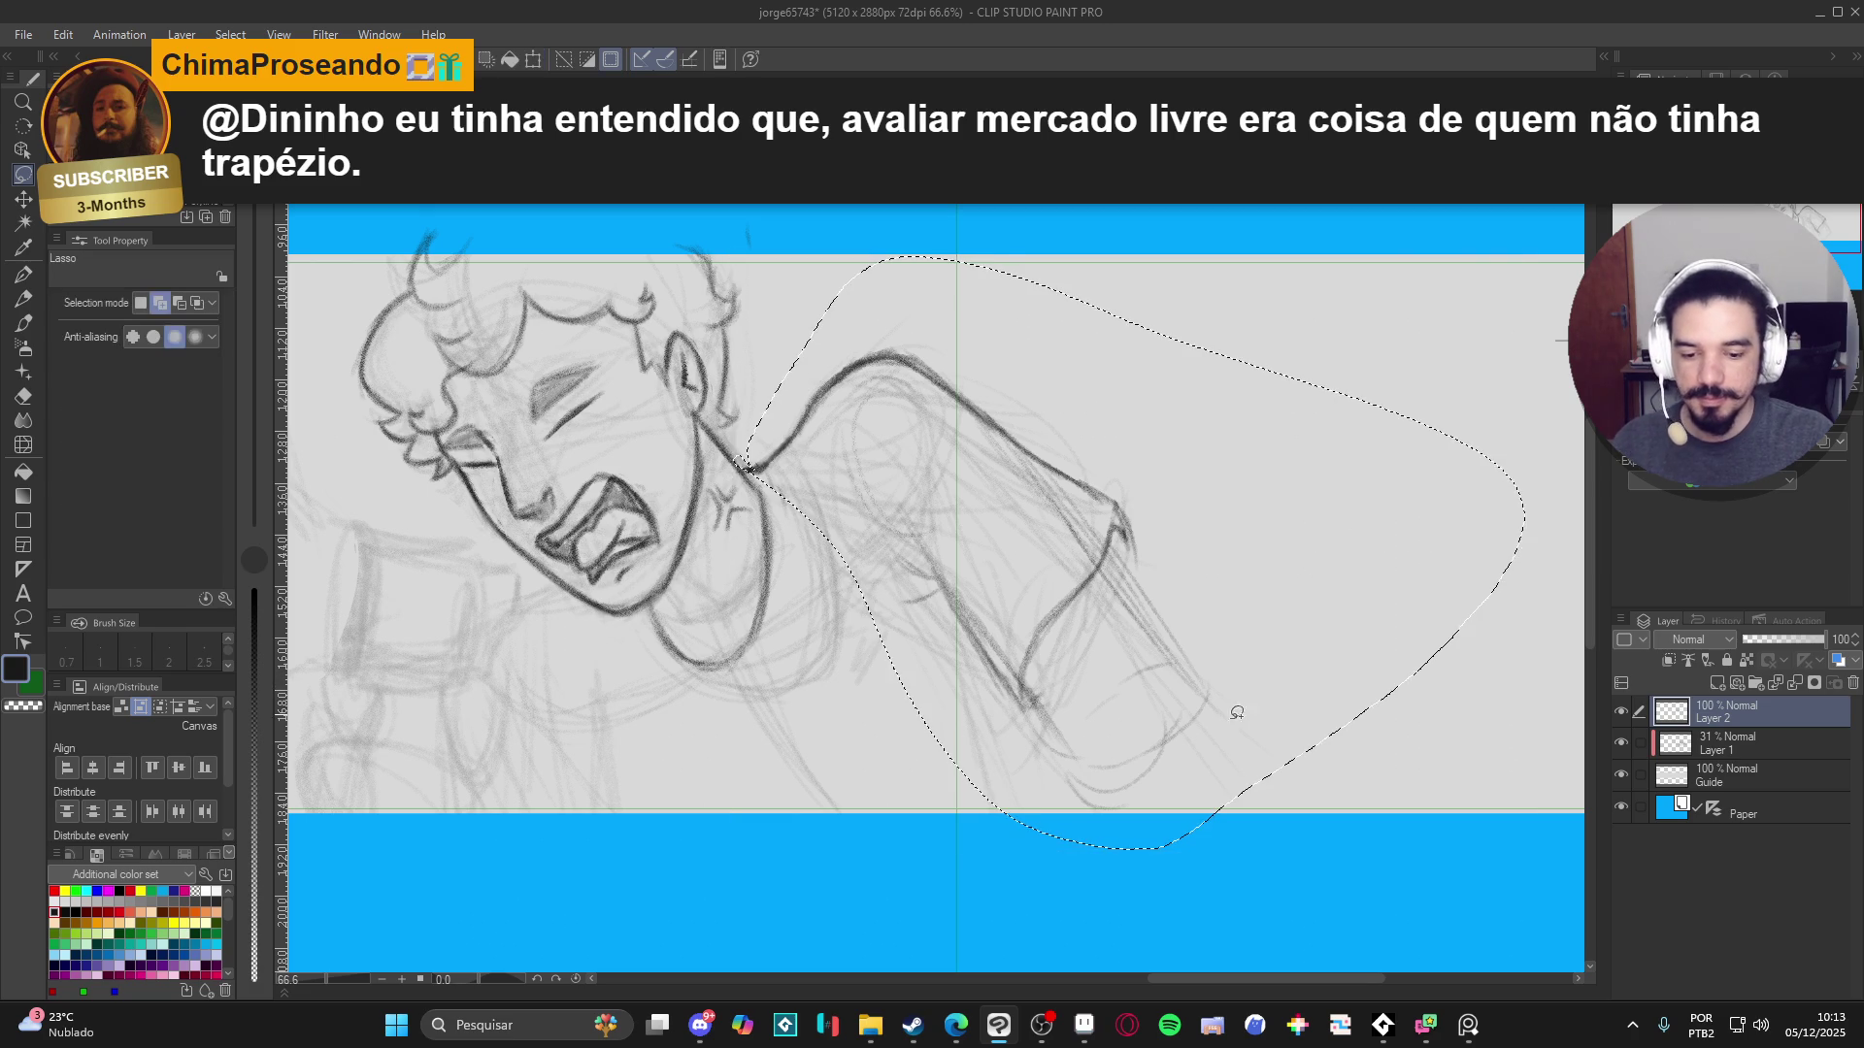
{"action": "key", "text": "ctrl+d"}
{"action": "left_click_drag", "start_coordinate": [1170, 662], "coordinate": [1243, 592]}
{"action": "key", "text": "p"}
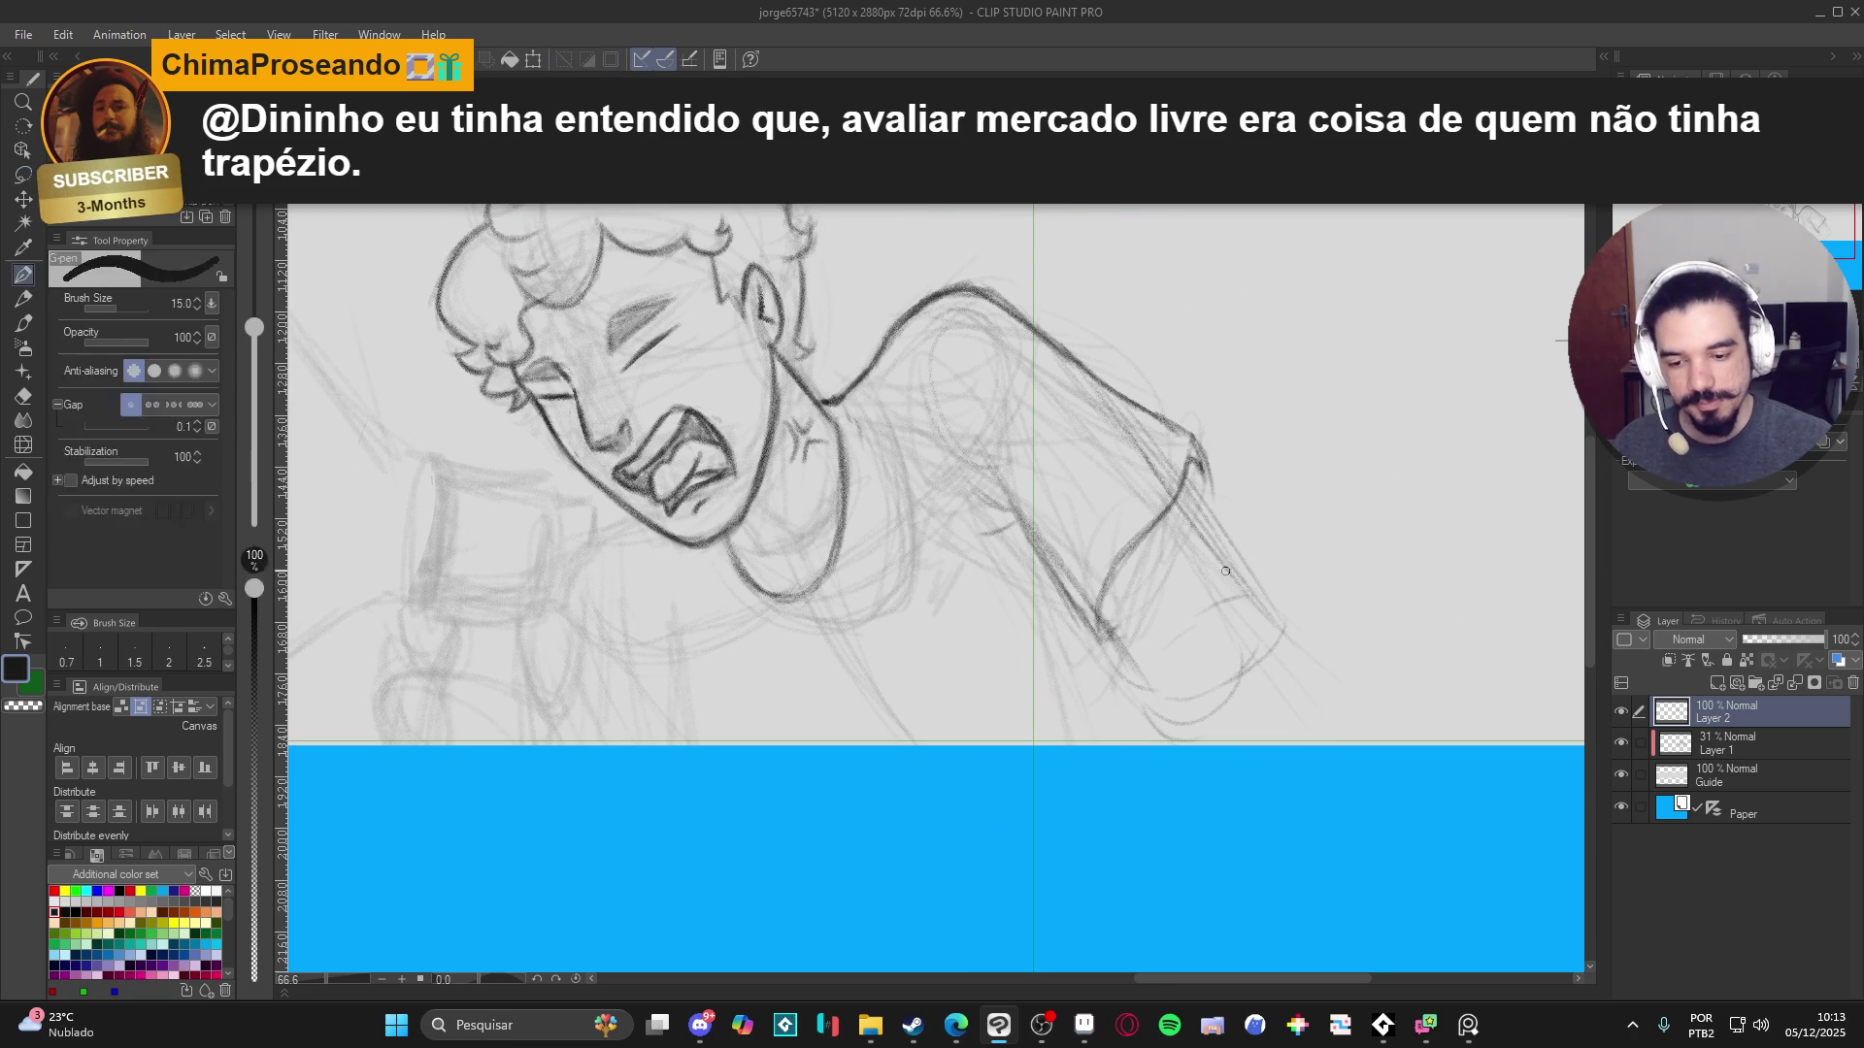
{"action": "left_click_drag", "start_coordinate": [1165, 441], "coordinate": [1248, 423]}
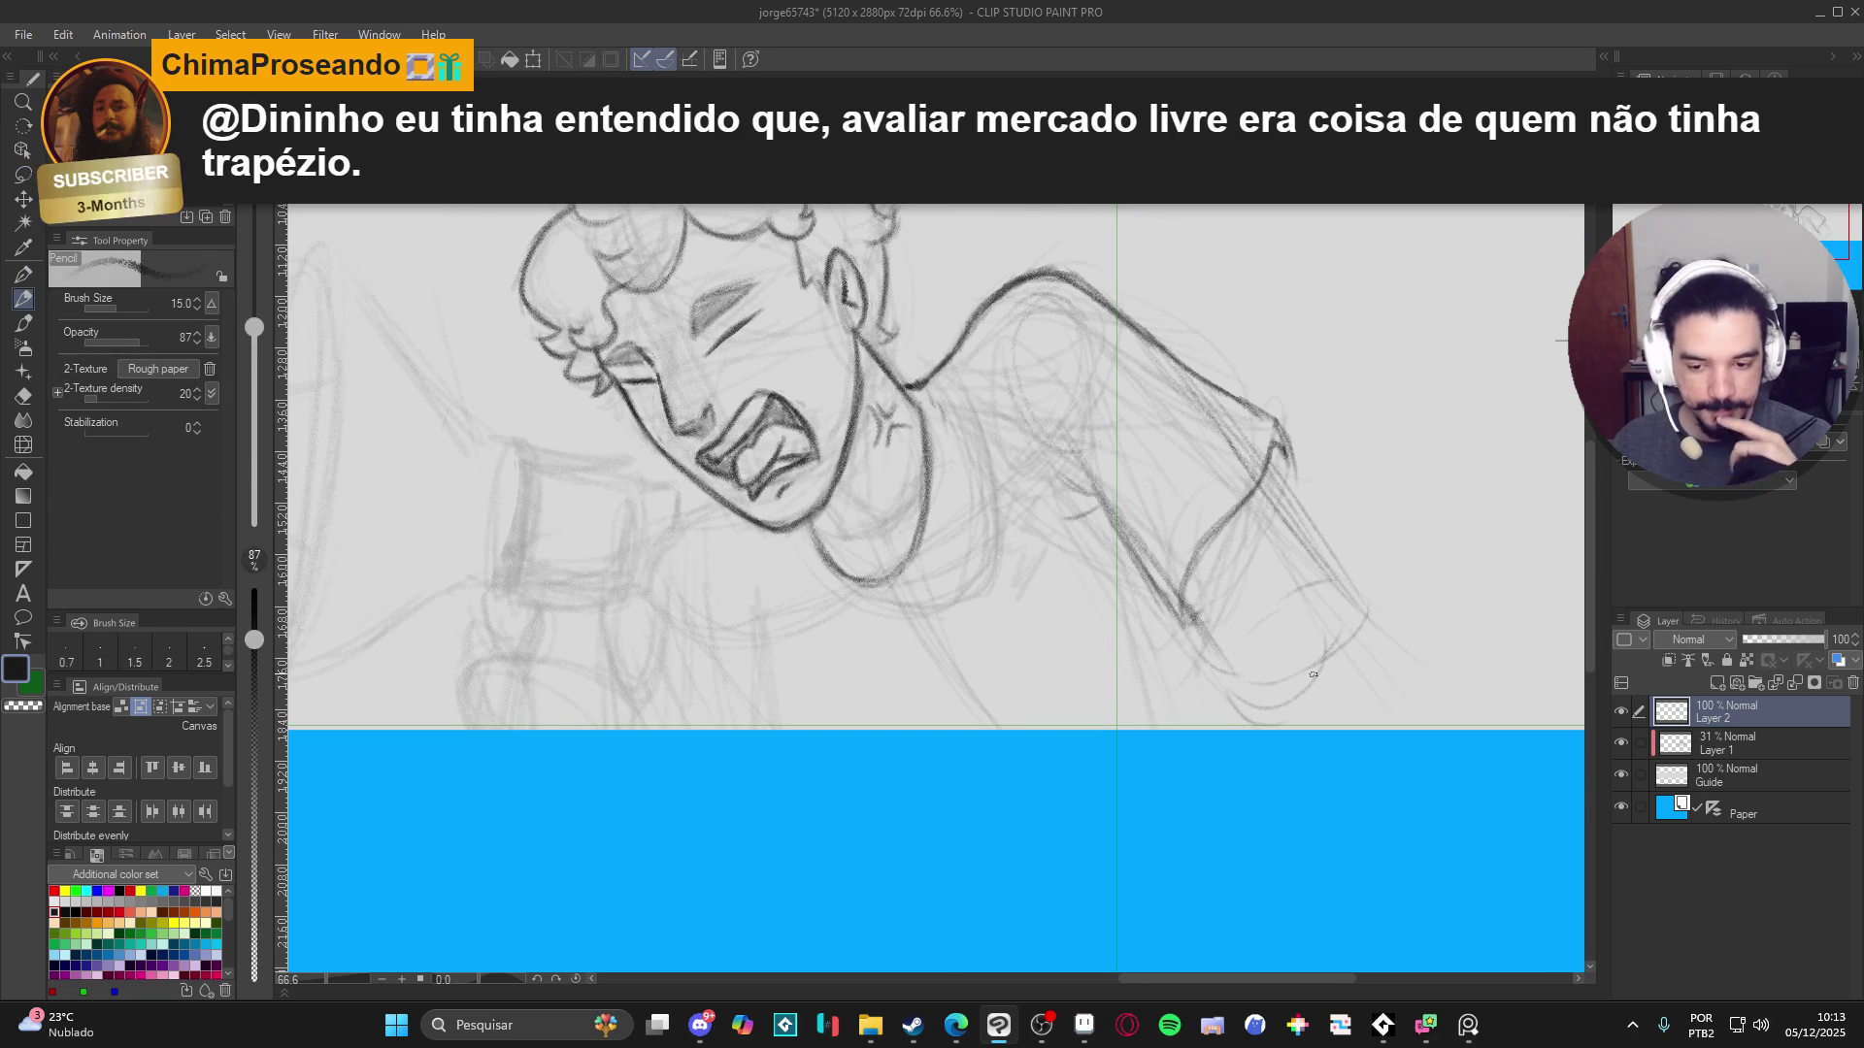
- Darken the raised arm's upper and lower contours with pencil strokes
{"action": "left_click_drag", "start_coordinate": [1058, 690], "coordinate": [1113, 701]}
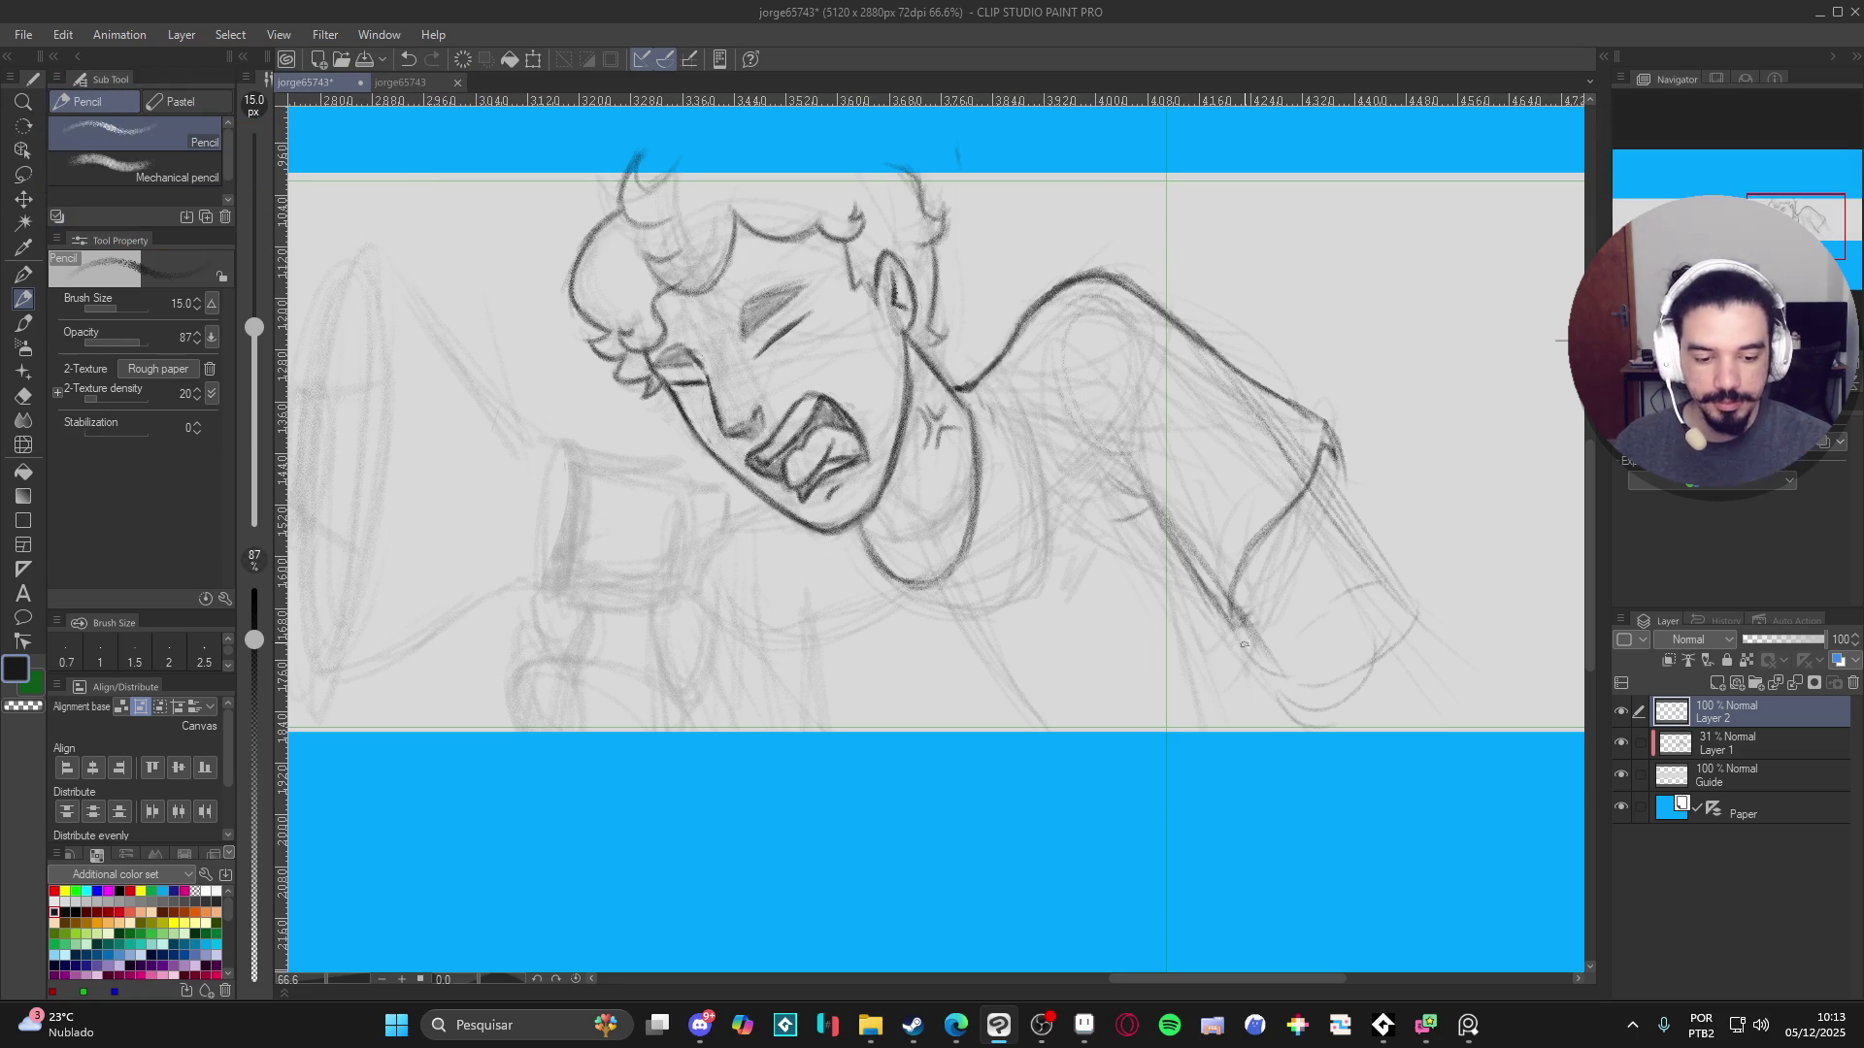
{"action": "mouse_move", "coordinate": [1244, 624]}
{"action": "left_mouse_down"}
{"action": "mouse_move", "coordinate": [1305, 709]}
{"action": "mouse_move", "coordinate": [1374, 707]}
{"action": "mouse_move", "coordinate": [1397, 666]}
{"action": "mouse_move", "coordinate": [1401, 761]}
{"action": "mouse_move", "coordinate": [1414, 631]}
{"action": "mouse_move", "coordinate": [1482, 716]}
{"action": "mouse_move", "coordinate": [1368, 549]}
{"action": "mouse_move", "coordinate": [1295, 726]}
{"action": "left_mouse_up"}
{"action": "left_click_drag", "start_coordinate": [1272, 652], "coordinate": [1313, 739]}
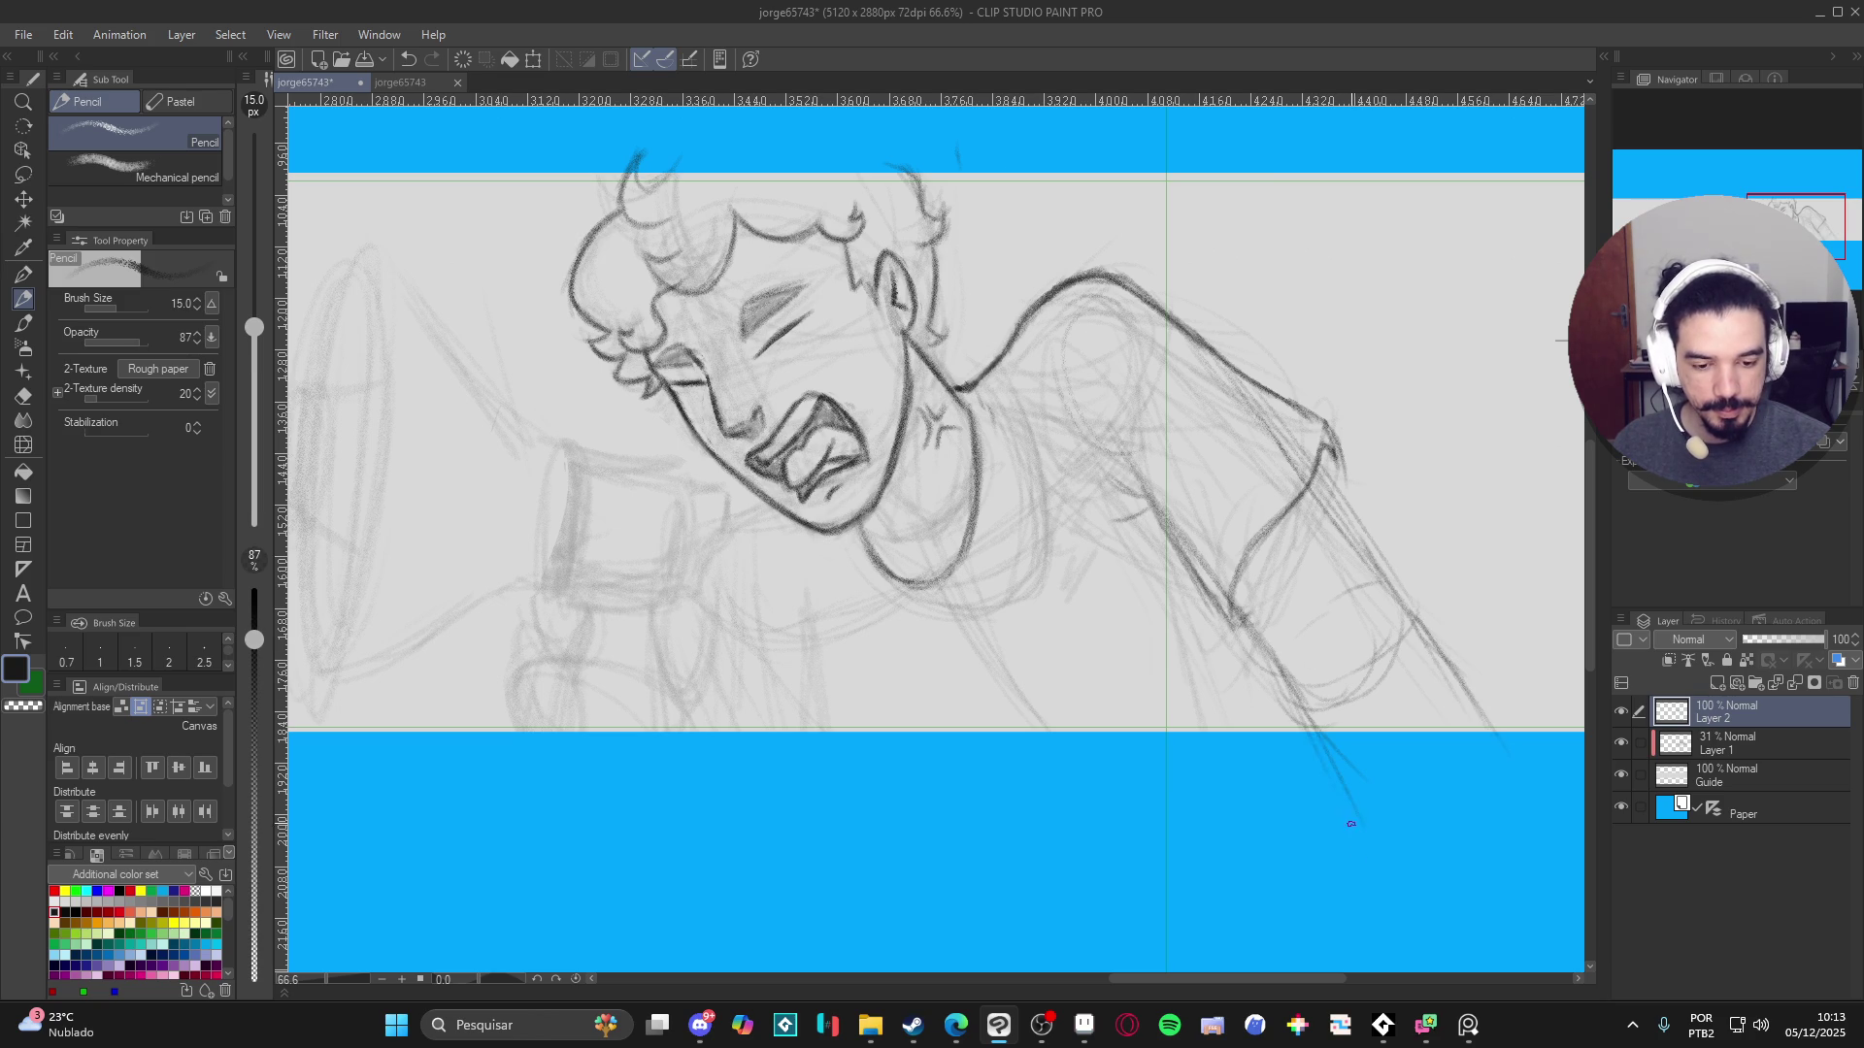
{"action": "mouse_move", "coordinate": [1312, 516]}
{"action": "left_mouse_down"}
{"action": "mouse_move", "coordinate": [1429, 632]}
{"action": "mouse_move", "coordinate": [1489, 728]}
{"action": "left_mouse_up"}
{"action": "left_click_drag", "start_coordinate": [1301, 452], "coordinate": [1407, 598]}
{"action": "left_click_drag", "start_coordinate": [1221, 597], "coordinate": [1310, 717]}
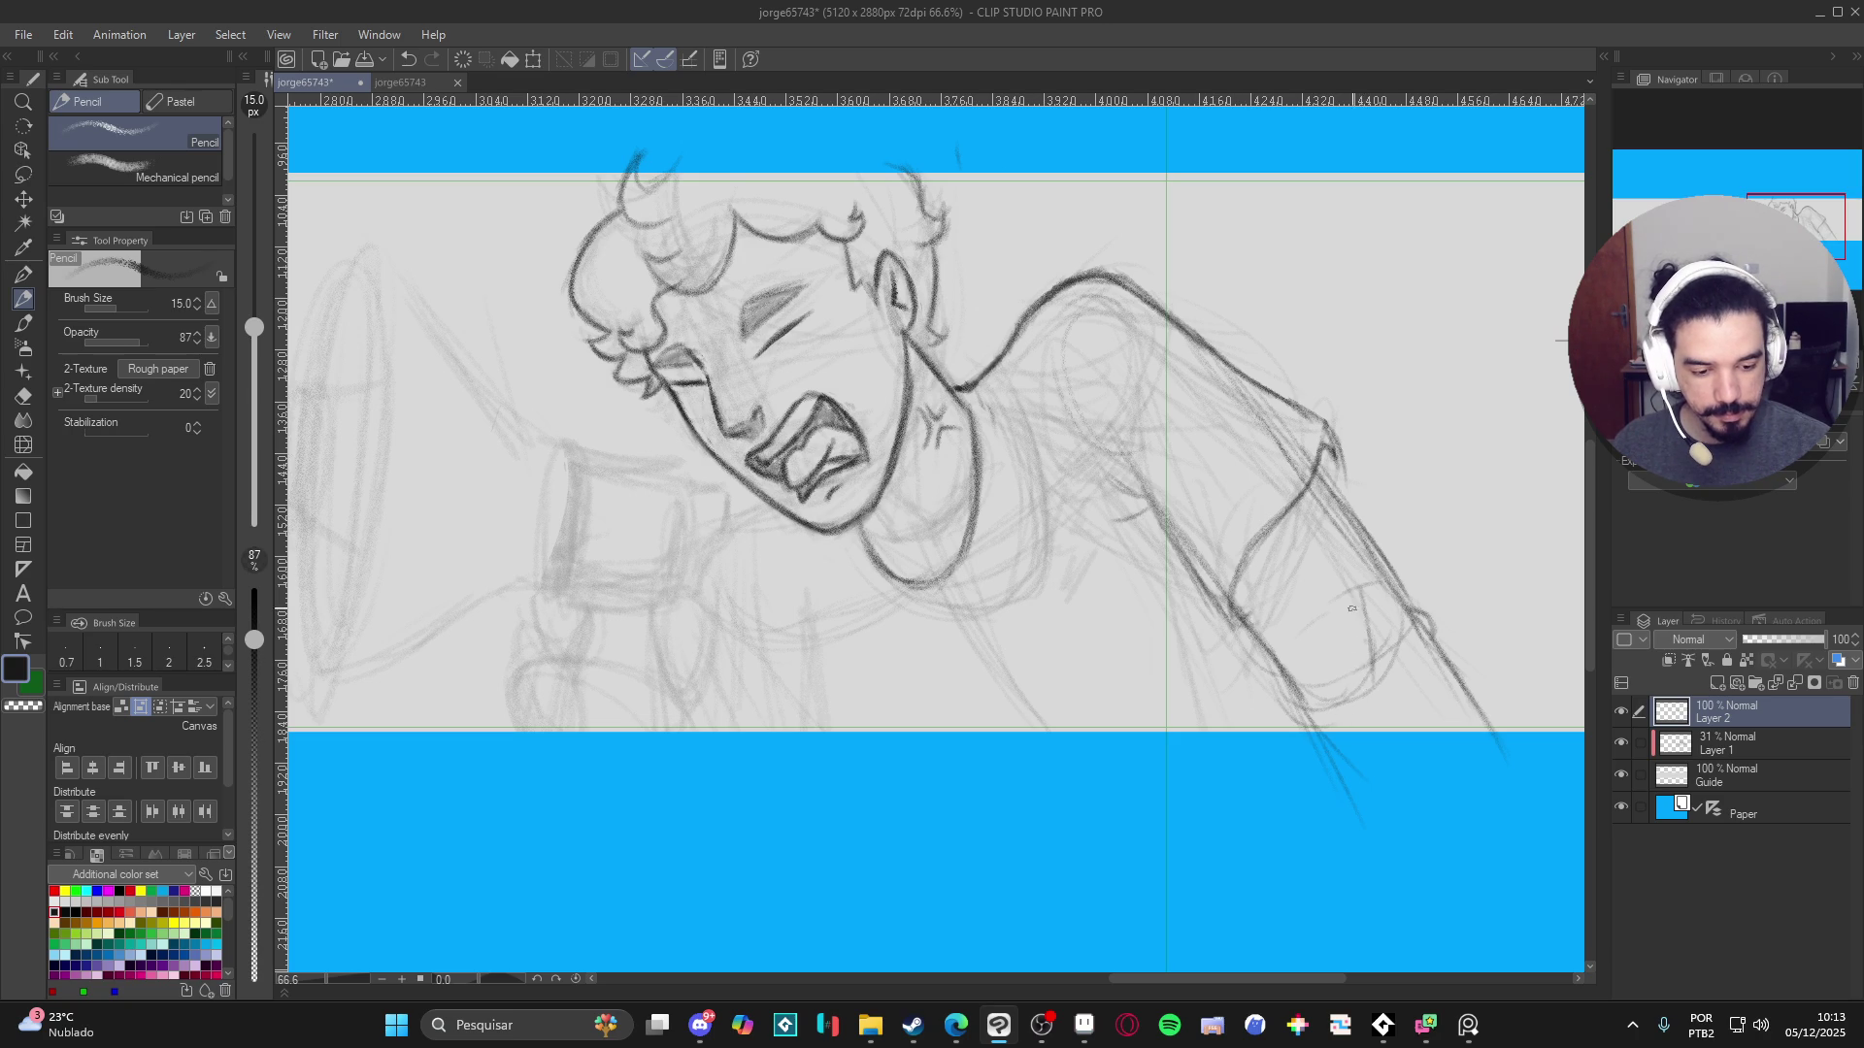
{"action": "mouse_move", "coordinate": [1394, 844]}
{"action": "left_mouse_down"}
{"action": "mouse_move", "coordinate": [1302, 768]}
{"action": "mouse_move", "coordinate": [1319, 738]}
{"action": "left_mouse_up"}
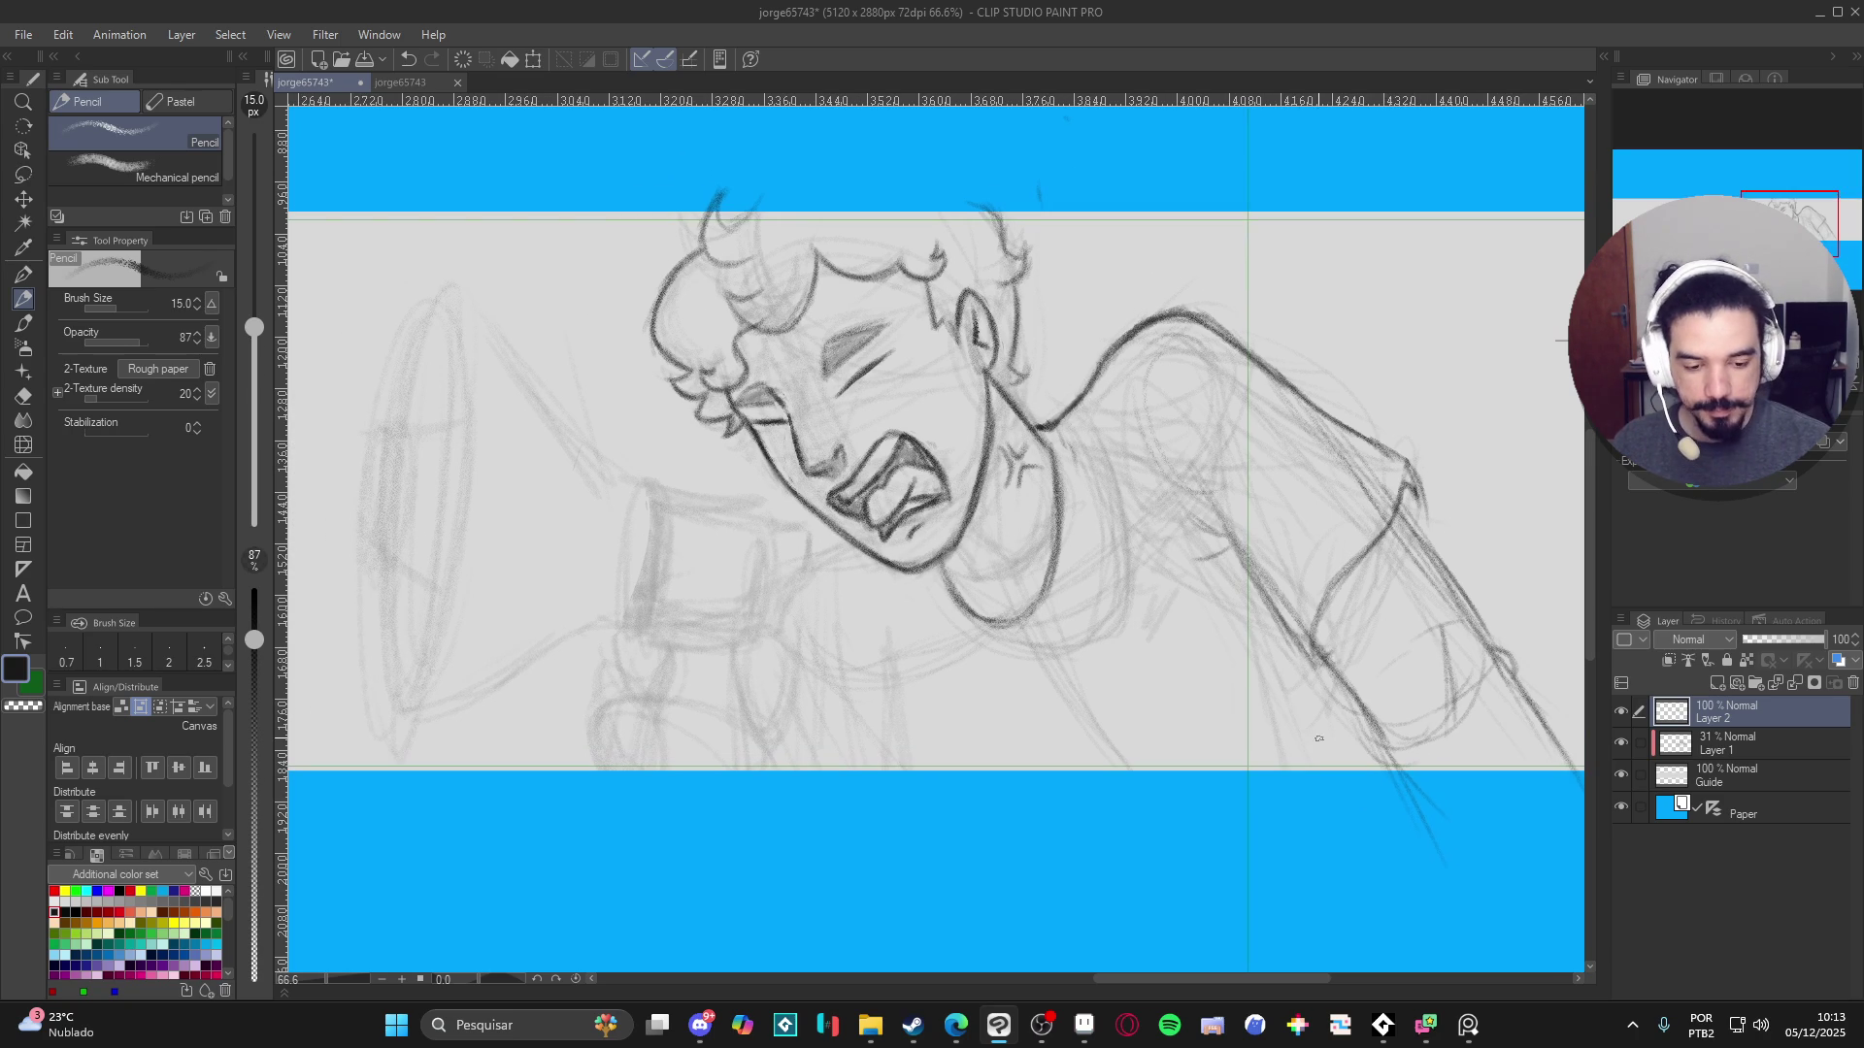
- Add a dark shirt line, darken the jaw, and start the lightning-bolt emblem on the shirt
{"action": "left_click_drag", "start_coordinate": [1174, 601], "coordinate": [1263, 625]}
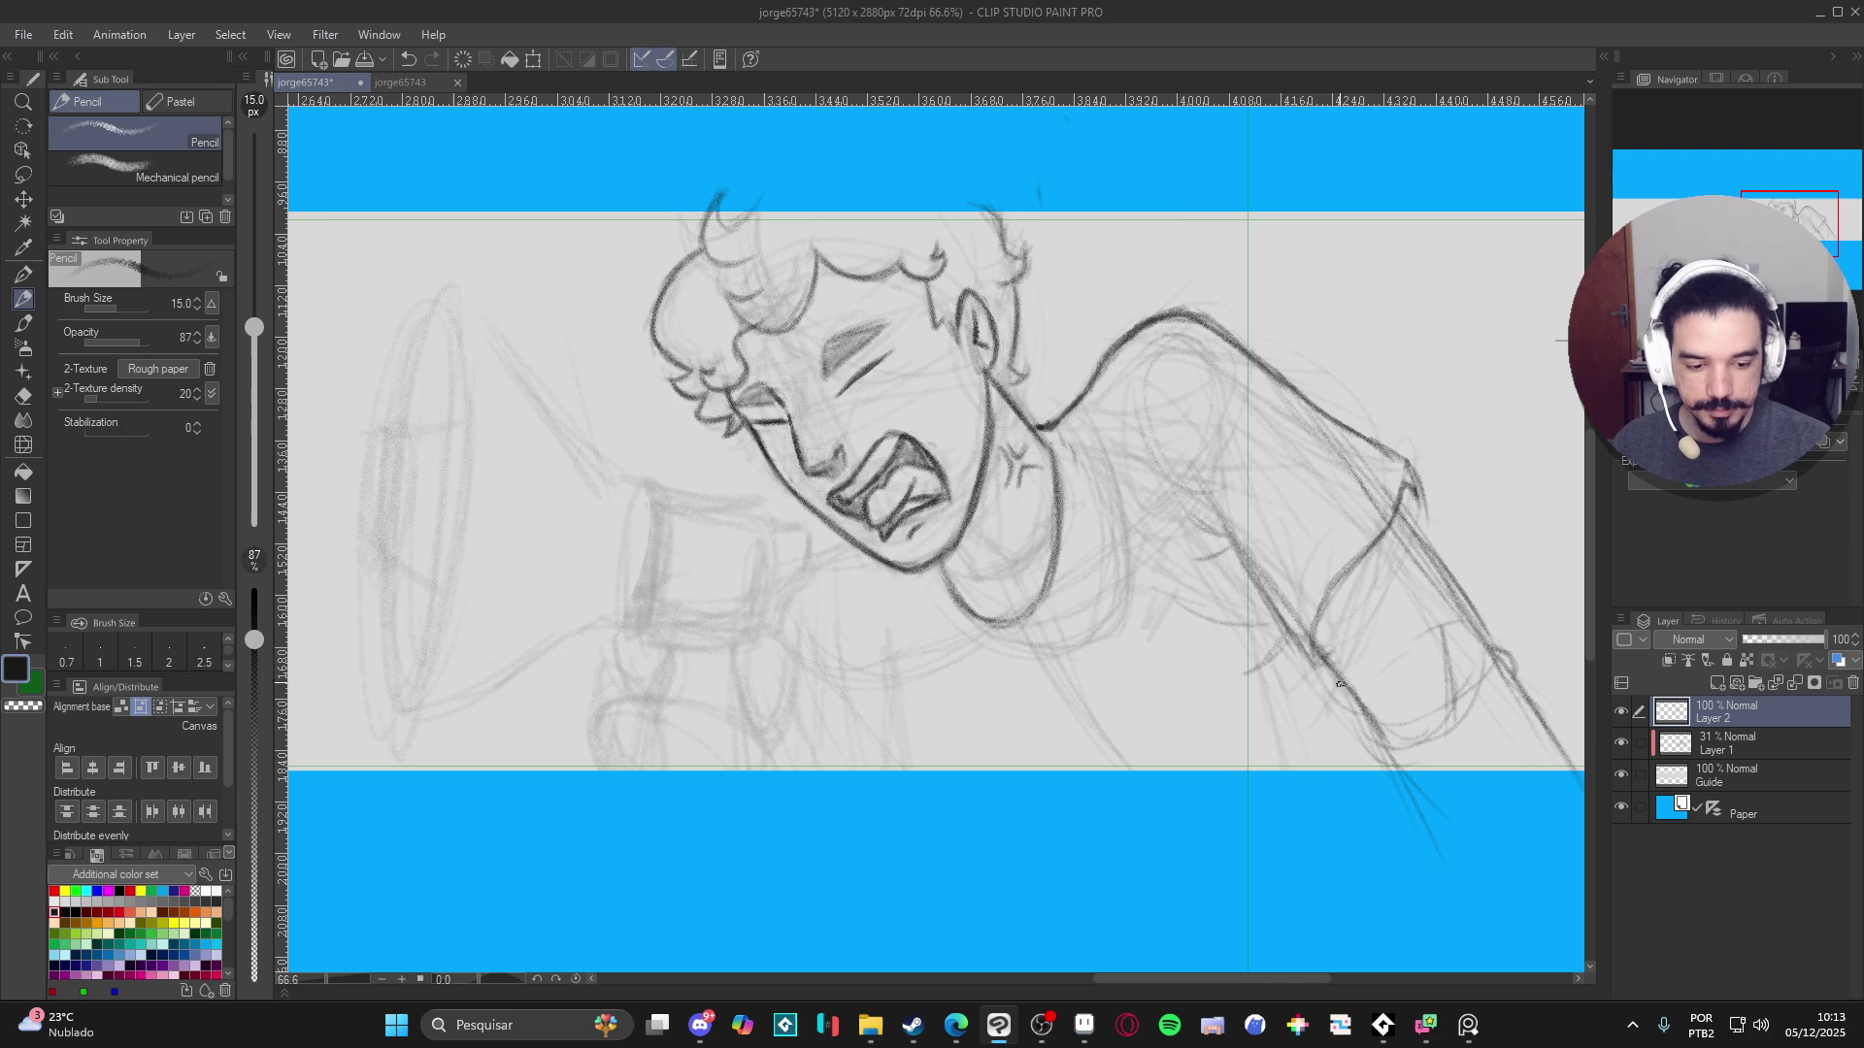
{"action": "left_click_drag", "start_coordinate": [1305, 700], "coordinate": [1383, 714]}
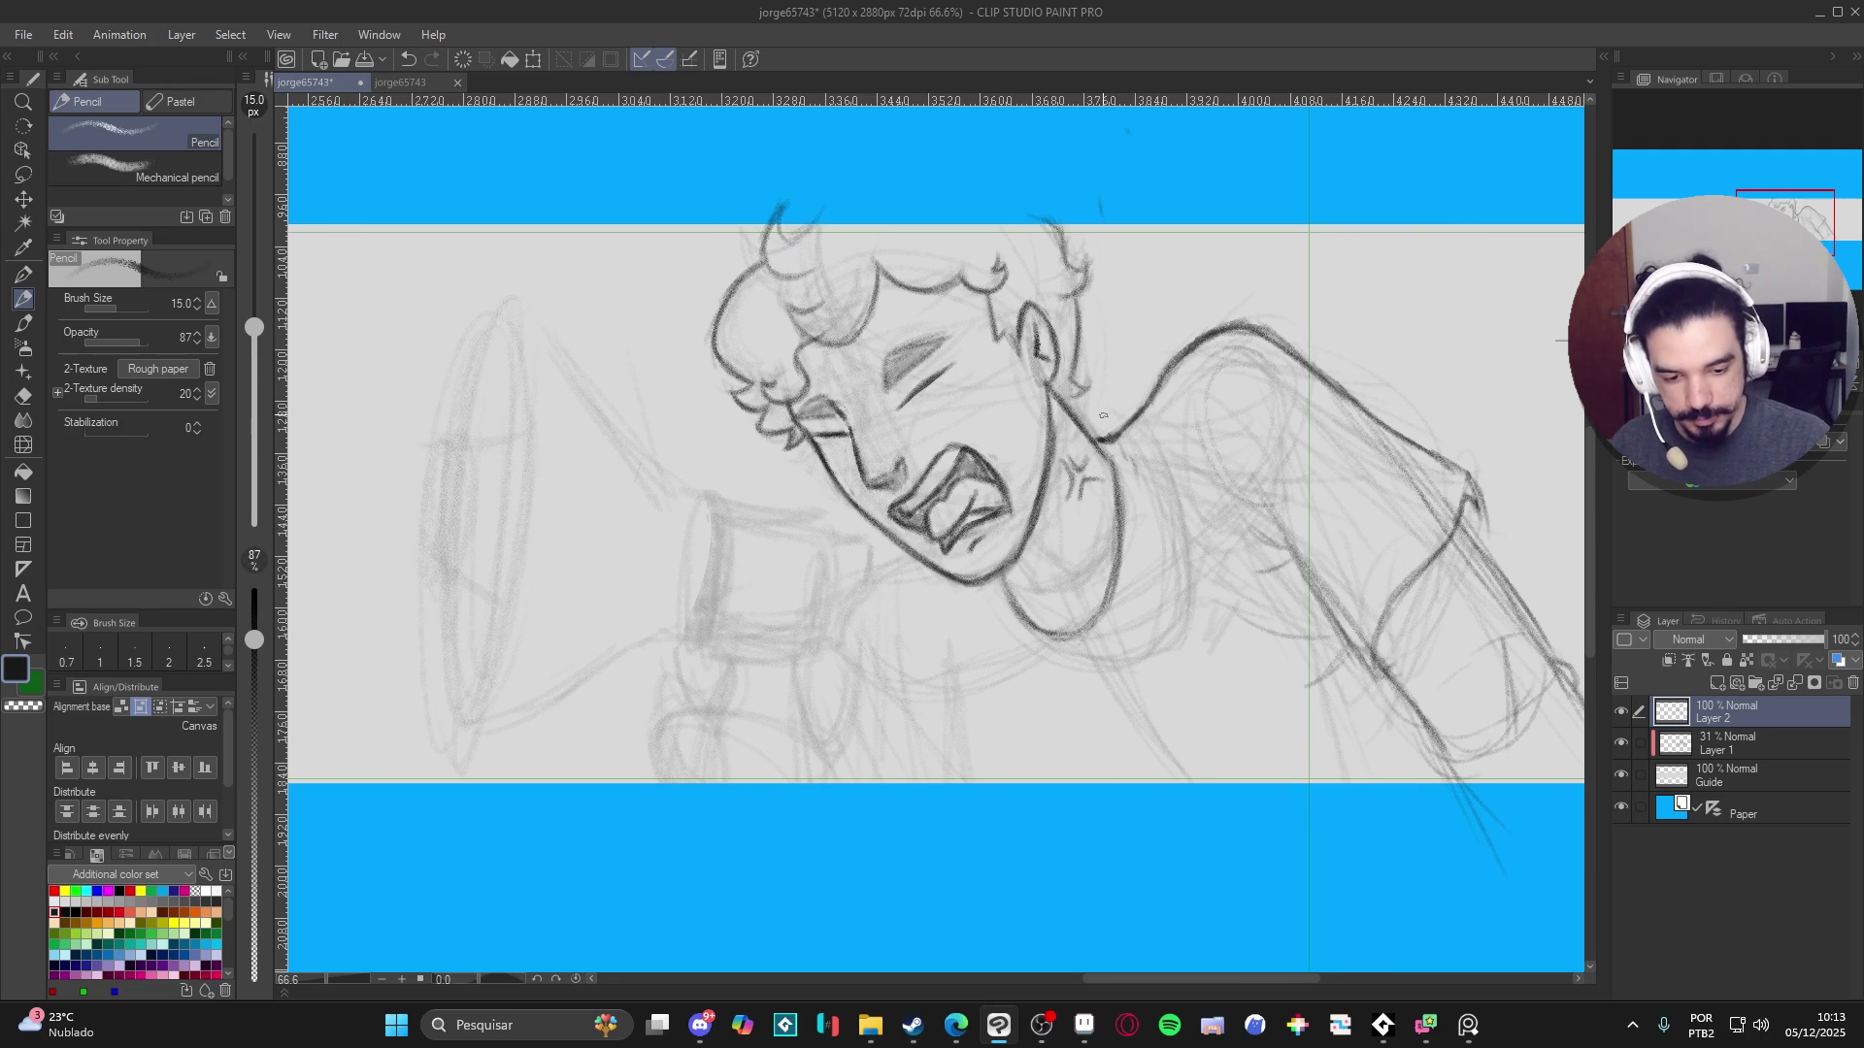
{"action": "left_click_drag", "start_coordinate": [930, 552], "coordinate": [865, 573]}
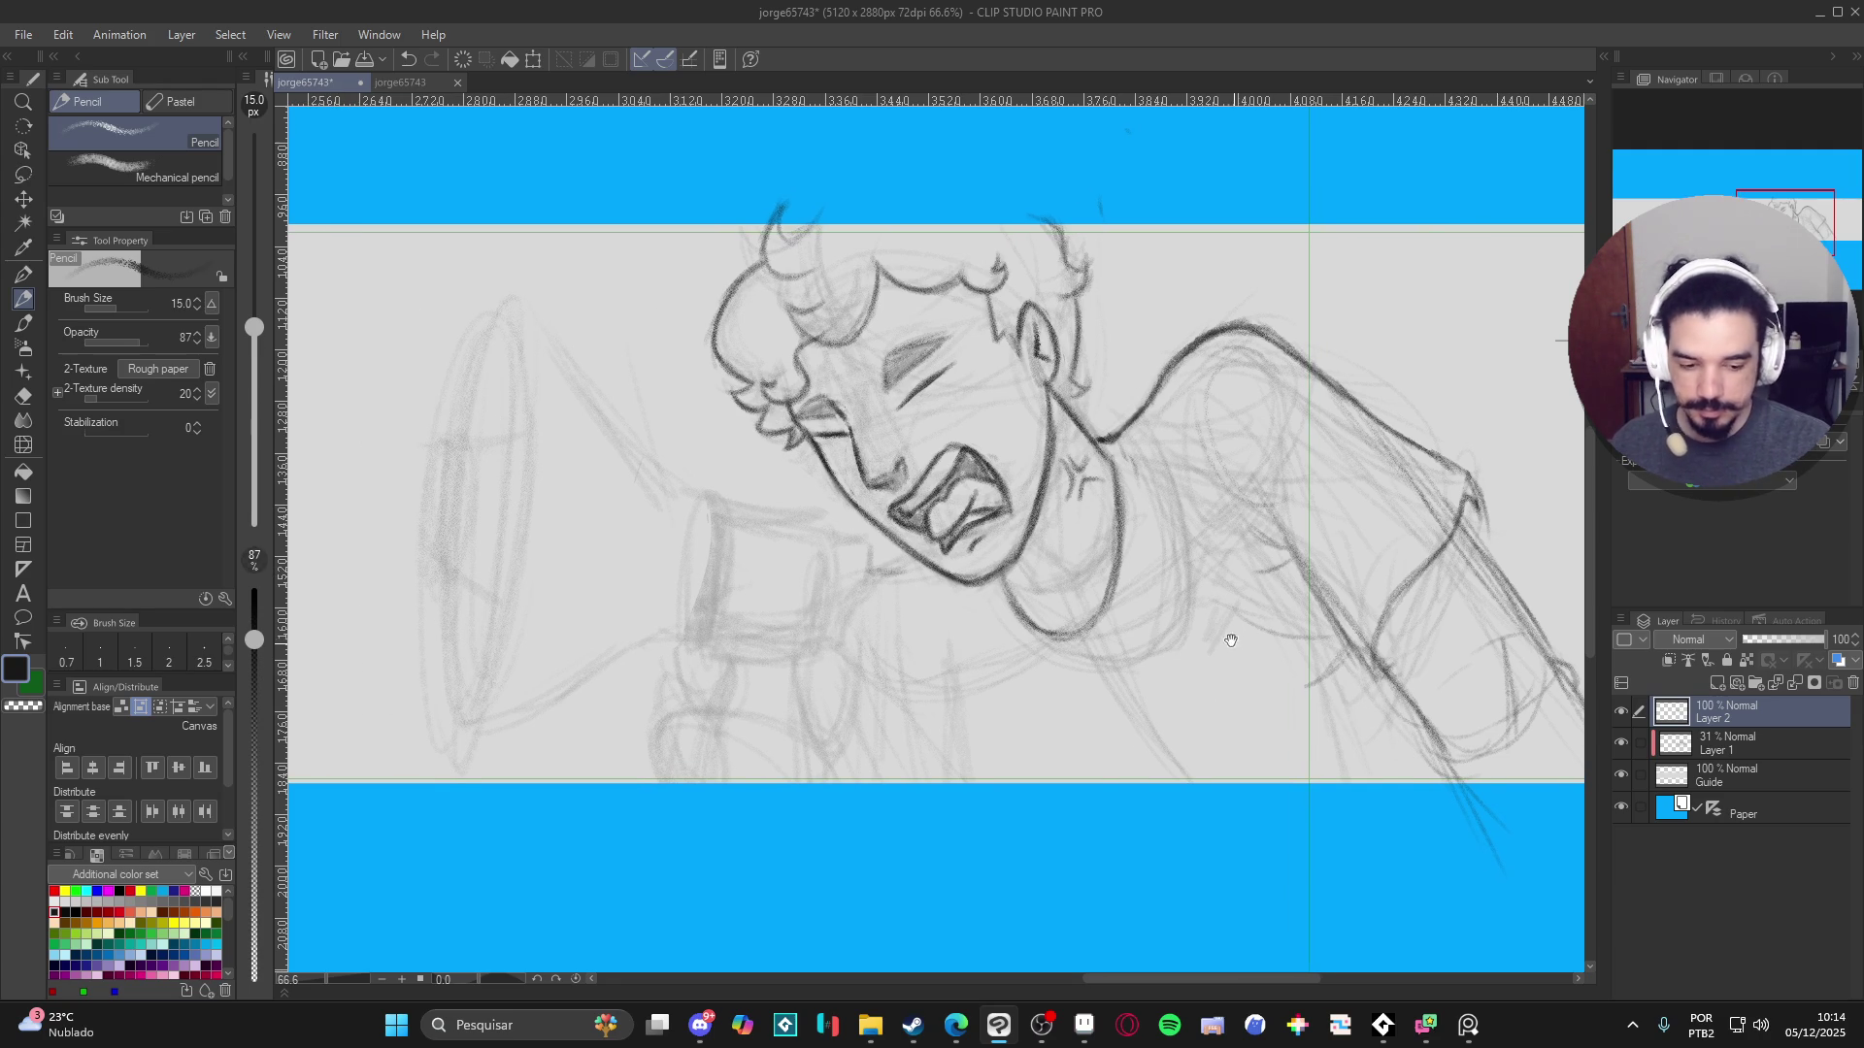
{"action": "left_click_drag", "start_coordinate": [1127, 638], "coordinate": [1080, 608]}
{"action": "mouse_move", "coordinate": [1138, 525]}
{"action": "left_mouse_down"}
{"action": "mouse_move", "coordinate": [1158, 604]}
{"action": "mouse_move", "coordinate": [1133, 582]}
{"action": "mouse_move", "coordinate": [1148, 555]}
{"action": "mouse_move", "coordinate": [1197, 572]}
{"action": "mouse_move", "coordinate": [1154, 642]}
{"action": "mouse_move", "coordinate": [1160, 590]}
{"action": "mouse_move", "coordinate": [1128, 588]}
{"action": "mouse_move", "coordinate": [1134, 553]}
{"action": "mouse_move", "coordinate": [1165, 636]}
{"action": "left_mouse_up"}
- Darken the lightning-bolt emblem strokes and refine the lines around it
{"action": "mouse_move", "coordinate": [1155, 567]}
{"action": "left_mouse_down"}
{"action": "mouse_move", "coordinate": [1196, 571]}
{"action": "mouse_move", "coordinate": [1142, 580]}
{"action": "mouse_move", "coordinate": [1246, 638]}
{"action": "left_mouse_up"}
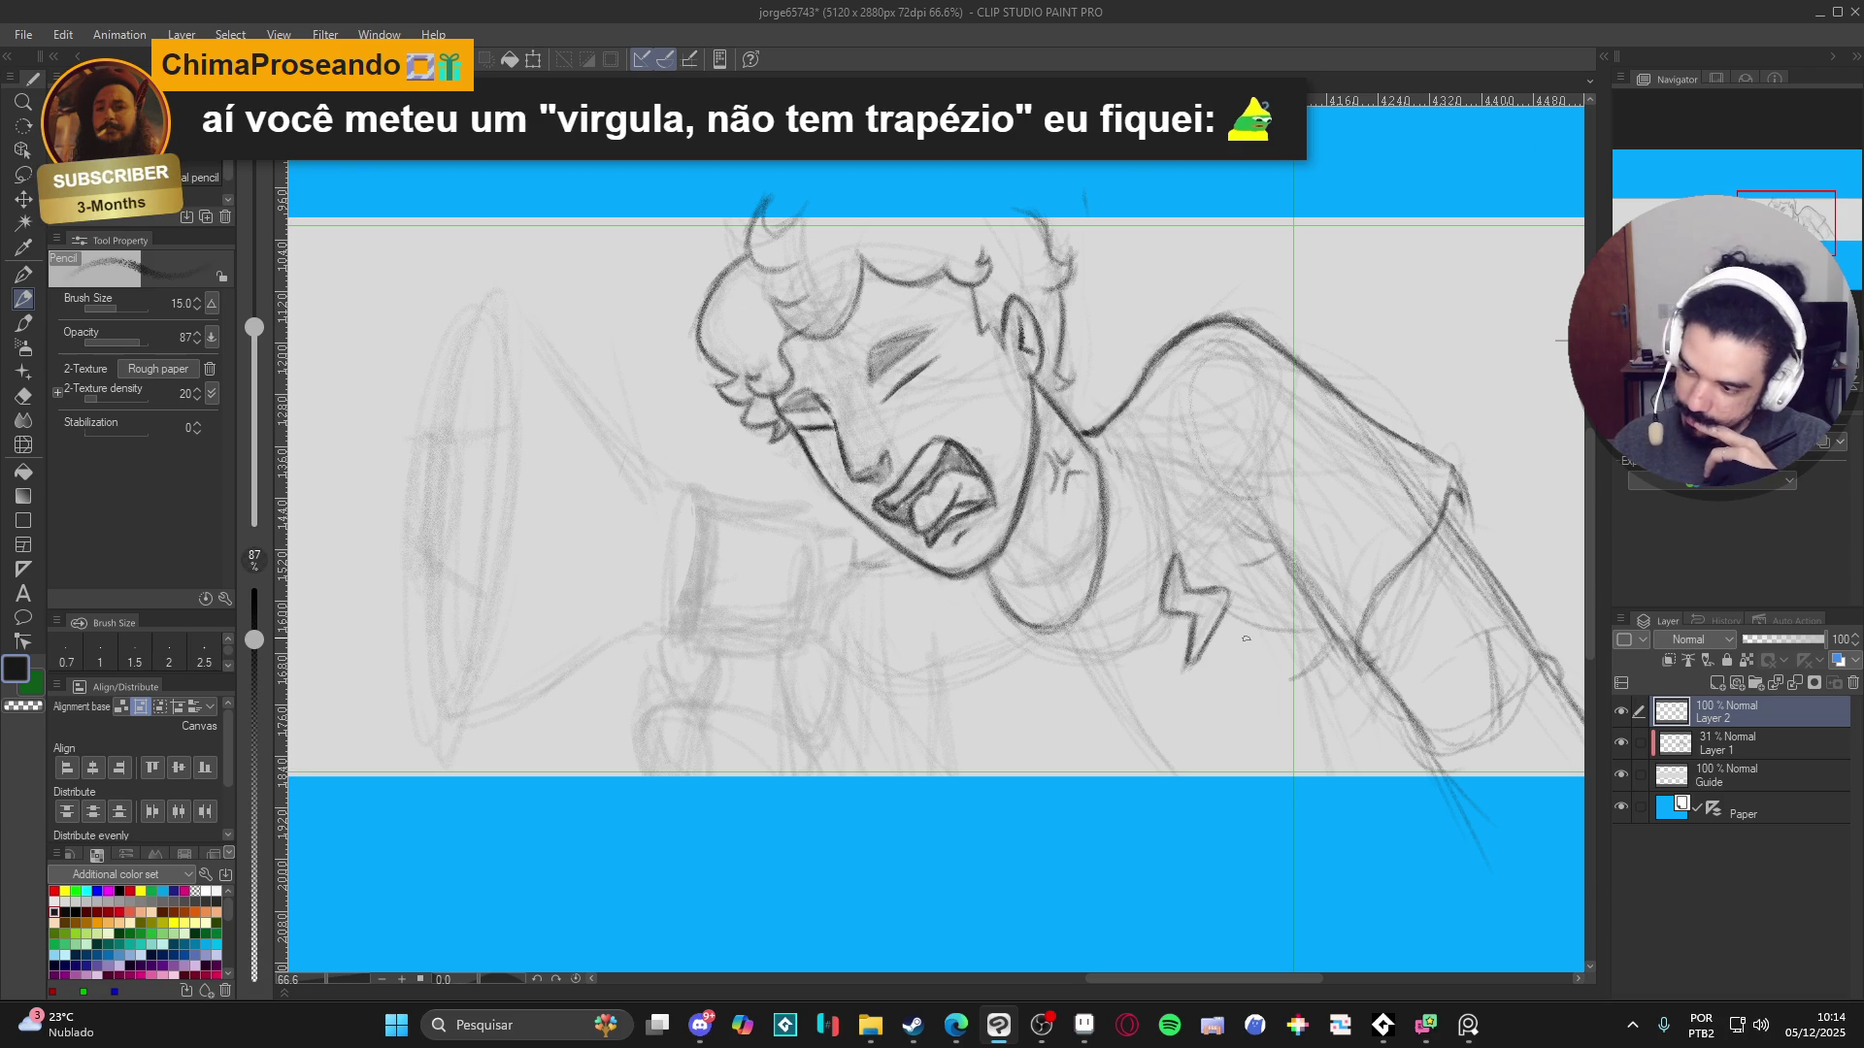
{"action": "left_click_drag", "start_coordinate": [1234, 501], "coordinate": [1231, 447]}
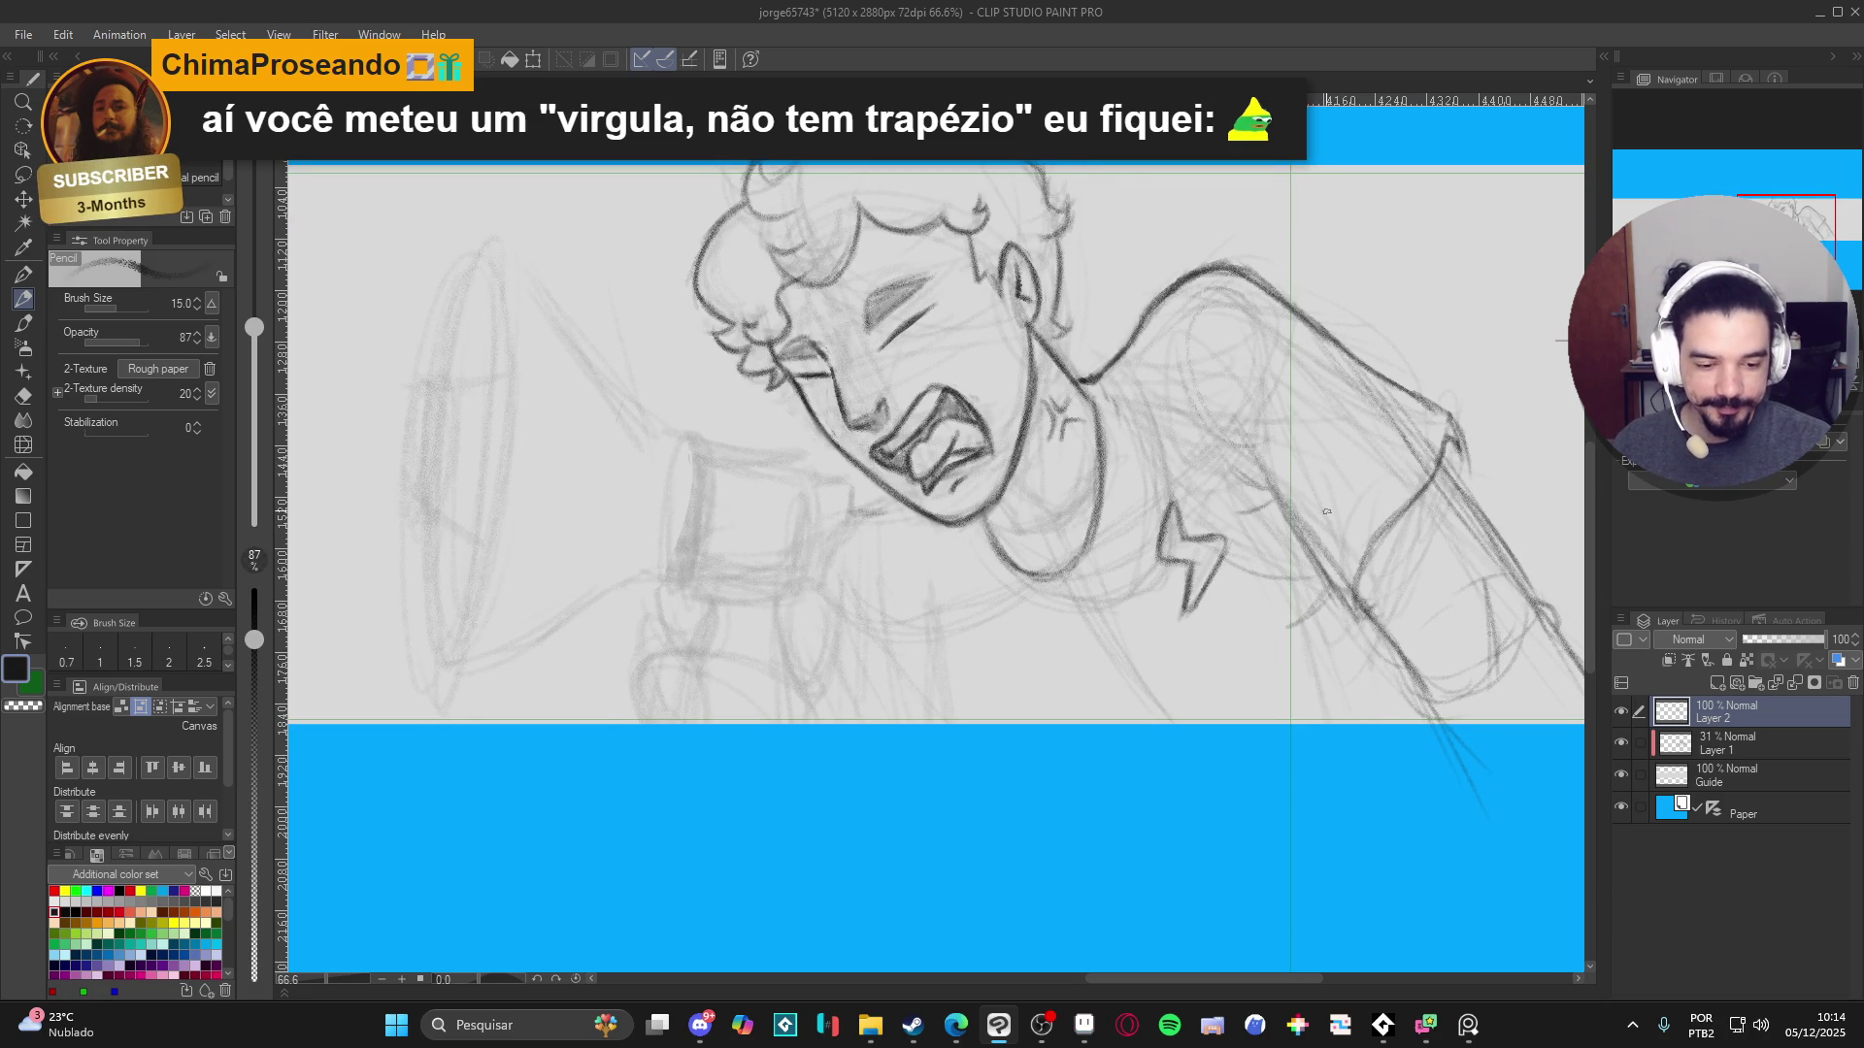
{"action": "key", "text": "e"}
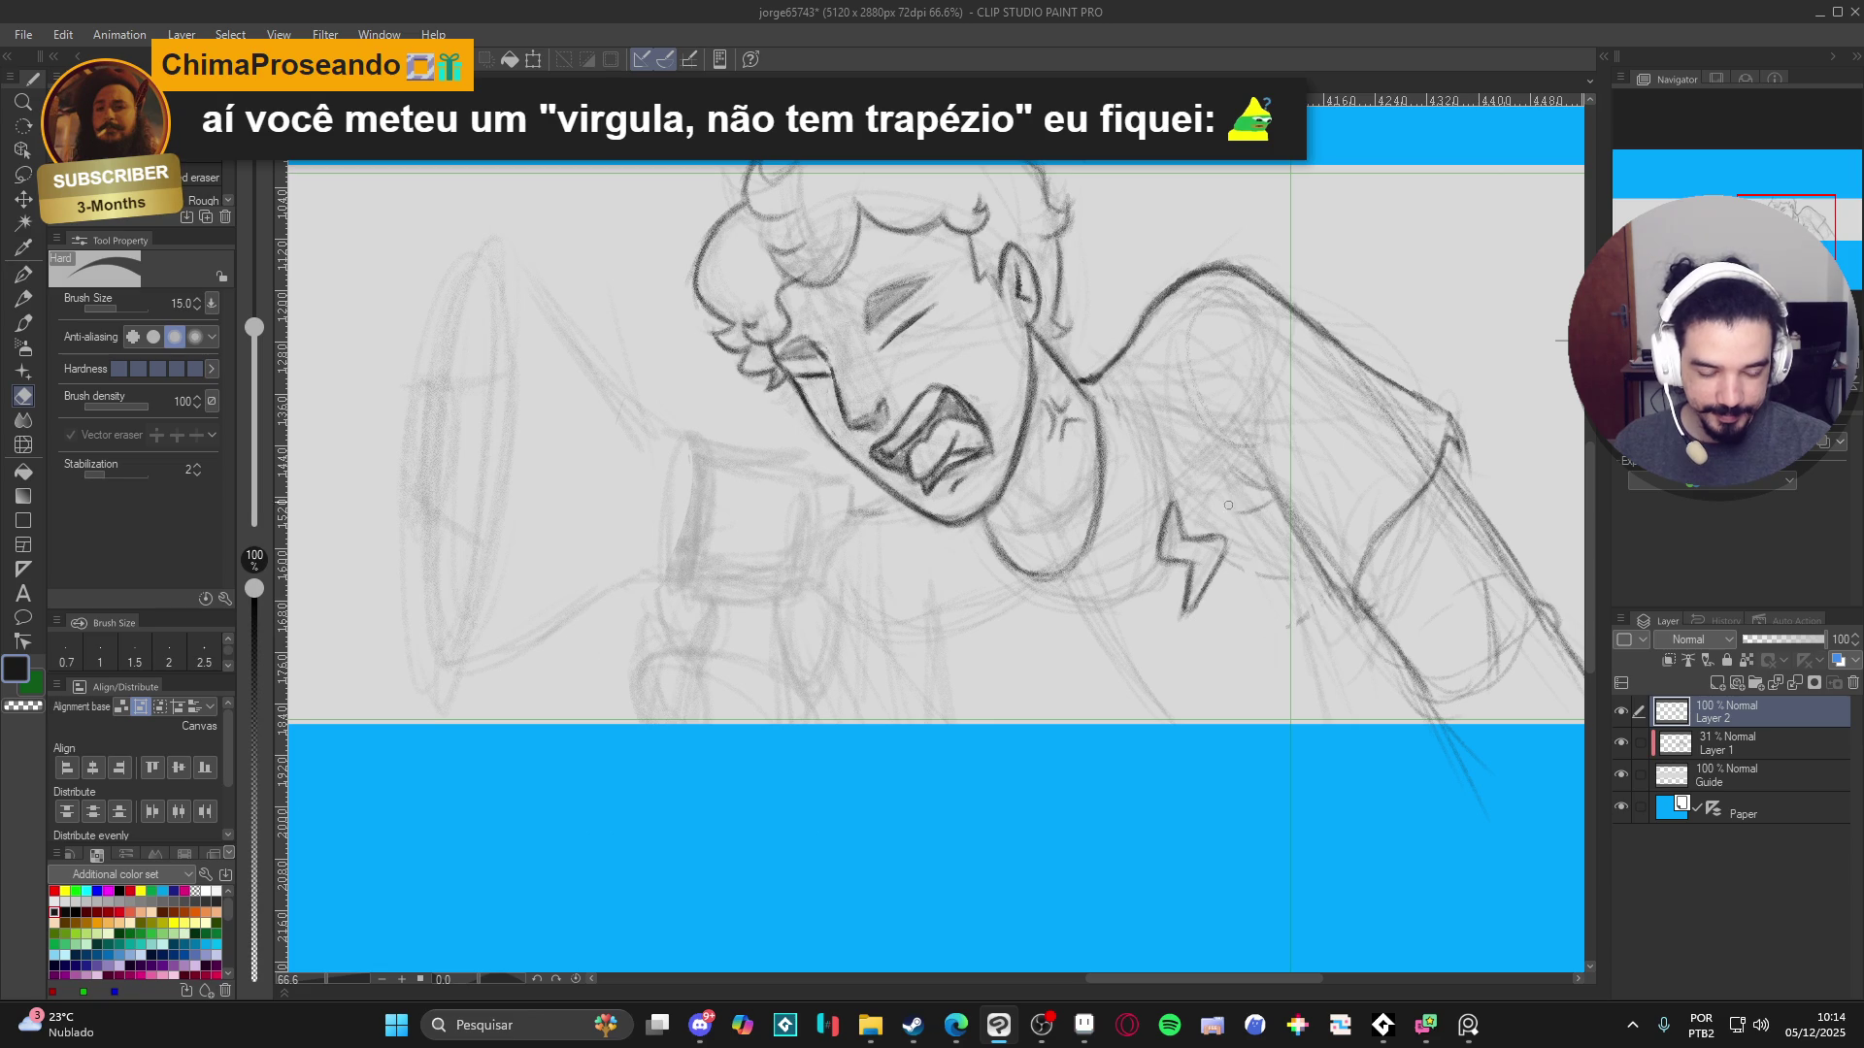
{"action": "key", "text": "p"}
{"action": "mouse_move", "coordinate": [1298, 582]}
{"action": "left_mouse_down"}
{"action": "mouse_move", "coordinate": [1328, 717]}
{"action": "mouse_move", "coordinate": [1327, 699]}
{"action": "left_mouse_up"}
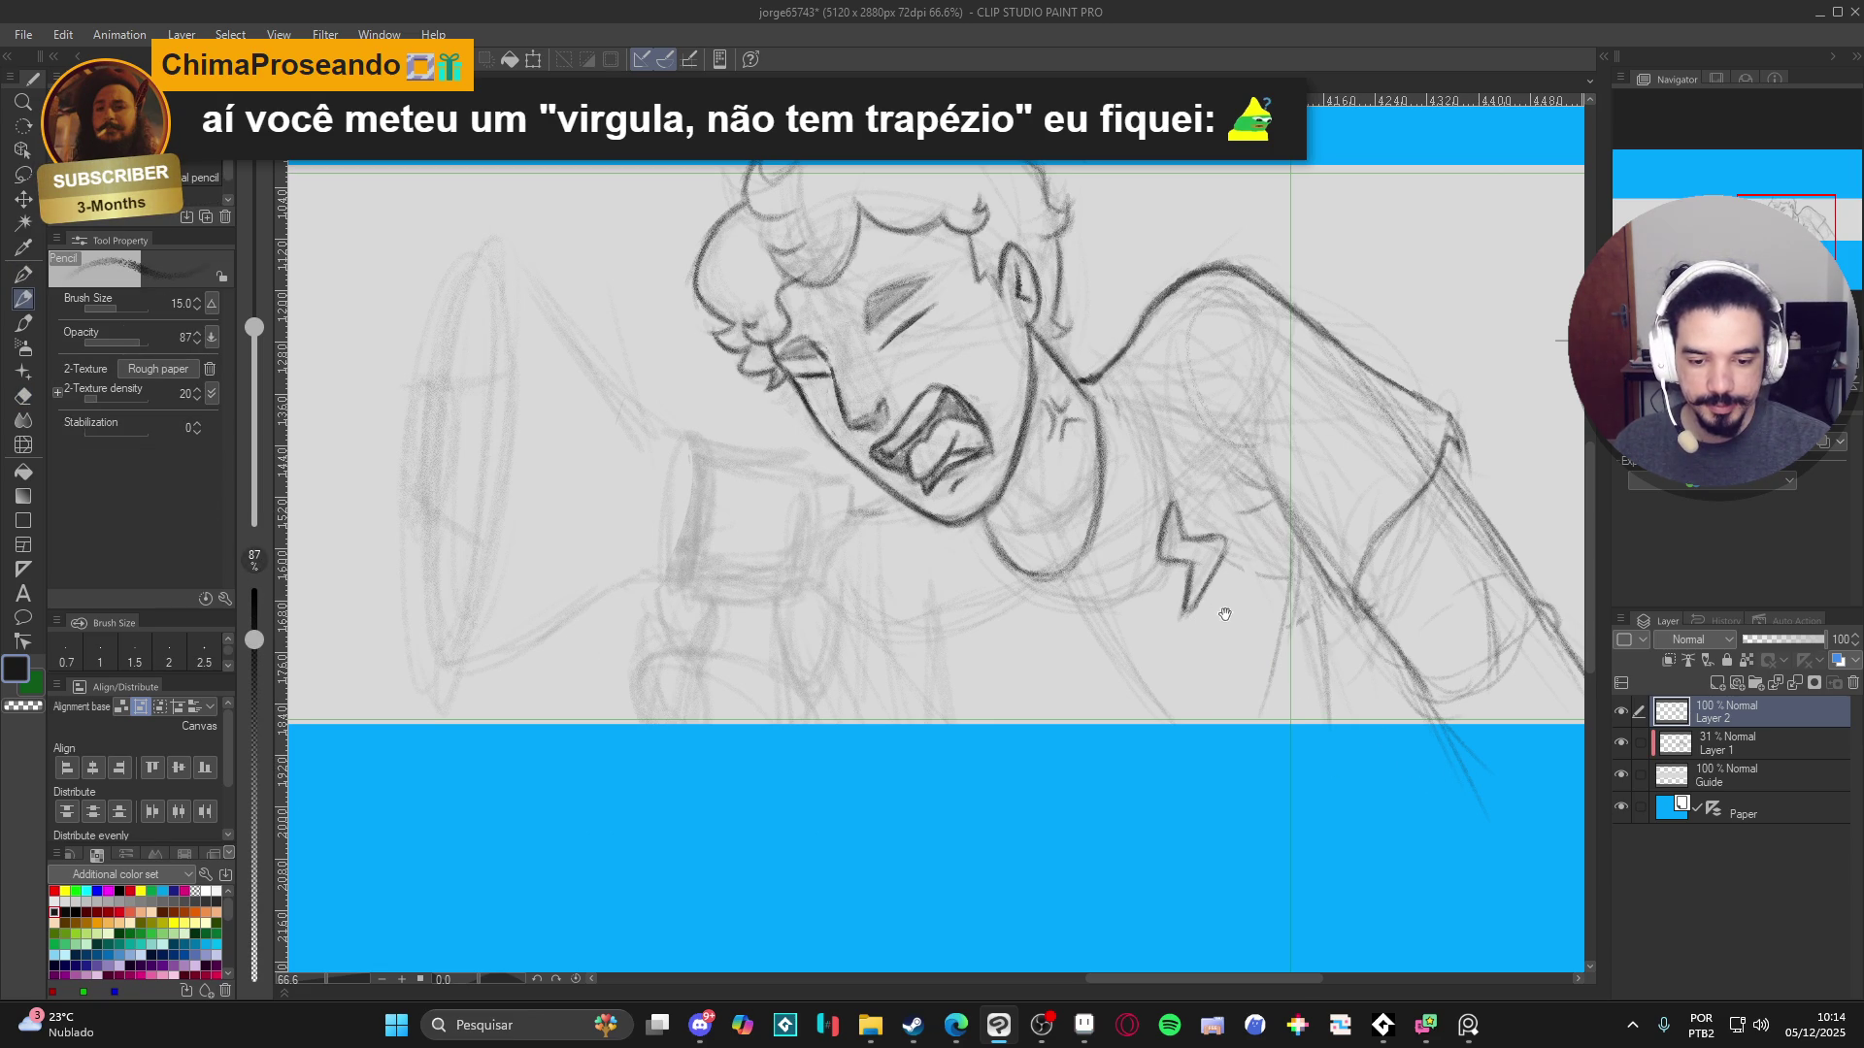
- Begin sketching the hand gripping the megaphone handle
{"action": "left_click_drag", "start_coordinate": [1225, 614], "coordinate": [1316, 693]}
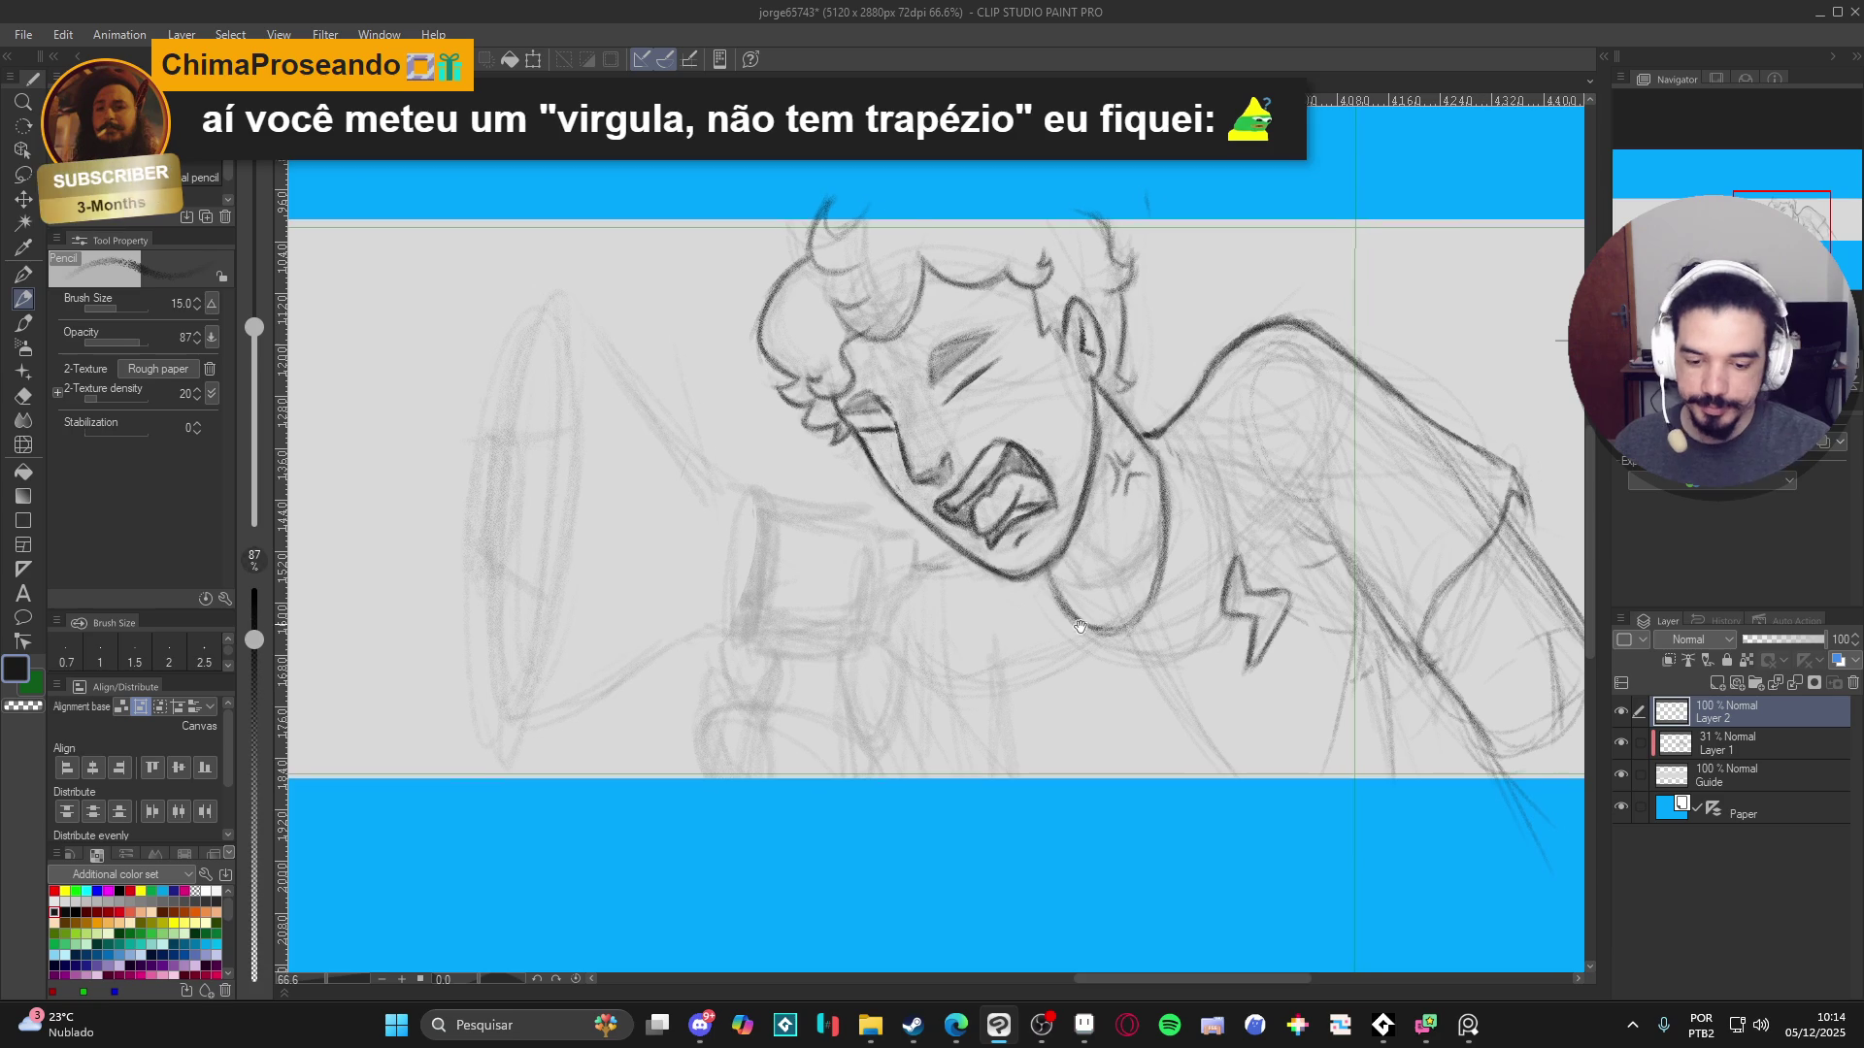
{"action": "left_click_drag", "start_coordinate": [999, 671], "coordinate": [1022, 634]}
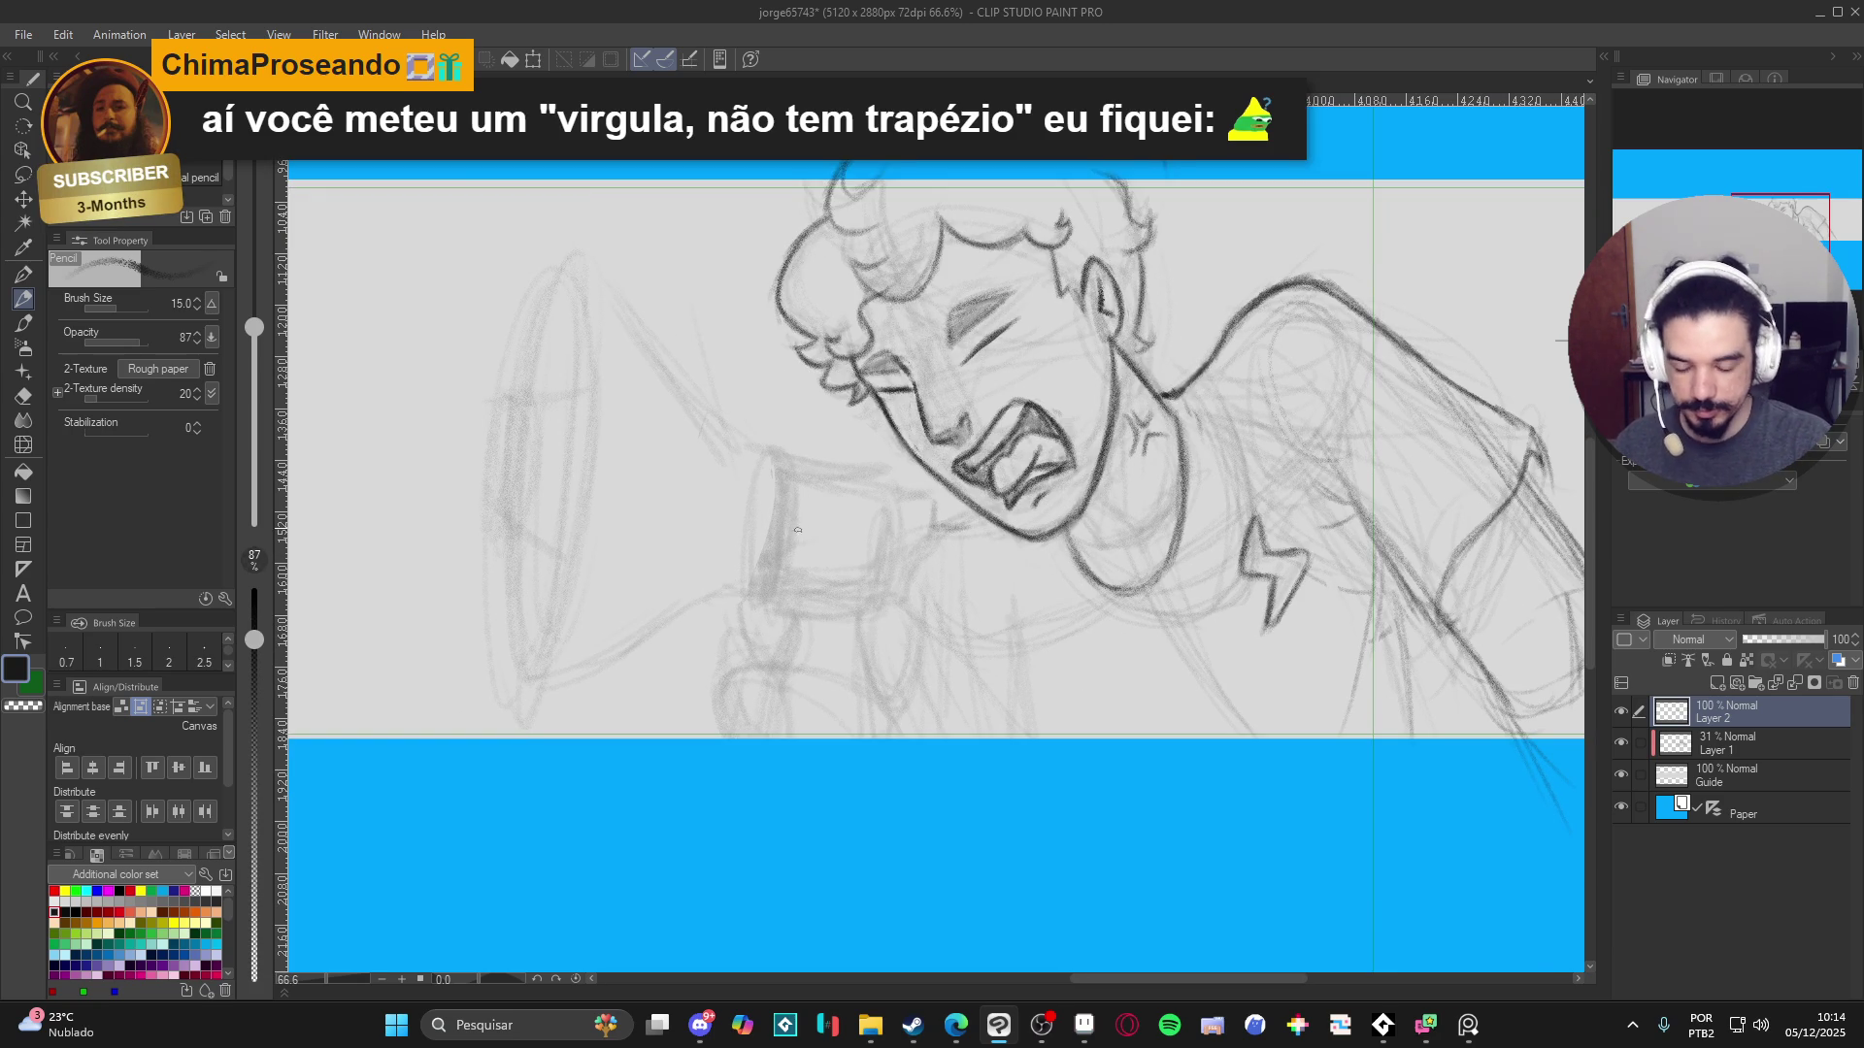
{"action": "mouse_move", "coordinate": [733, 643]}
{"action": "left_mouse_down"}
{"action": "mouse_move", "coordinate": [745, 580]}
{"action": "mouse_move", "coordinate": [820, 574]}
{"action": "mouse_move", "coordinate": [823, 600]}
{"action": "mouse_move", "coordinate": [783, 606]}
{"action": "mouse_move", "coordinate": [763, 648]}
{"action": "mouse_move", "coordinate": [804, 642]}
{"action": "mouse_move", "coordinate": [833, 670]}
{"action": "mouse_move", "coordinate": [841, 772]}
{"action": "left_mouse_up"}
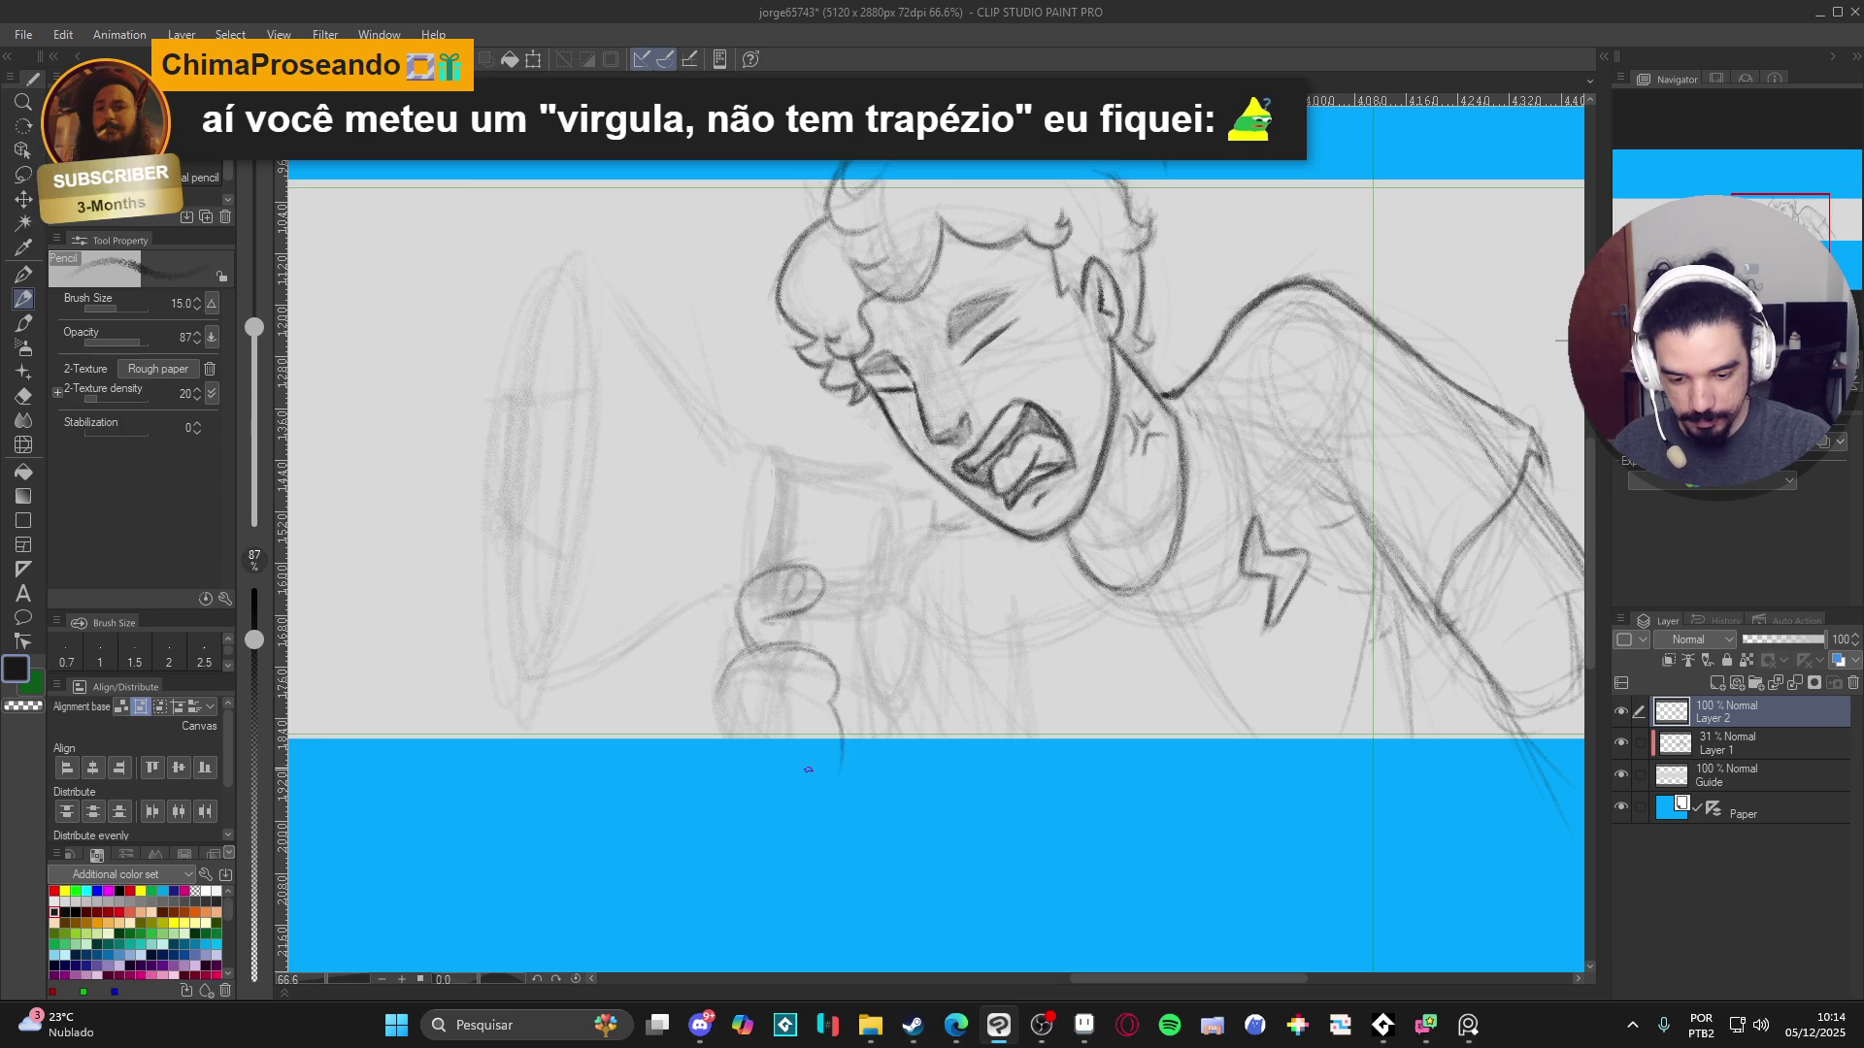
- On Layer 2, pencil two curled finger strokes and an upright thumb around the megaphone handle
{"action": "mouse_move", "coordinate": [723, 665]}
{"action": "left_mouse_down"}
{"action": "mouse_move", "coordinate": [709, 772]}
{"action": "mouse_move", "coordinate": [712, 740]}
{"action": "left_mouse_up"}
{"action": "left_click_drag", "start_coordinate": [994, 726], "coordinate": [880, 658]}
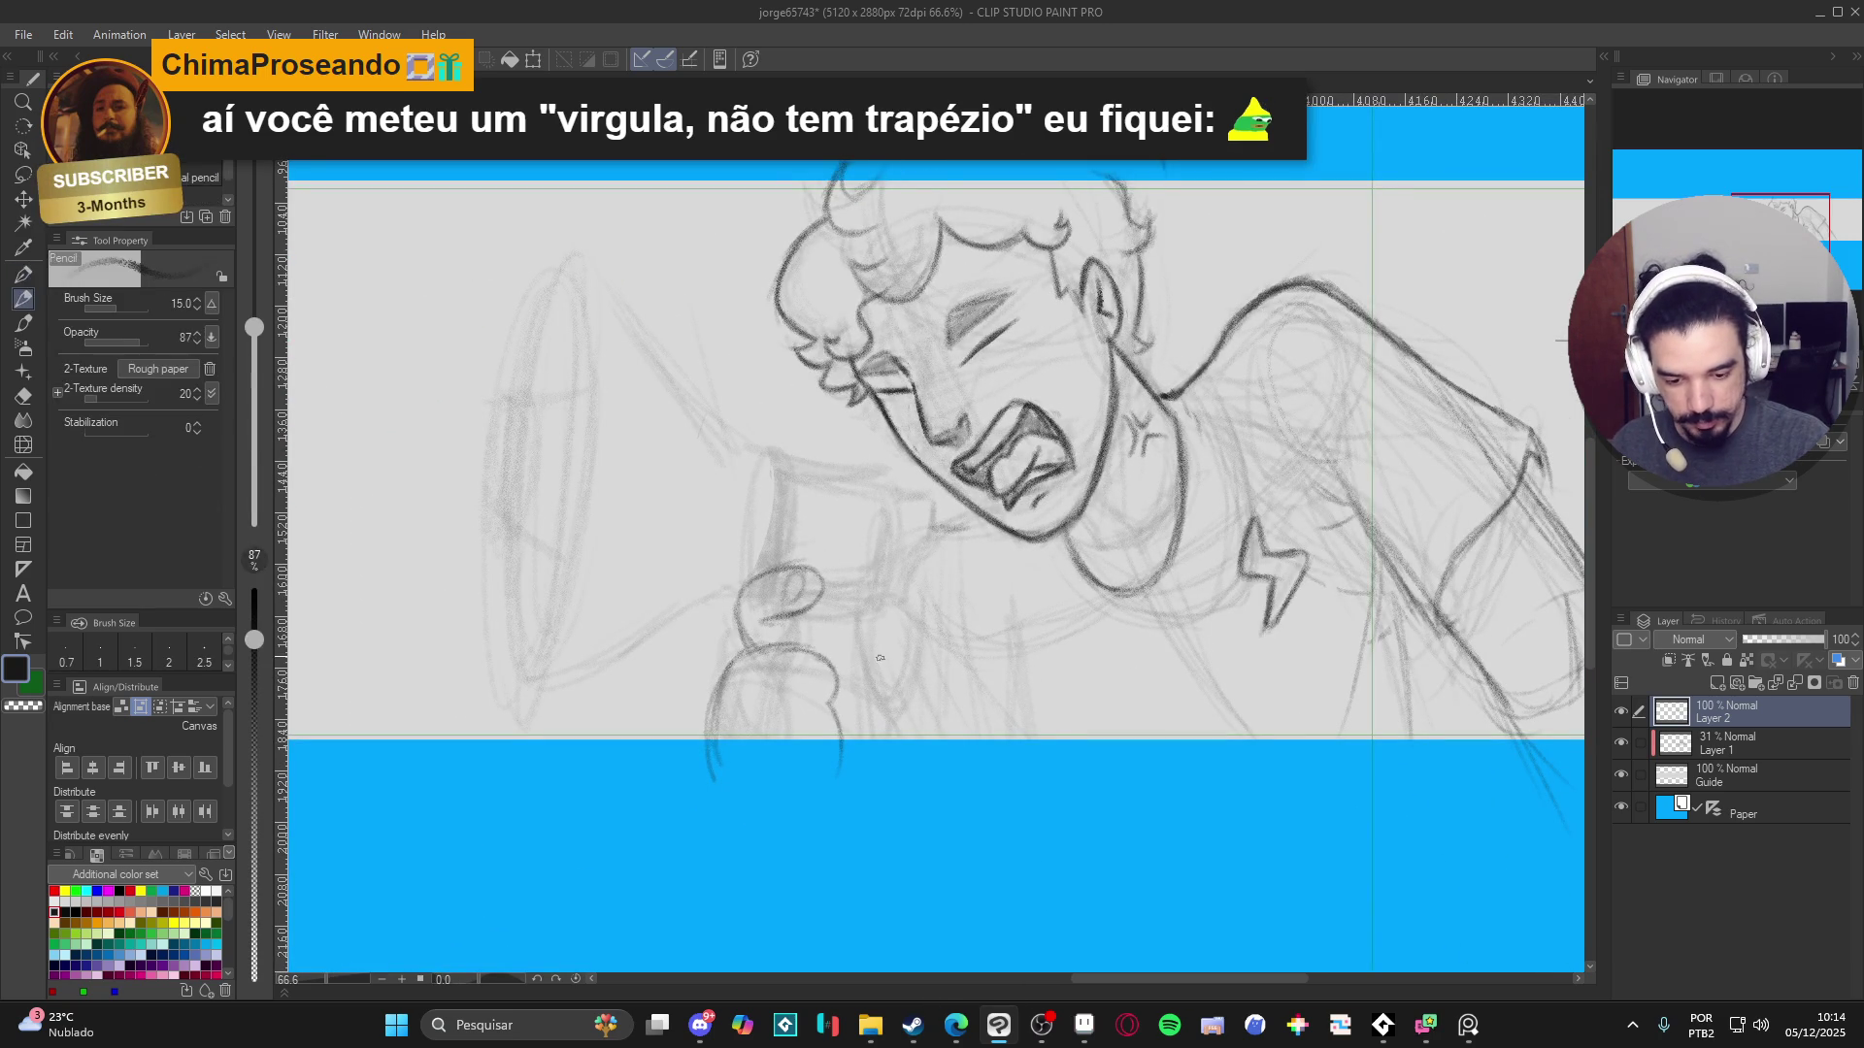
{"action": "mouse_move", "coordinate": [900, 699]}
{"action": "left_mouse_down"}
{"action": "mouse_move", "coordinate": [915, 621]}
{"action": "mouse_move", "coordinate": [894, 607]}
{"action": "mouse_move", "coordinate": [860, 646]}
{"action": "mouse_move", "coordinate": [886, 677]}
{"action": "mouse_move", "coordinate": [859, 656]}
{"action": "mouse_move", "coordinate": [891, 651]}
{"action": "mouse_move", "coordinate": [883, 613]}
{"action": "mouse_move", "coordinate": [891, 709]}
{"action": "mouse_move", "coordinate": [901, 685]}
{"action": "mouse_move", "coordinate": [866, 757]}
{"action": "mouse_move", "coordinate": [865, 666]}
{"action": "mouse_move", "coordinate": [782, 619]}
{"action": "left_mouse_up"}
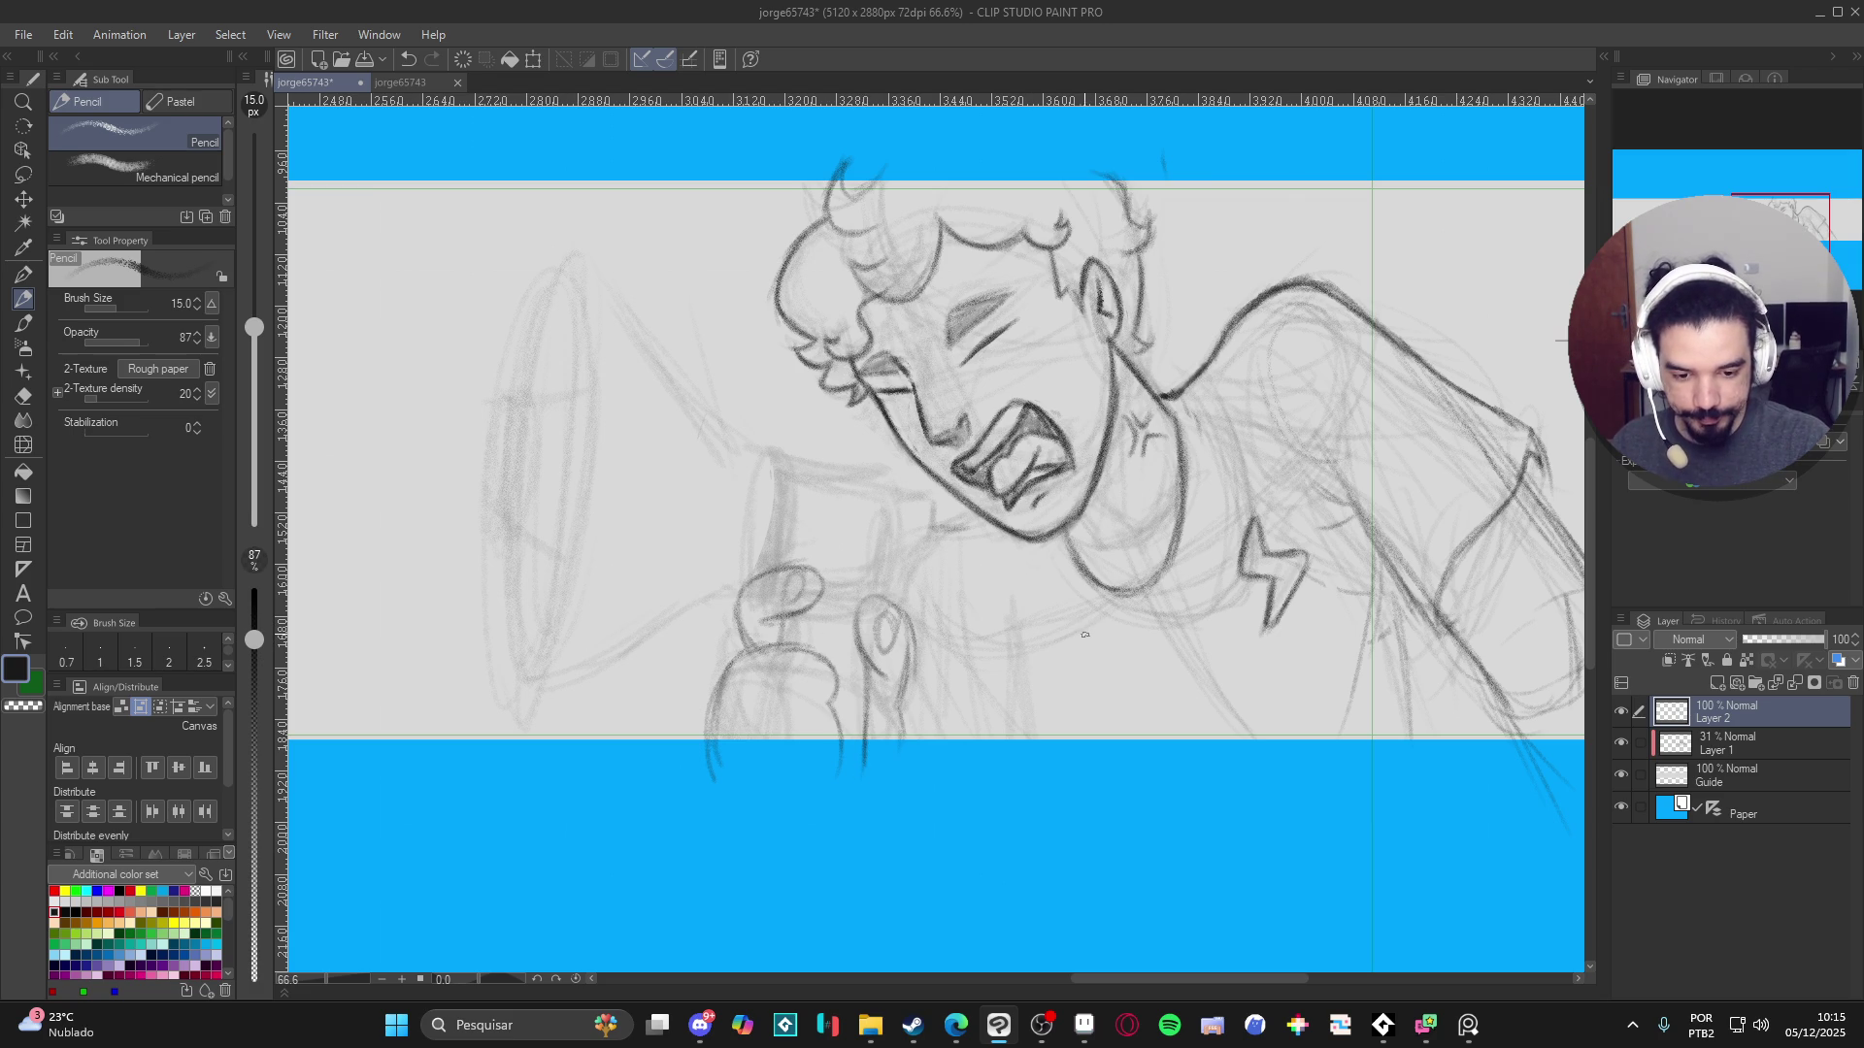
- With the canvas turned a quarter turn, pencil darker lines on the thumb's outline, inner edge and base
{"action": "key", "text": "minus"}
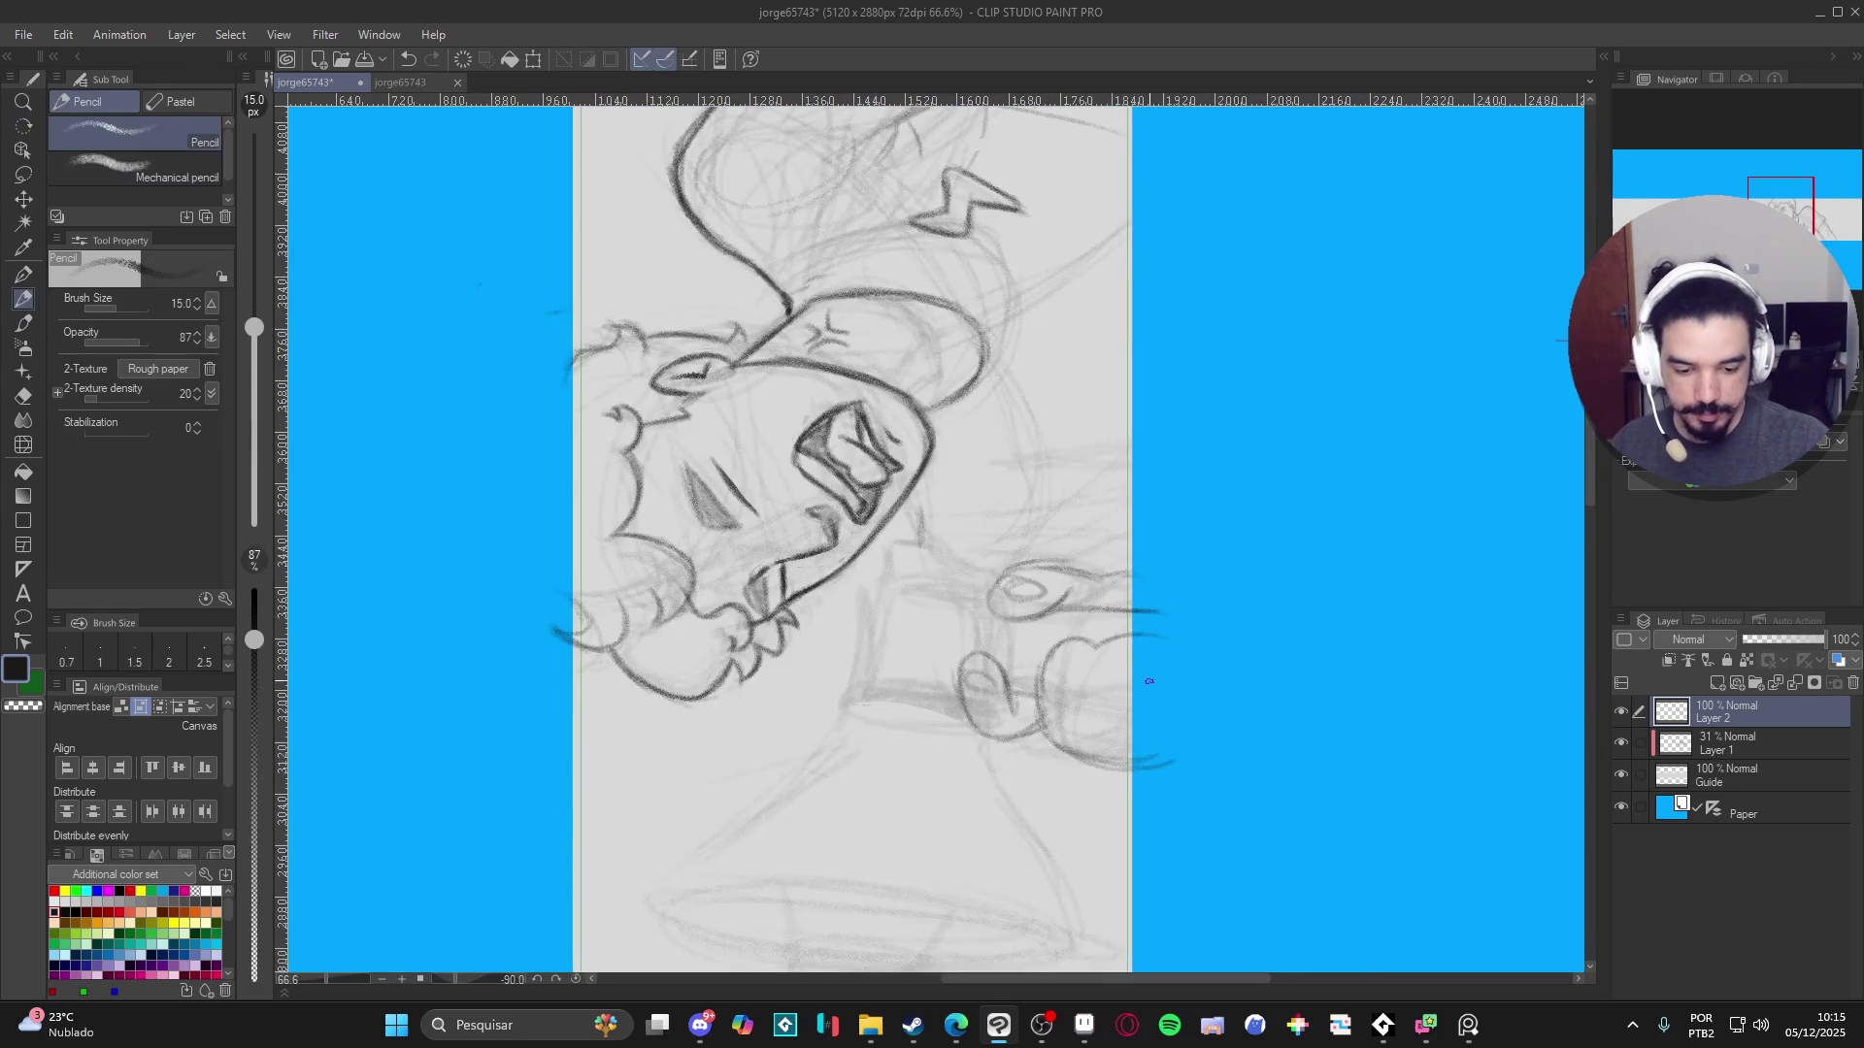
{"action": "left_click_drag", "start_coordinate": [1047, 633], "coordinate": [974, 564]}
{"action": "mouse_move", "coordinate": [960, 647]}
{"action": "left_mouse_down"}
{"action": "mouse_move", "coordinate": [976, 551]}
{"action": "mouse_move", "coordinate": [1000, 546]}
{"action": "mouse_move", "coordinate": [1016, 556]}
{"action": "mouse_move", "coordinate": [1000, 644]}
{"action": "left_mouse_up"}
{"action": "left_click_drag", "start_coordinate": [1011, 572], "coordinate": [998, 652]}
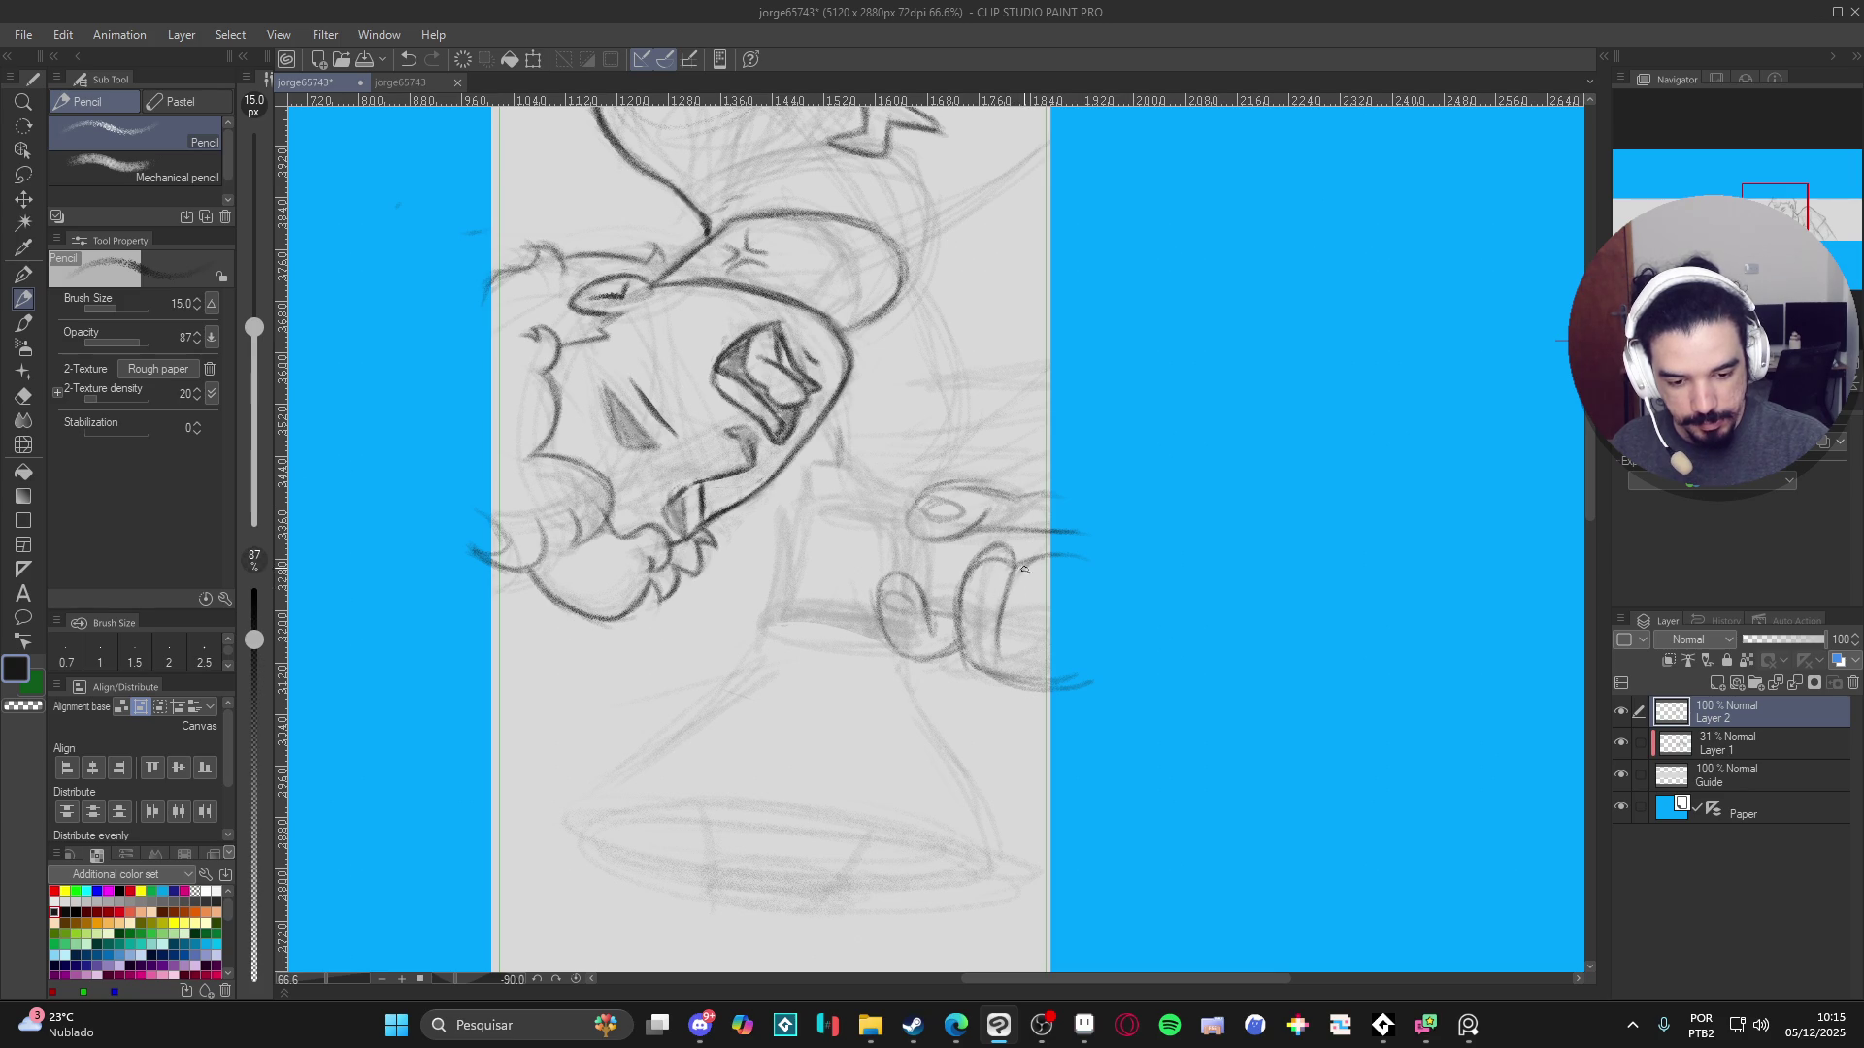
{"action": "mouse_move", "coordinate": [1029, 694]}
{"action": "left_mouse_down"}
{"action": "mouse_move", "coordinate": [1056, 579]}
{"action": "mouse_move", "coordinate": [1000, 669]}
{"action": "mouse_move", "coordinate": [998, 755]}
{"action": "left_mouse_up"}
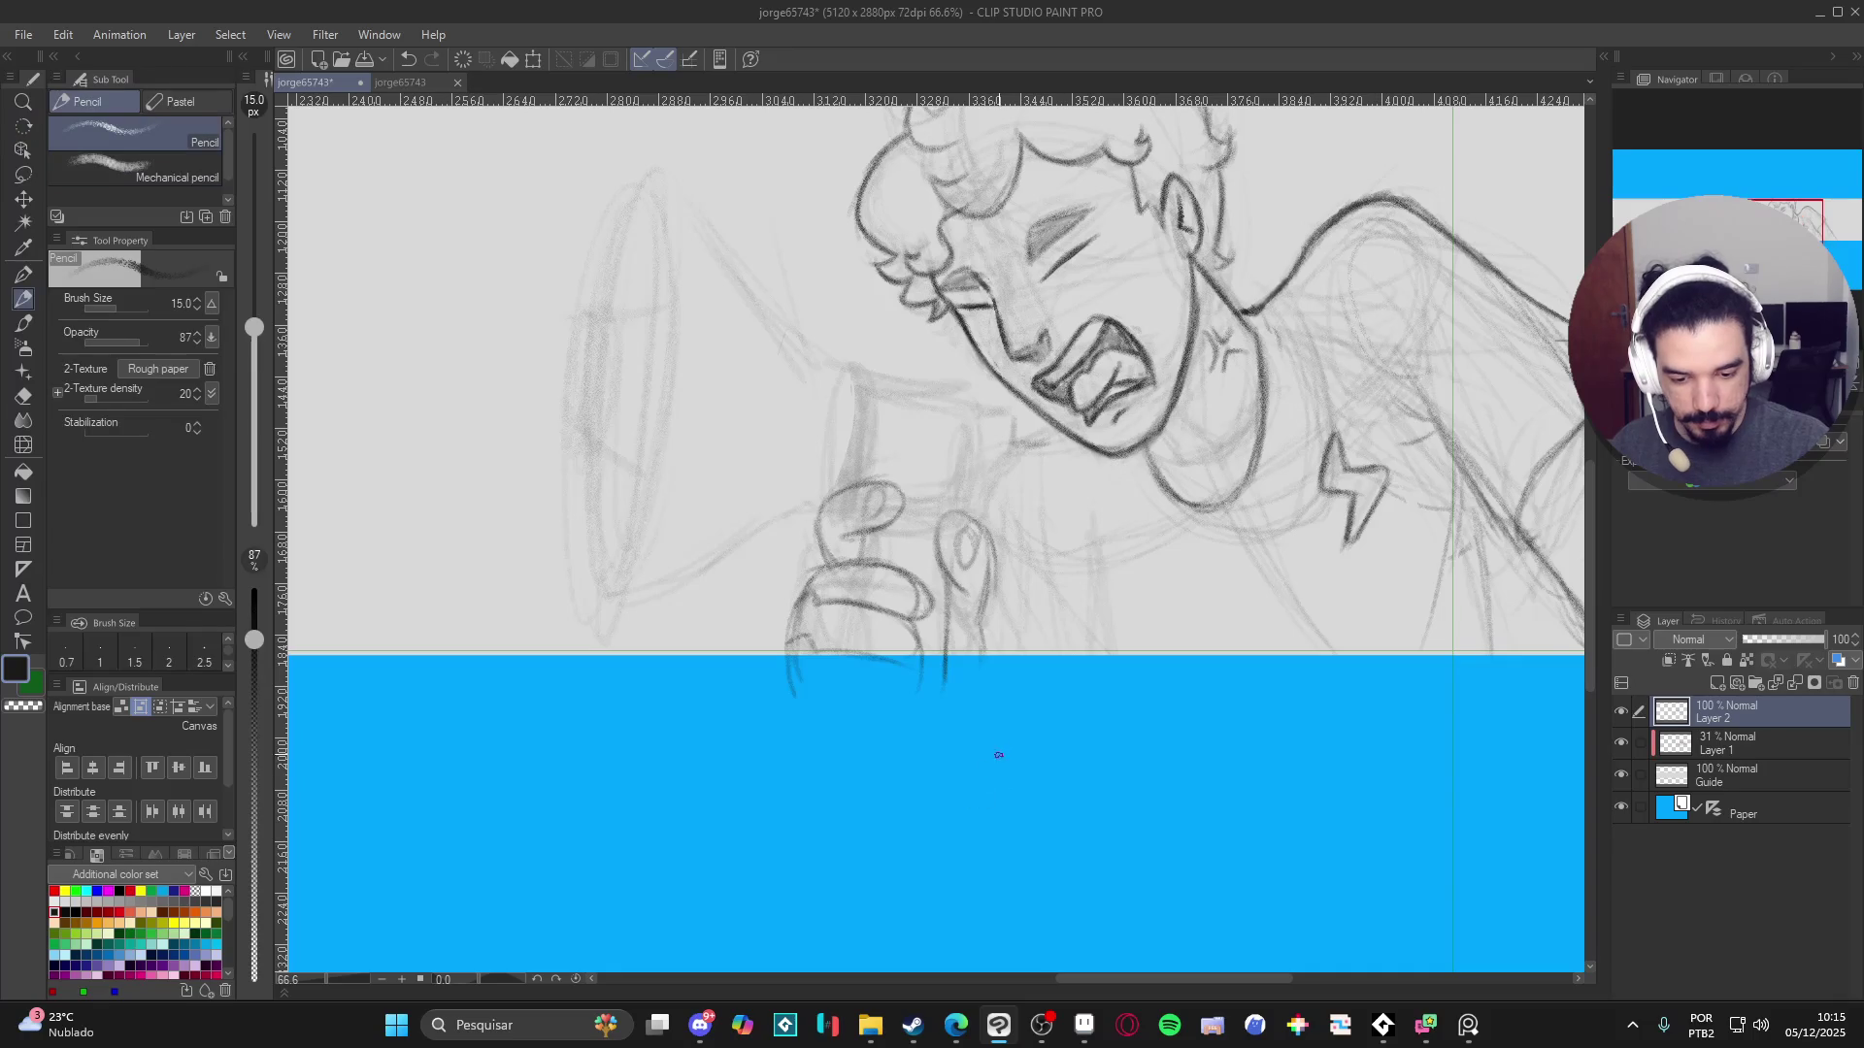
{"action": "scroll", "coordinate": [999, 756], "scroll_direction": "up", "scroll_amount": 4}
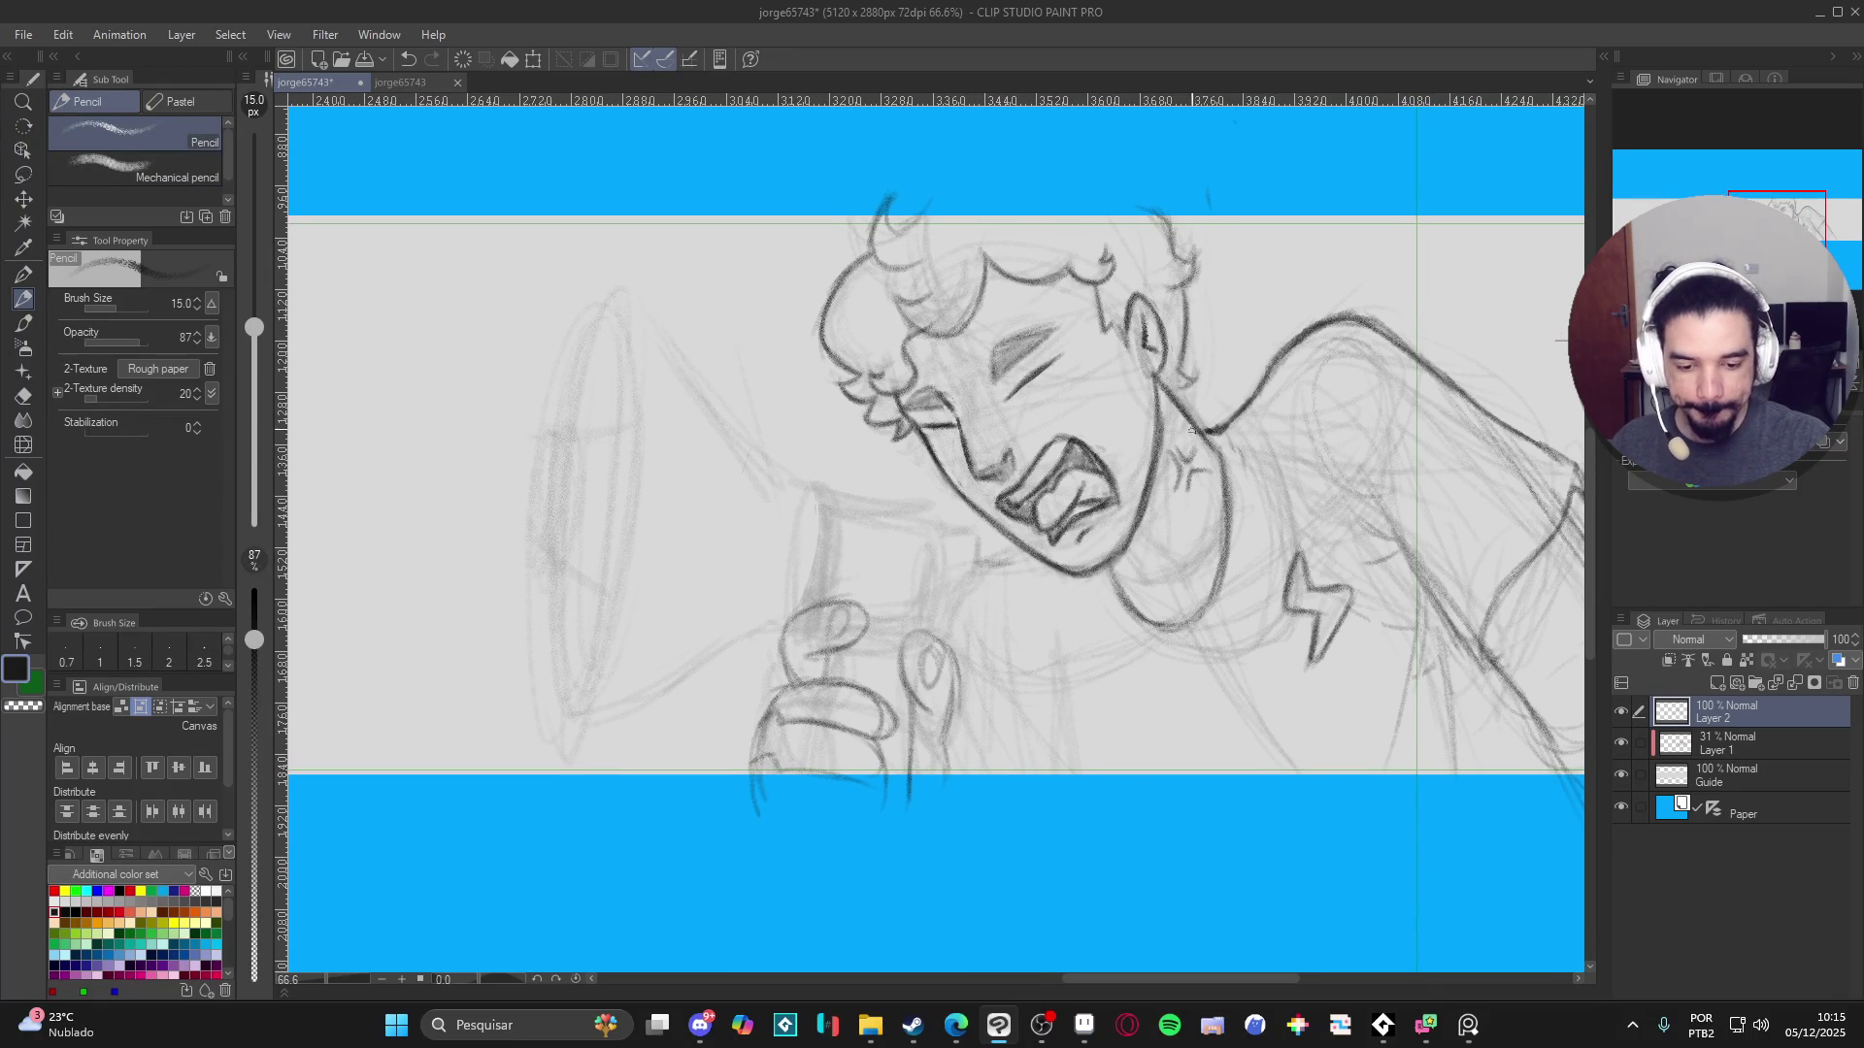
{"action": "scroll", "coordinate": [968, 590], "scroll_direction": "up", "scroll_amount": 1}
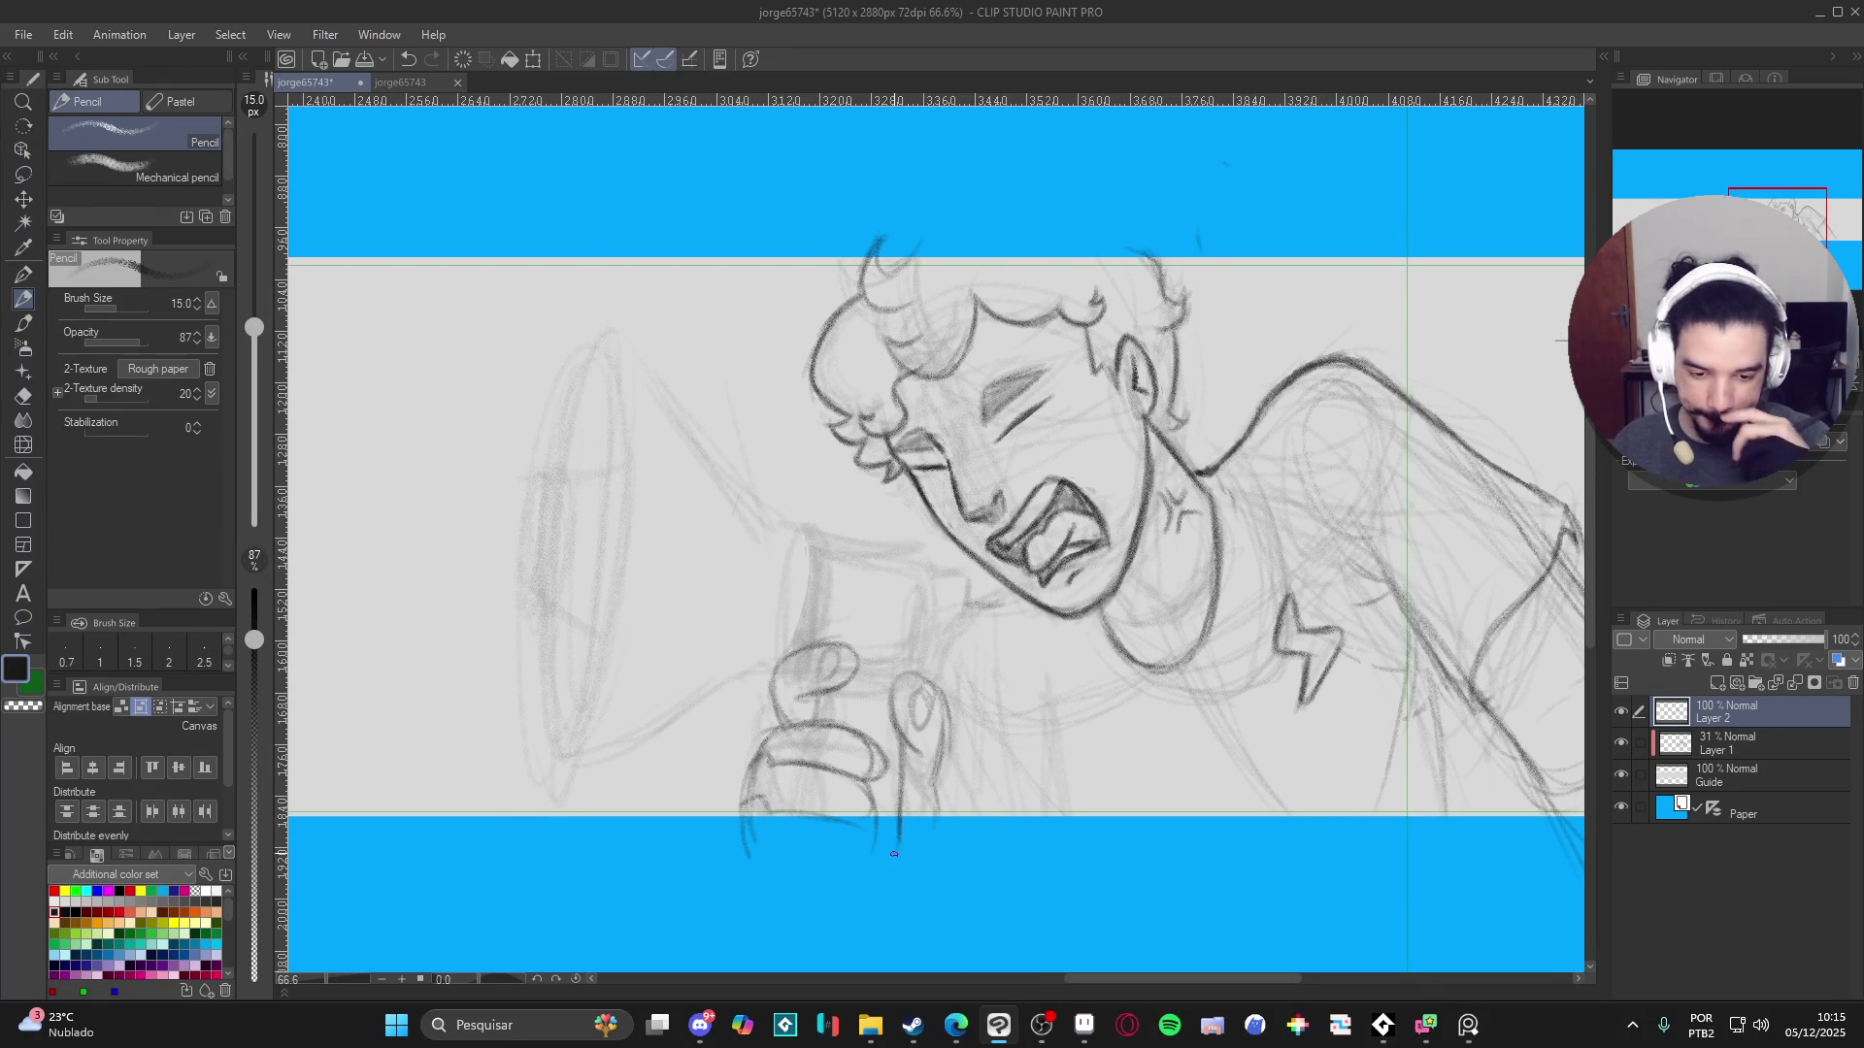
{"action": "scroll", "coordinate": [956, 776], "scroll_direction": "down", "scroll_amount": 2}
{"action": "scroll", "coordinate": [1232, 619], "scroll_direction": "up", "scroll_amount": 3}
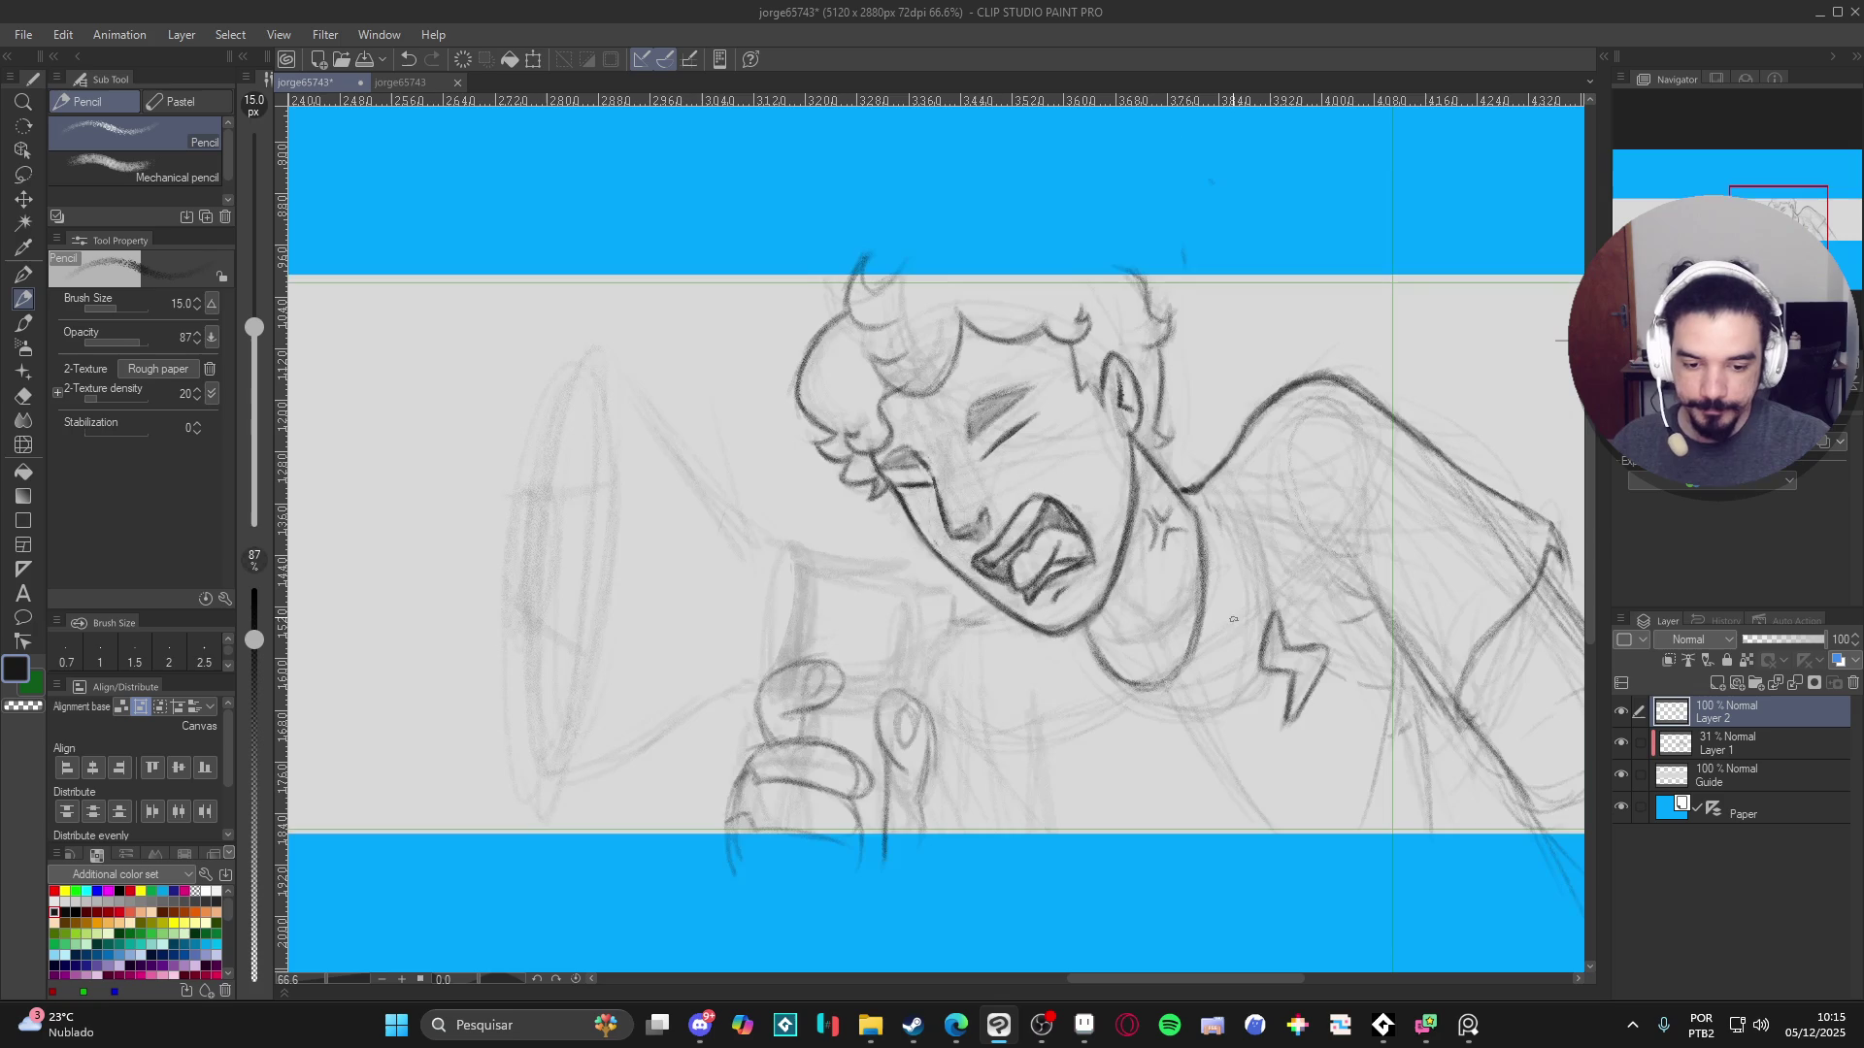
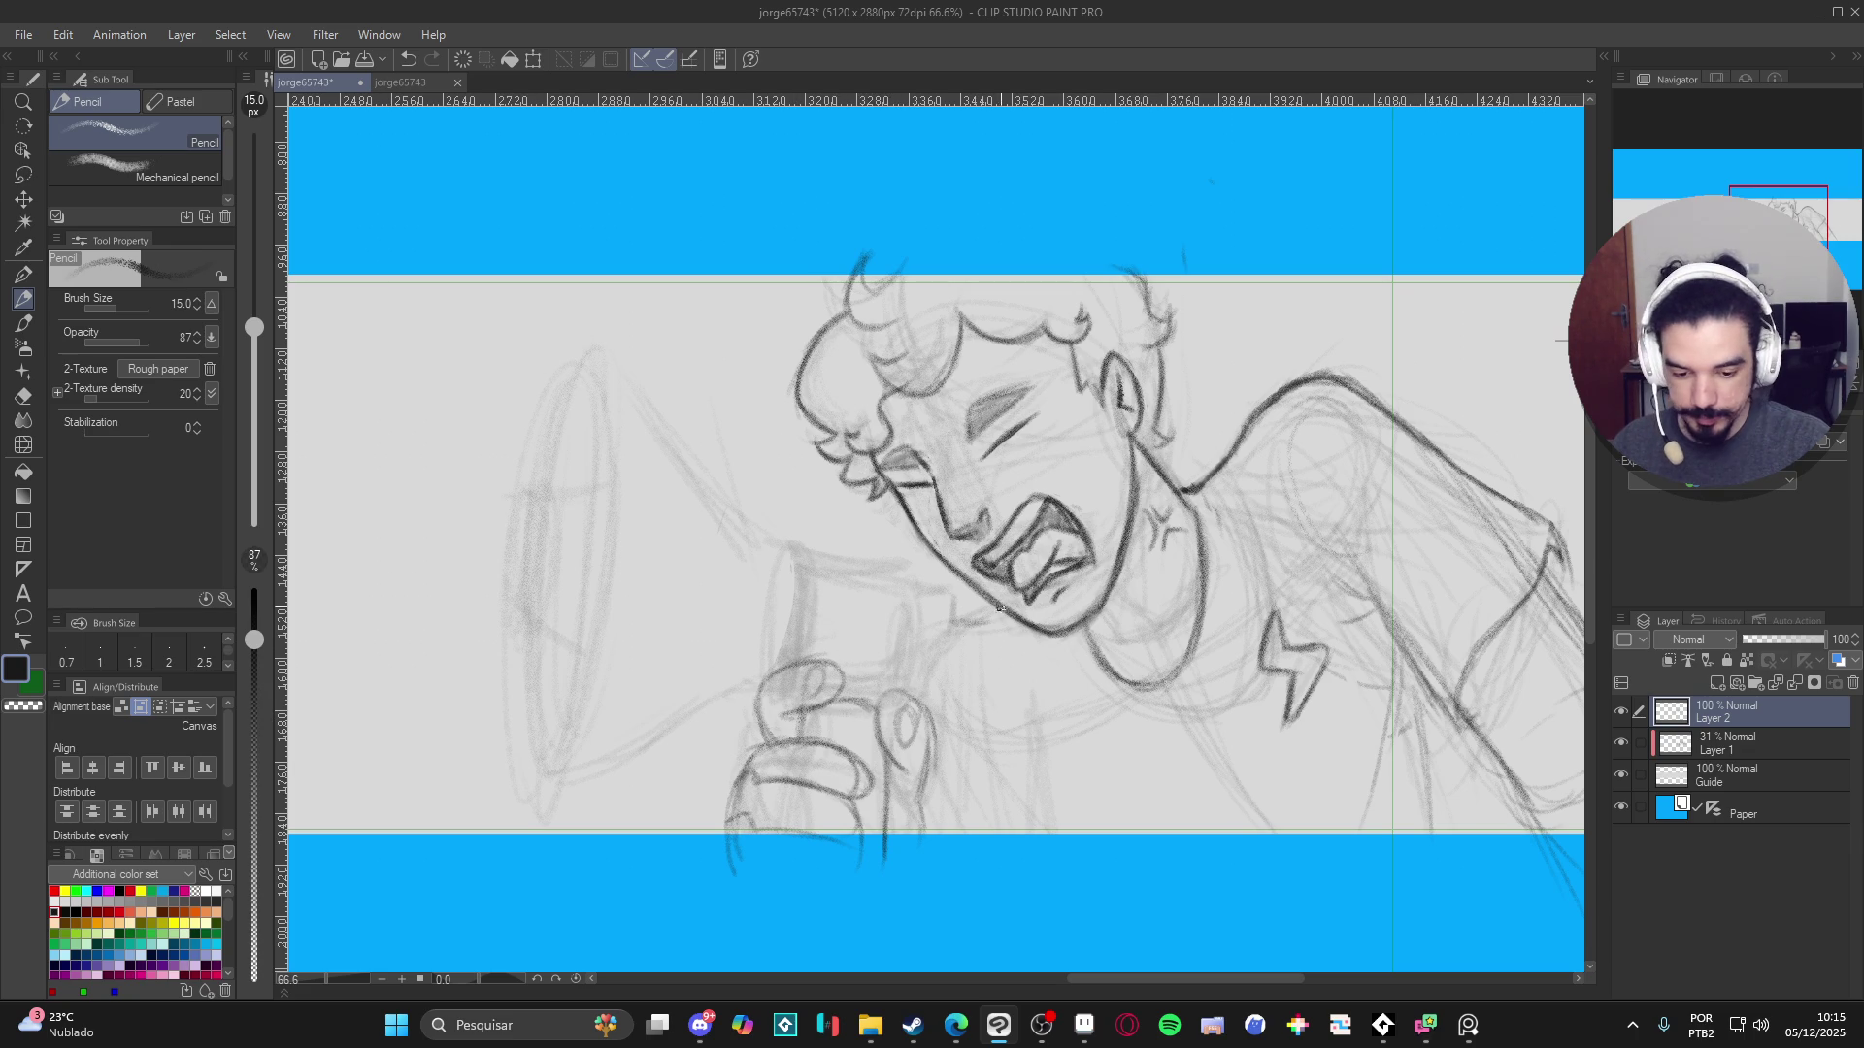
- Darken the gripping hand's left edge and the outlines of the megaphone's narrow end
{"action": "mouse_move", "coordinate": [883, 559]}
{"action": "left_mouse_down"}
{"action": "mouse_move", "coordinate": [992, 562]}
{"action": "mouse_move", "coordinate": [1019, 621]}
{"action": "mouse_move", "coordinate": [990, 588]}
{"action": "mouse_move", "coordinate": [927, 574]}
{"action": "mouse_move", "coordinate": [992, 588]}
{"action": "mouse_move", "coordinate": [948, 574]}
{"action": "mouse_move", "coordinate": [888, 629]}
{"action": "mouse_move", "coordinate": [901, 613]}
{"action": "left_mouse_up"}
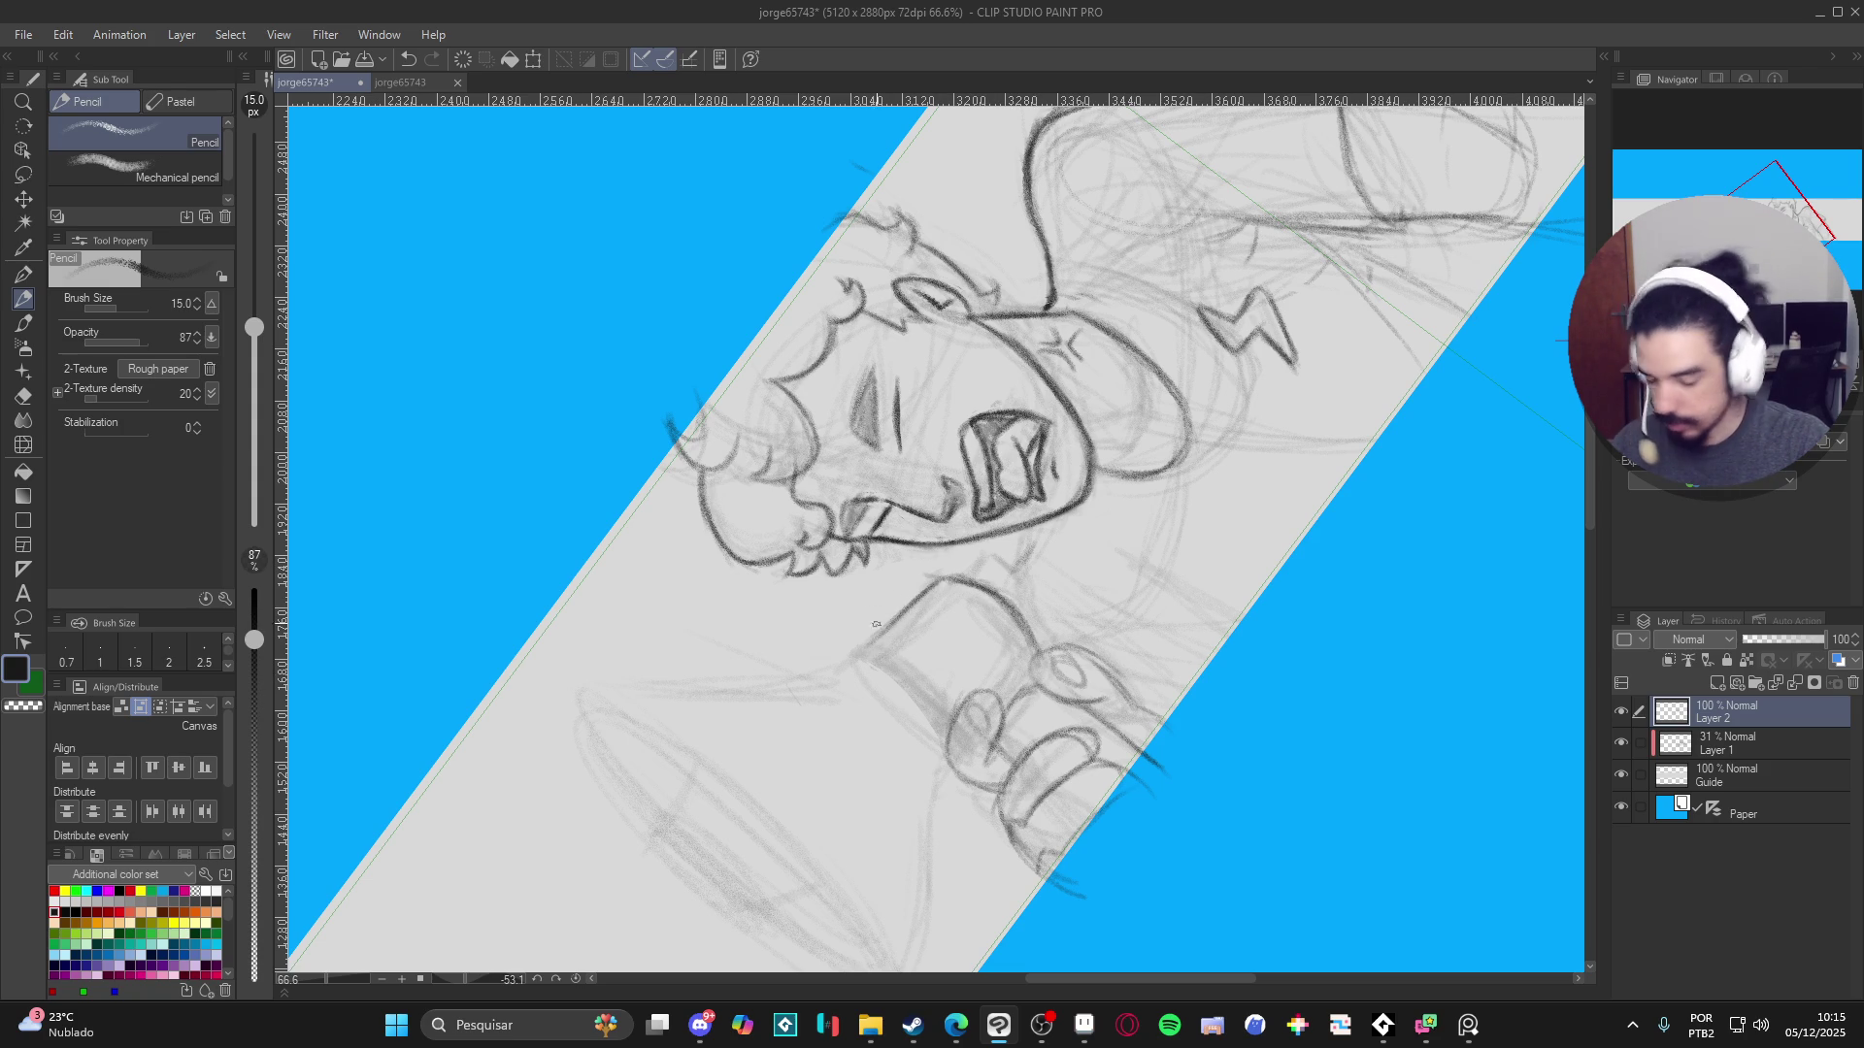
{"action": "mouse_move", "coordinate": [862, 656]}
{"action": "left_mouse_down"}
{"action": "mouse_move", "coordinate": [927, 701]}
{"action": "mouse_move", "coordinate": [932, 733]}
{"action": "mouse_move", "coordinate": [883, 703]}
{"action": "mouse_move", "coordinate": [885, 670]}
{"action": "mouse_move", "coordinate": [940, 715]}
{"action": "mouse_move", "coordinate": [879, 656]}
{"action": "mouse_move", "coordinate": [853, 660]}
{"action": "mouse_move", "coordinate": [908, 609]}
{"action": "left_mouse_up"}
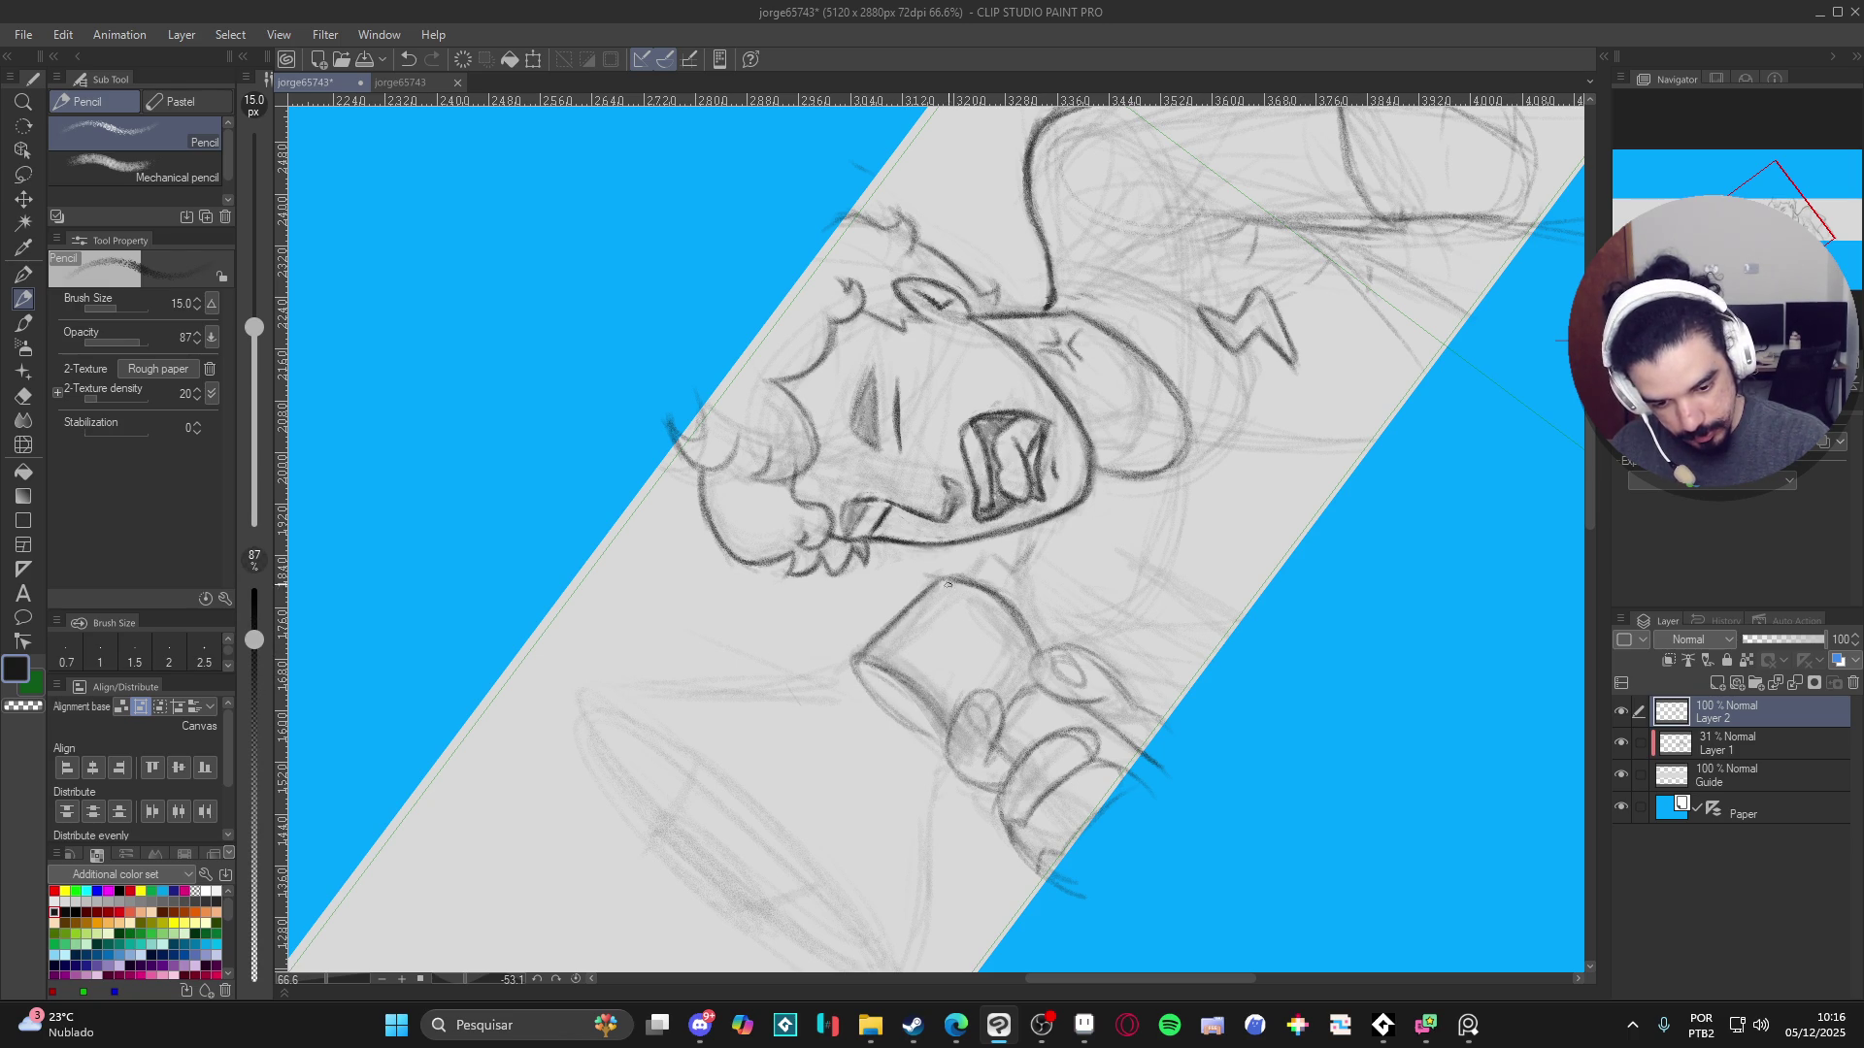
{"action": "left_click_drag", "start_coordinate": [1190, 549], "coordinate": [938, 668]}
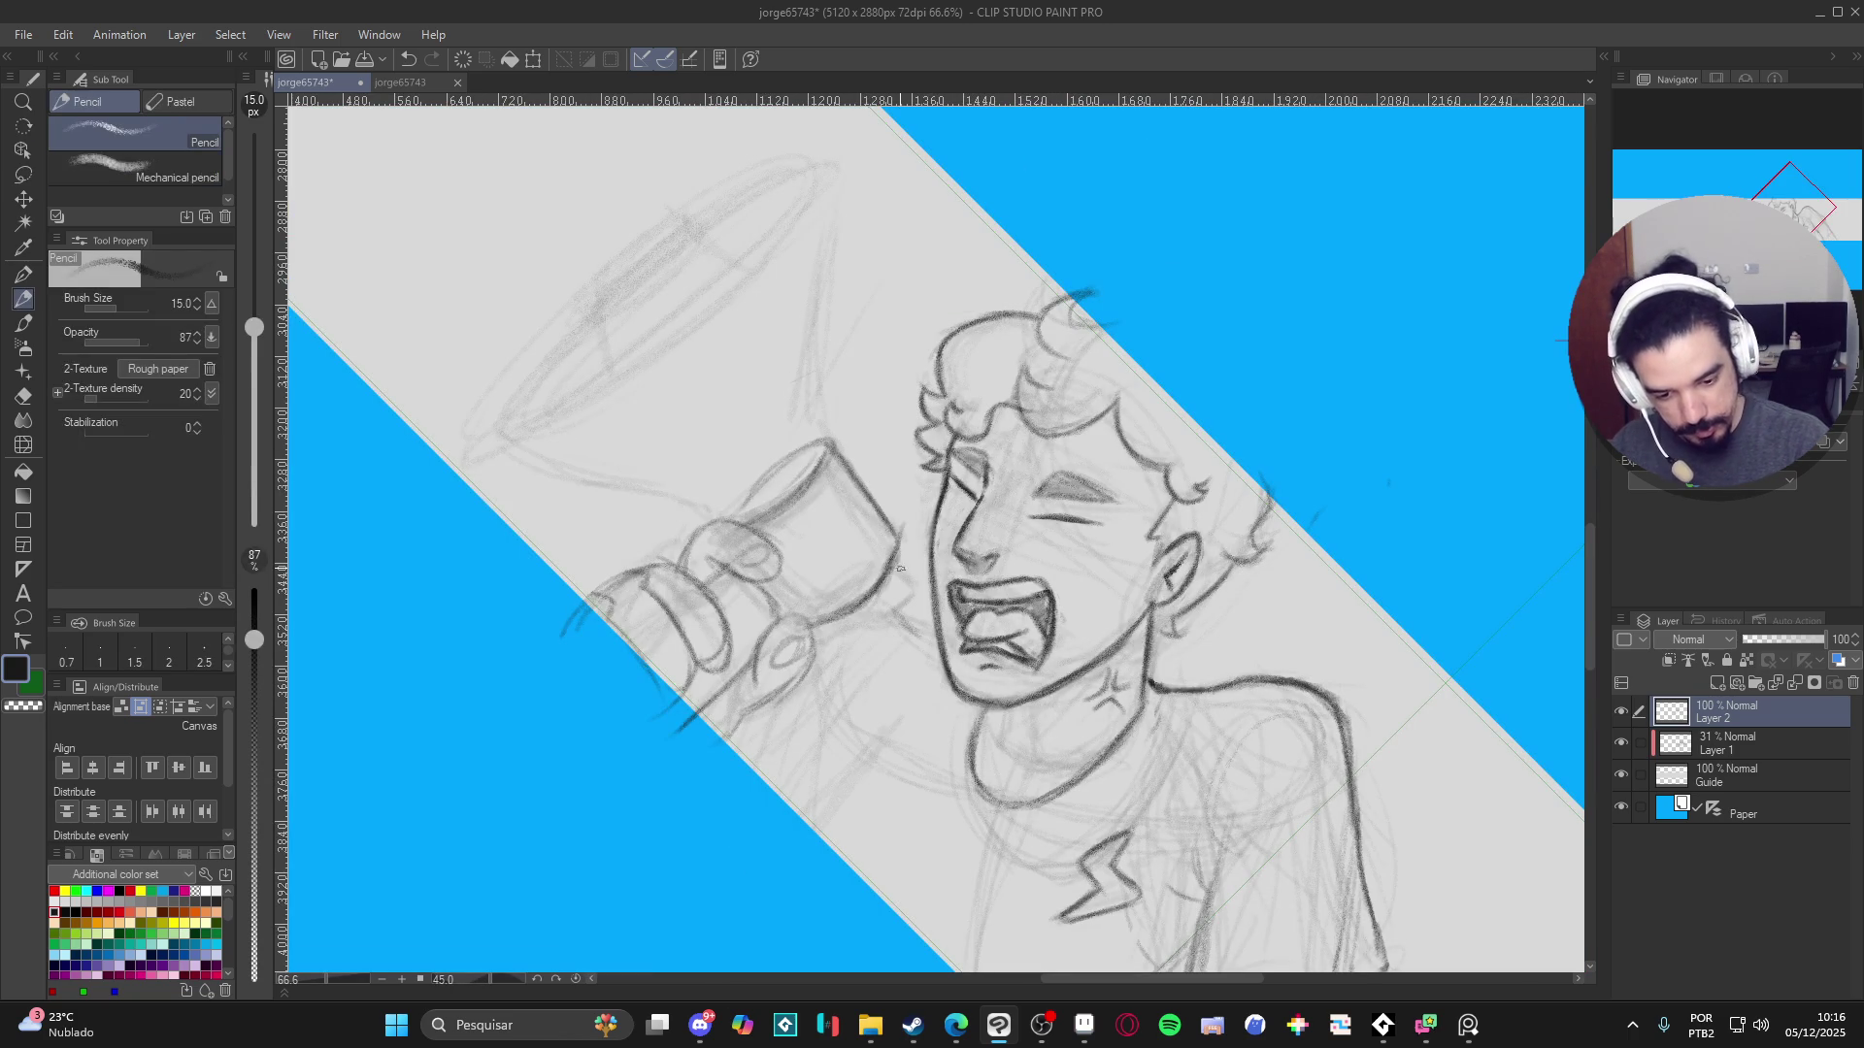
{"action": "mouse_move", "coordinate": [891, 556]}
{"action": "left_mouse_down"}
{"action": "mouse_move", "coordinate": [912, 600]}
{"action": "mouse_move", "coordinate": [833, 633]}
{"action": "mouse_move", "coordinate": [888, 619]}
{"action": "mouse_move", "coordinate": [894, 564]}
{"action": "mouse_move", "coordinate": [906, 606]}
{"action": "mouse_move", "coordinate": [831, 636]}
{"action": "left_mouse_up"}
{"action": "mouse_move", "coordinate": [905, 585]}
{"action": "left_mouse_down"}
{"action": "mouse_move", "coordinate": [873, 543]}
{"action": "mouse_move", "coordinate": [821, 624]}
{"action": "mouse_move", "coordinate": [765, 595]}
{"action": "mouse_move", "coordinate": [781, 614]}
{"action": "left_mouse_up"}
- Turn the canvas view, then reset its rotation to upright at 0°
{"action": "mouse_move", "coordinate": [913, 508]}
{"action": "left_mouse_down"}
{"action": "mouse_move", "coordinate": [1058, 418]}
{"action": "mouse_move", "coordinate": [1250, 342]}
{"action": "left_mouse_up"}
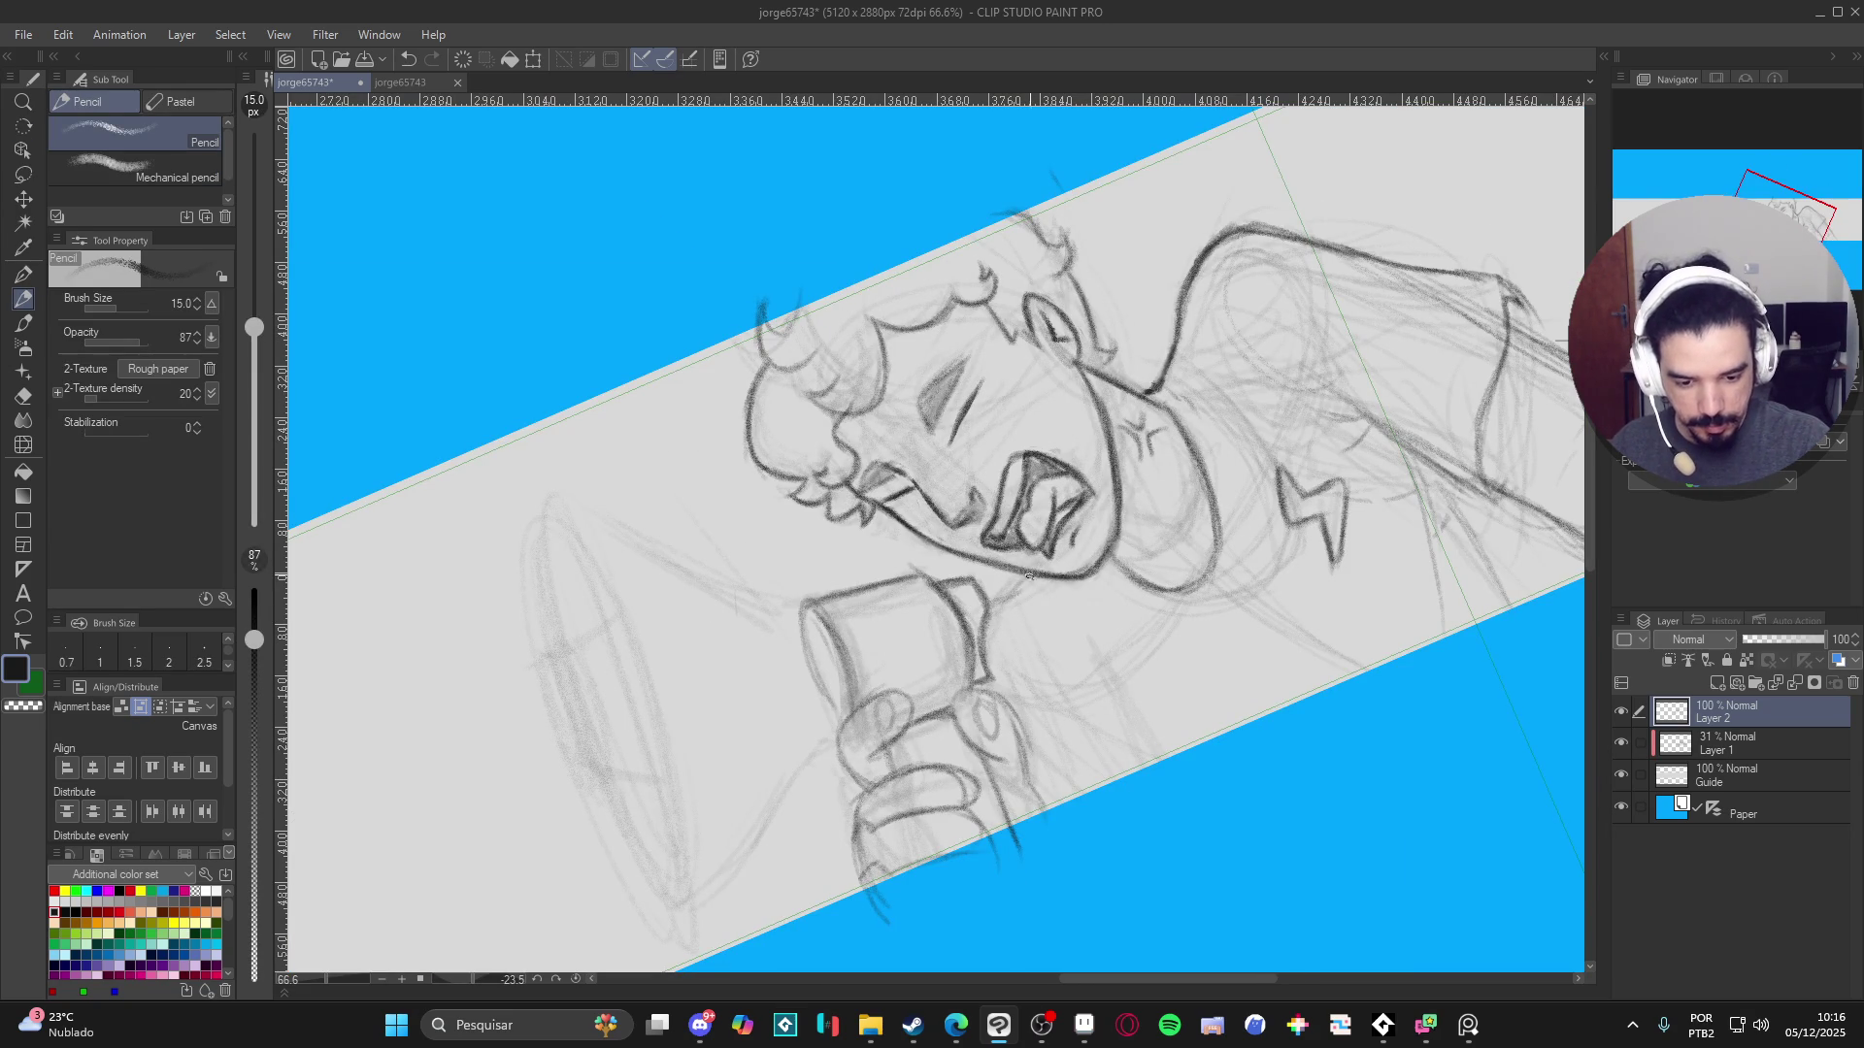
{"action": "key", "text": "r"}
{"action": "double_click", "coordinate": [1253, 697]}
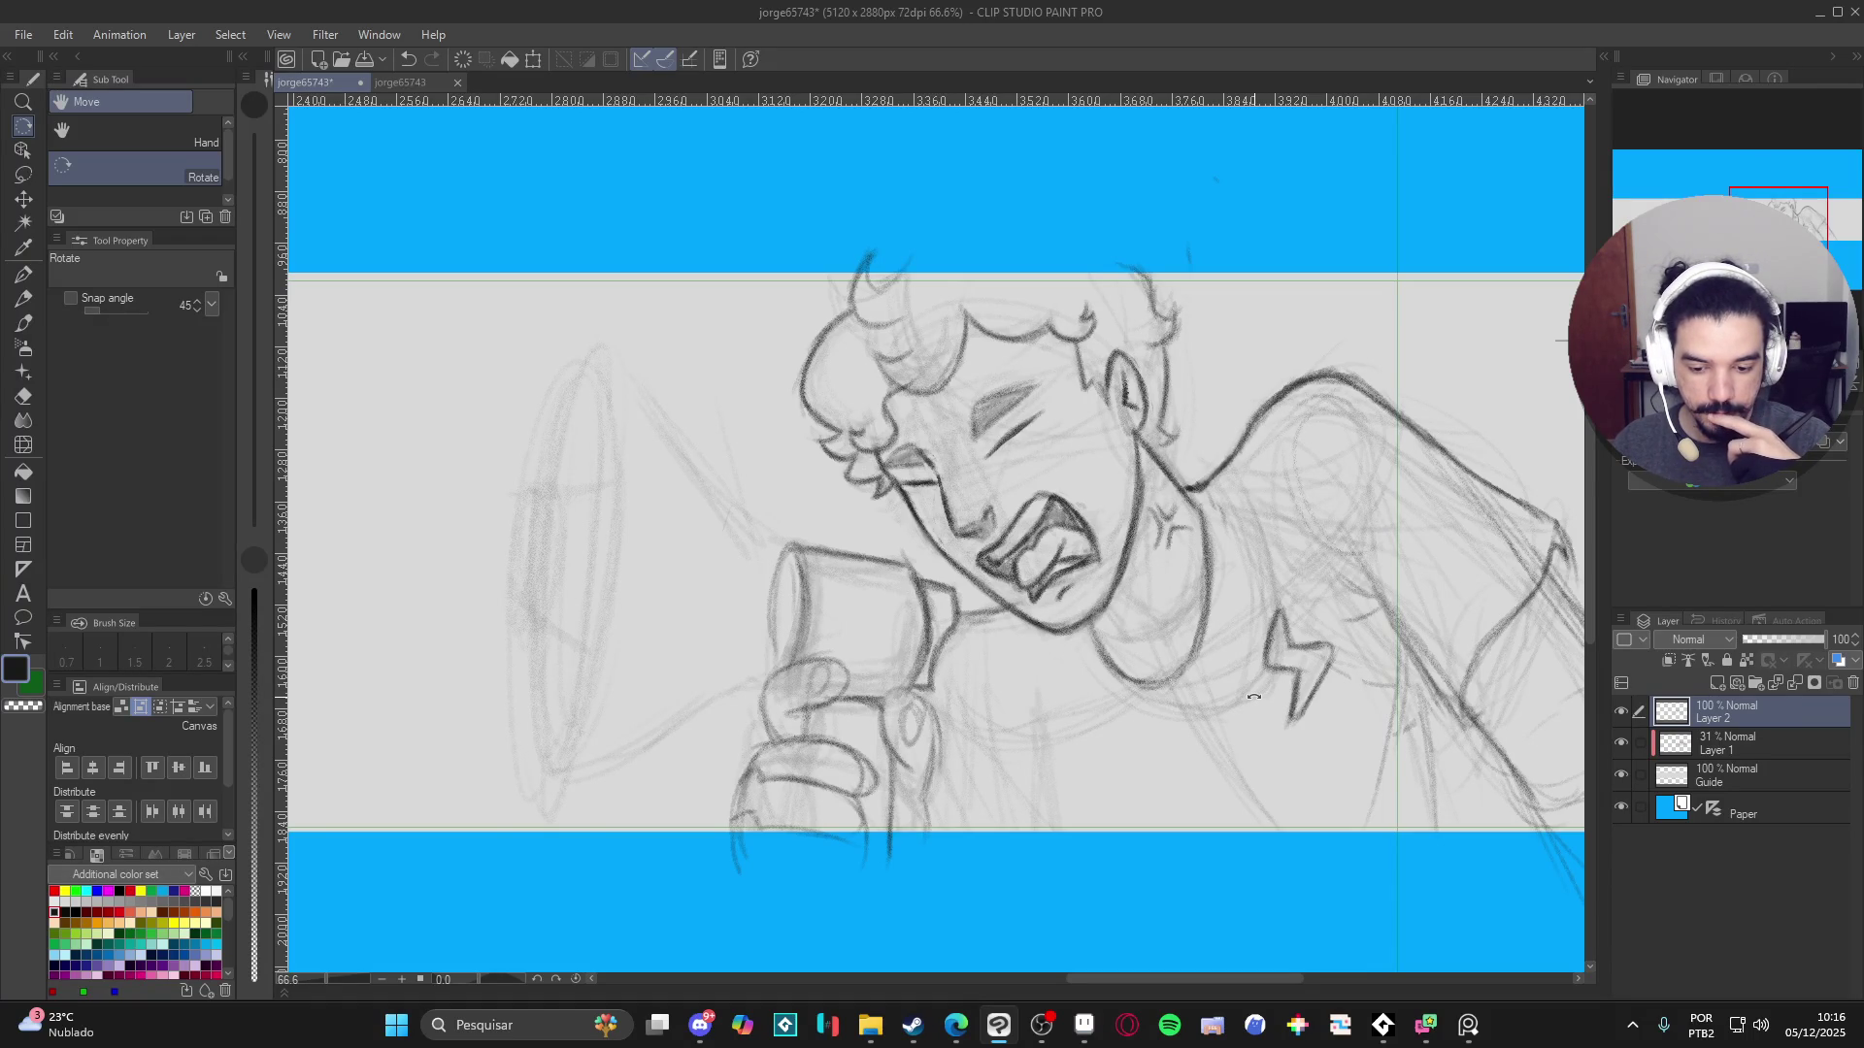
- Redraw the megaphone bell's long outline with darker, extended pencil strokes
{"action": "mouse_move", "coordinate": [1253, 697]}
{"action": "left_mouse_down"}
{"action": "mouse_move", "coordinate": [1204, 563]}
{"action": "mouse_move", "coordinate": [1087, 486]}
{"action": "mouse_move", "coordinate": [1004, 514]}
{"action": "mouse_move", "coordinate": [1000, 679]}
{"action": "mouse_move", "coordinate": [970, 755]}
{"action": "left_mouse_up"}
{"action": "key", "text": "p"}
{"action": "key", "text": "r"}
{"action": "mouse_move", "coordinate": [993, 533]}
{"action": "left_mouse_down"}
{"action": "mouse_move", "coordinate": [801, 519]}
{"action": "mouse_move", "coordinate": [810, 582]}
{"action": "mouse_move", "coordinate": [767, 730]}
{"action": "left_mouse_up"}
{"action": "key", "text": "p"}
{"action": "key", "text": "ctrl+z"}
{"action": "key", "text": "ctrl+z"}
{"action": "key", "text": "ctrl+z"}
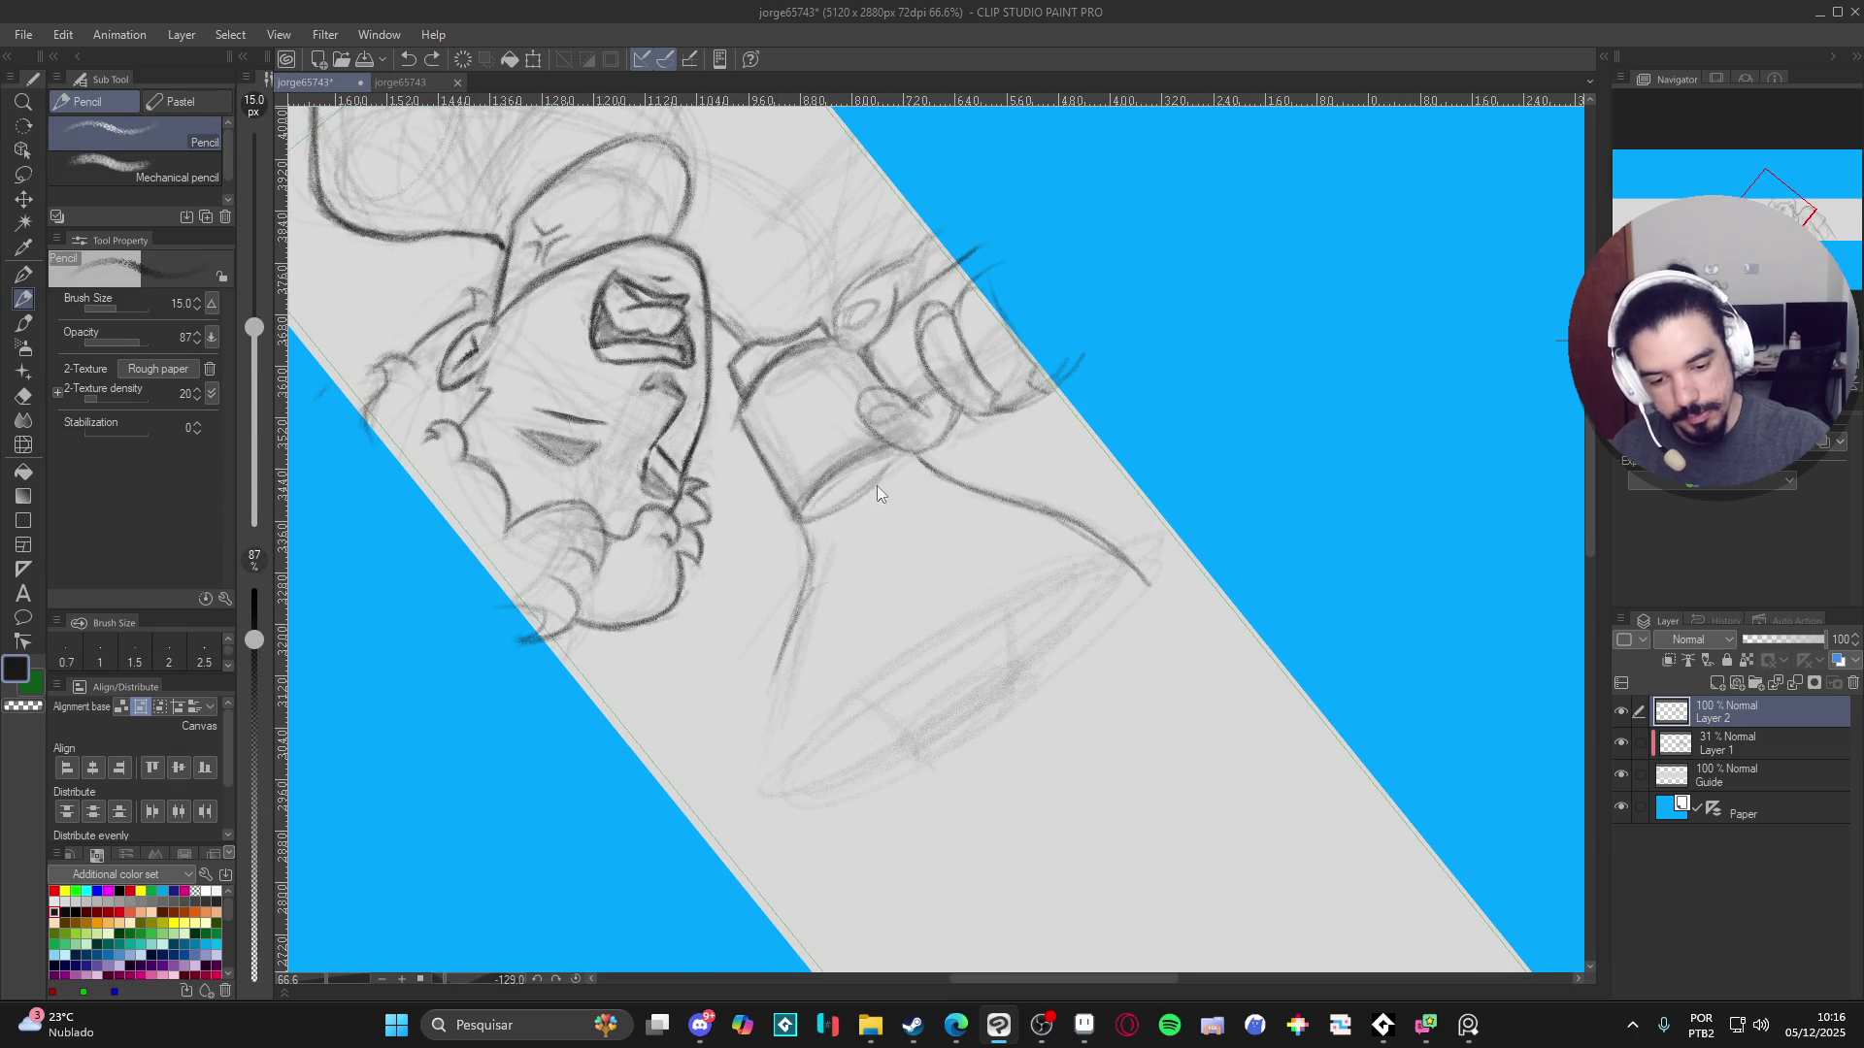
{"action": "mouse_move", "coordinate": [801, 526]}
{"action": "left_mouse_down"}
{"action": "mouse_move", "coordinate": [816, 616]}
{"action": "mouse_move", "coordinate": [791, 791]}
{"action": "left_mouse_up"}
{"action": "left_click_drag", "start_coordinate": [784, 703], "coordinate": [801, 823]}
{"action": "left_click_drag", "start_coordinate": [786, 742], "coordinate": [818, 839]}
{"action": "left_click_drag", "start_coordinate": [811, 631], "coordinate": [788, 825]}
{"action": "left_click_drag", "start_coordinate": [815, 529], "coordinate": [813, 618]}
{"action": "mouse_move", "coordinate": [1206, 321]}
{"action": "left_mouse_down"}
{"action": "mouse_move", "coordinate": [981, 857]}
{"action": "mouse_move", "coordinate": [798, 861]}
{"action": "left_mouse_up"}
- Draw the bell's curved left rim, two guide lines, and the start of the mouth's inner ellipse
{"action": "mouse_move", "coordinate": [784, 260]}
{"action": "left_mouse_down"}
{"action": "mouse_move", "coordinate": [733, 408]}
{"action": "mouse_move", "coordinate": [724, 548]}
{"action": "left_mouse_up"}
{"action": "mouse_move", "coordinate": [748, 354]}
{"action": "left_mouse_down"}
{"action": "mouse_move", "coordinate": [740, 594]}
{"action": "mouse_move", "coordinate": [769, 674]}
{"action": "mouse_move", "coordinate": [730, 403]}
{"action": "mouse_move", "coordinate": [778, 267]}
{"action": "left_mouse_up"}
{"action": "left_click_drag", "start_coordinate": [1210, 535], "coordinate": [880, 465]}
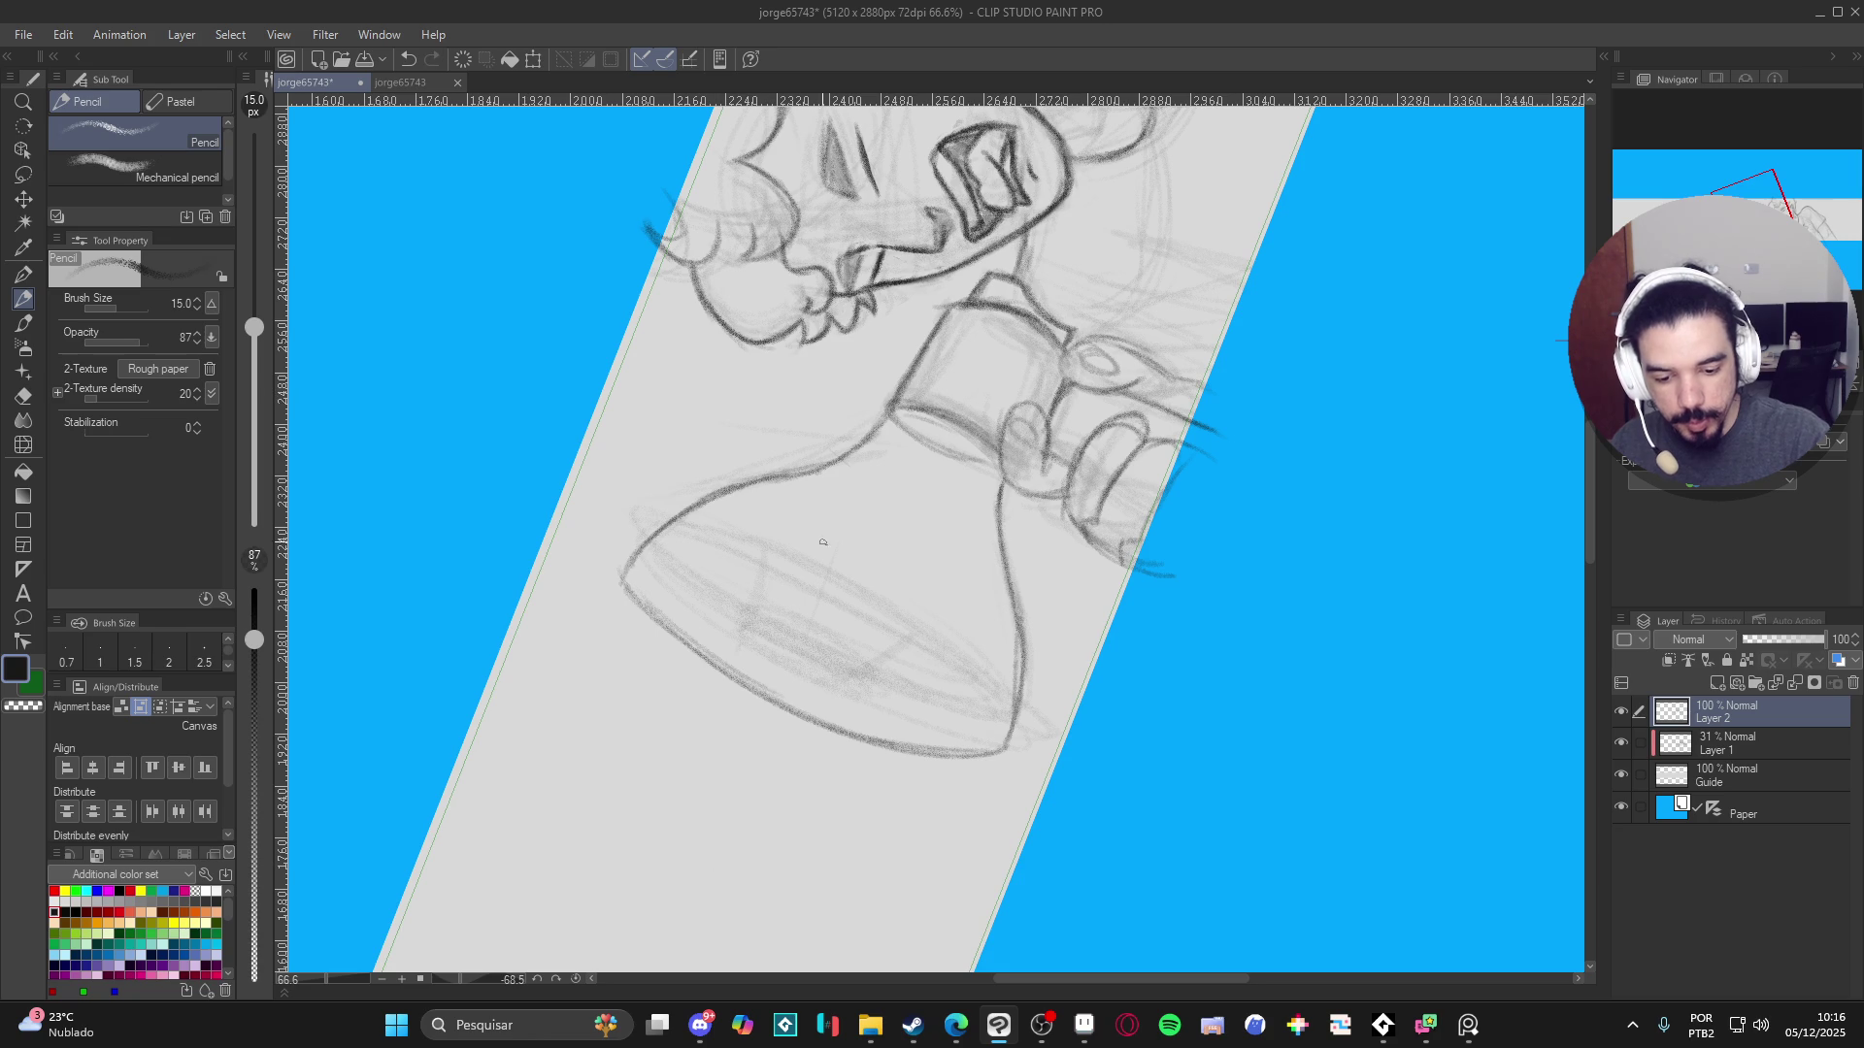
{"action": "left_click_drag", "start_coordinate": [842, 511], "coordinate": [756, 788]}
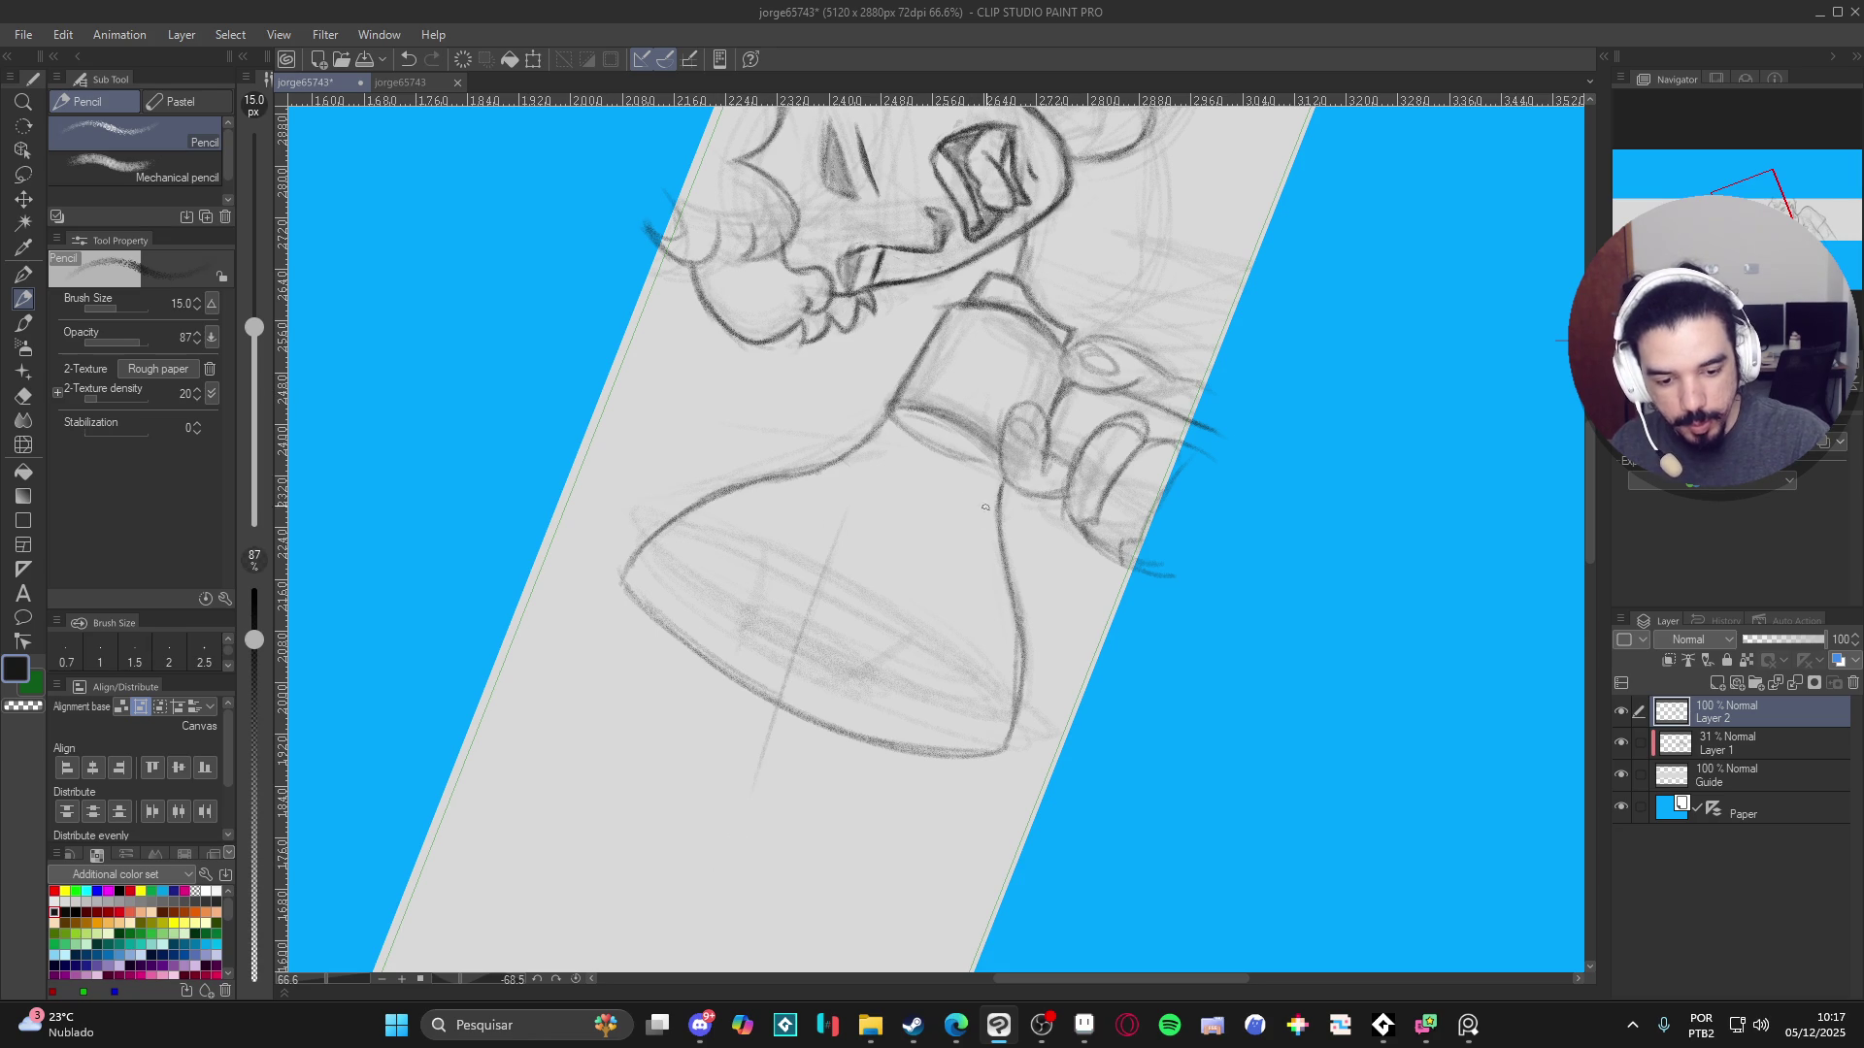
{"action": "mouse_move", "coordinate": [979, 511]}
{"action": "left_mouse_down"}
{"action": "mouse_move", "coordinate": [867, 719]}
{"action": "mouse_move", "coordinate": [797, 693]}
{"action": "mouse_move", "coordinate": [852, 705]}
{"action": "left_mouse_up"}
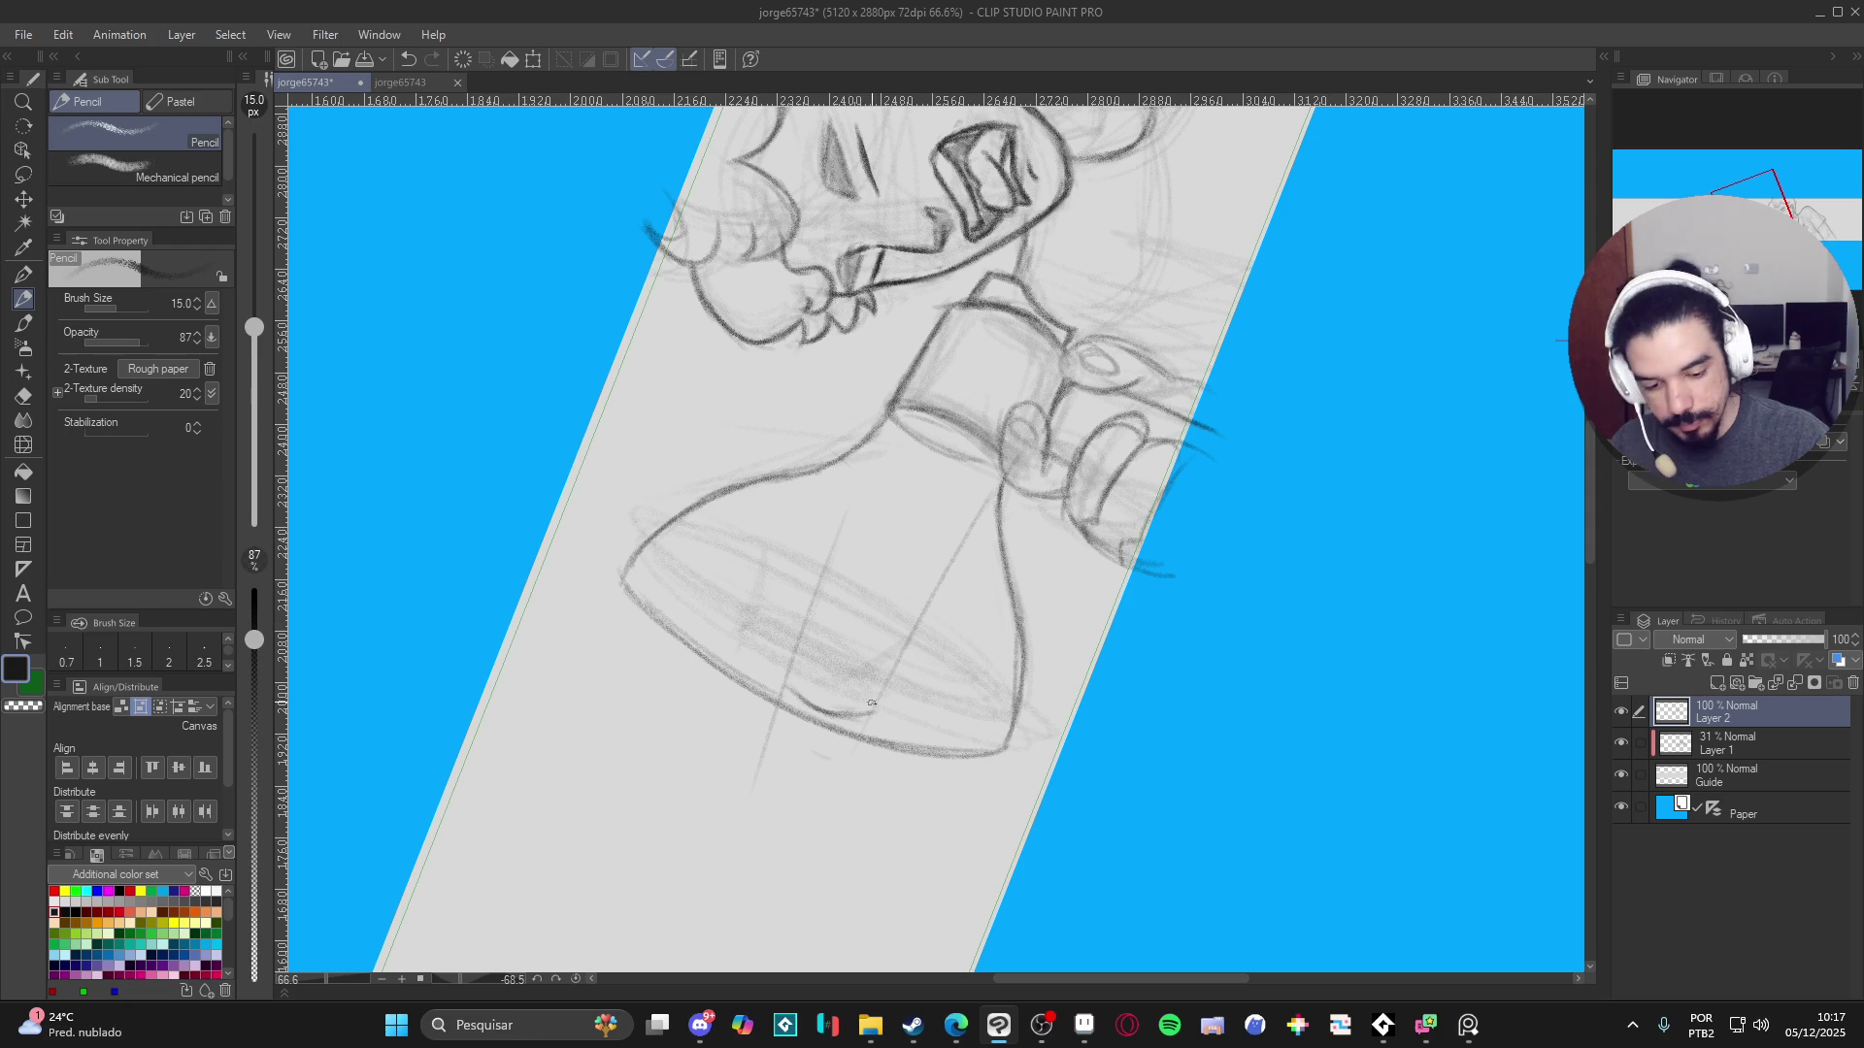
{"action": "left_click_drag", "start_coordinate": [803, 615], "coordinate": [783, 690]}
{"action": "mouse_move", "coordinate": [1069, 656]}
{"action": "left_mouse_down"}
{"action": "mouse_move", "coordinate": [691, 865]}
{"action": "mouse_move", "coordinate": [799, 450]}
{"action": "mouse_move", "coordinate": [753, 521]}
{"action": "left_mouse_up"}
{"action": "left_click_drag", "start_coordinate": [766, 435], "coordinate": [757, 519]}
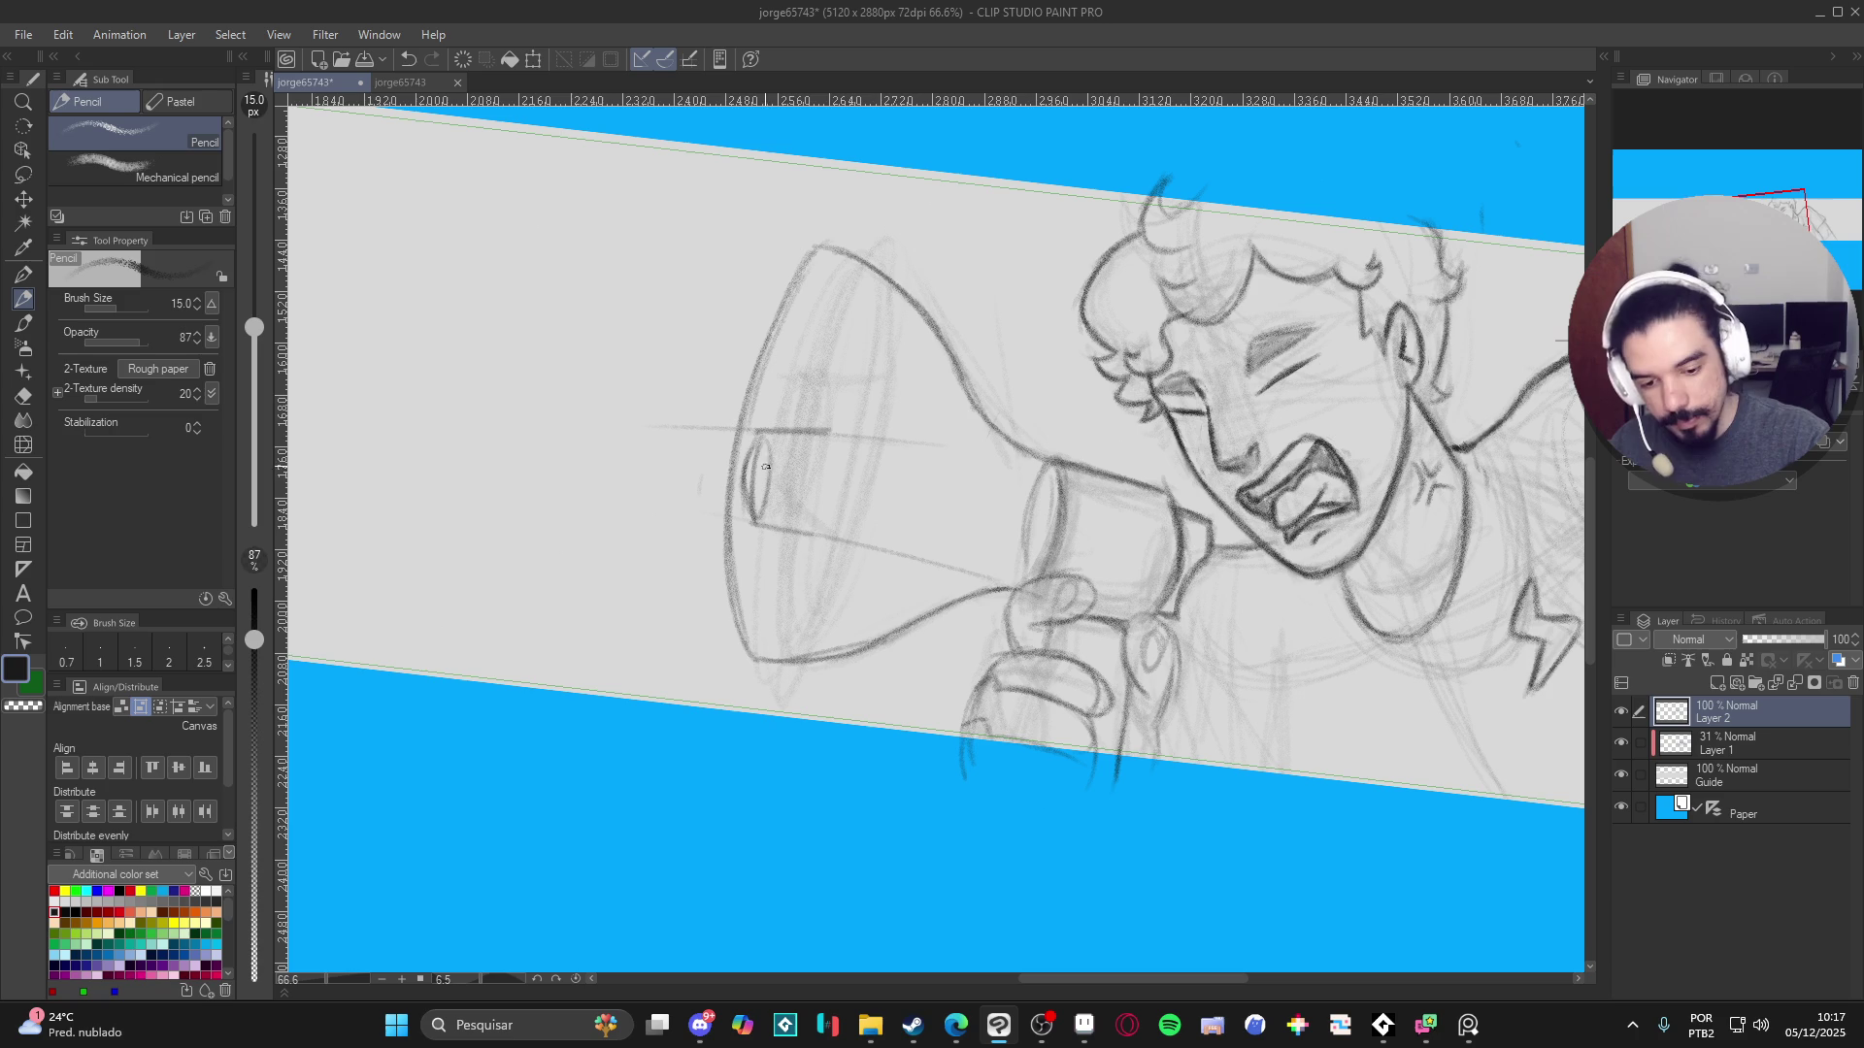
- Retrace the inner ellipse and darken the small cylinder's left edge and vertical line
{"action": "mouse_move", "coordinate": [758, 434]}
{"action": "left_mouse_down"}
{"action": "mouse_move", "coordinate": [752, 531]}
{"action": "mouse_move", "coordinate": [746, 461]}
{"action": "mouse_move", "coordinate": [763, 529]}
{"action": "mouse_move", "coordinate": [874, 414]}
{"action": "left_mouse_up"}
{"action": "key", "text": "r"}
{"action": "key", "text": "p"}
{"action": "left_click_drag", "start_coordinate": [971, 349], "coordinate": [940, 438]}
{"action": "left_click_drag", "start_coordinate": [1051, 349], "coordinate": [1051, 440]}
{"action": "key", "text": "r"}
{"action": "left_click_drag", "start_coordinate": [1052, 440], "coordinate": [1253, 252]}
{"action": "key", "text": "p"}
- Save the drawing with Ctrl+S
{"action": "mouse_move", "coordinate": [1366, 580]}
{"action": "left_mouse_down"}
{"action": "mouse_move", "coordinate": [1327, 713]}
{"action": "mouse_move", "coordinate": [1297, 685]}
{"action": "left_mouse_up"}
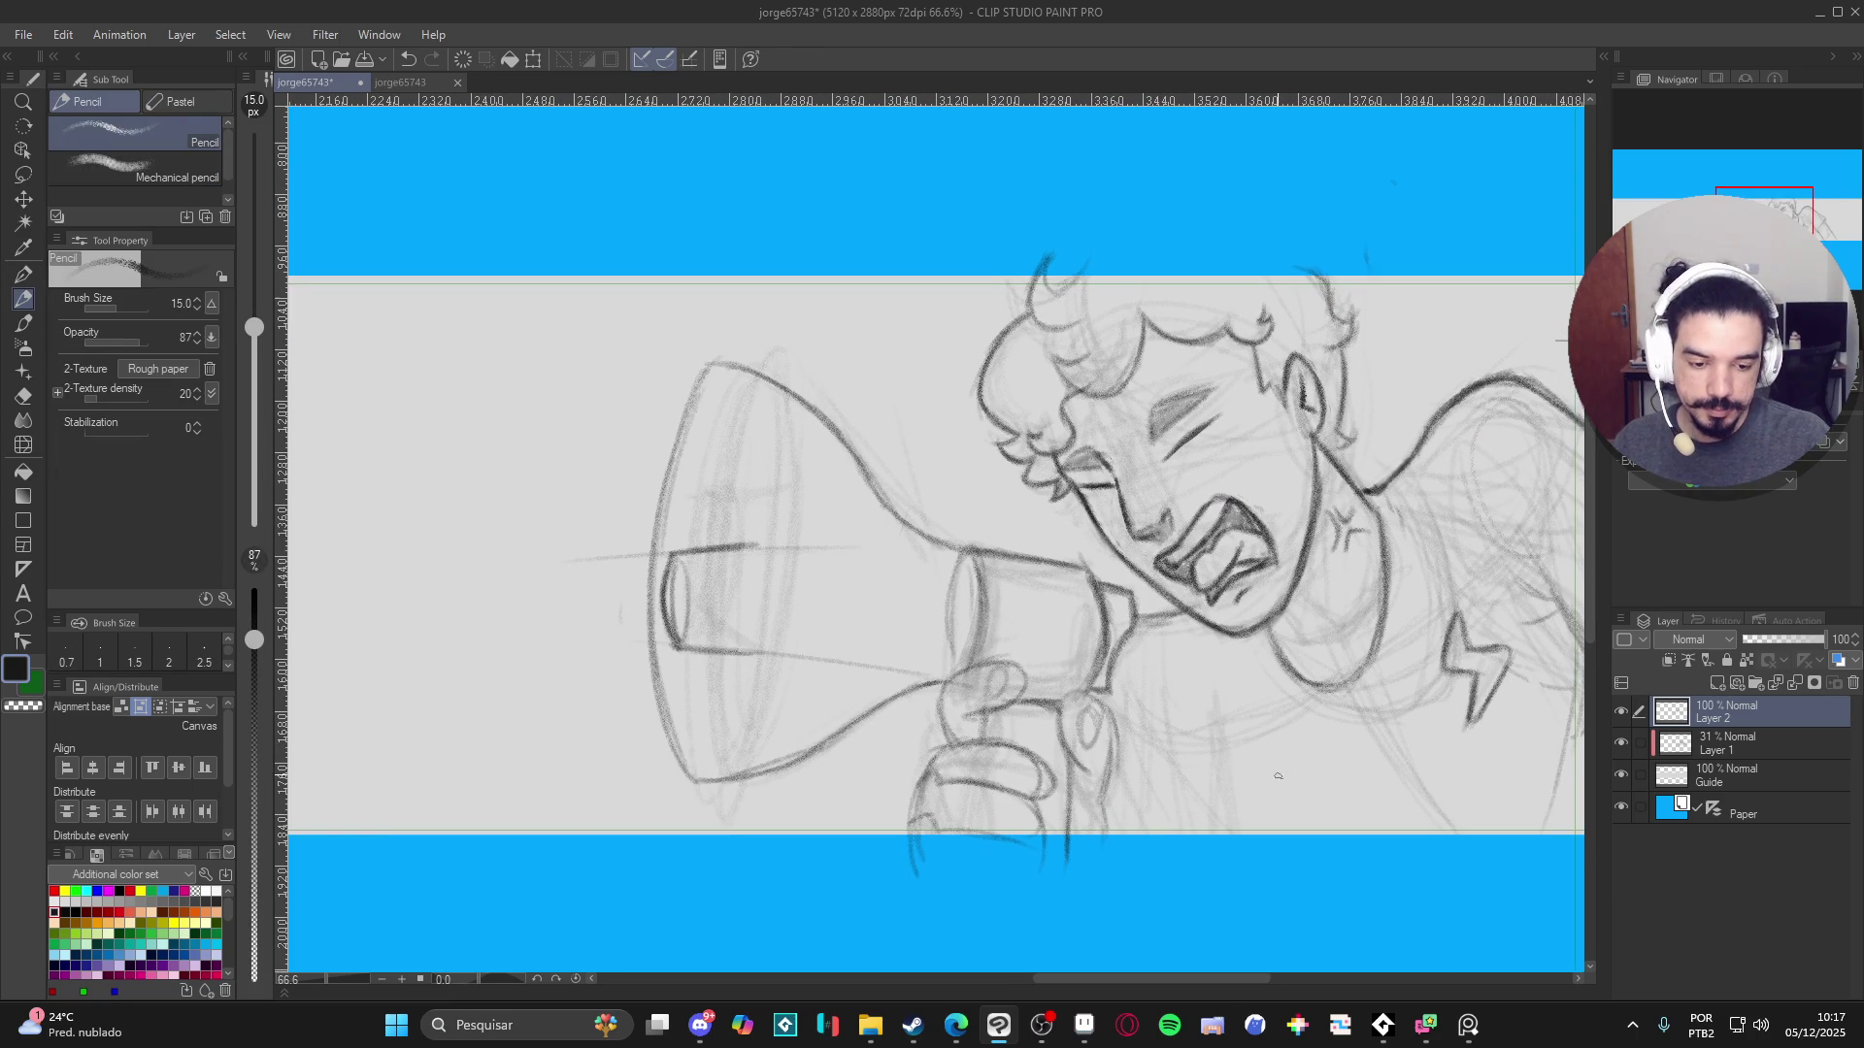
{"action": "key", "text": "ctrl+s"}
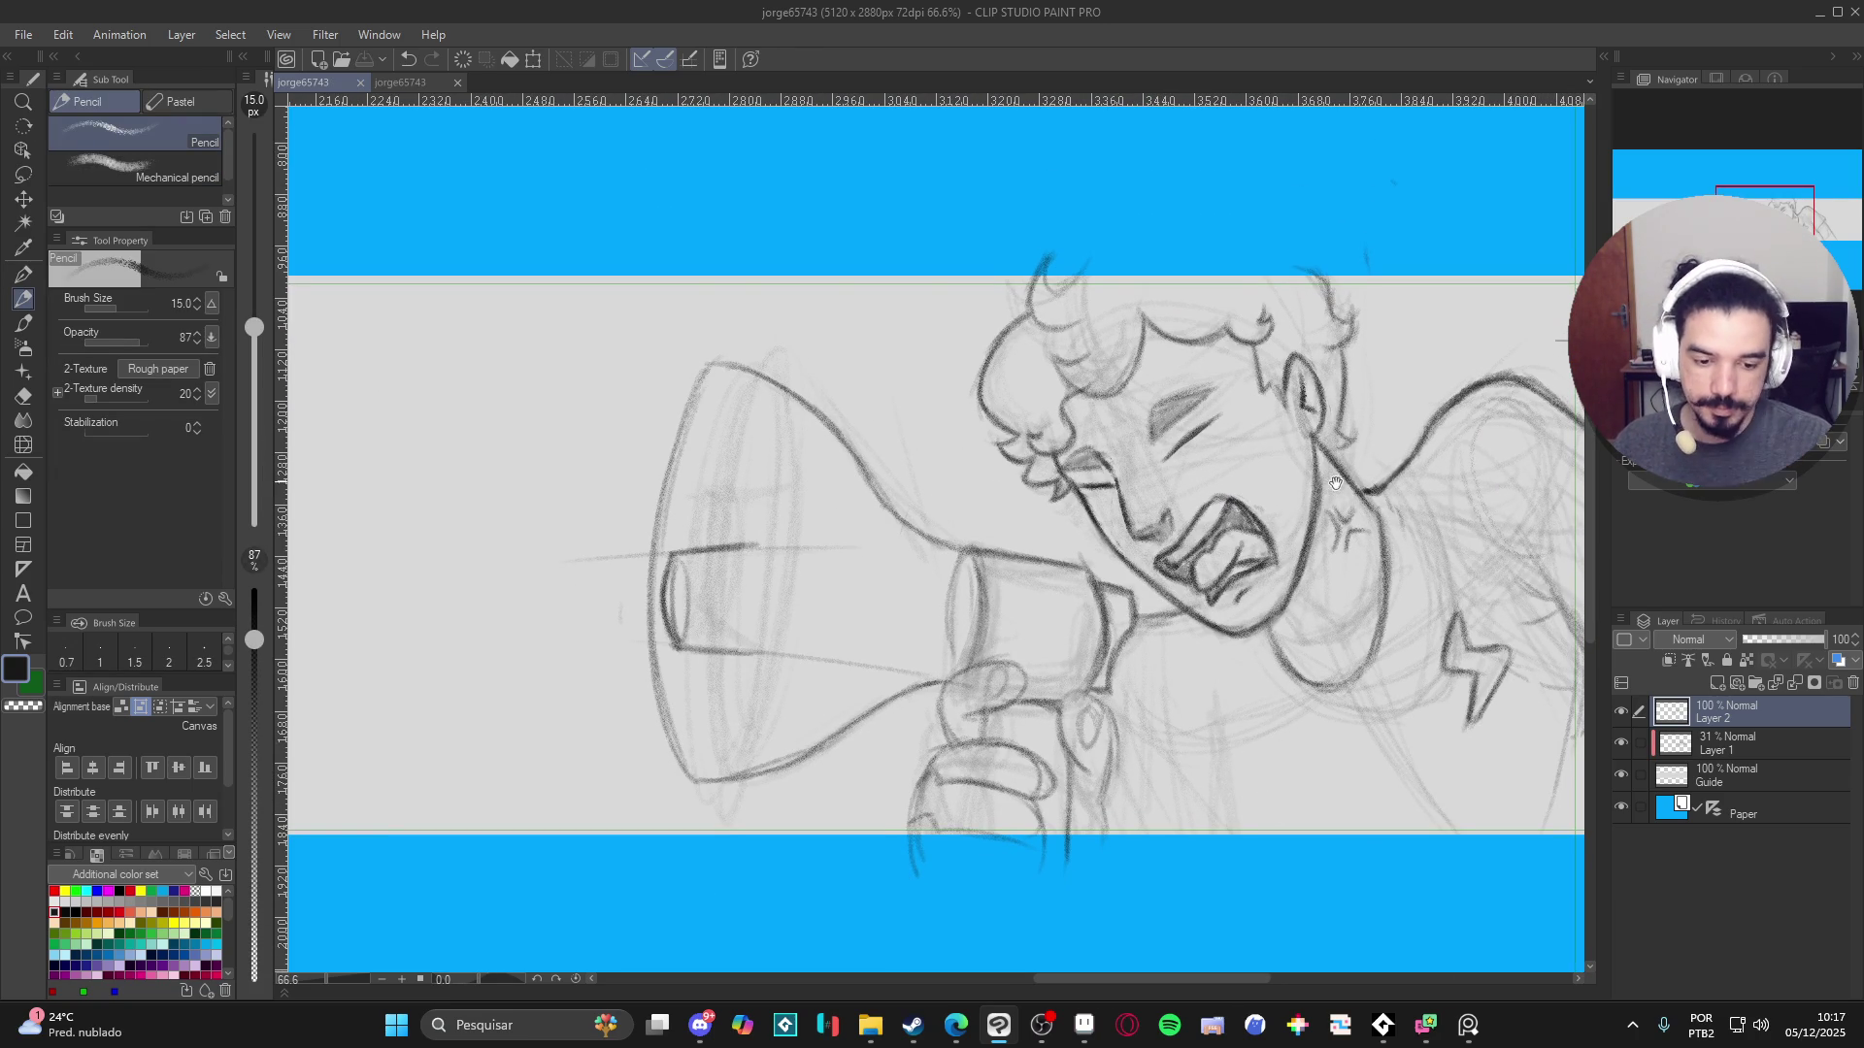
{"action": "left_click_drag", "start_coordinate": [1318, 454], "coordinate": [1214, 440]}
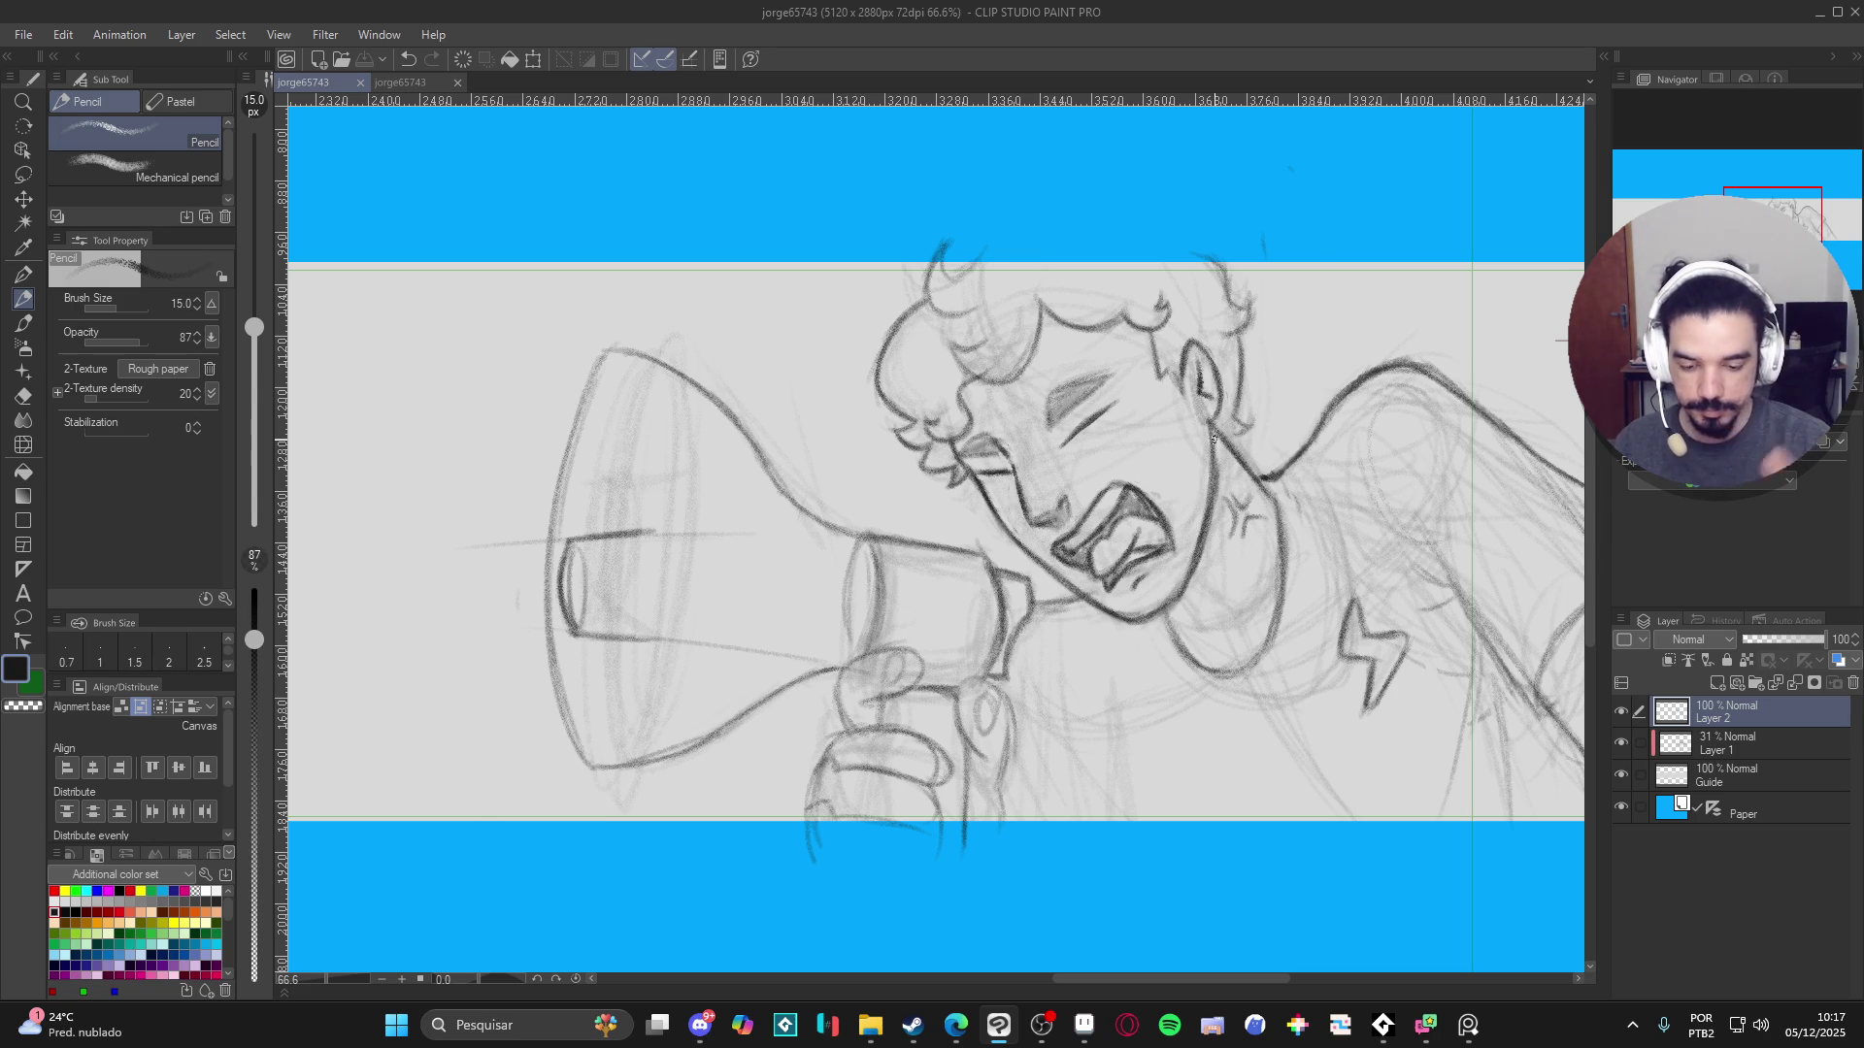
{"action": "left_click_drag", "start_coordinate": [982, 530], "coordinate": [1078, 583]}
- Darken the megaphone's left edge, the bell's lower edge and its inner rim
{"action": "mouse_move", "coordinate": [704, 412]}
{"action": "left_mouse_down"}
{"action": "mouse_move", "coordinate": [648, 660]}
{"action": "mouse_move", "coordinate": [672, 772]}
{"action": "mouse_move", "coordinate": [648, 669]}
{"action": "mouse_move", "coordinate": [707, 418]}
{"action": "mouse_move", "coordinate": [735, 487]}
{"action": "mouse_move", "coordinate": [726, 420]}
{"action": "mouse_move", "coordinate": [762, 543]}
{"action": "mouse_move", "coordinate": [740, 590]}
{"action": "mouse_move", "coordinate": [758, 631]}
{"action": "mouse_move", "coordinate": [730, 766]}
{"action": "mouse_move", "coordinate": [698, 802]}
{"action": "mouse_move", "coordinate": [650, 702]}
{"action": "mouse_move", "coordinate": [733, 776]}
{"action": "mouse_move", "coordinate": [748, 747]}
{"action": "left_mouse_up"}
{"action": "left_click_drag", "start_coordinate": [762, 495], "coordinate": [755, 679]}
{"action": "left_click_drag", "start_coordinate": [737, 776], "coordinate": [744, 636]}
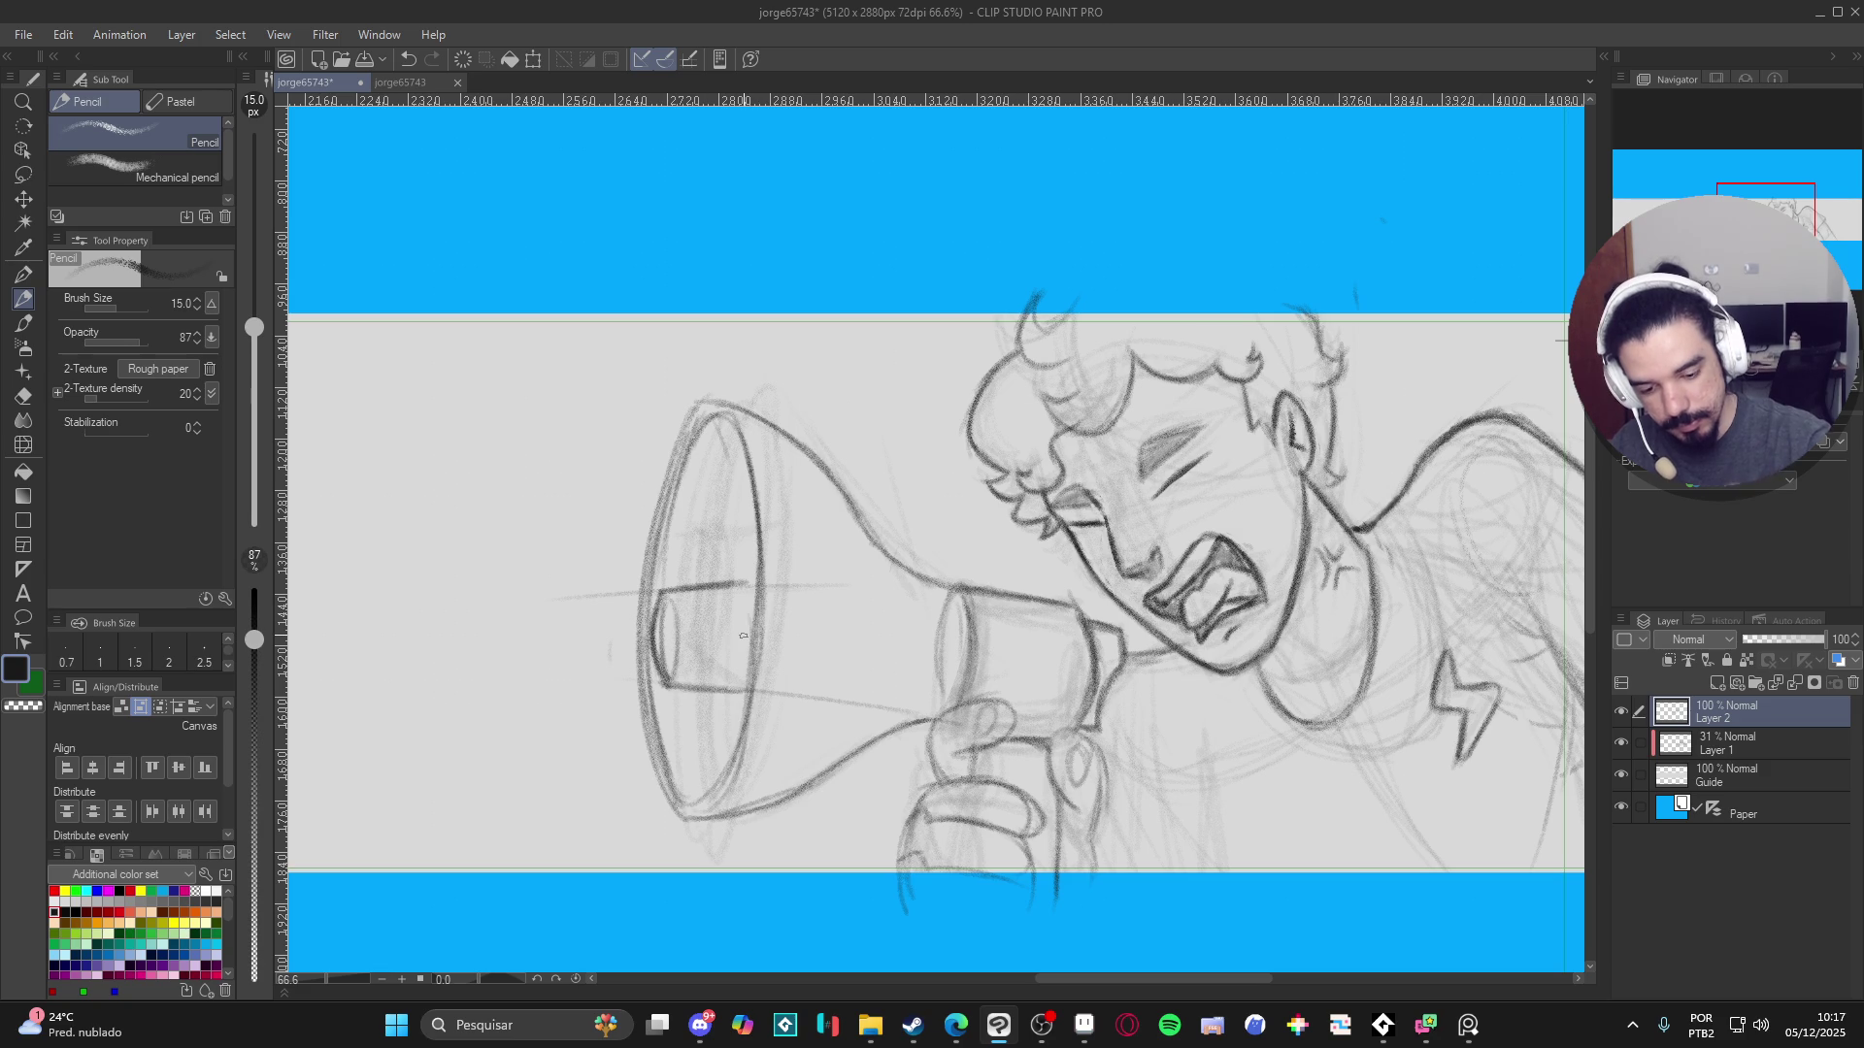
{"action": "left_click_drag", "start_coordinate": [743, 415], "coordinate": [785, 584]}
- With the canvas turned nearly upside down, redraw and darken the megaphone's left rim
{"action": "key", "text": "r"}
{"action": "left_click_drag", "start_coordinate": [1085, 687], "coordinate": [743, 454]}
{"action": "key", "text": "p"}
{"action": "left_click_drag", "start_coordinate": [1013, 199], "coordinate": [1021, 344]}
{"action": "mouse_move", "coordinate": [1000, 235]}
{"action": "left_mouse_down"}
{"action": "mouse_move", "coordinate": [1021, 324]}
{"action": "mouse_move", "coordinate": [1013, 204]}
{"action": "mouse_move", "coordinate": [1036, 379]}
{"action": "left_mouse_up"}
{"action": "key", "text": "ctrl+z"}
{"action": "key", "text": "ctrl+z"}
{"action": "left_click_drag", "start_coordinate": [1012, 267], "coordinate": [1048, 422]}
{"action": "mouse_move", "coordinate": [1014, 301]}
{"action": "left_mouse_down"}
{"action": "mouse_move", "coordinate": [1060, 456]}
{"action": "mouse_move", "coordinate": [1018, 197]}
{"action": "mouse_move", "coordinate": [1015, 296]}
{"action": "mouse_move", "coordinate": [1056, 448]}
{"action": "left_mouse_up"}
{"action": "key", "text": "ctrl+z"}
{"action": "key", "text": "ctrl+z"}
{"action": "key", "text": "ctrl+z"}
{"action": "left_click_drag", "start_coordinate": [1011, 221], "coordinate": [1031, 374]}
{"action": "left_click_drag", "start_coordinate": [1015, 172], "coordinate": [1060, 446]}
- Darken the inner cylinder's top and bottom edges and add small ellipses on it
{"action": "mouse_move", "coordinate": [1124, 539]}
{"action": "left_mouse_down"}
{"action": "mouse_move", "coordinate": [1325, 697]}
{"action": "mouse_move", "coordinate": [682, 766]}
{"action": "mouse_move", "coordinate": [738, 586]}
{"action": "mouse_move", "coordinate": [754, 585]}
{"action": "left_mouse_up"}
{"action": "left_click_drag", "start_coordinate": [666, 691], "coordinate": [754, 696]}
{"action": "mouse_move", "coordinate": [665, 606]}
{"action": "left_mouse_down"}
{"action": "mouse_move", "coordinate": [673, 682]}
{"action": "mouse_move", "coordinate": [707, 697]}
{"action": "left_mouse_up"}
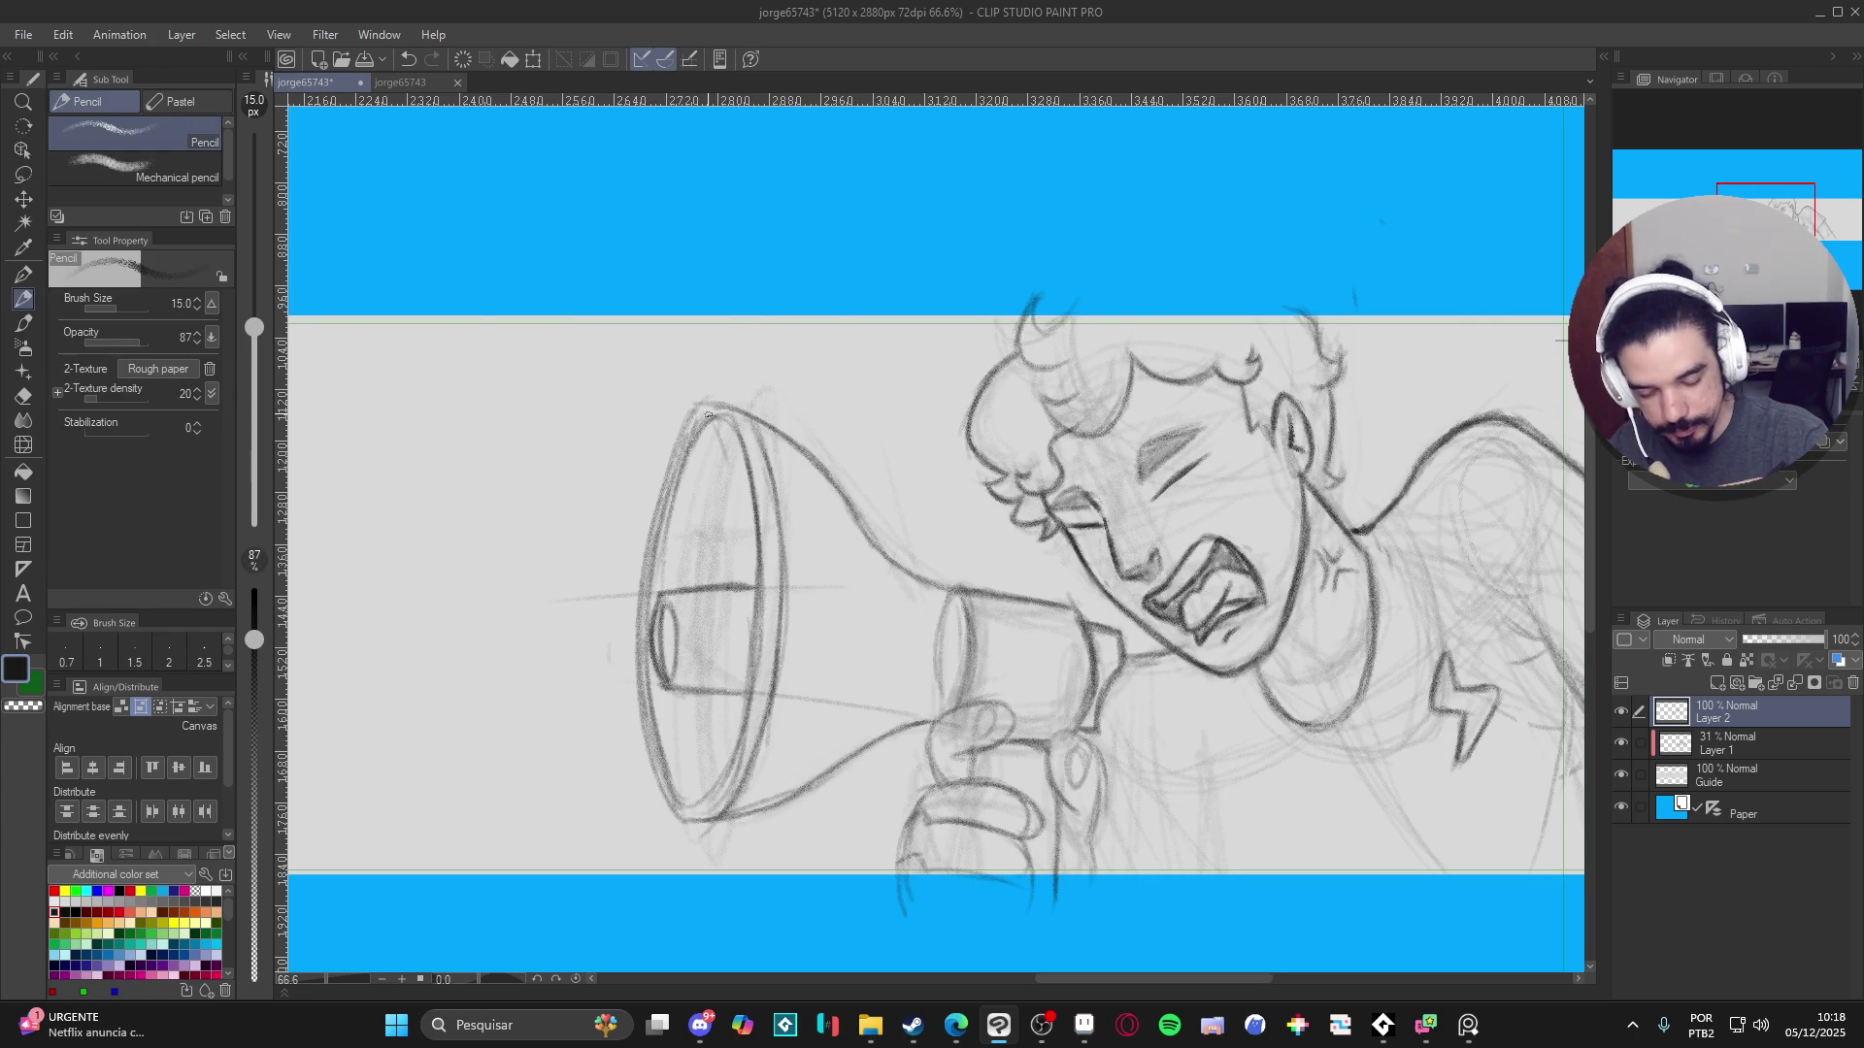
{"action": "key", "text": "e"}
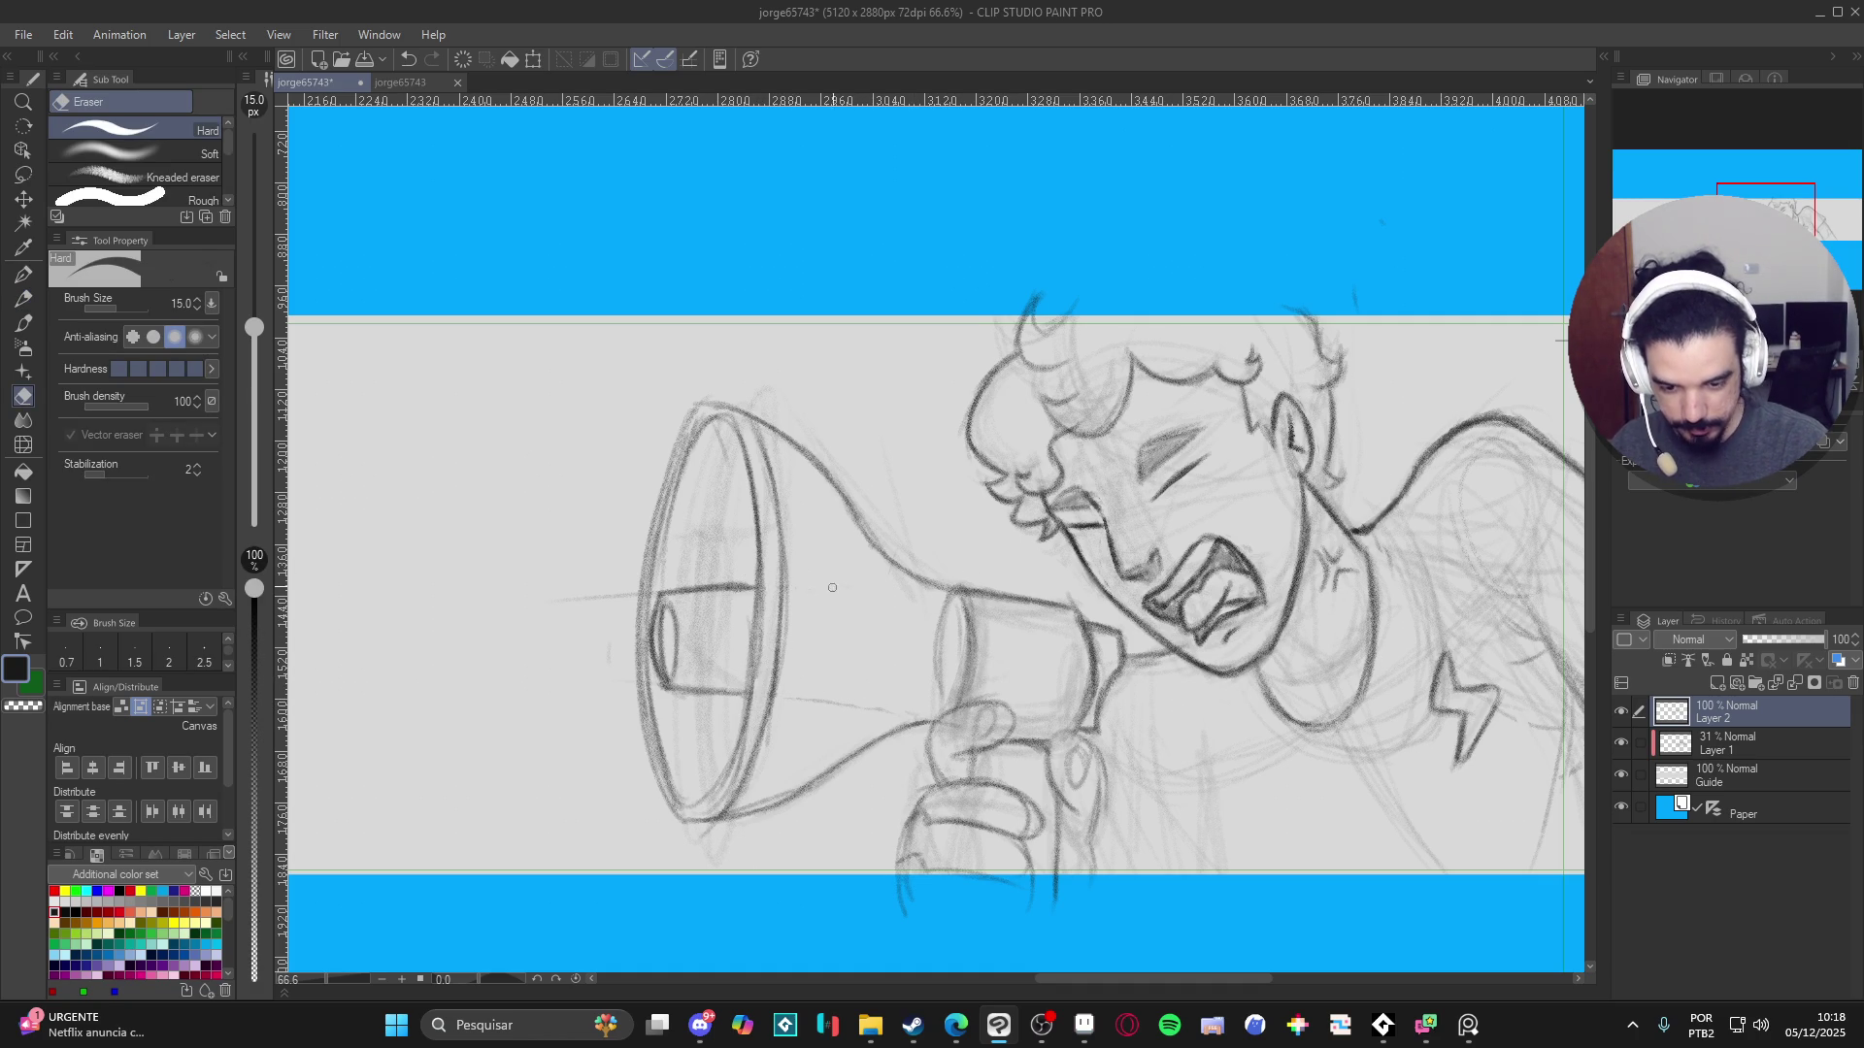
- Erase the faint stray strokes near the megaphone's narrow end and along its edge
{"action": "left_click_drag", "start_coordinate": [801, 698], "coordinate": [806, 695]}
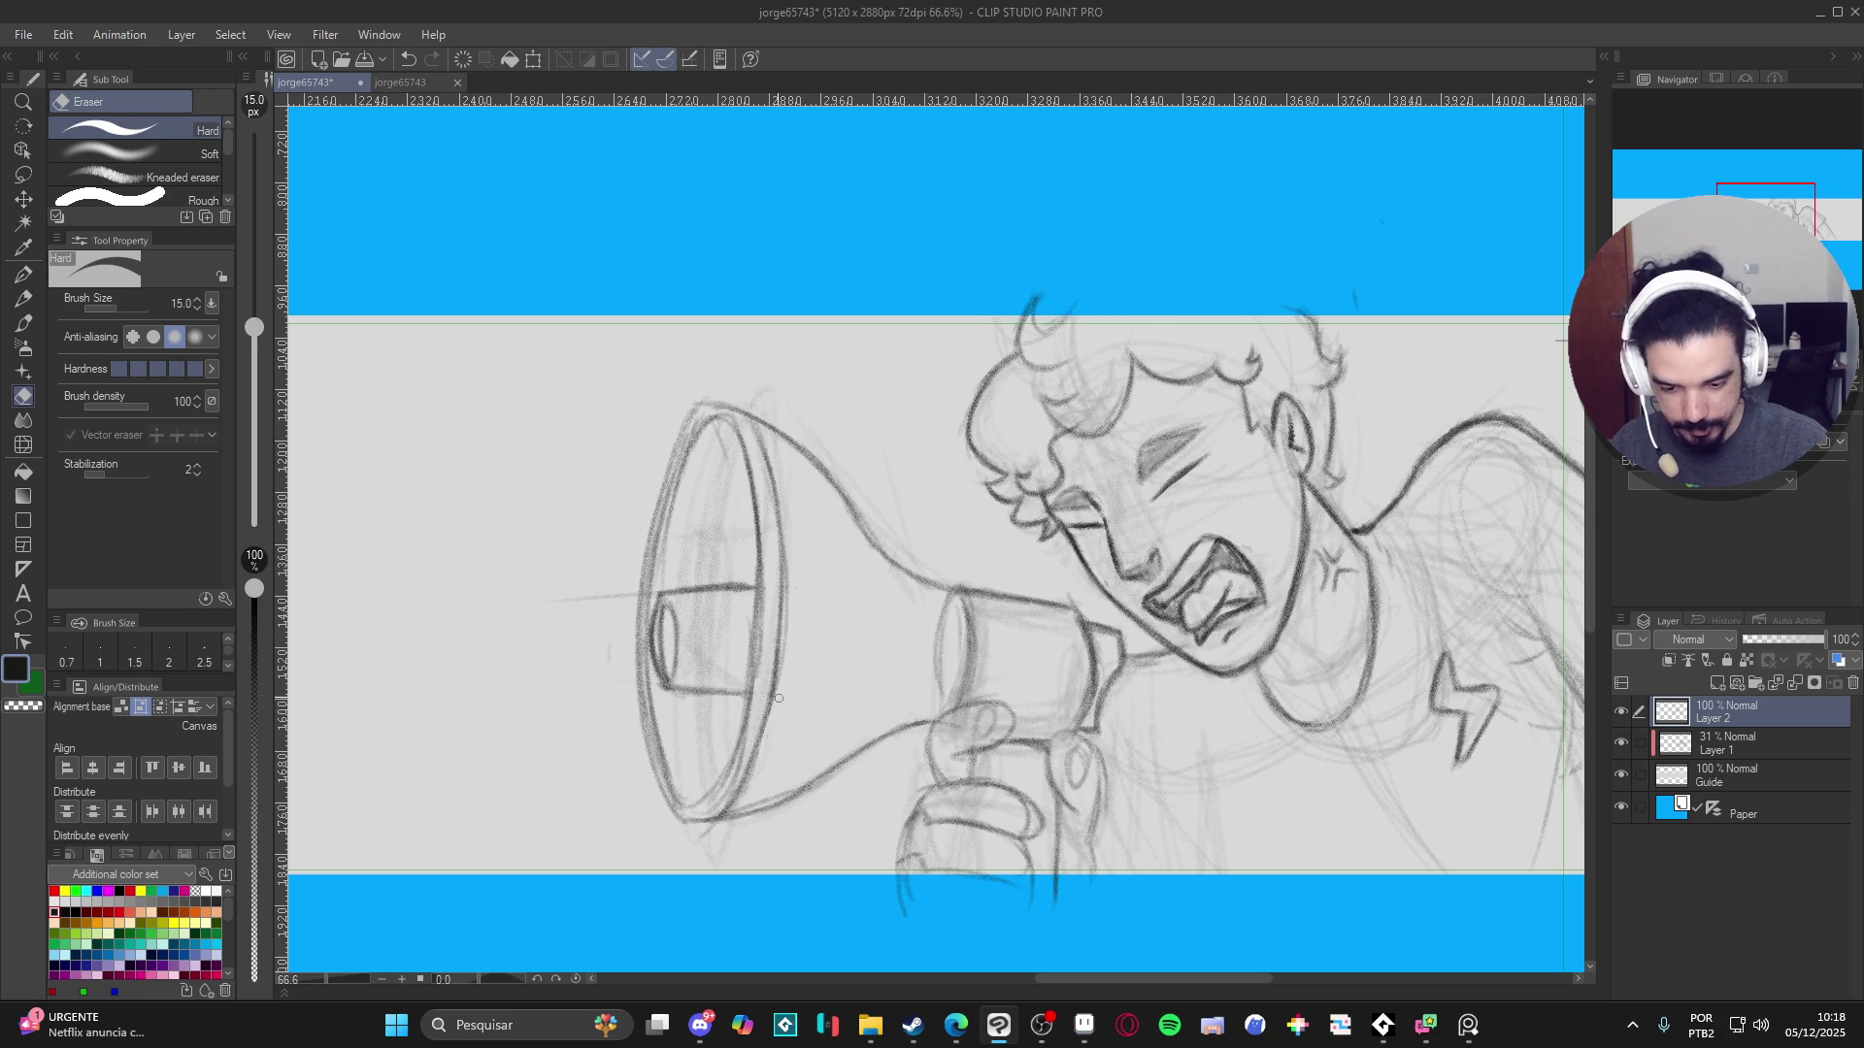
{"action": "key", "text": "p"}
{"action": "key", "text": "e"}
{"action": "mouse_move", "coordinate": [946, 594]}
{"action": "left_mouse_down"}
{"action": "mouse_move", "coordinate": [940, 660]}
{"action": "mouse_move", "coordinate": [933, 637]}
{"action": "left_mouse_up"}
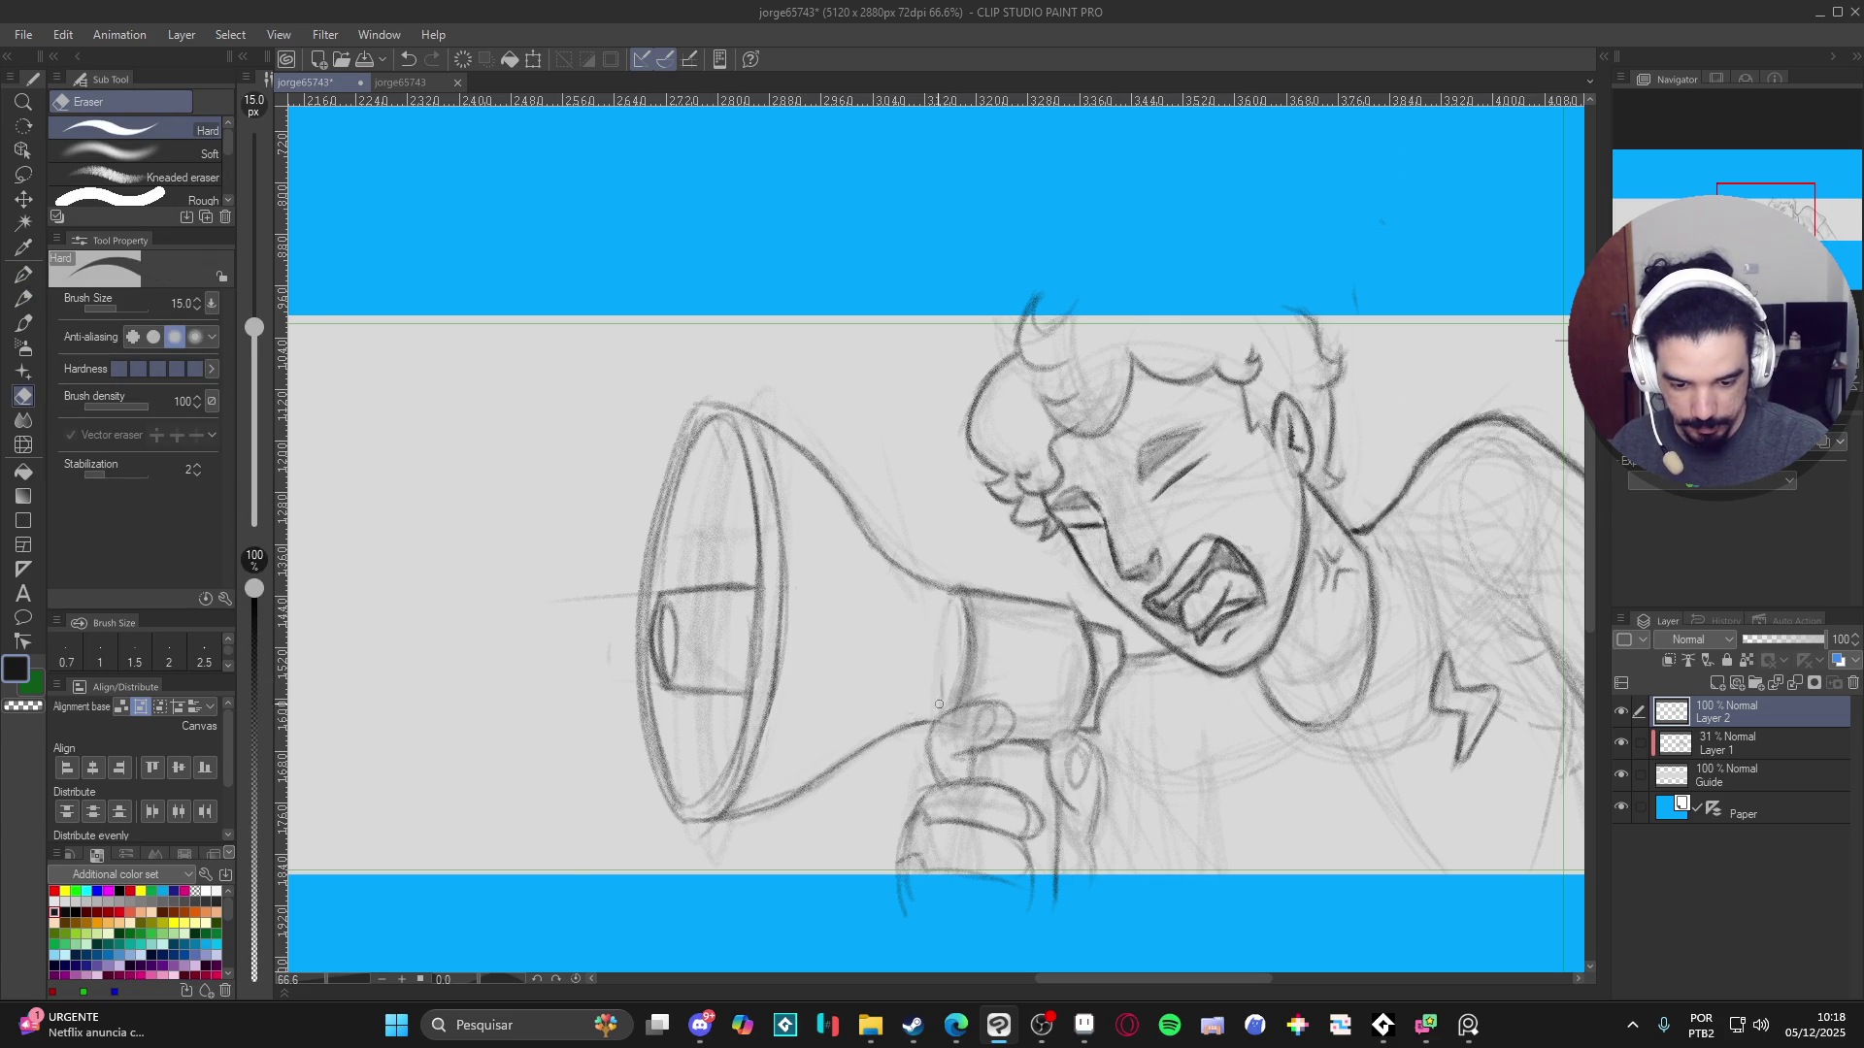
{"action": "key", "text": "p"}
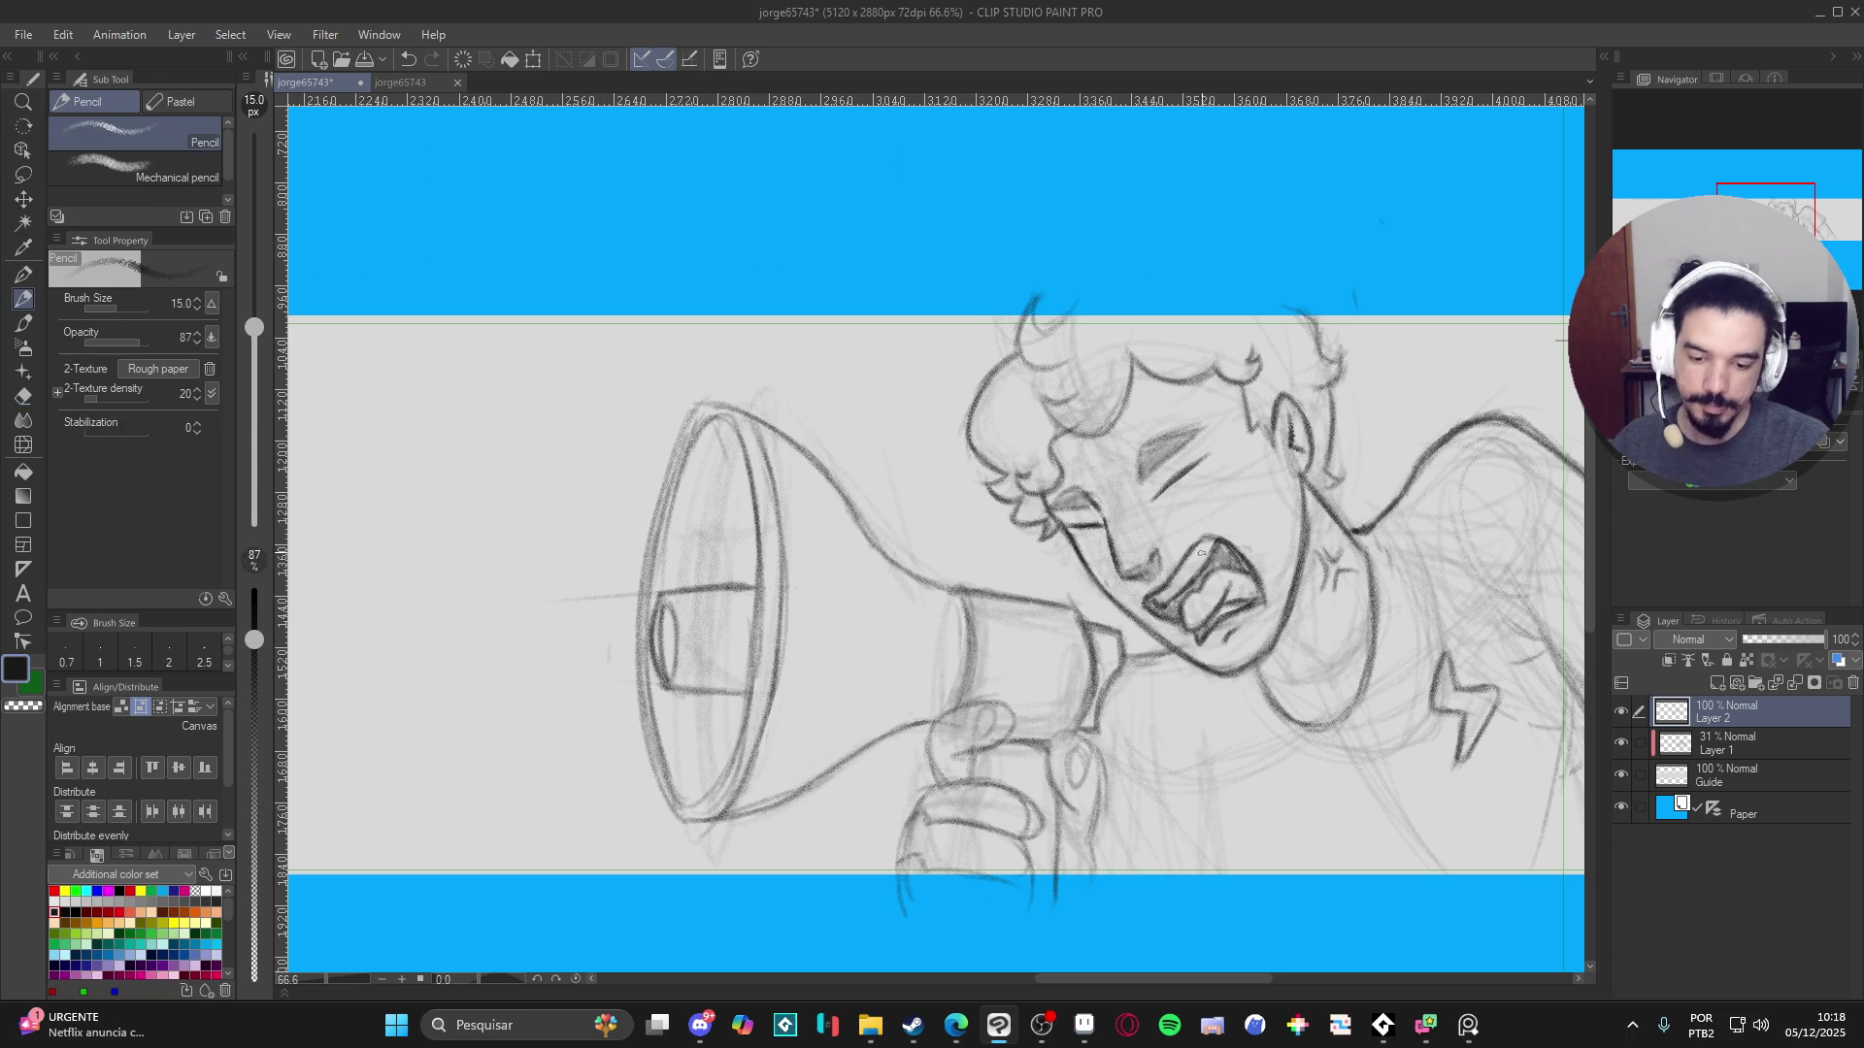
{"action": "left_click_drag", "start_coordinate": [1272, 601], "coordinate": [1212, 503]}
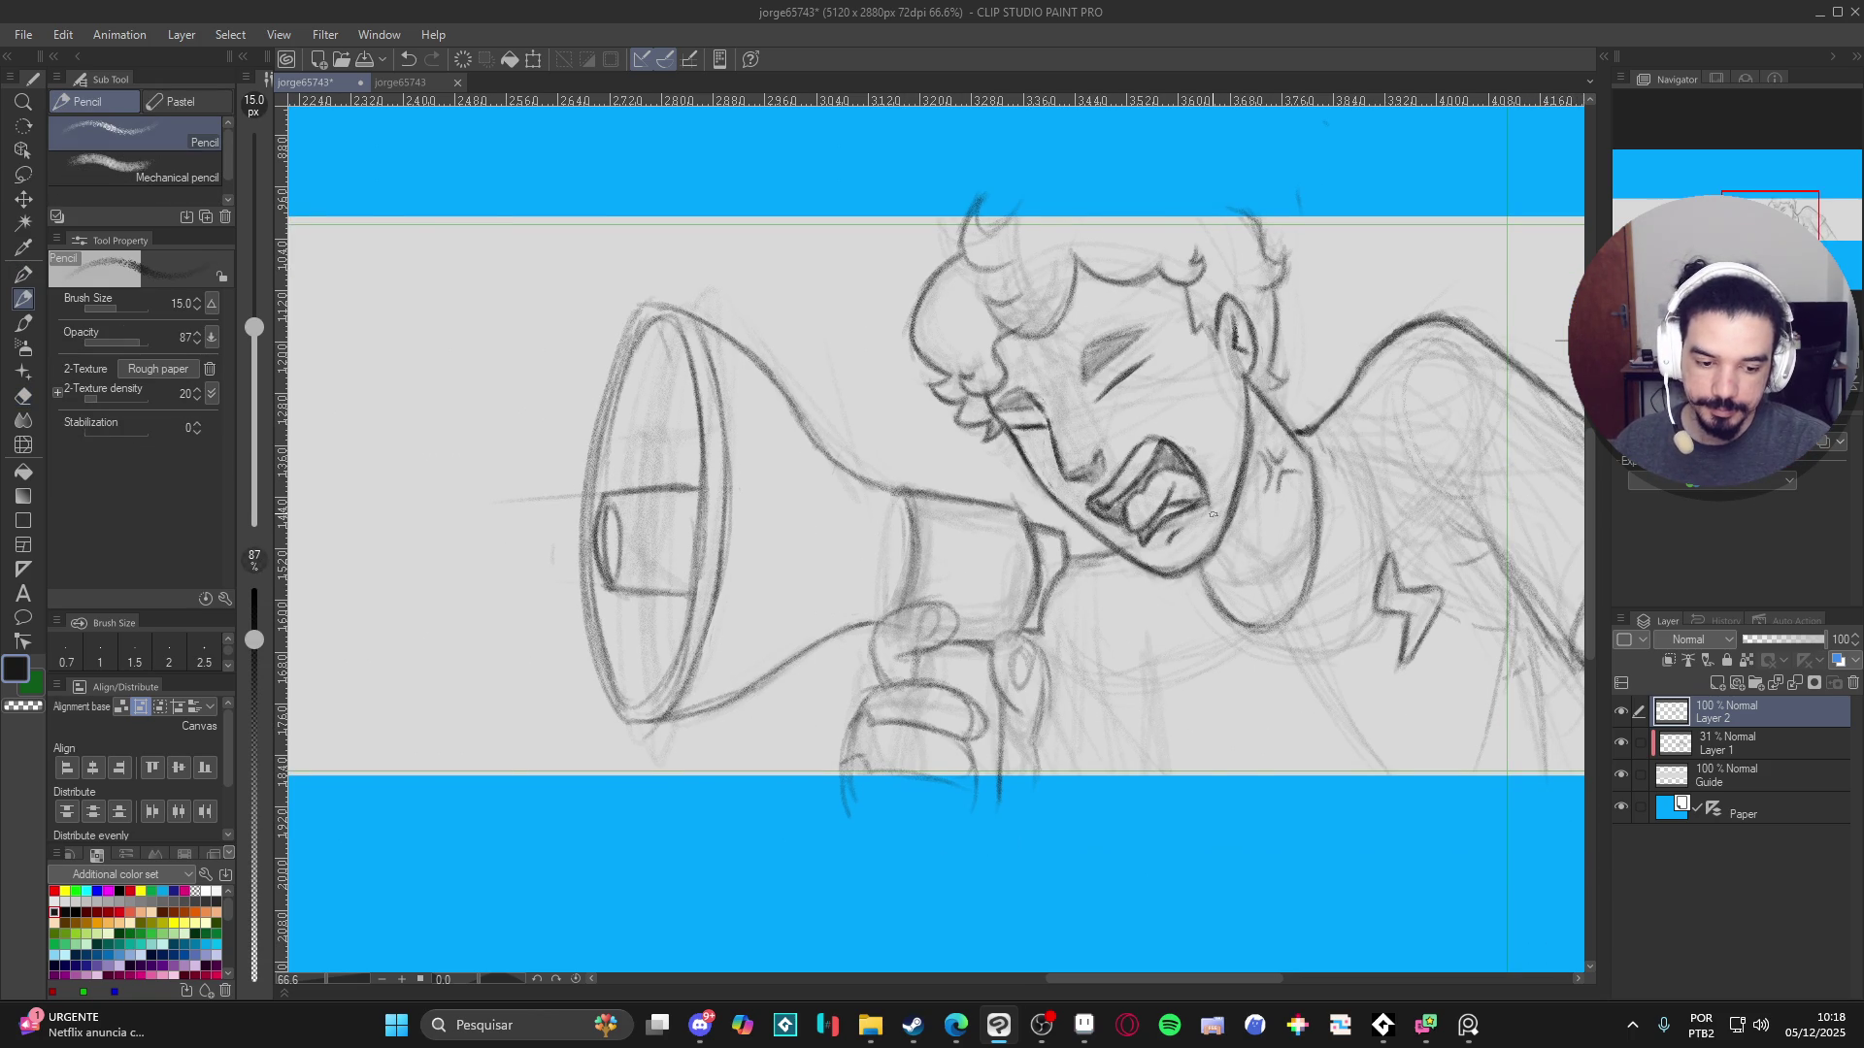
{"action": "left_click_drag", "start_coordinate": [1343, 450], "coordinate": [1319, 436]}
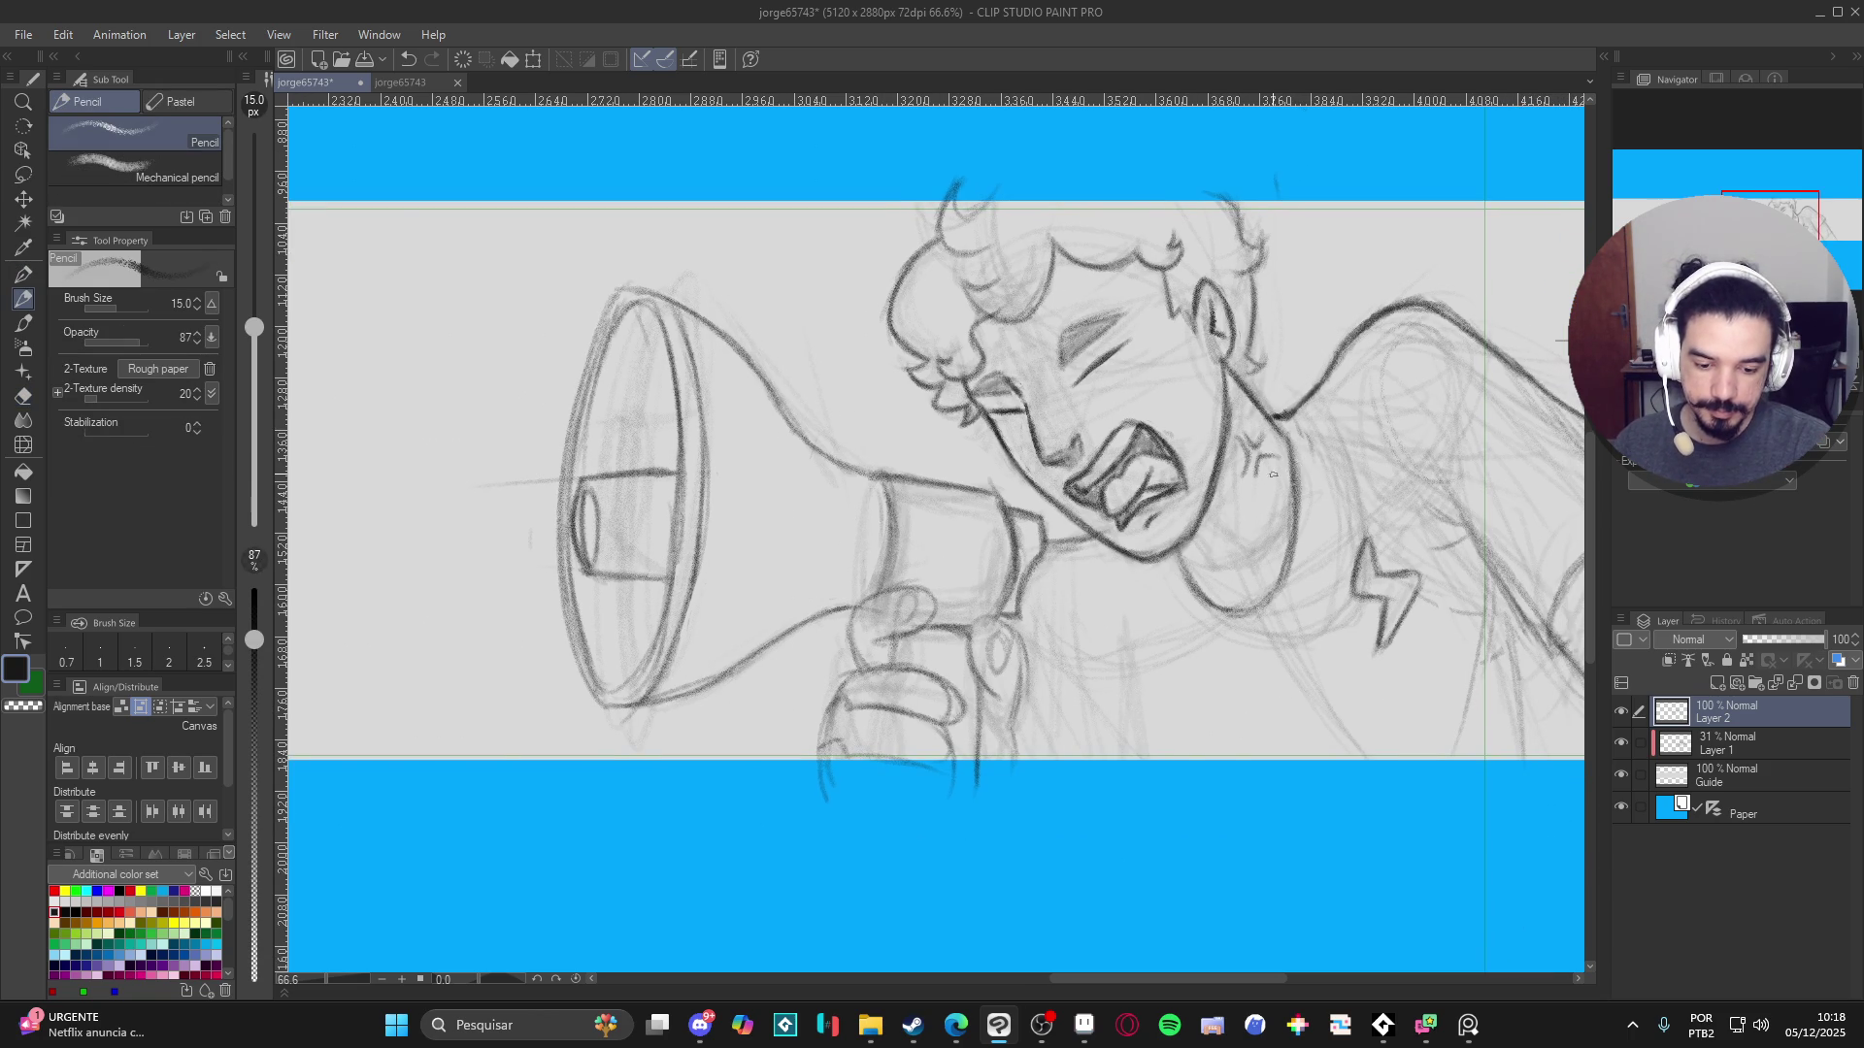
{"action": "scroll", "coordinate": [1235, 476], "scroll_direction": "down", "scroll_amount": 2}
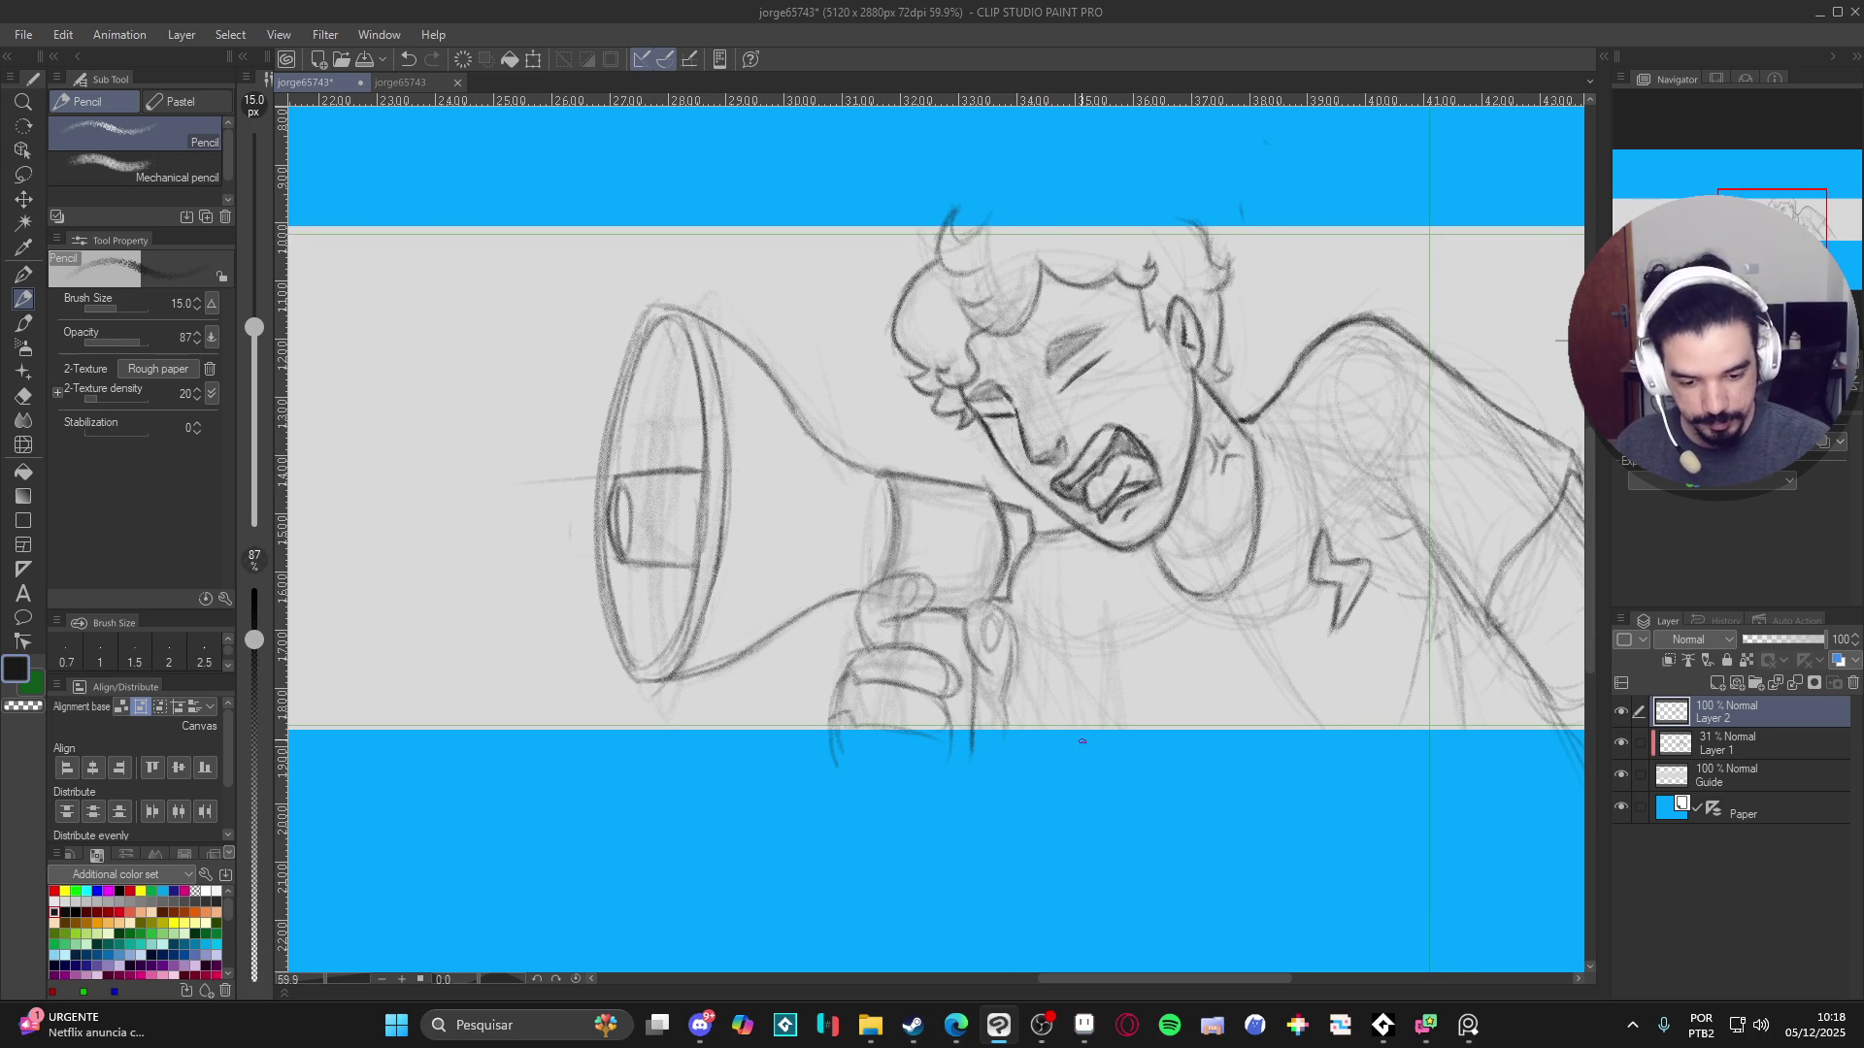
- Add strokes near the chin and narrow end, darken the top rim, and outline the thumb
{"action": "mouse_move", "coordinate": [1107, 604]}
{"action": "left_mouse_down"}
{"action": "mouse_move", "coordinate": [1137, 825]}
{"action": "mouse_move", "coordinate": [1106, 733]}
{"action": "left_mouse_up"}
{"action": "left_click_drag", "start_coordinate": [1075, 582], "coordinate": [1121, 682]}
{"action": "mouse_move", "coordinate": [1102, 585]}
{"action": "left_mouse_down"}
{"action": "mouse_move", "coordinate": [1072, 544]}
{"action": "mouse_move", "coordinate": [1121, 621]}
{"action": "mouse_move", "coordinate": [1107, 656]}
{"action": "left_mouse_up"}
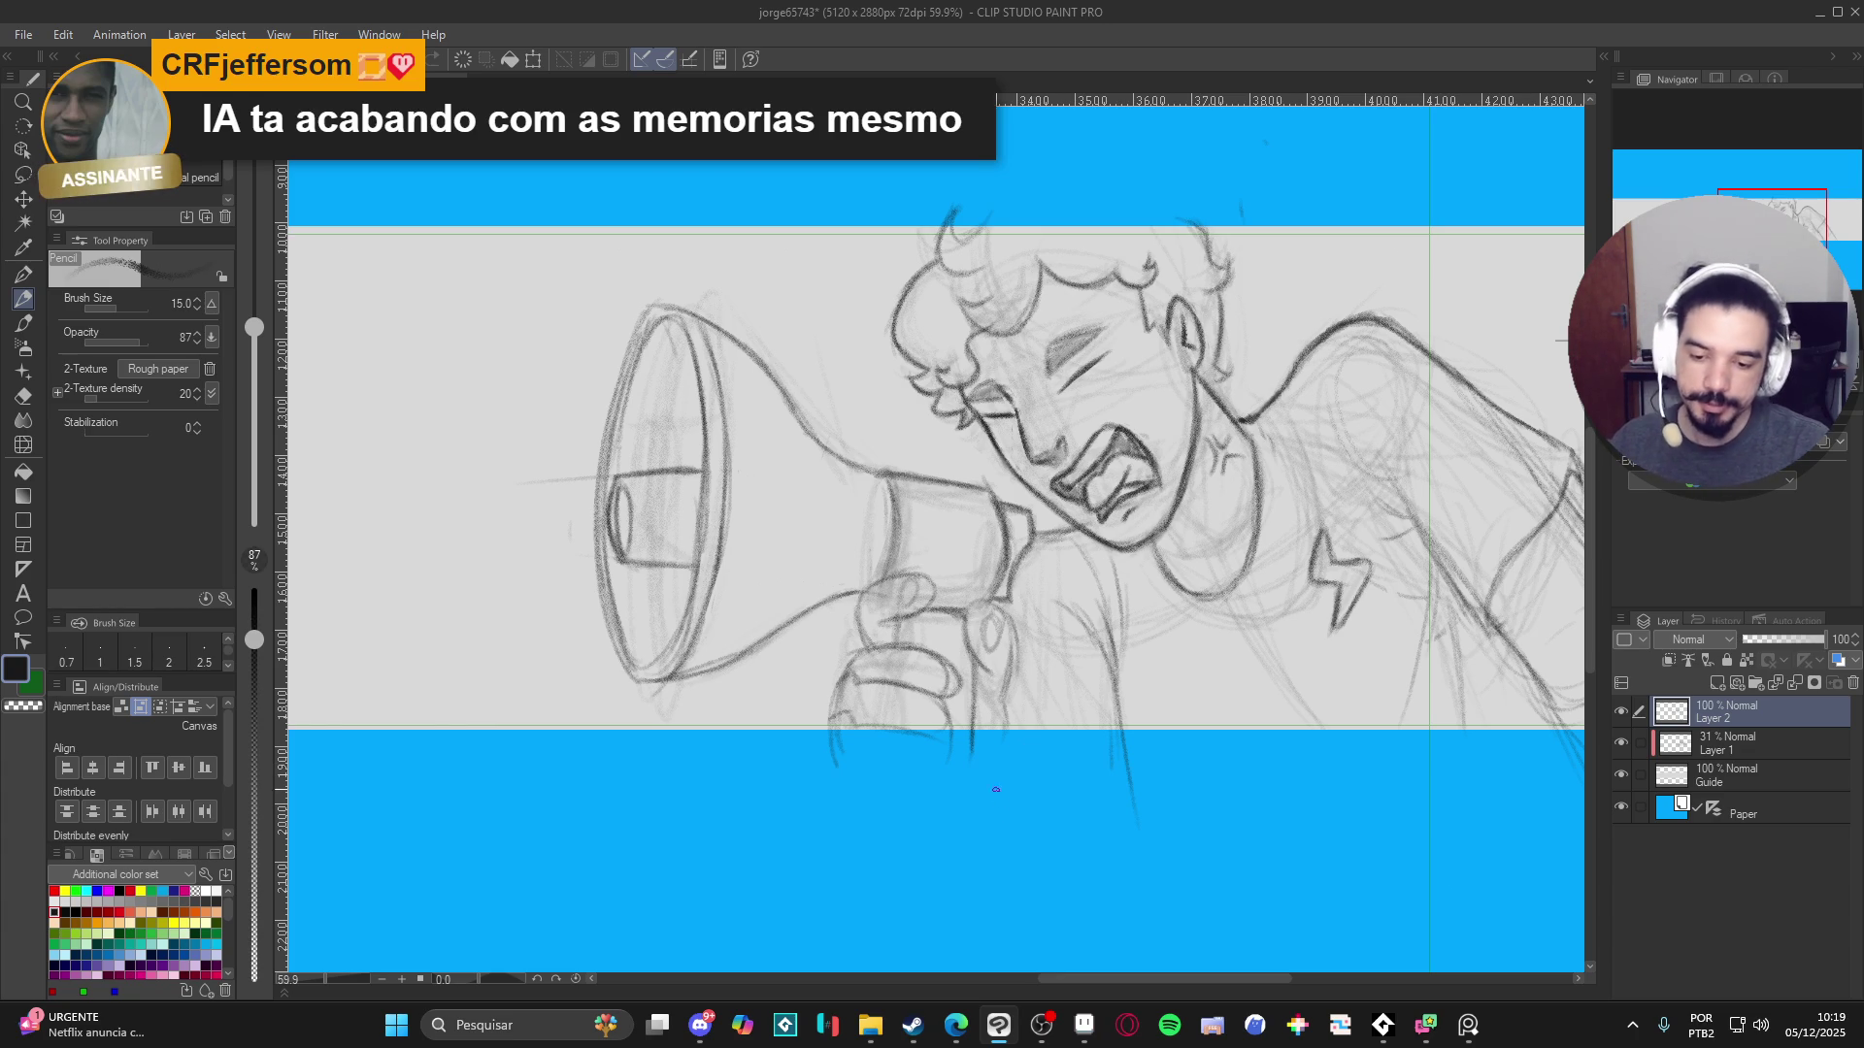
{"action": "mouse_move", "coordinate": [637, 331]}
{"action": "left_mouse_down"}
{"action": "mouse_move", "coordinate": [666, 363]}
{"action": "mouse_move", "coordinate": [625, 536]}
{"action": "mouse_move", "coordinate": [629, 633]}
{"action": "mouse_move", "coordinate": [669, 714]}
{"action": "left_mouse_up"}
{"action": "mouse_move", "coordinate": [675, 335]}
{"action": "left_mouse_down"}
{"action": "mouse_move", "coordinate": [787, 393]}
{"action": "mouse_move", "coordinate": [844, 469]}
{"action": "left_mouse_up"}
{"action": "left_click_drag", "start_coordinate": [922, 521], "coordinate": [912, 602]}
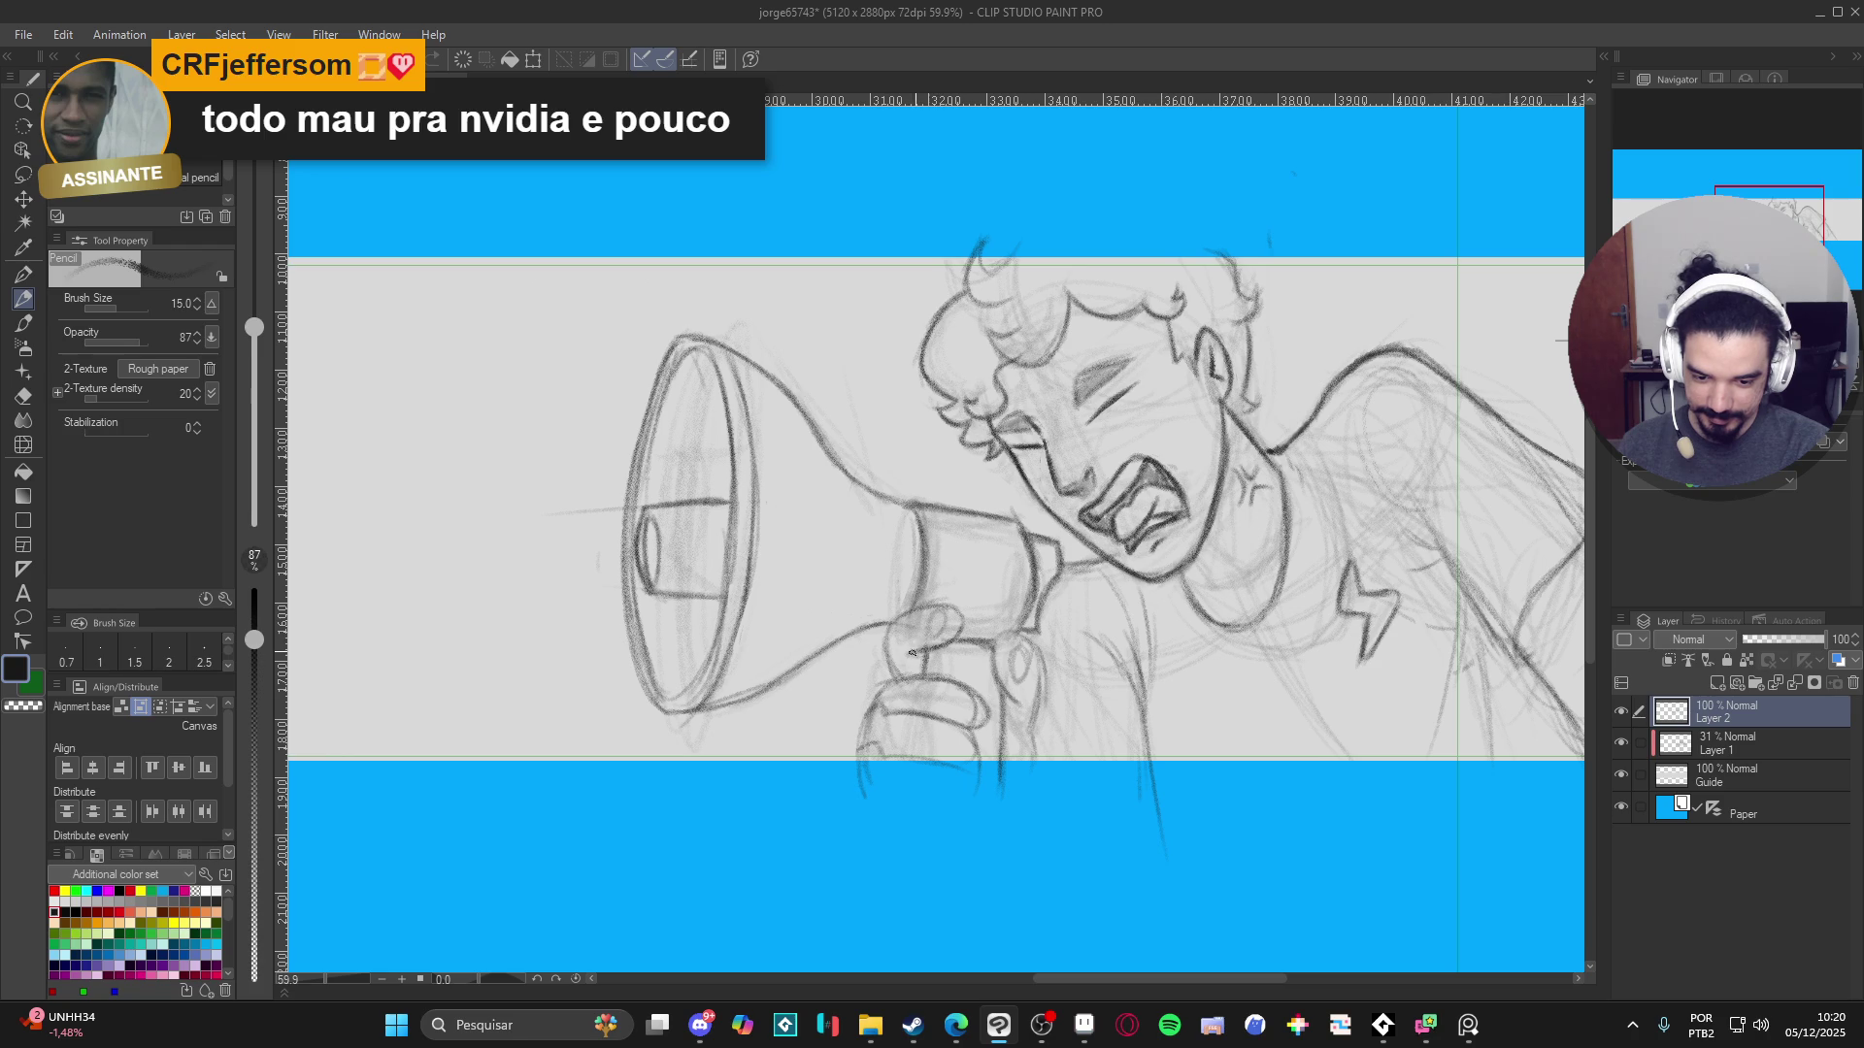
{"action": "mouse_move", "coordinate": [952, 607]}
{"action": "left_mouse_down"}
{"action": "mouse_move", "coordinate": [891, 623]}
{"action": "mouse_move", "coordinate": [898, 678]}
{"action": "mouse_move", "coordinate": [858, 760]}
{"action": "left_mouse_up"}
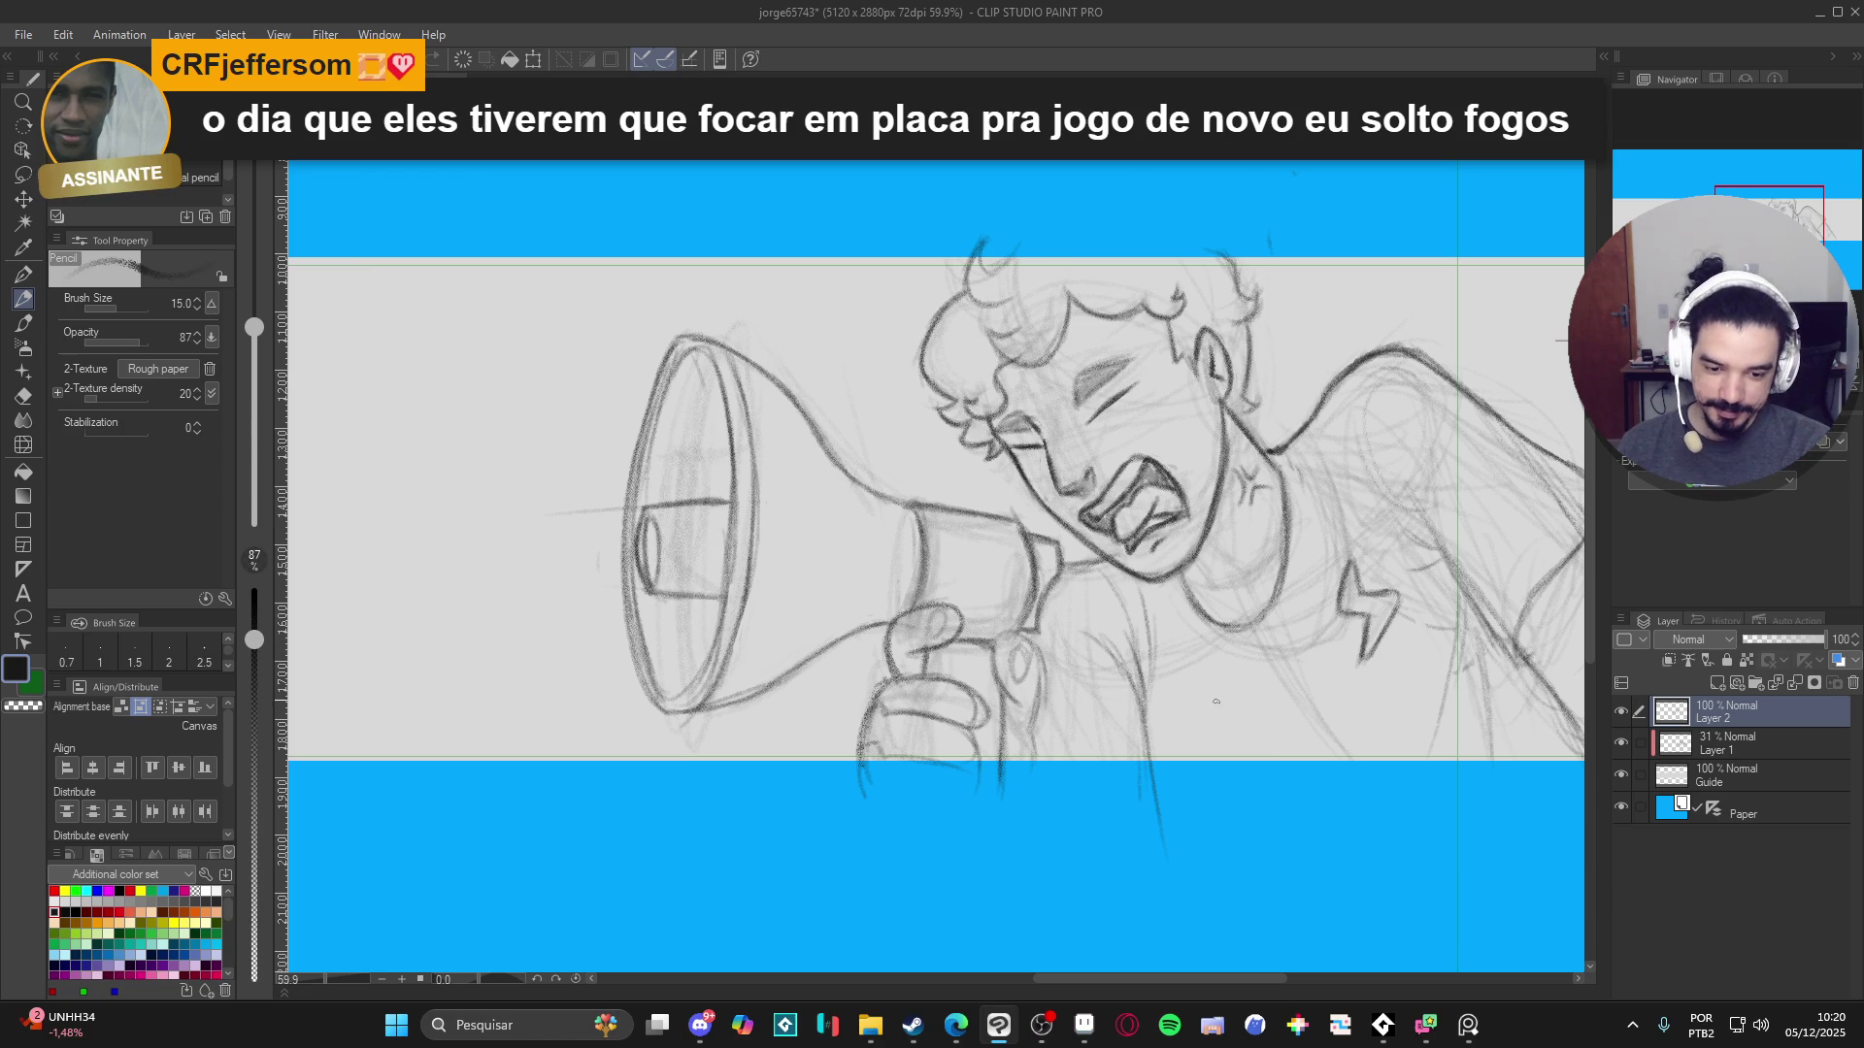
{"action": "key", "text": "r"}
{"action": "left_click_drag", "start_coordinate": [1215, 700], "coordinate": [1087, 573]}
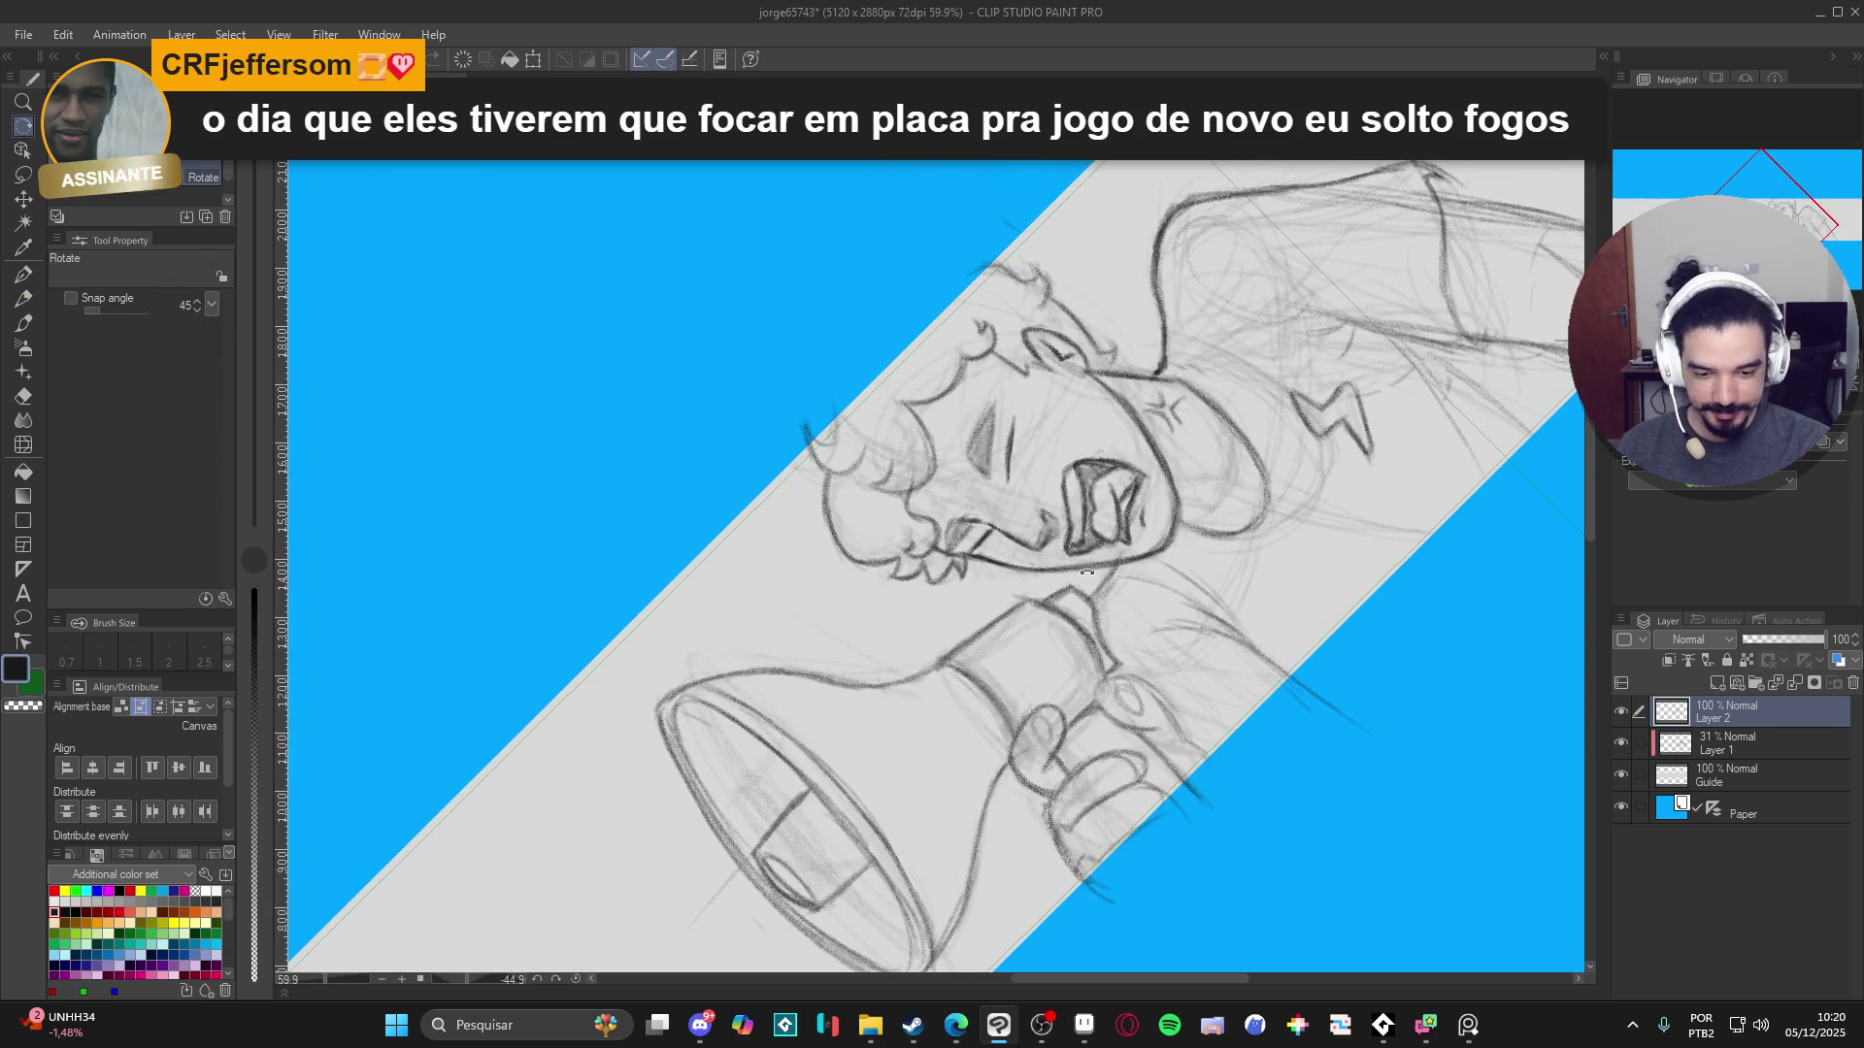
{"action": "key", "text": "p"}
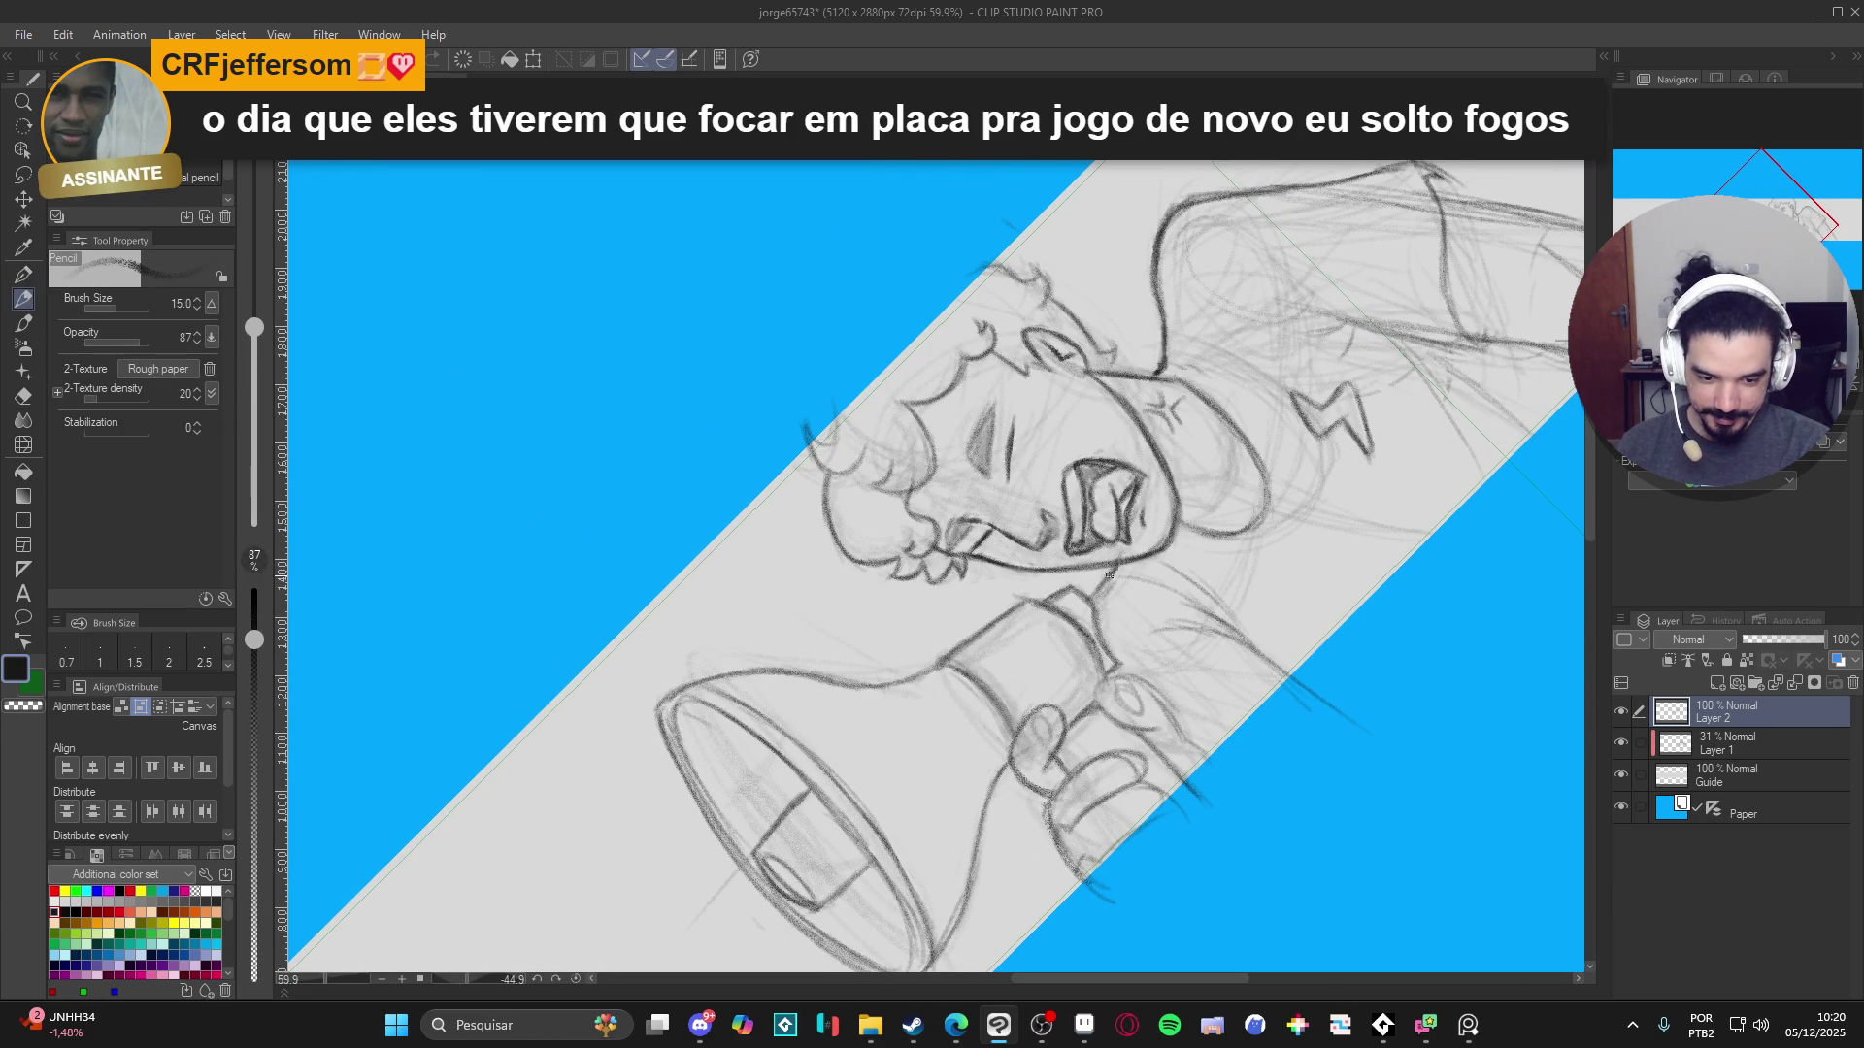
{"action": "key", "text": "r"}
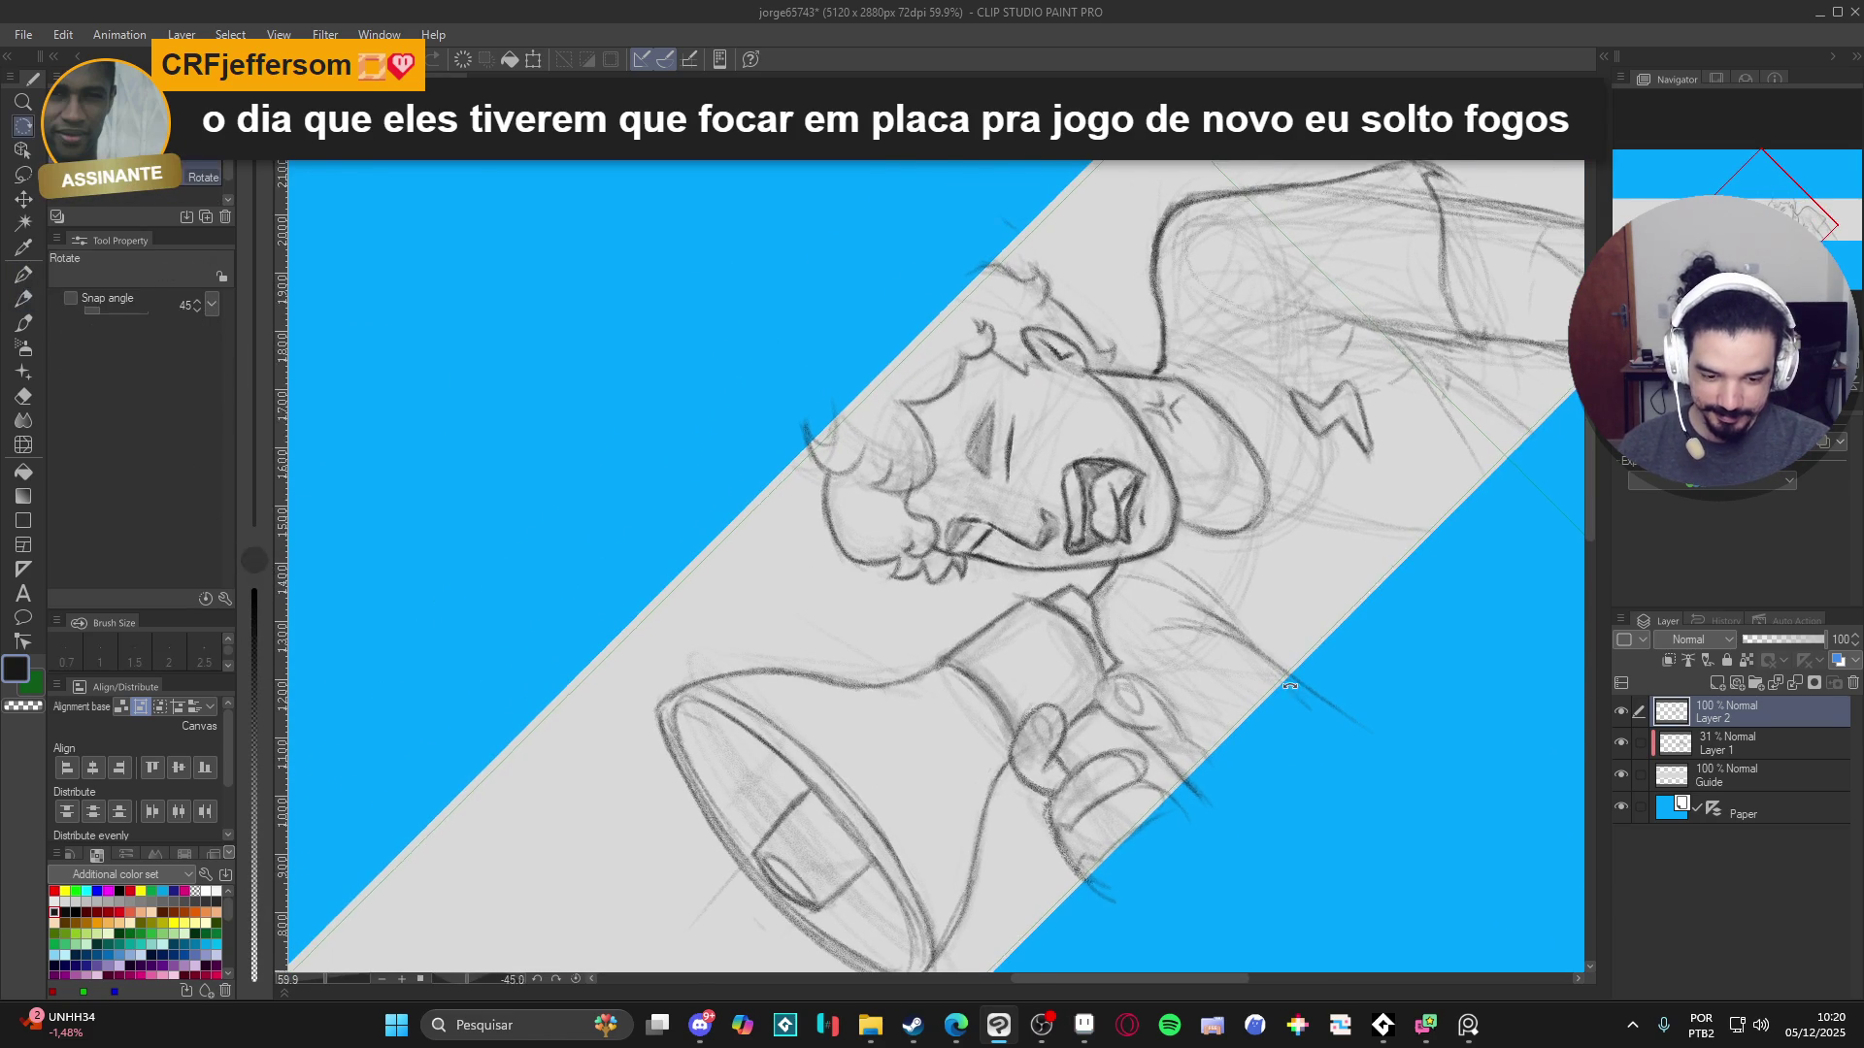
{"action": "left_click_drag", "start_coordinate": [1090, 596], "coordinate": [1055, 669]}
{"action": "key", "text": "p"}
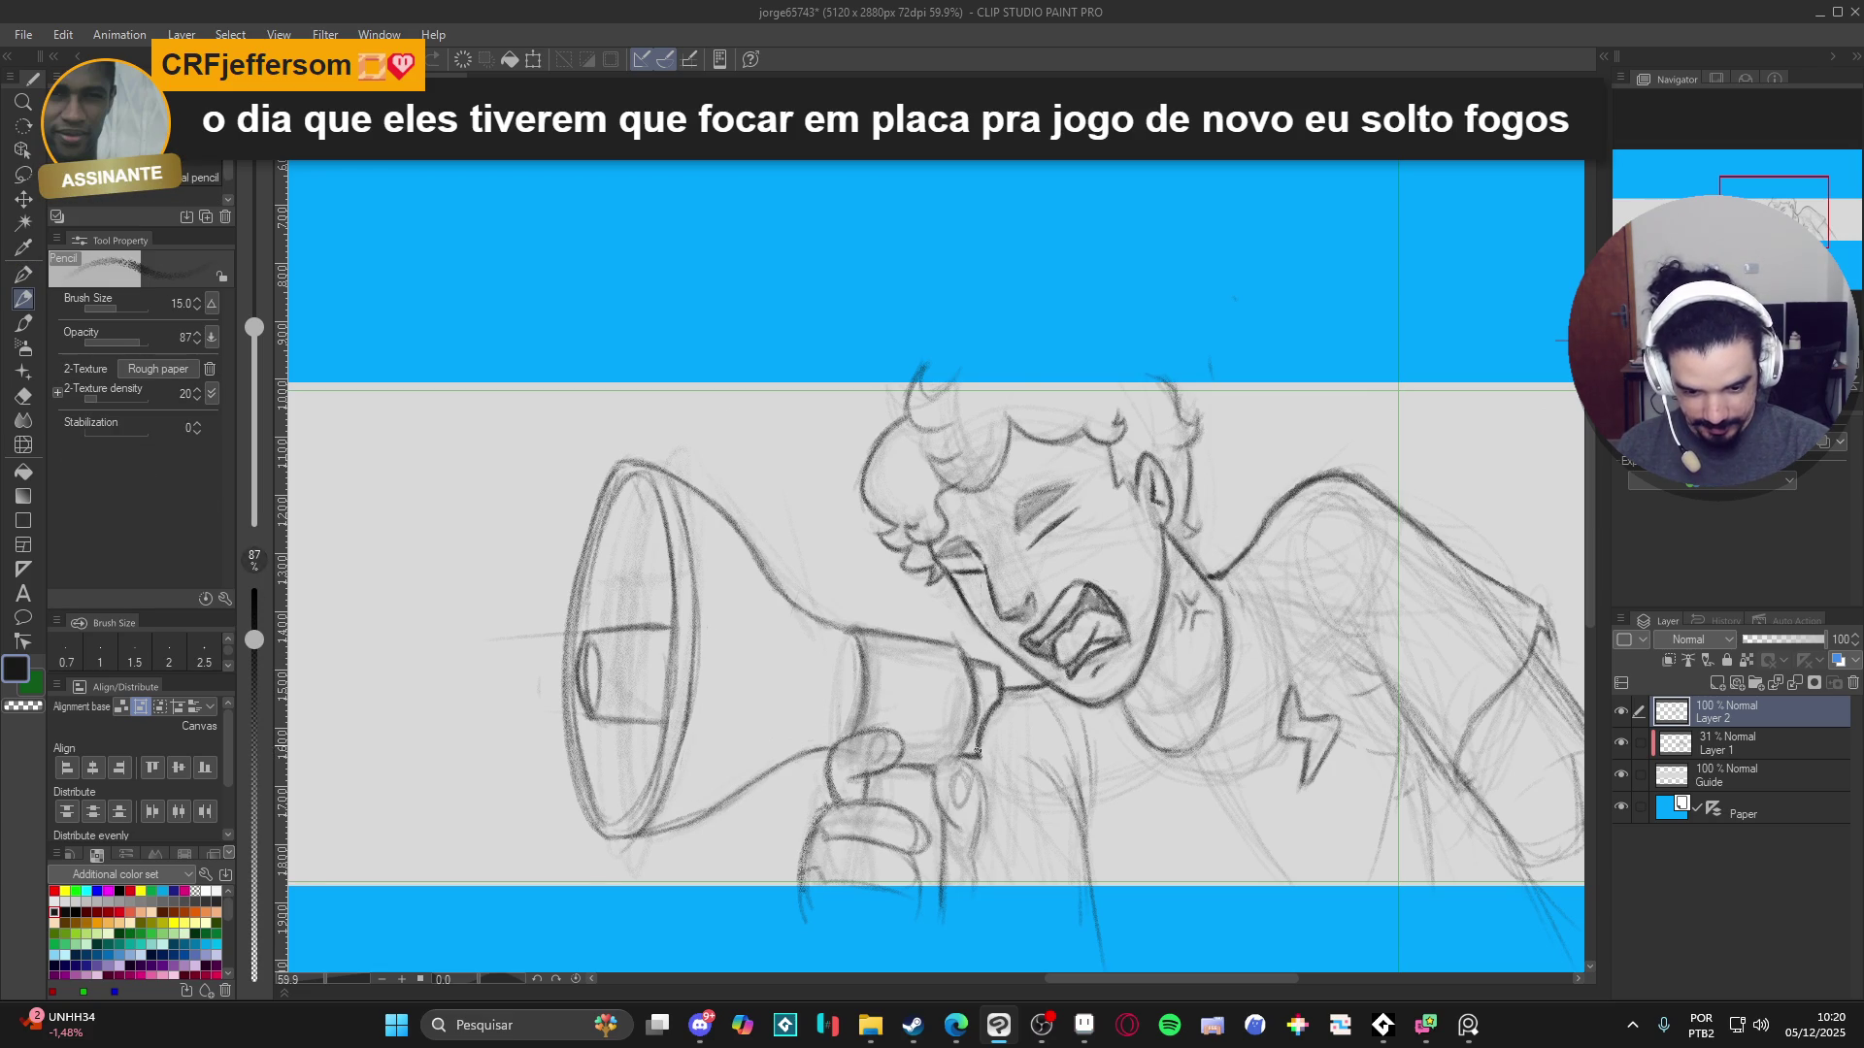
{"action": "left_click_drag", "start_coordinate": [1363, 547], "coordinate": [1277, 553]}
{"action": "scroll", "coordinate": [883, 194], "scroll_direction": "down", "scroll_amount": 2}
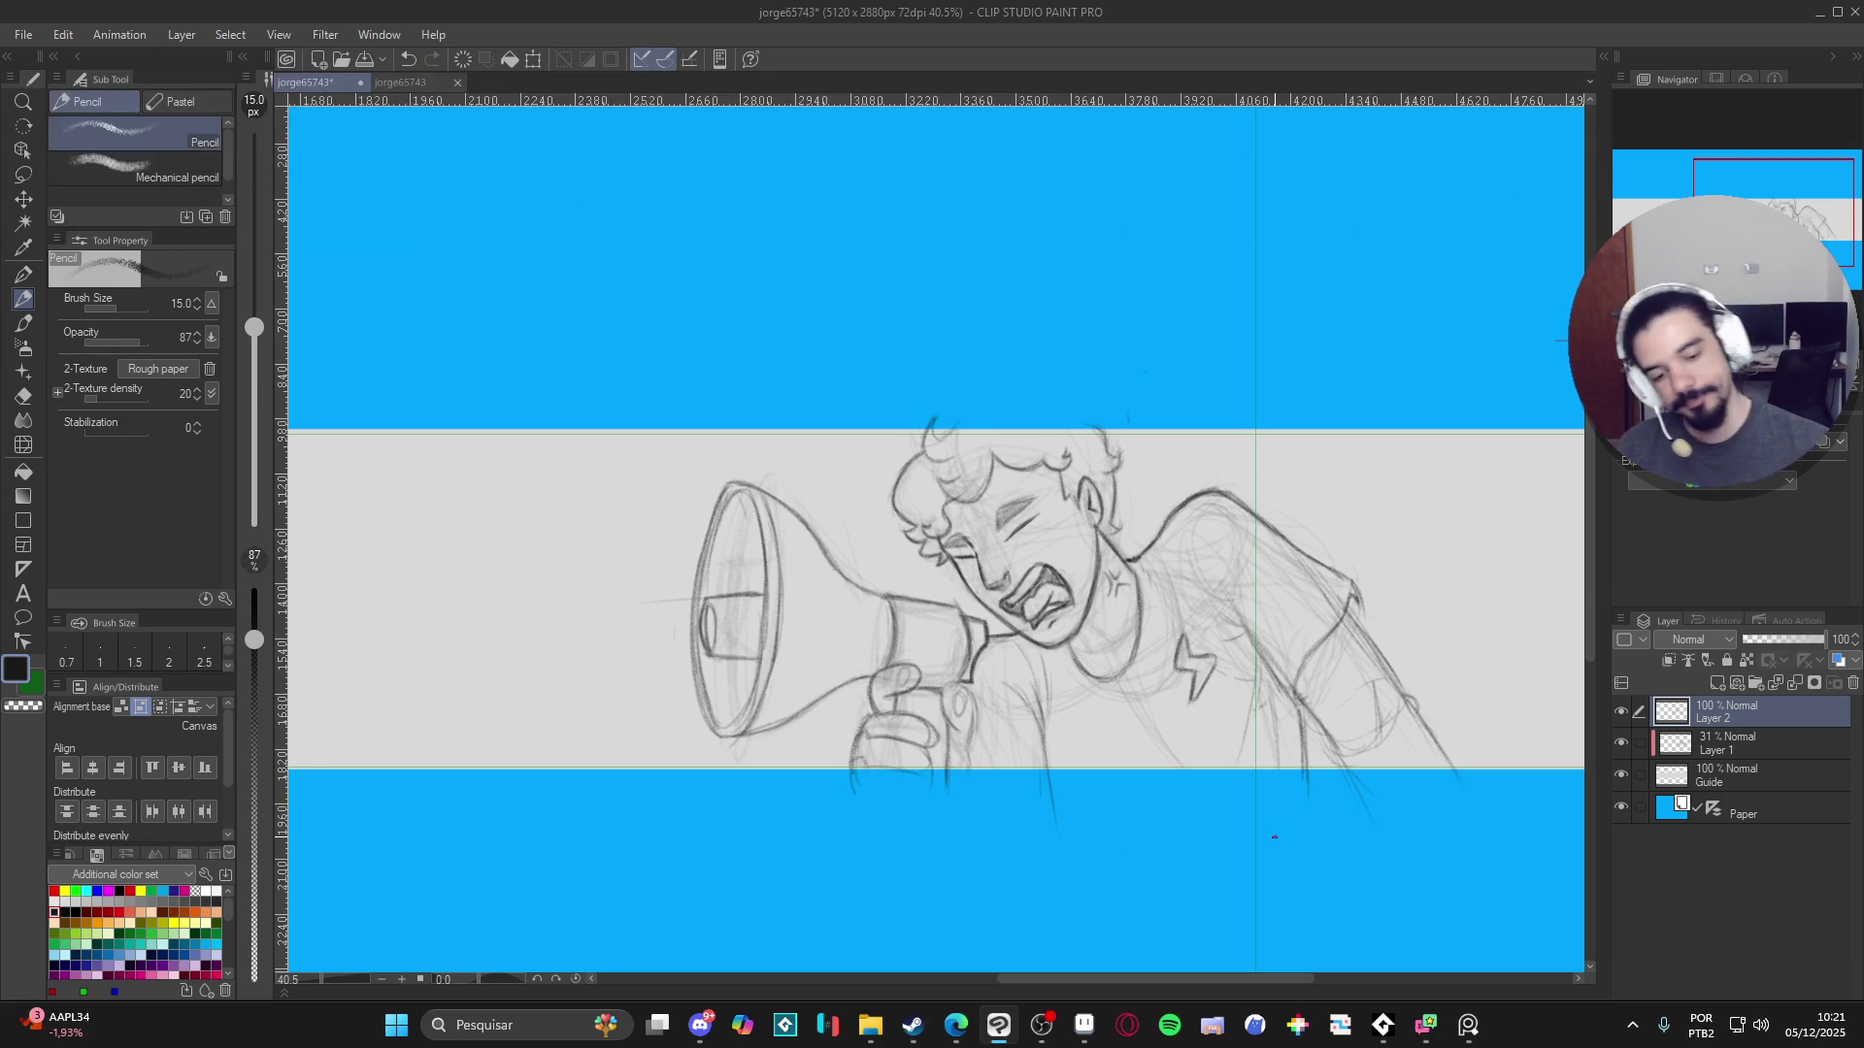
{"action": "left_click_drag", "start_coordinate": [1317, 513], "coordinate": [1326, 554]}
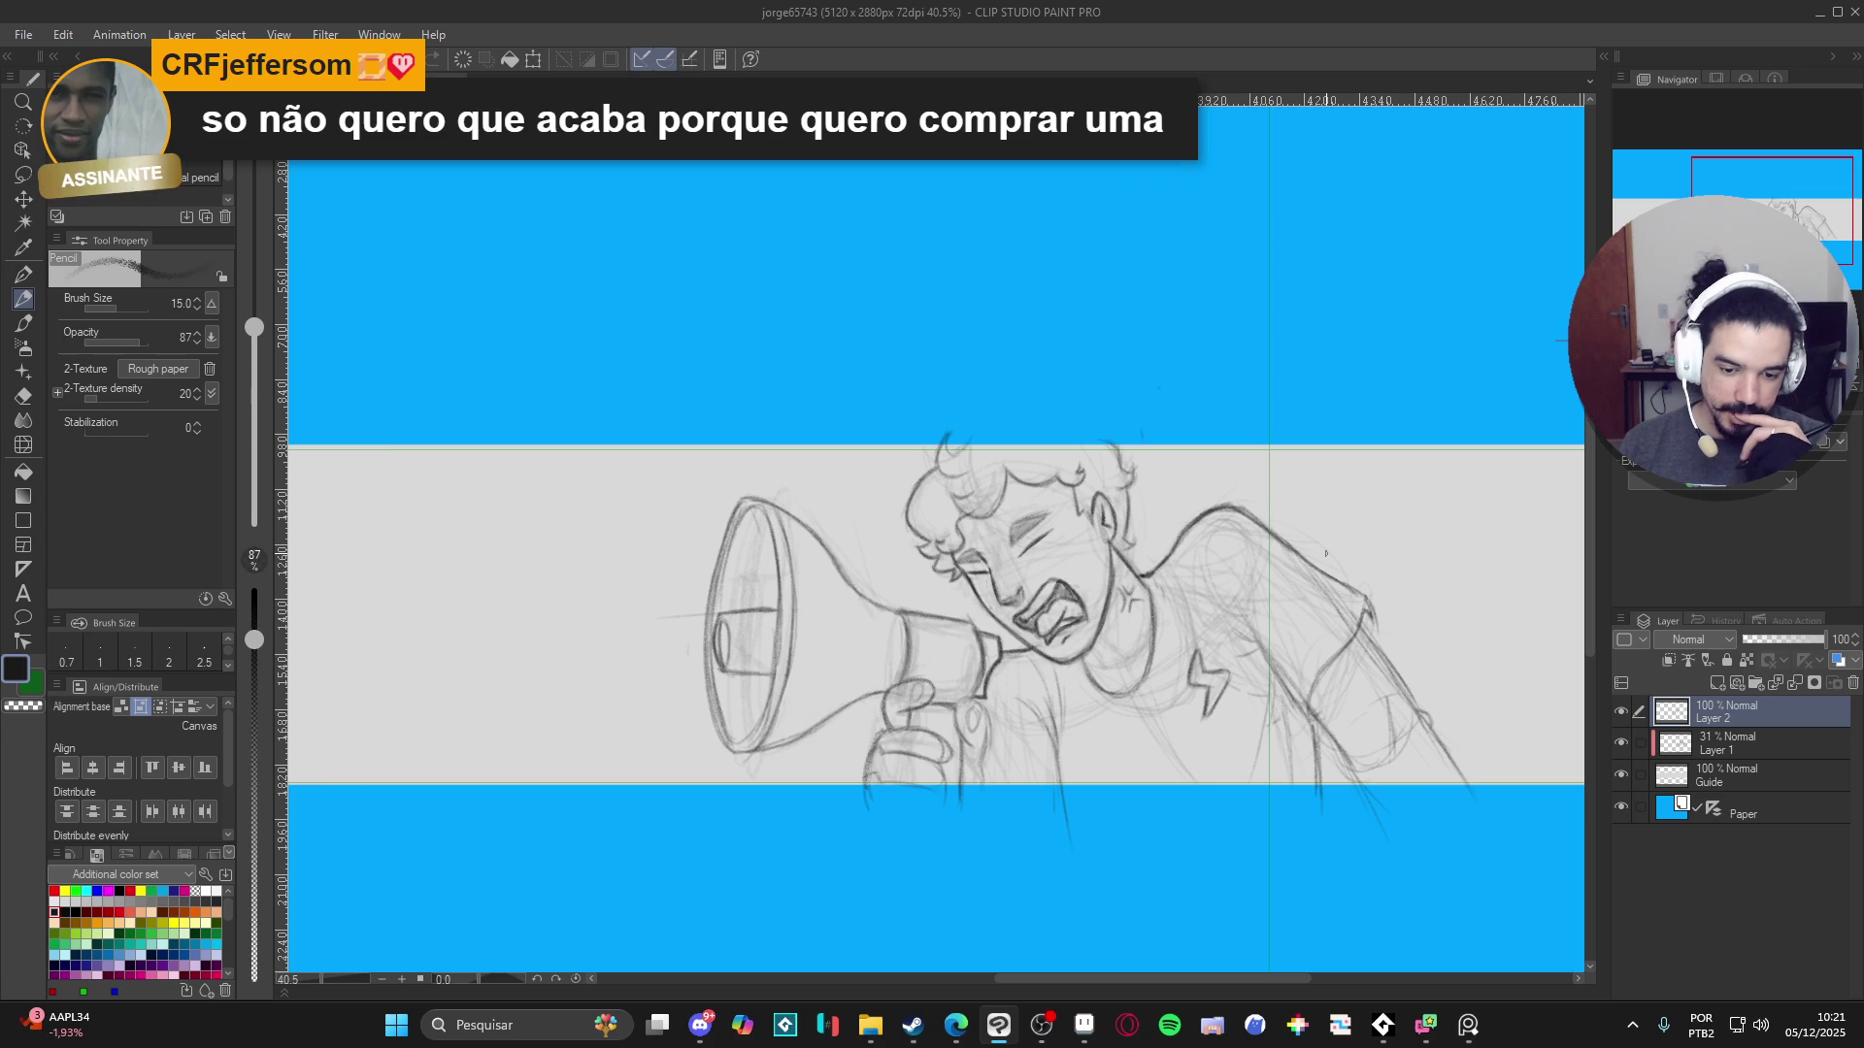
- Lasso the right arm, scale it to 87%, and shift it slightly left toward the body
{"action": "key", "text": "m"}
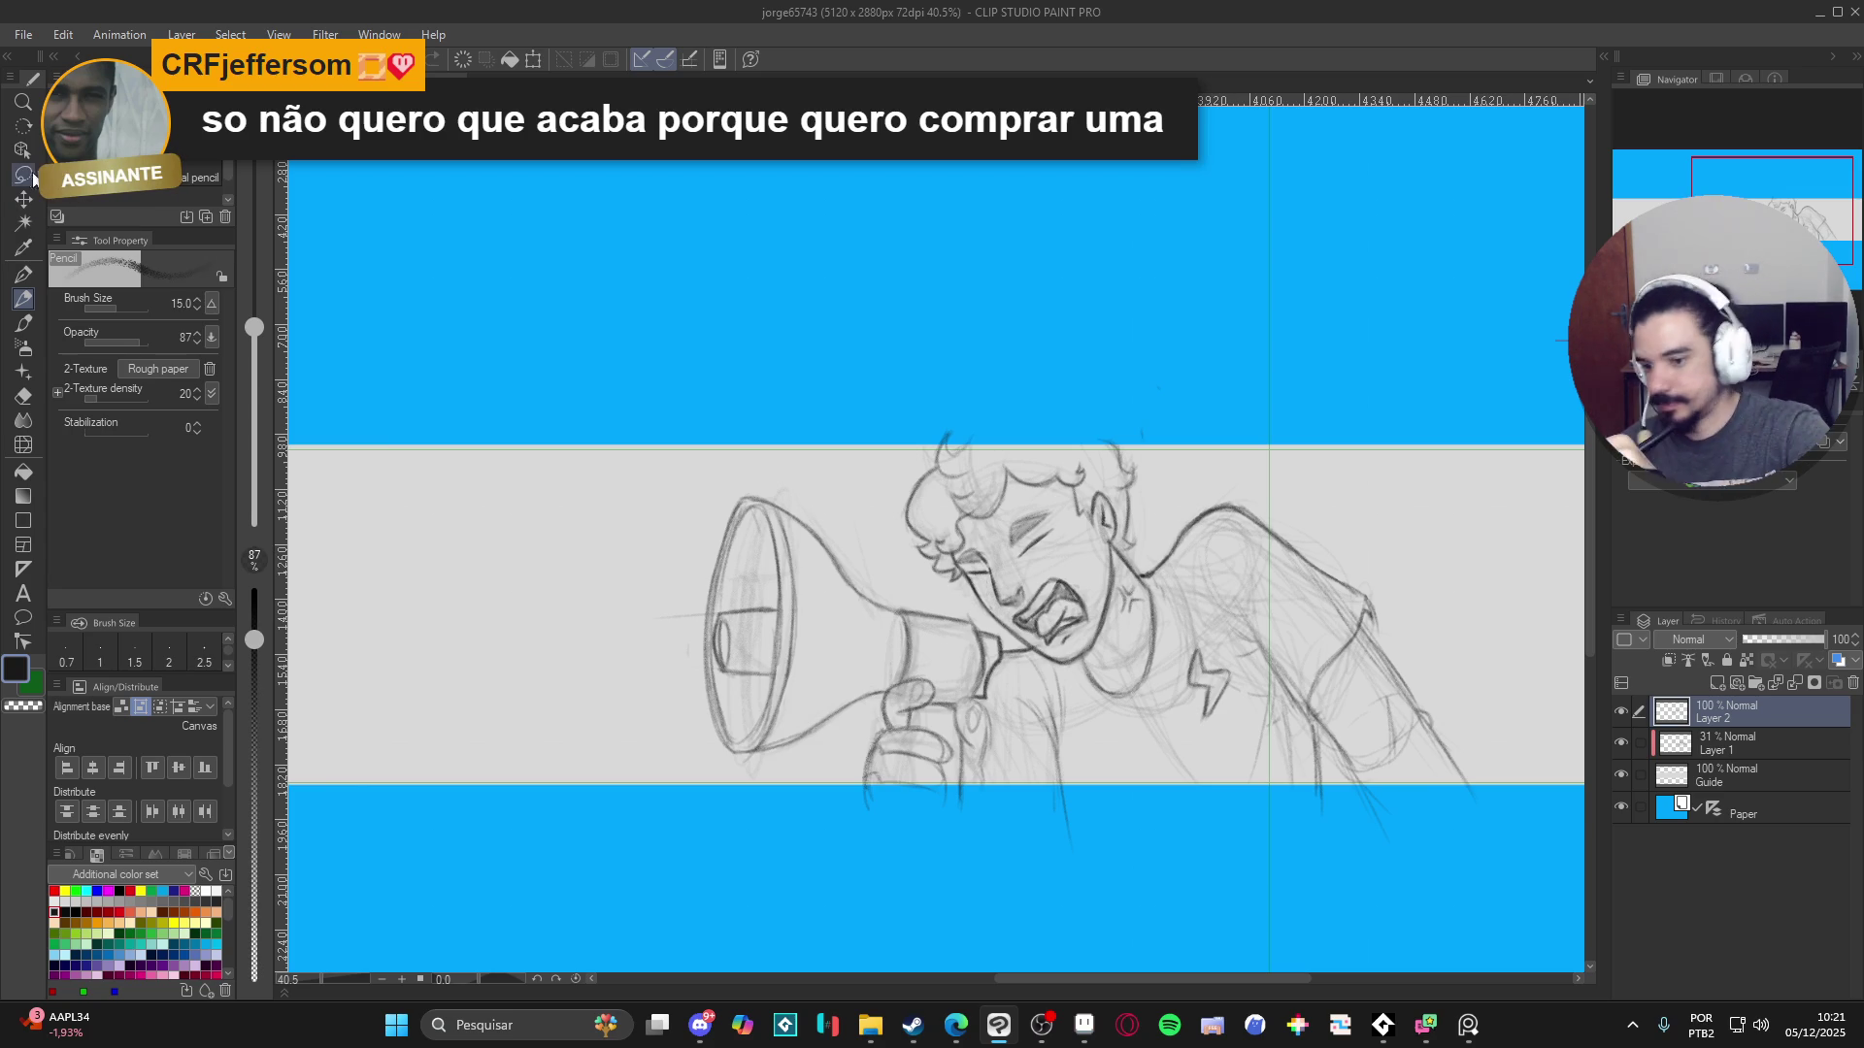
{"action": "mouse_move", "coordinate": [1171, 505]}
{"action": "left_mouse_down"}
{"action": "mouse_move", "coordinate": [1386, 882]}
{"action": "mouse_move", "coordinate": [1388, 475]}
{"action": "mouse_move", "coordinate": [1169, 500]}
{"action": "left_mouse_up"}
{"action": "key", "text": "ctrl+t"}
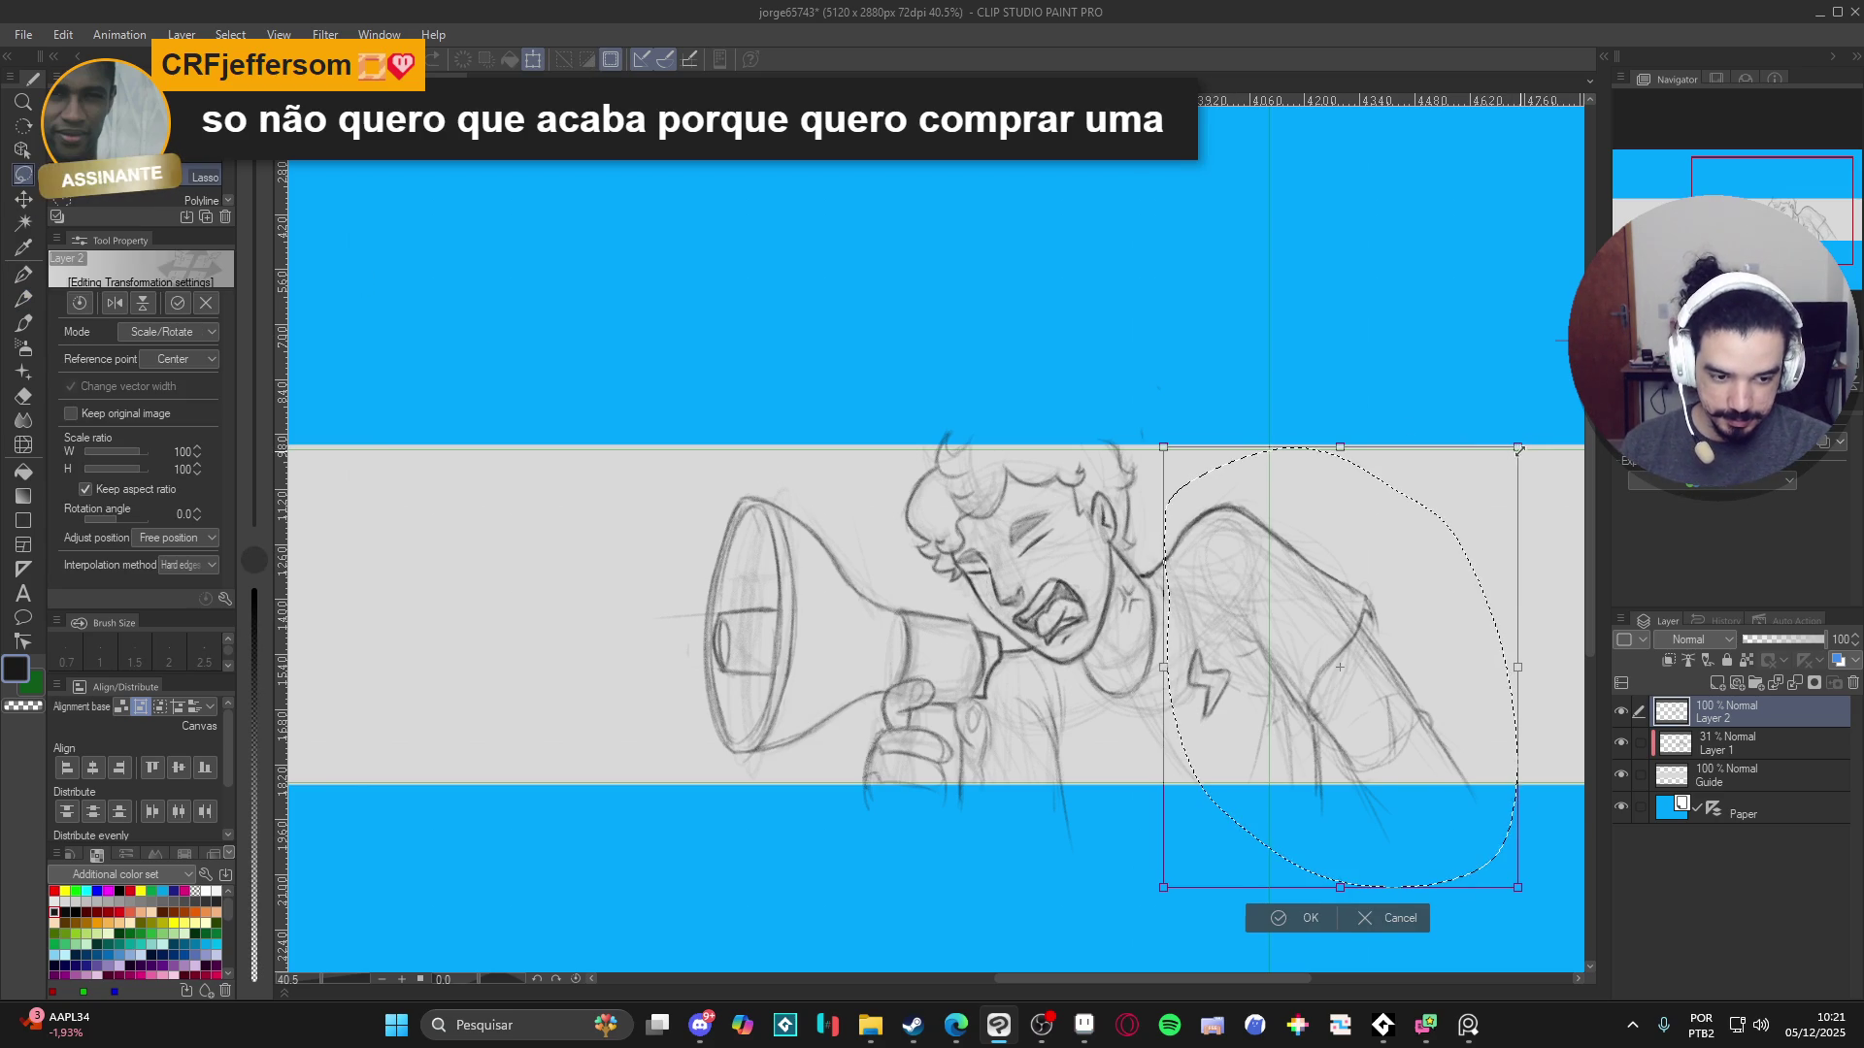
{"action": "left_click_drag", "start_coordinate": [1516, 448], "coordinate": [1497, 475]}
{"action": "mouse_move", "coordinate": [1337, 642]}
{"action": "left_mouse_down"}
{"action": "mouse_move", "coordinate": [1296, 640]}
{"action": "mouse_move", "coordinate": [1345, 683]}
{"action": "left_mouse_up"}
{"action": "key", "text": "Return"}
{"action": "key", "text": "ctrl+d"}
{"action": "key", "text": "e"}
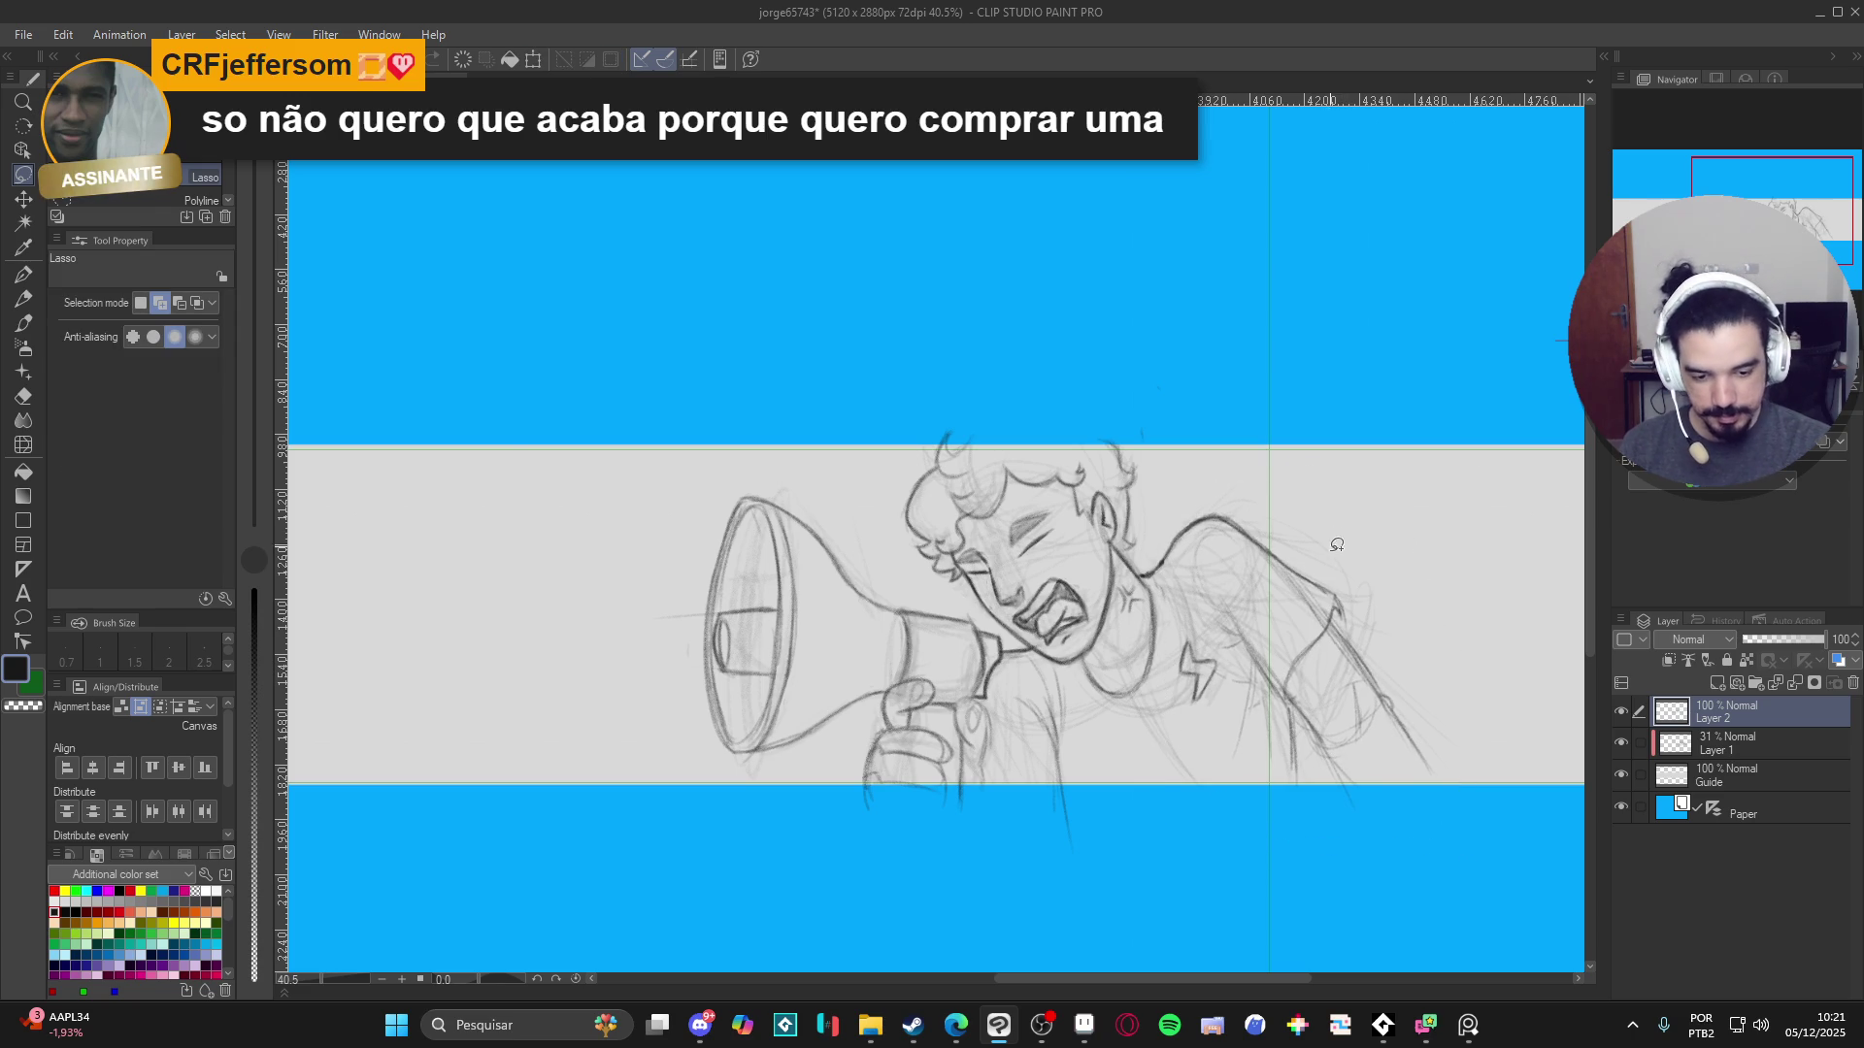
{"action": "key", "text": "bracketright"}
{"action": "key", "text": "bracketright"}
{"action": "key", "text": "bracketright"}
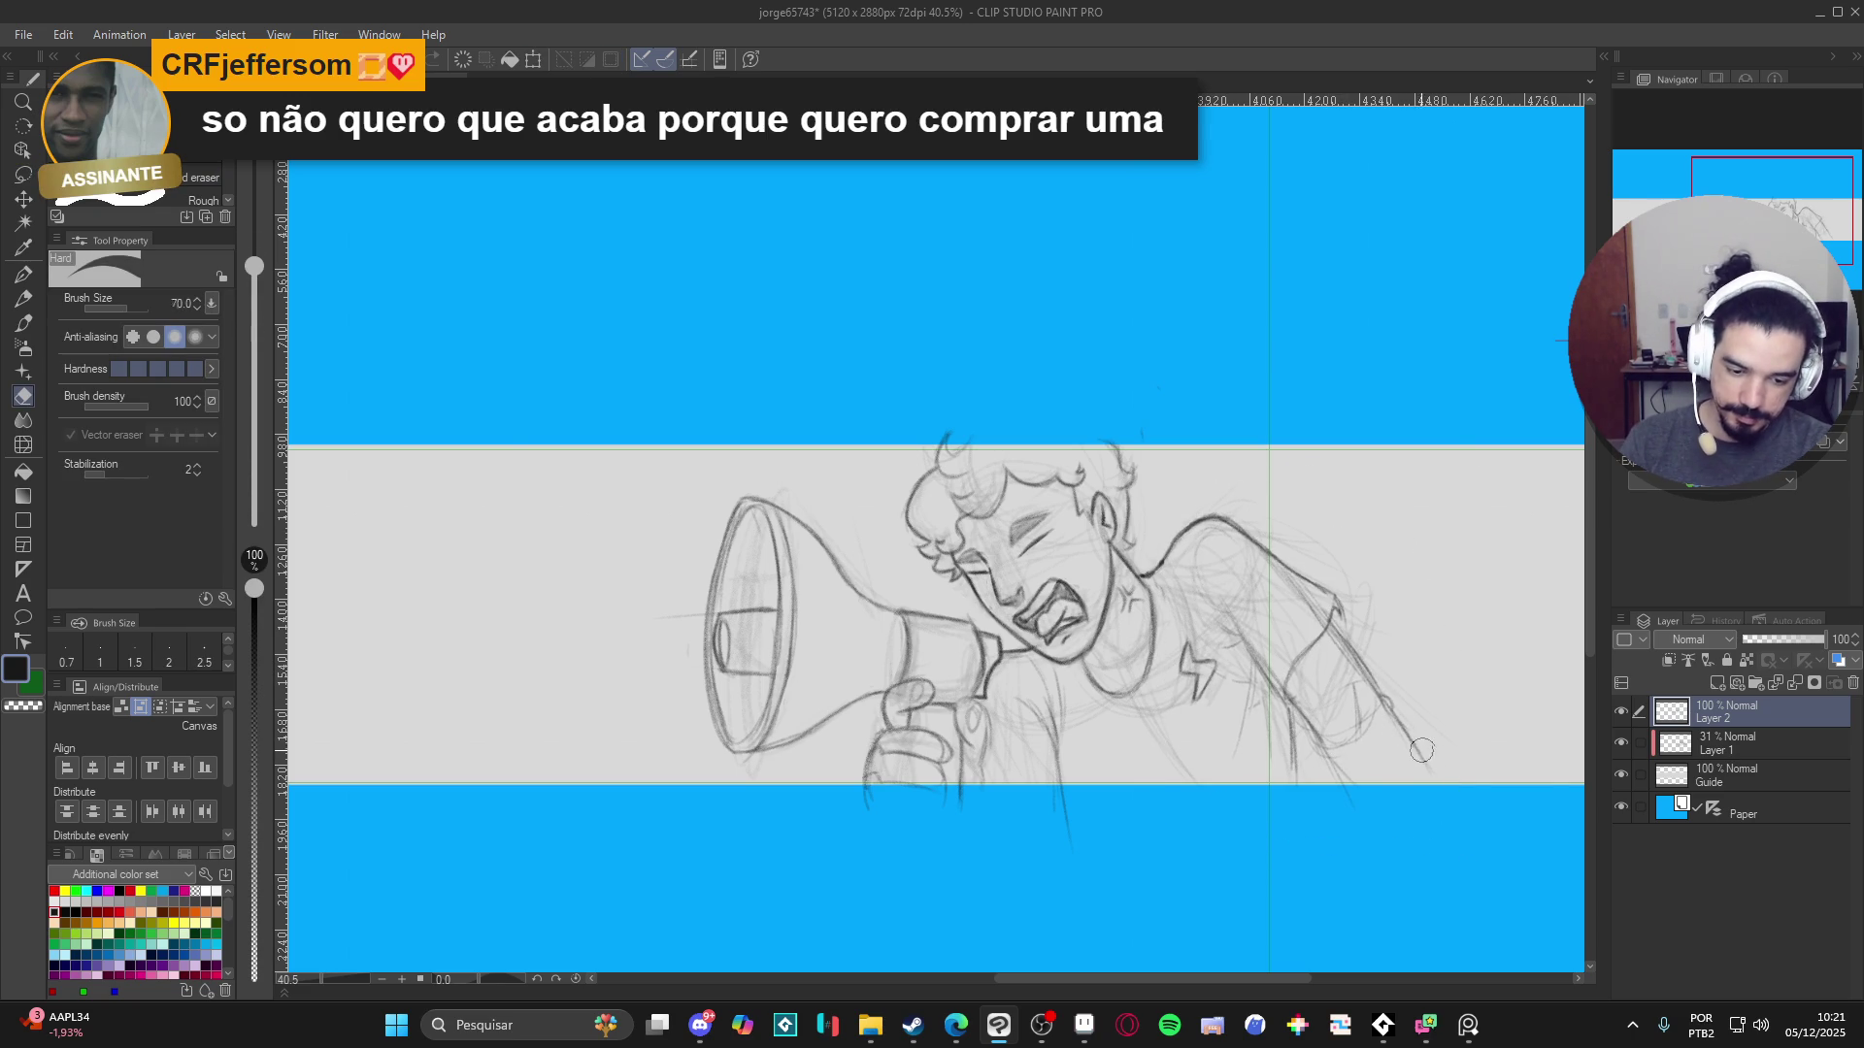
- Erase the old lower-arm strokes with the size-700 Hard eraser, leaving only the shoulder curve
{"action": "mouse_move", "coordinate": [1345, 618]}
{"action": "left_mouse_down"}
{"action": "mouse_move", "coordinate": [1323, 699]}
{"action": "mouse_move", "coordinate": [1296, 639]}
{"action": "left_mouse_up"}
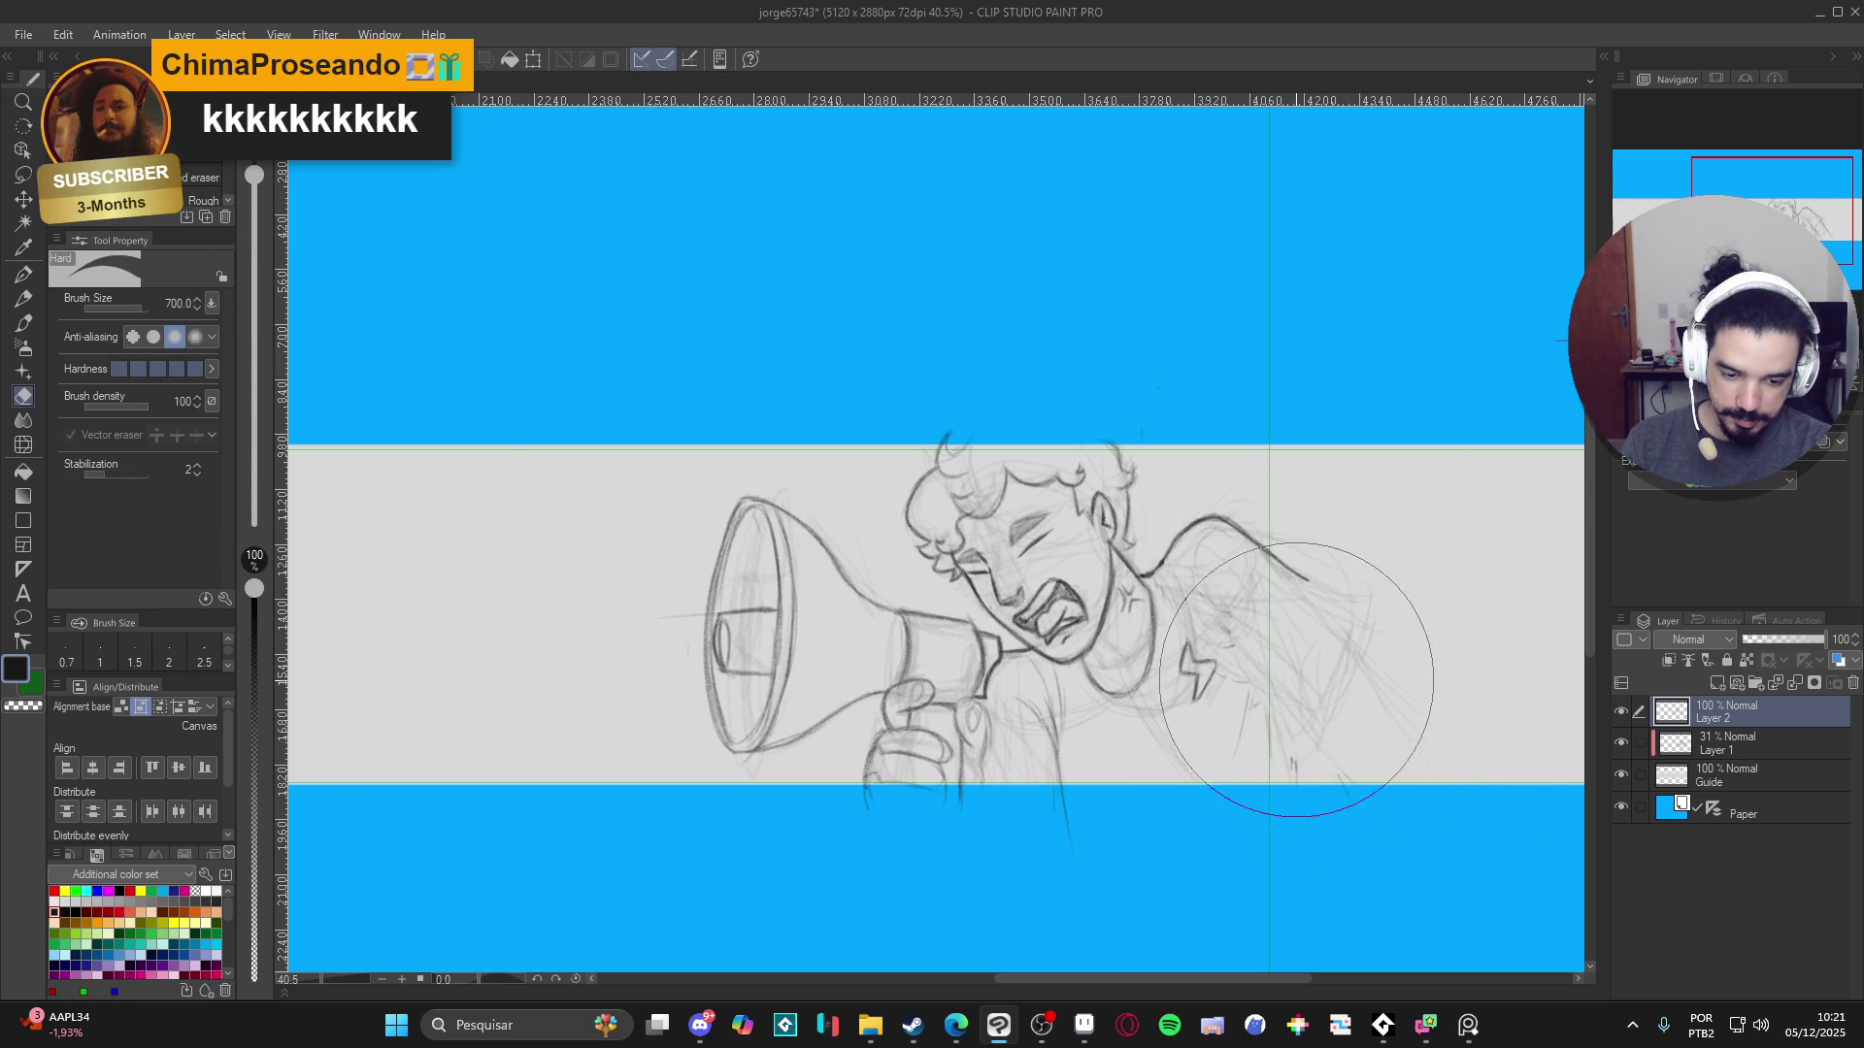
{"action": "key", "text": "p"}
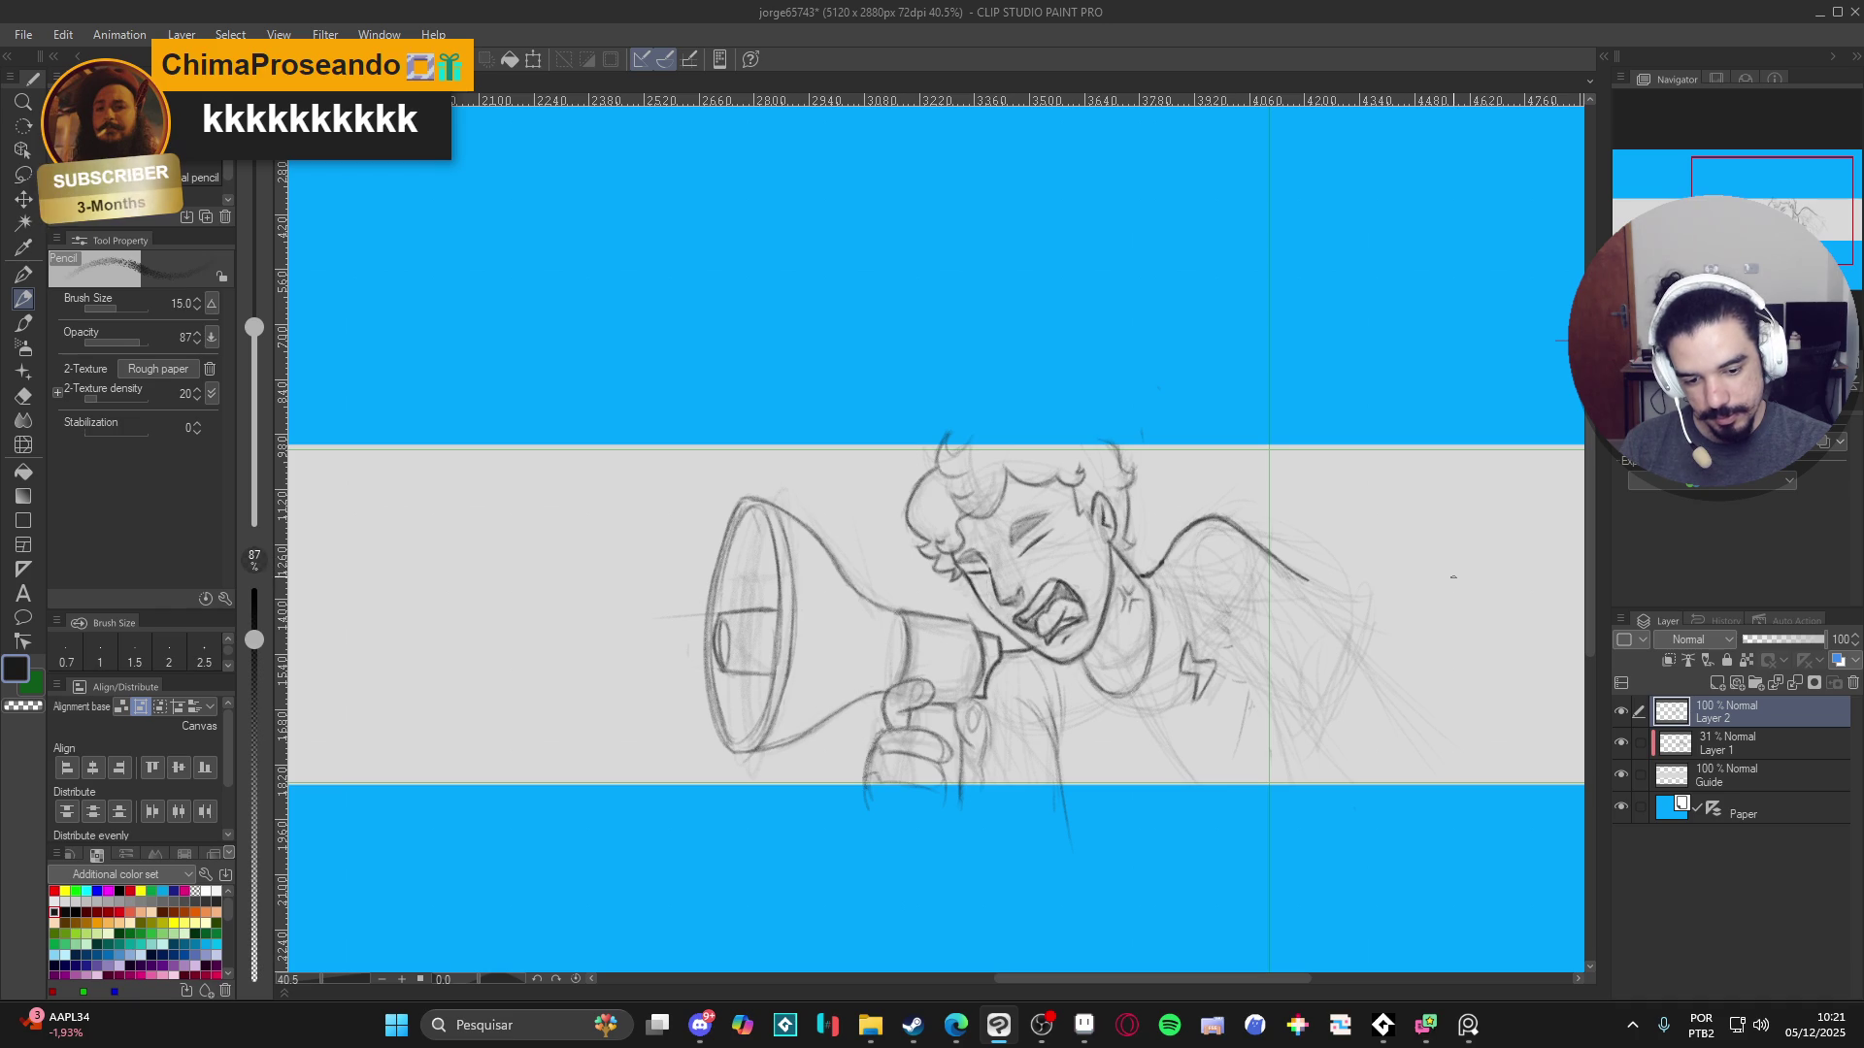
{"action": "left_click_drag", "start_coordinate": [1406, 734], "coordinate": [1349, 835]}
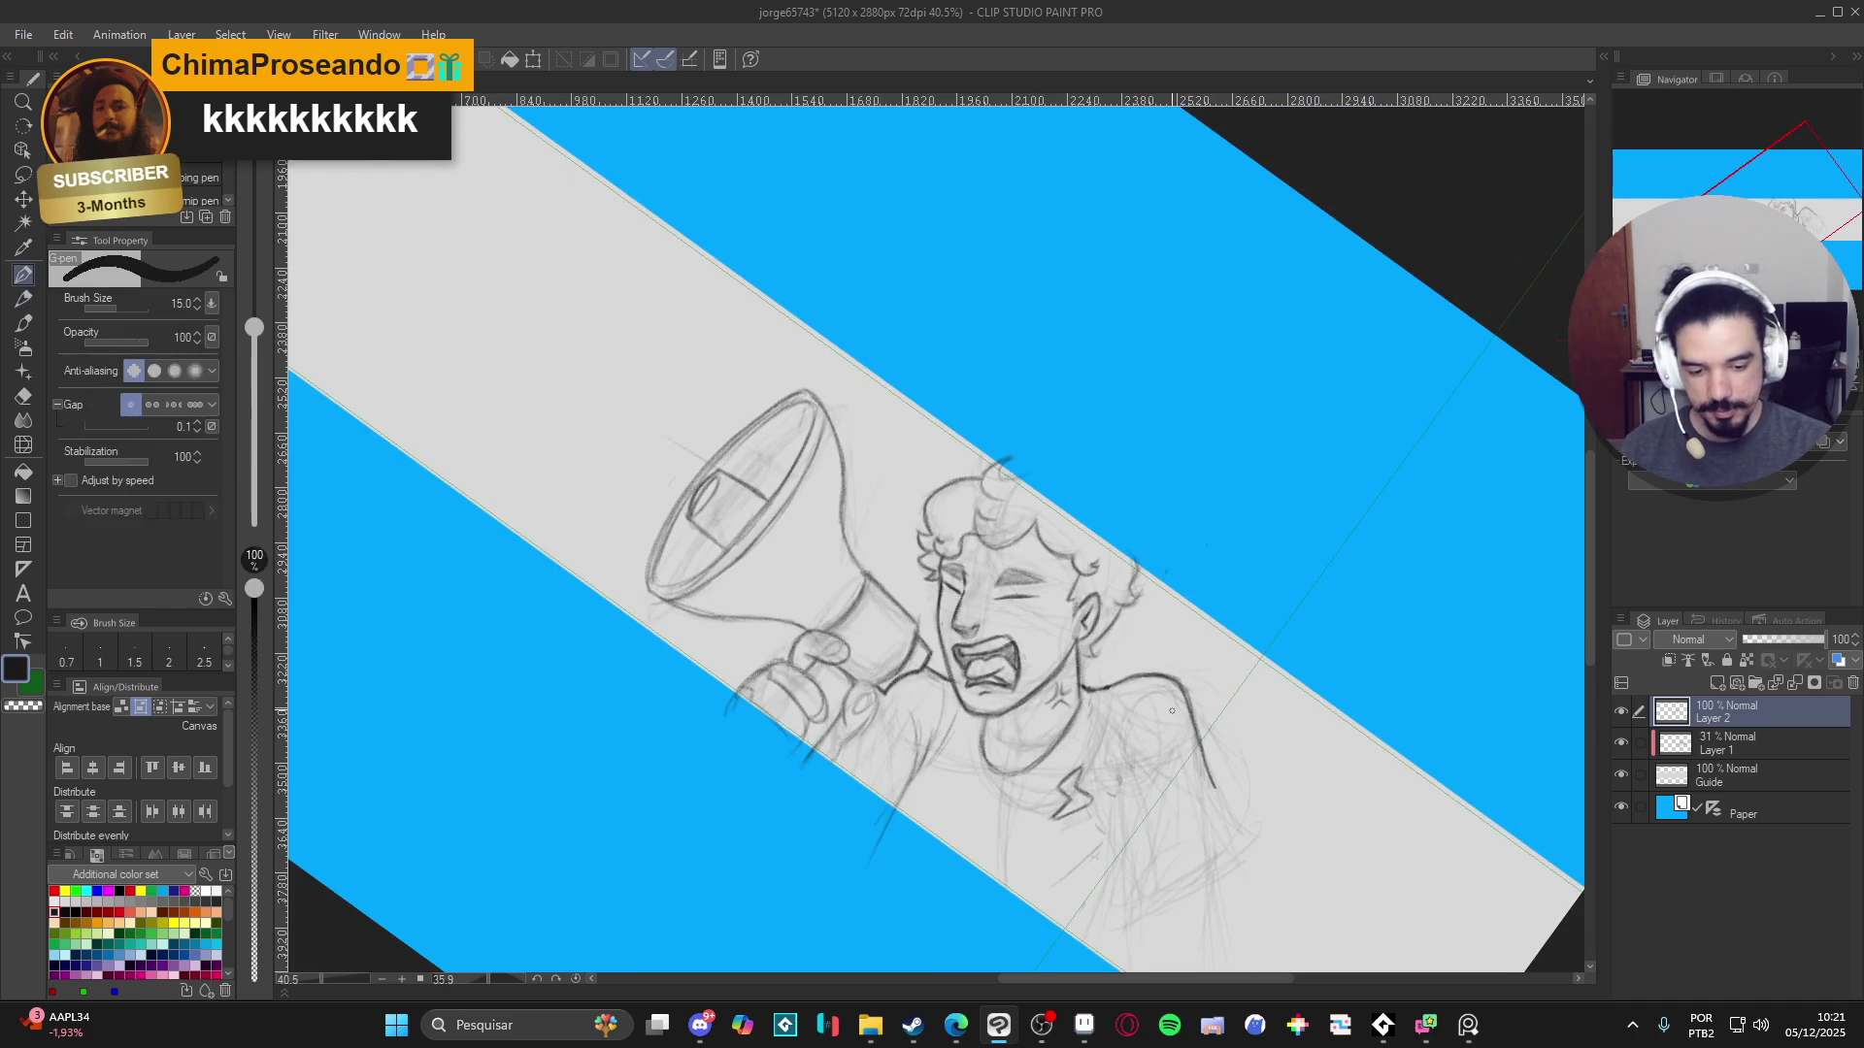
- Rough in the new arm's upper line and both lower-arm edges, then level the canvas view
{"action": "left_click_drag", "start_coordinate": [1357, 544], "coordinate": [1056, 541]}
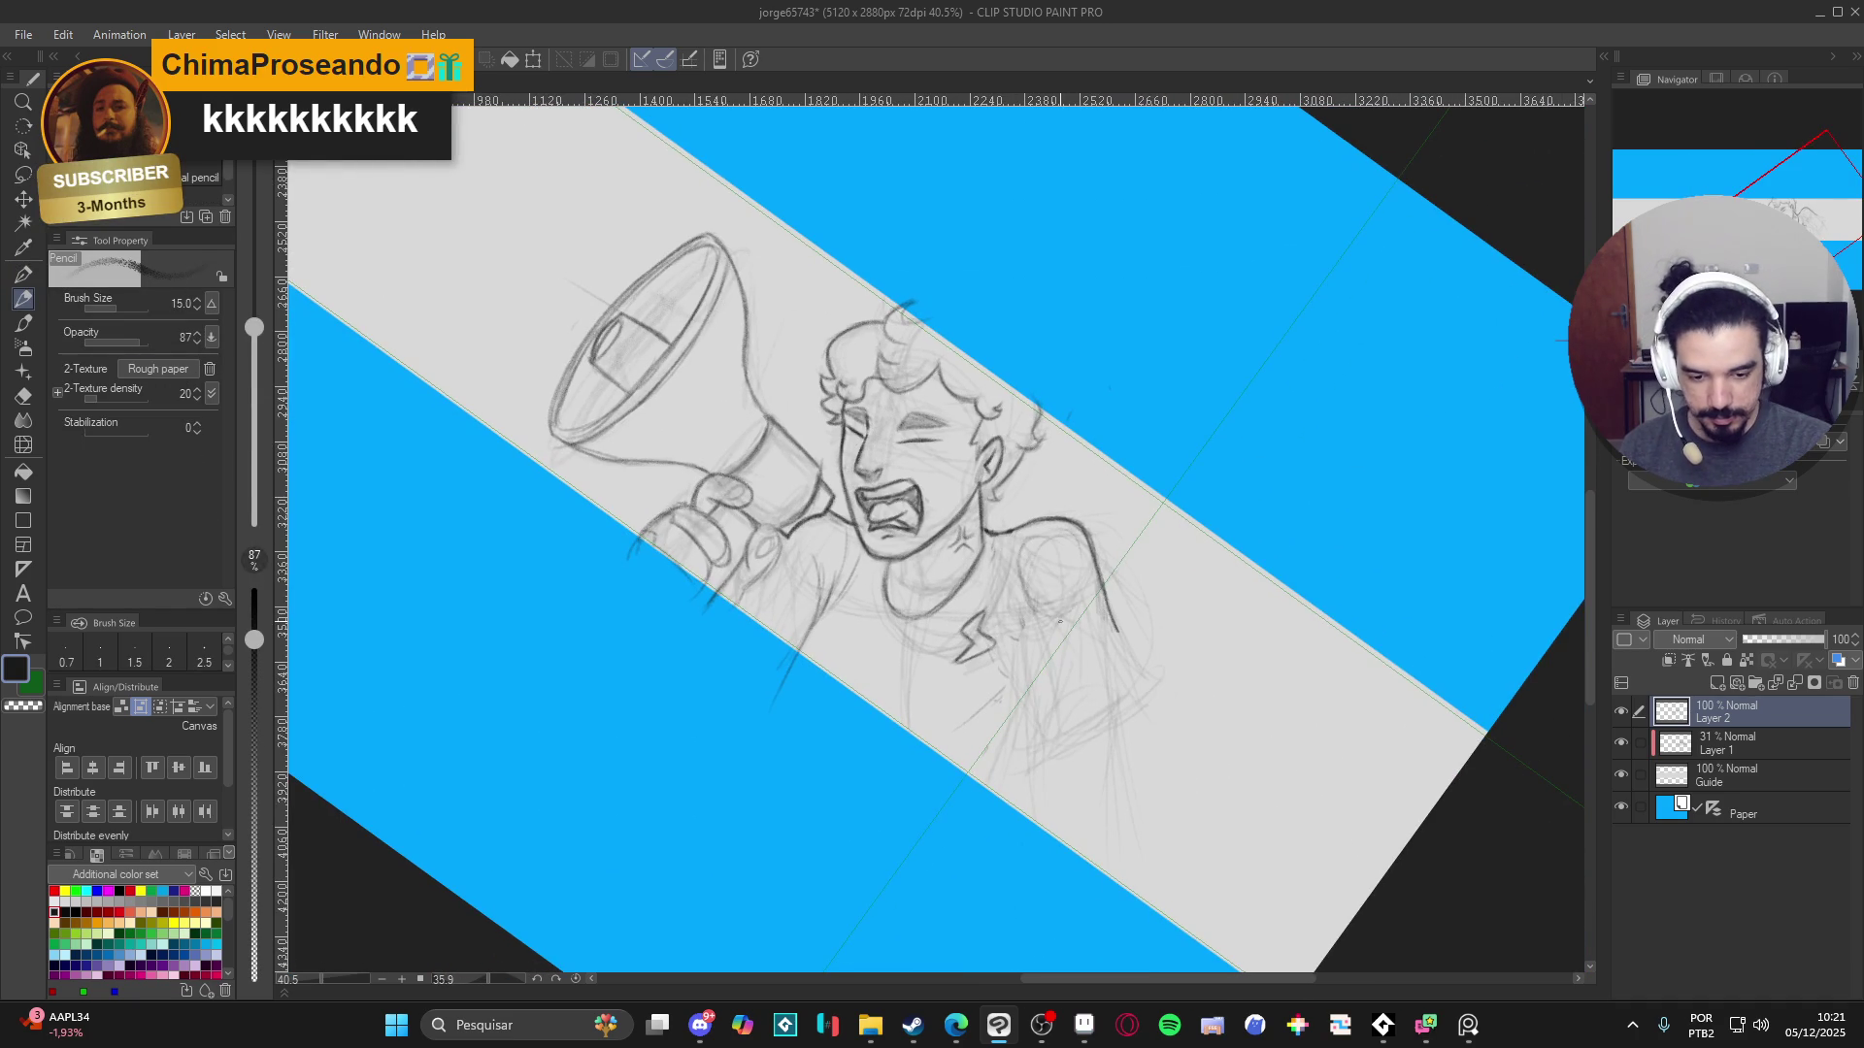
{"action": "mouse_move", "coordinate": [1045, 629]}
{"action": "left_mouse_down"}
{"action": "mouse_move", "coordinate": [1031, 695]}
{"action": "mouse_move", "coordinate": [1125, 725]}
{"action": "left_mouse_up"}
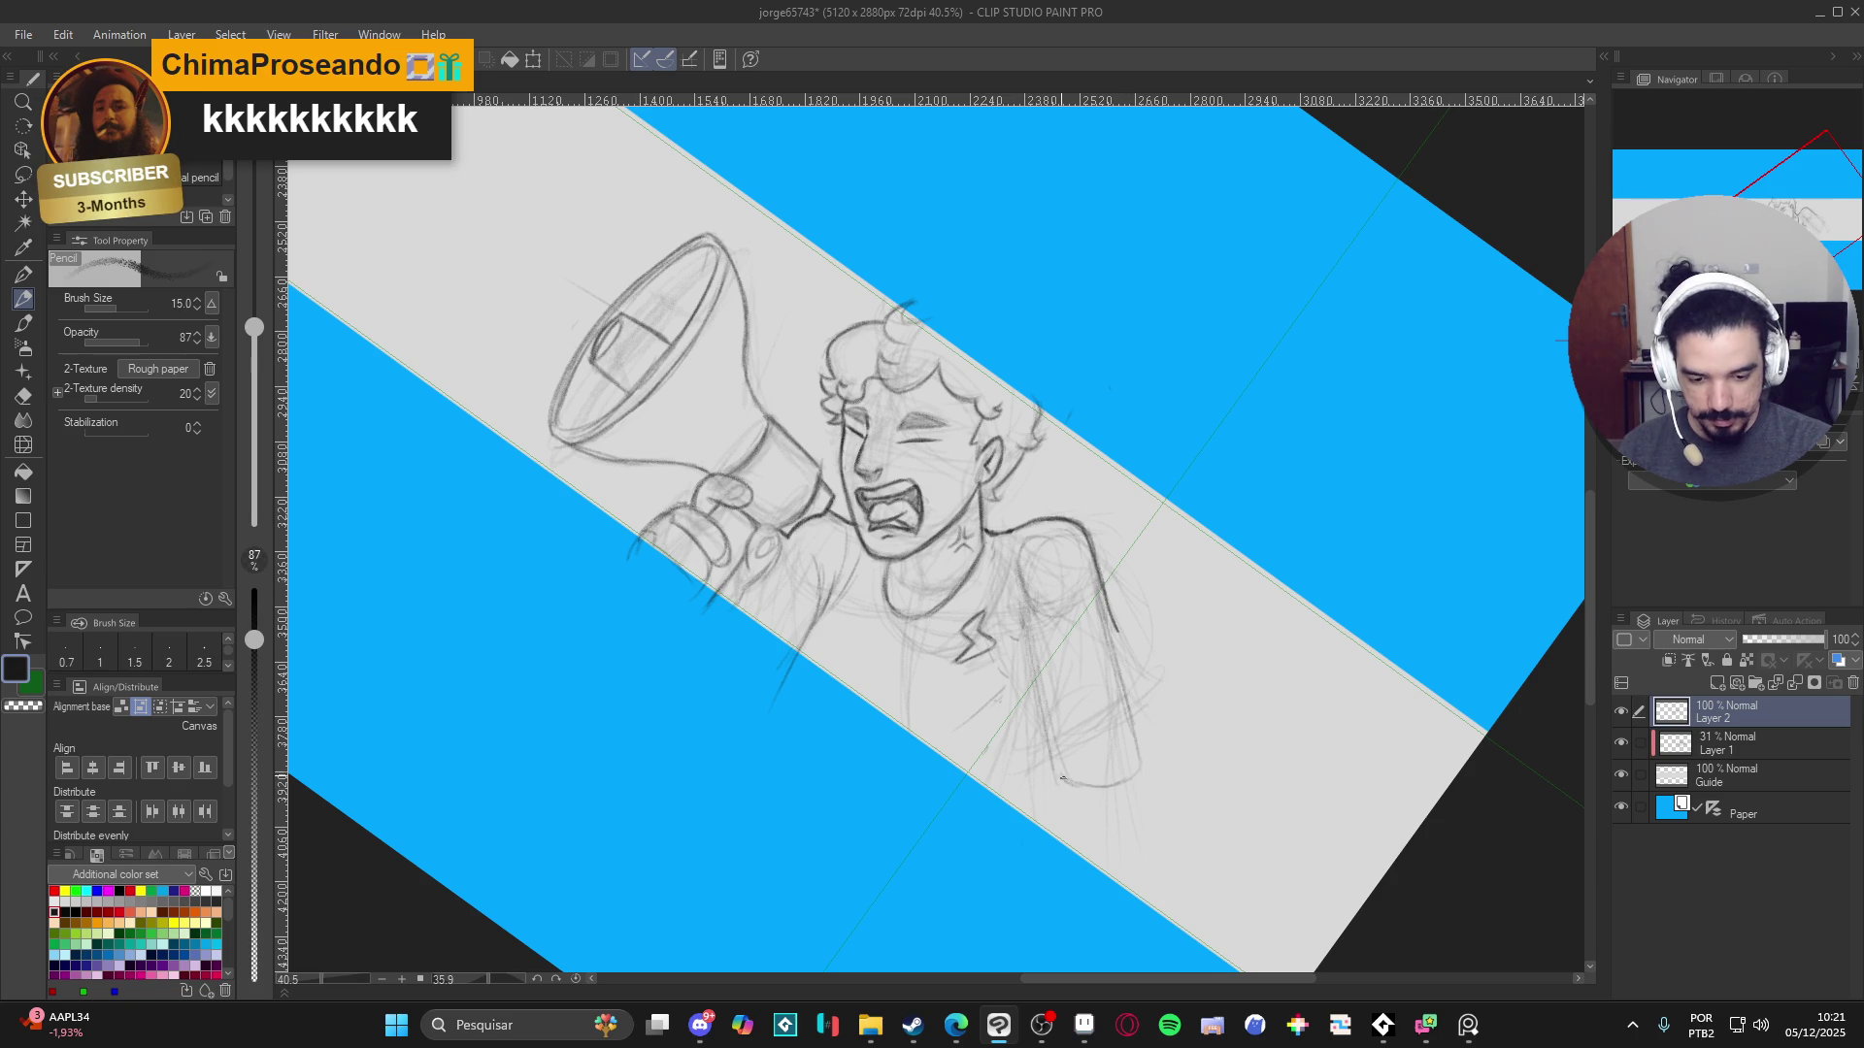
{"action": "left_click_drag", "start_coordinate": [1135, 720], "coordinate": [1139, 763]}
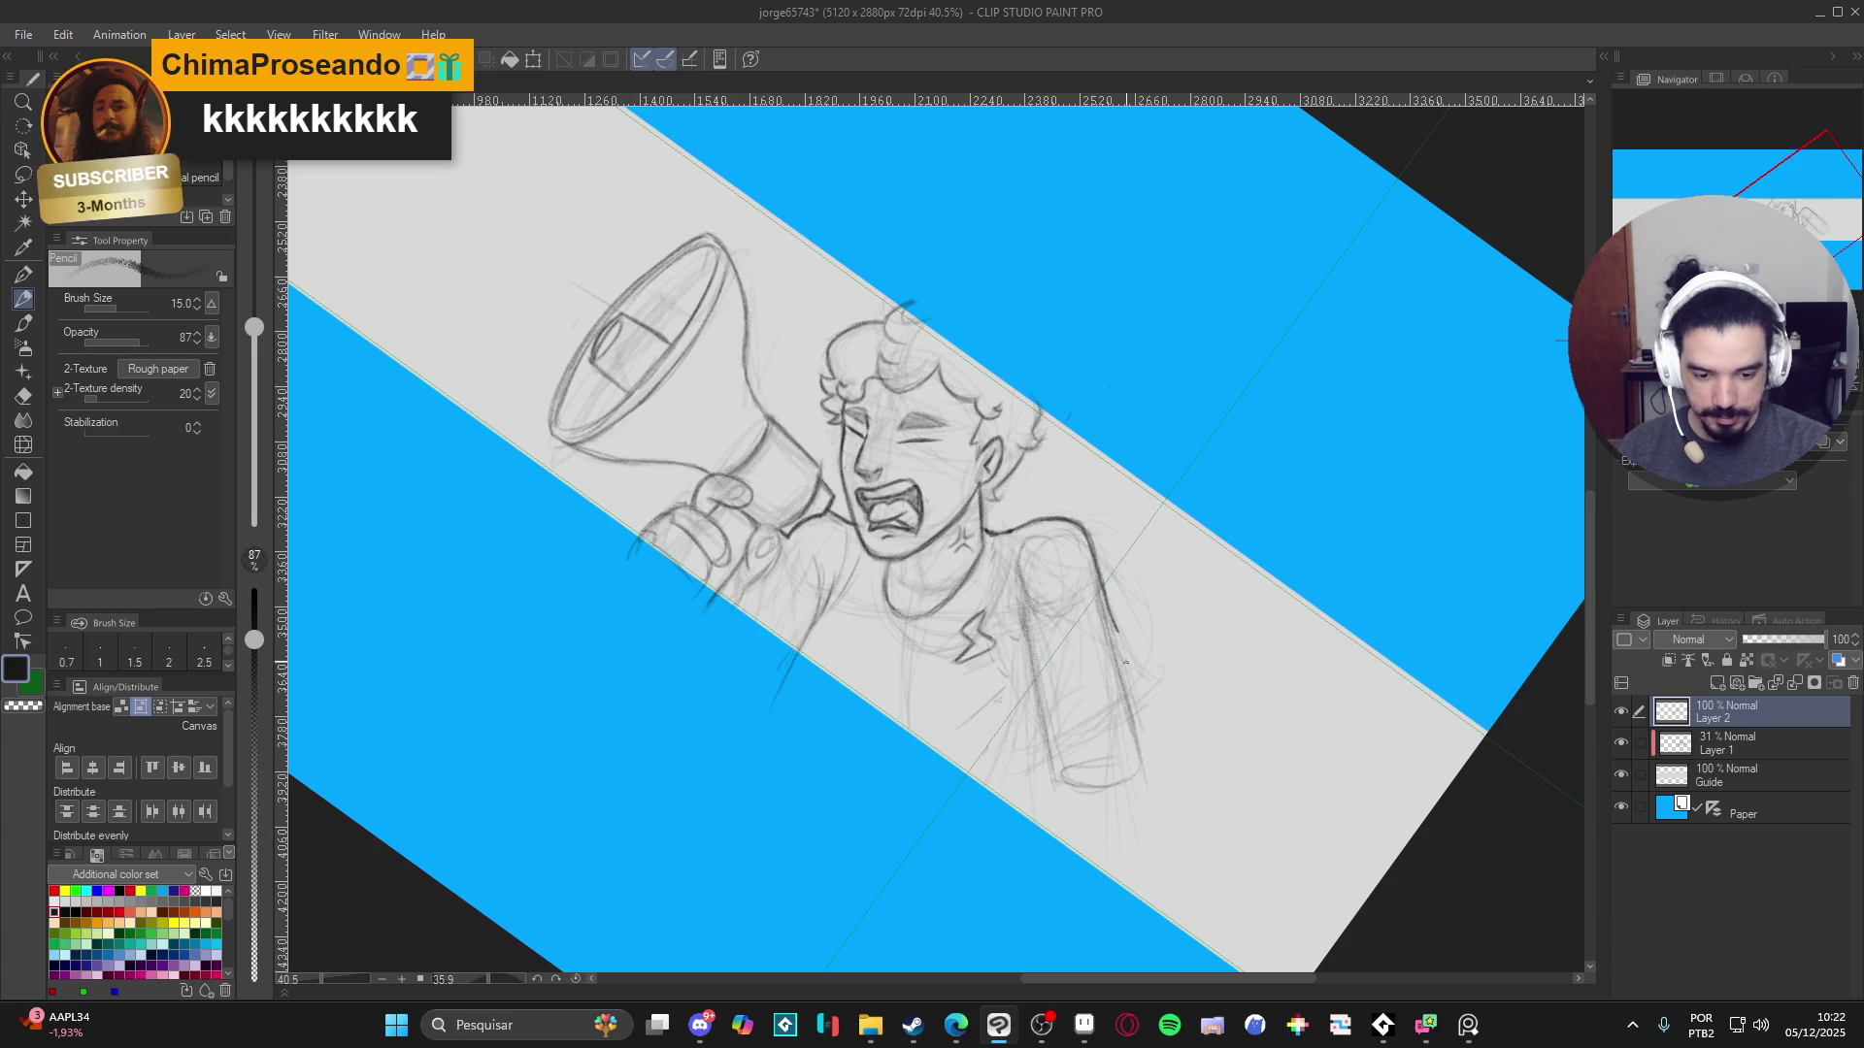
{"action": "left_click_drag", "start_coordinate": [1140, 772], "coordinate": [1153, 842]}
{"action": "mouse_move", "coordinate": [1048, 767]}
{"action": "left_mouse_down"}
{"action": "mouse_move", "coordinate": [1055, 841]}
{"action": "mouse_move", "coordinate": [1155, 891]}
{"action": "left_mouse_up"}
{"action": "left_click_drag", "start_coordinate": [1141, 791], "coordinate": [1153, 900]}
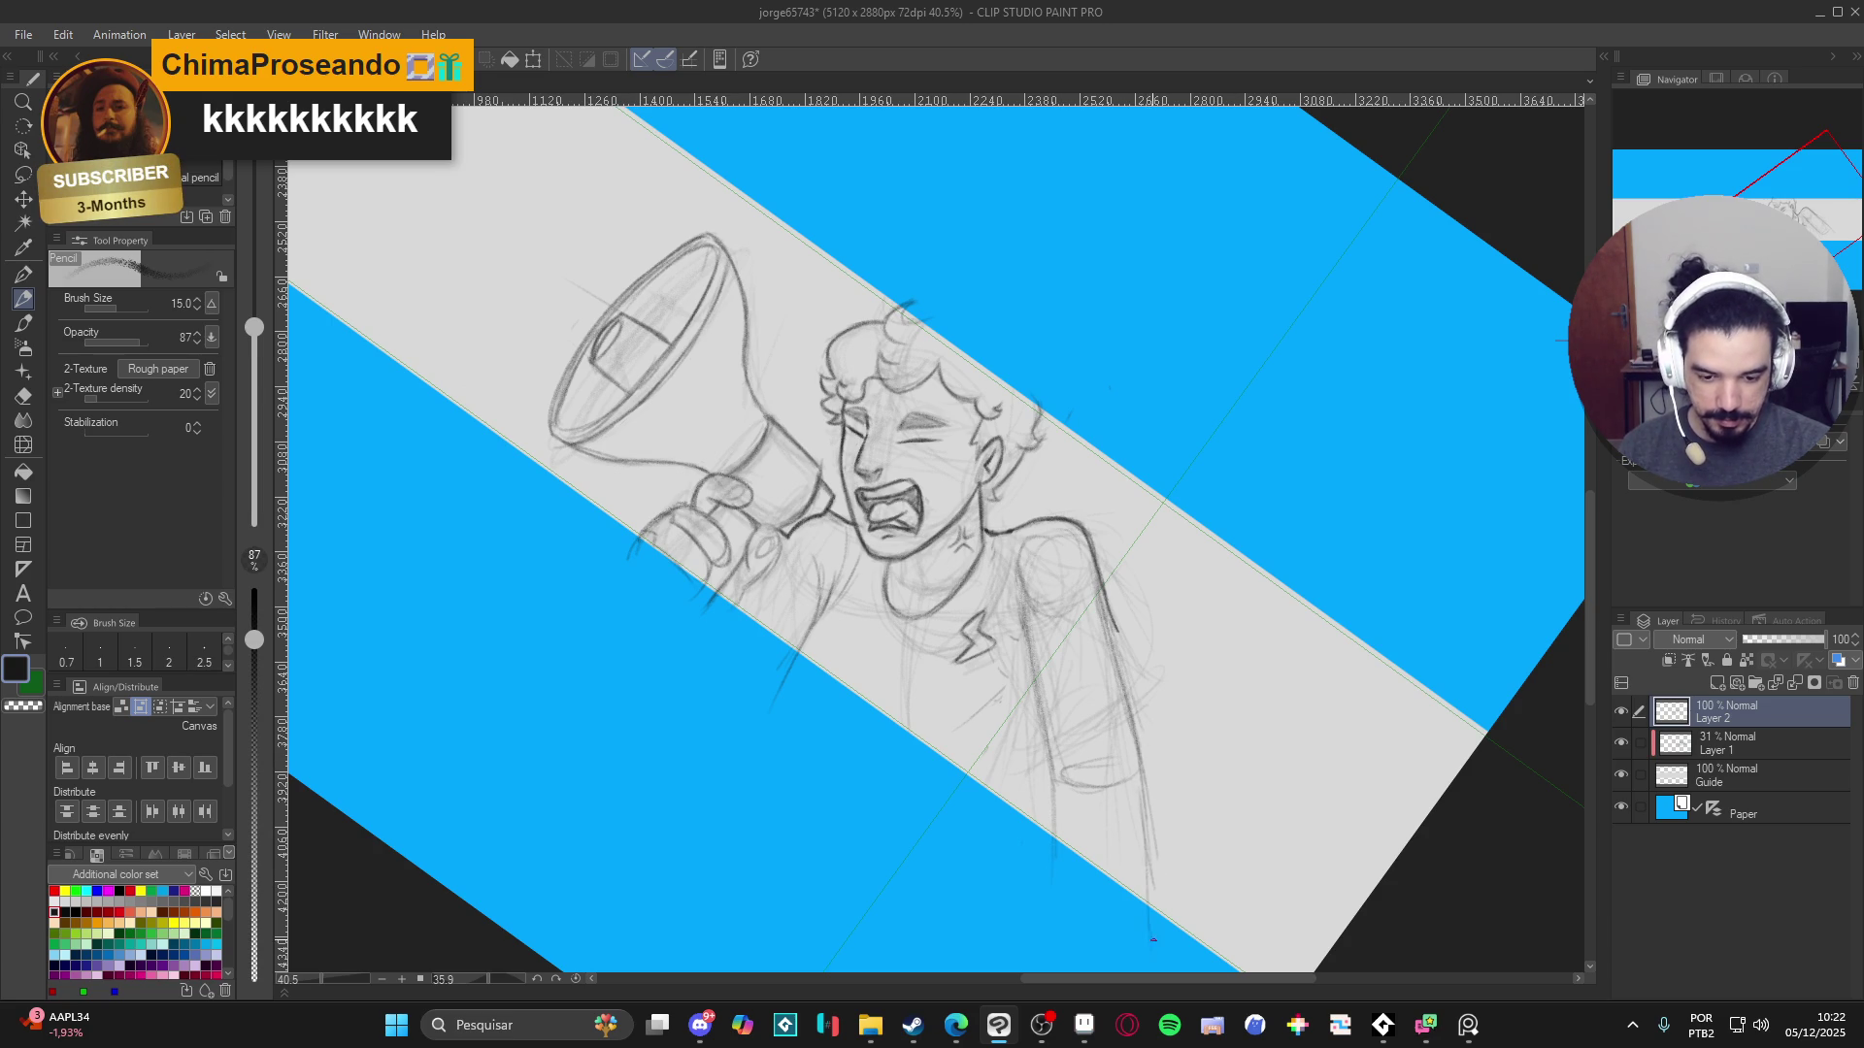
{"action": "key", "text": "ctrl+@"}
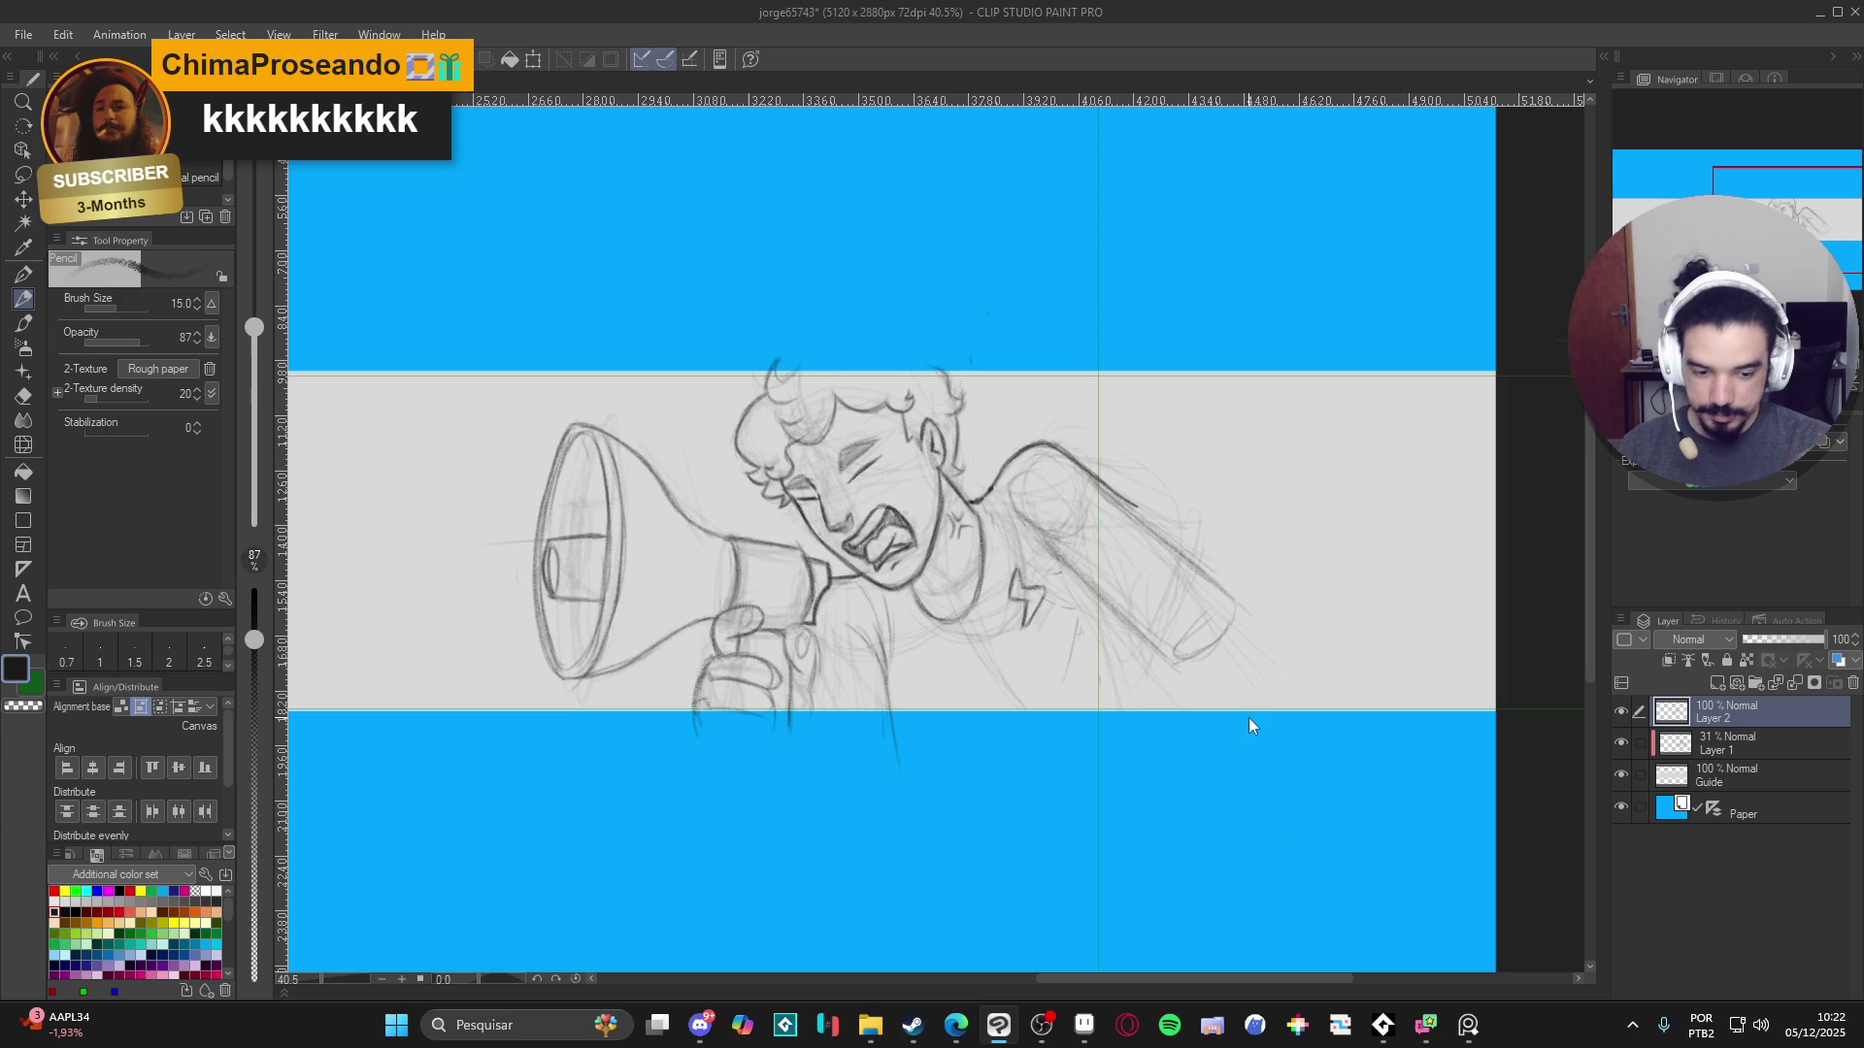
- Draw darker arm contours running from the shoulder down-right past the lower band edge
{"action": "key", "text": "e"}
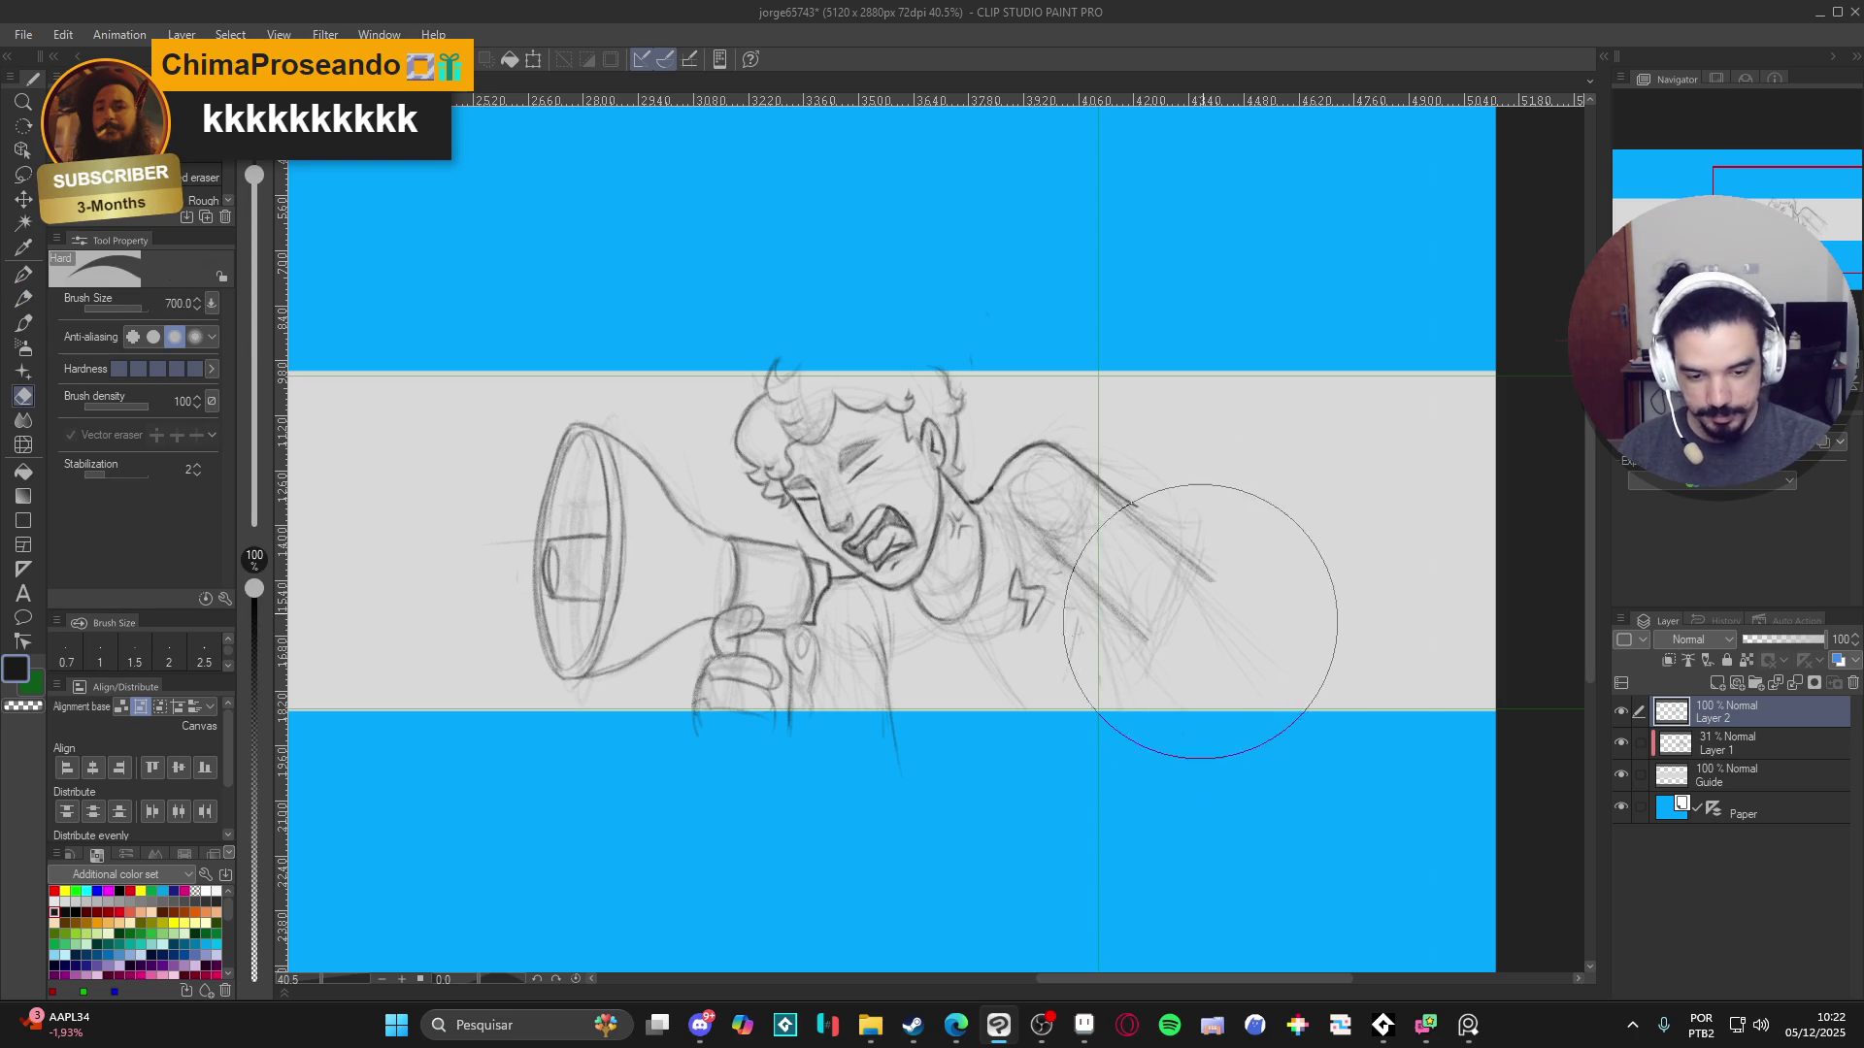
{"action": "key", "text": "p"}
{"action": "left_click_drag", "start_coordinate": [1174, 494], "coordinate": [1157, 497]}
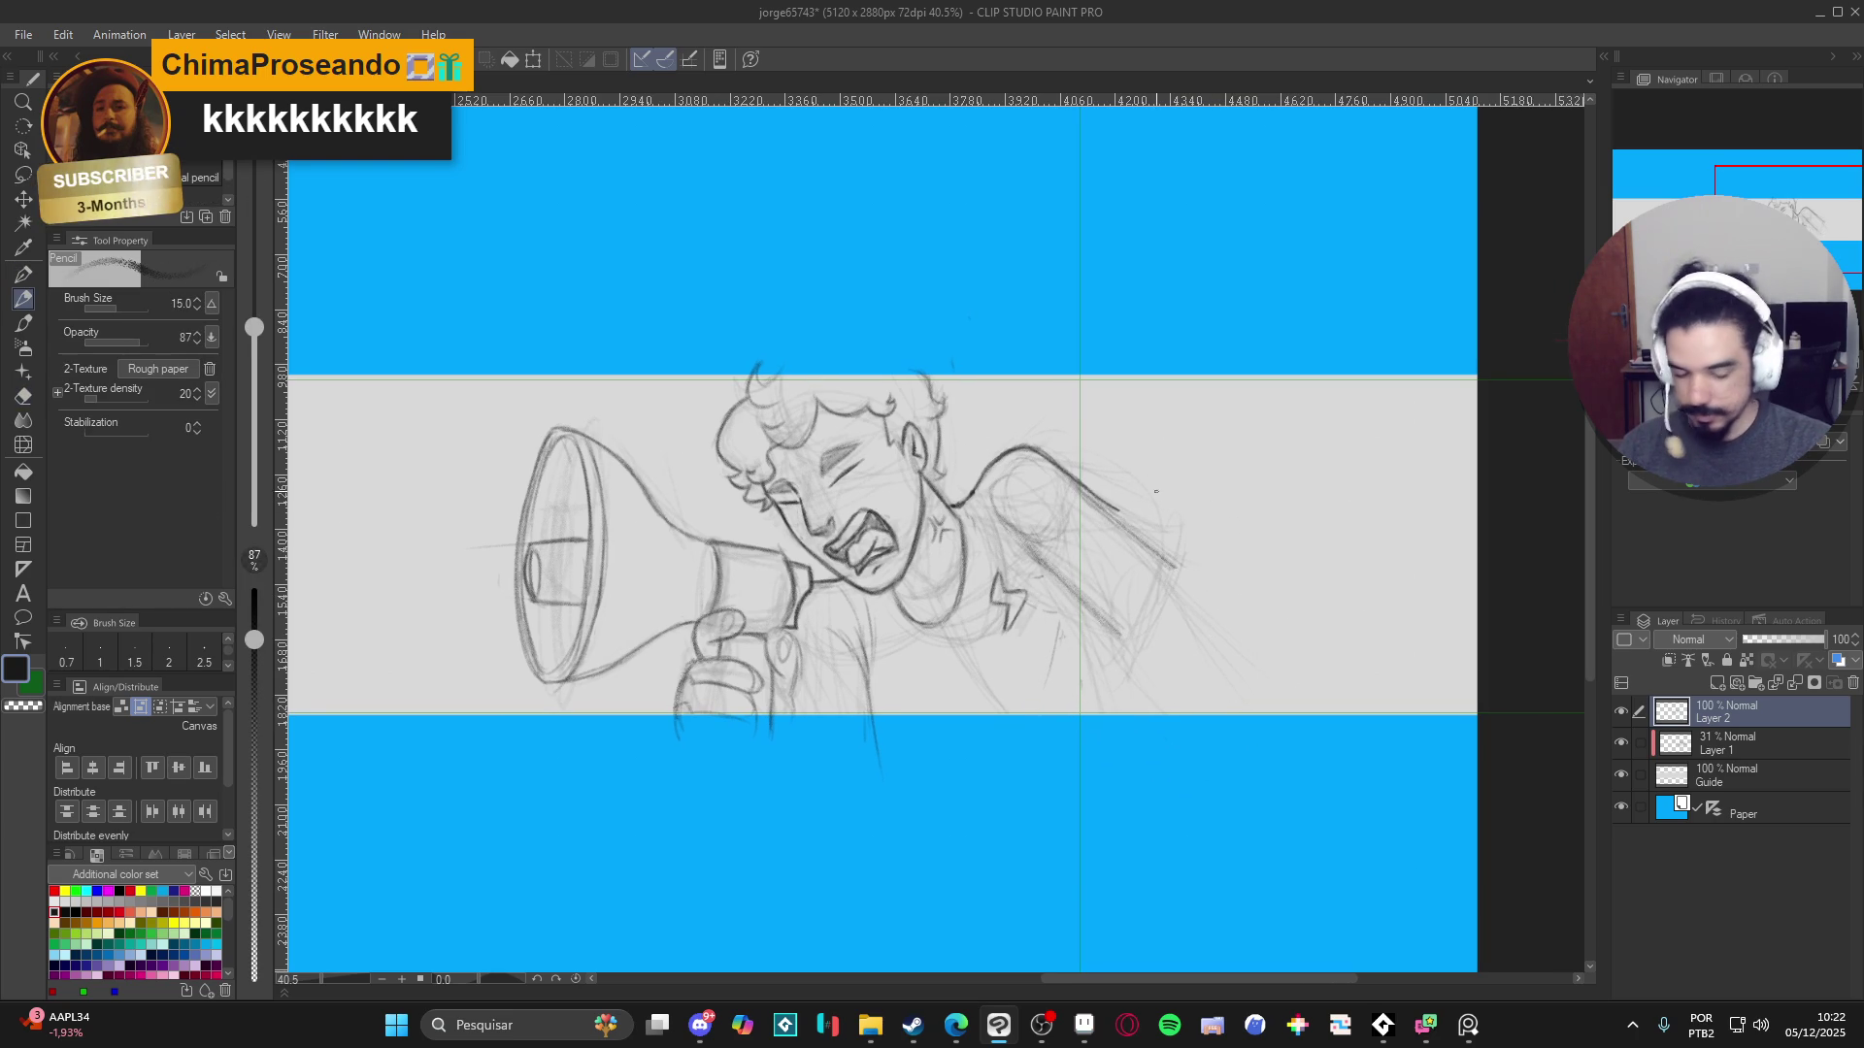
{"action": "left_click_drag", "start_coordinate": [1126, 634], "coordinate": [1184, 595]}
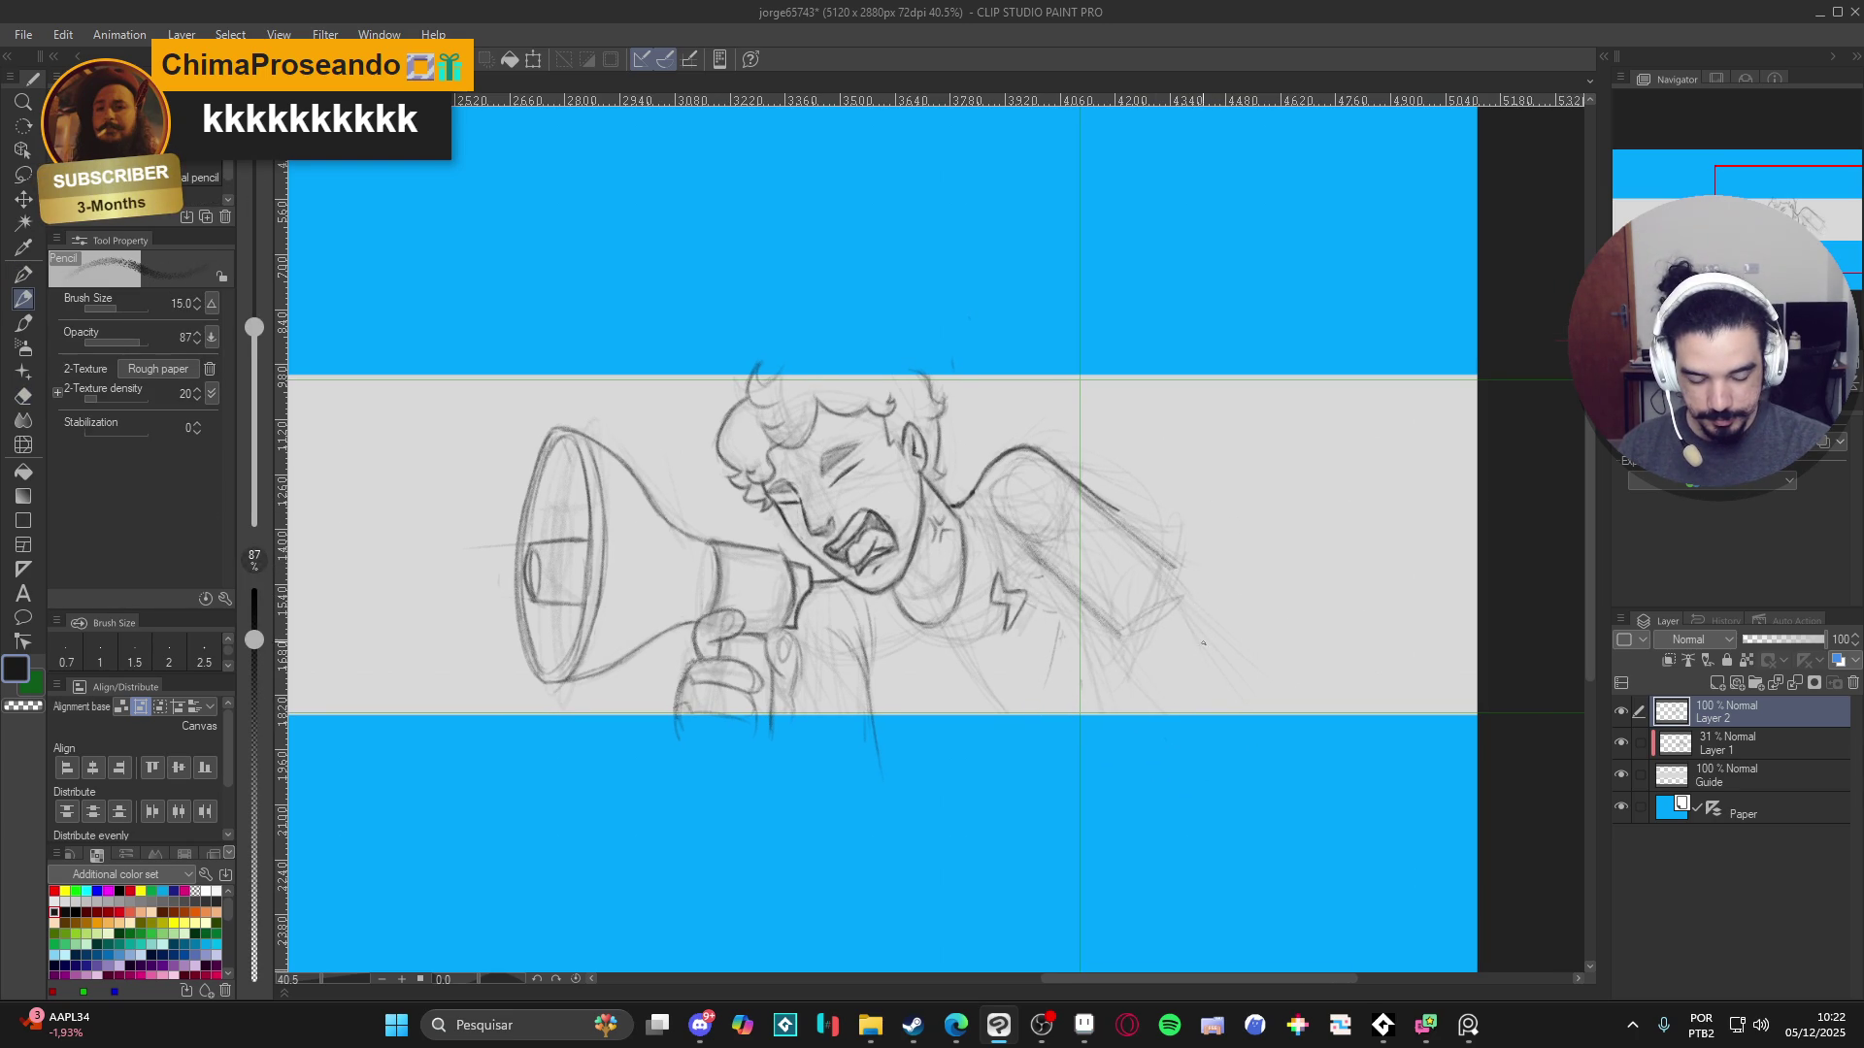
{"action": "left_click_drag", "start_coordinate": [1211, 622], "coordinate": [1257, 715]}
{"action": "left_click_drag", "start_coordinate": [1183, 590], "coordinate": [1252, 711]}
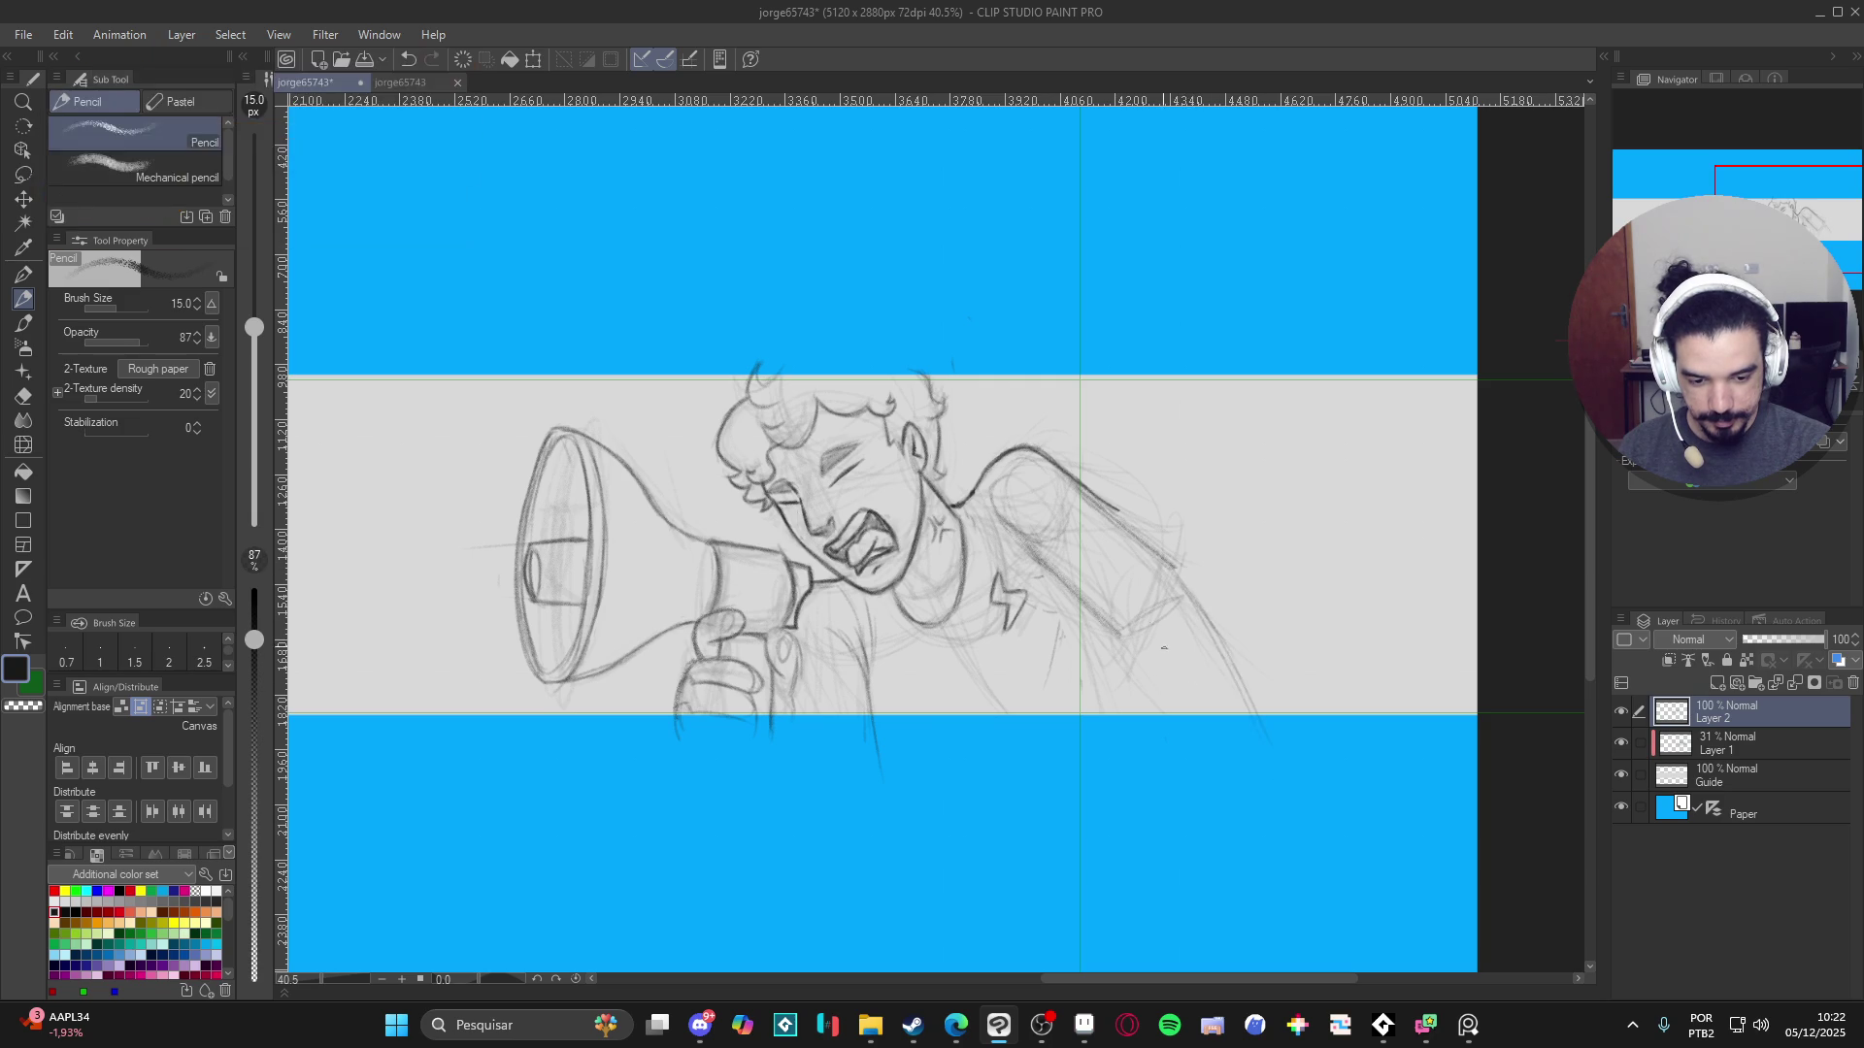
{"action": "mouse_move", "coordinate": [1161, 665]}
{"action": "left_mouse_down"}
{"action": "mouse_move", "coordinate": [1147, 724]}
{"action": "mouse_move", "coordinate": [1164, 716]}
{"action": "mouse_move", "coordinate": [1189, 757]}
{"action": "left_mouse_up"}
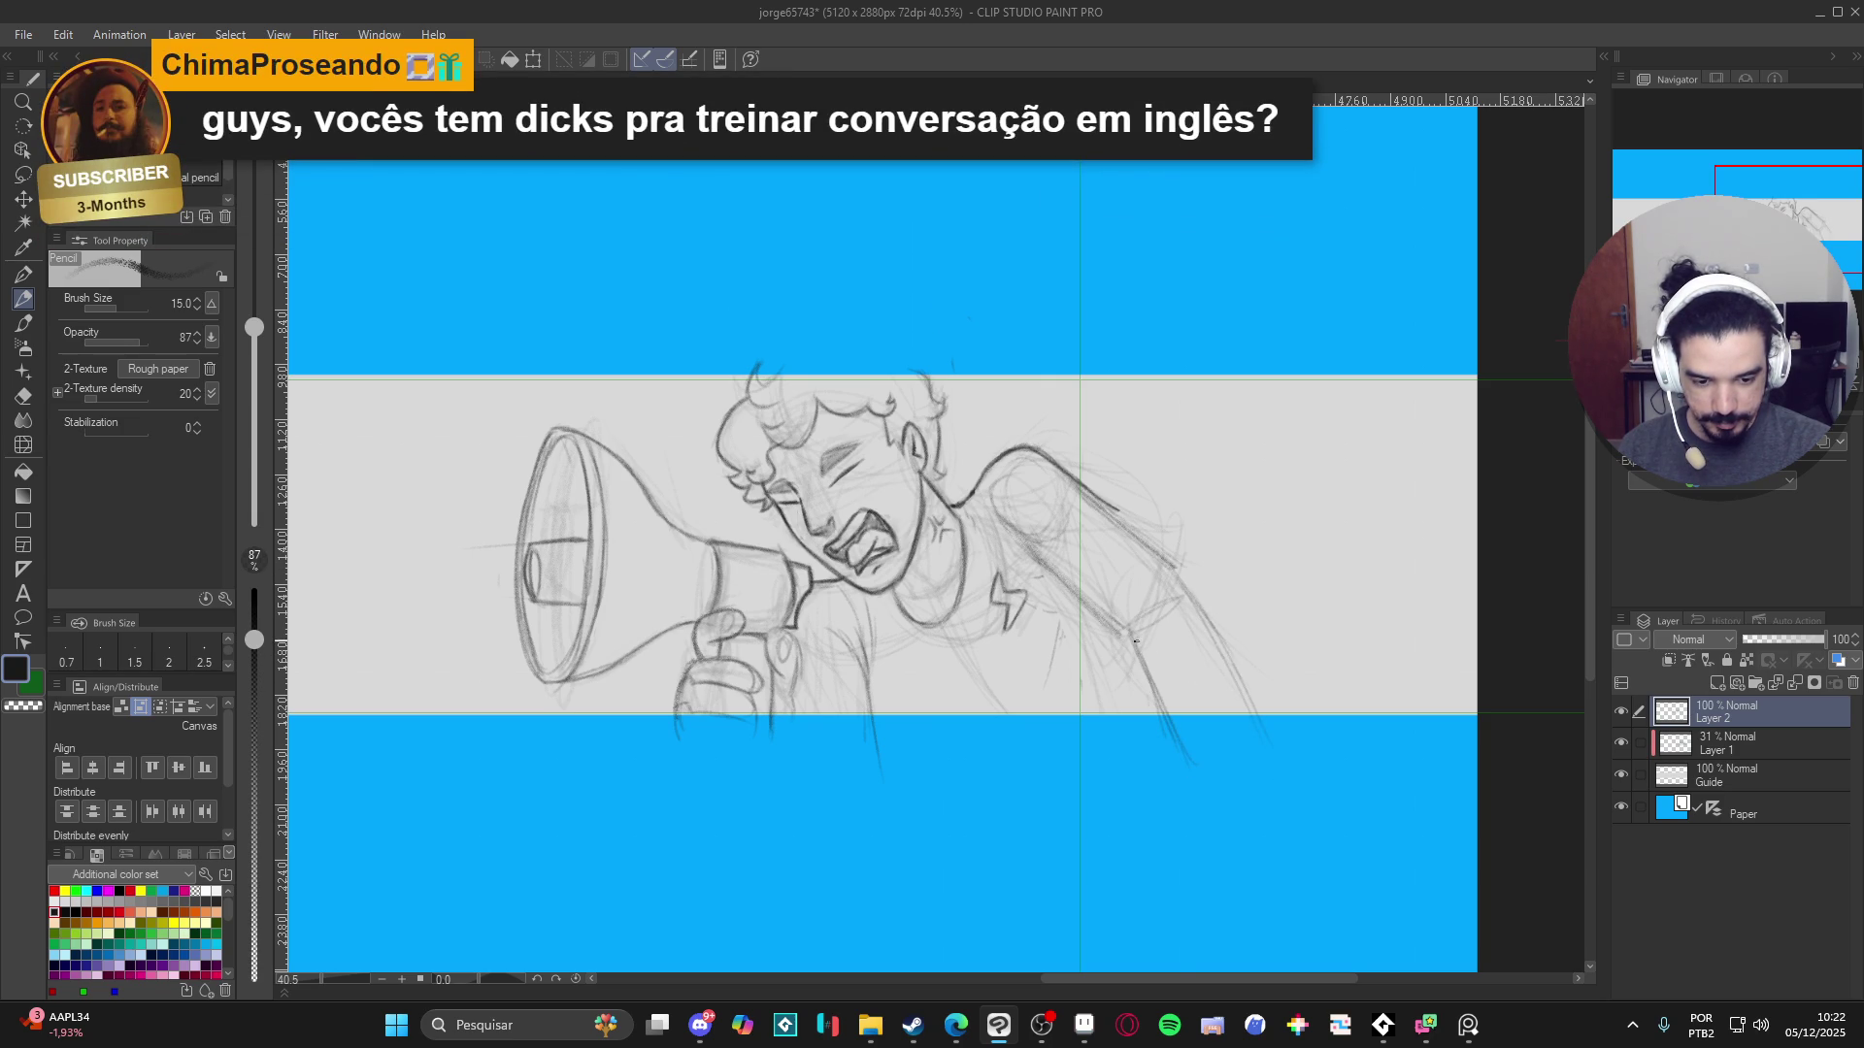
{"action": "left_click_drag", "start_coordinate": [1132, 635], "coordinate": [1186, 592]}
{"action": "left_click_drag", "start_coordinate": [1029, 551], "coordinate": [1128, 633]}
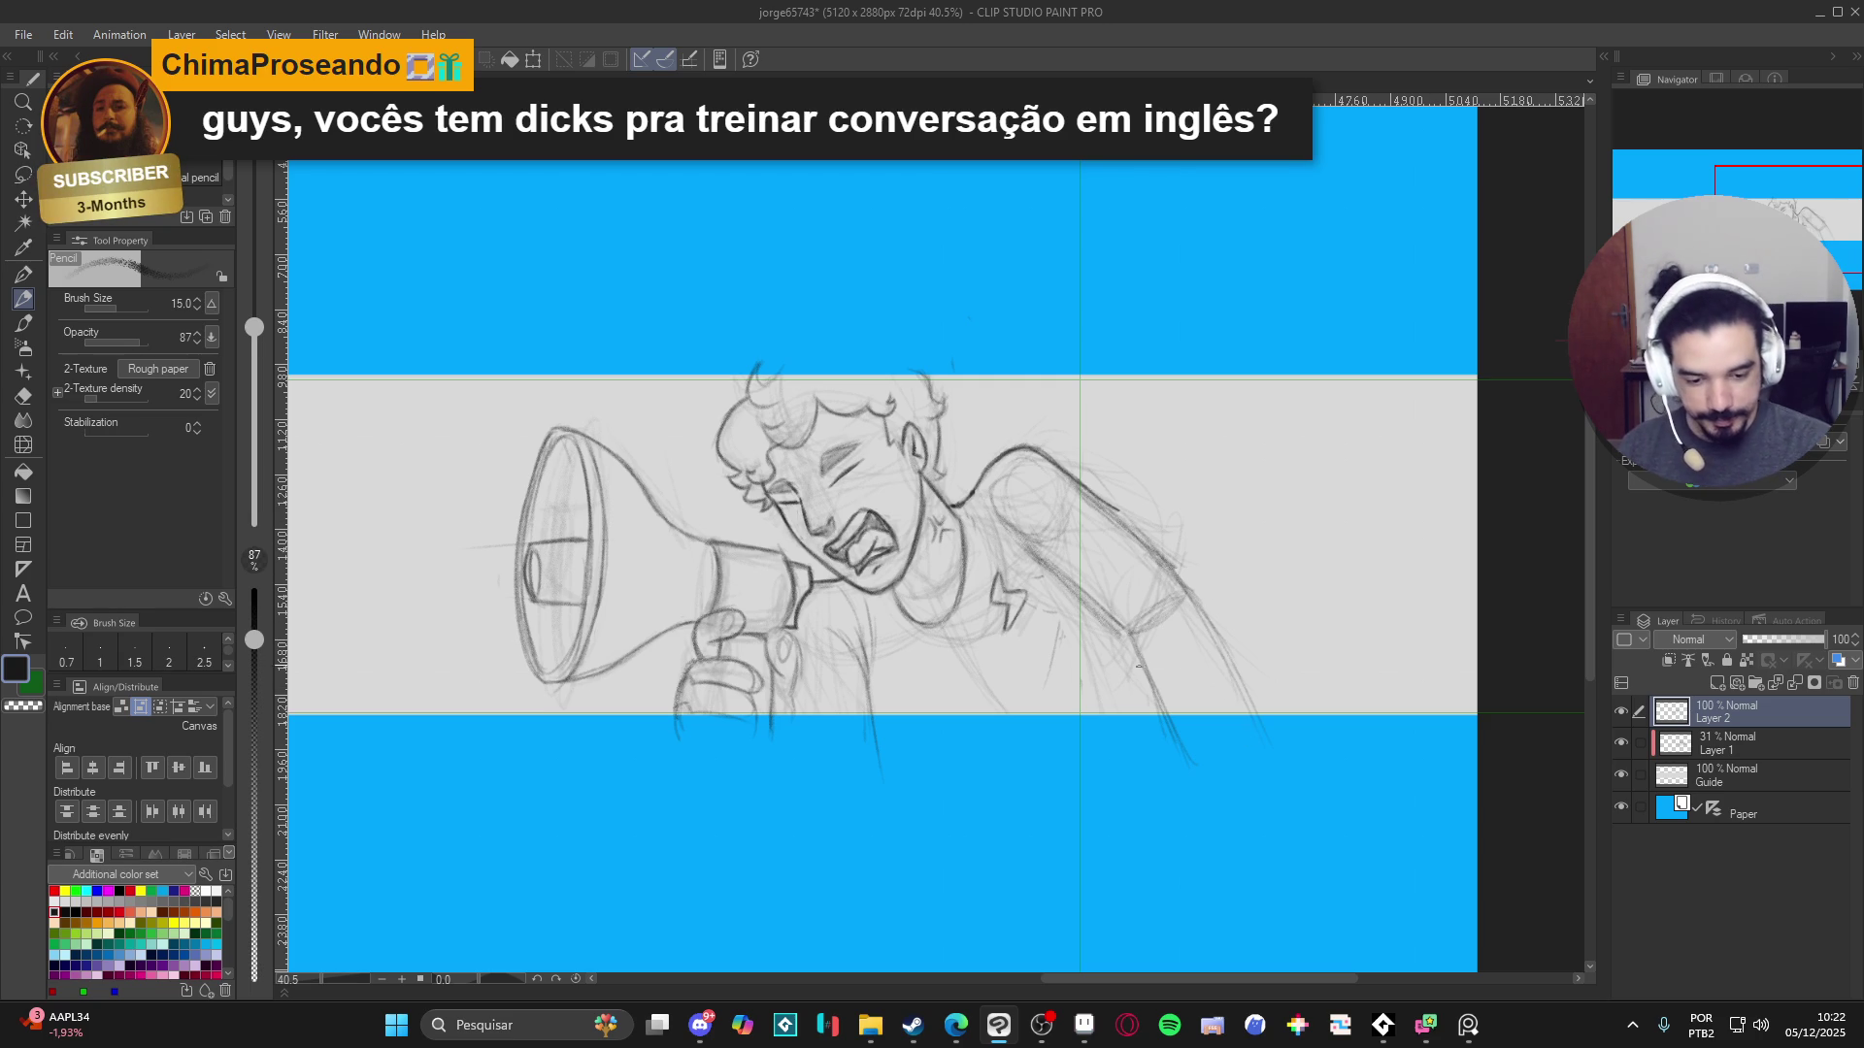
- With a smaller Hard eraser, erase the arm's line ends spilling into the lower blue band
{"action": "key", "text": "e"}
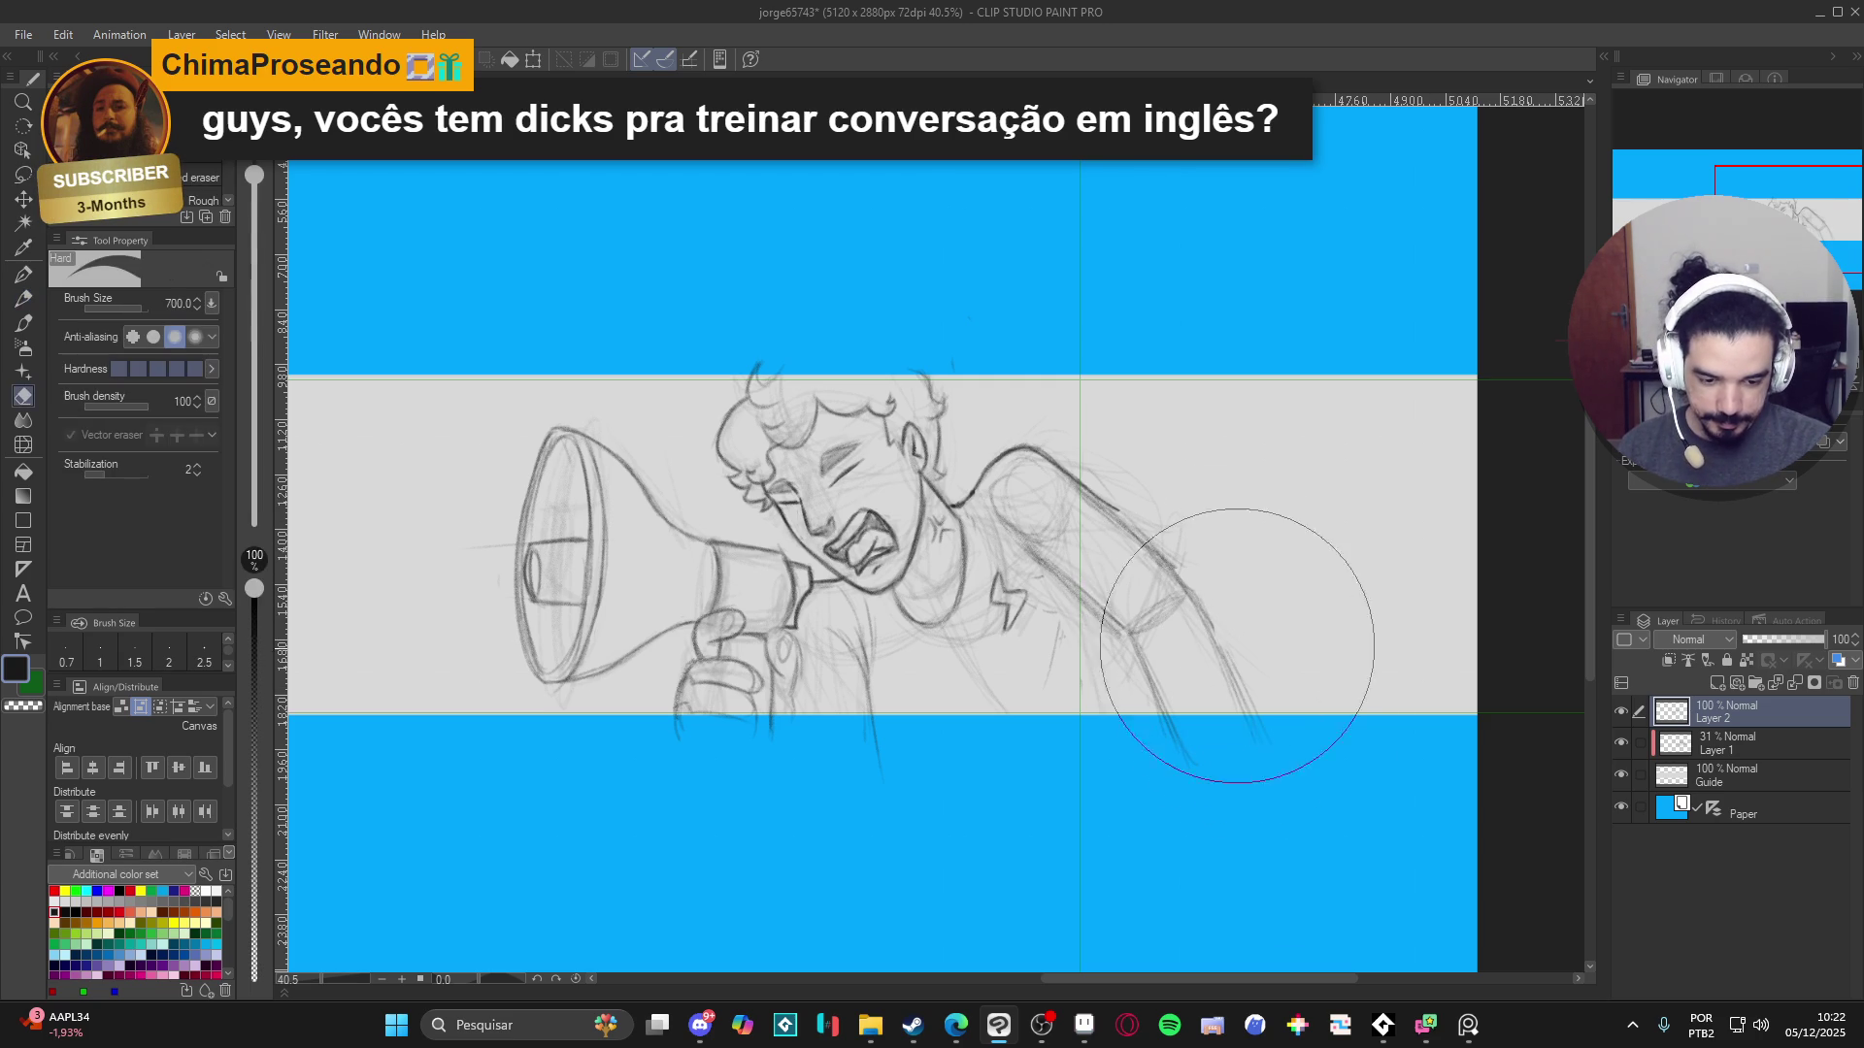
{"action": "key", "text": "bracketleft"}
{"action": "key", "text": "bracketleft"}
{"action": "key", "text": "bracketleft"}
{"action": "key", "text": "bracketleft"}
{"action": "mouse_move", "coordinate": [1134, 696]}
{"action": "left_mouse_down"}
{"action": "mouse_move", "coordinate": [1190, 783]}
{"action": "mouse_move", "coordinate": [1202, 770]}
{"action": "mouse_move", "coordinate": [1167, 746]}
{"action": "mouse_move", "coordinate": [1248, 736]}
{"action": "mouse_move", "coordinate": [1214, 719]}
{"action": "left_mouse_up"}
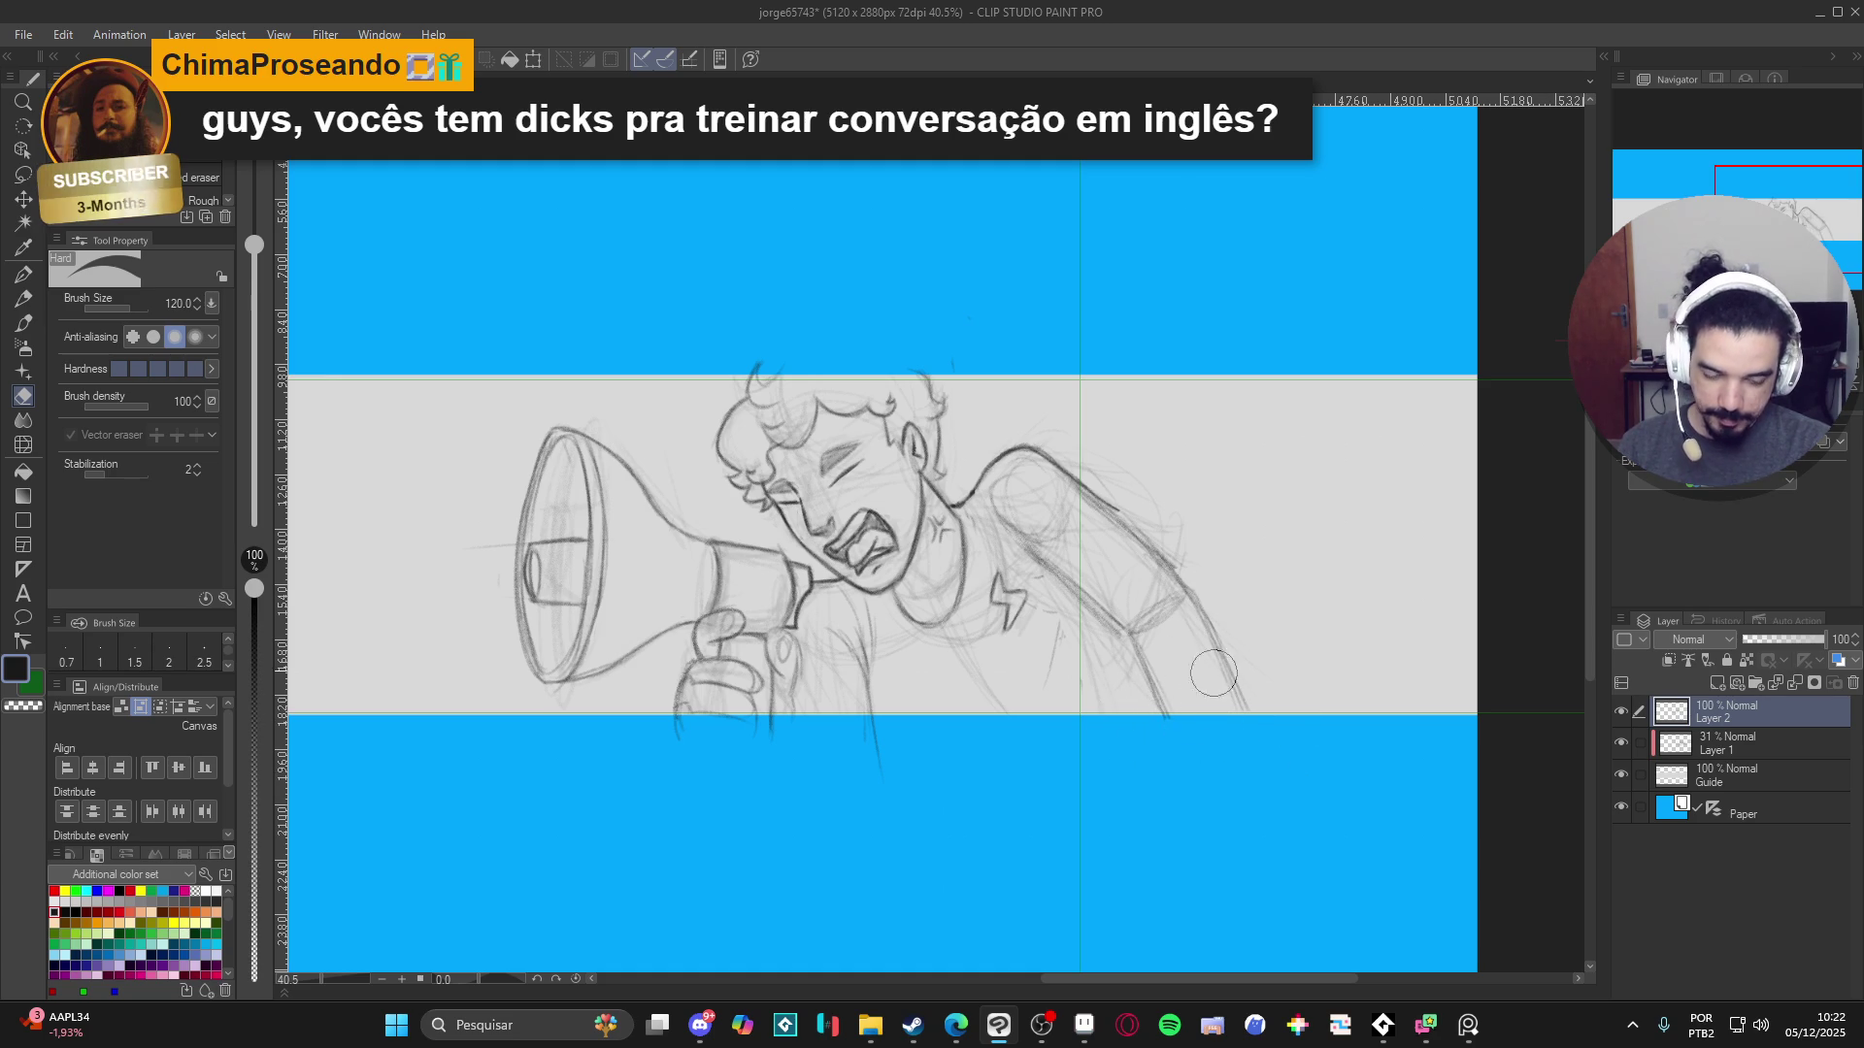
{"action": "key", "text": "p"}
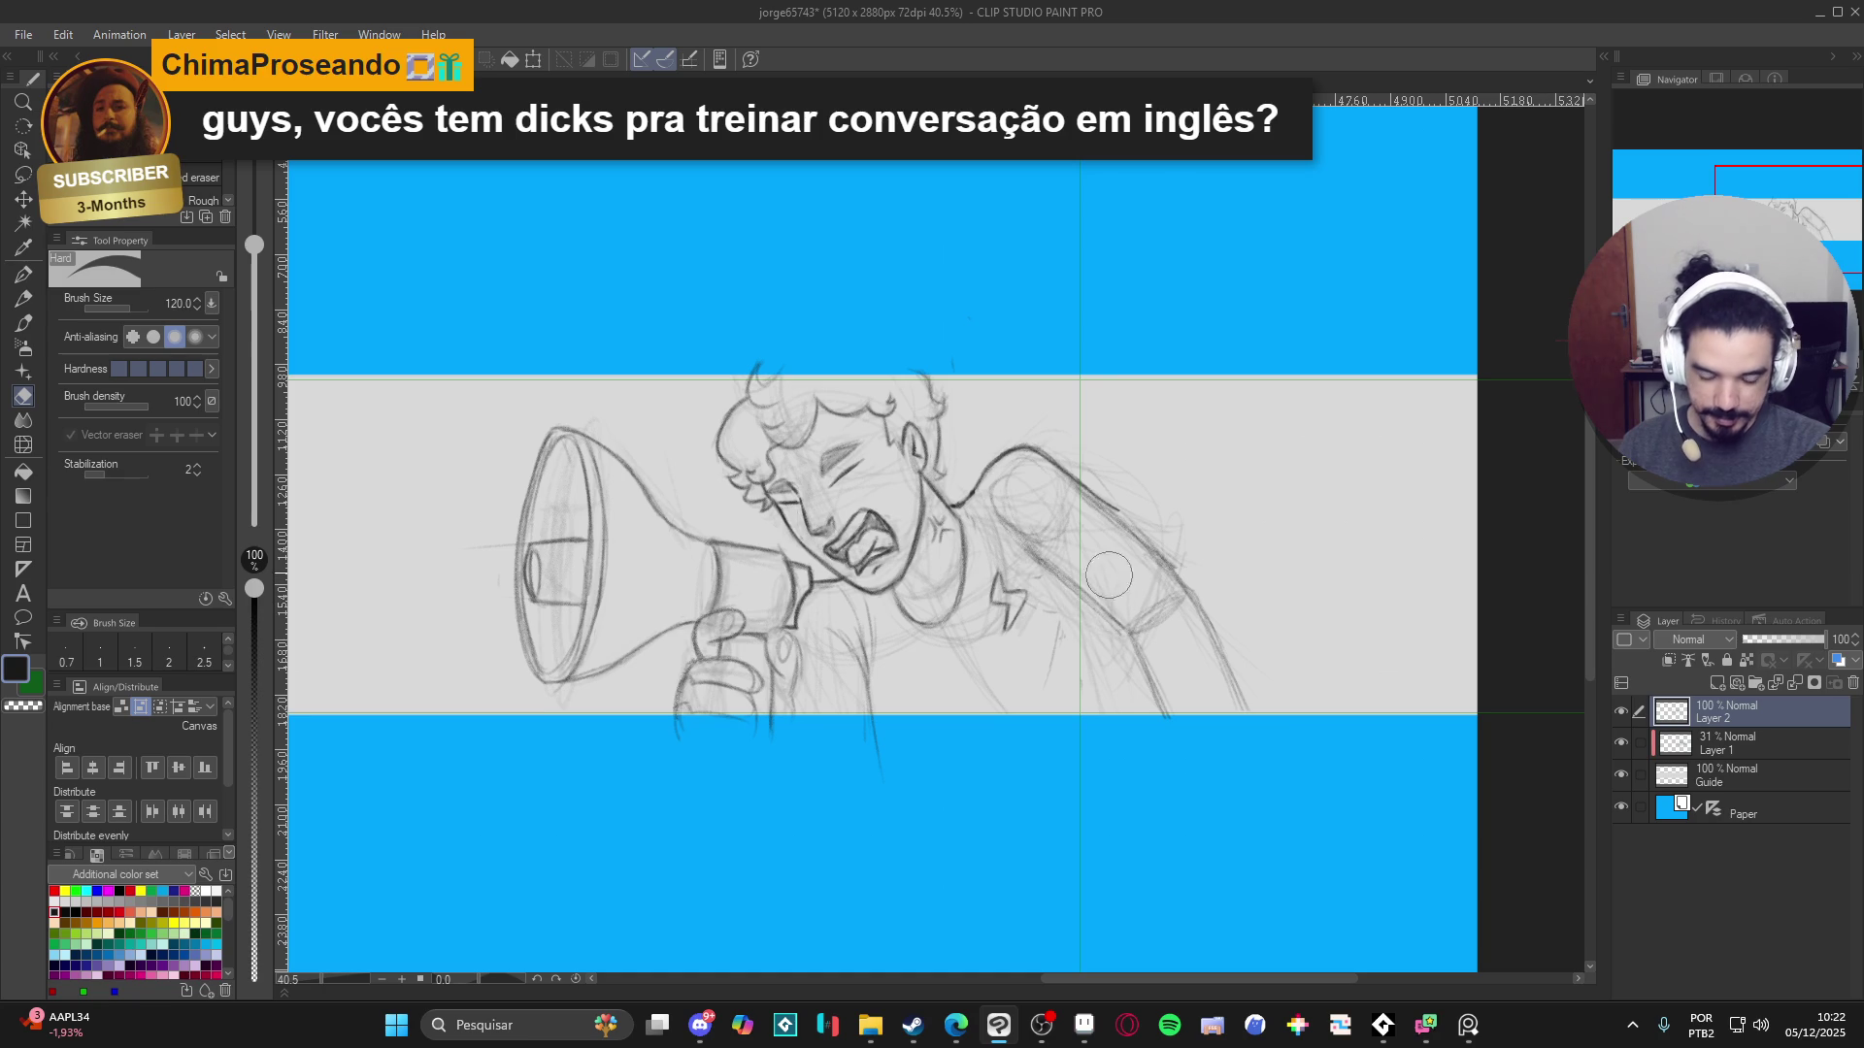
{"action": "key", "text": "p"}
{"action": "key", "text": "p"}
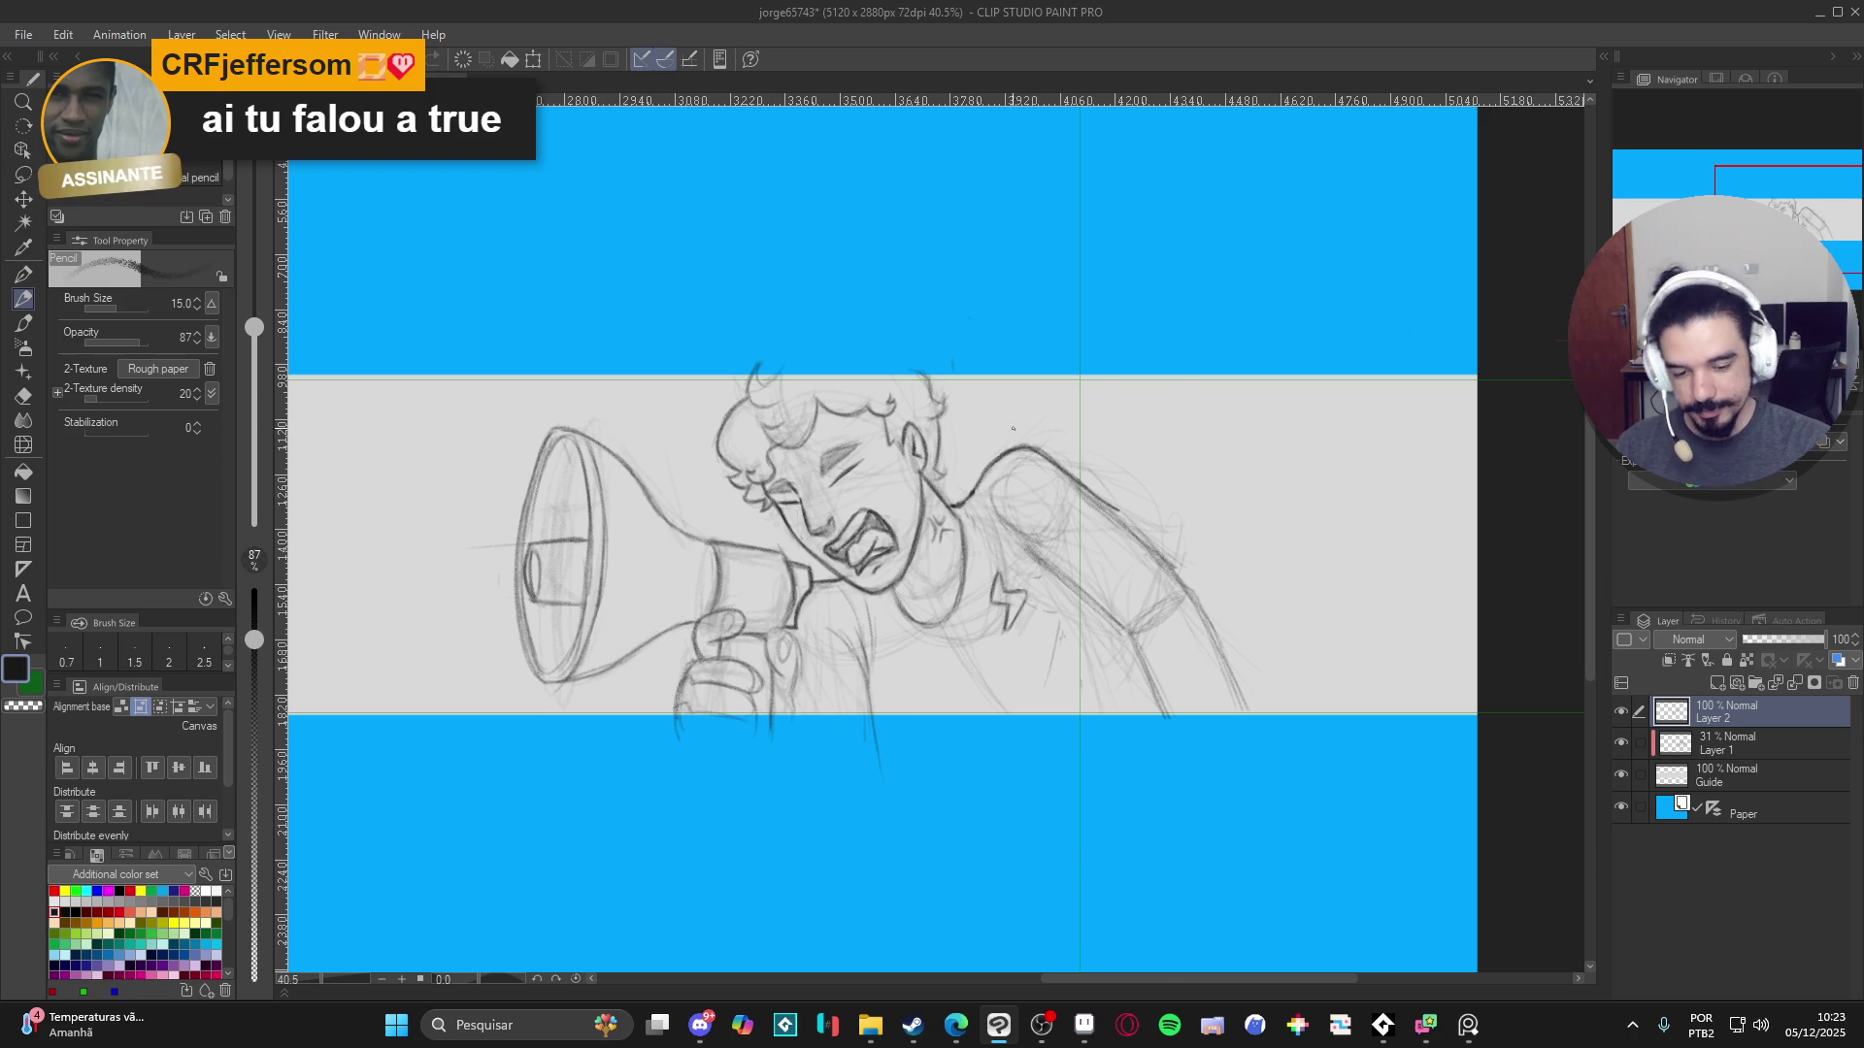
- Darken the arm's upper, inner and outer contour lines with pencil strokes
{"action": "left_click_drag", "start_coordinate": [1065, 524], "coordinate": [1121, 717]}
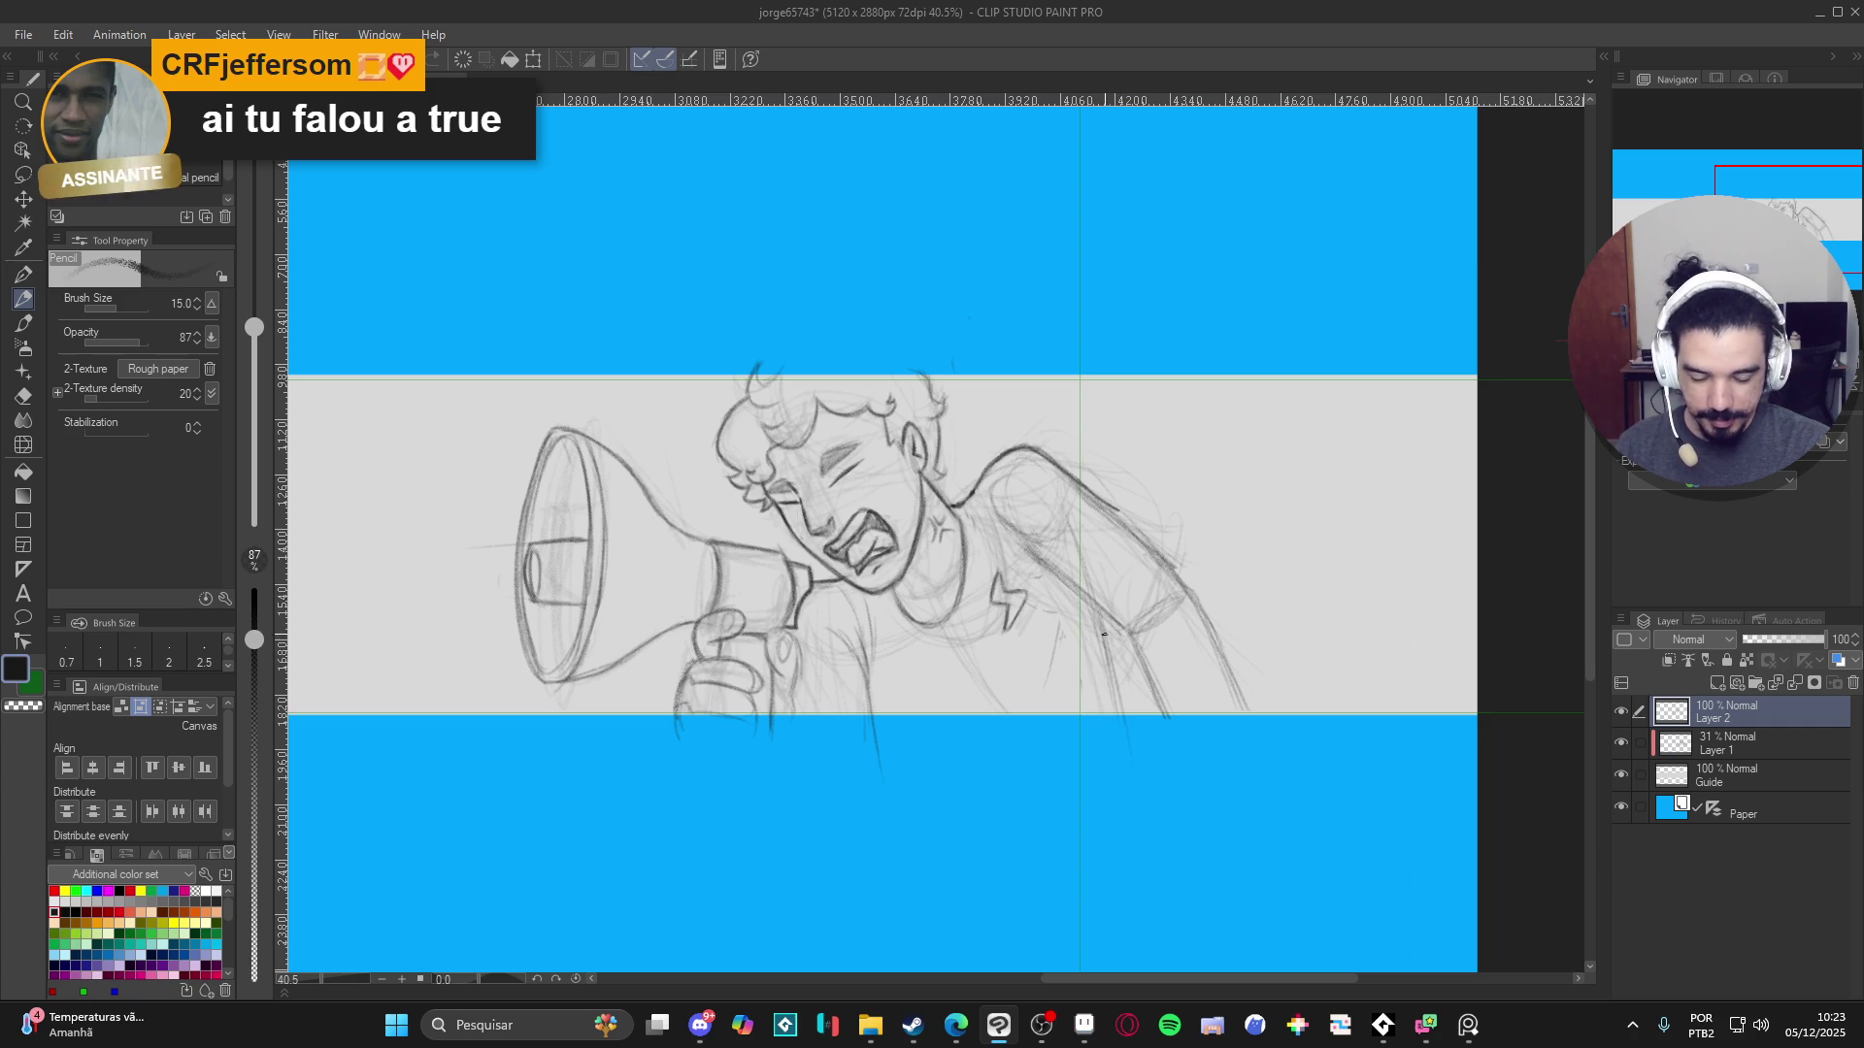
{"action": "left_click_drag", "start_coordinate": [1099, 617], "coordinate": [1124, 746]}
{"action": "left_click_drag", "start_coordinate": [1100, 612], "coordinate": [1122, 702]}
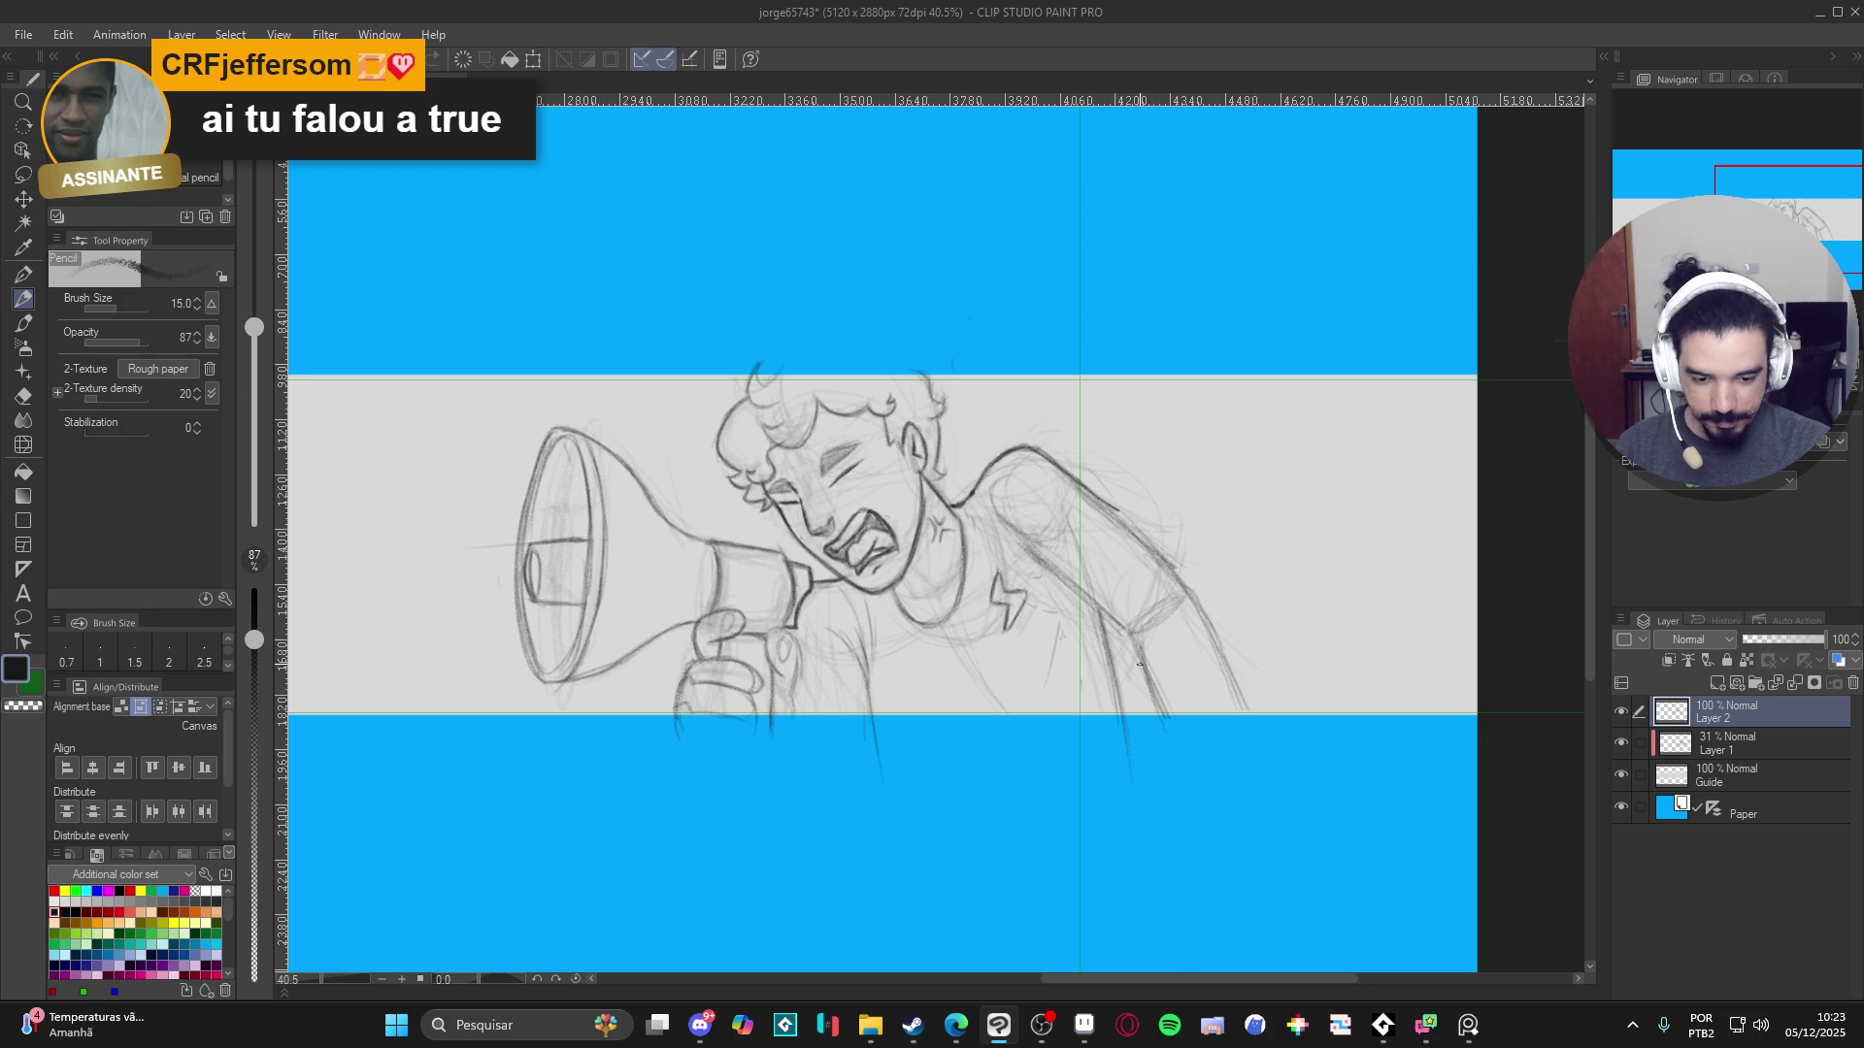
{"action": "left_click_drag", "start_coordinate": [1219, 650], "coordinate": [1236, 772]}
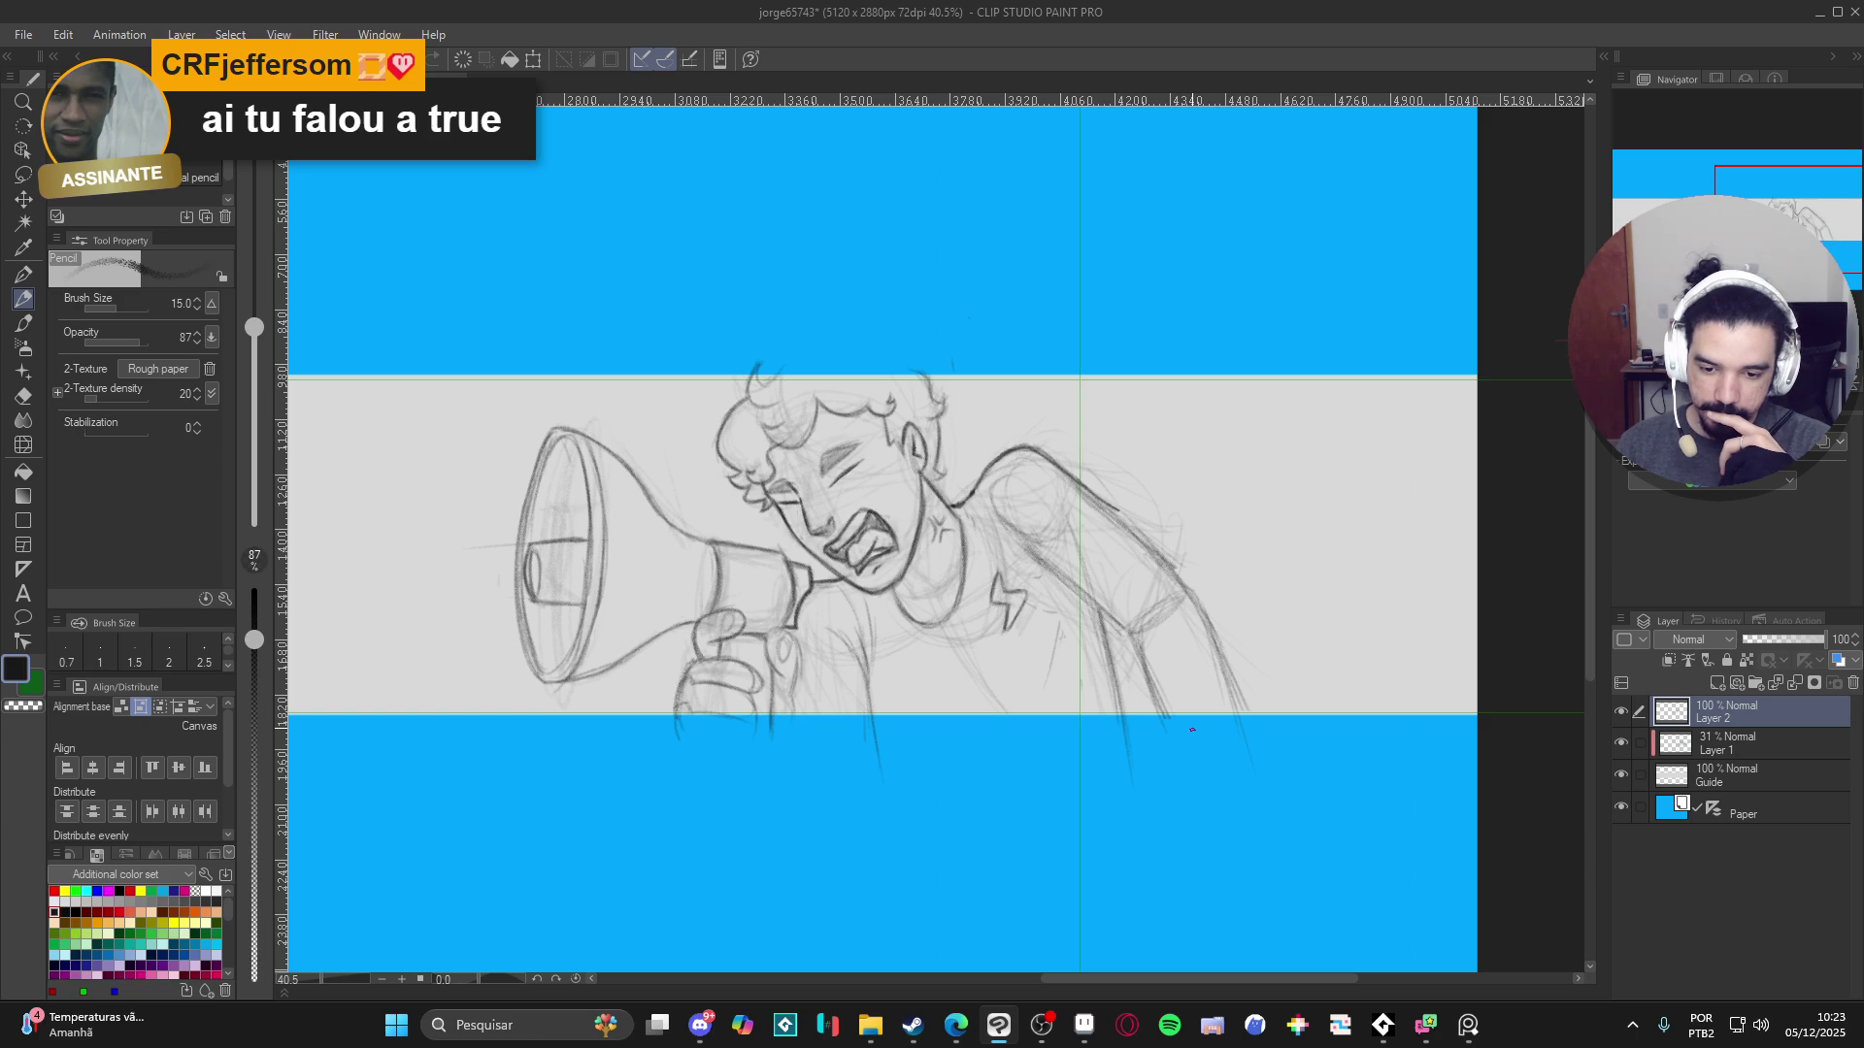
- Add short marks near the hand to indicate the fingertip on the megaphone
{"action": "left_click_drag", "start_coordinate": [1077, 761], "coordinate": [1103, 779]}
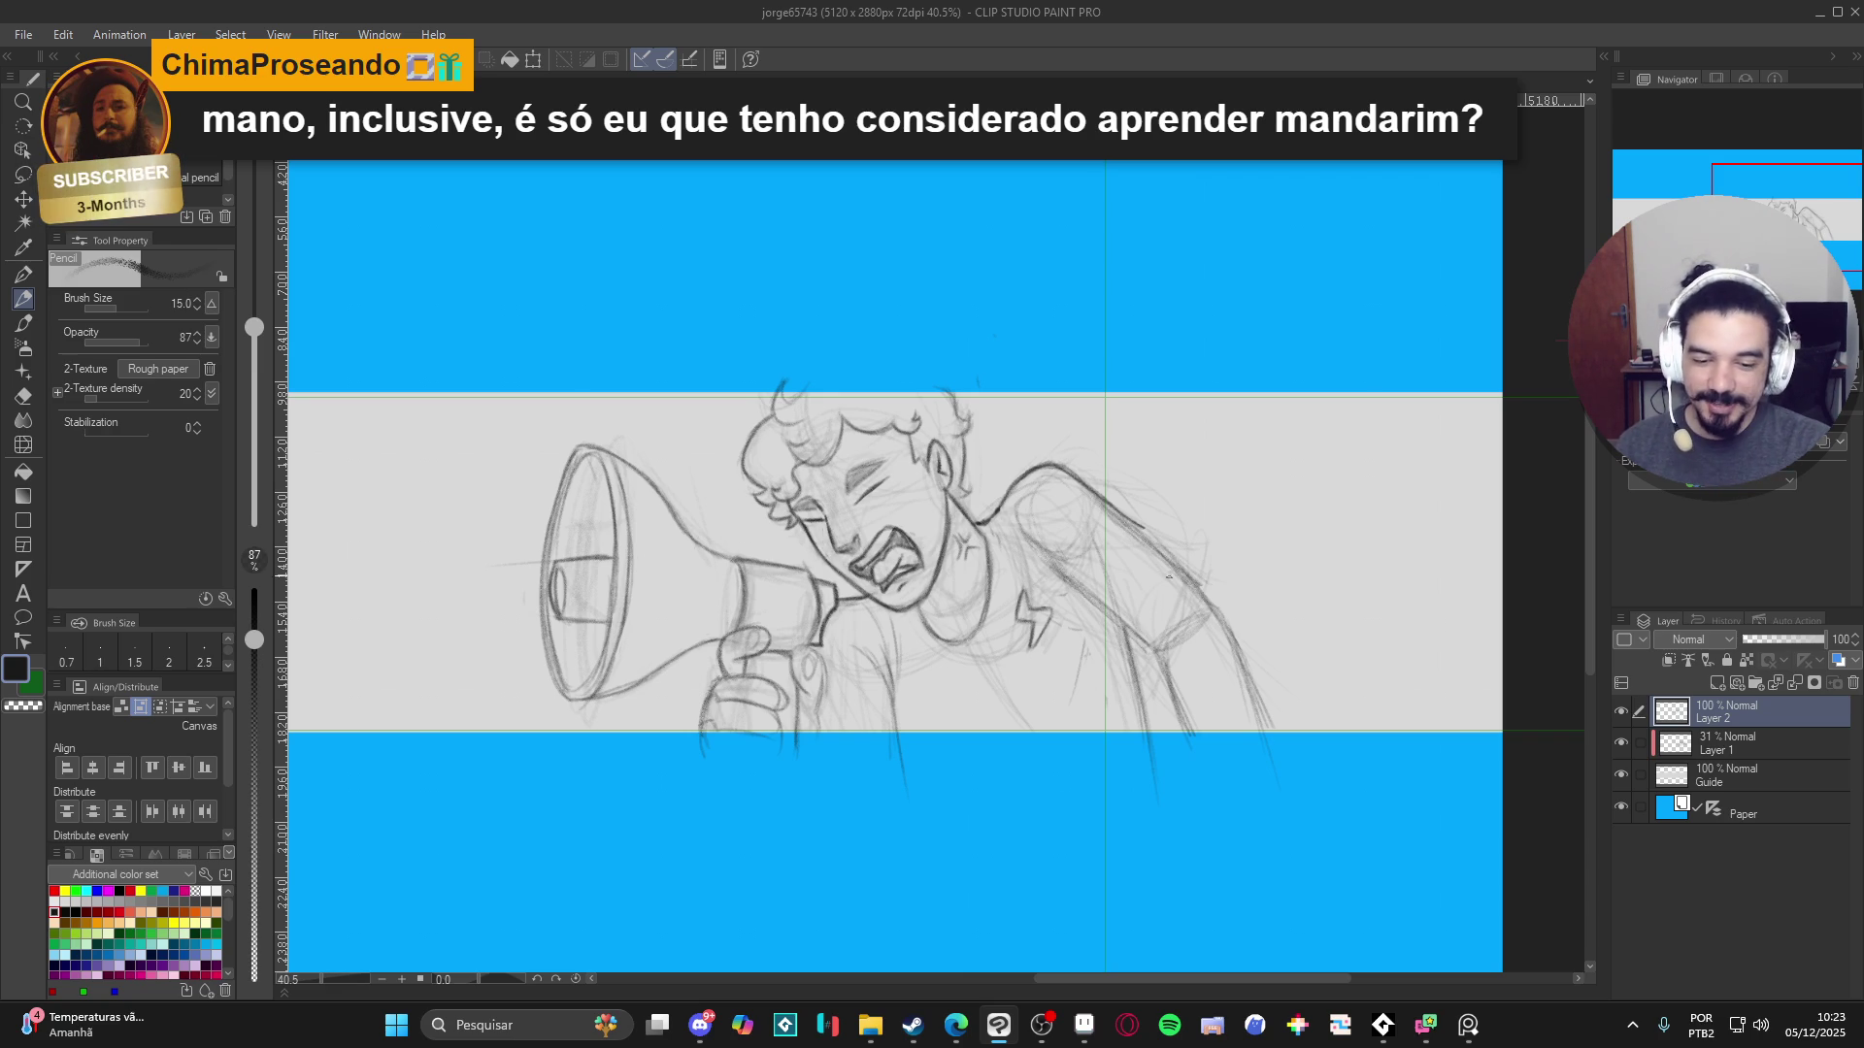
{"action": "scroll", "coordinate": [1136, 744], "scroll_direction": "right", "scroll_amount": 1}
{"action": "left_click_drag", "start_coordinate": [956, 708], "coordinate": [1026, 743]}
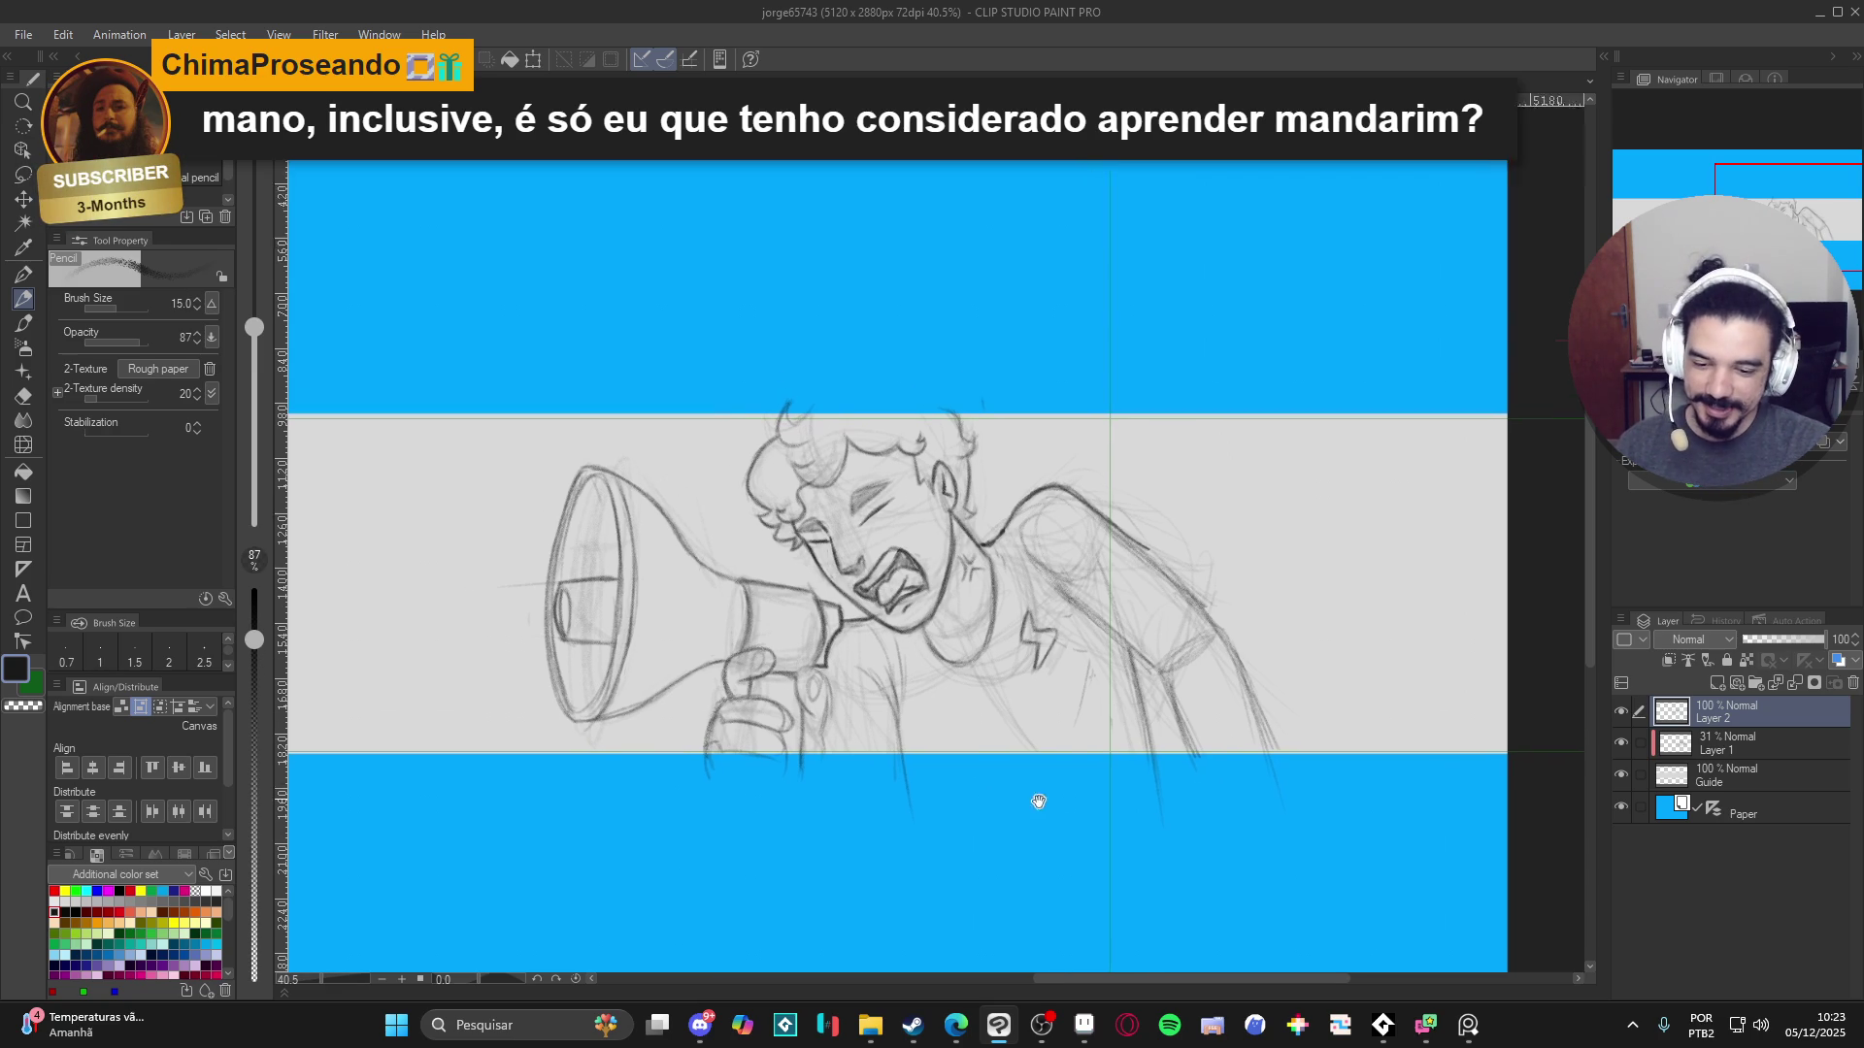
{"action": "left_click_drag", "start_coordinate": [797, 669], "coordinate": [795, 684]}
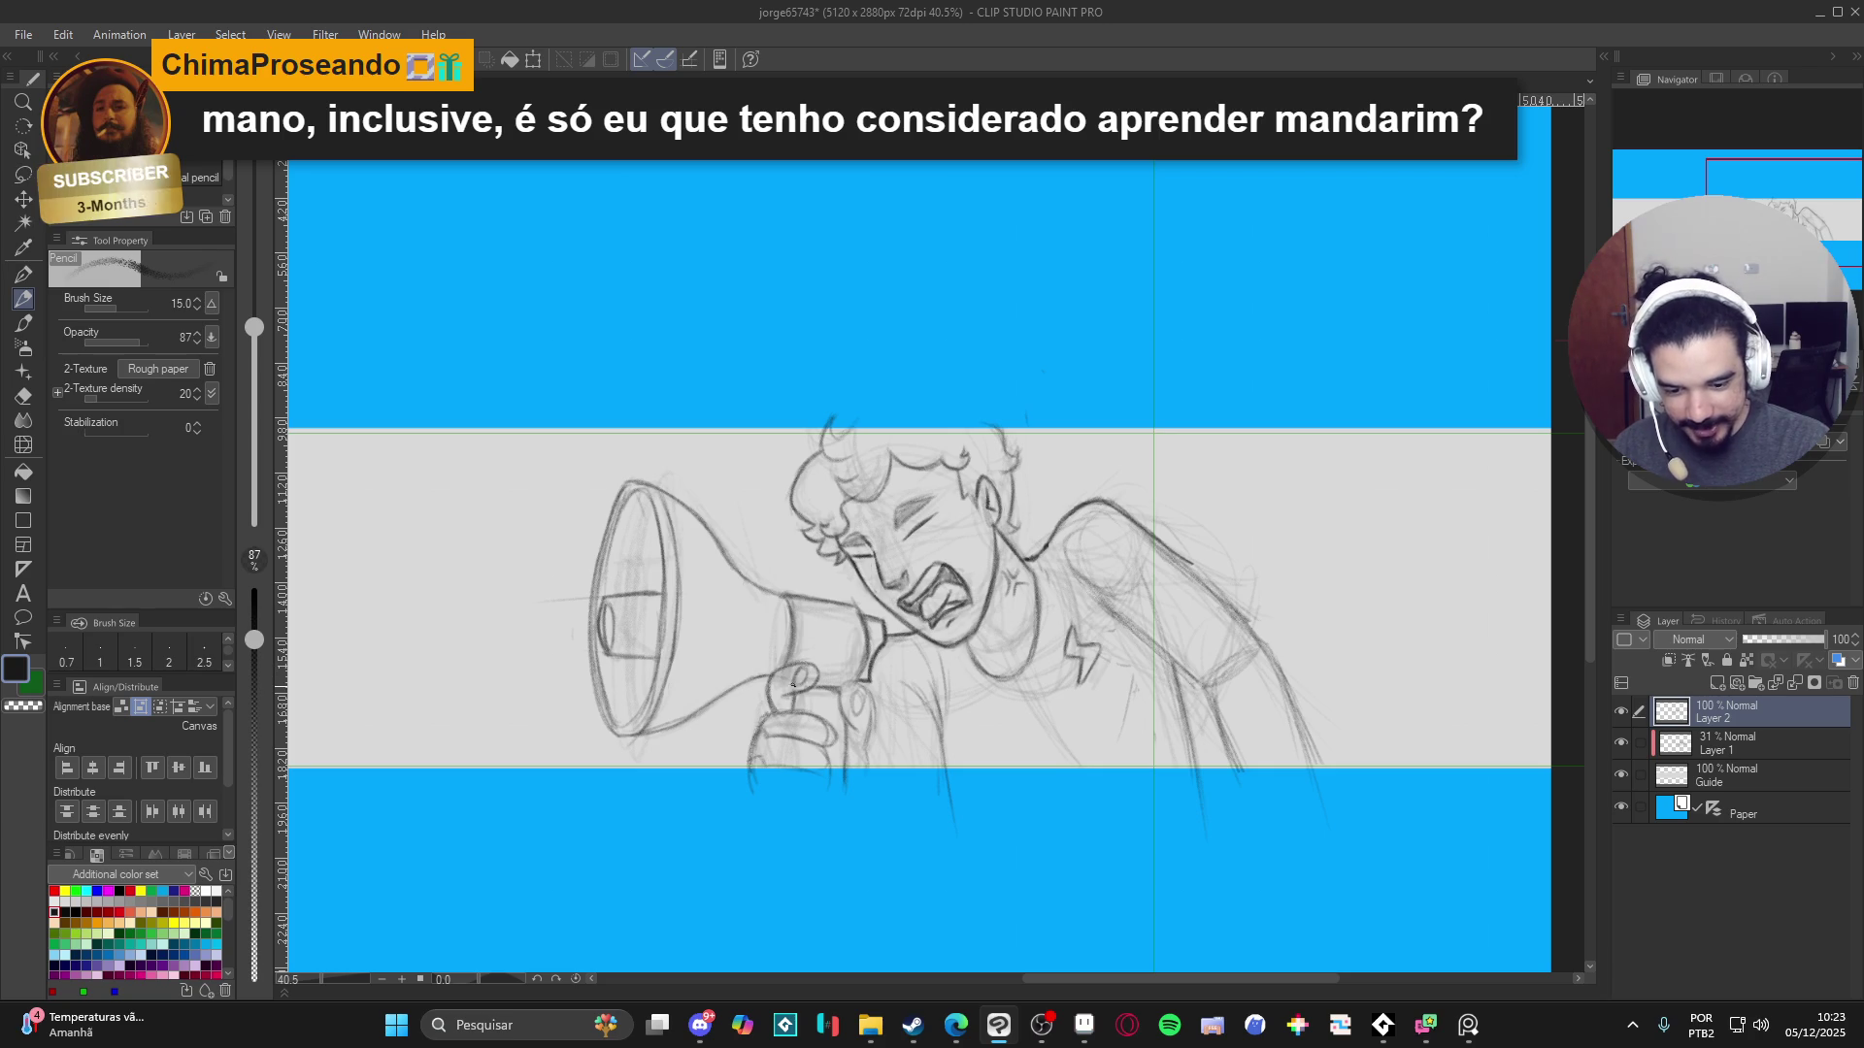
{"action": "left_click_drag", "start_coordinate": [856, 711], "coordinate": [868, 692]}
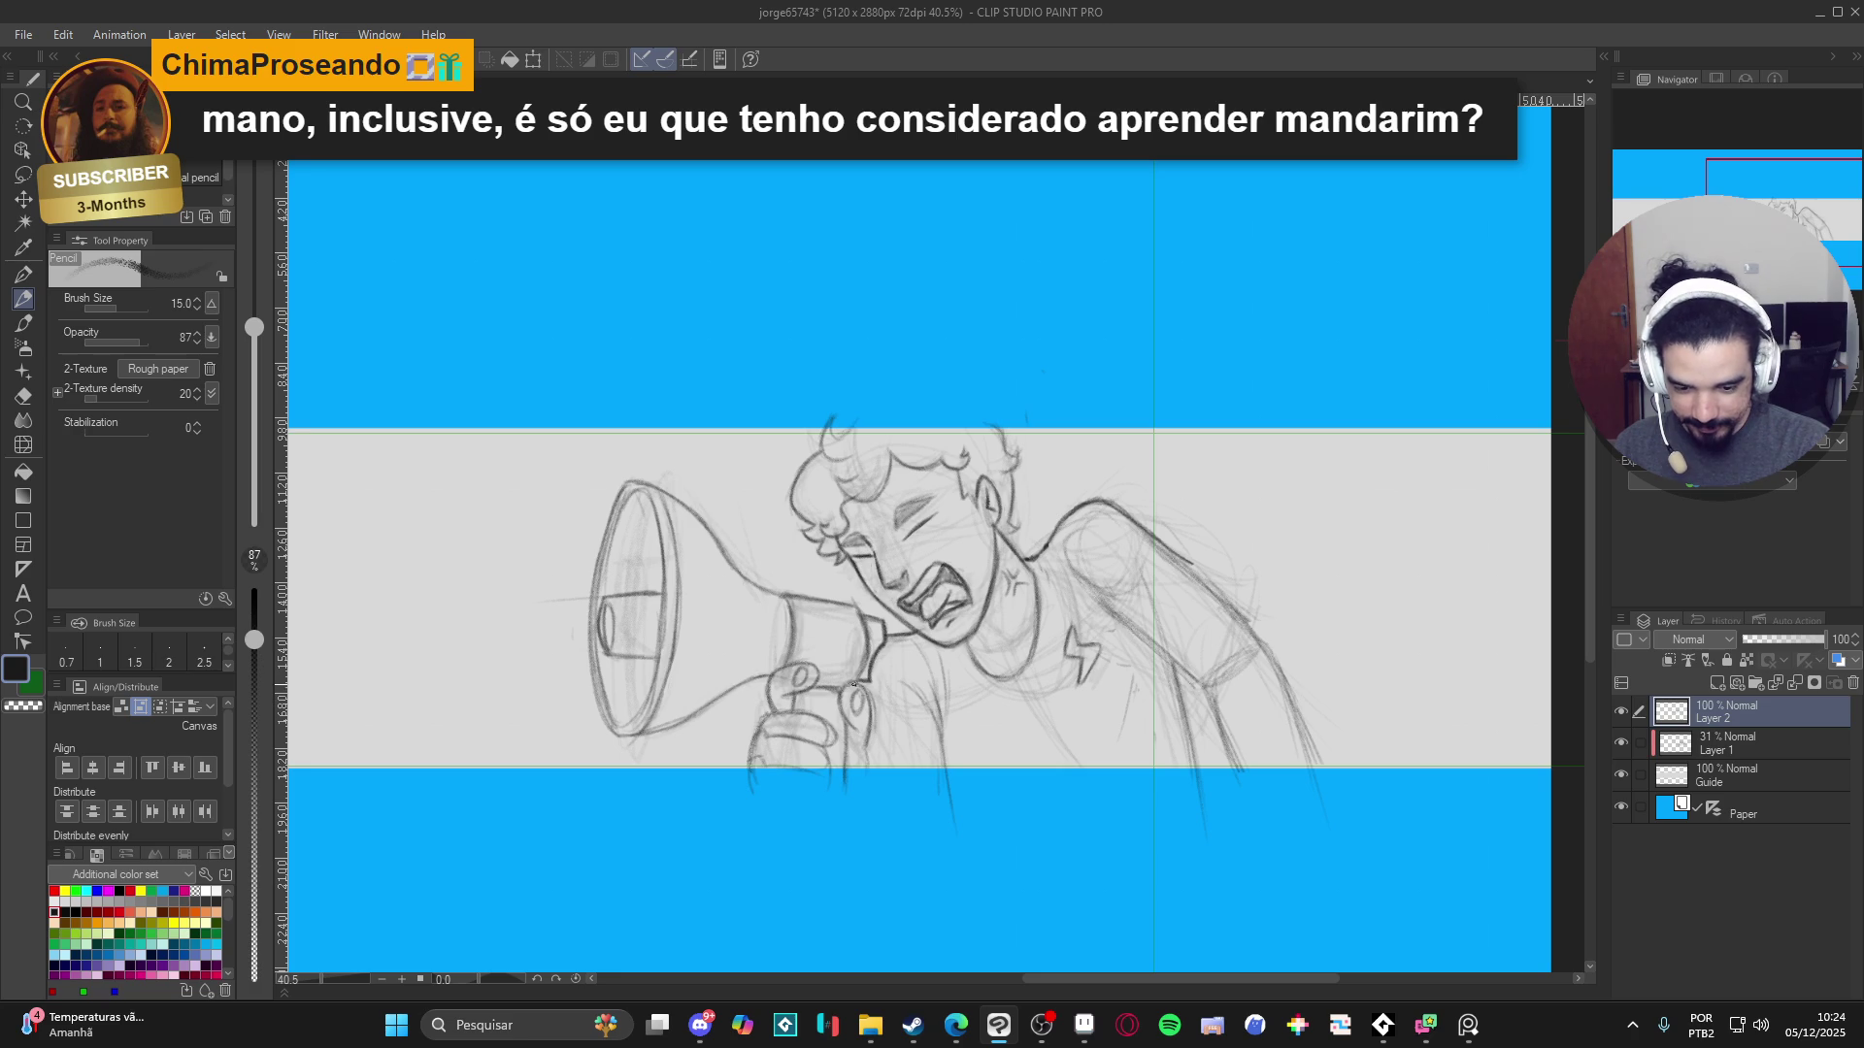